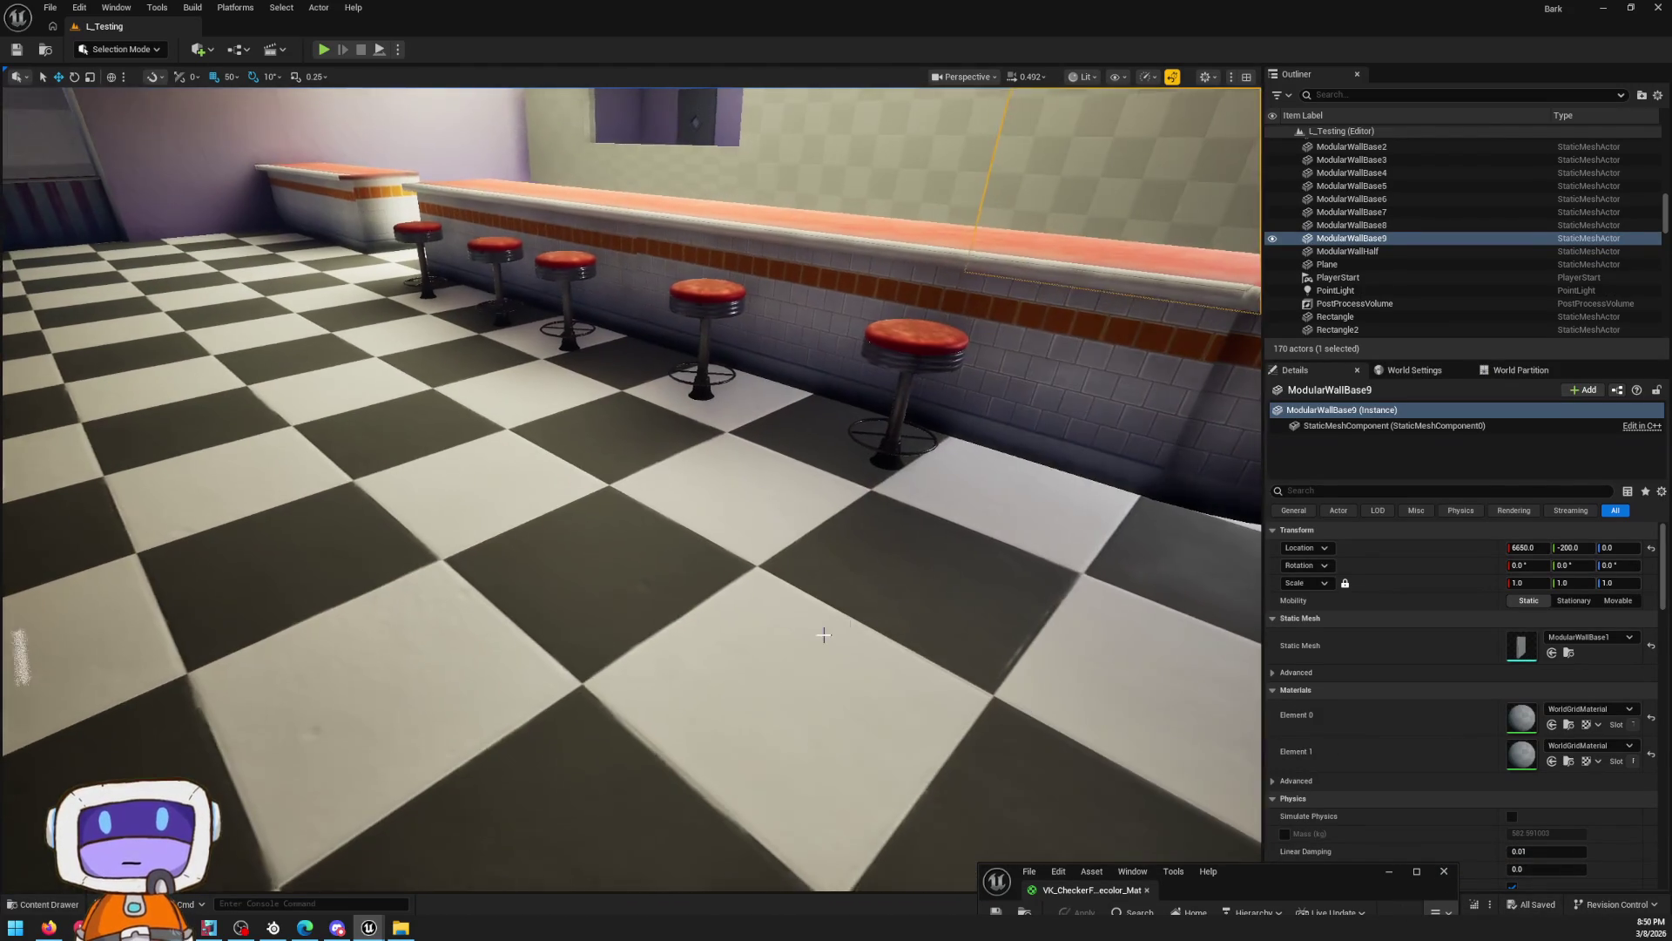
Duplicate floor sections BP_WallGen through BP_WallGen4 and flip the copies 180° into a ceiling
{"action": "left_click", "coordinate": [823, 635]}
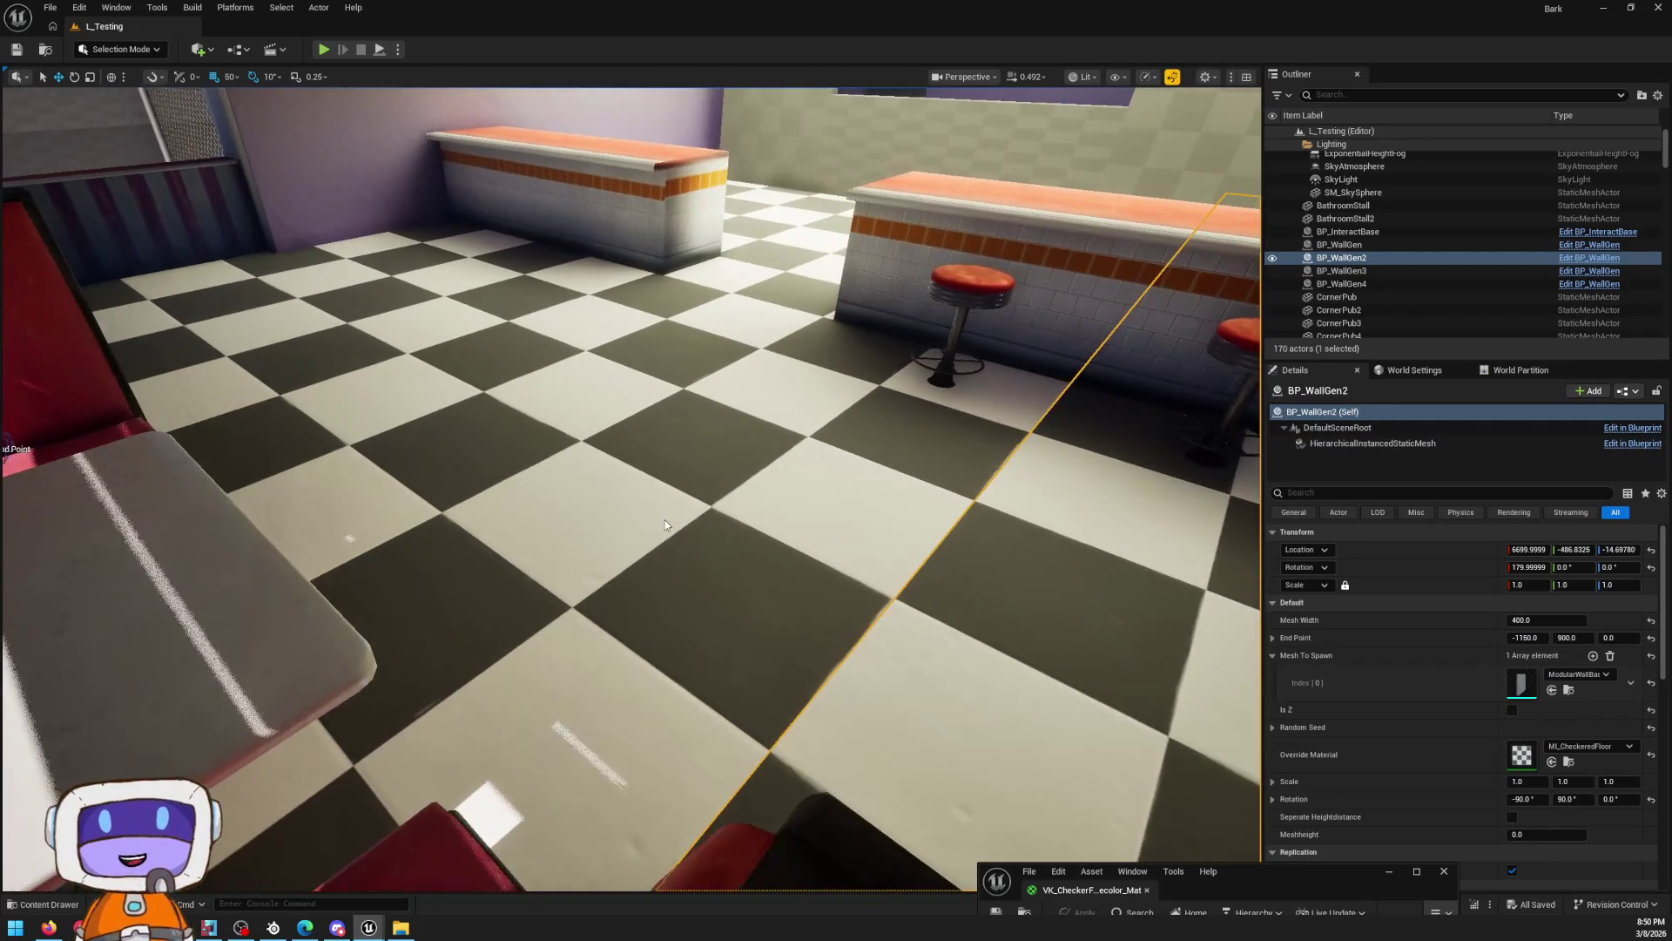
{"action": "left_click", "coordinate": [664, 524], "text": "ctrl"}
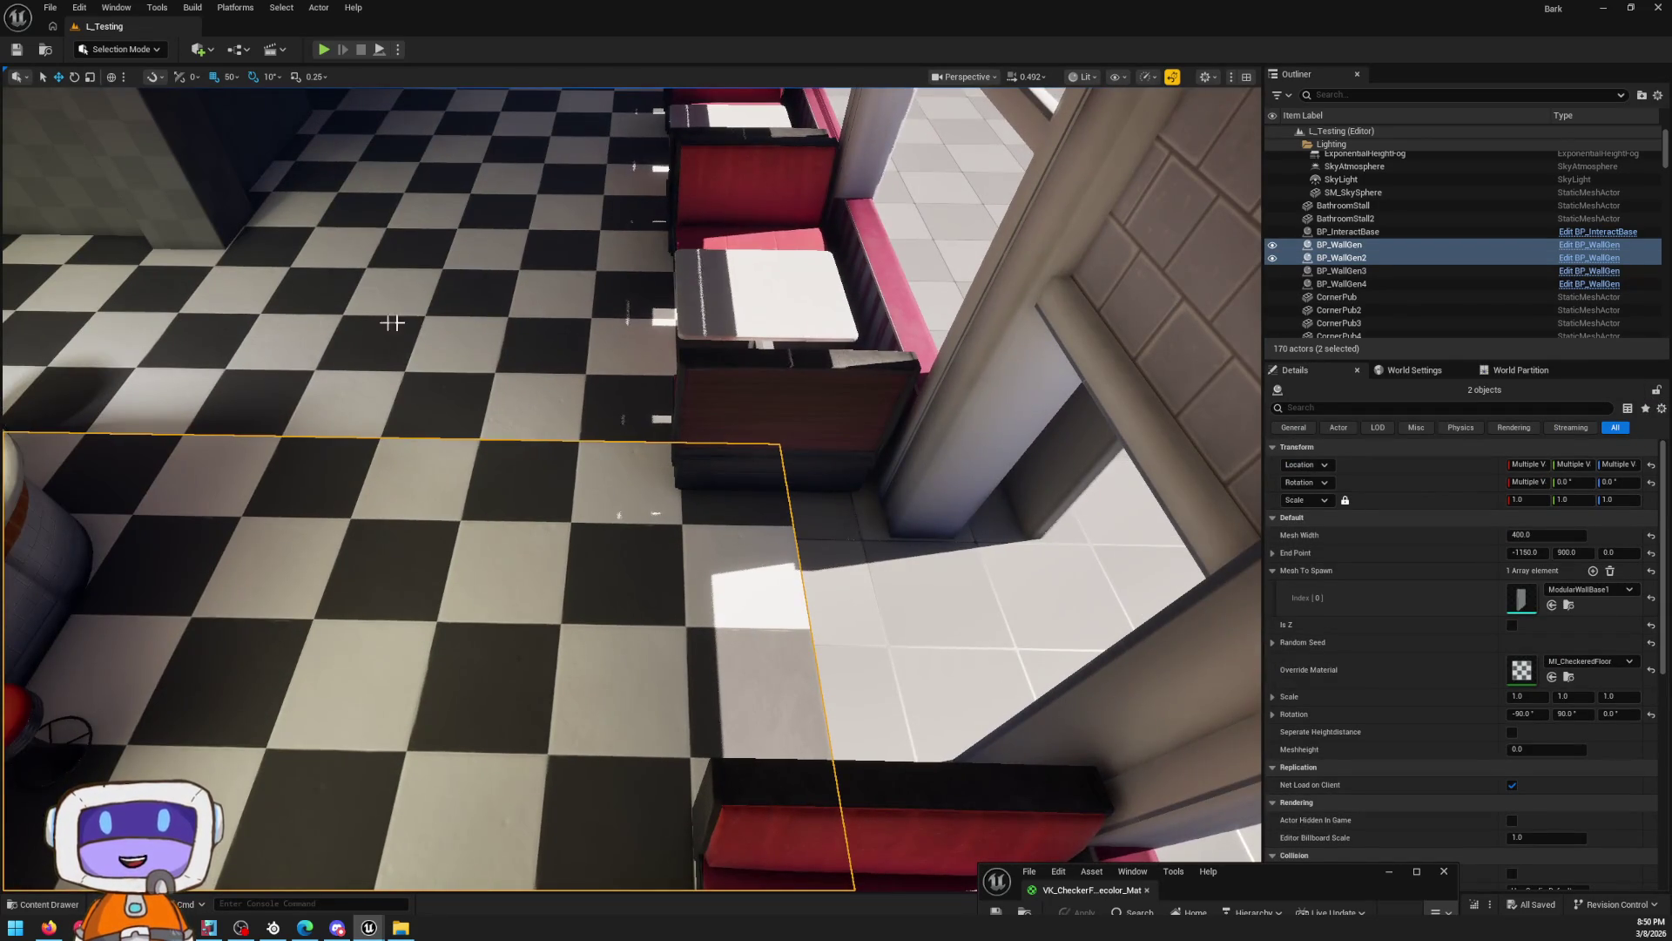
{"action": "left_click", "coordinate": [314, 318], "text": "ctrl"}
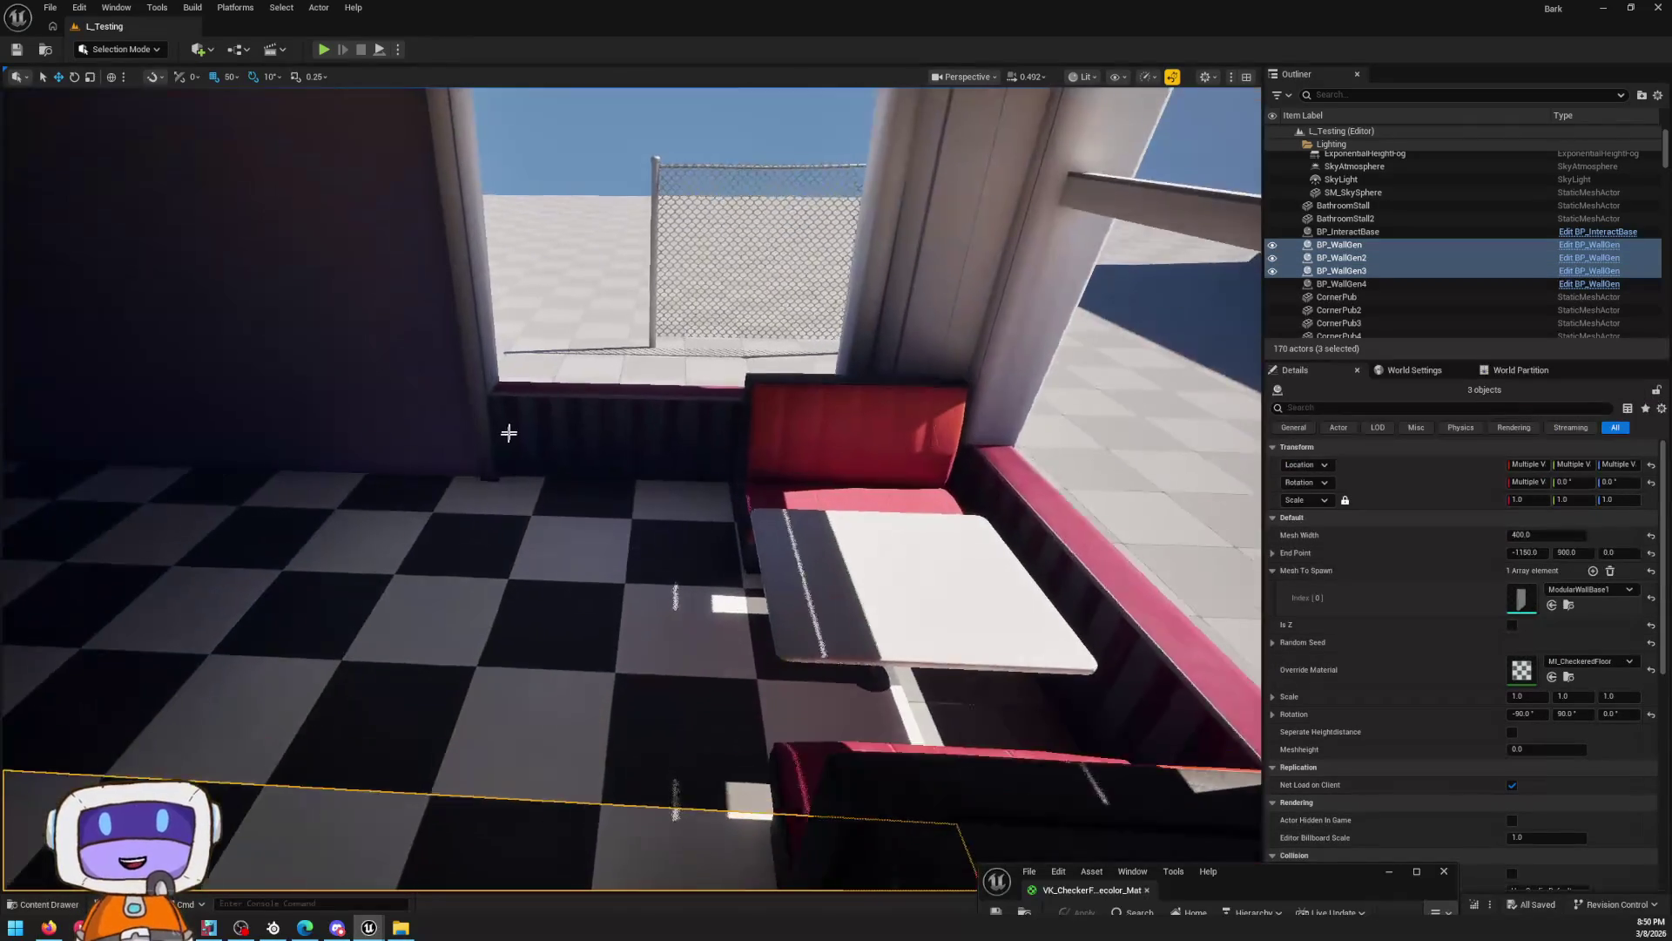
{"action": "left_click", "coordinate": [501, 626], "text": "ctrl"}
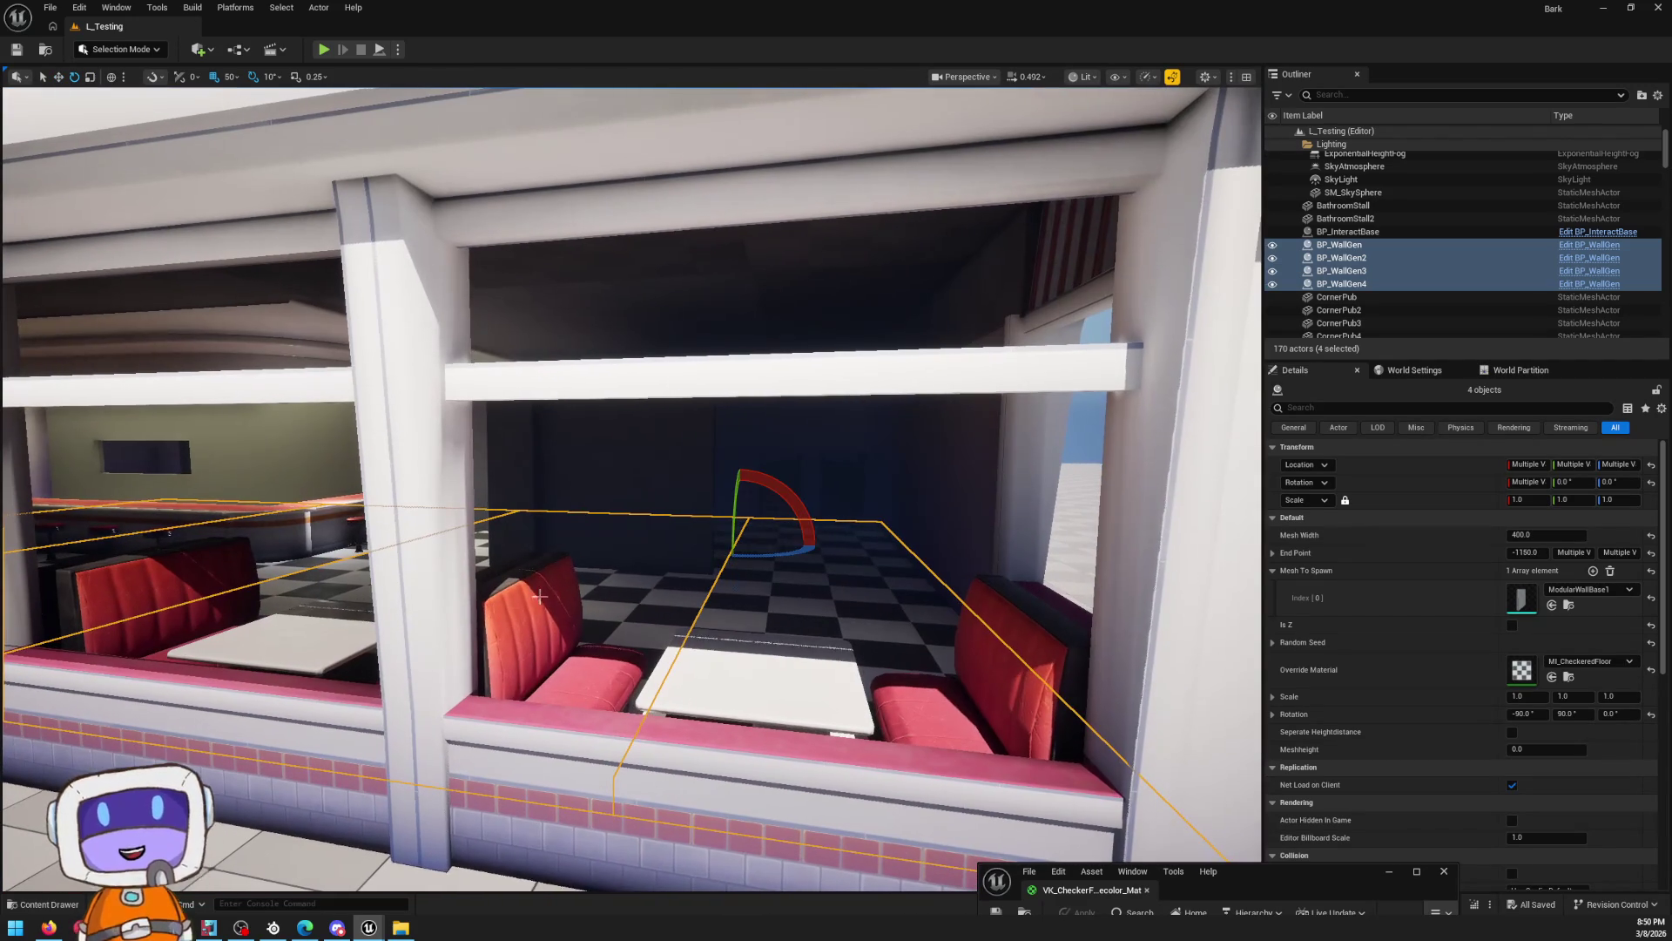
{"action": "left_click_drag", "start_coordinate": [771, 477], "coordinate": [819, 532], "text": "alt"}
{"action": "left_click_drag", "start_coordinate": [778, 612], "coordinate": [738, 617]}
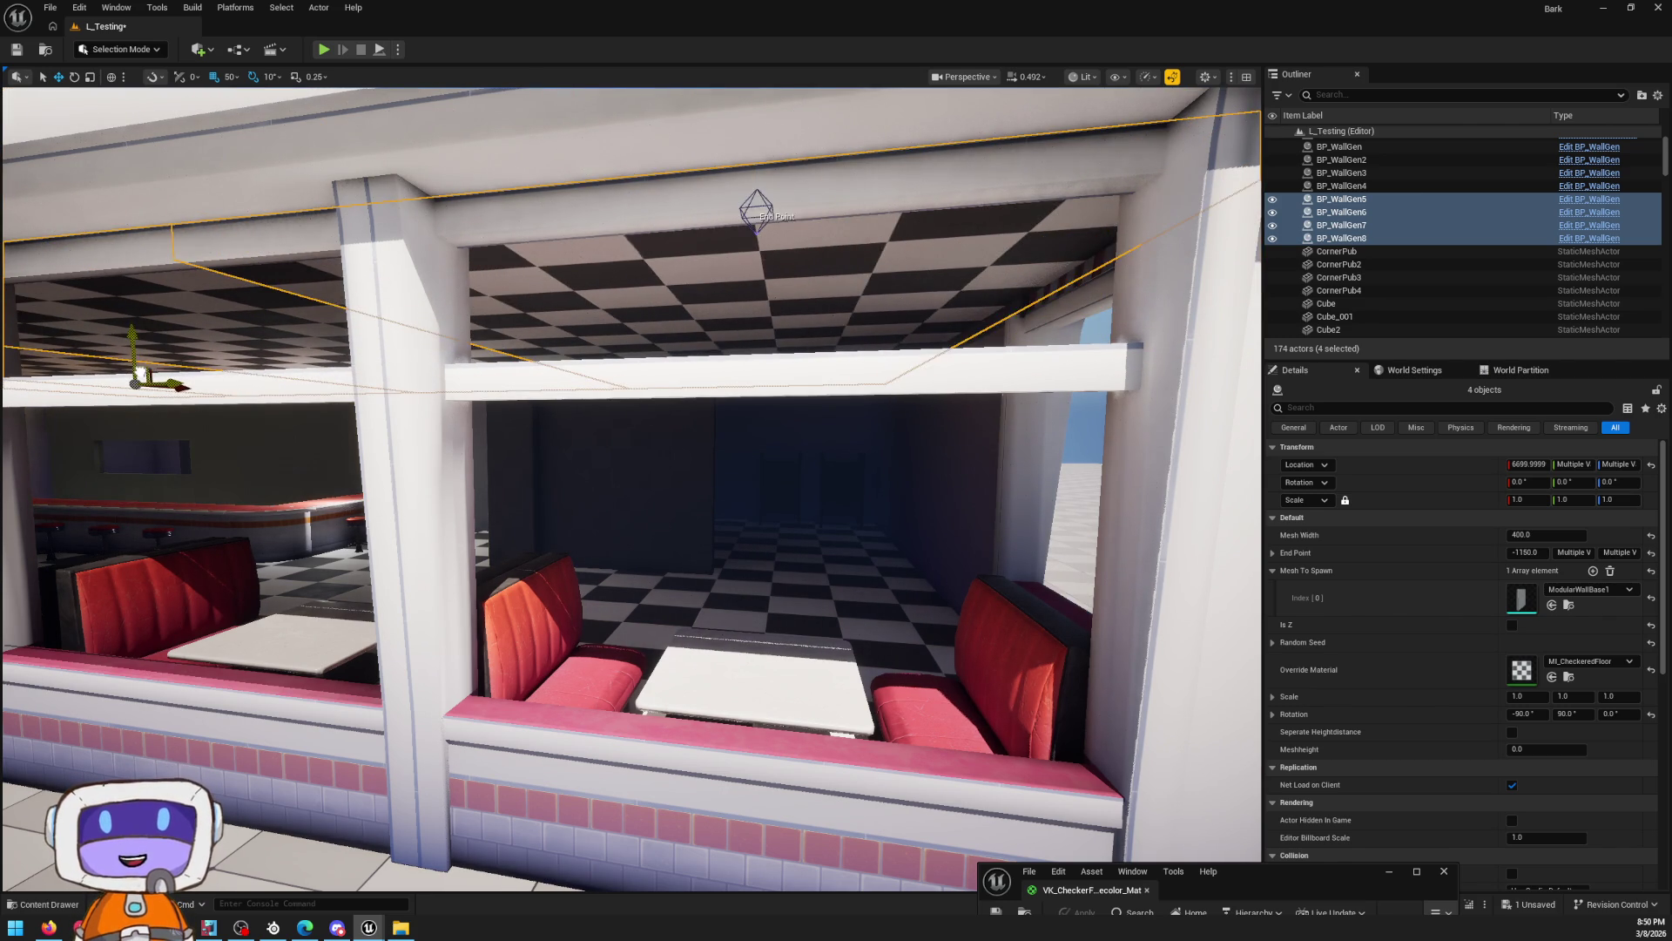
Fly up under the new ceiling, try raising its sections, then undo the move
{"action": "mouse_move", "coordinate": [632, 488]}
{"action": "left_mouse_down"}
{"action": "mouse_move", "coordinate": [575, 492]}
{"action": "mouse_move", "coordinate": [609, 470]}
{"action": "mouse_move", "coordinate": [540, 470]}
{"action": "mouse_move", "coordinate": [566, 453]}
{"action": "mouse_move", "coordinate": [548, 462]}
{"action": "mouse_move", "coordinate": [575, 470]}
{"action": "mouse_move", "coordinate": [540, 470]}
{"action": "mouse_move", "coordinate": [3, 346]}
{"action": "left_mouse_up"}
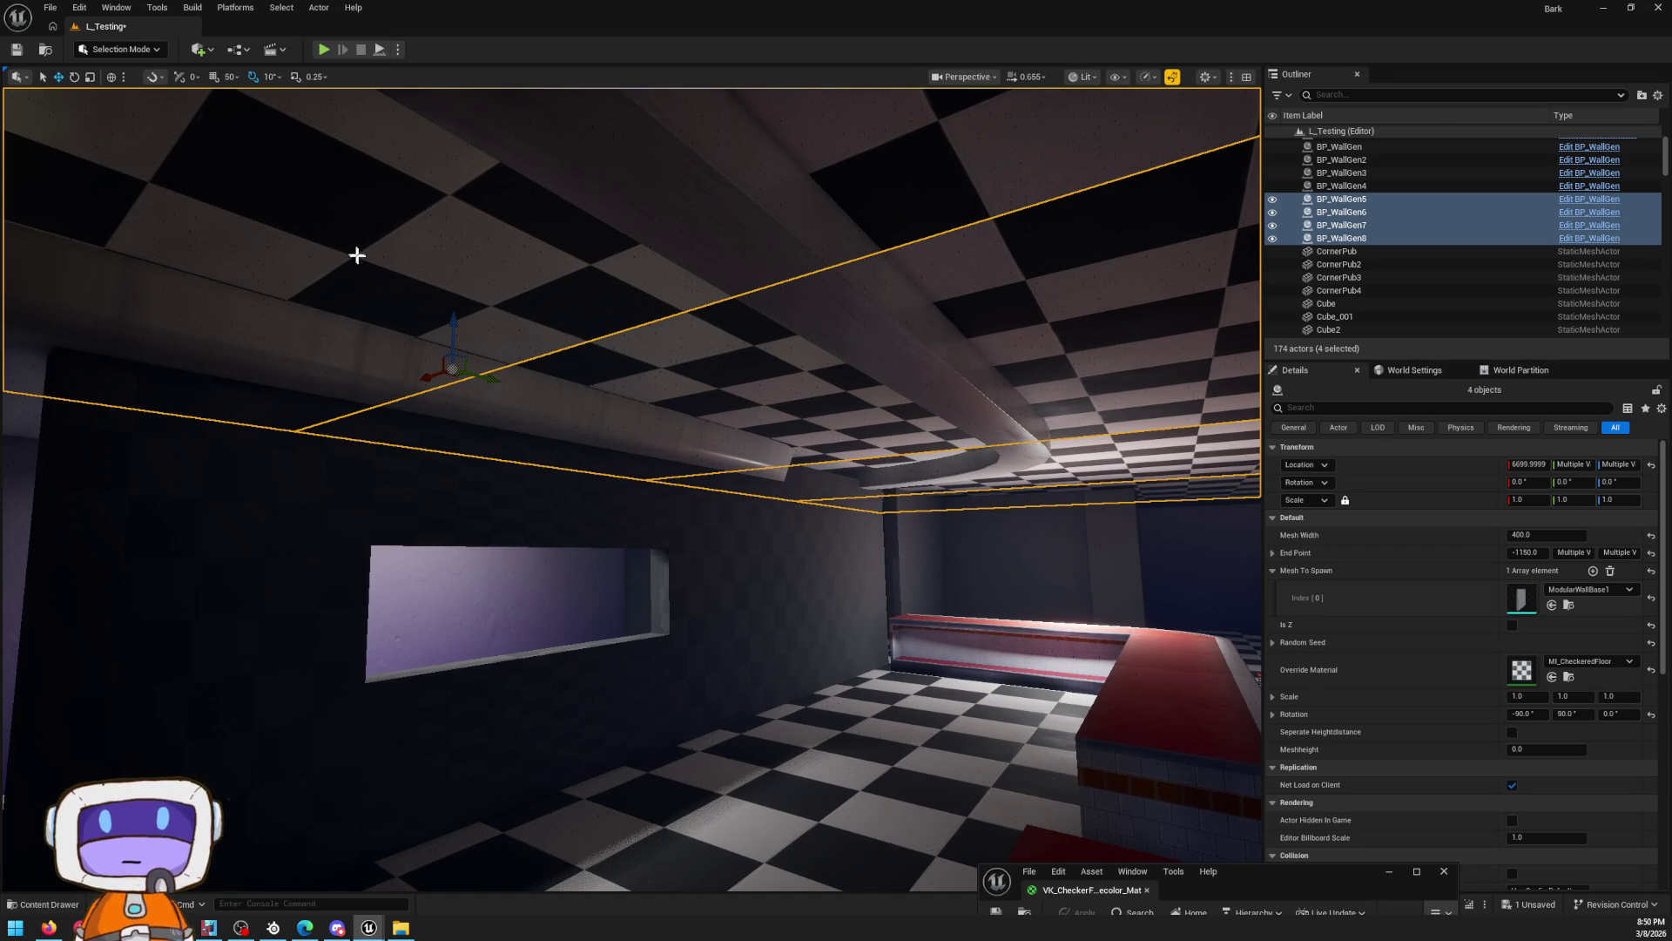
{"action": "mouse_move", "coordinate": [455, 331]}
{"action": "left_mouse_down"}
{"action": "mouse_move", "coordinate": [488, 191]}
{"action": "mouse_move", "coordinate": [458, 364]}
{"action": "left_mouse_up"}
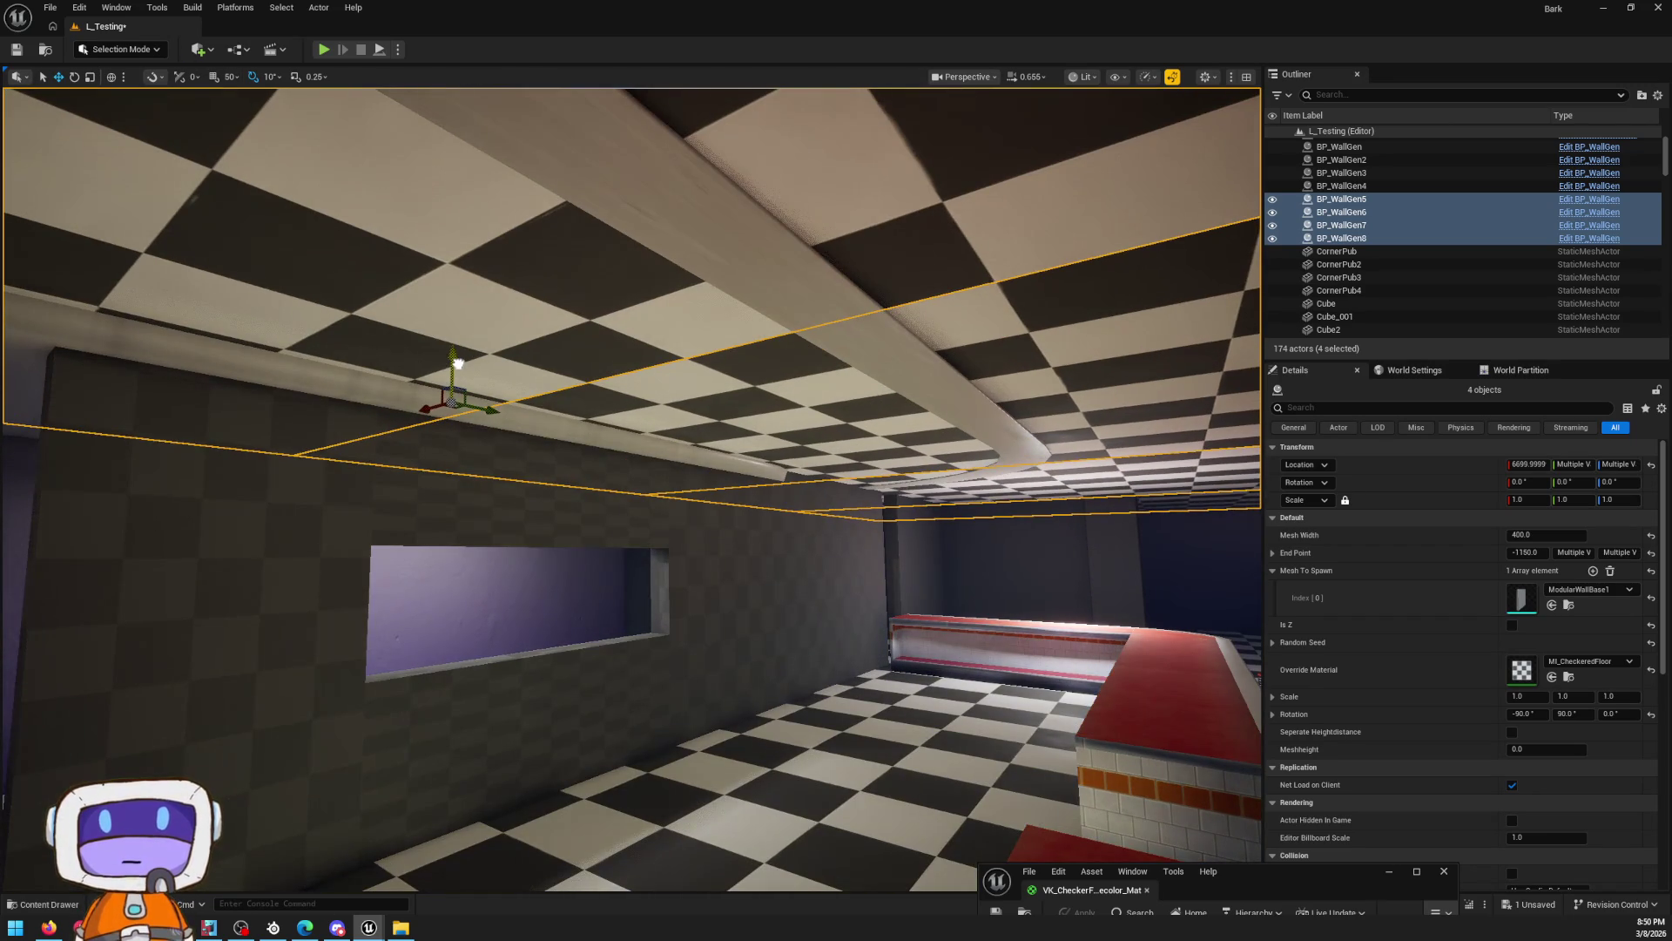
{"action": "key", "text": "ctrl+z"}
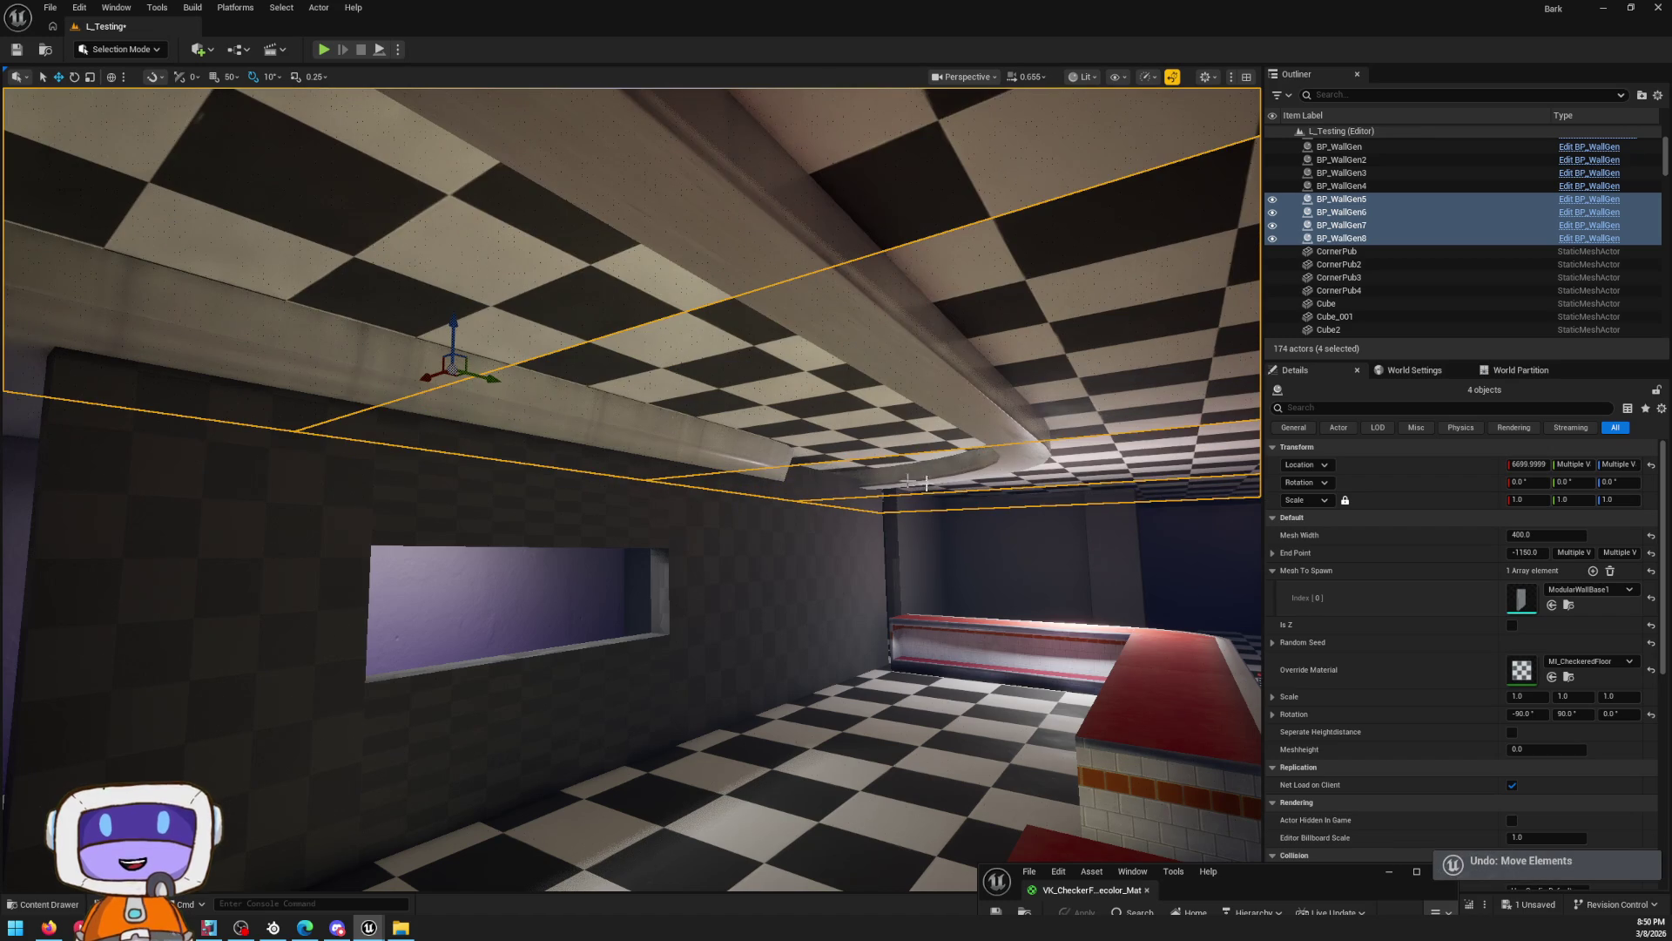
Lower the DinerMenuLightBar from about 373 to about 266 units high
{"action": "mouse_move", "coordinate": [466, 315]}
{"action": "left_mouse_down"}
{"action": "mouse_move", "coordinate": [470, 348]}
{"action": "mouse_move", "coordinate": [994, 364]}
{"action": "mouse_move", "coordinate": [950, 366]}
{"action": "mouse_move", "coordinate": [1206, 392]}
{"action": "left_mouse_up"}
{"action": "left_click", "coordinate": [994, 364]}
{"action": "left_click_drag", "start_coordinate": [1078, 373], "coordinate": [1088, 429]}
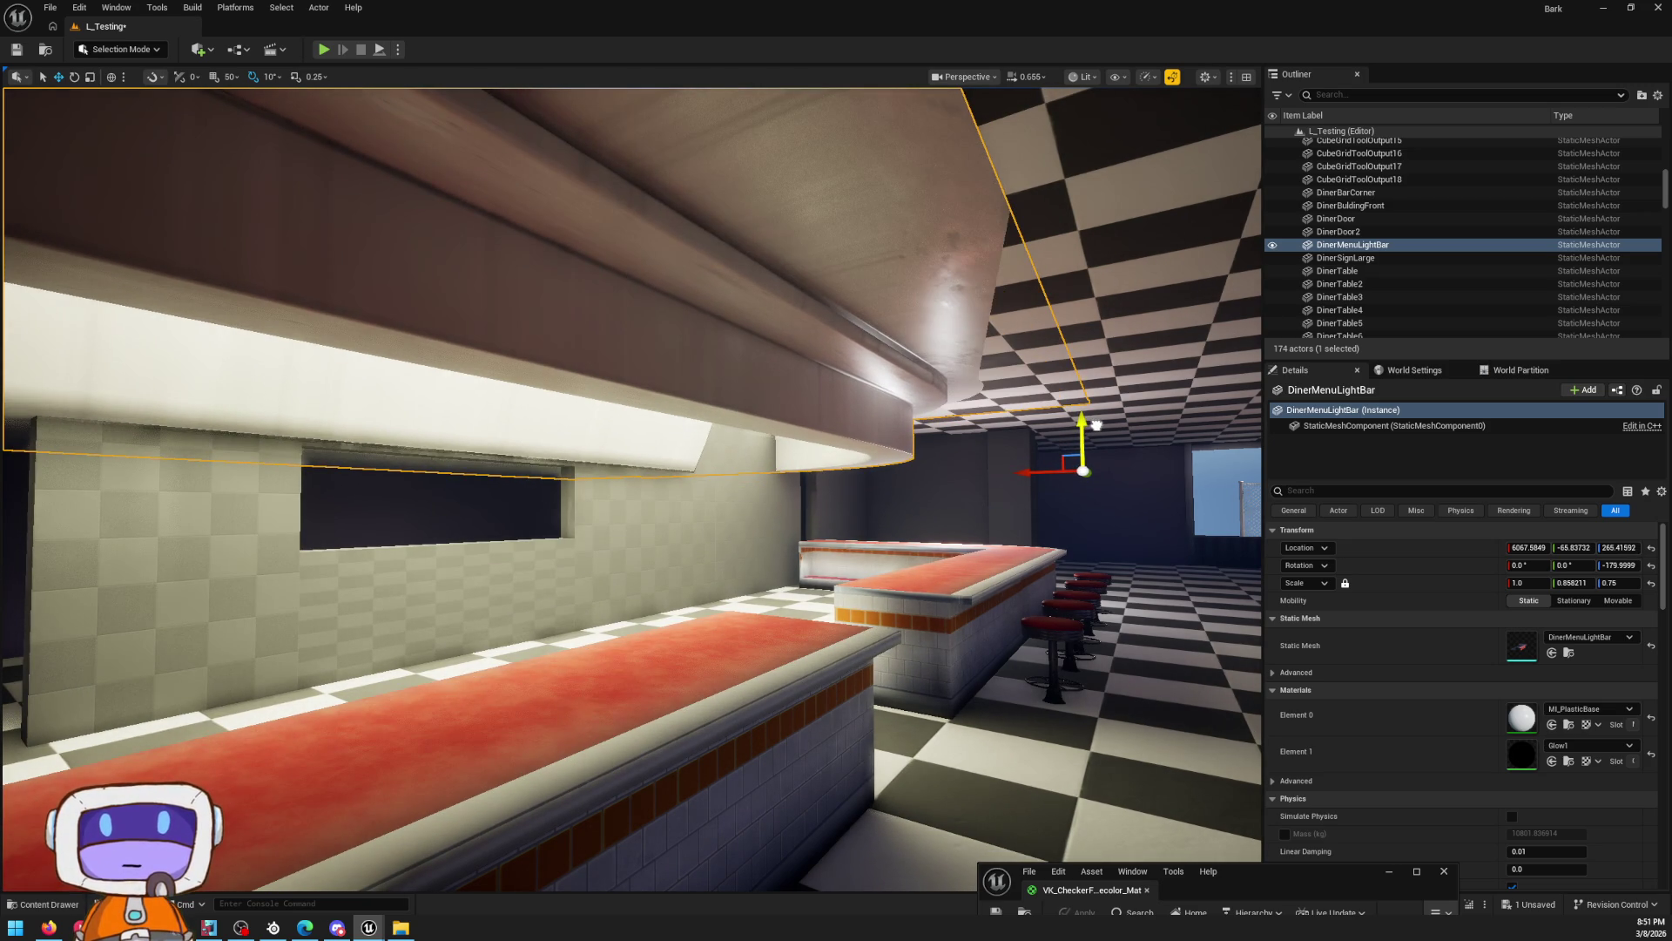
Fly the view past the light bar and counter over to the booths and windows
{"action": "mouse_move", "coordinate": [1096, 423]}
{"action": "left_mouse_down"}
{"action": "mouse_move", "coordinate": [1027, 409]}
{"action": "mouse_move", "coordinate": [1073, 365]}
{"action": "mouse_move", "coordinate": [1097, 410]}
{"action": "mouse_move", "coordinate": [1046, 410]}
{"action": "left_mouse_up"}
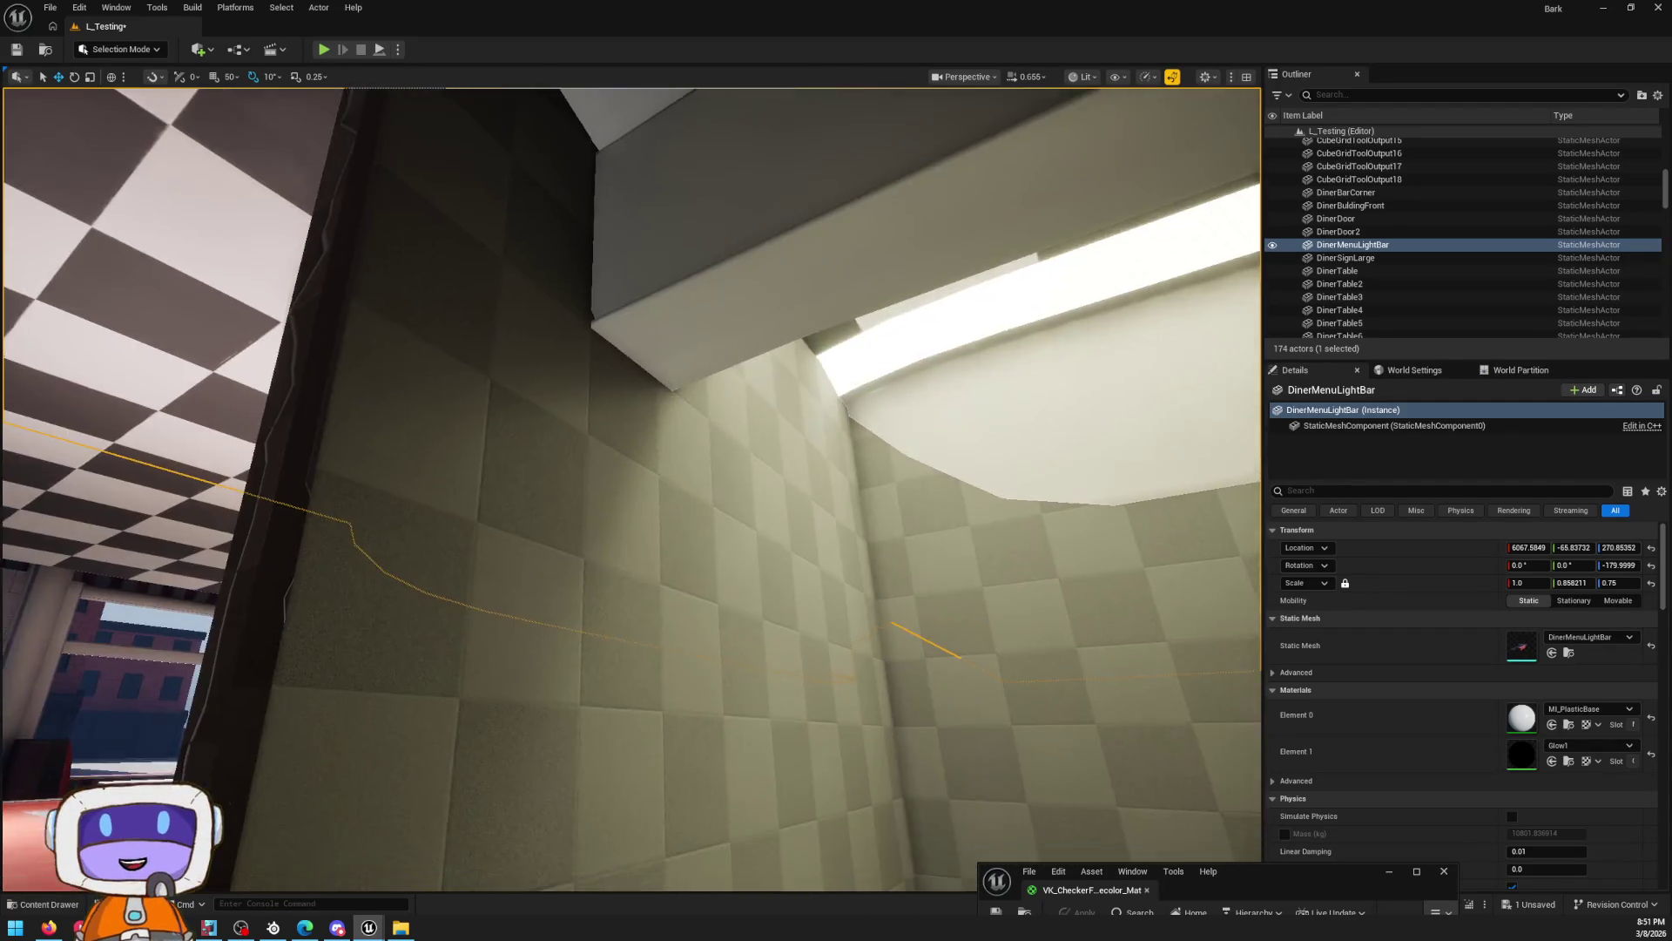
{"action": "mouse_move", "coordinate": [1045, 410]}
{"action": "left_mouse_down"}
{"action": "mouse_move", "coordinate": [1019, 422]}
{"action": "mouse_move", "coordinate": [1036, 435]}
{"action": "mouse_move", "coordinate": [1045, 409]}
{"action": "mouse_move", "coordinate": [1028, 418]}
{"action": "mouse_move", "coordinate": [1134, 653]}
{"action": "mouse_move", "coordinate": [1112, 428]}
{"action": "left_mouse_up"}
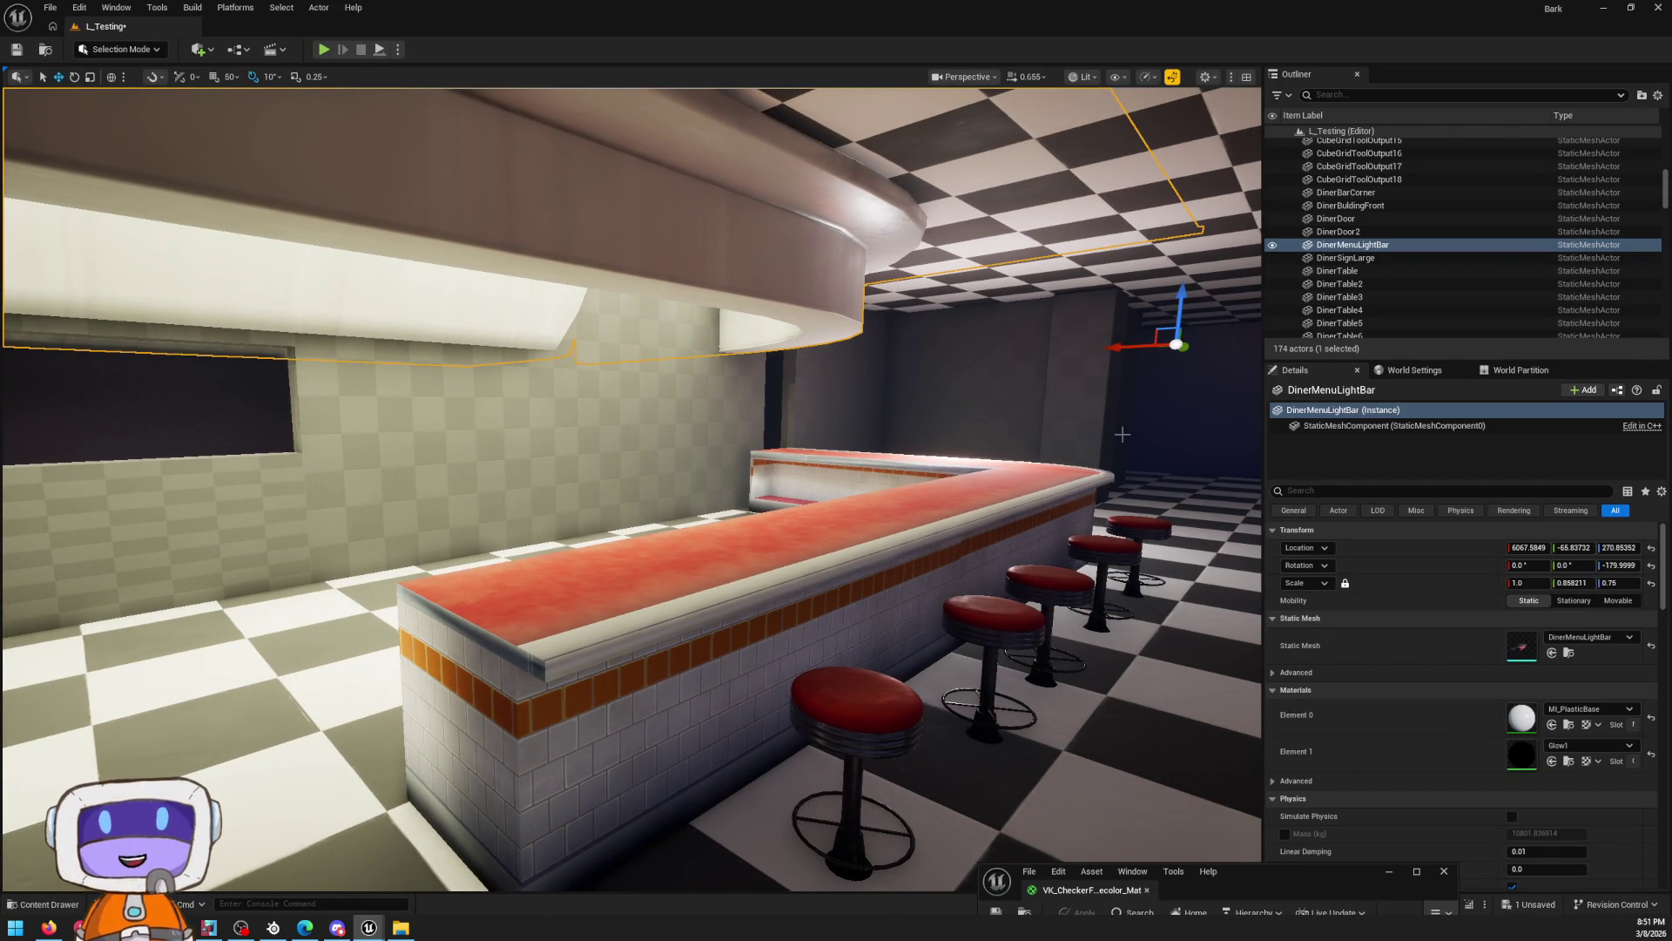
{"action": "mouse_move", "coordinate": [724, 257]}
{"action": "left_mouse_down"}
{"action": "mouse_move", "coordinate": [828, 266]}
{"action": "mouse_move", "coordinate": [845, 179]}
{"action": "left_mouse_up"}
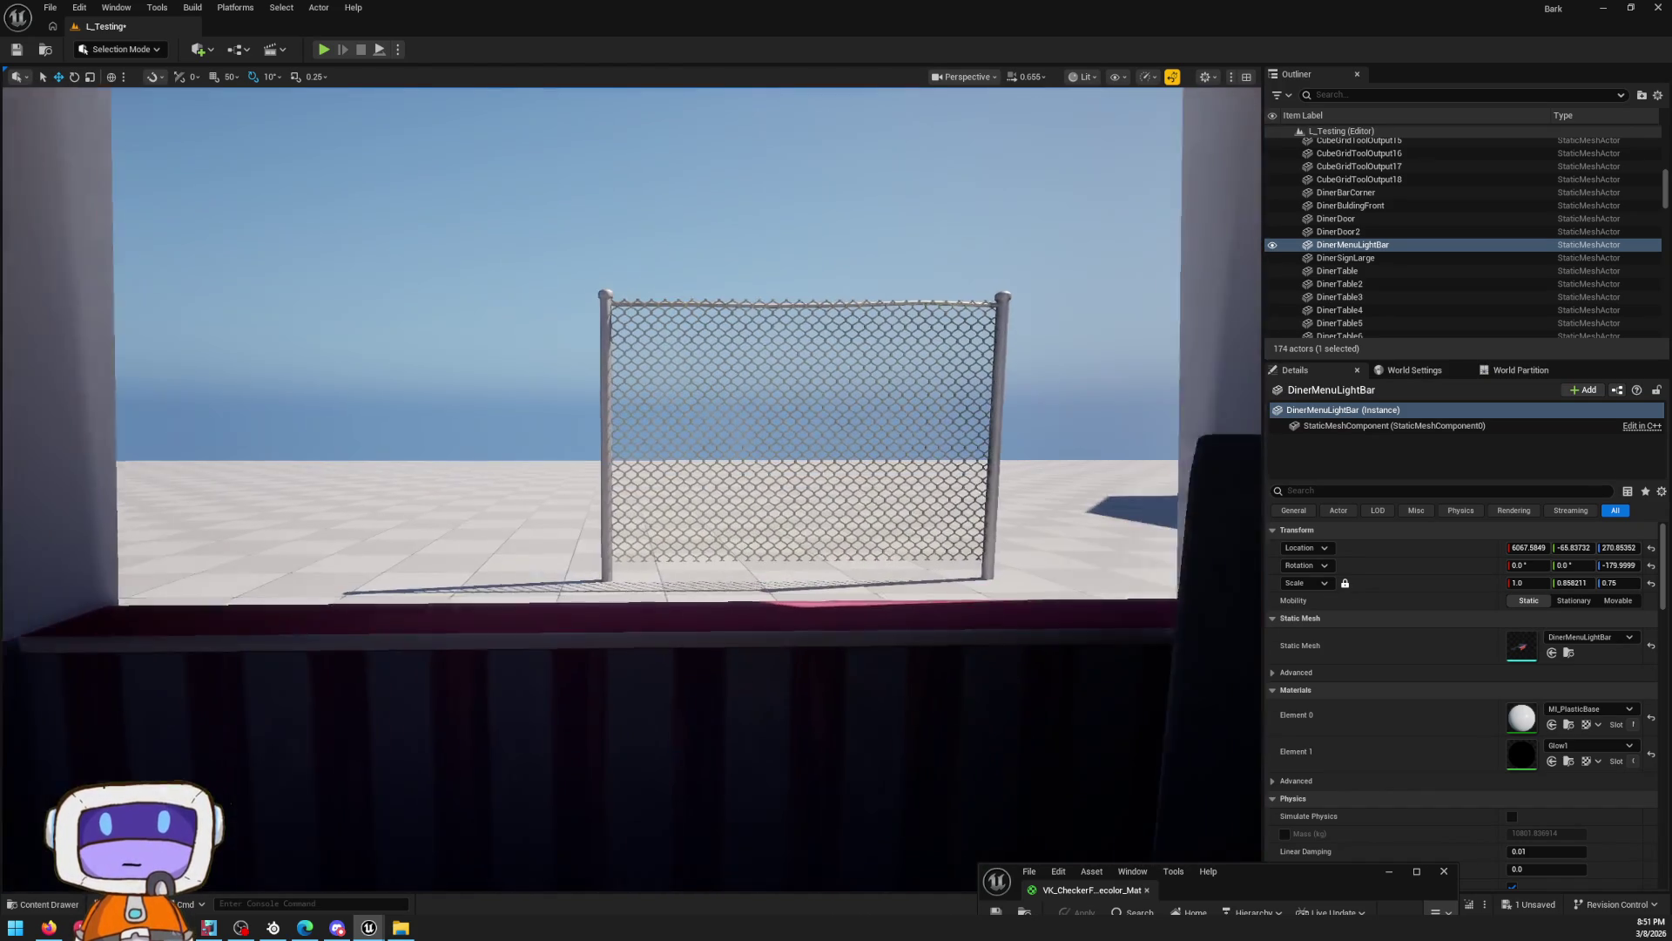
Locate the fence's SM_MetalFence mesh asset in the content browser and bring up its actions
{"action": "right_click", "coordinate": [947, 315]}
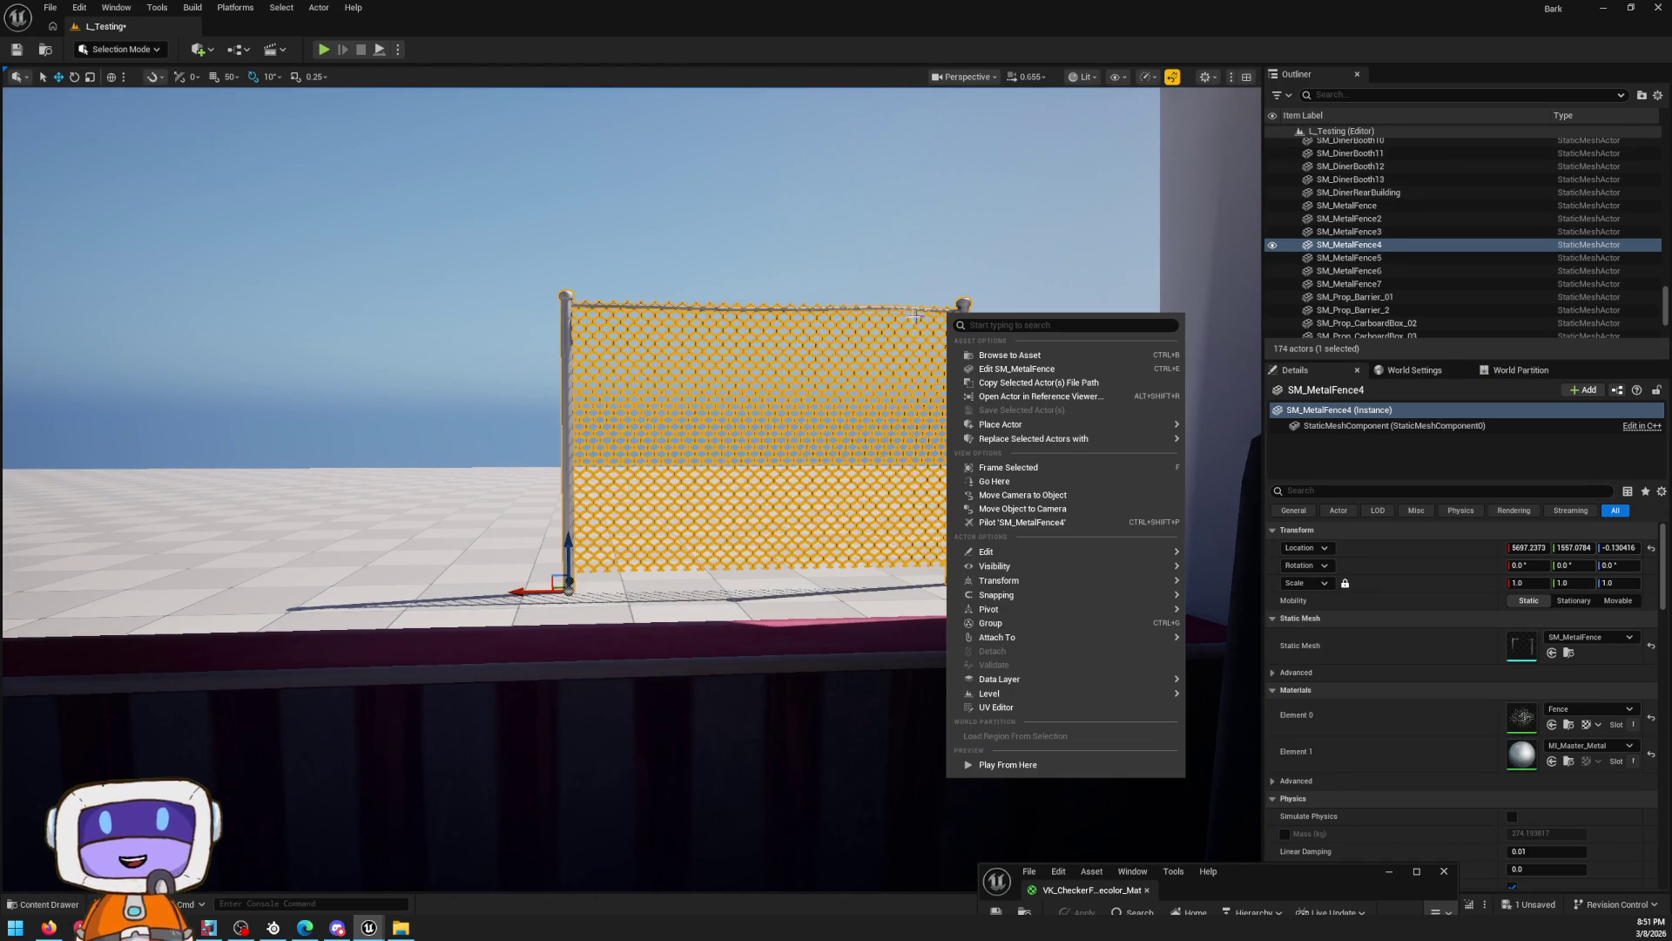
{"action": "left_click", "coordinate": [1007, 362]}
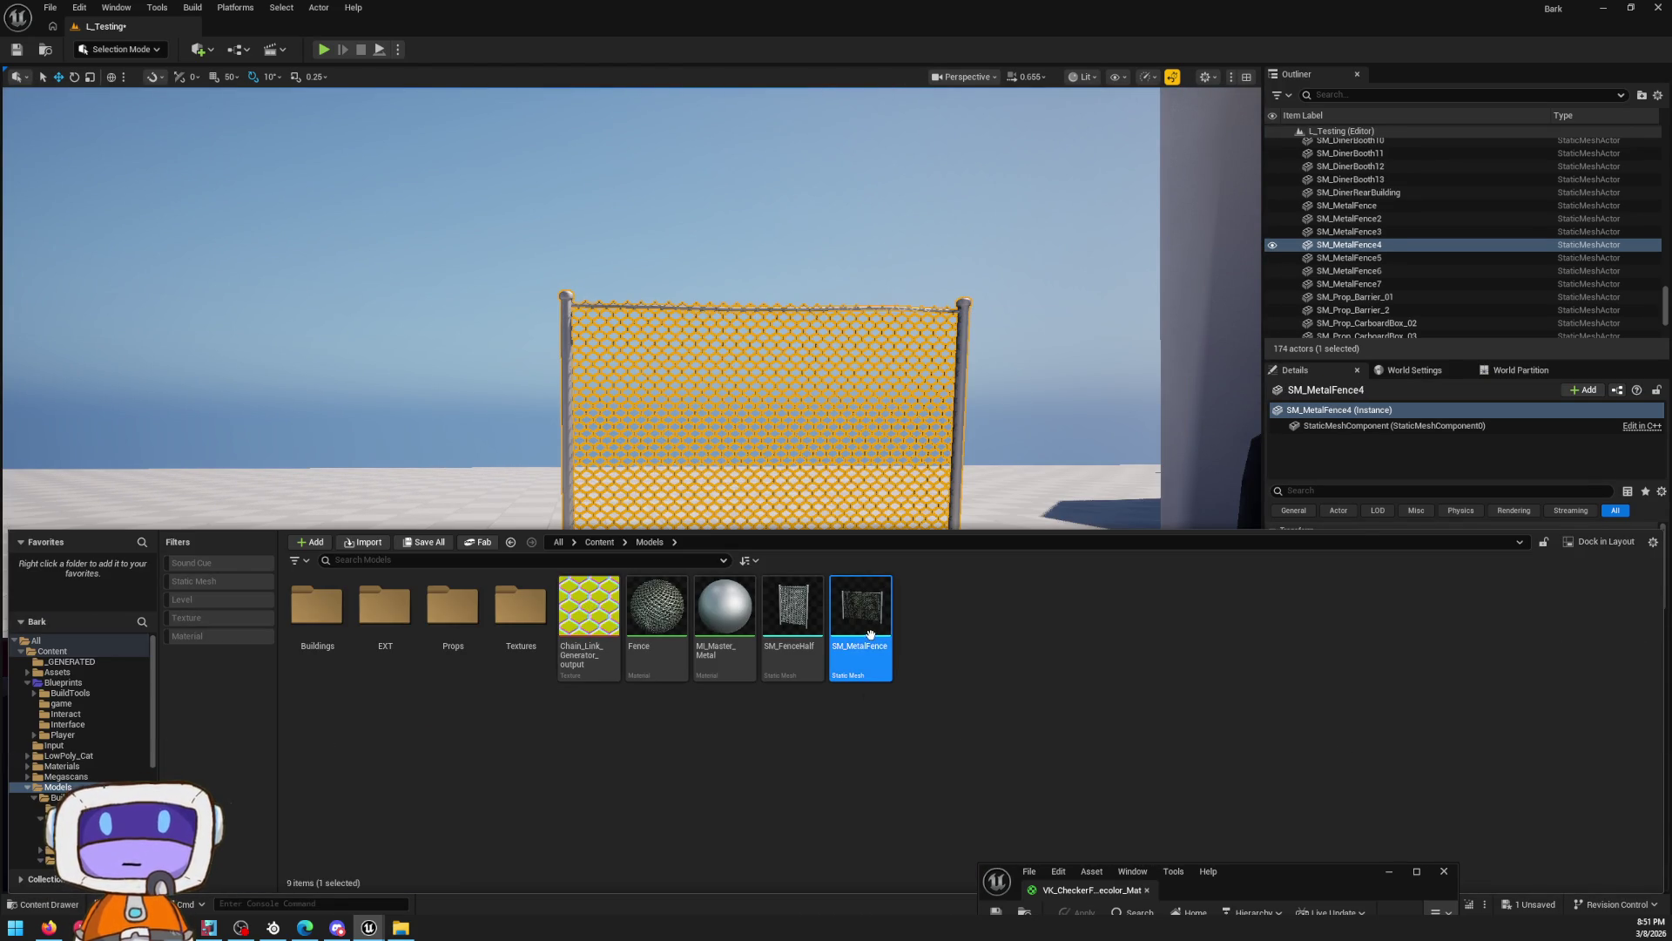
{"action": "right_click", "coordinate": [857, 610]}
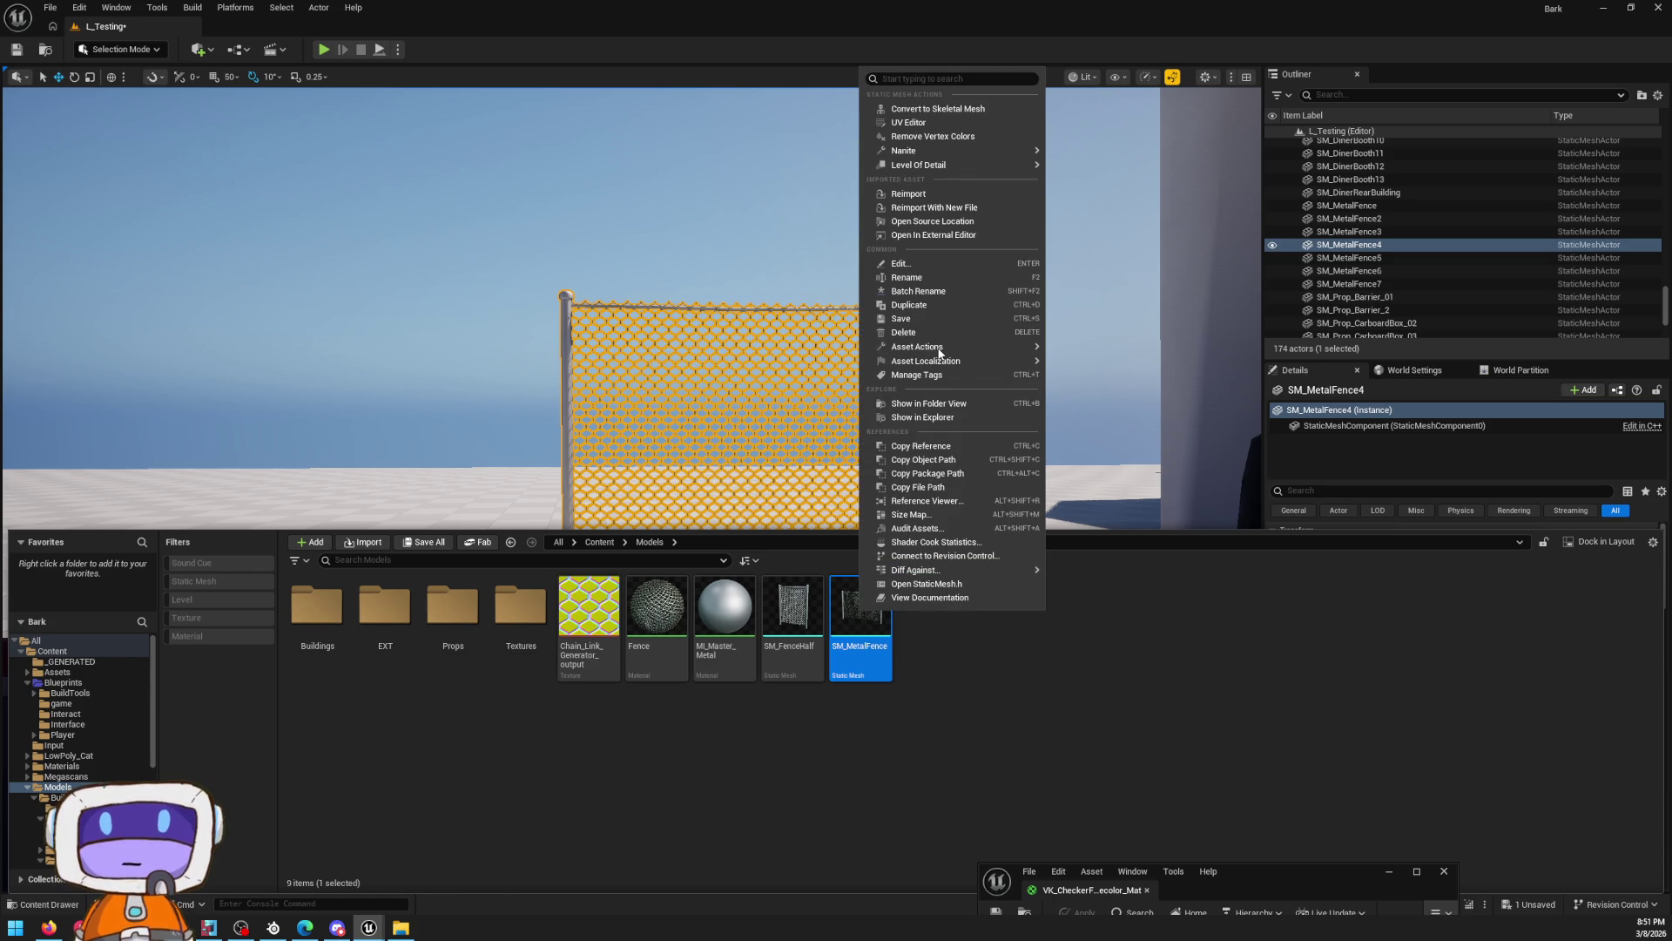
{"action": "right_click", "coordinate": [862, 629]}
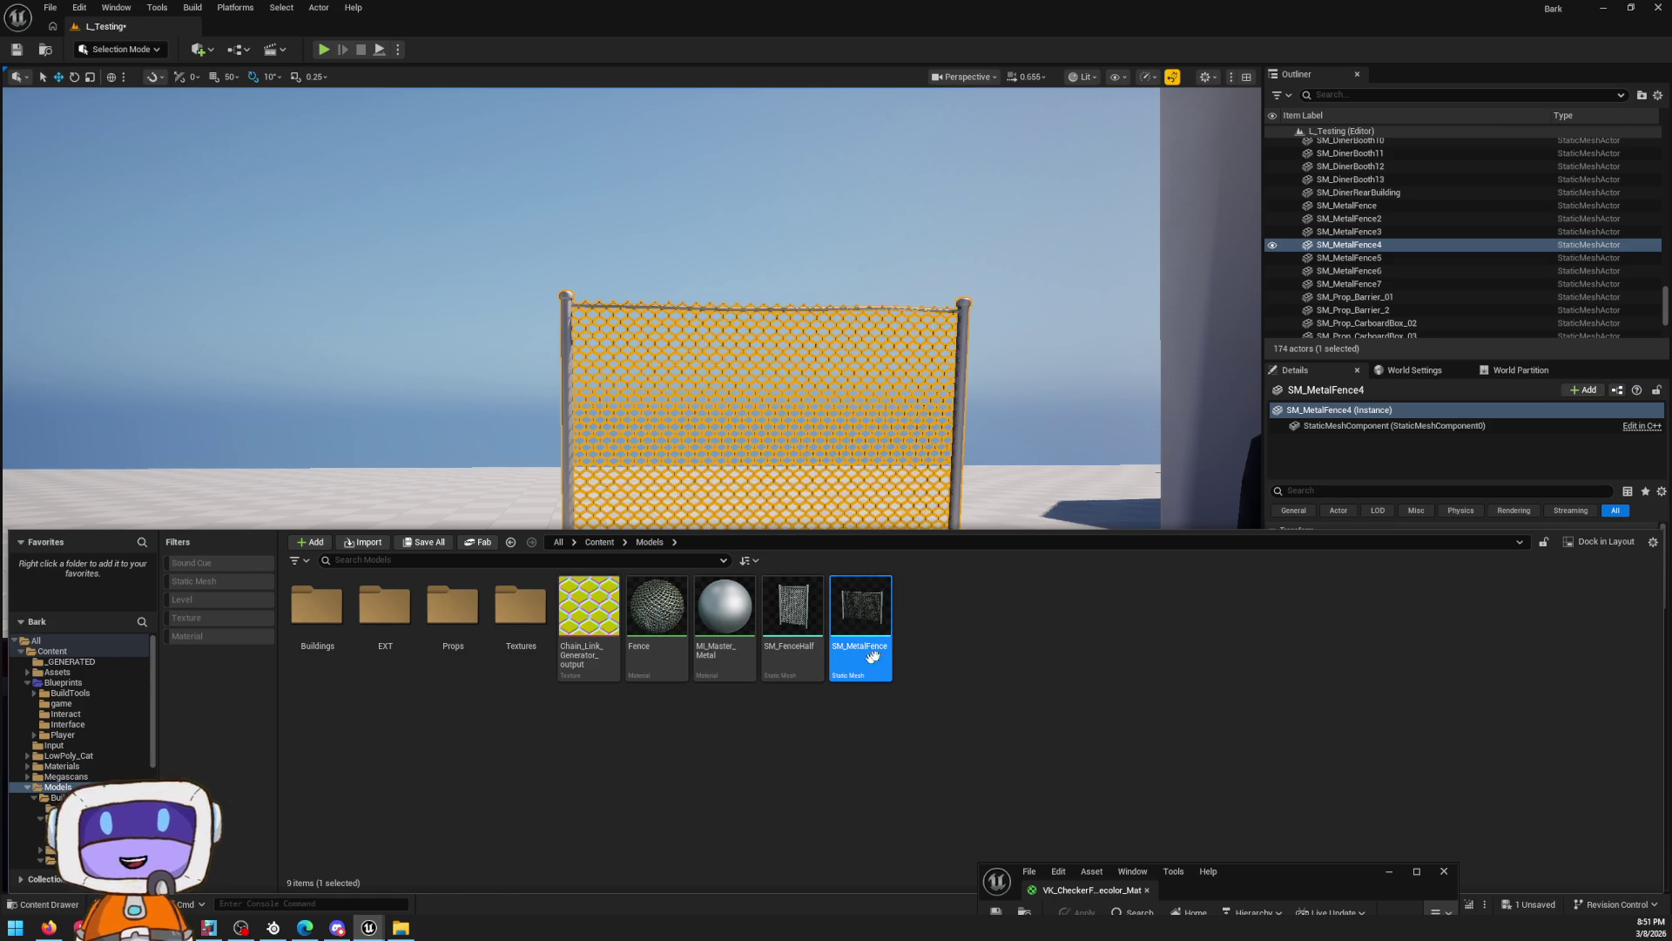
{"action": "right_click", "coordinate": [868, 631]}
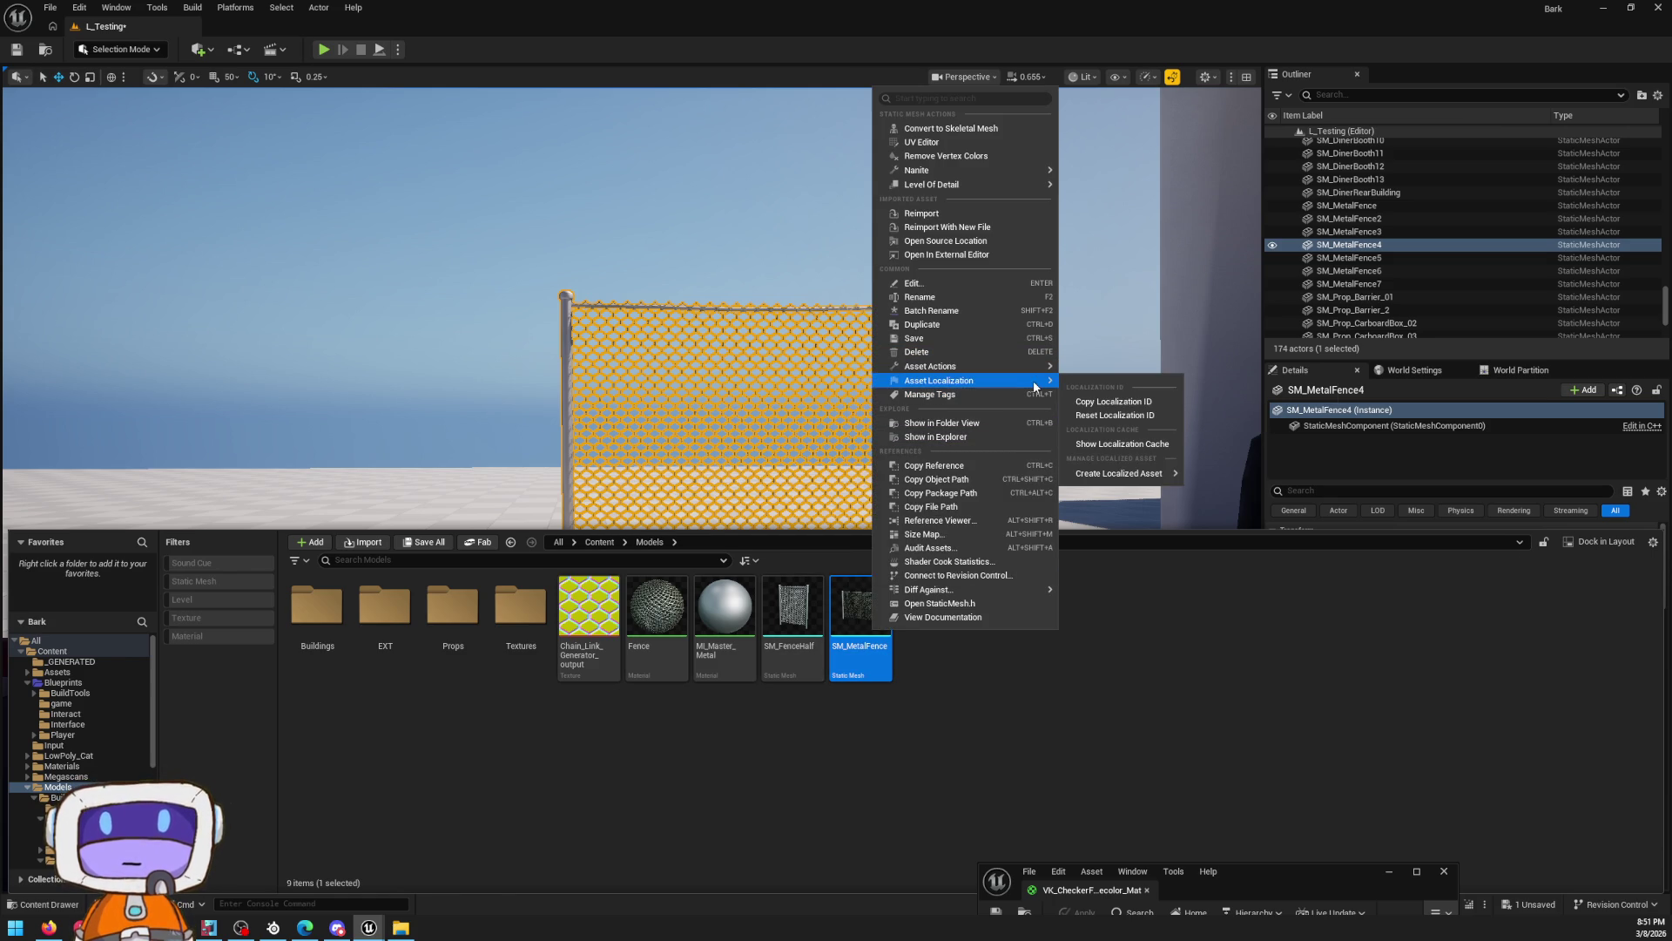
Start an FBX export of SM_MetalFence into the Models folder, then cancel it
{"action": "mouse_move", "coordinate": [1039, 367]}
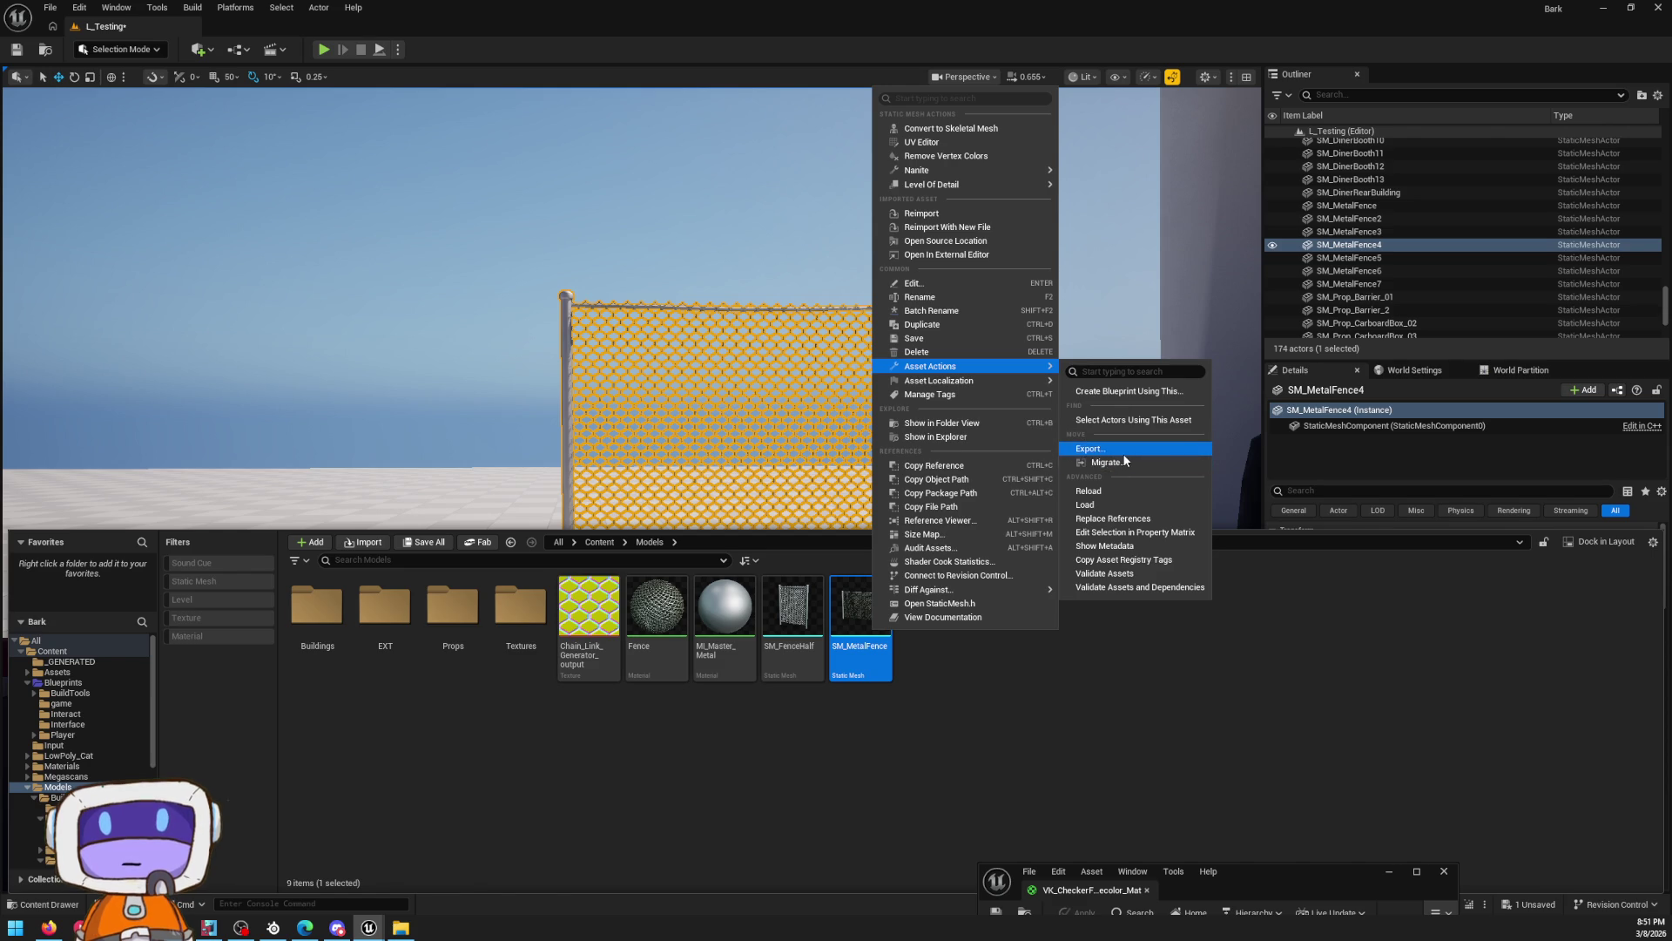
{"action": "left_click", "coordinate": [1090, 448]}
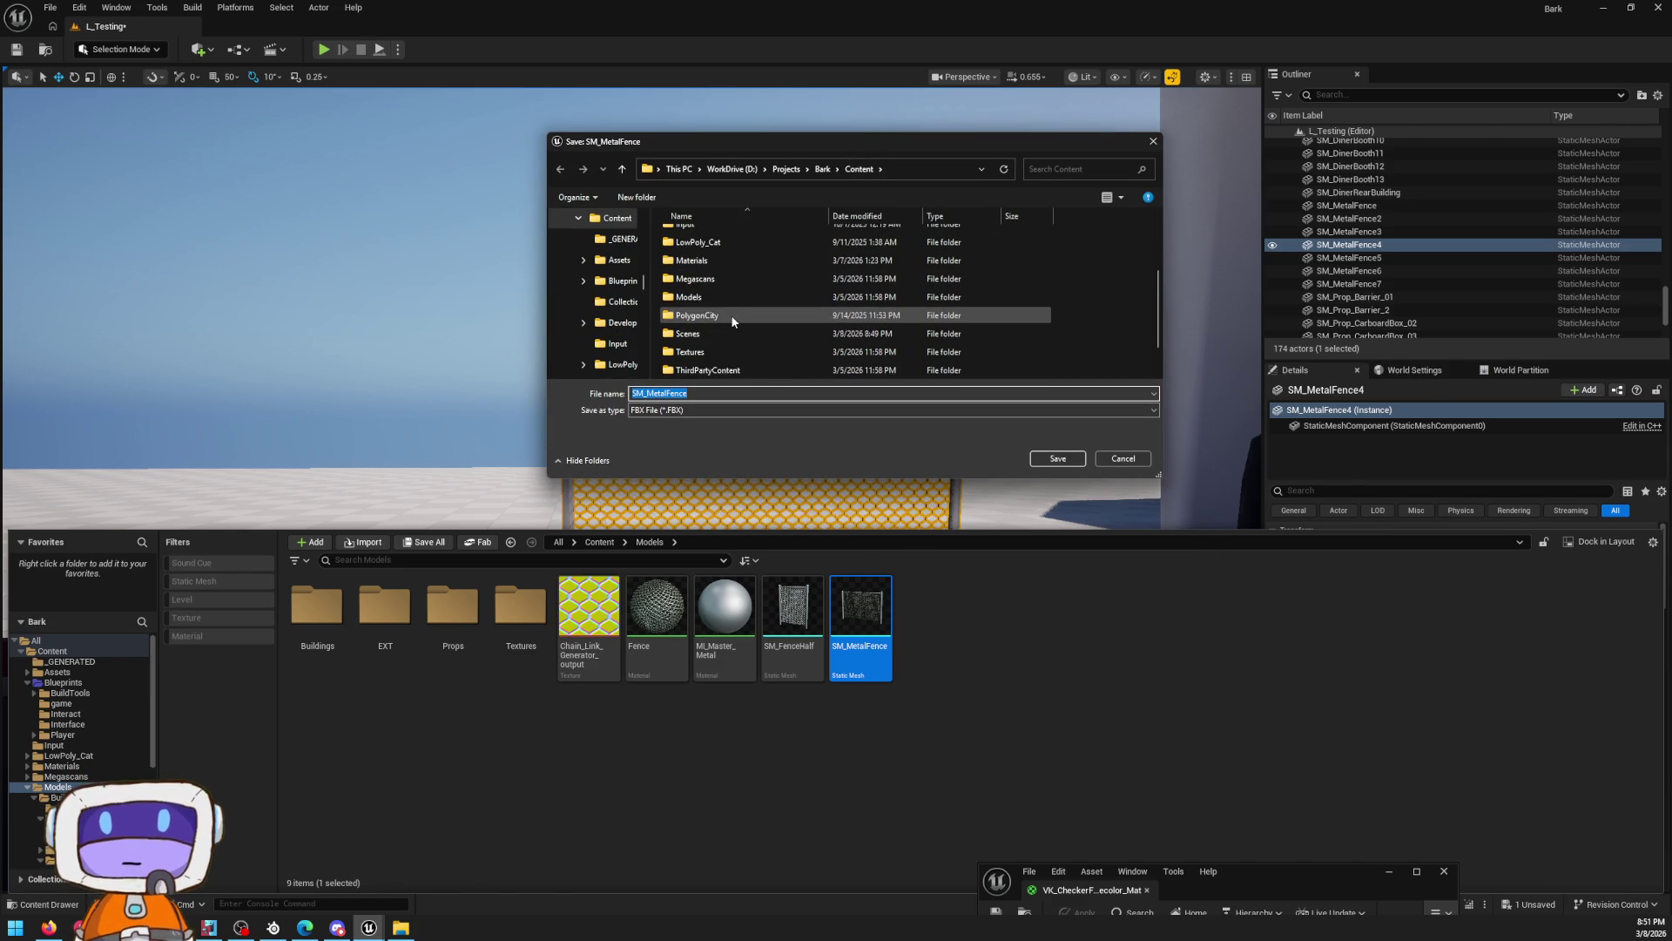
{"action": "scroll", "coordinate": [729, 261], "scroll_direction": "down", "scroll_amount": 3}
{"action": "double_click", "coordinate": [730, 262]}
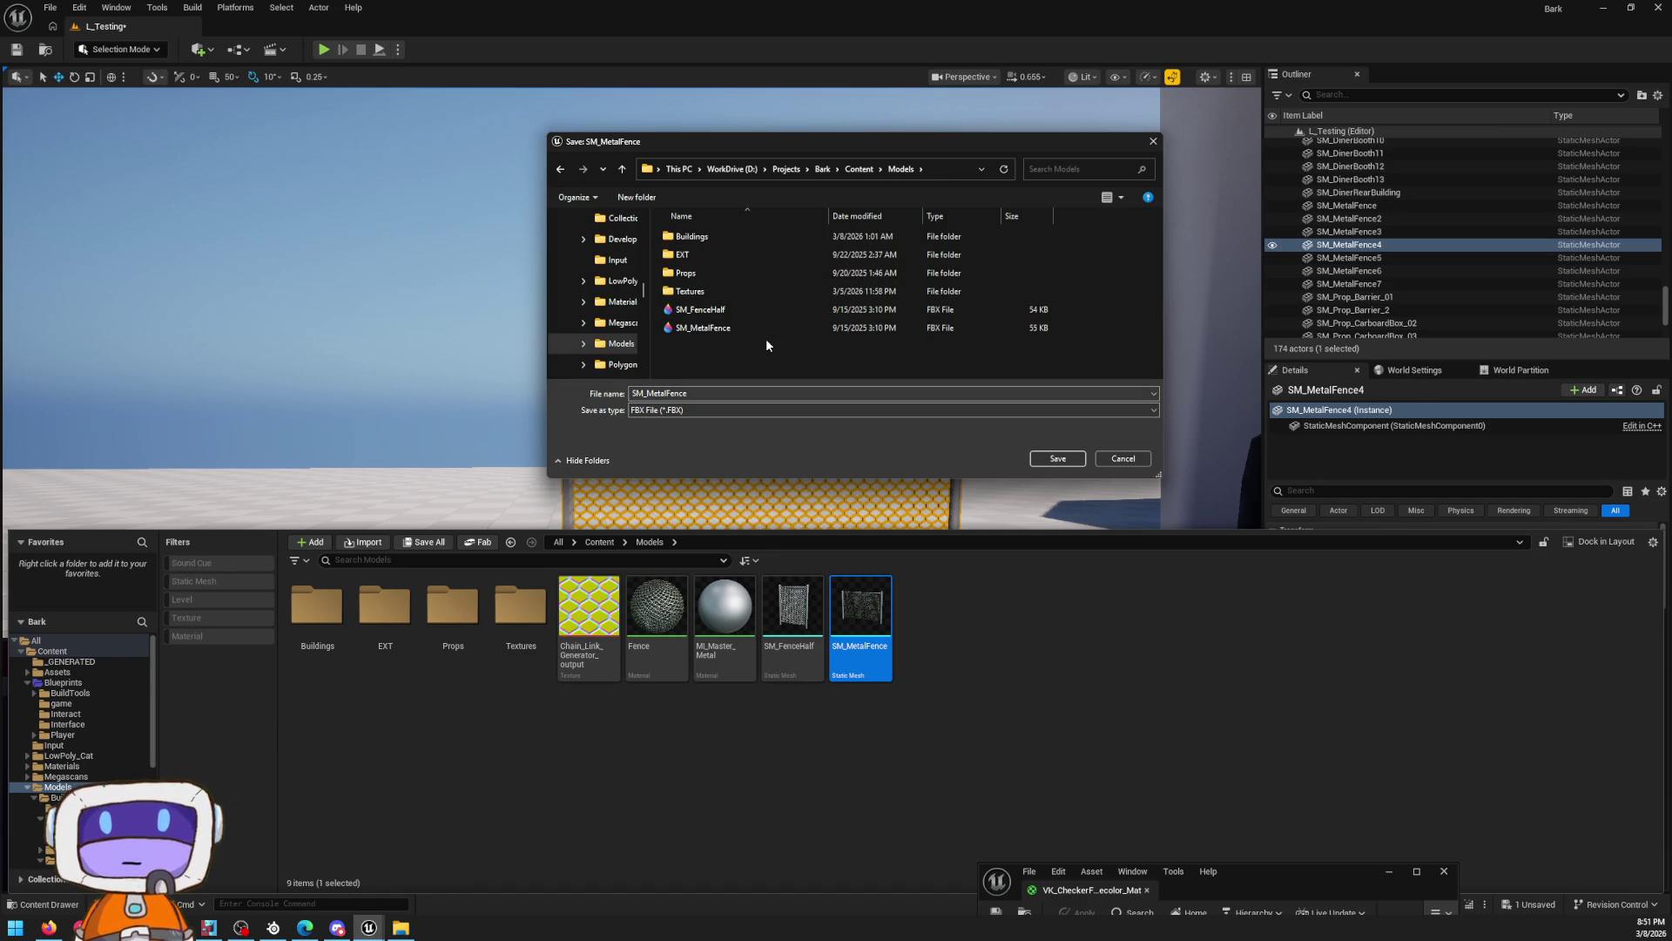
{"action": "left_click", "coordinate": [948, 162]}
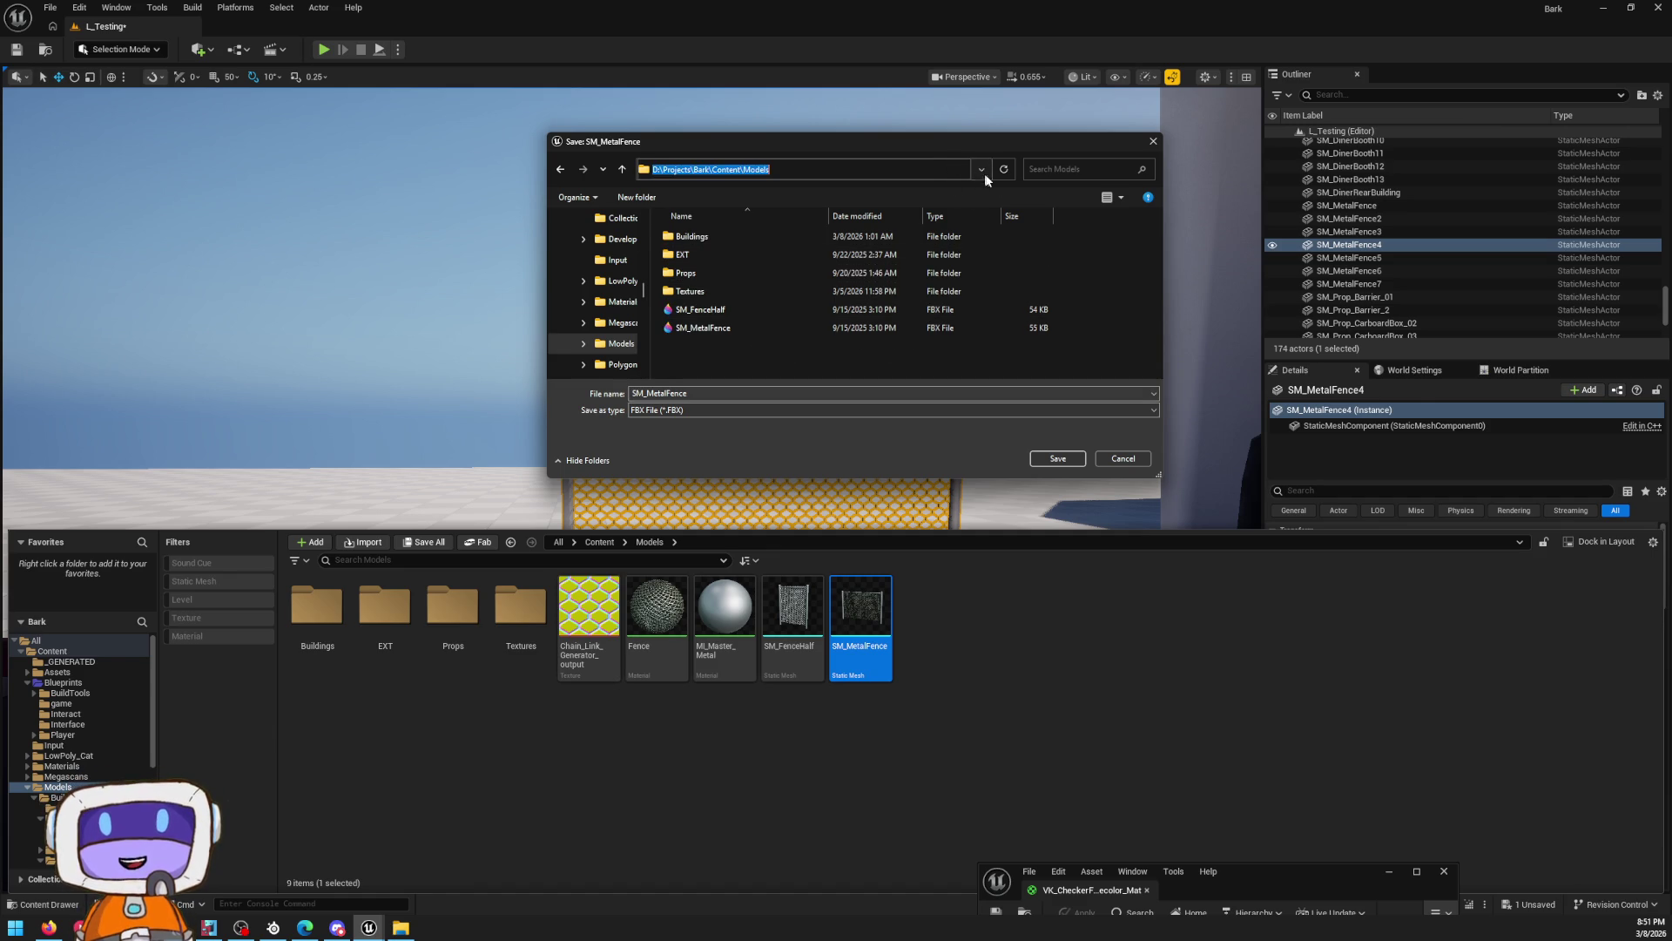
{"action": "left_click", "coordinate": [821, 352]}
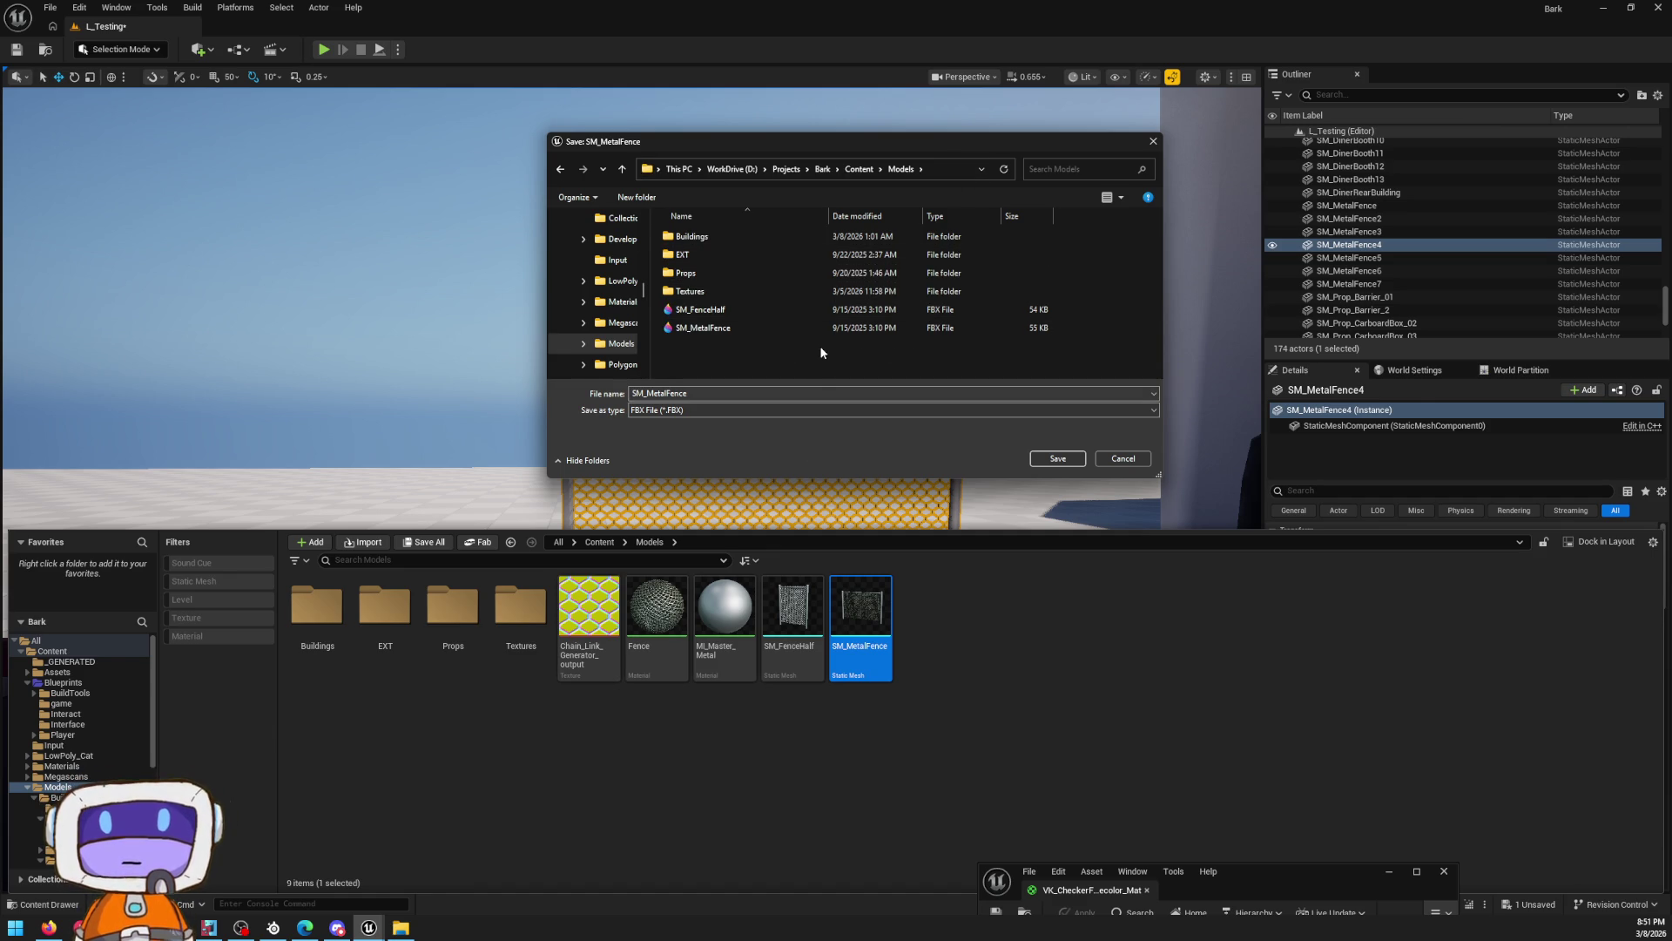
{"action": "left_click", "coordinate": [937, 171]}
{"action": "left_click", "coordinate": [1153, 141]}
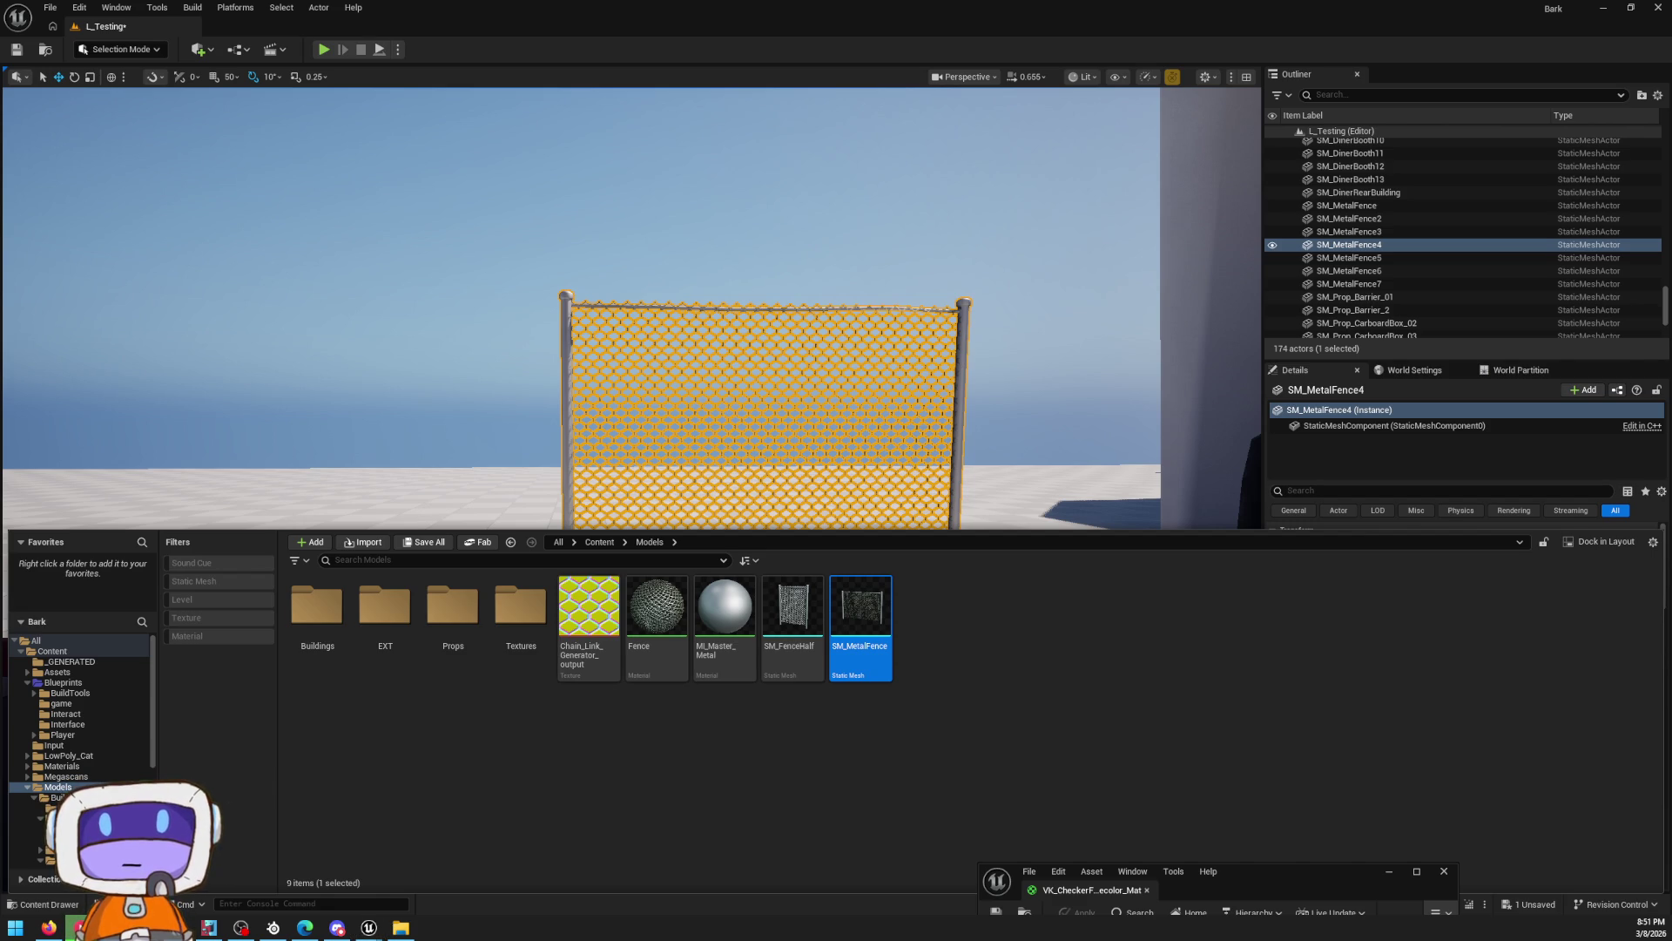
Launch Blender and look through the File menu's import options
{"action": "left_click", "coordinate": [76, 929]}
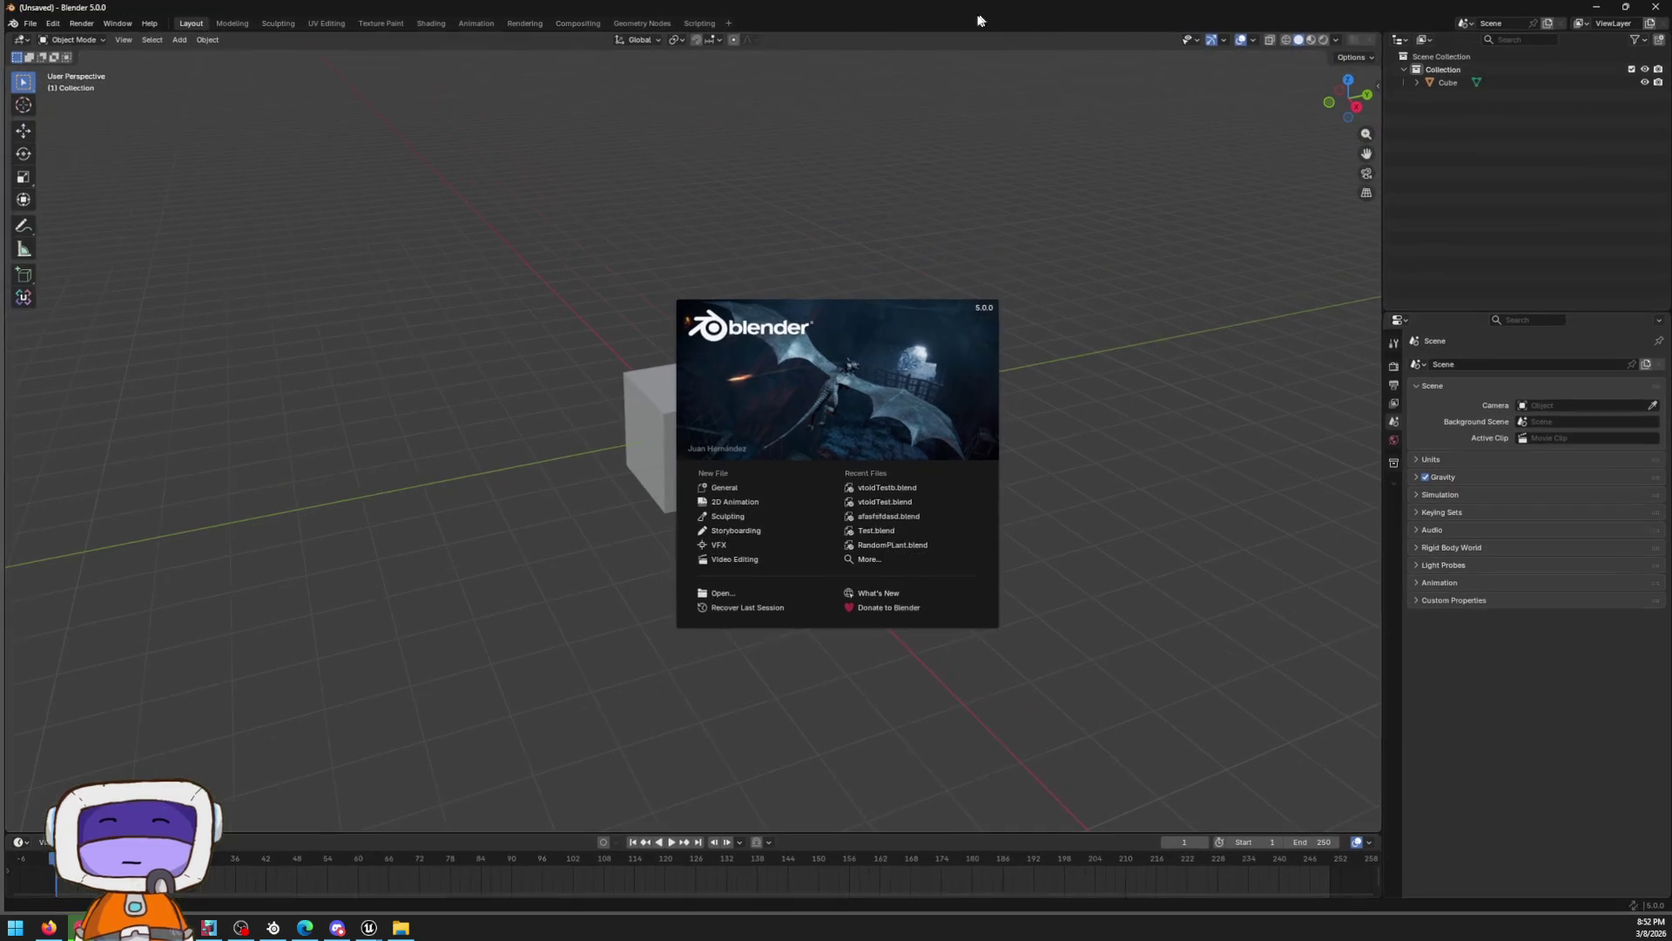
{"action": "left_click", "coordinate": [34, 23]}
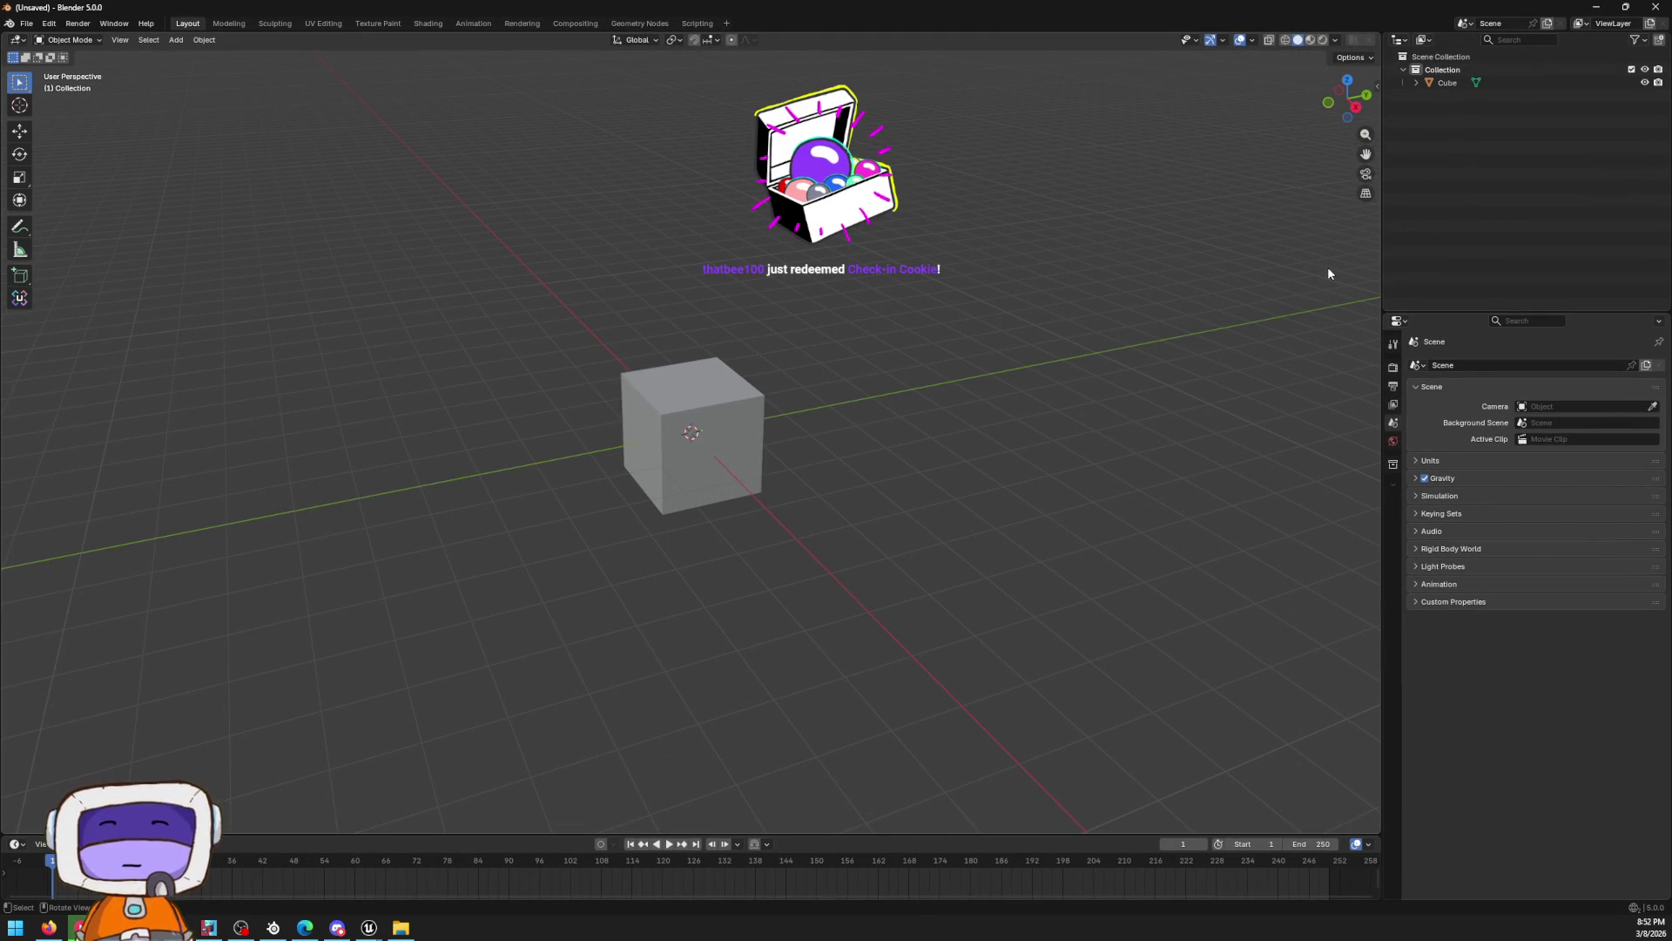
{"action": "left_click", "coordinate": [26, 23]}
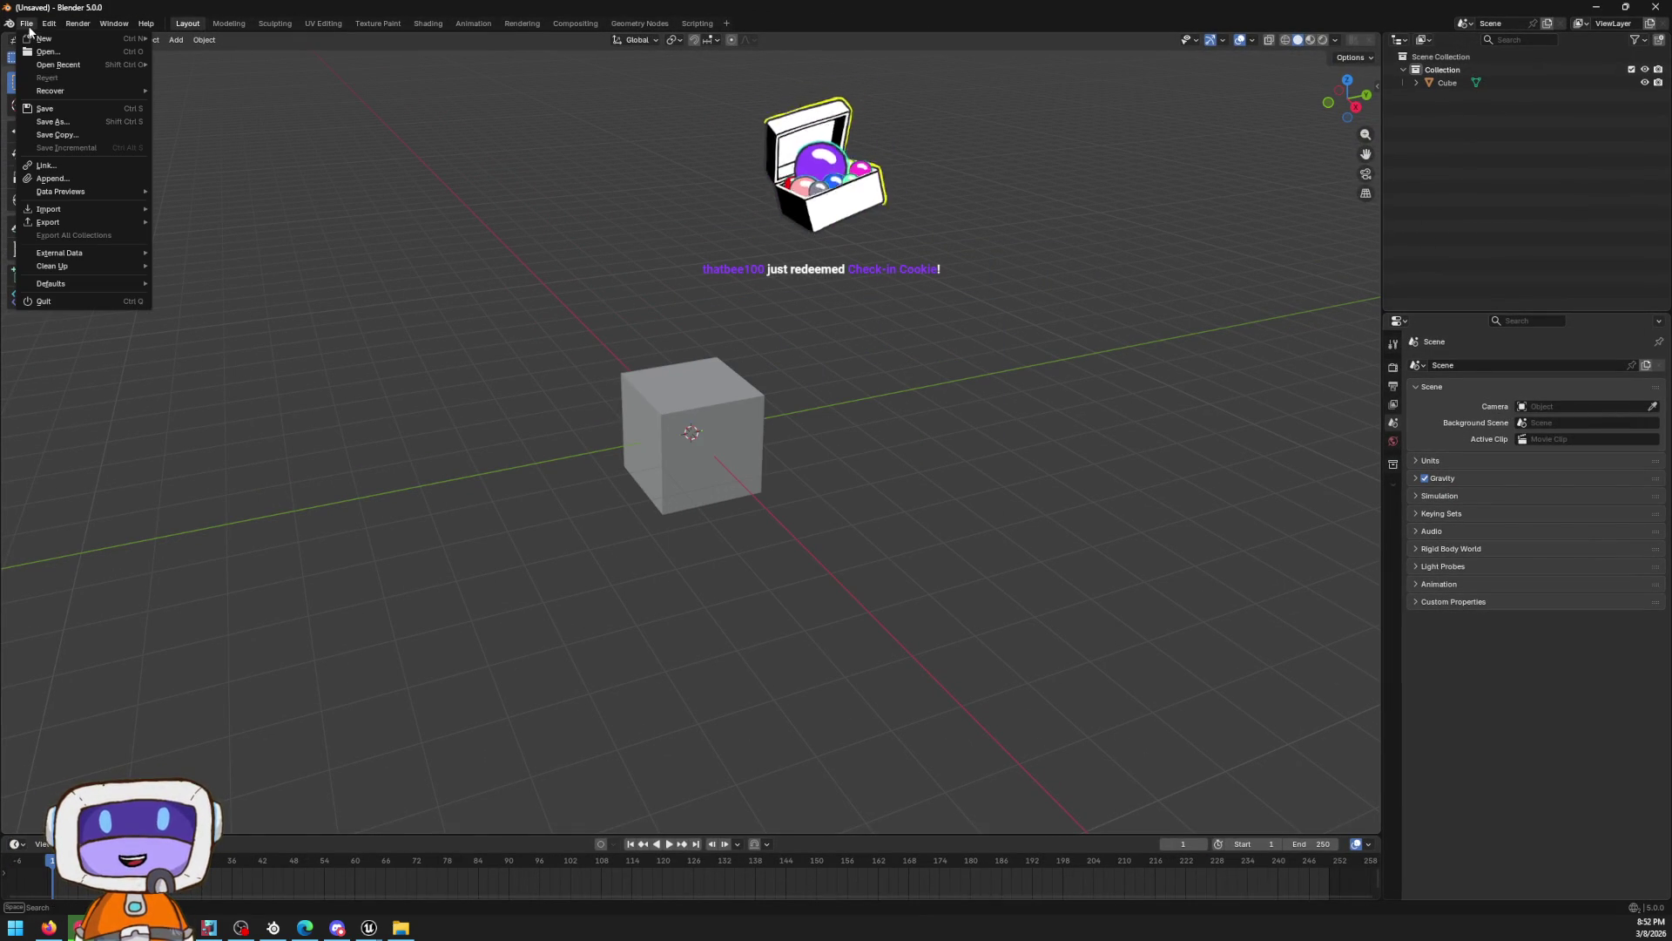
{"action": "mouse_move", "coordinate": [77, 217]}
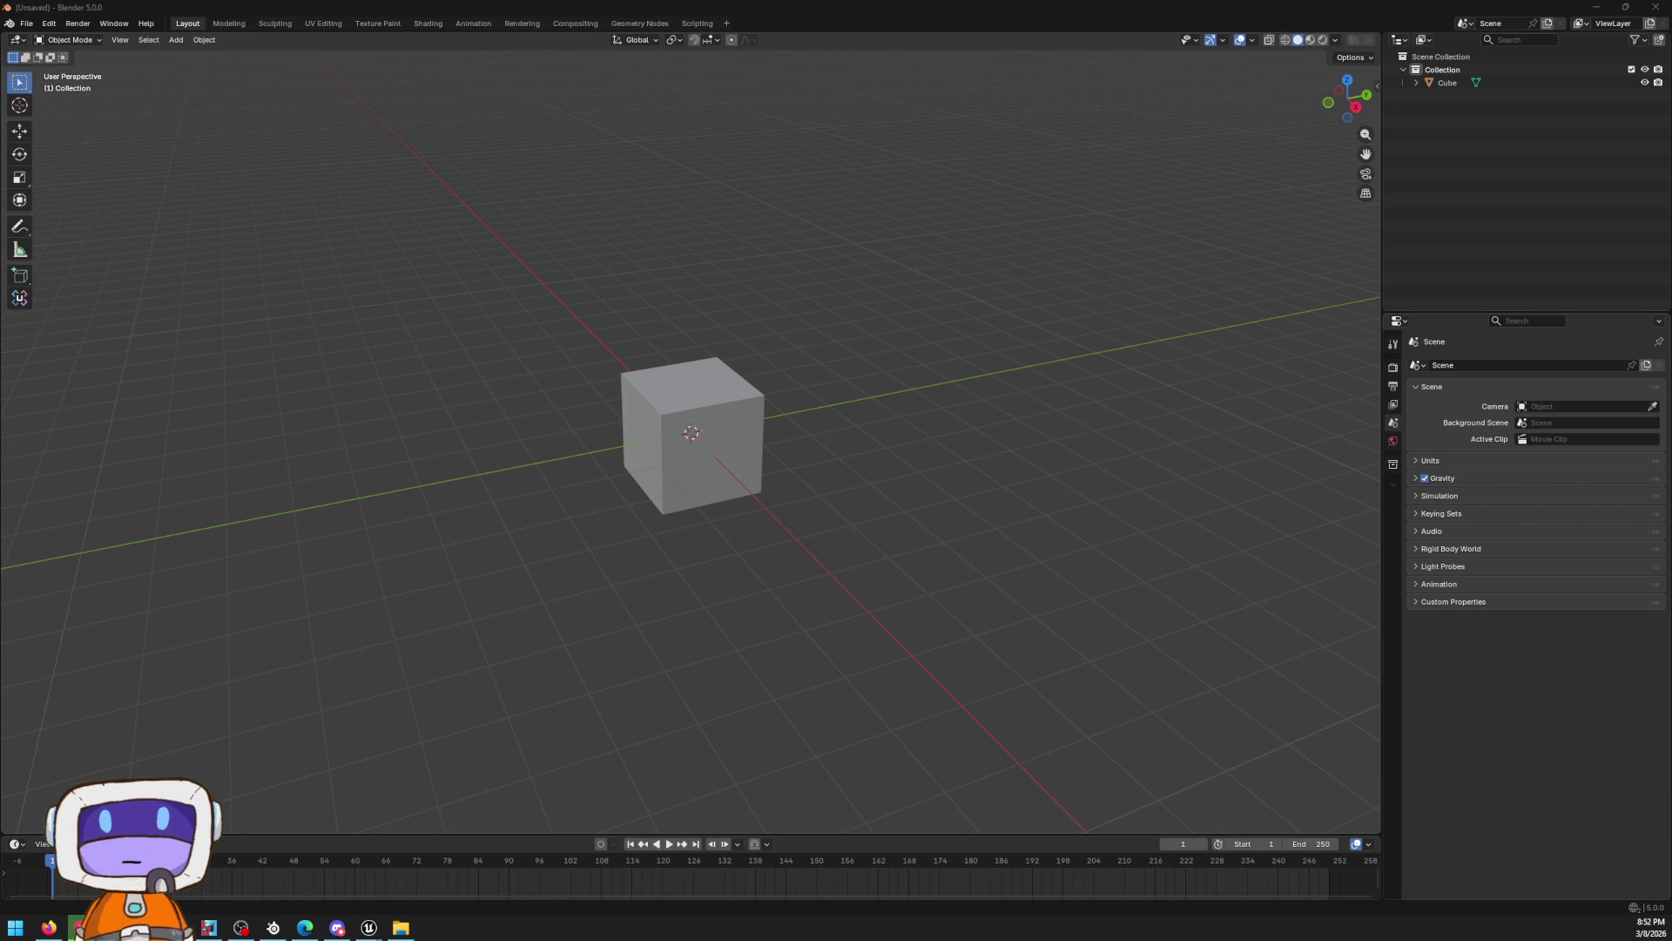
{"action": "key", "text": "F2"}
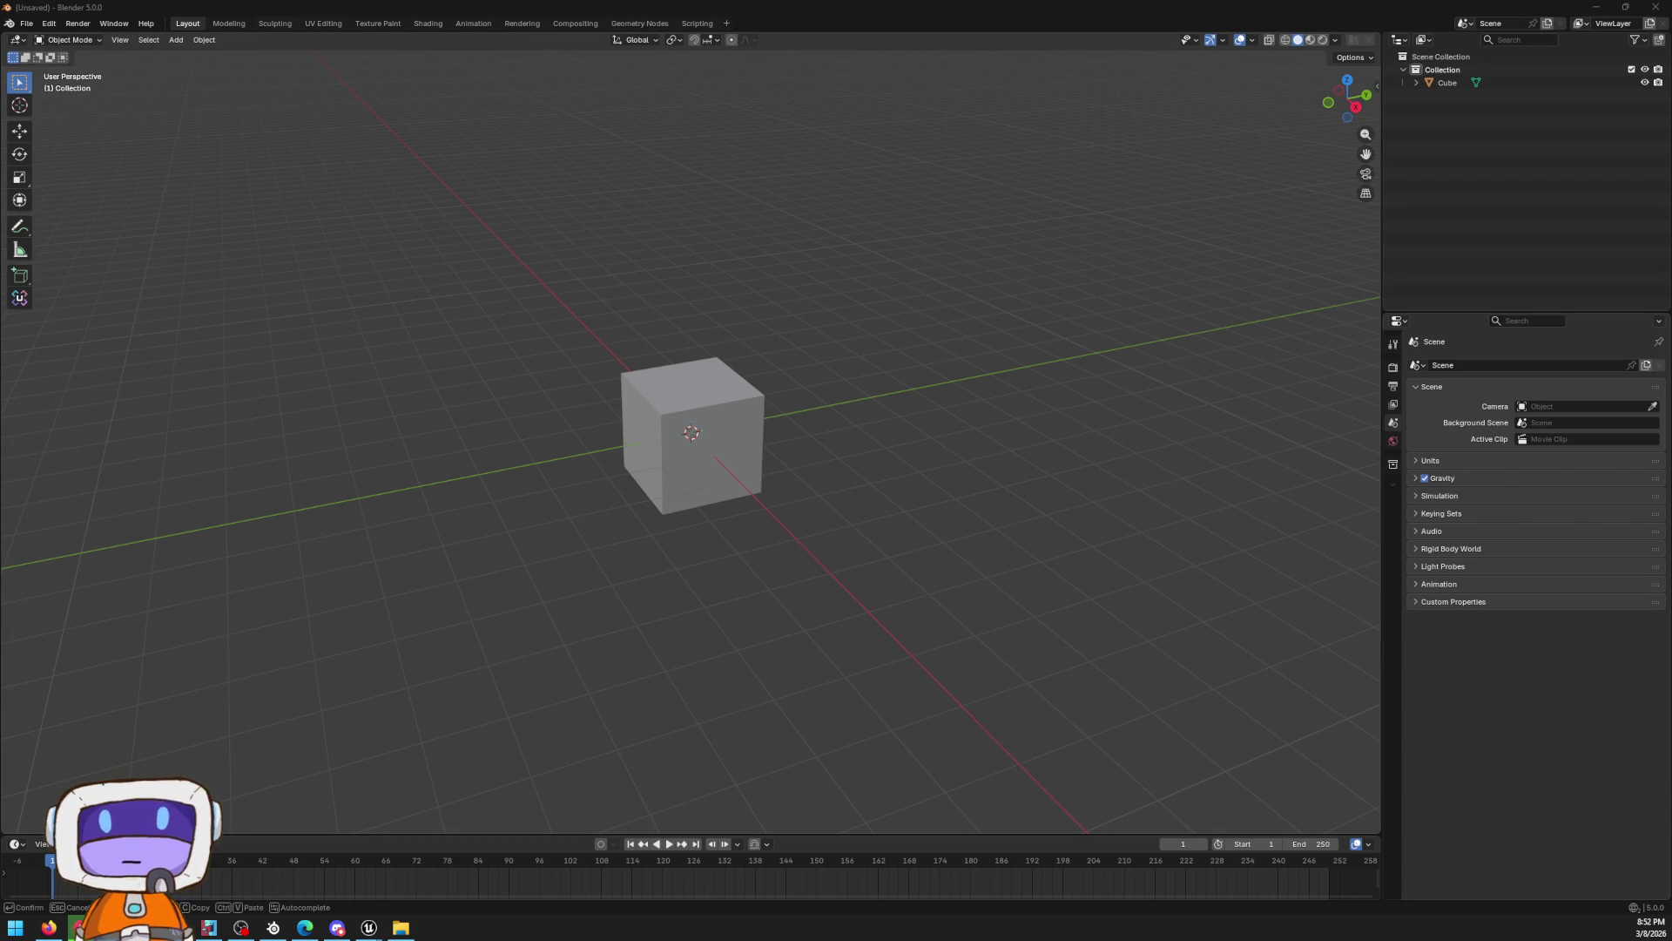
{"action": "key", "text": "Escape"}
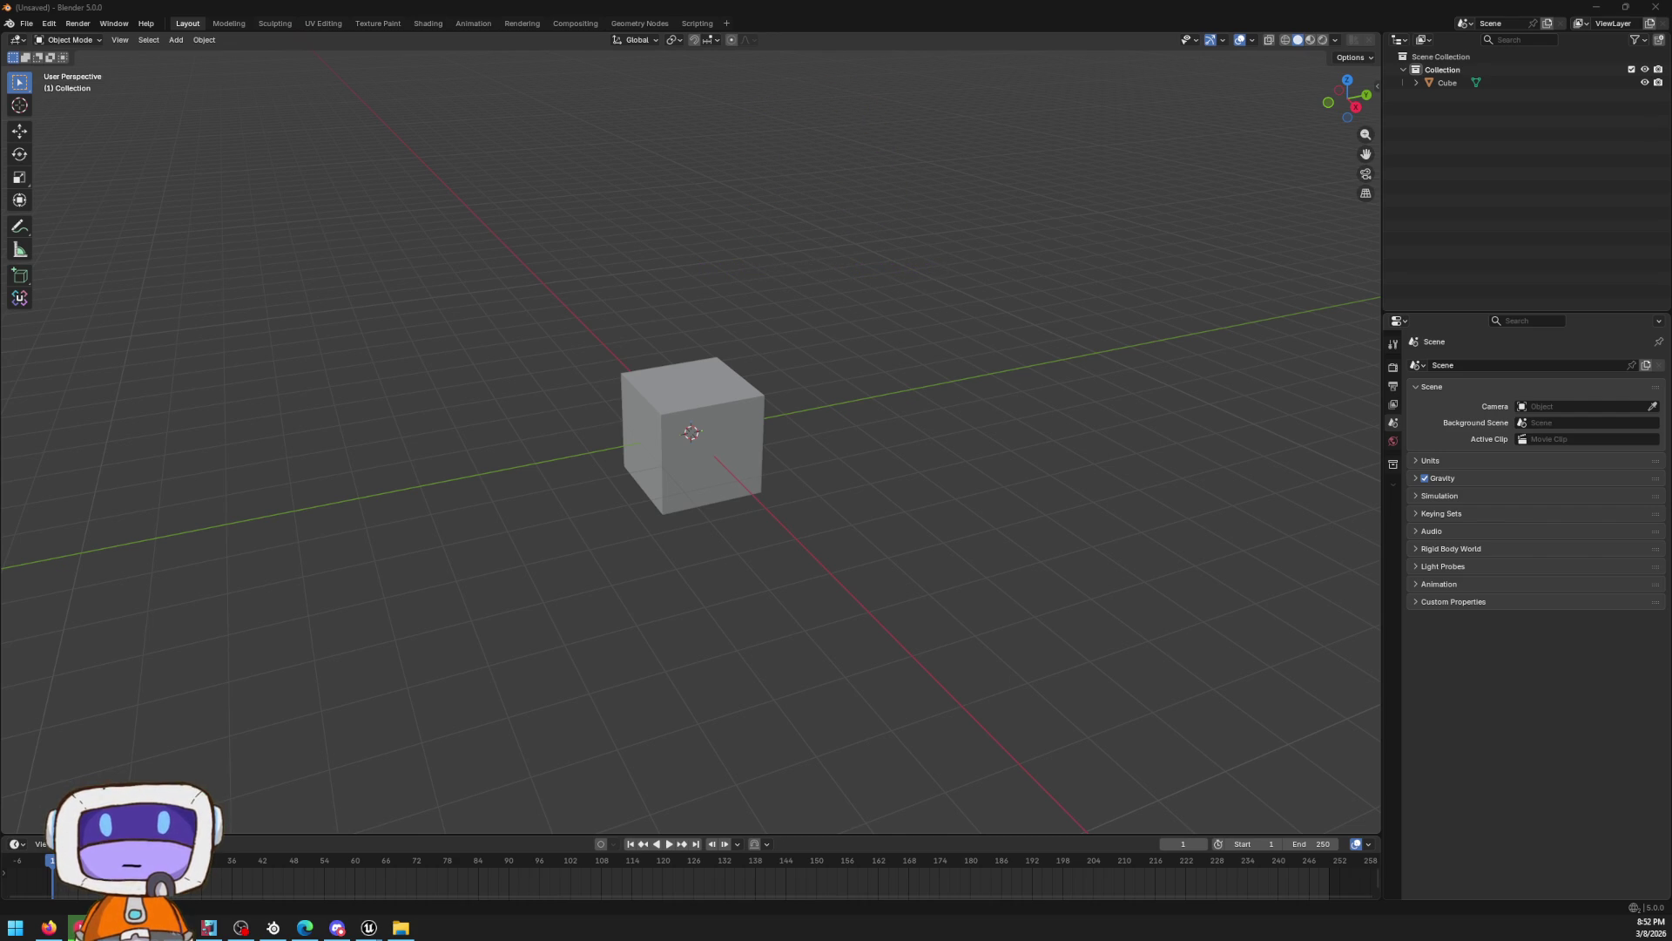
Paste the SM_MetalFence model into the scene and delete the default cube
{"action": "key", "text": "ctrl+v"}
{"action": "scroll", "coordinate": [718, 347], "scroll_direction": "up", "scroll_amount": 5}
{"action": "left_click", "coordinate": [858, 320]}
{"action": "key", "text": "Delete"}
Select the SM_MetalFence object in a front view, then return to Unreal Engine
{"action": "mouse_move", "coordinate": [863, 324]}
{"action": "left_mouse_down"}
{"action": "mouse_move", "coordinate": [664, 264]}
{"action": "mouse_move", "coordinate": [750, 288]}
{"action": "mouse_move", "coordinate": [765, 352]}
{"action": "left_mouse_up"}
{"action": "scroll", "coordinate": [666, 275], "scroll_direction": "down", "scroll_amount": 2}
{"action": "left_click", "coordinate": [766, 351]}
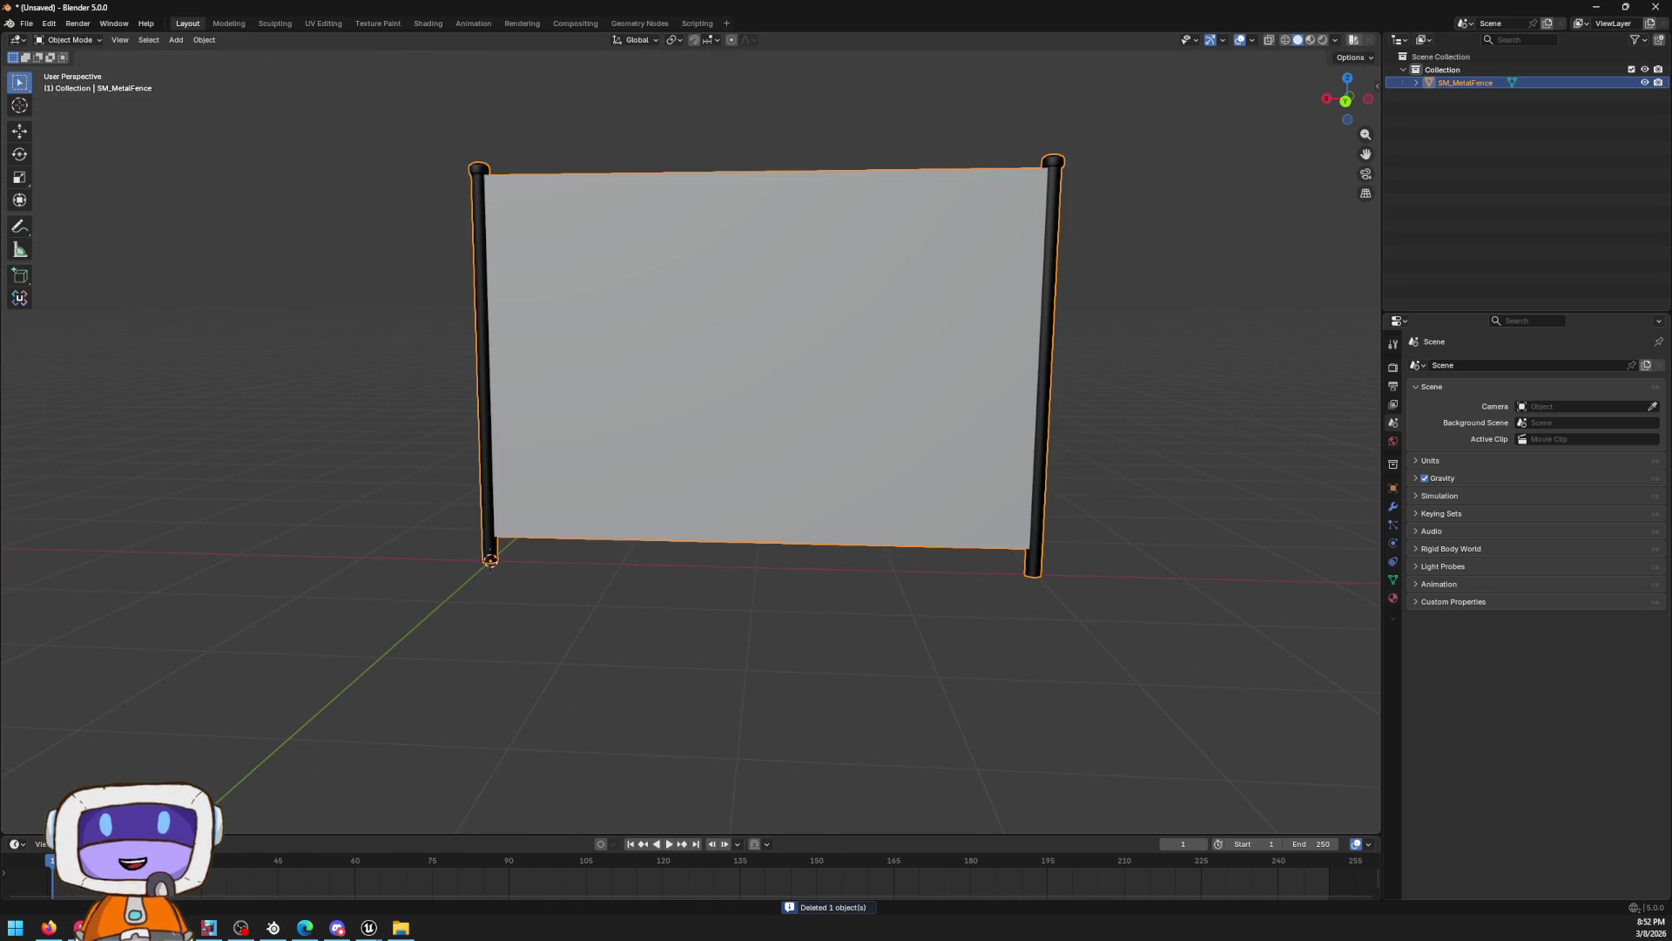
{"action": "key", "text": "alt+Tab"}
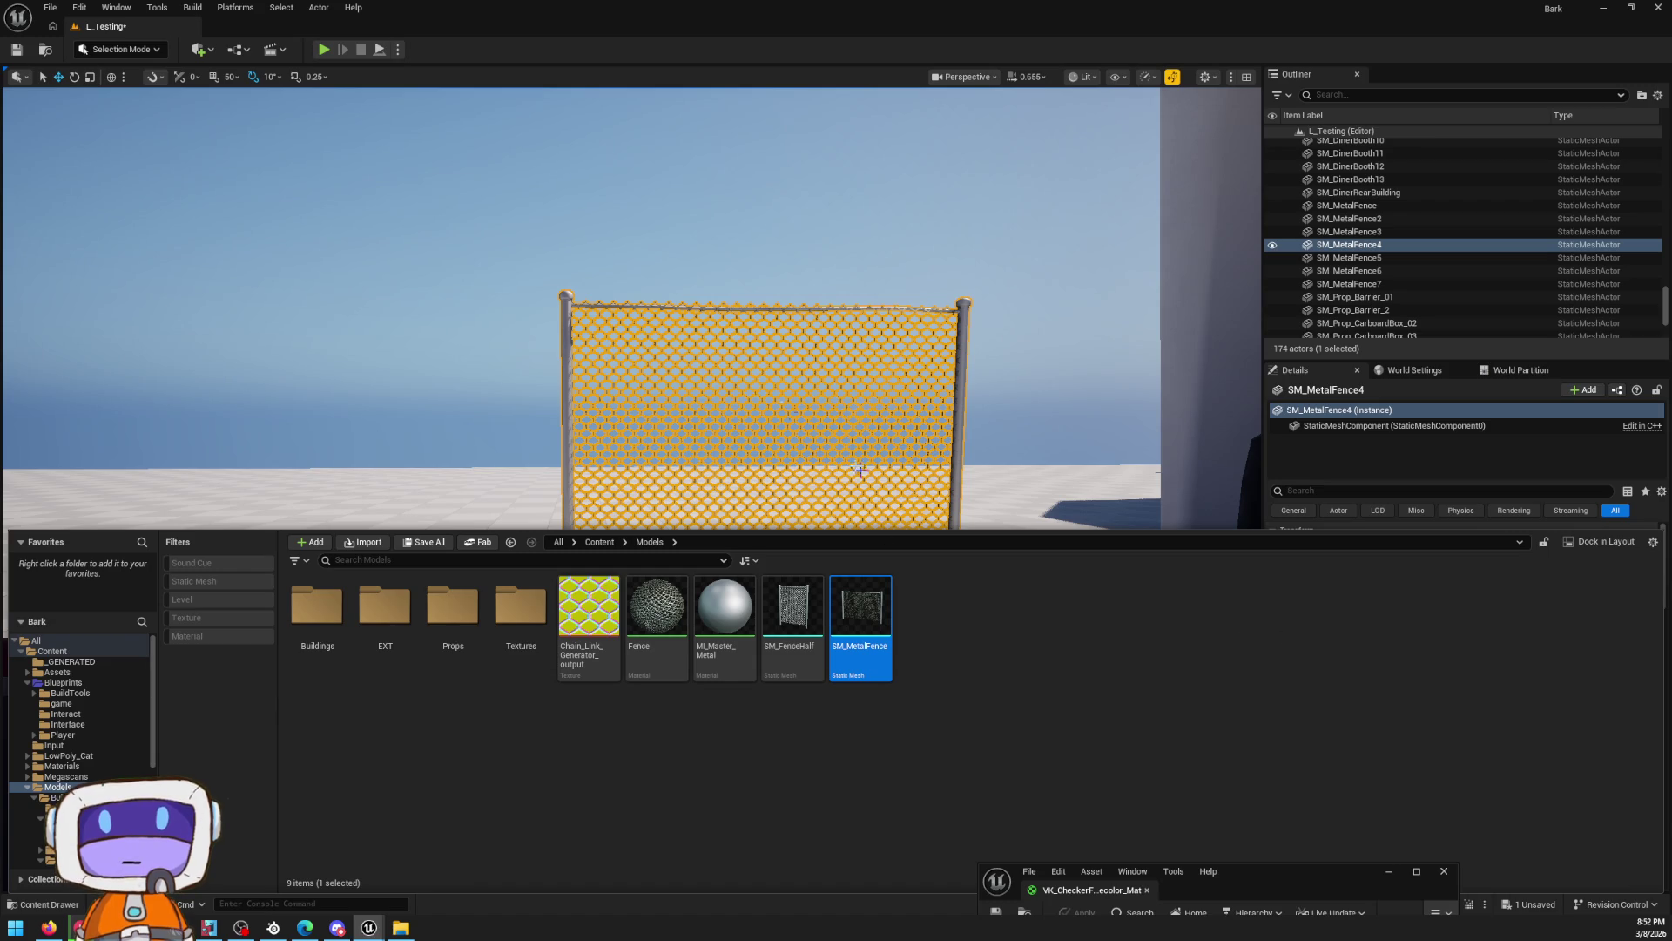
Reopen the content drawer and bring up the Chain_Link texture's asset actions
{"action": "left_click", "coordinate": [860, 473]}
{"action": "key", "text": "ctrl+space"}
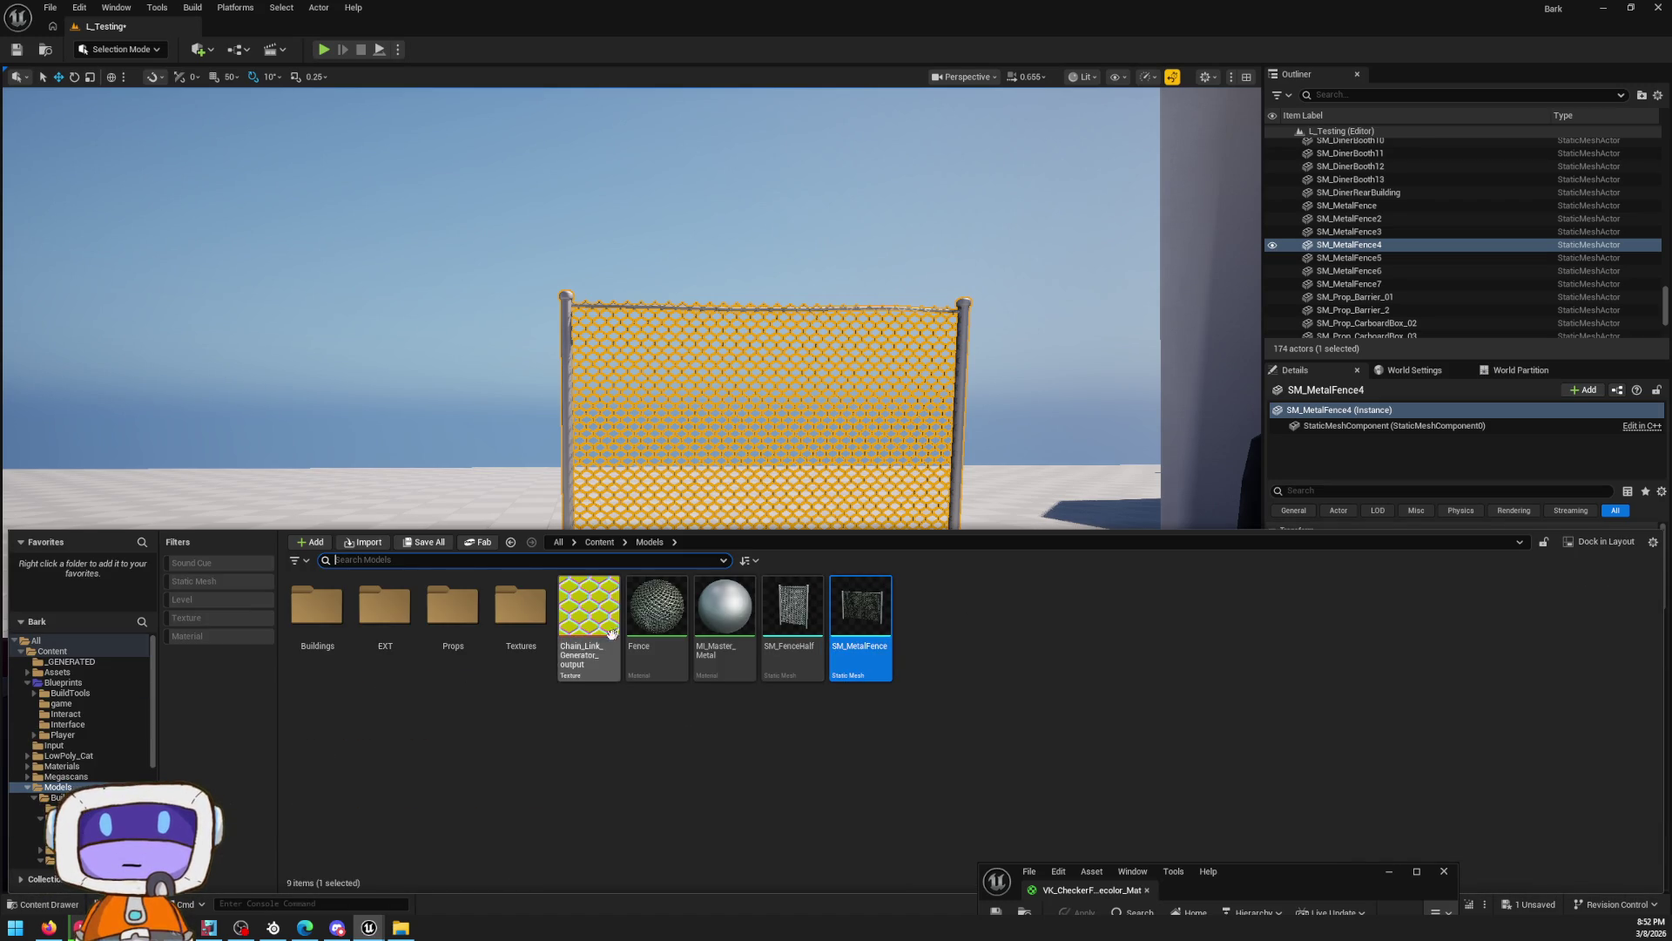
{"action": "left_click", "coordinate": [632, 620]}
{"action": "right_click", "coordinate": [604, 613]}
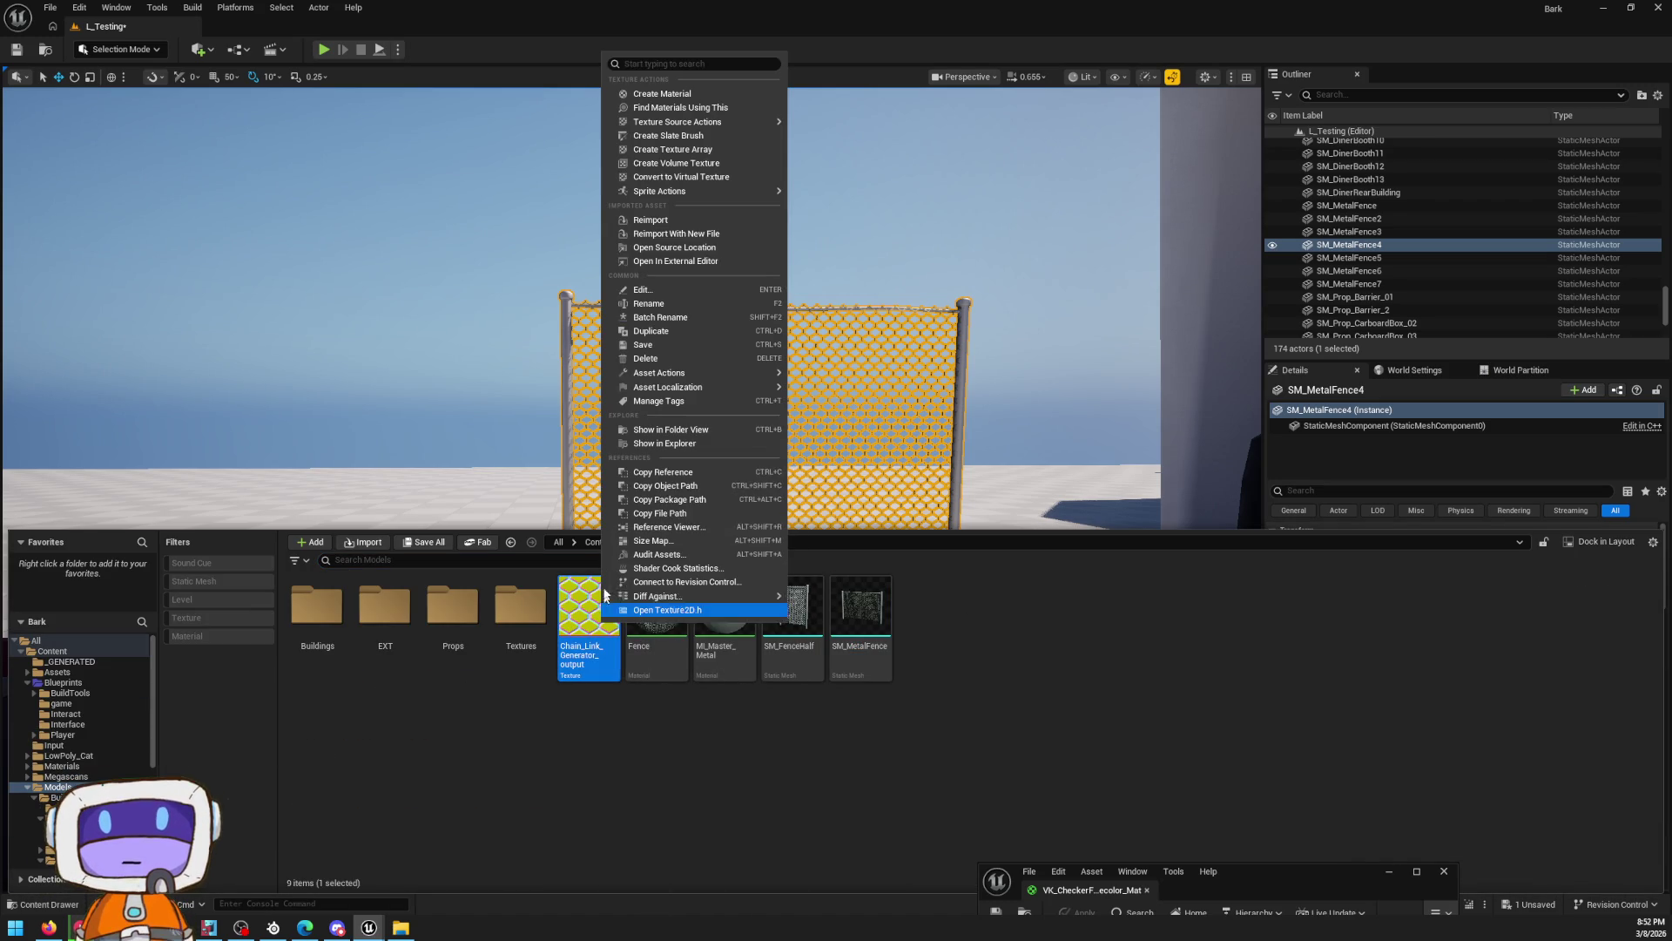
{"action": "mouse_move", "coordinate": [749, 372]}
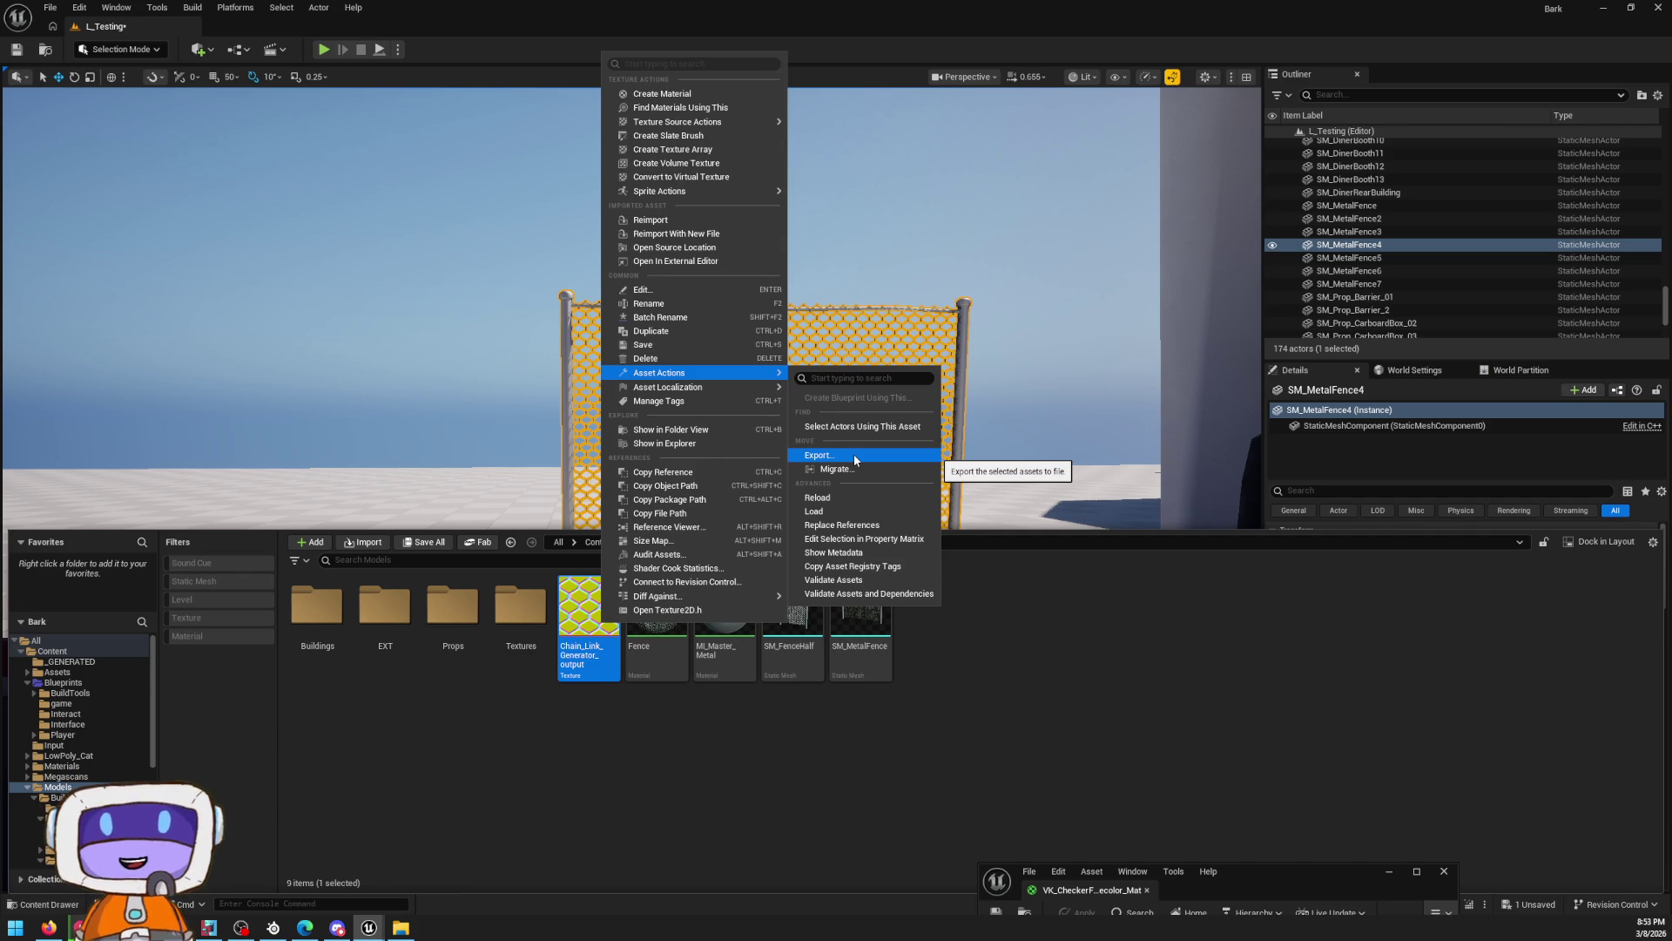
Export the texture as a PNG into Content\Textures, then switch back to Blender
{"action": "left_click", "coordinate": [853, 453]}
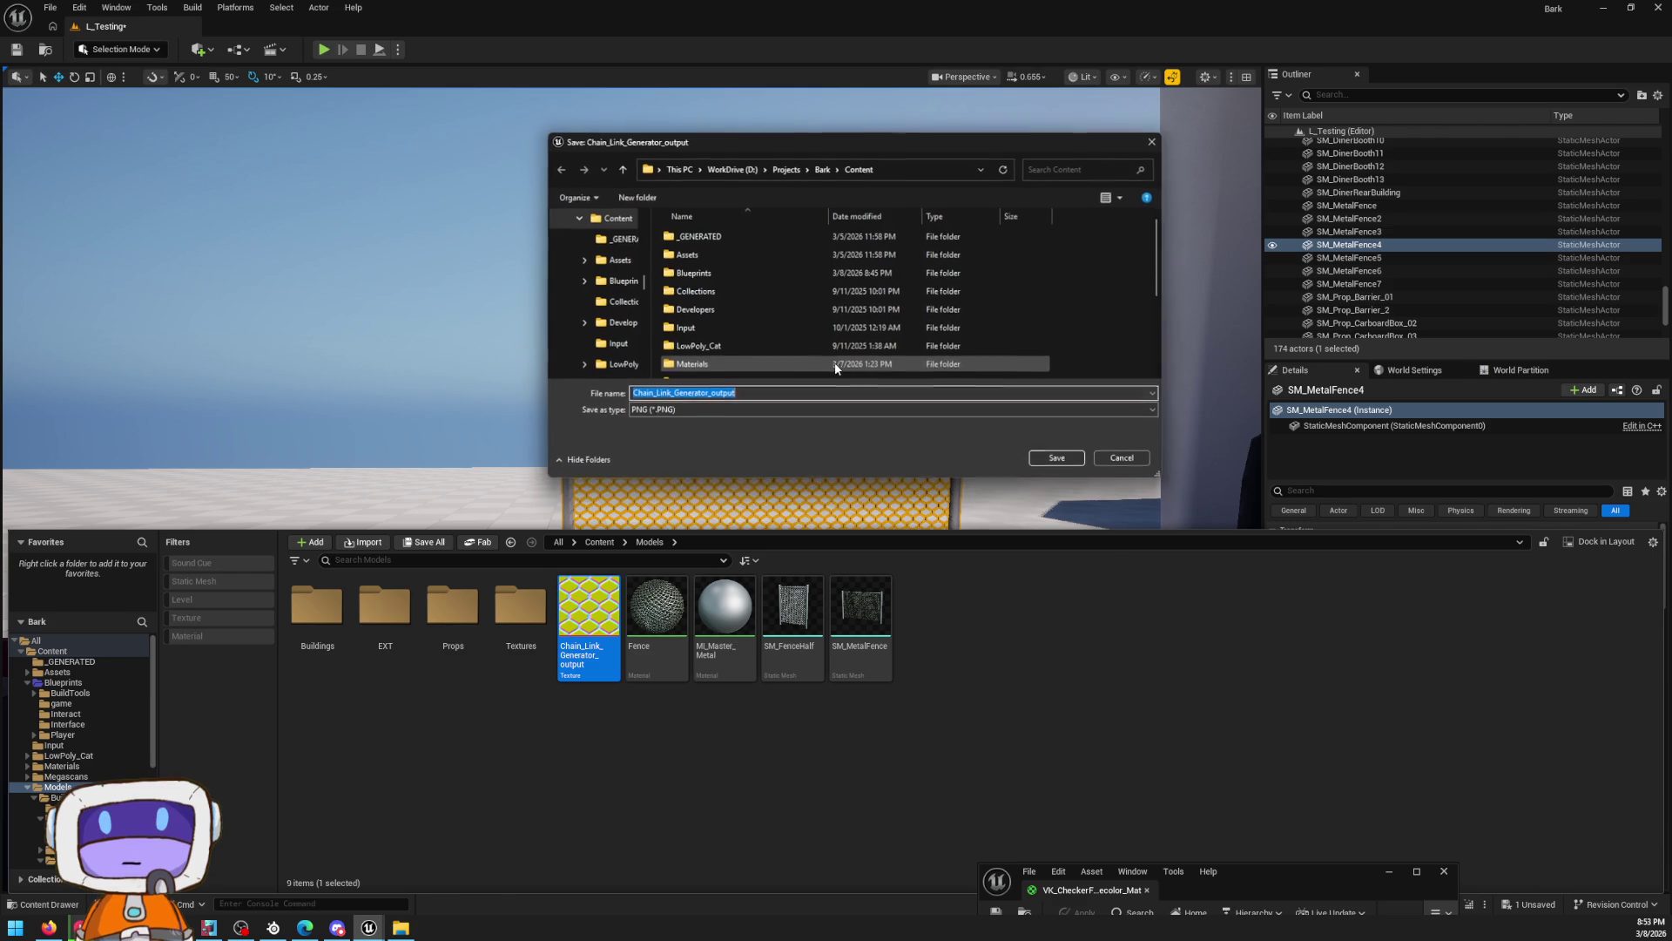
{"action": "scroll", "coordinate": [975, 289], "scroll_direction": "down", "scroll_amount": 3}
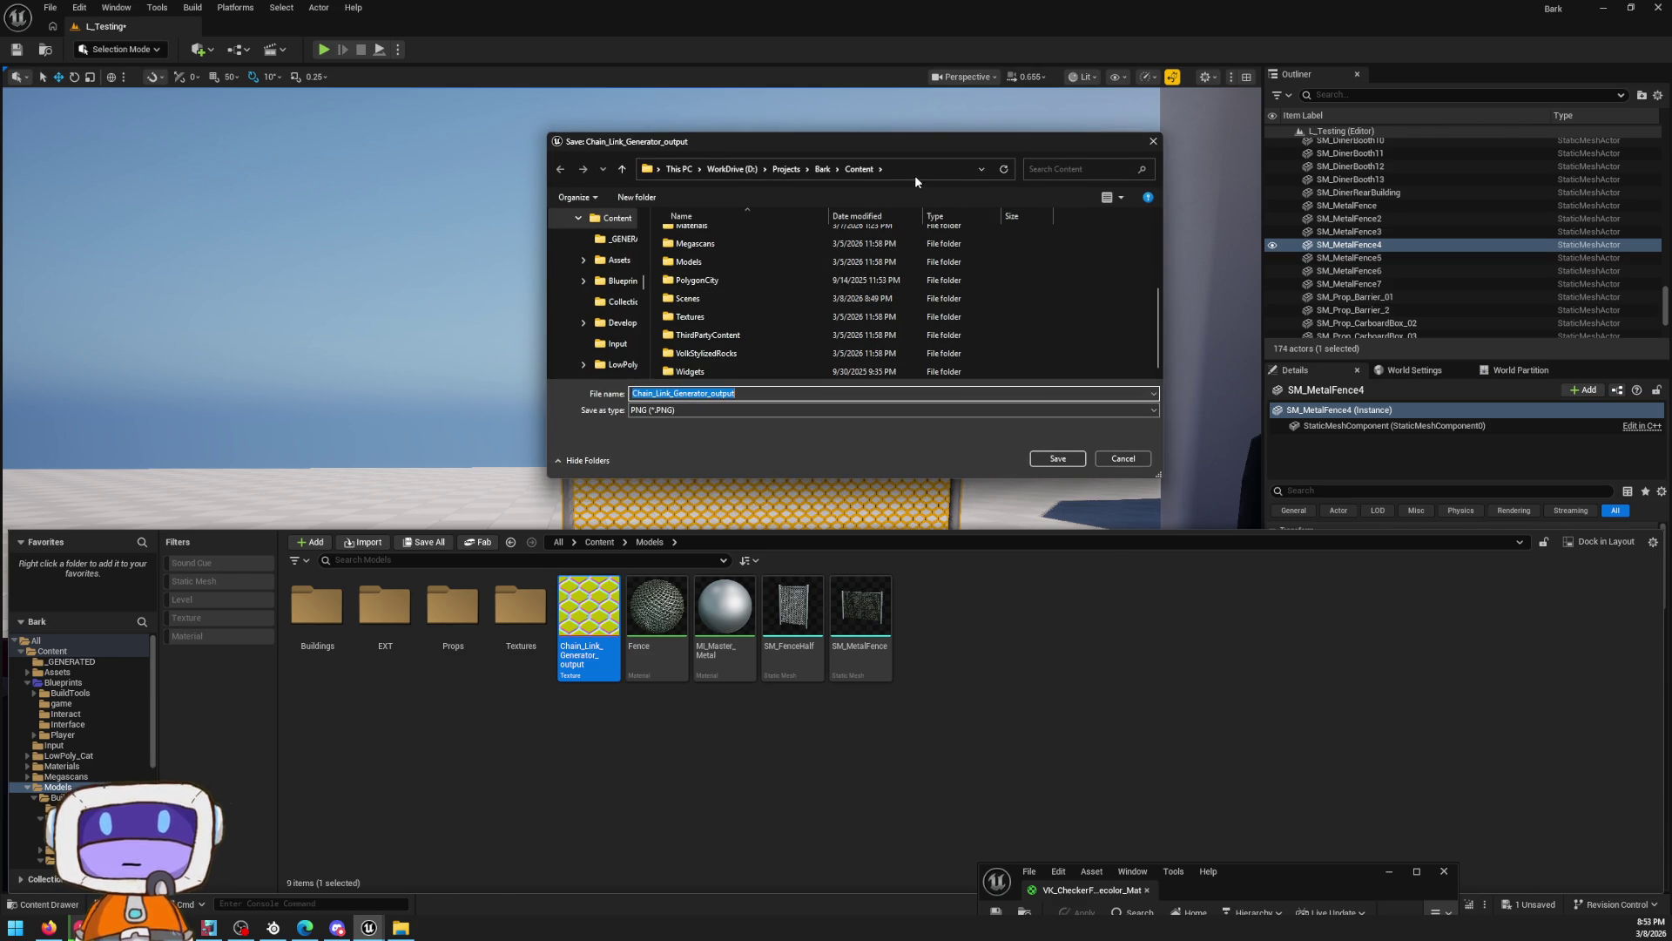
{"action": "double_click", "coordinate": [707, 317]}
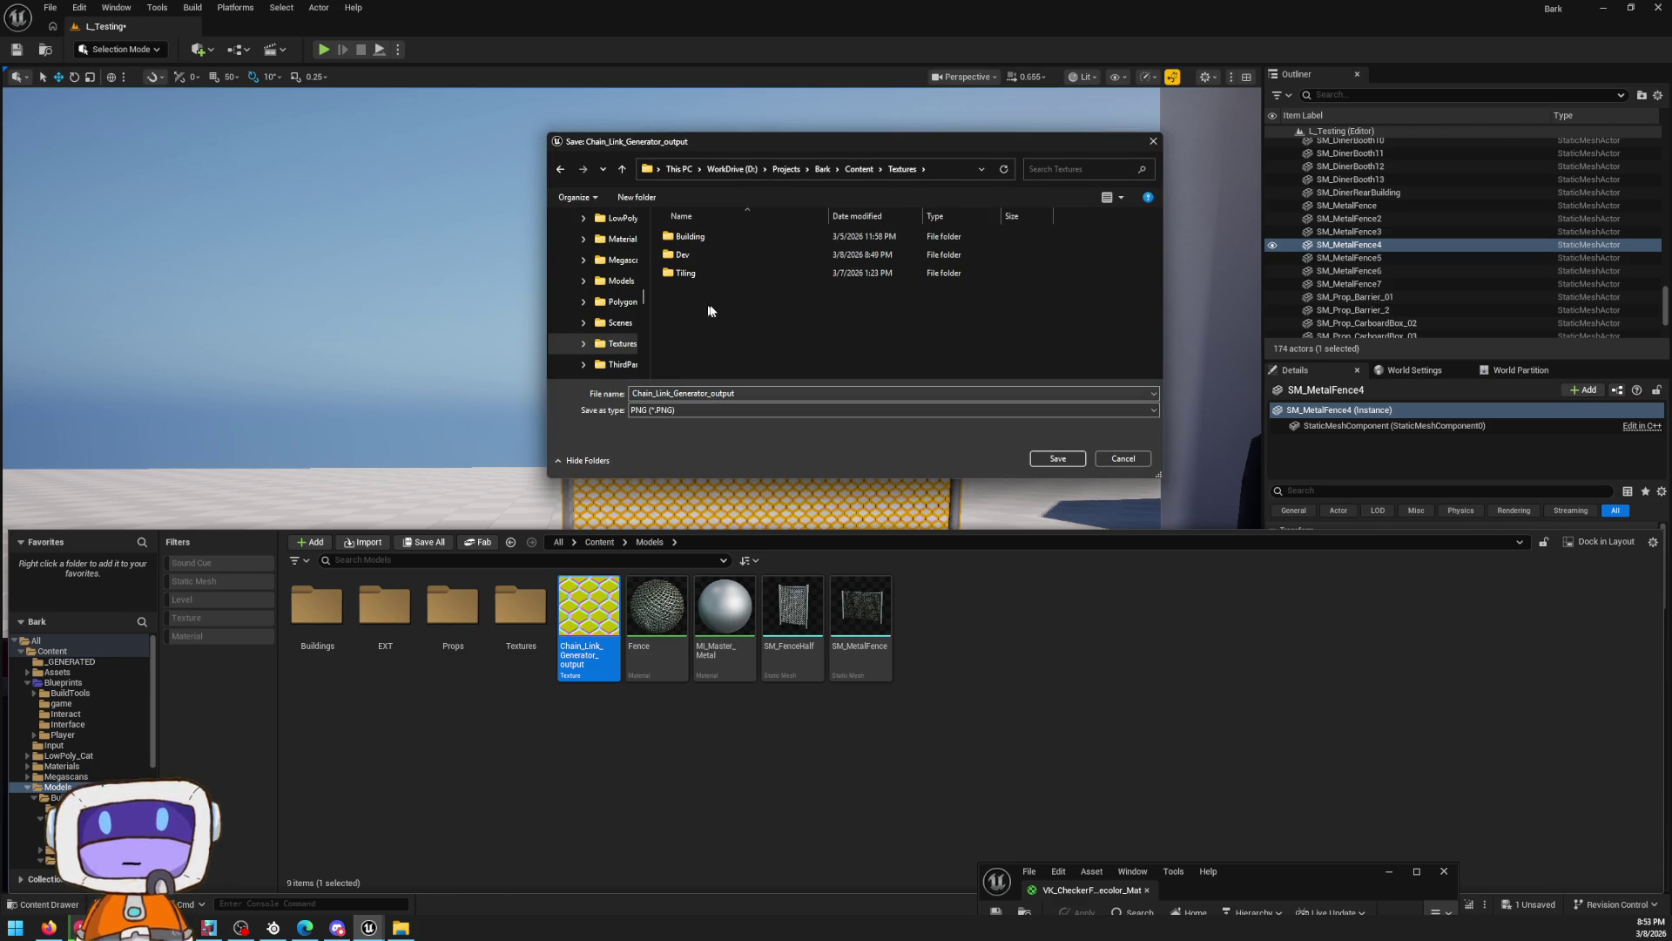
{"action": "left_click", "coordinate": [925, 172]}
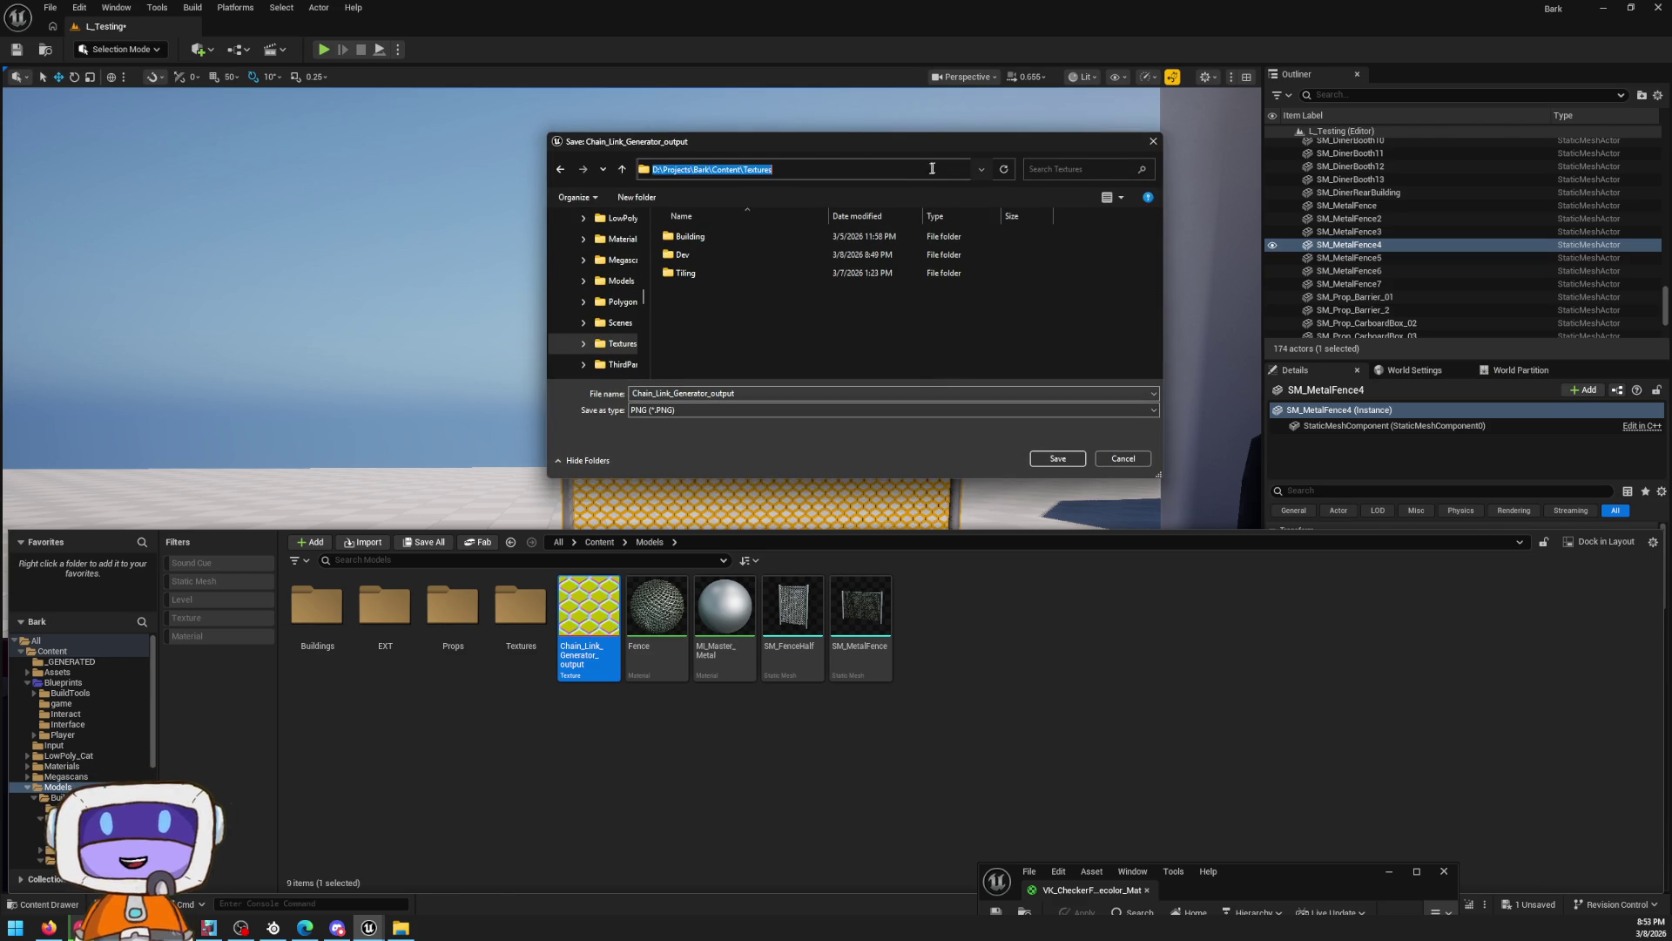
{"action": "left_click", "coordinate": [1073, 459]}
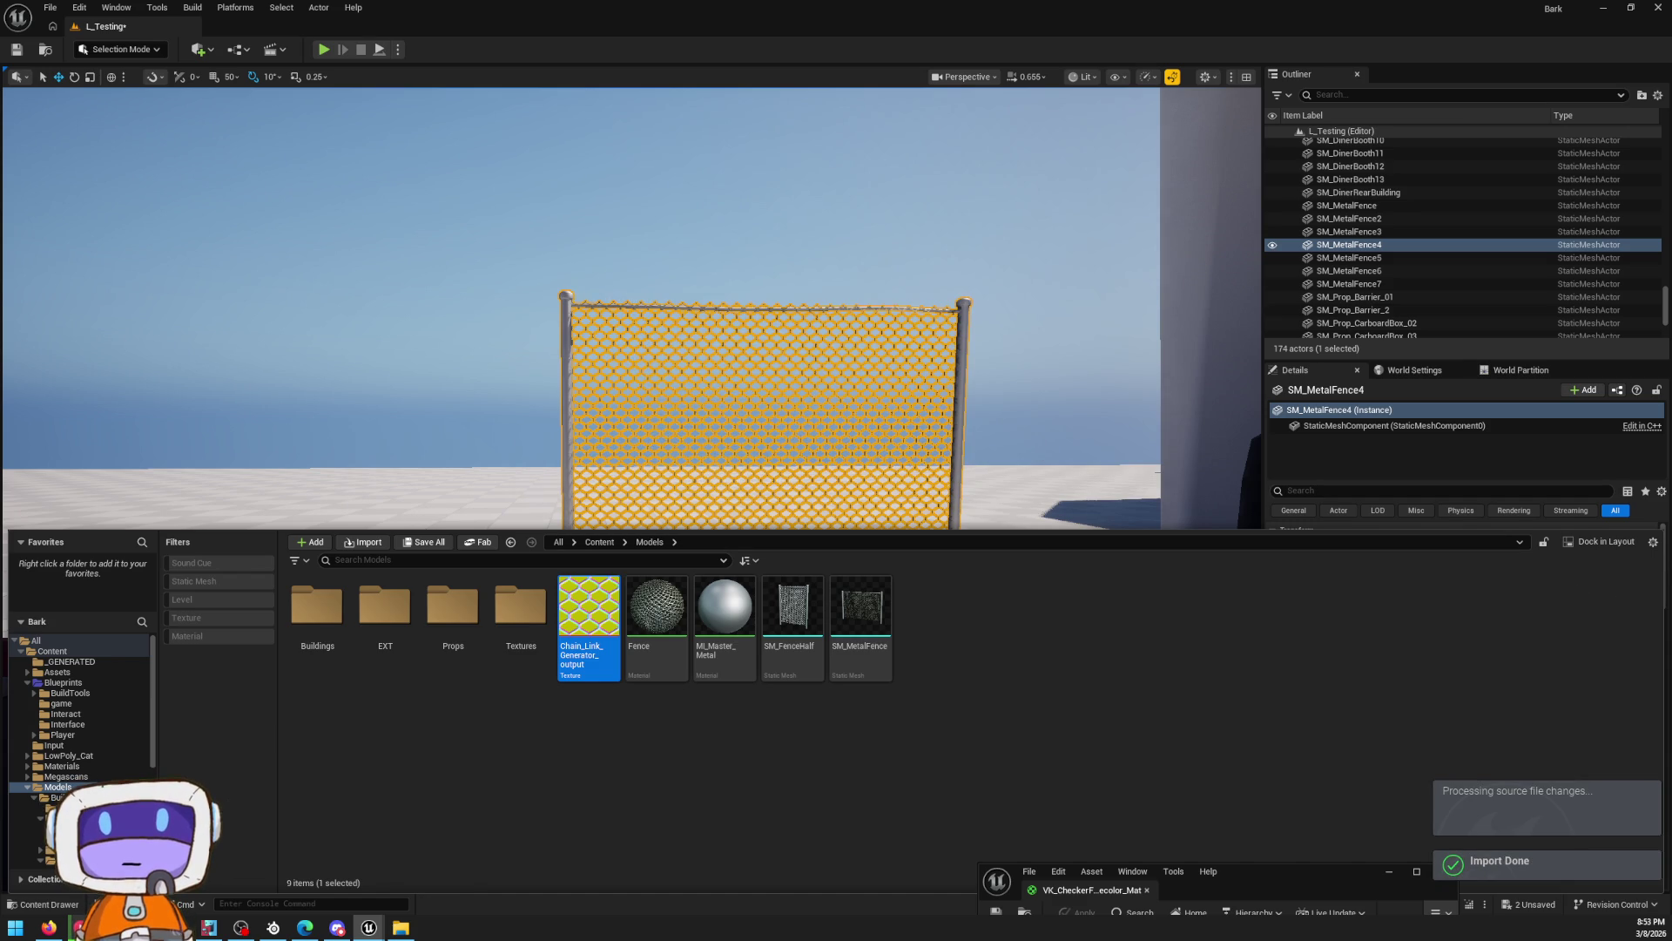
{"action": "key", "text": "alt+Tab"}
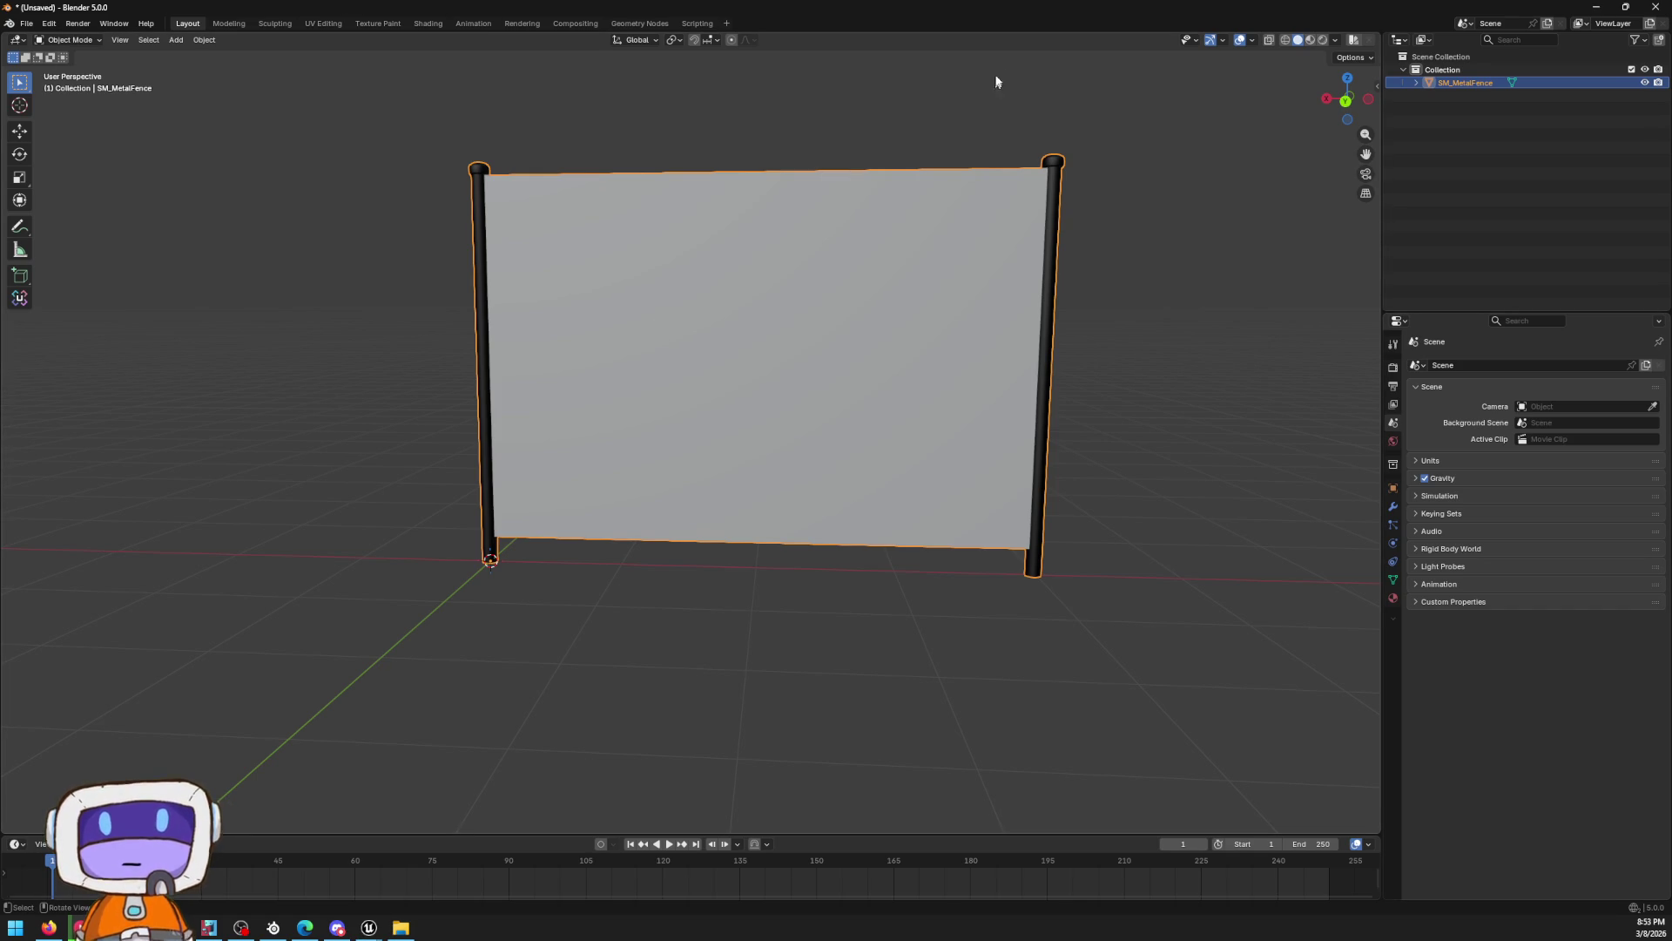
Select the fence's mesh data in the Outliner and enter UV Editing without creating an image
{"action": "left_click", "coordinate": [1417, 83]}
{"action": "left_click", "coordinate": [1450, 95]}
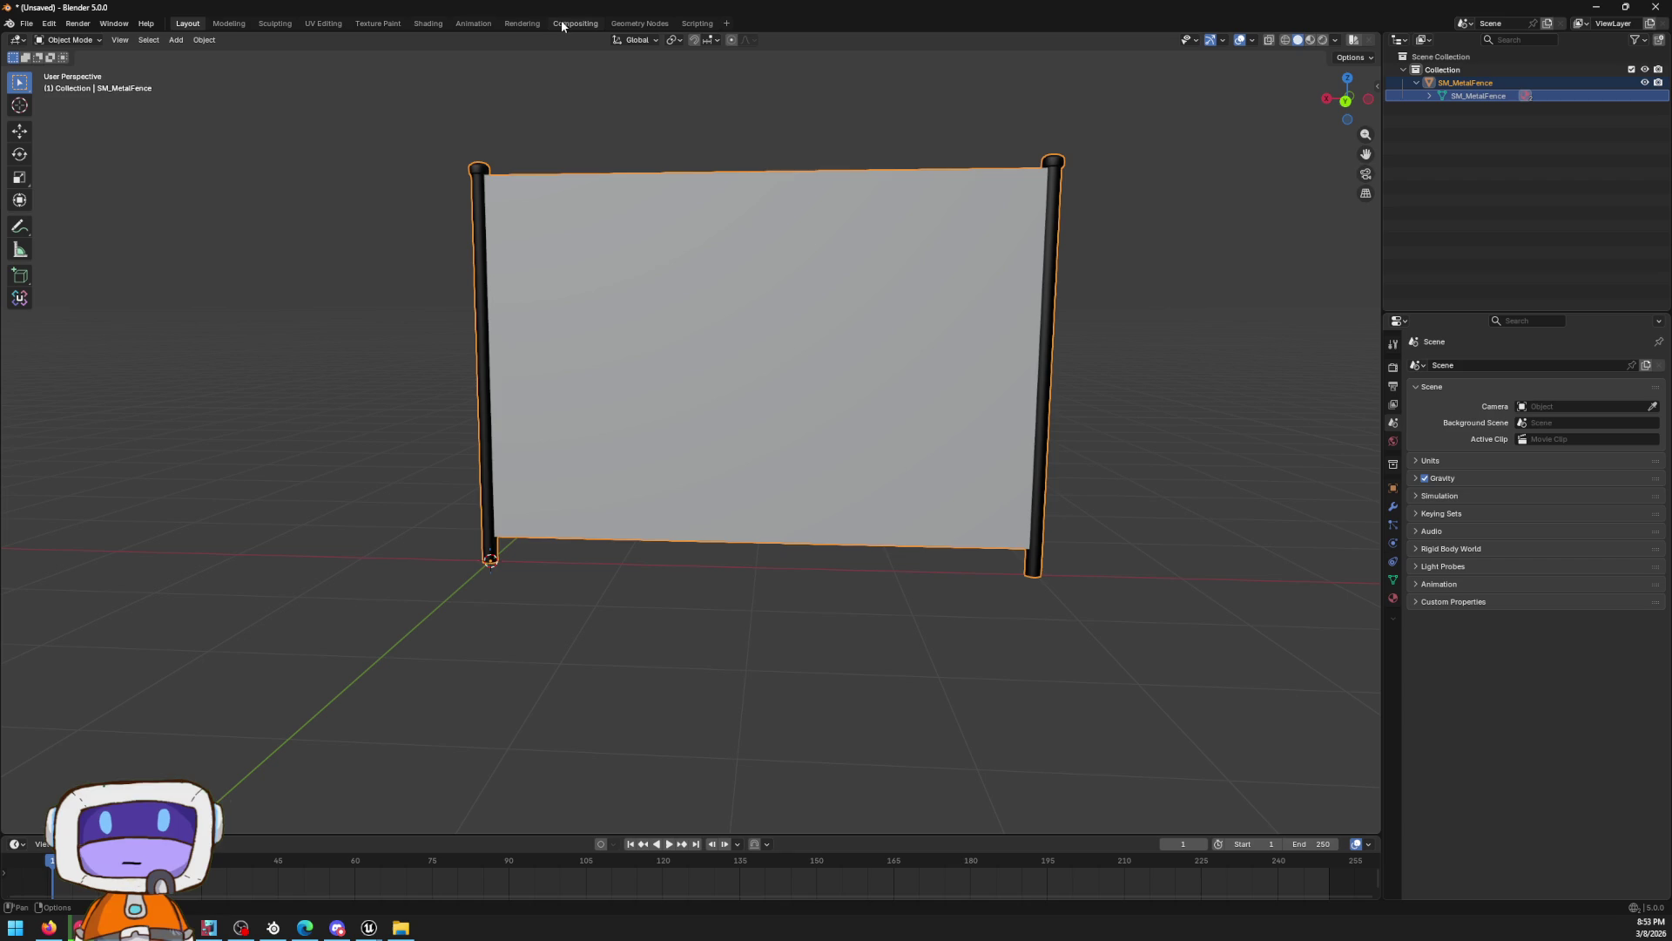
{"action": "left_click", "coordinate": [324, 26]}
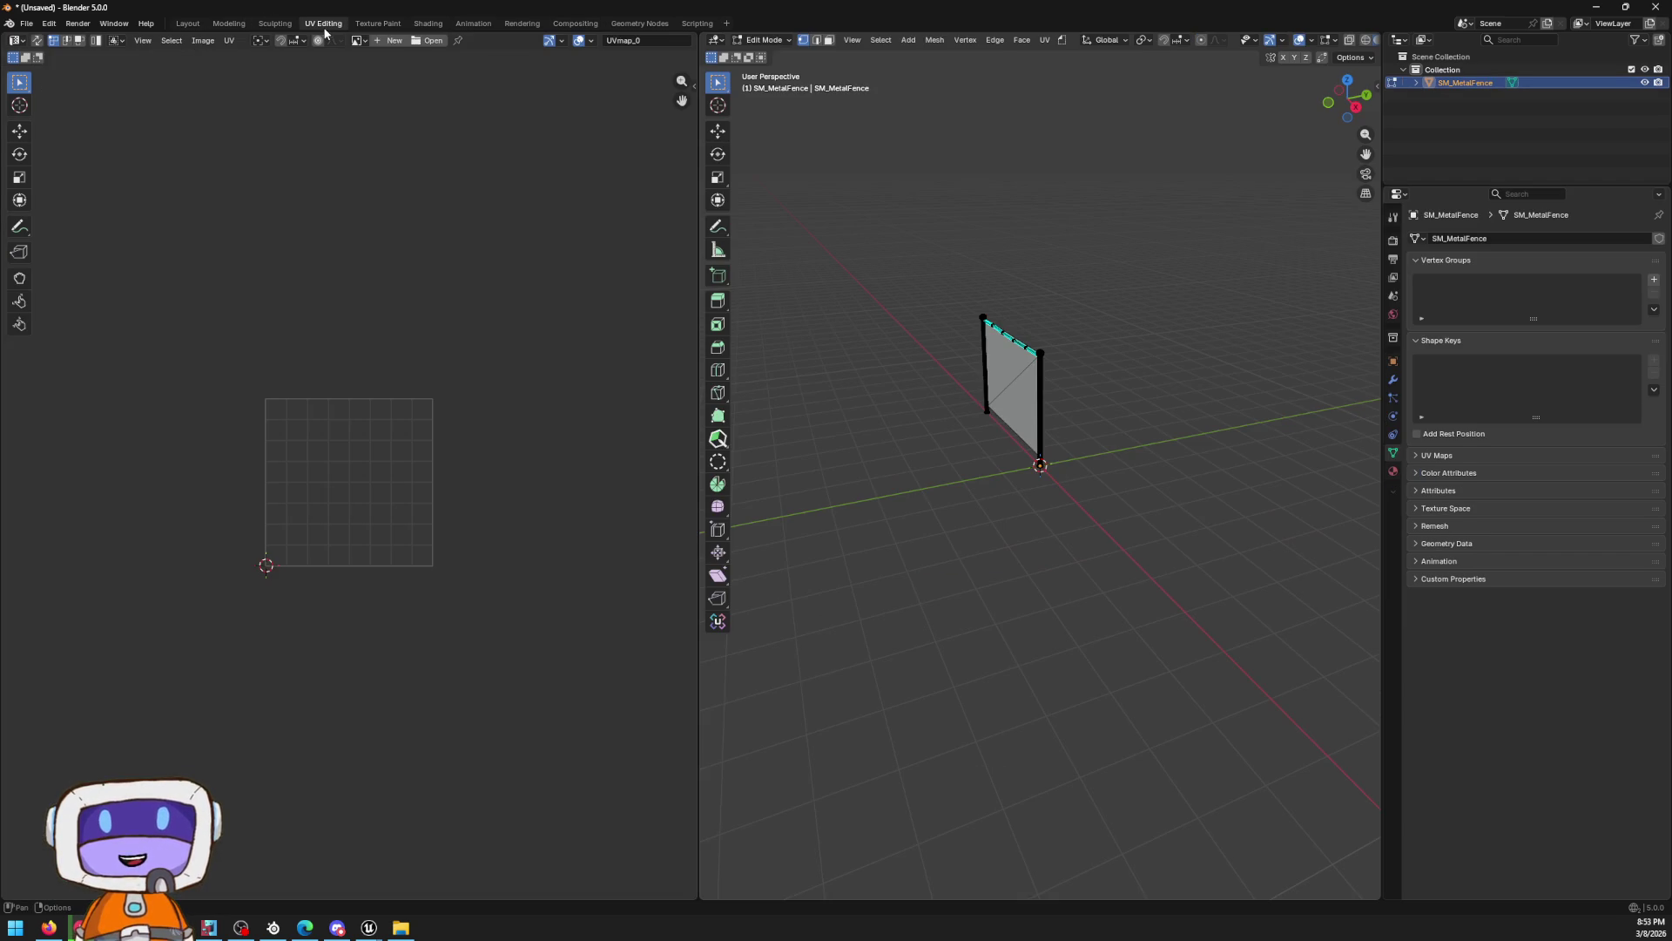
{"action": "left_click", "coordinate": [391, 40]}
{"action": "left_click", "coordinate": [454, 183]}
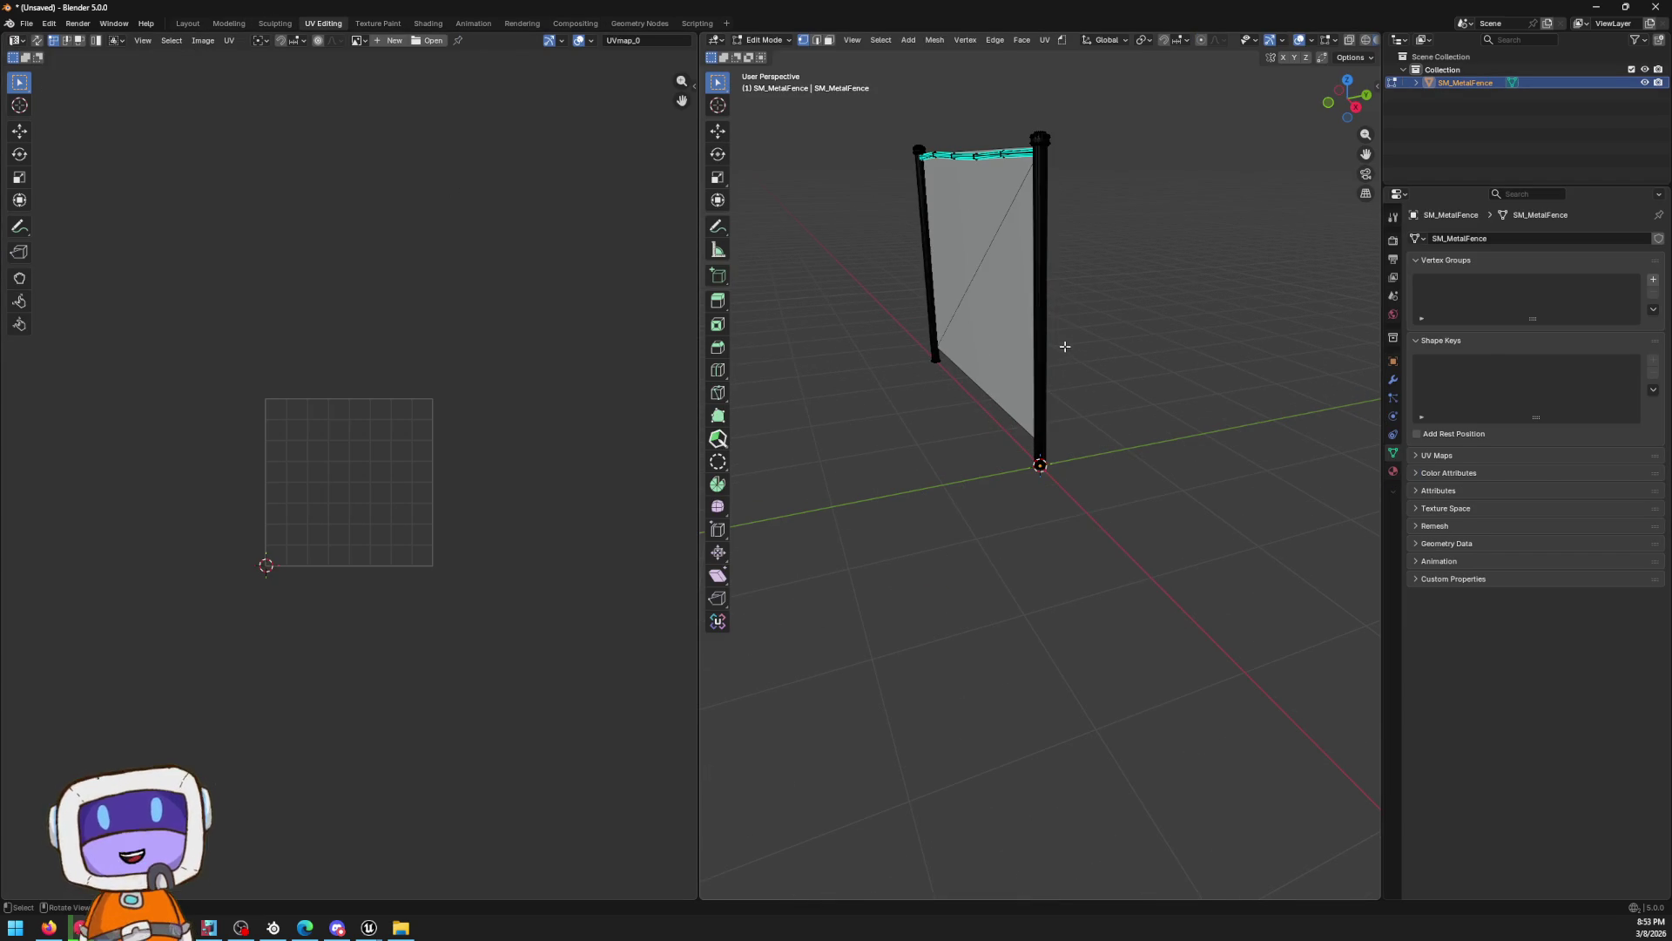
Go to Object Mode and compare the MI_Master_Metal and Fence material slots, ending on Fence
{"action": "mouse_move", "coordinate": [981, 262]}
{"action": "left_mouse_down"}
{"action": "mouse_move", "coordinate": [746, 291]}
{"action": "mouse_move", "coordinate": [1049, 253]}
{"action": "mouse_move", "coordinate": [1127, 362]}
{"action": "left_mouse_up"}
{"action": "key", "text": "Tab"}
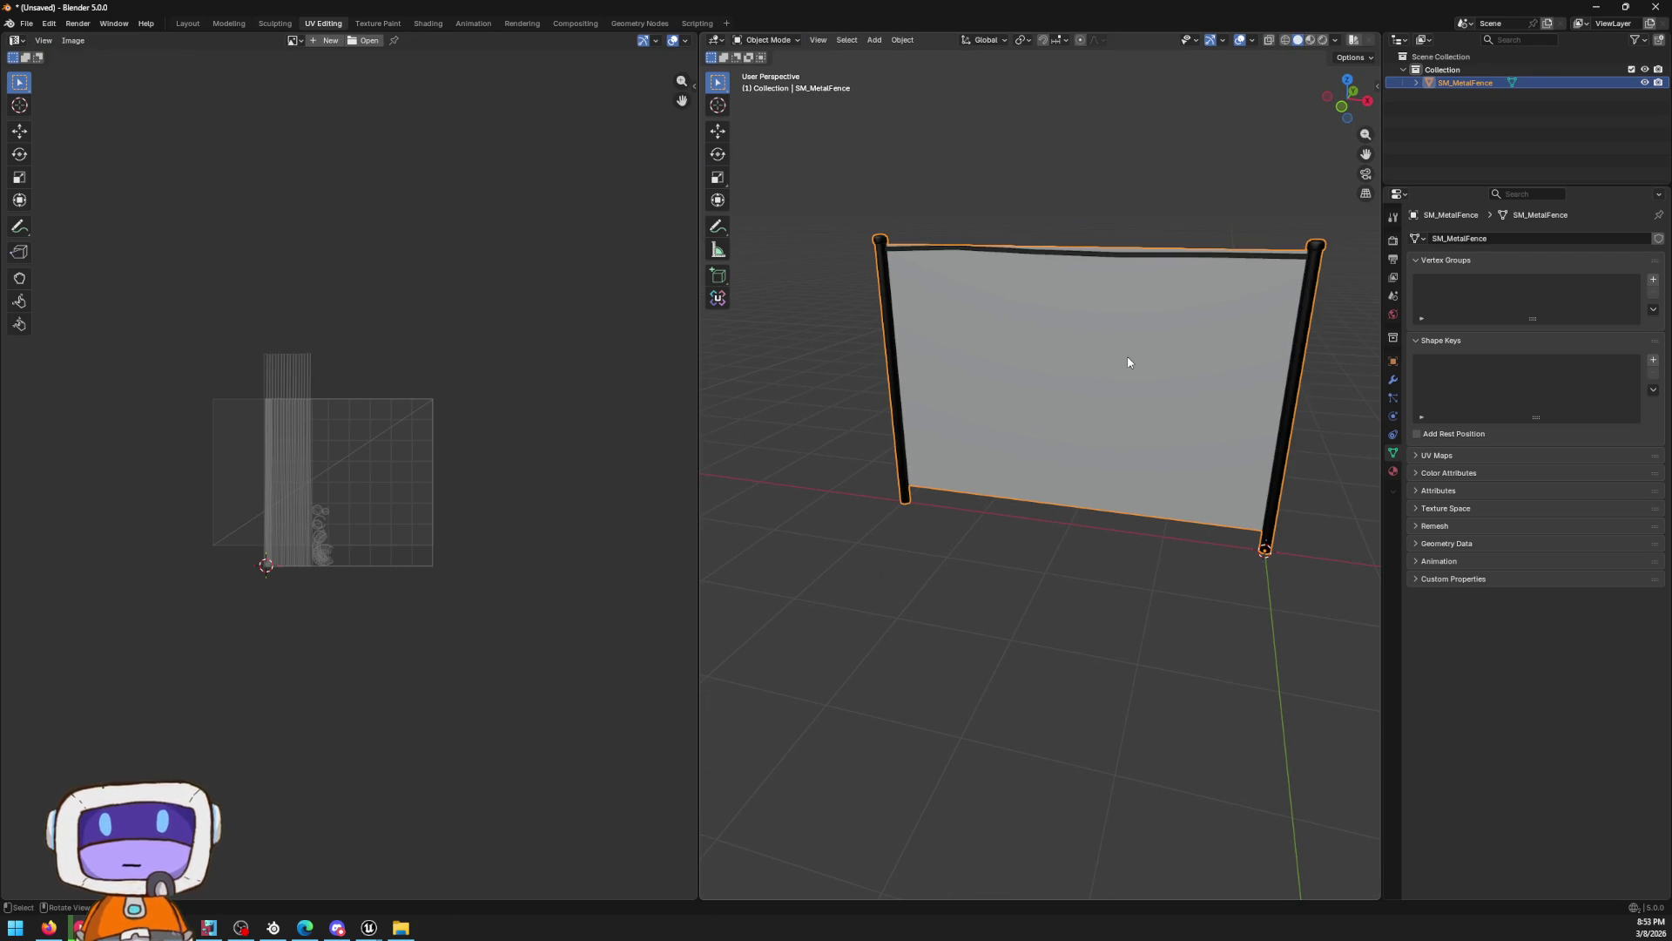
{"action": "left_click", "coordinate": [1392, 471]}
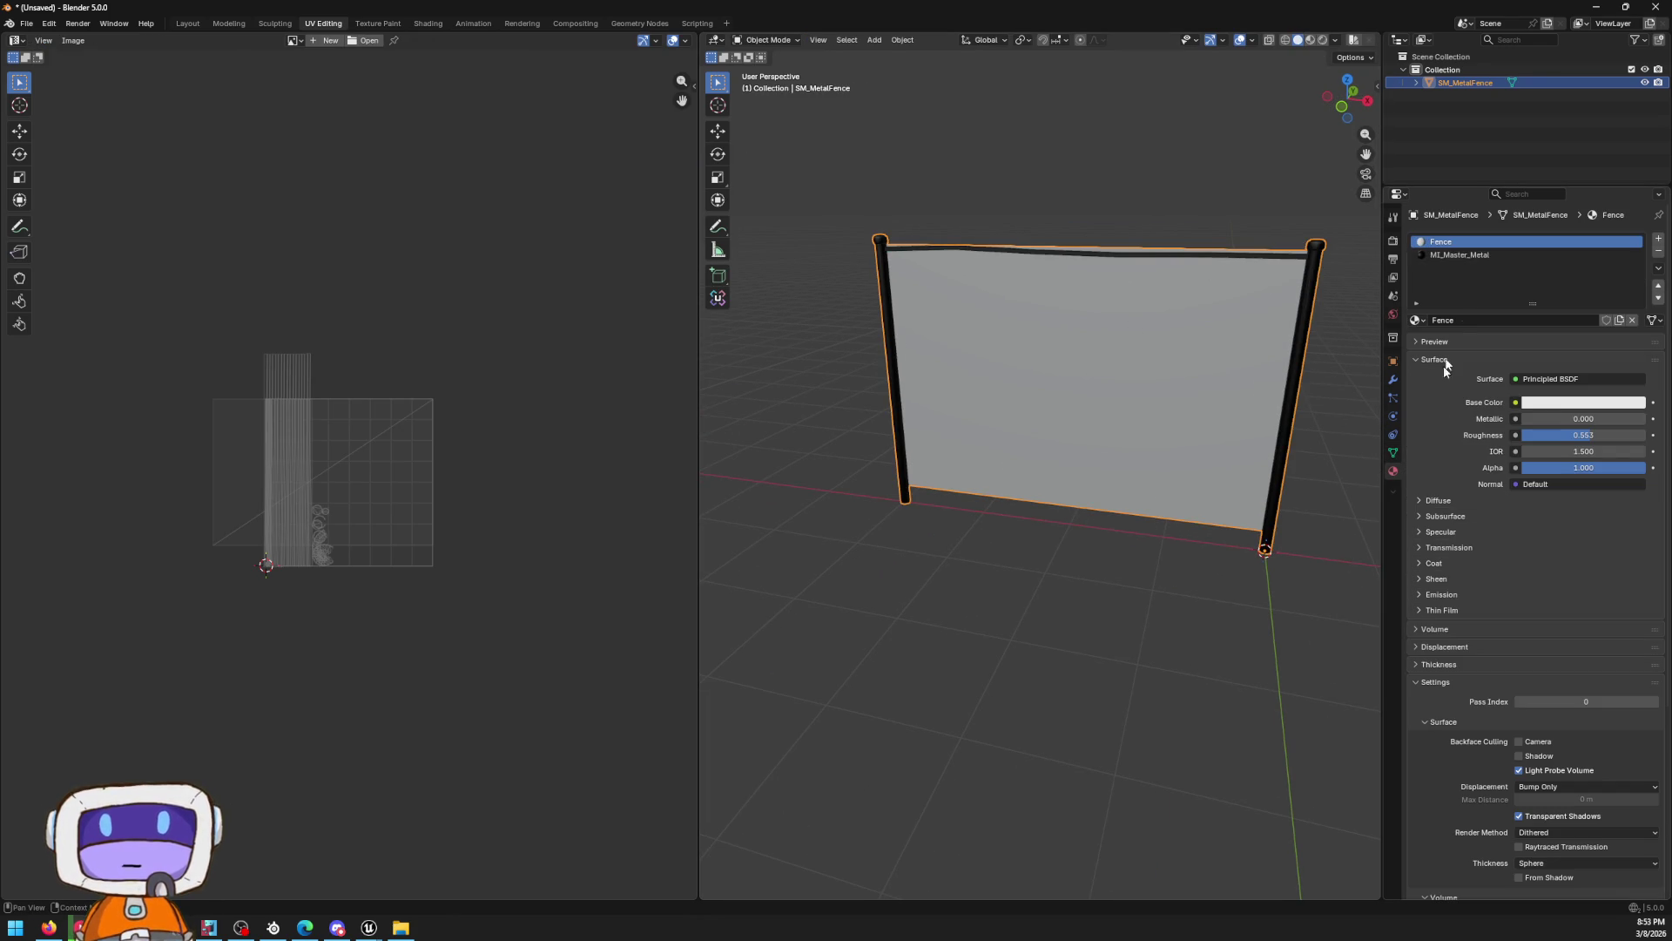
{"action": "left_click", "coordinate": [1452, 253]}
{"action": "left_click", "coordinate": [1446, 242]}
{"action": "left_click", "coordinate": [1439, 254]}
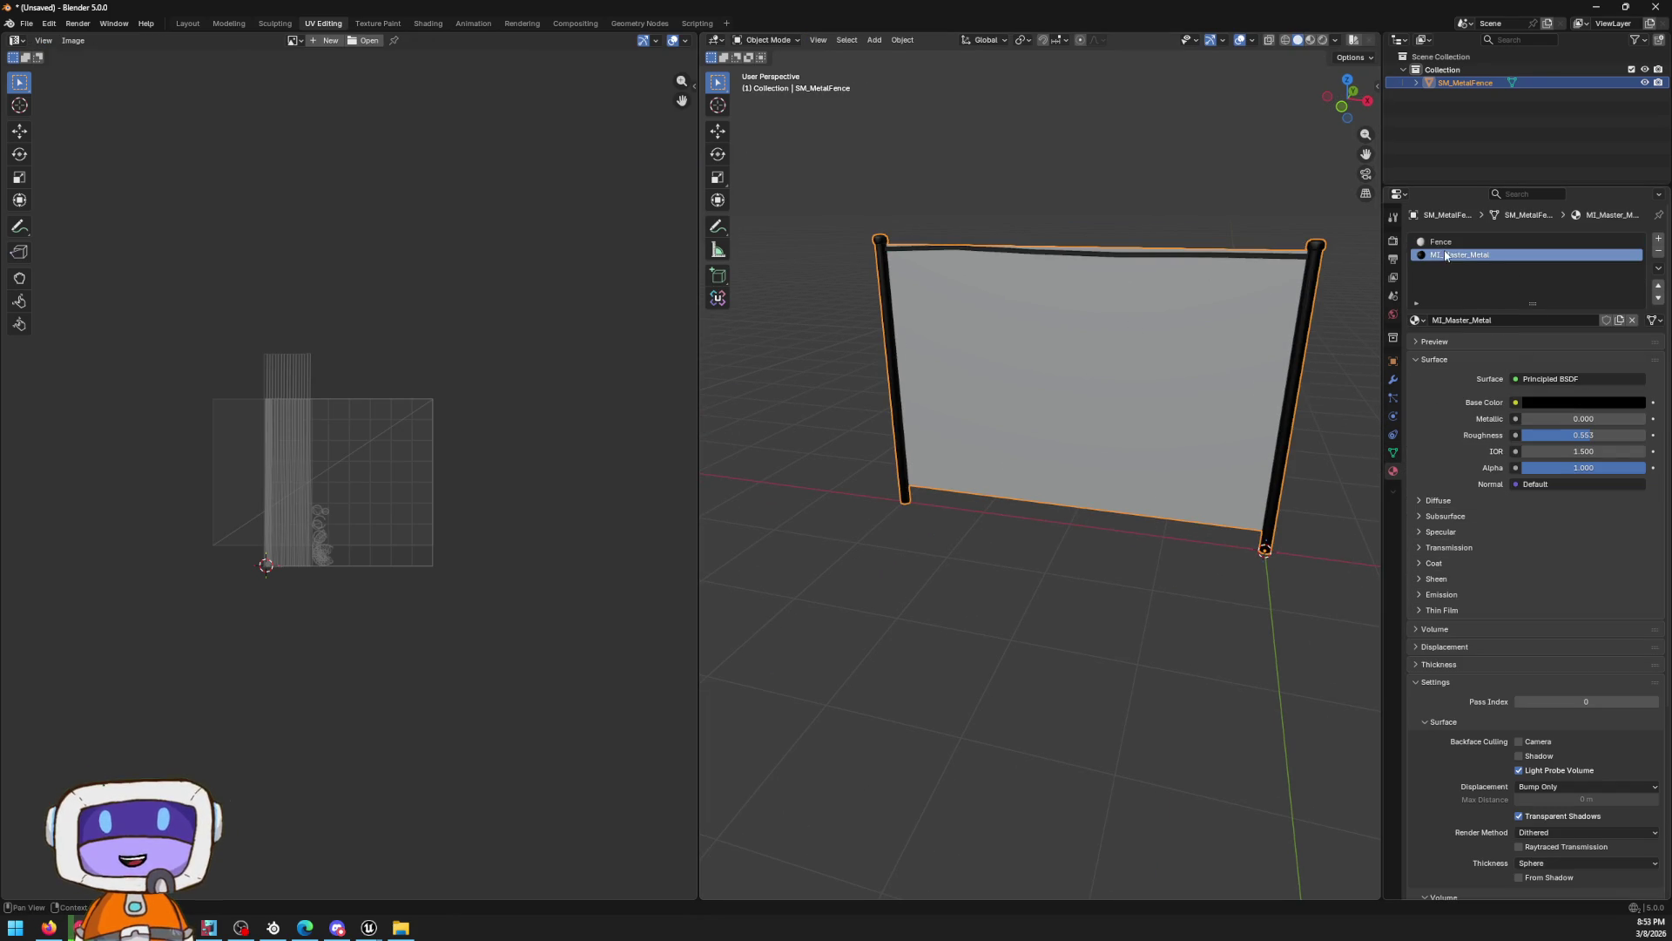
{"action": "left_click", "coordinate": [1448, 243]}
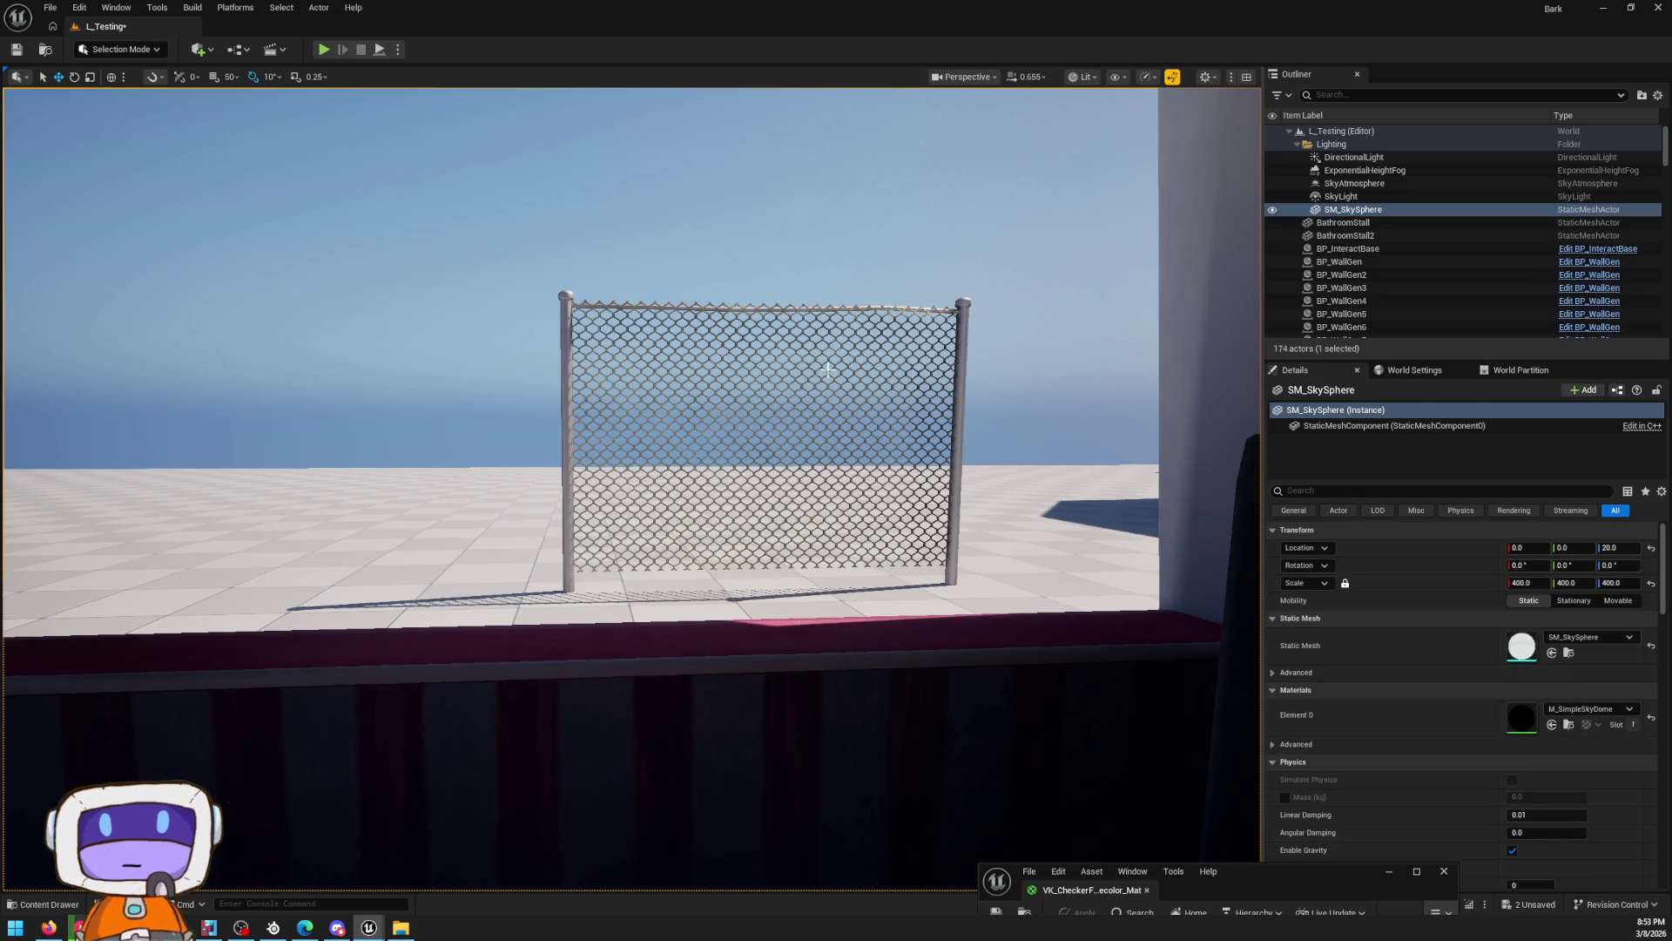
Select SM_MetalFence4 in Unreal to view its Fence and MI_Master_Metal materials, then return to Blender
{"action": "left_click", "coordinate": [958, 390]}
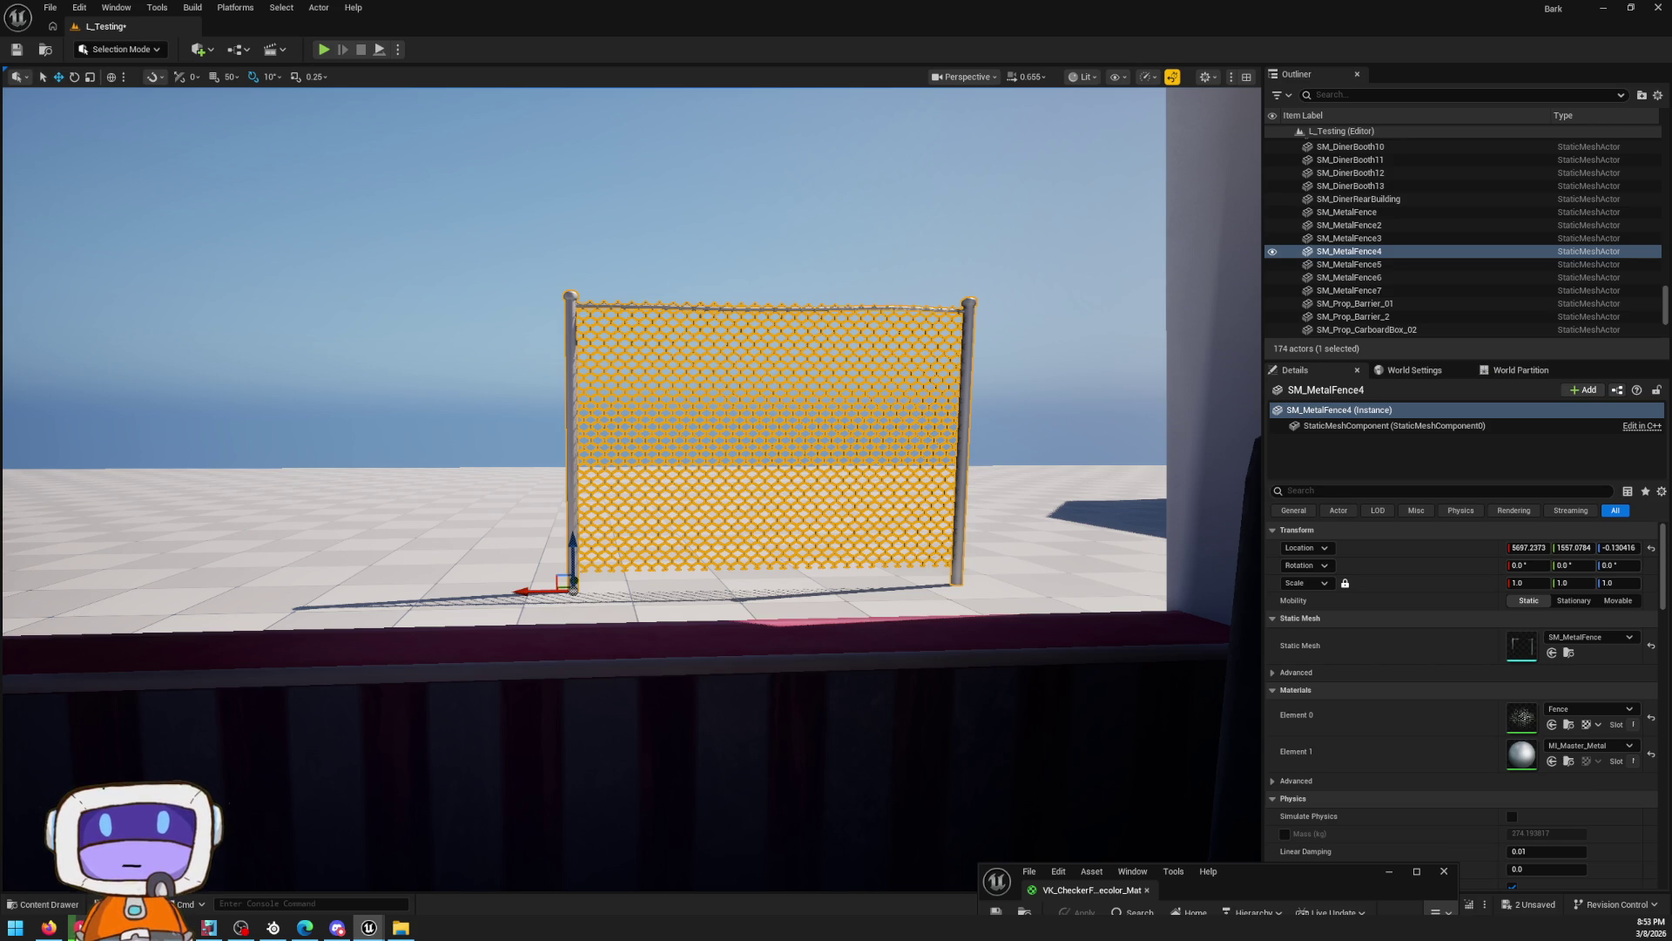
{"action": "key", "text": "alt+Tab"}
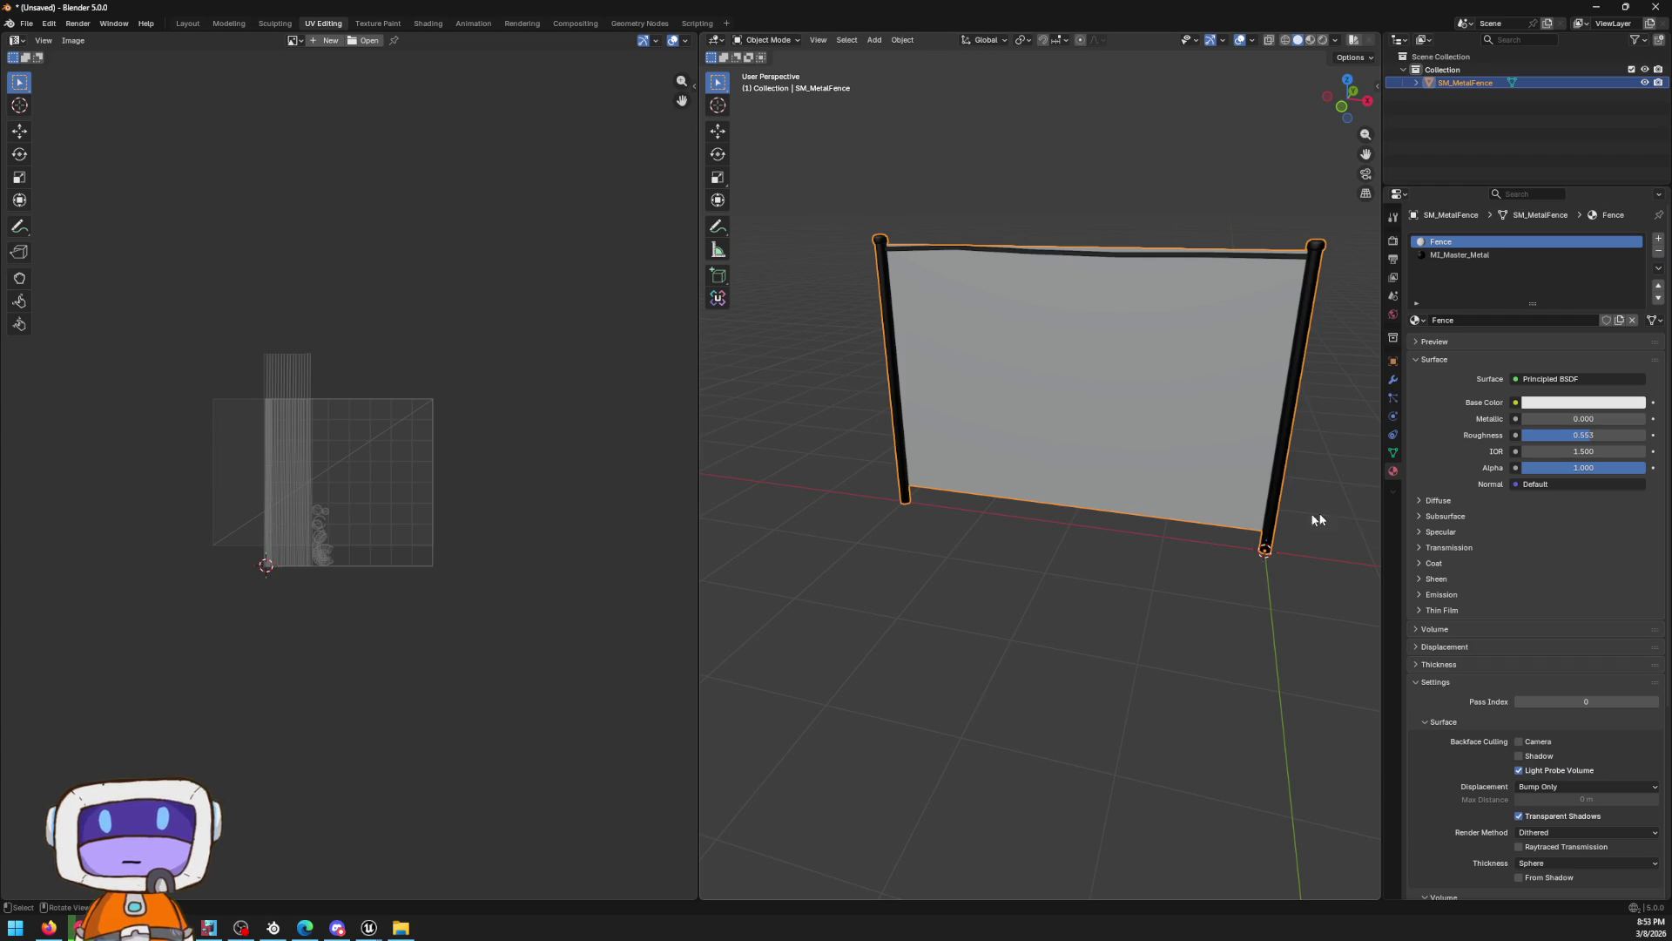
Check the surface shader list, then move to the Shading workspace and clear the node selection
{"action": "scroll", "coordinate": [1247, 297], "scroll_direction": "up", "scroll_amount": 2}
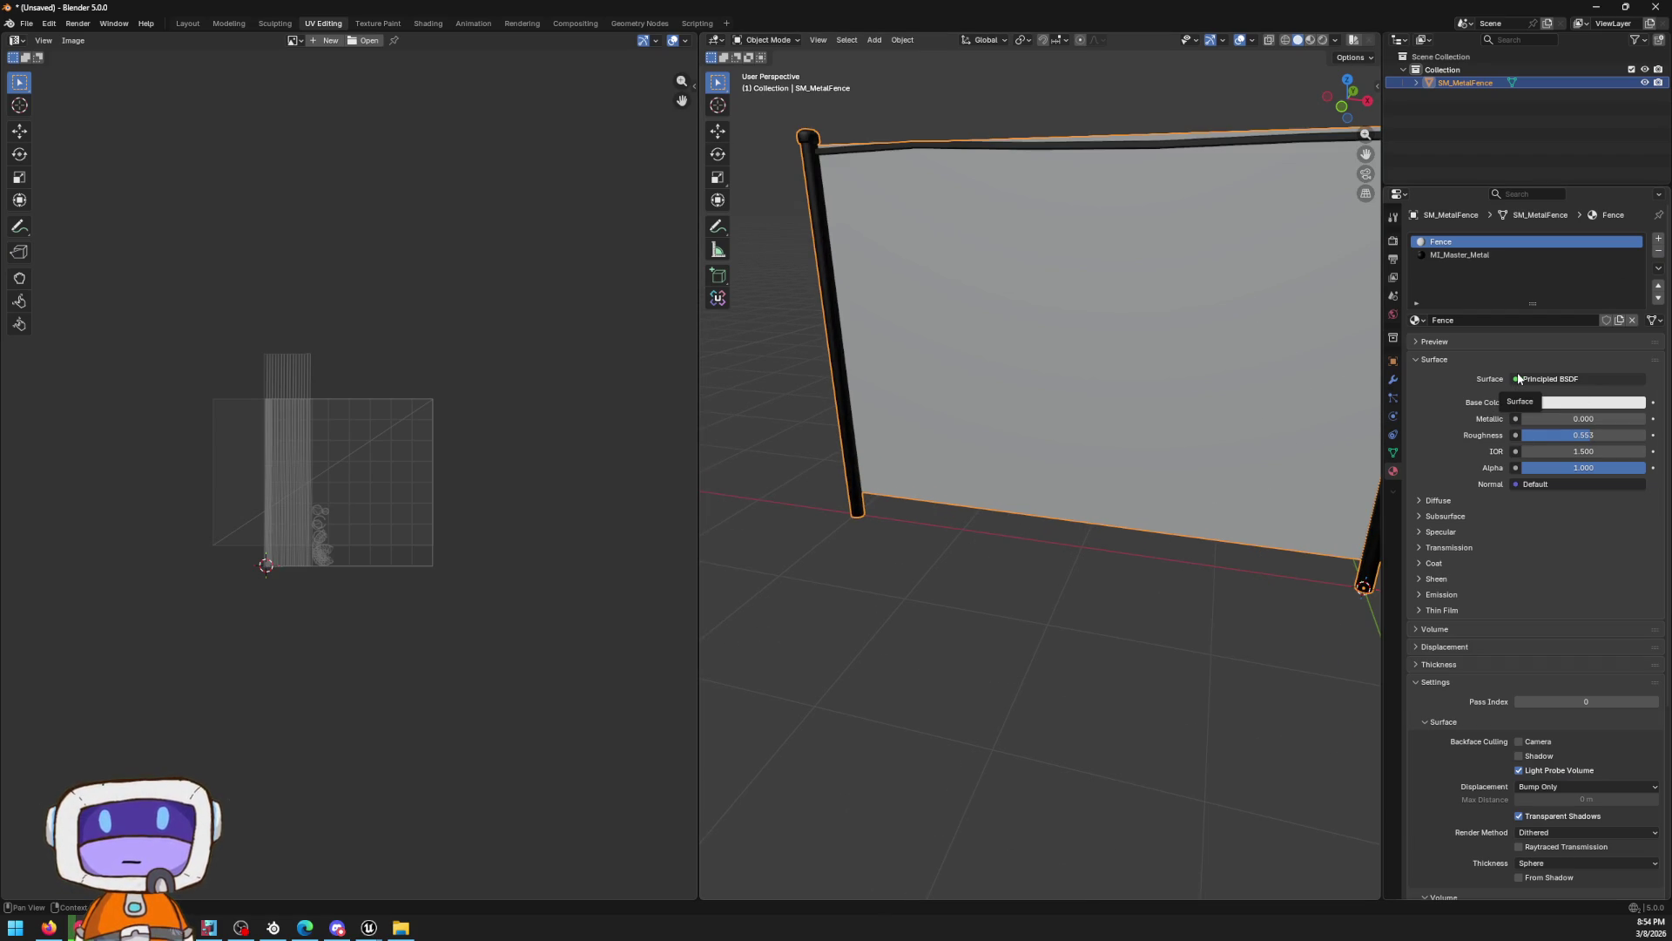
{"action": "left_click", "coordinate": [1514, 380]}
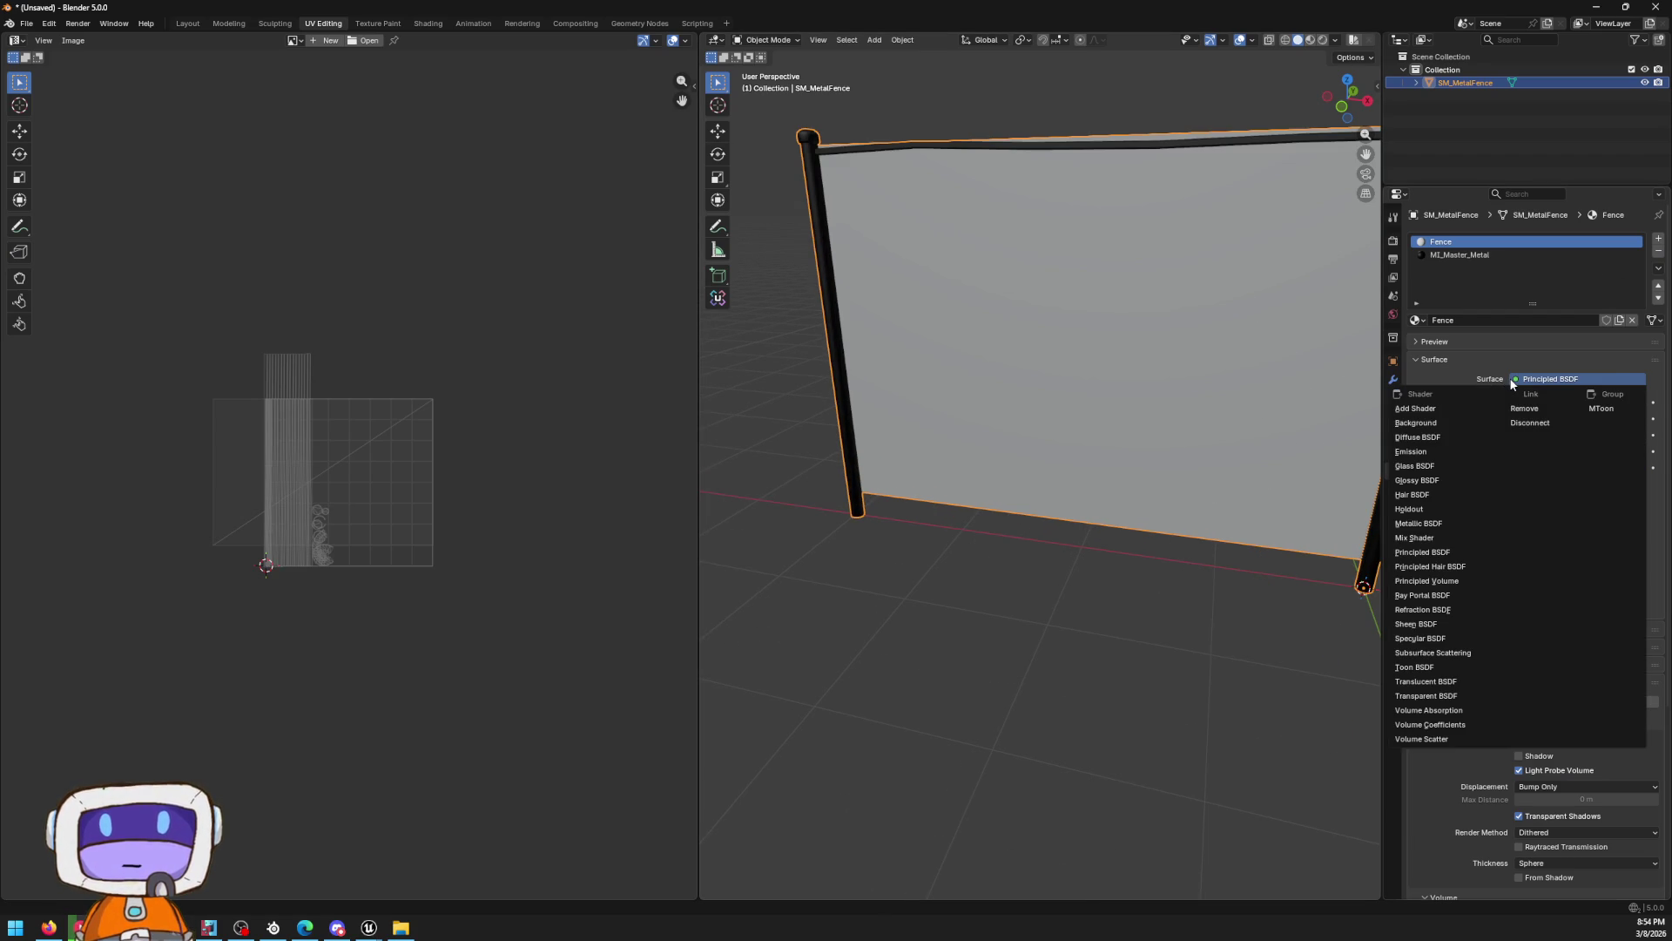
{"action": "key", "text": "Escape"}
{"action": "left_click", "coordinate": [427, 23]}
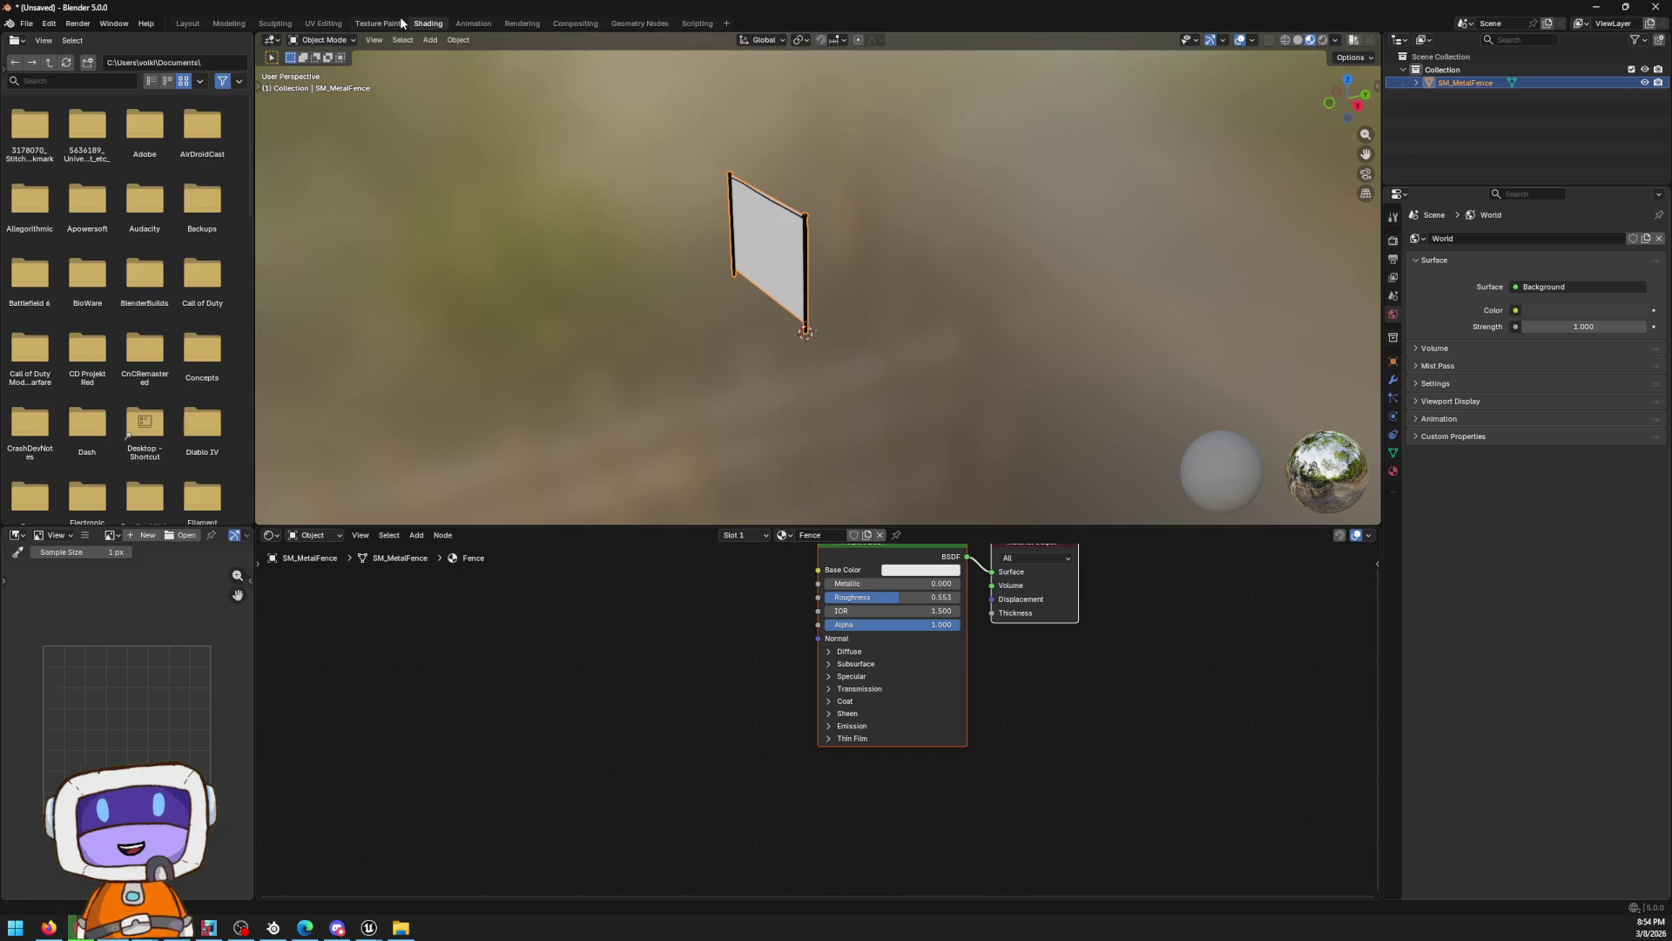
{"action": "scroll", "coordinate": [875, 202], "scroll_direction": "up", "scroll_amount": 3}
{"action": "left_click_drag", "start_coordinate": [979, 652], "coordinate": [1056, 713]}
{"action": "left_click", "coordinate": [659, 673]}
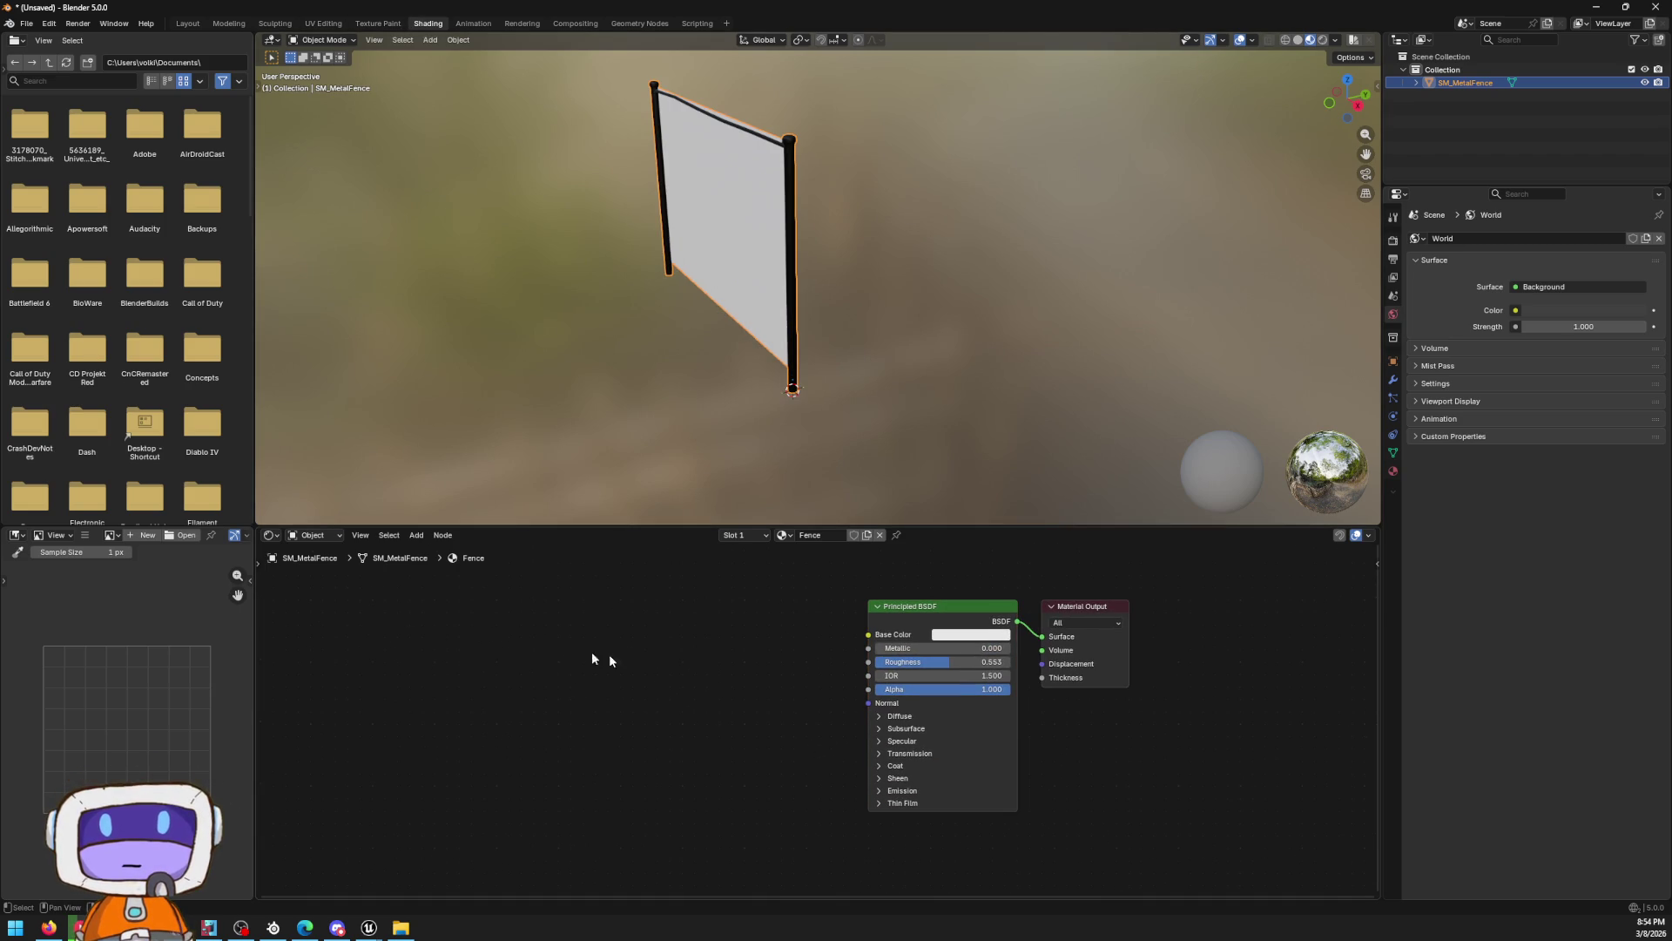
Add an Image Texture node left of the Principled BSDF and browse for the chain-link image
{"action": "right_click", "coordinate": [705, 751]}
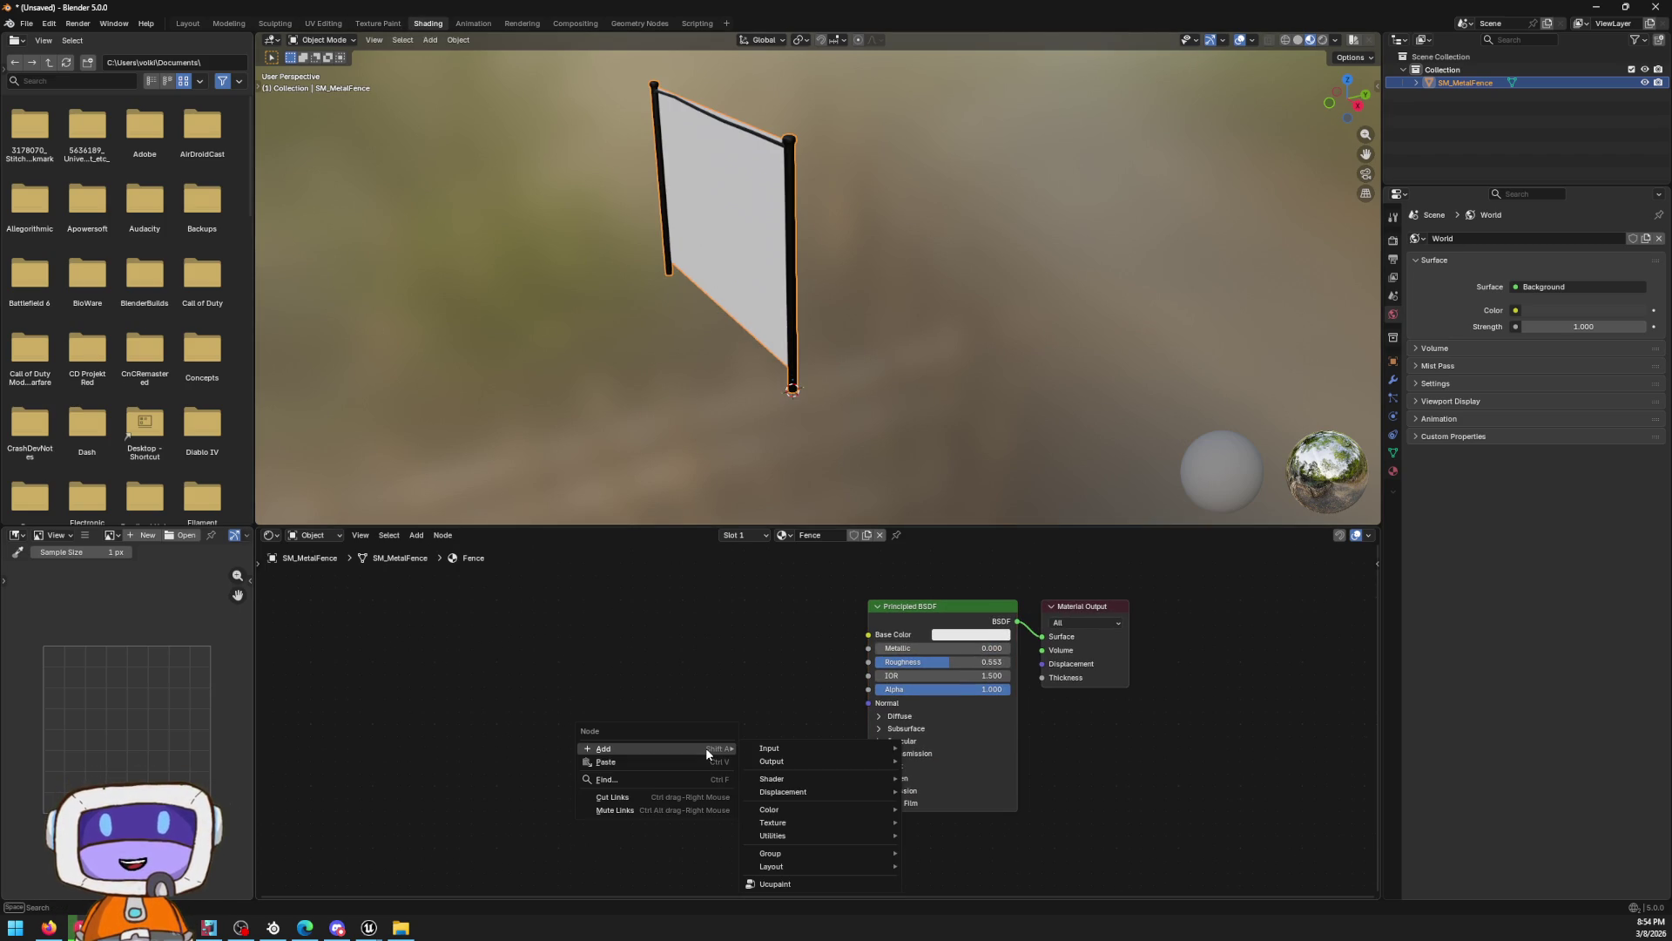
{"action": "mouse_move", "coordinate": [783, 748]}
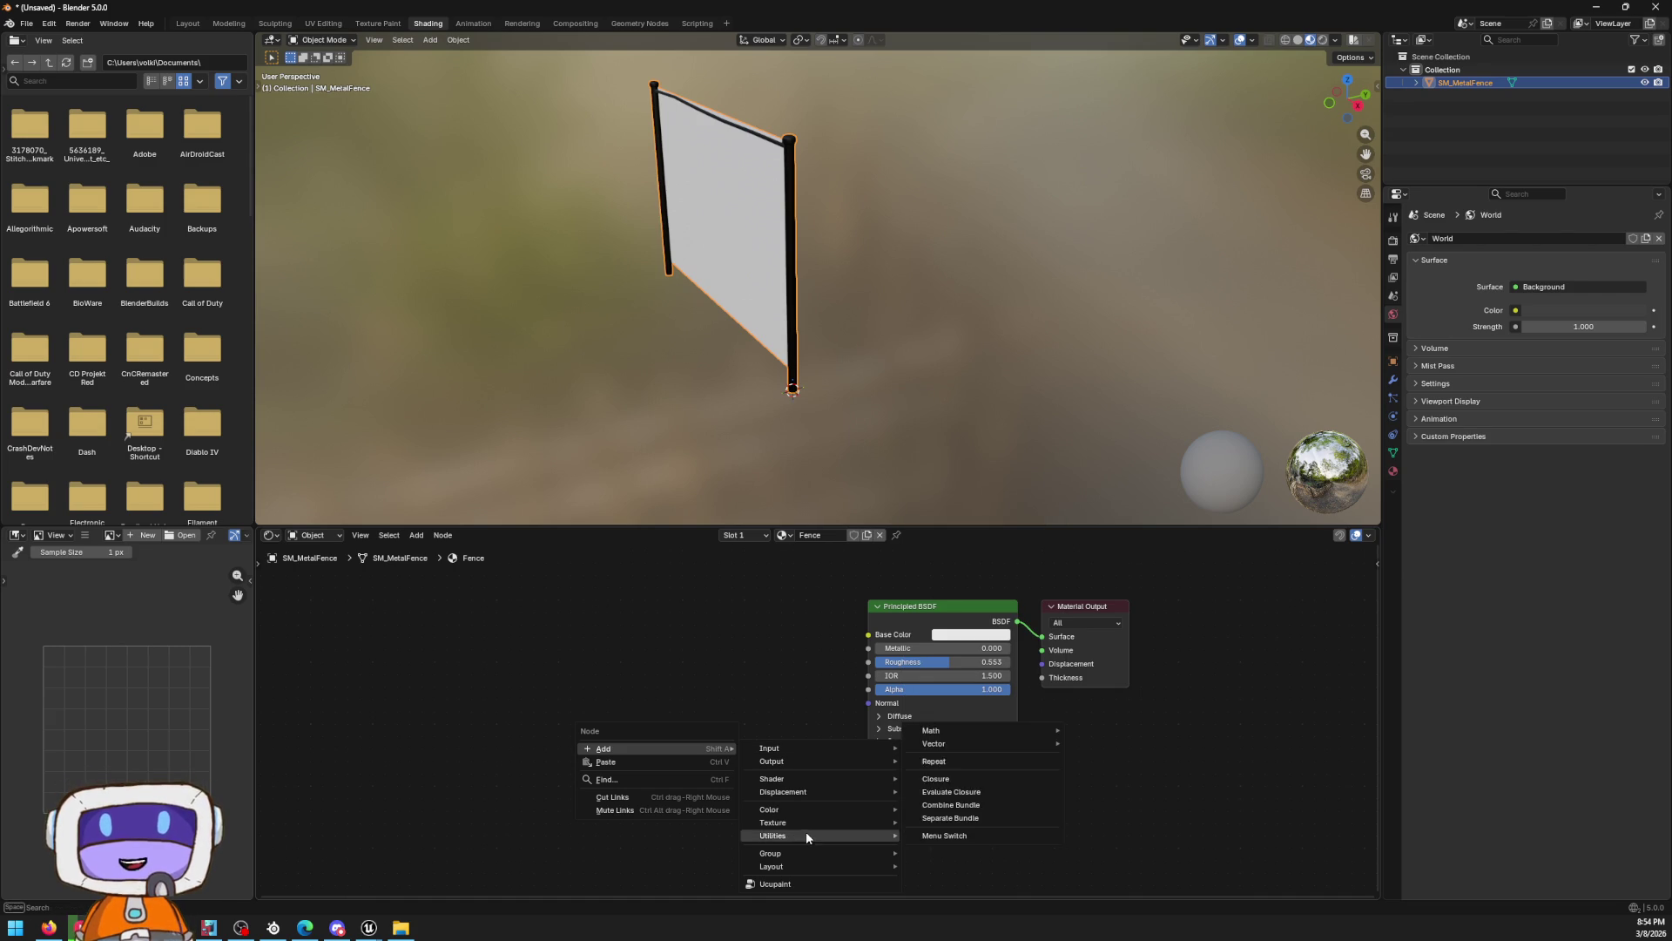
{"action": "mouse_move", "coordinate": [817, 807]}
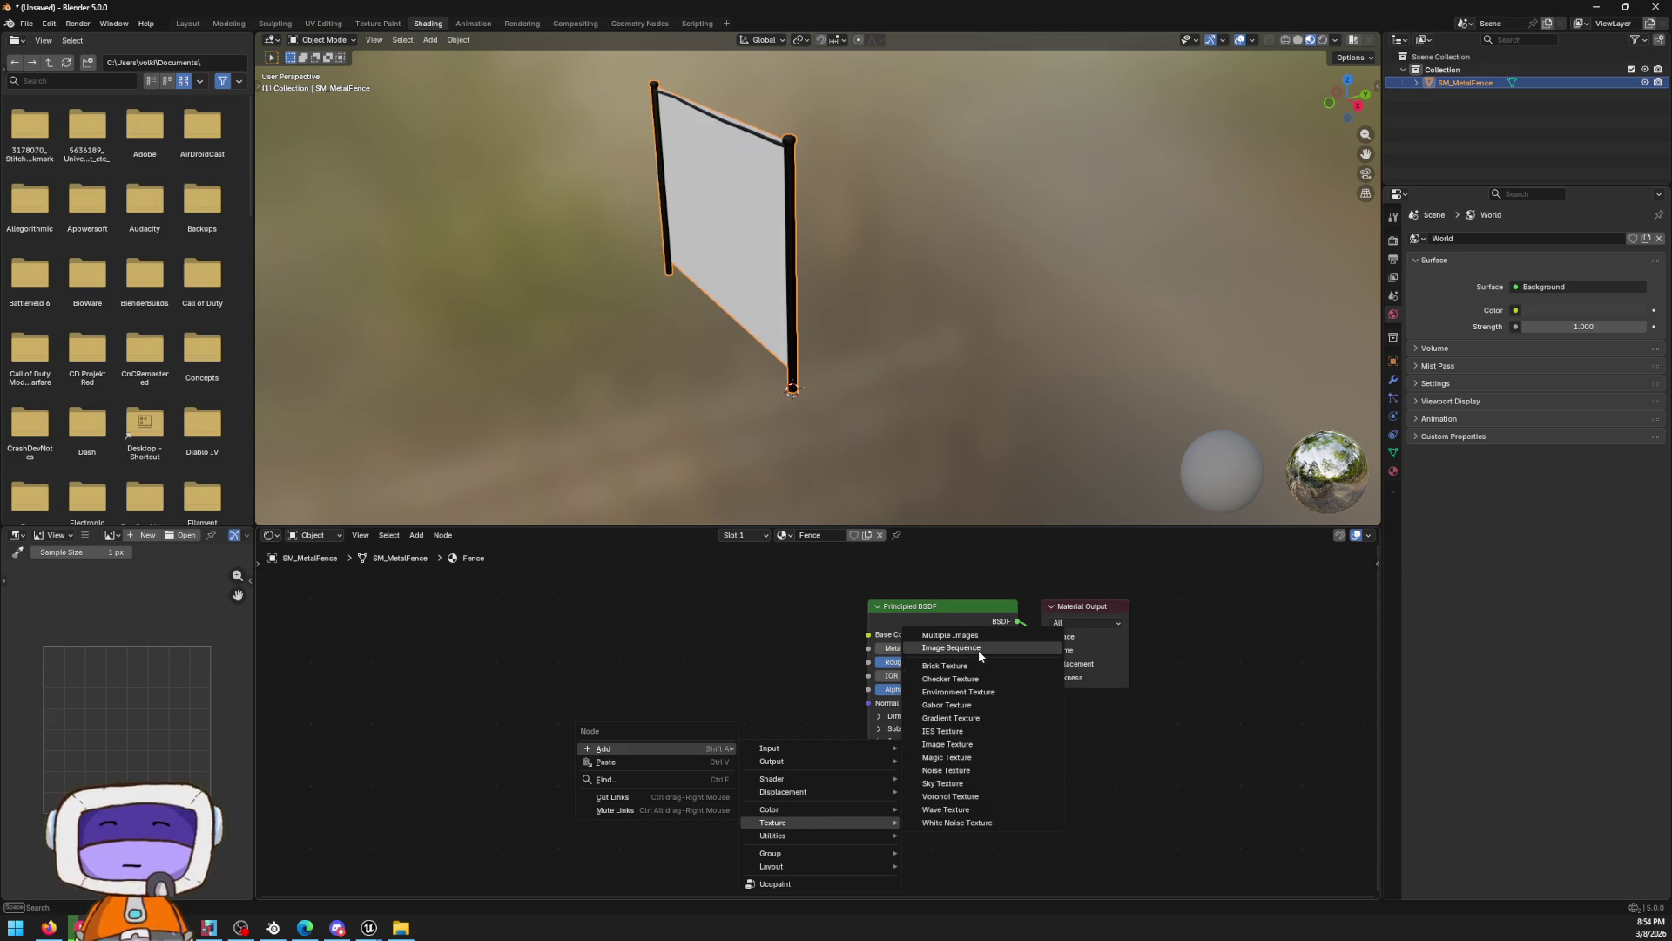
{"action": "left_click", "coordinate": [975, 744]}
{"action": "left_click", "coordinate": [718, 766]}
{"action": "left_click", "coordinate": [638, 757]}
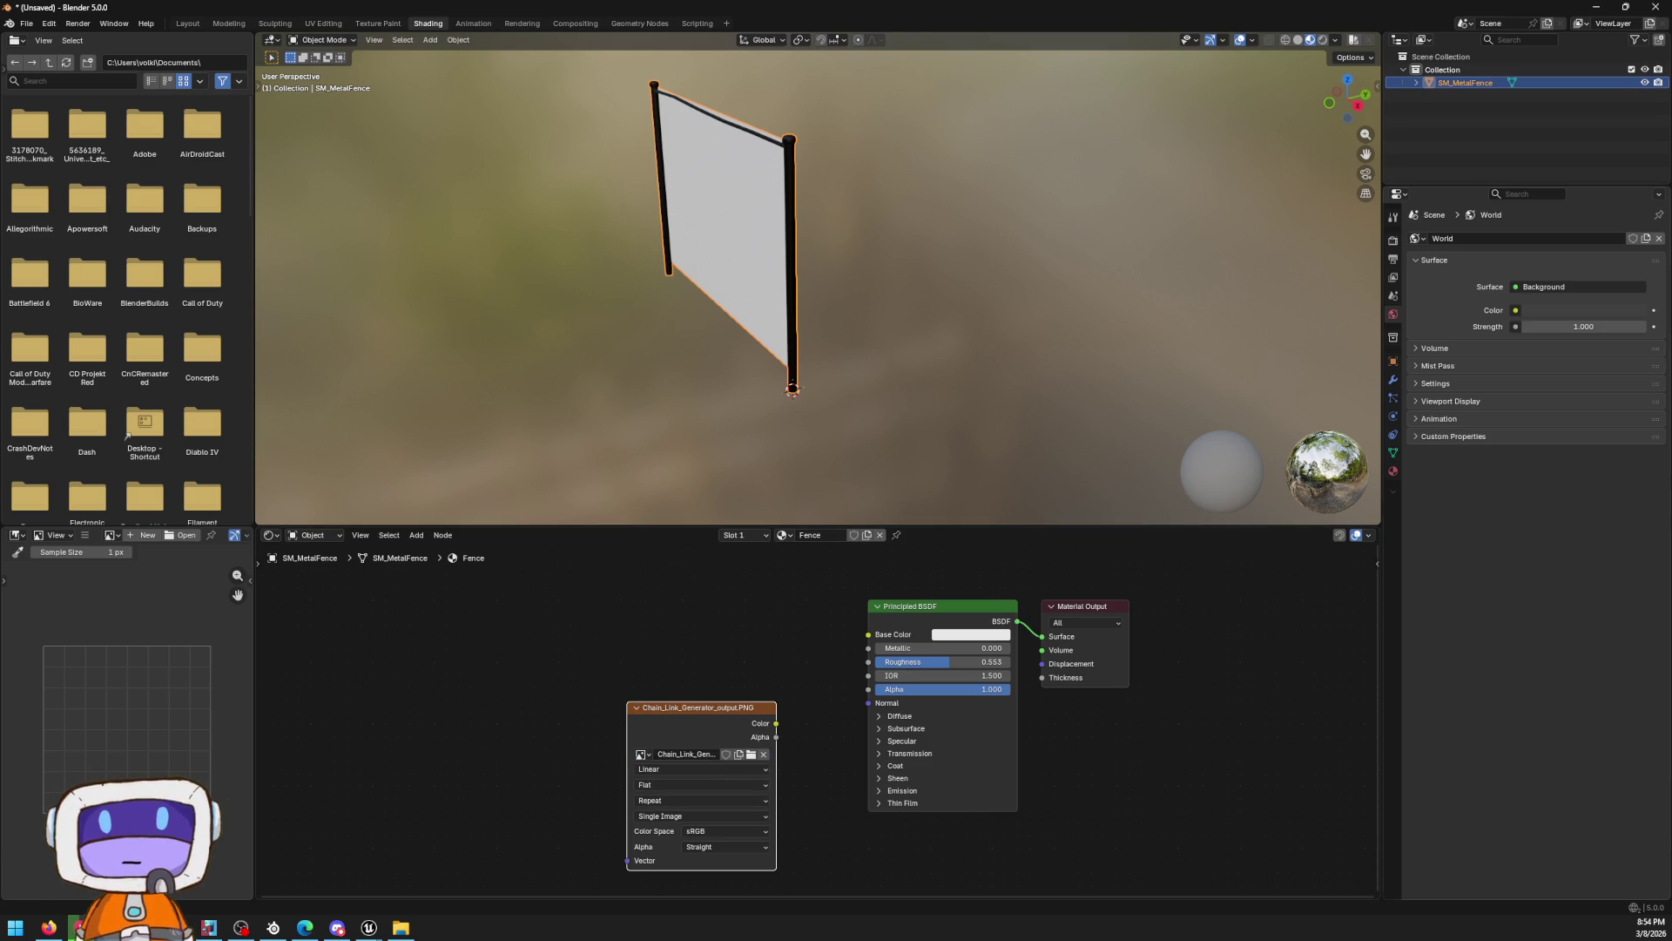
{"action": "scroll", "coordinate": [829, 662], "scroll_direction": "up", "scroll_amount": 1}
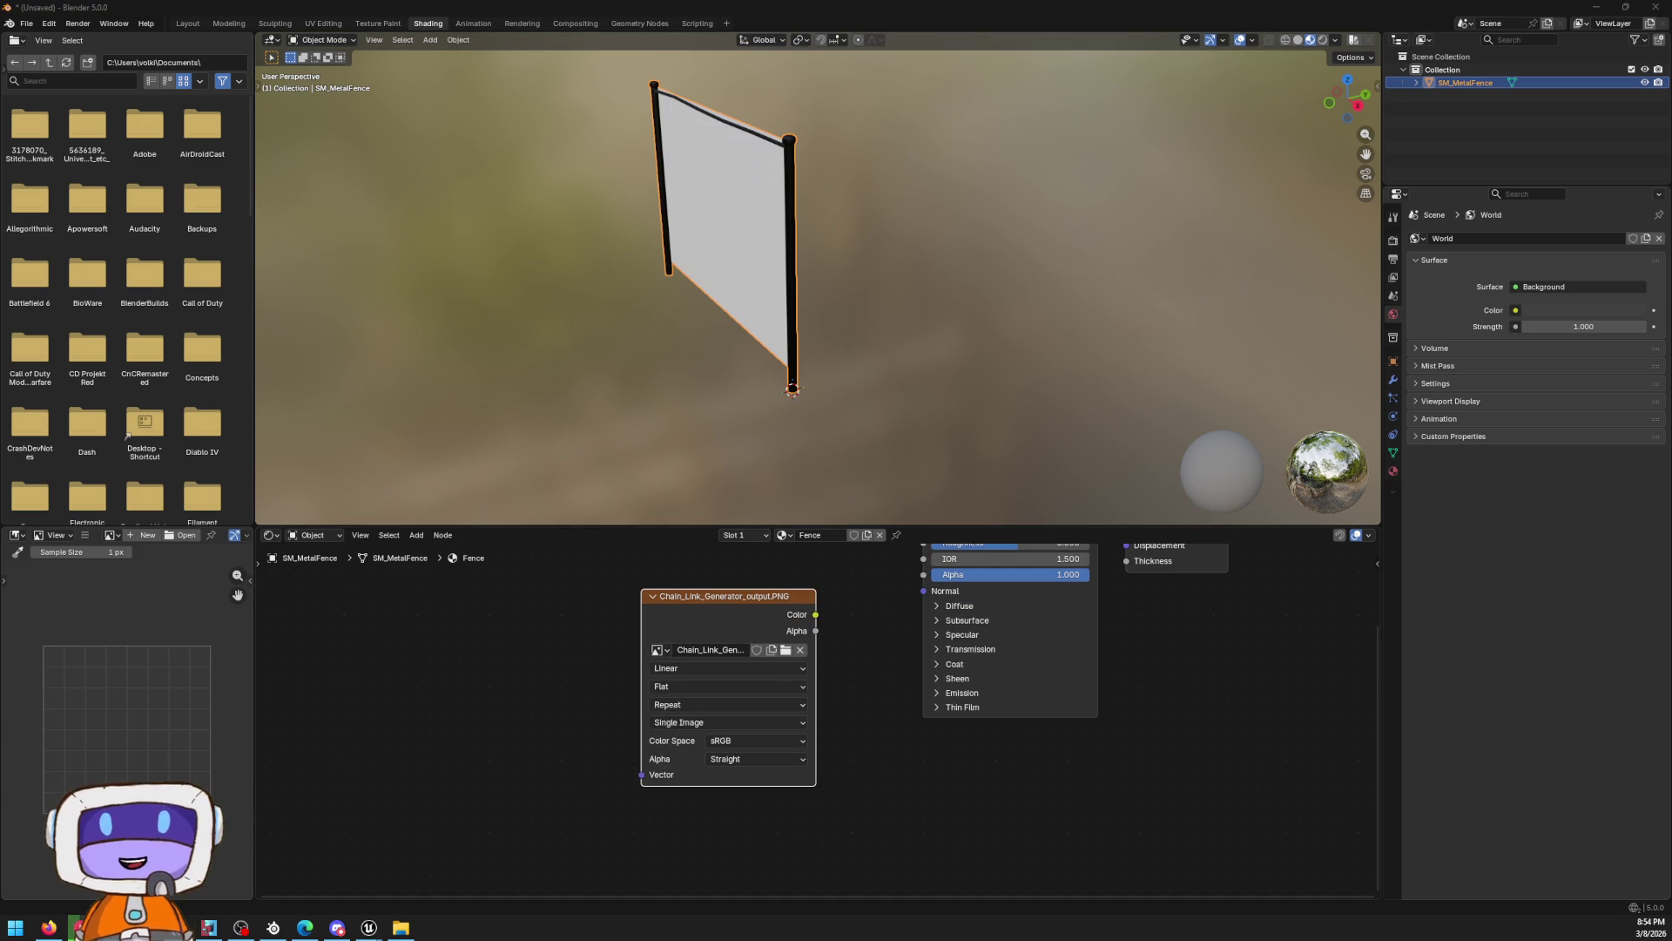
{"action": "key", "text": "alt+Tab"}
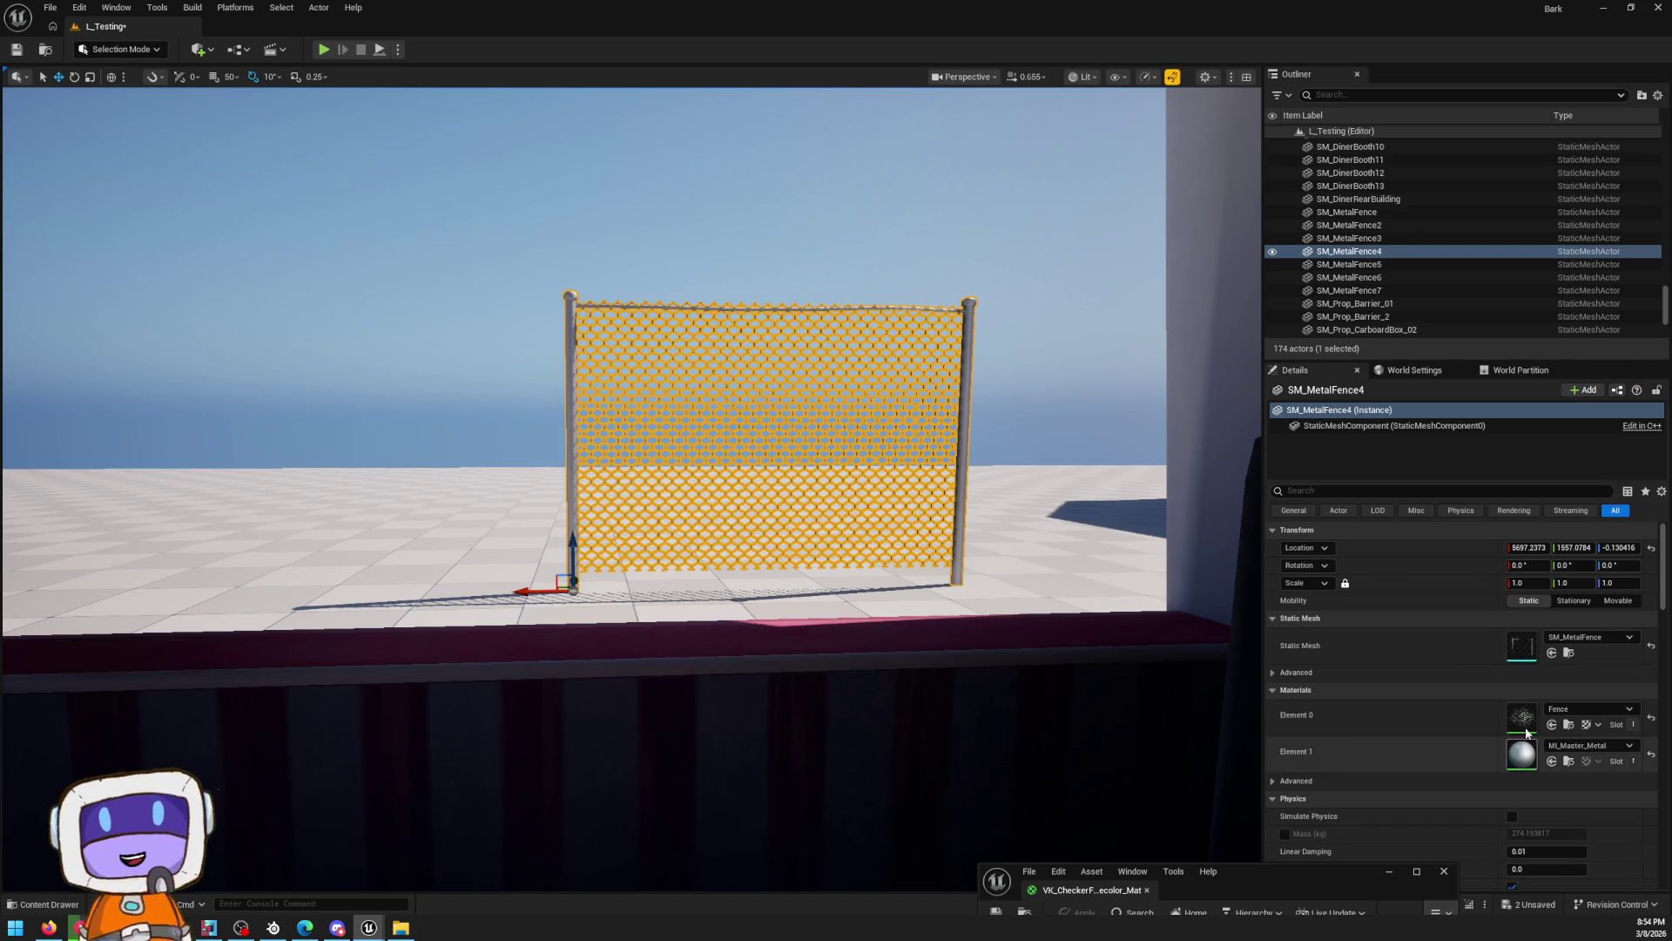
Open the Fence material graph full-screen, inspect its Texture Sample node, then dock it below the level
{"action": "double_click", "coordinate": [1521, 718]}
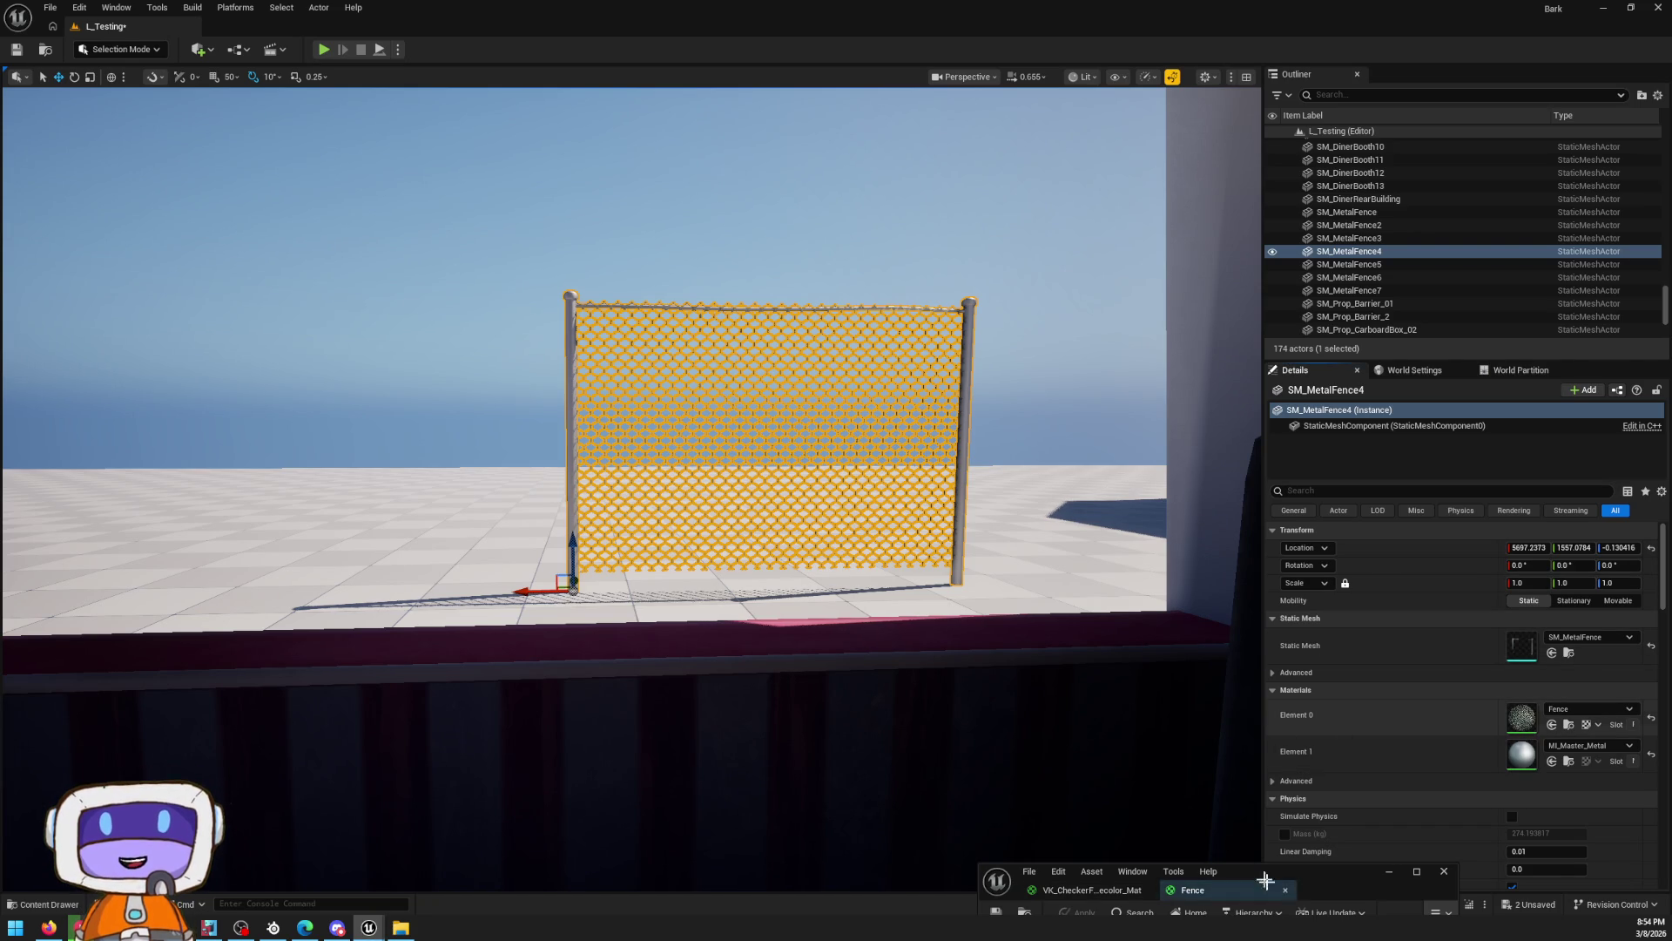
{"action": "double_click", "coordinate": [1298, 874]}
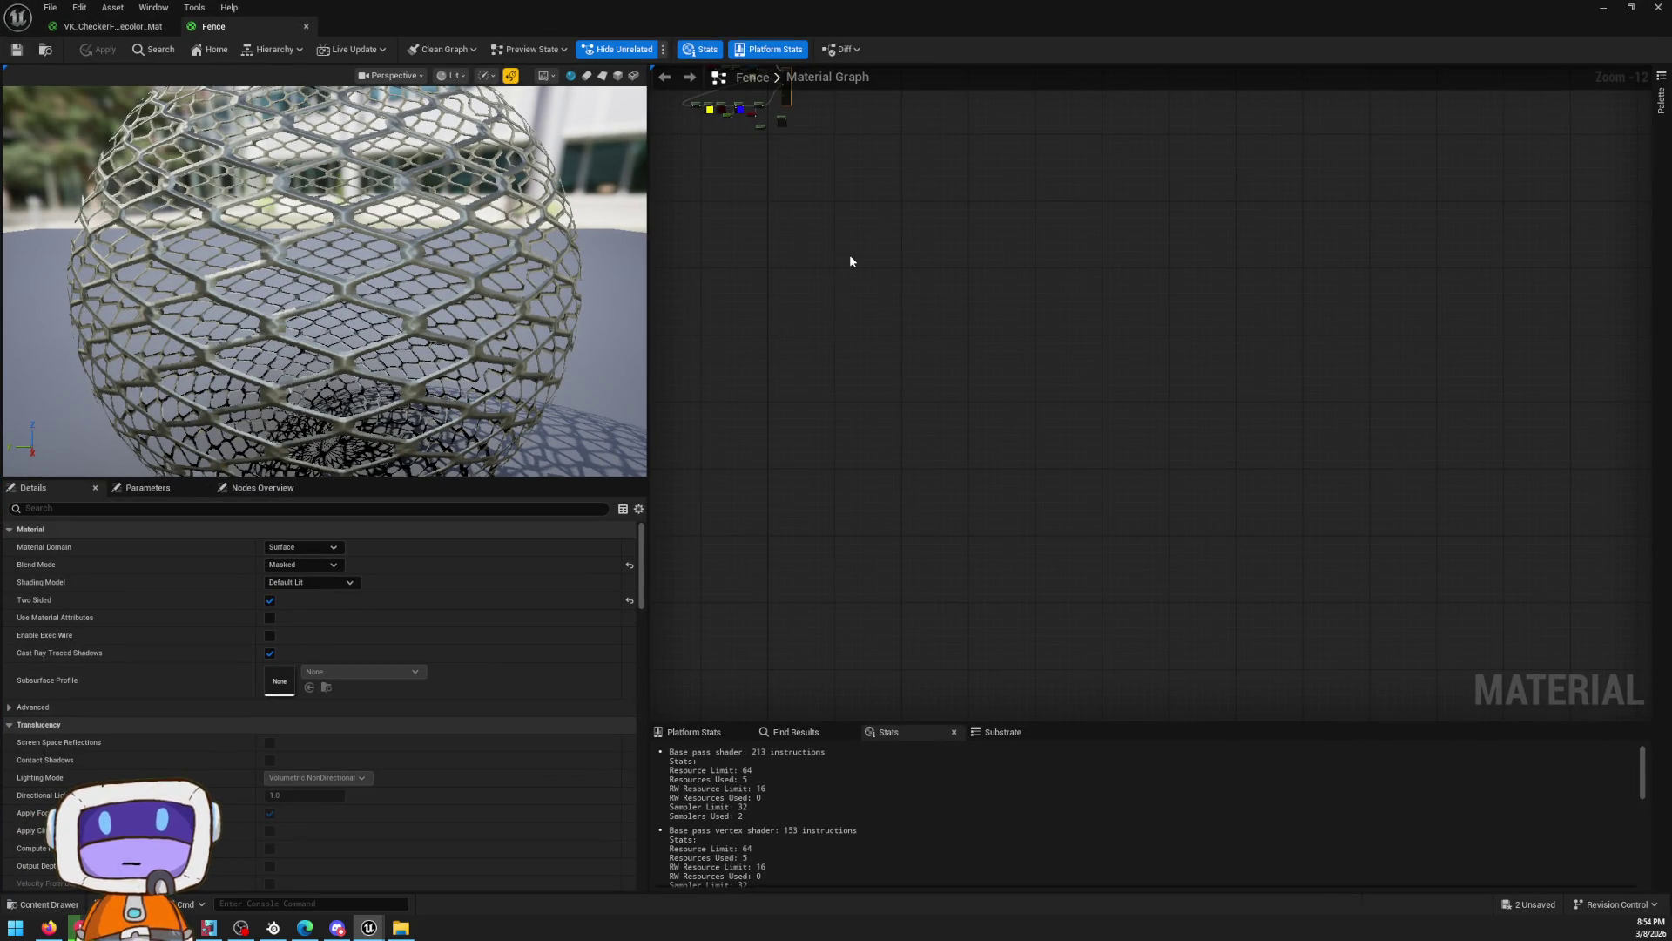
{"action": "scroll", "coordinate": [907, 319], "scroll_direction": "up", "scroll_amount": 10}
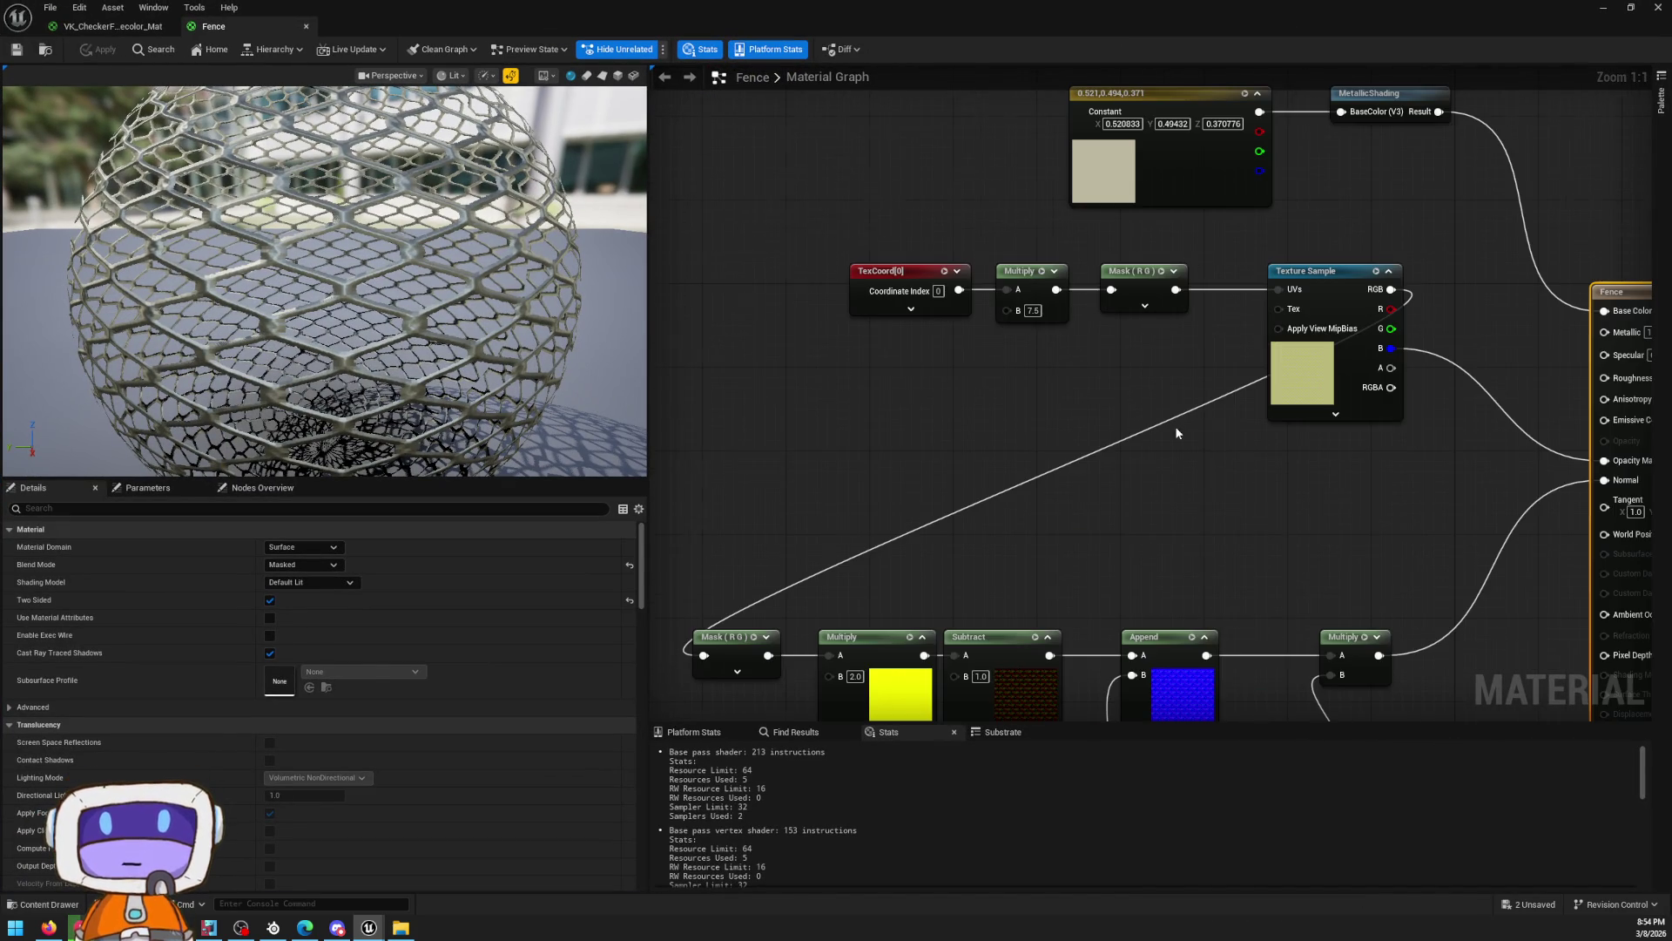
{"action": "left_click_drag", "start_coordinate": [1026, 447], "coordinate": [979, 423]}
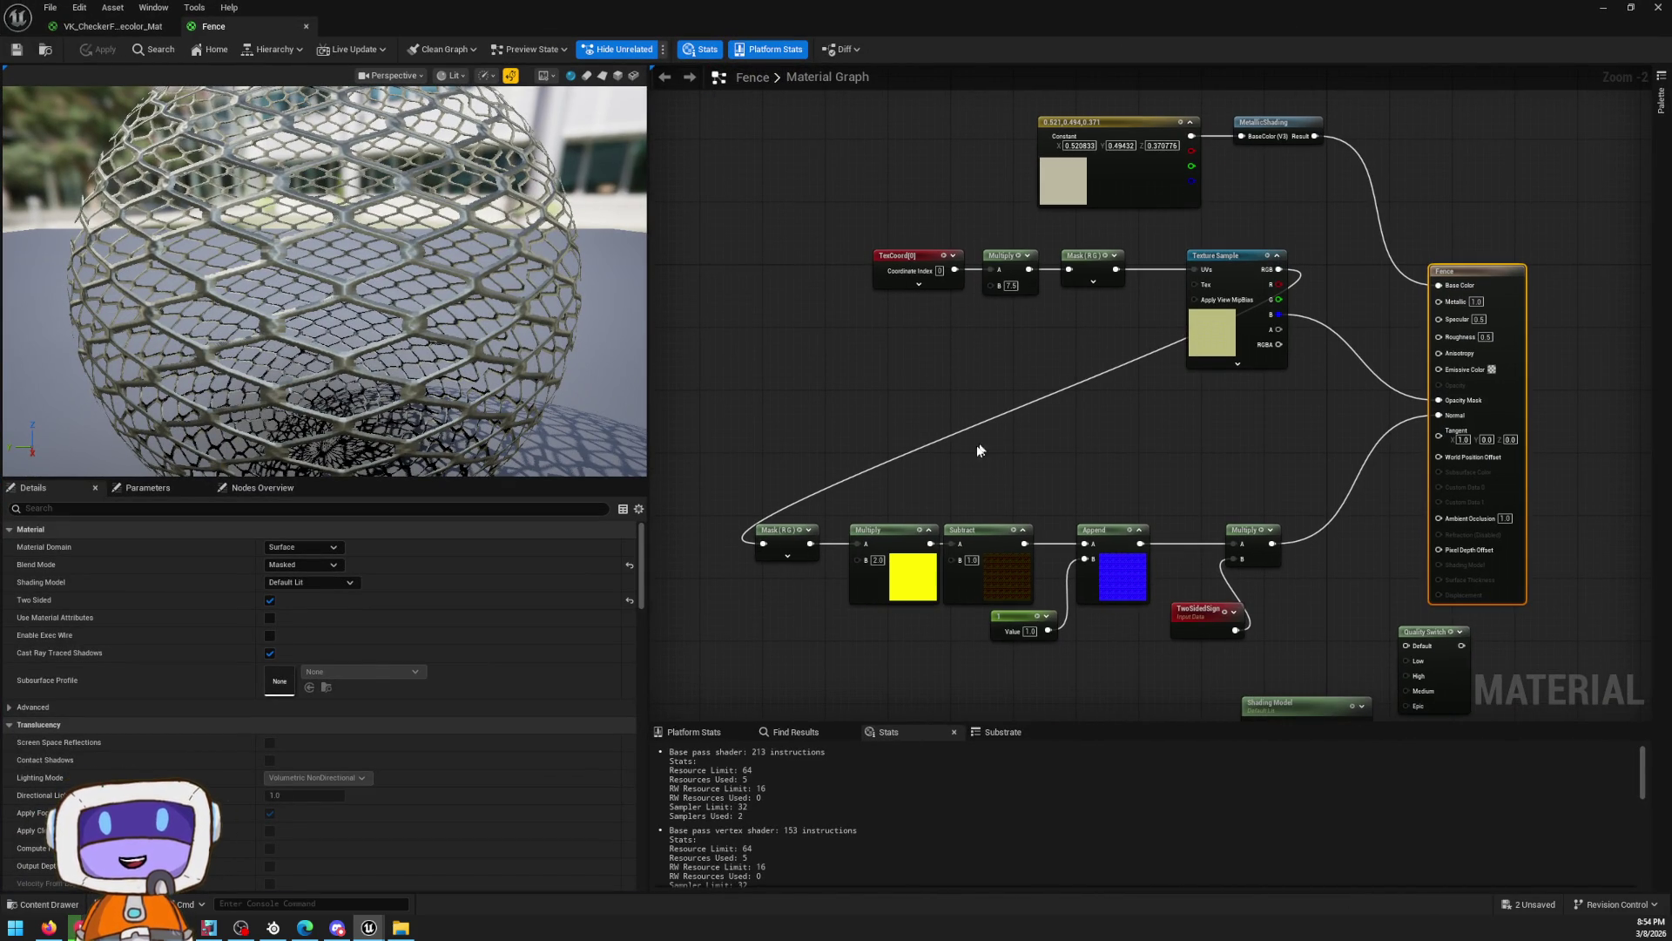
{"action": "mouse_move", "coordinate": [771, 228]}
{"action": "left_mouse_down"}
{"action": "mouse_move", "coordinate": [1307, 373]}
{"action": "mouse_move", "coordinate": [1028, 348]}
{"action": "mouse_move", "coordinate": [1026, 451]}
{"action": "mouse_move", "coordinate": [1076, 371]}
{"action": "left_mouse_up"}
{"action": "left_click", "coordinate": [1103, 376]}
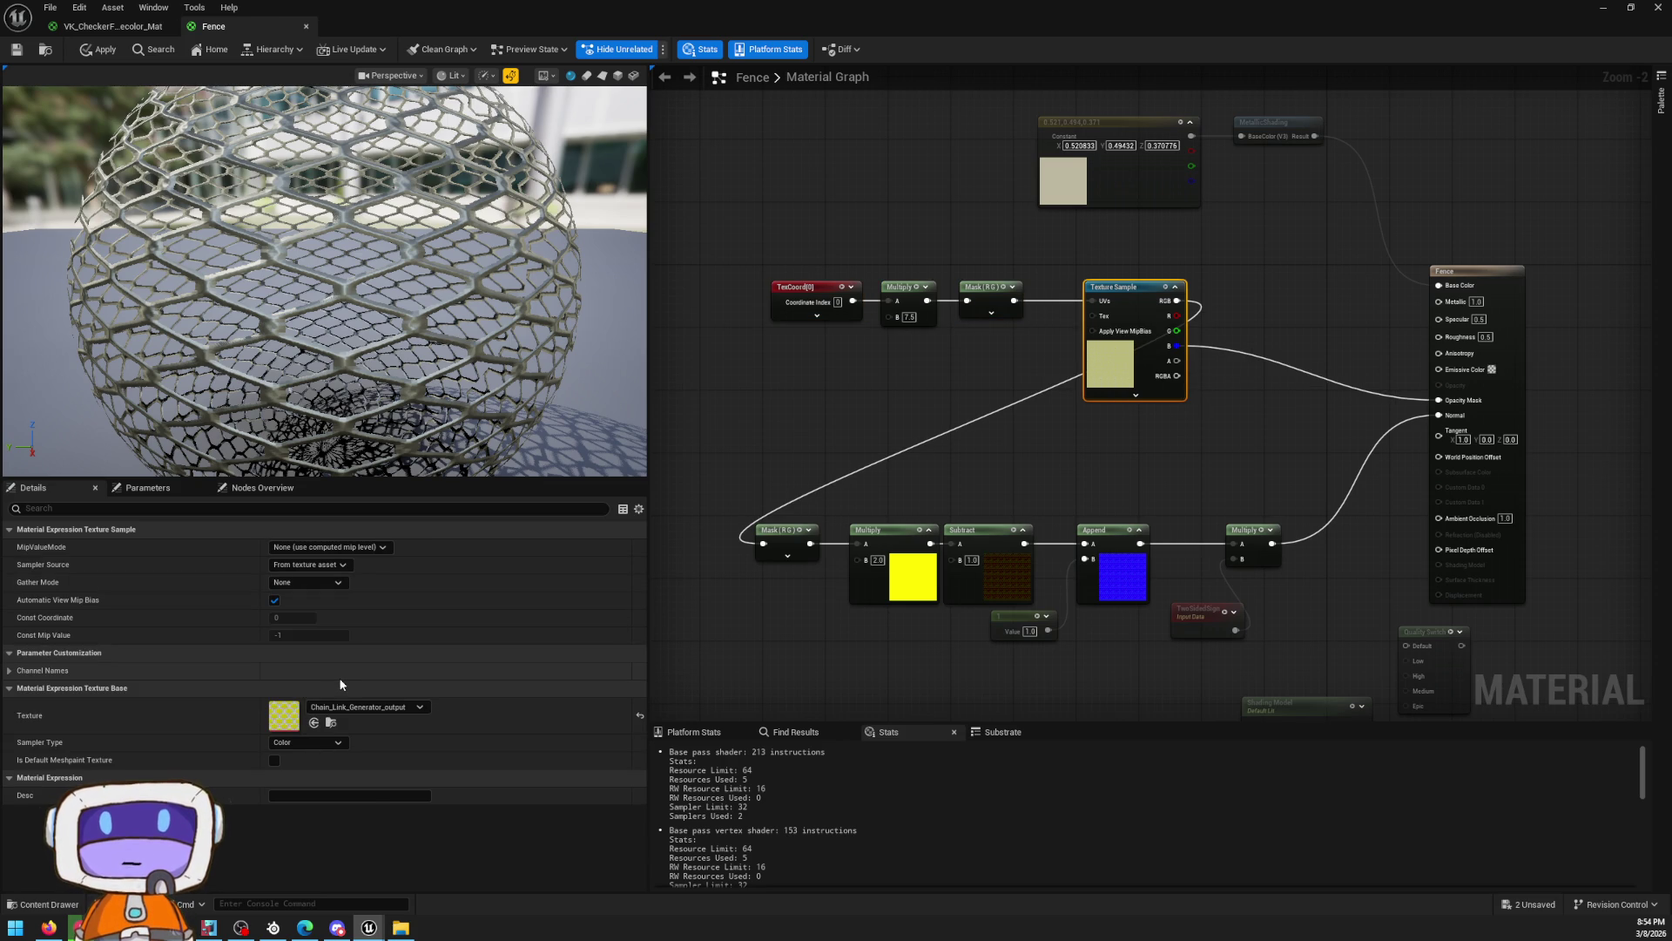
{"action": "mouse_move", "coordinate": [1002, 9]}
{"action": "left_mouse_down"}
{"action": "mouse_move", "coordinate": [1295, 893]}
{"action": "mouse_move", "coordinate": [1146, 639]}
{"action": "left_mouse_up"}
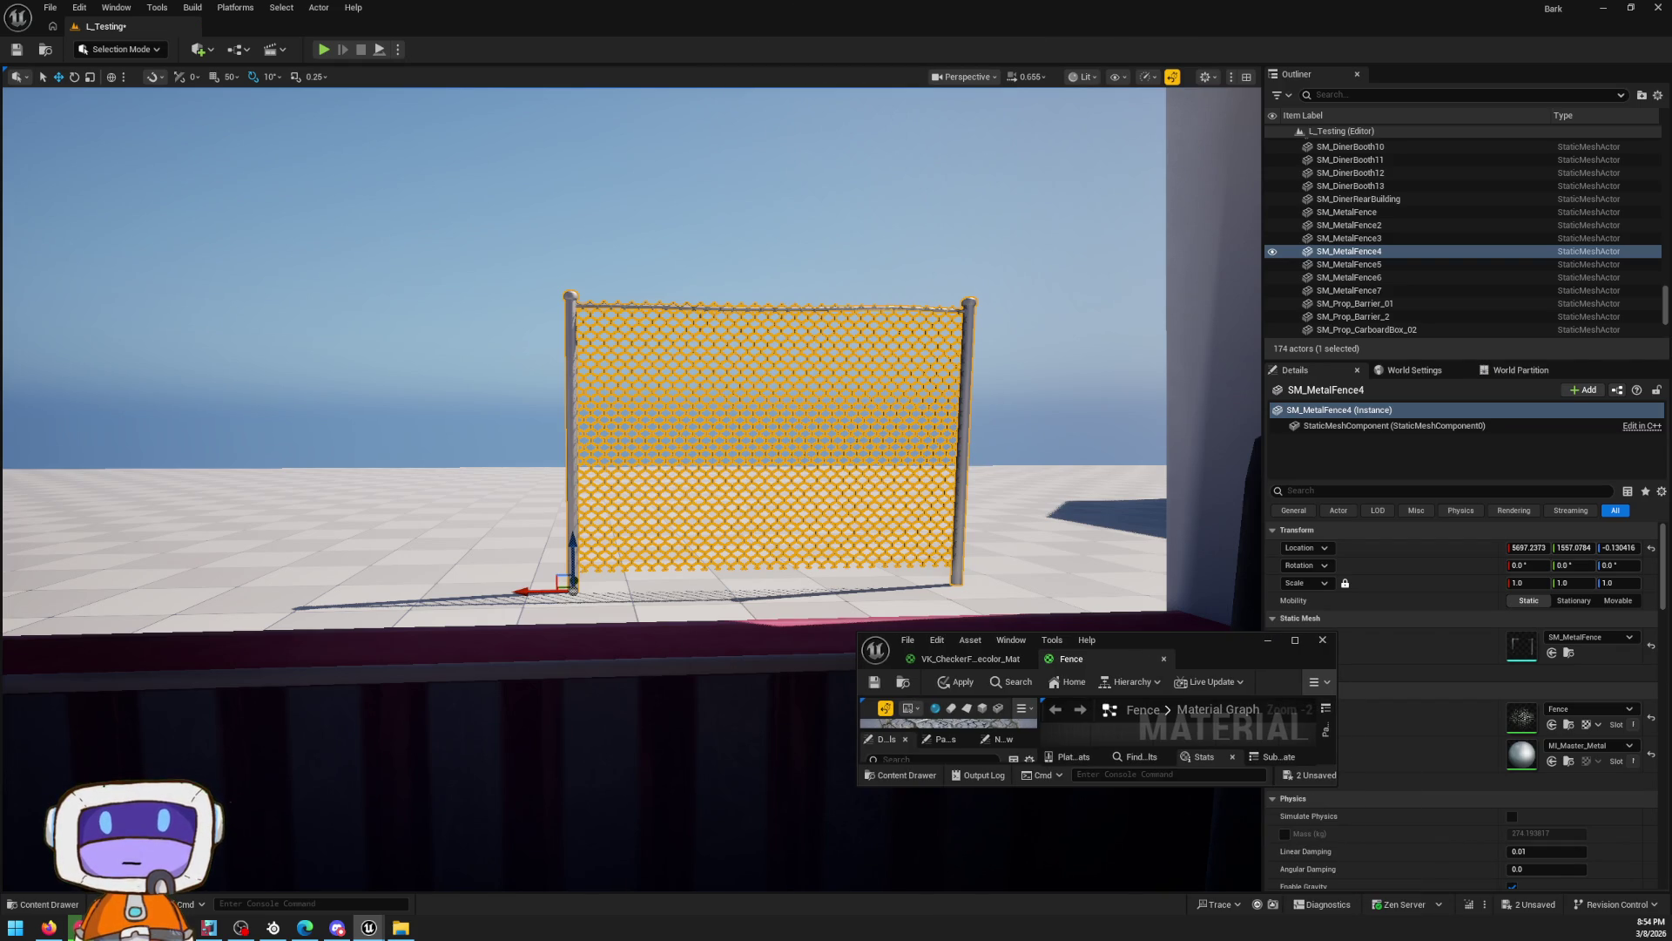
{"action": "key", "text": "alt+Tab"}
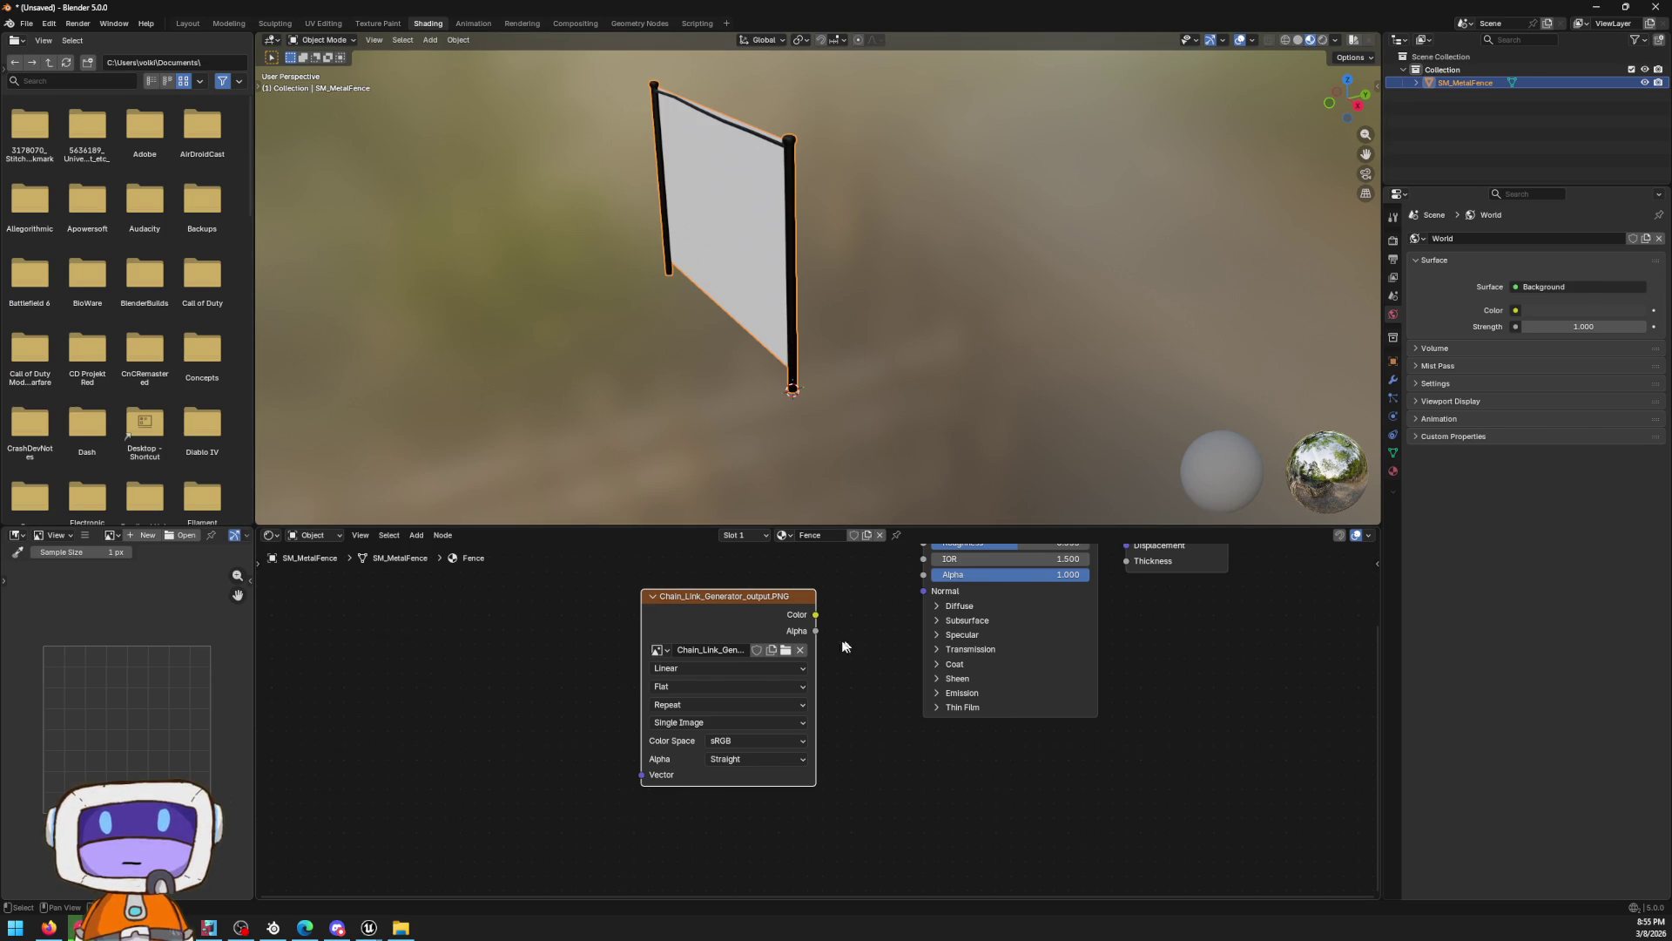
Shift the chain-link Image Texture node left and try a node search ('rgb') from its Color output
{"action": "left_click_drag", "start_coordinate": [785, 620], "coordinate": [664, 628]}
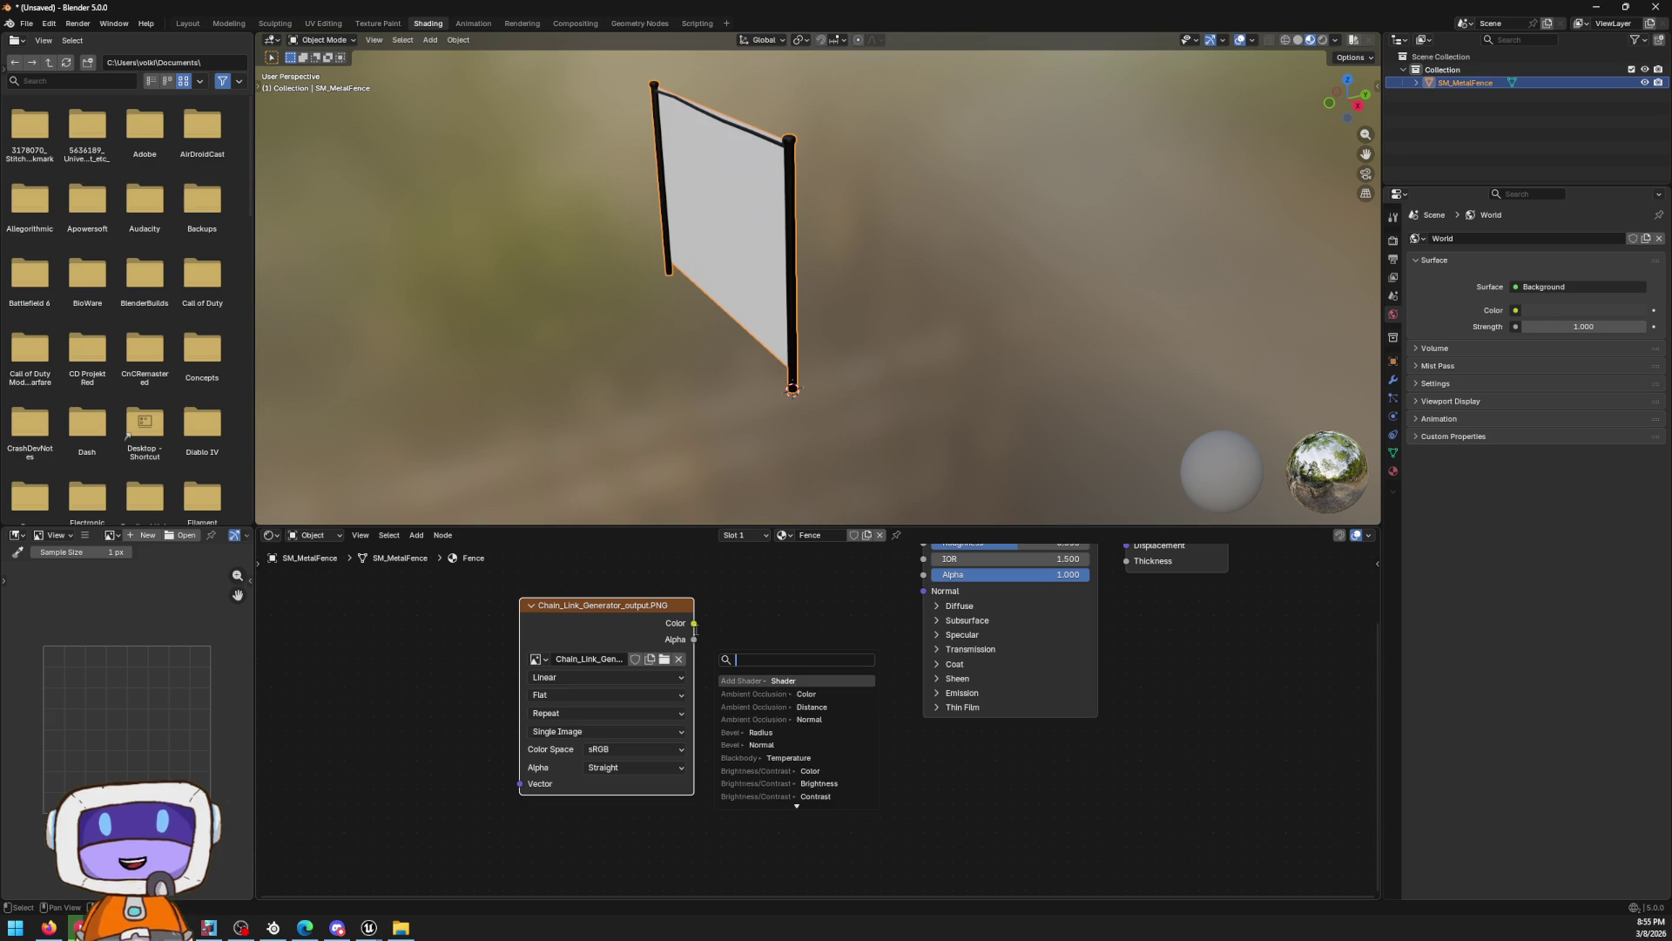
{"action": "left_click_drag", "start_coordinate": [694, 623], "coordinate": [773, 640]}
{"action": "type", "text": "rgb"}
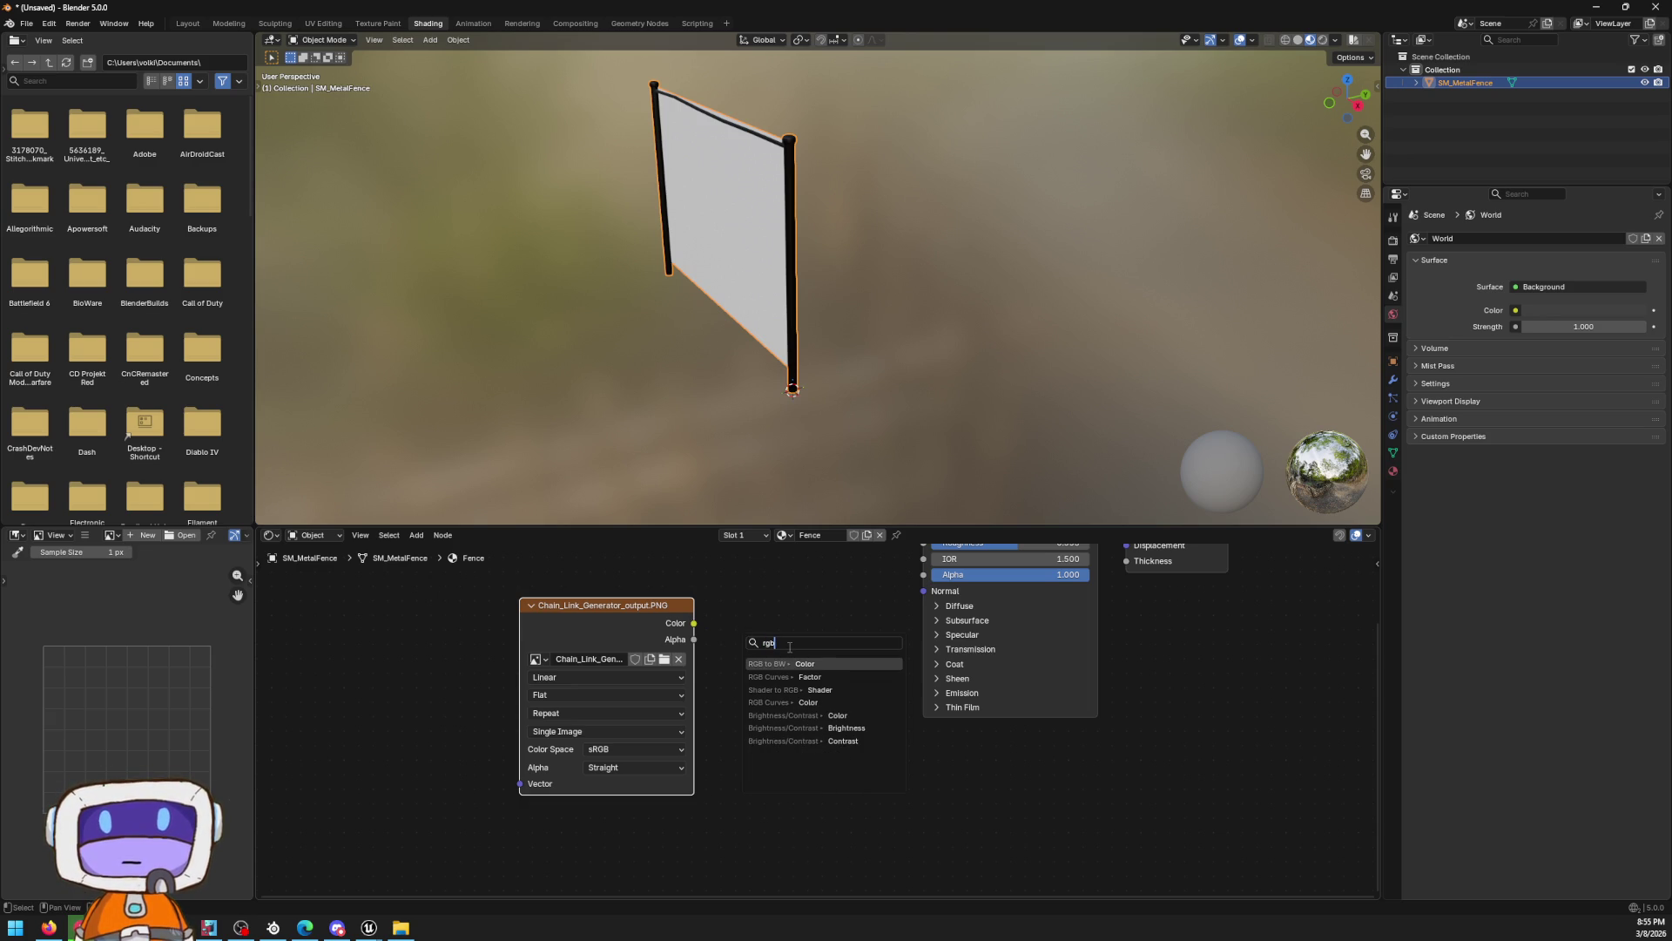
{"action": "key", "text": "BackSpace"}
{"action": "key", "text": "BackSpace"}
{"action": "key", "text": "BackSpace"}
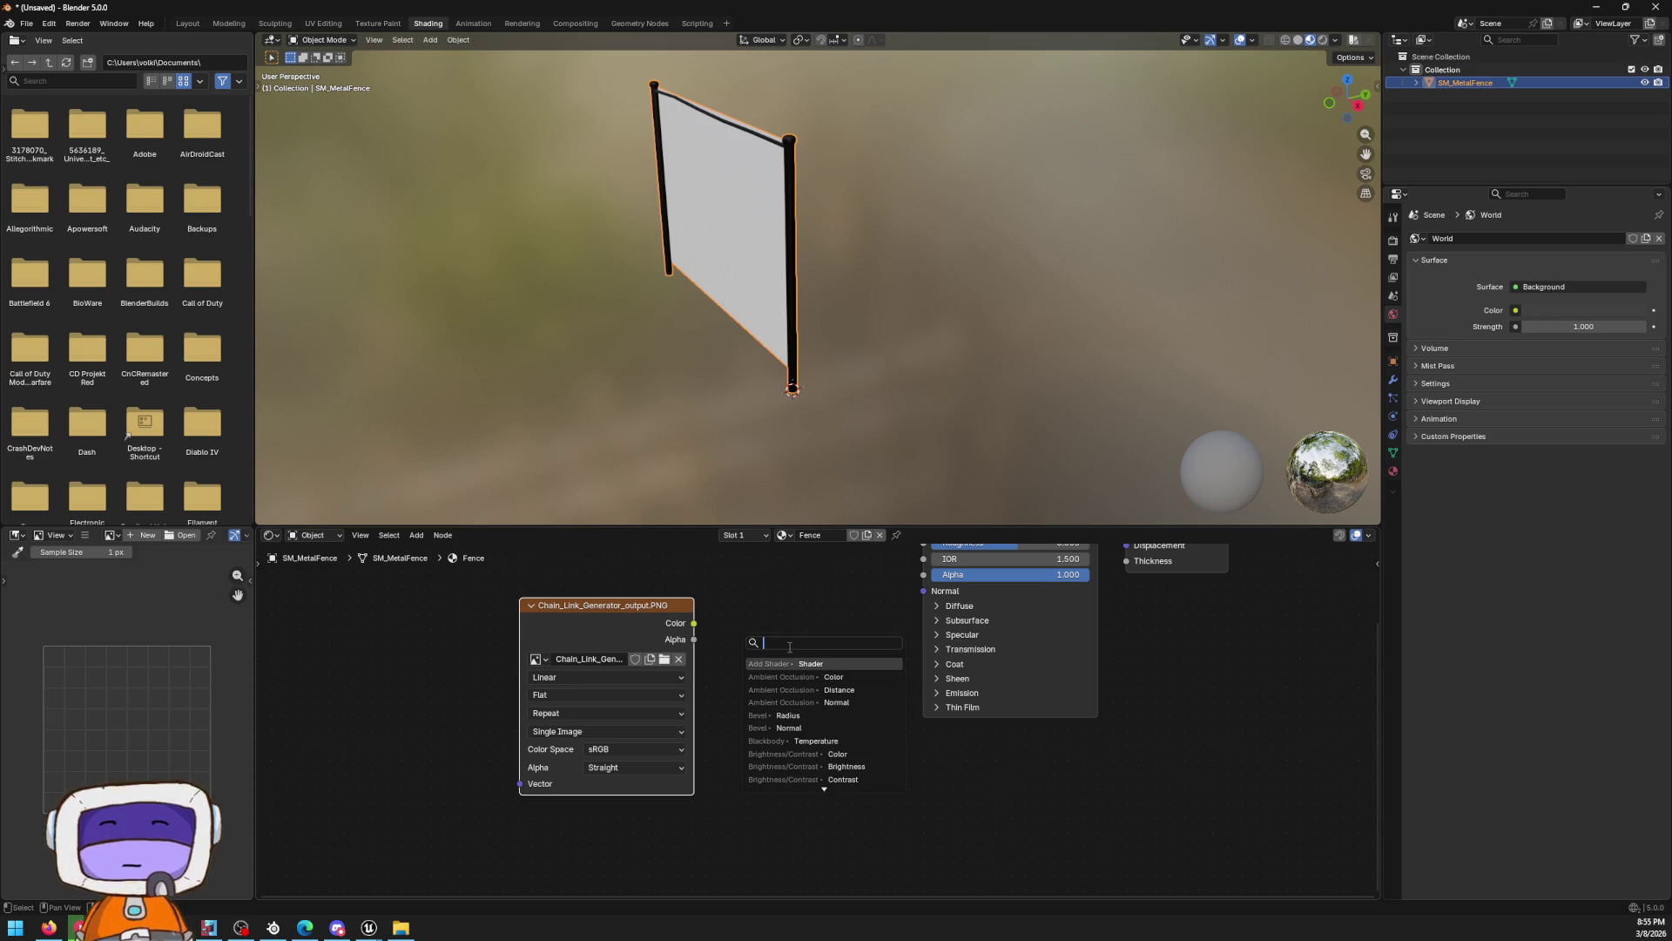
{"action": "type", "text": "l"}
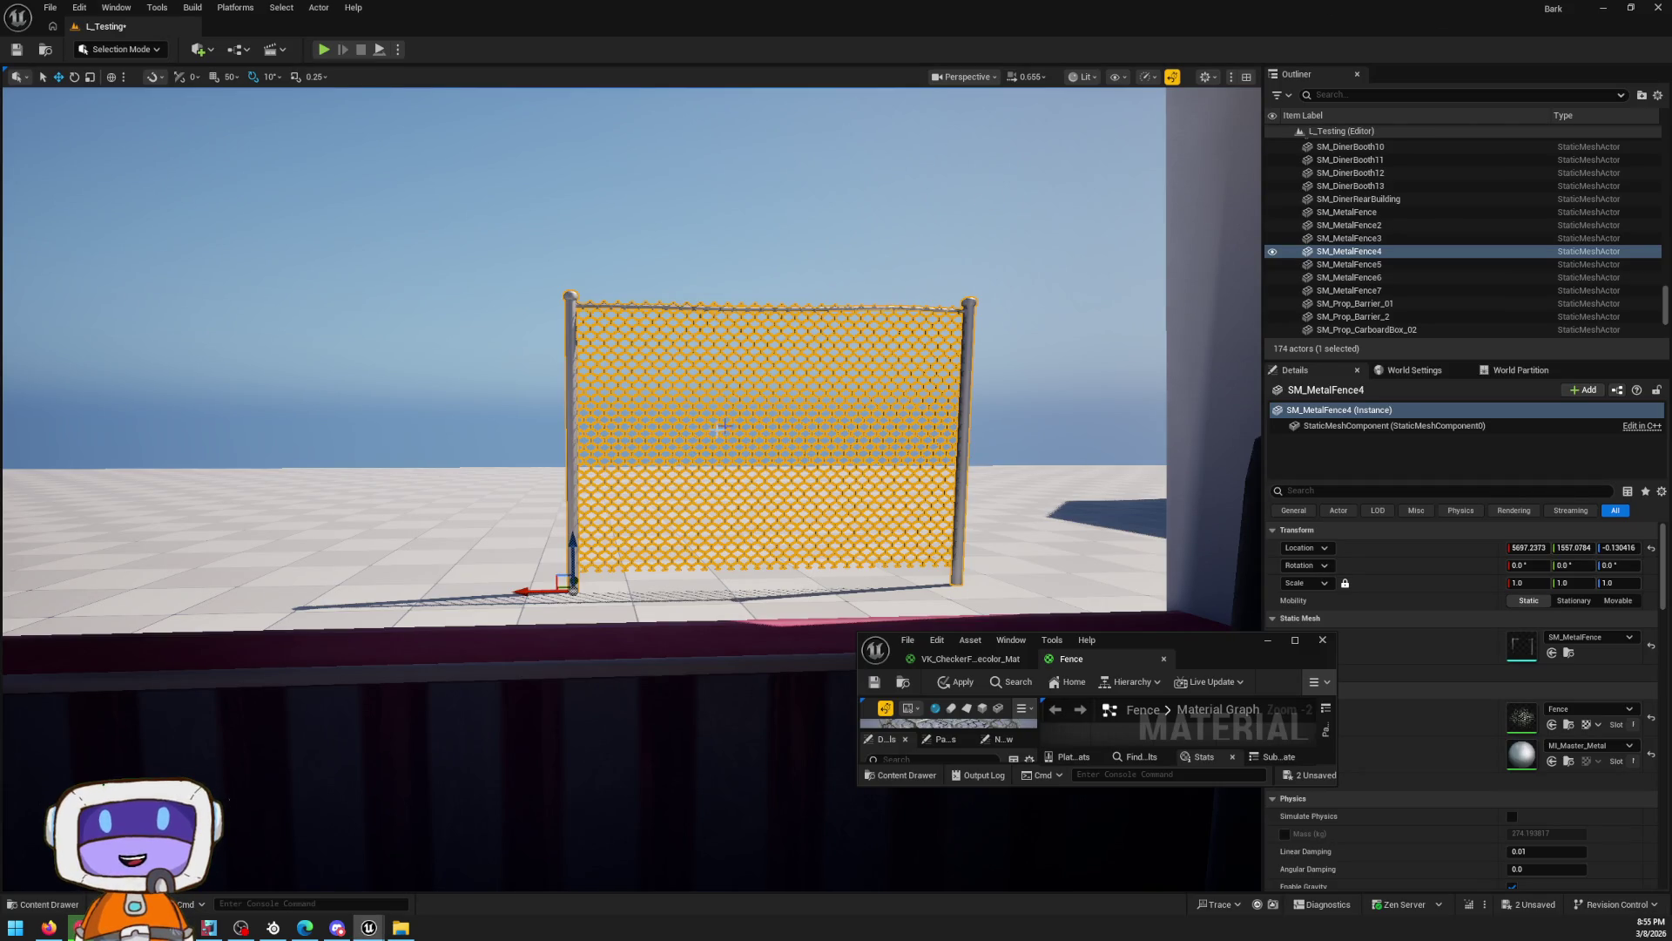
Fly the view up to the fence and switch the editor into Modeling Mode with Shift+5
{"action": "left_click", "coordinate": [348, 261]}
{"action": "left_click_drag", "start_coordinate": [349, 262], "coordinate": [349, 78]}
{"action": "left_click", "coordinate": [119, 49]}
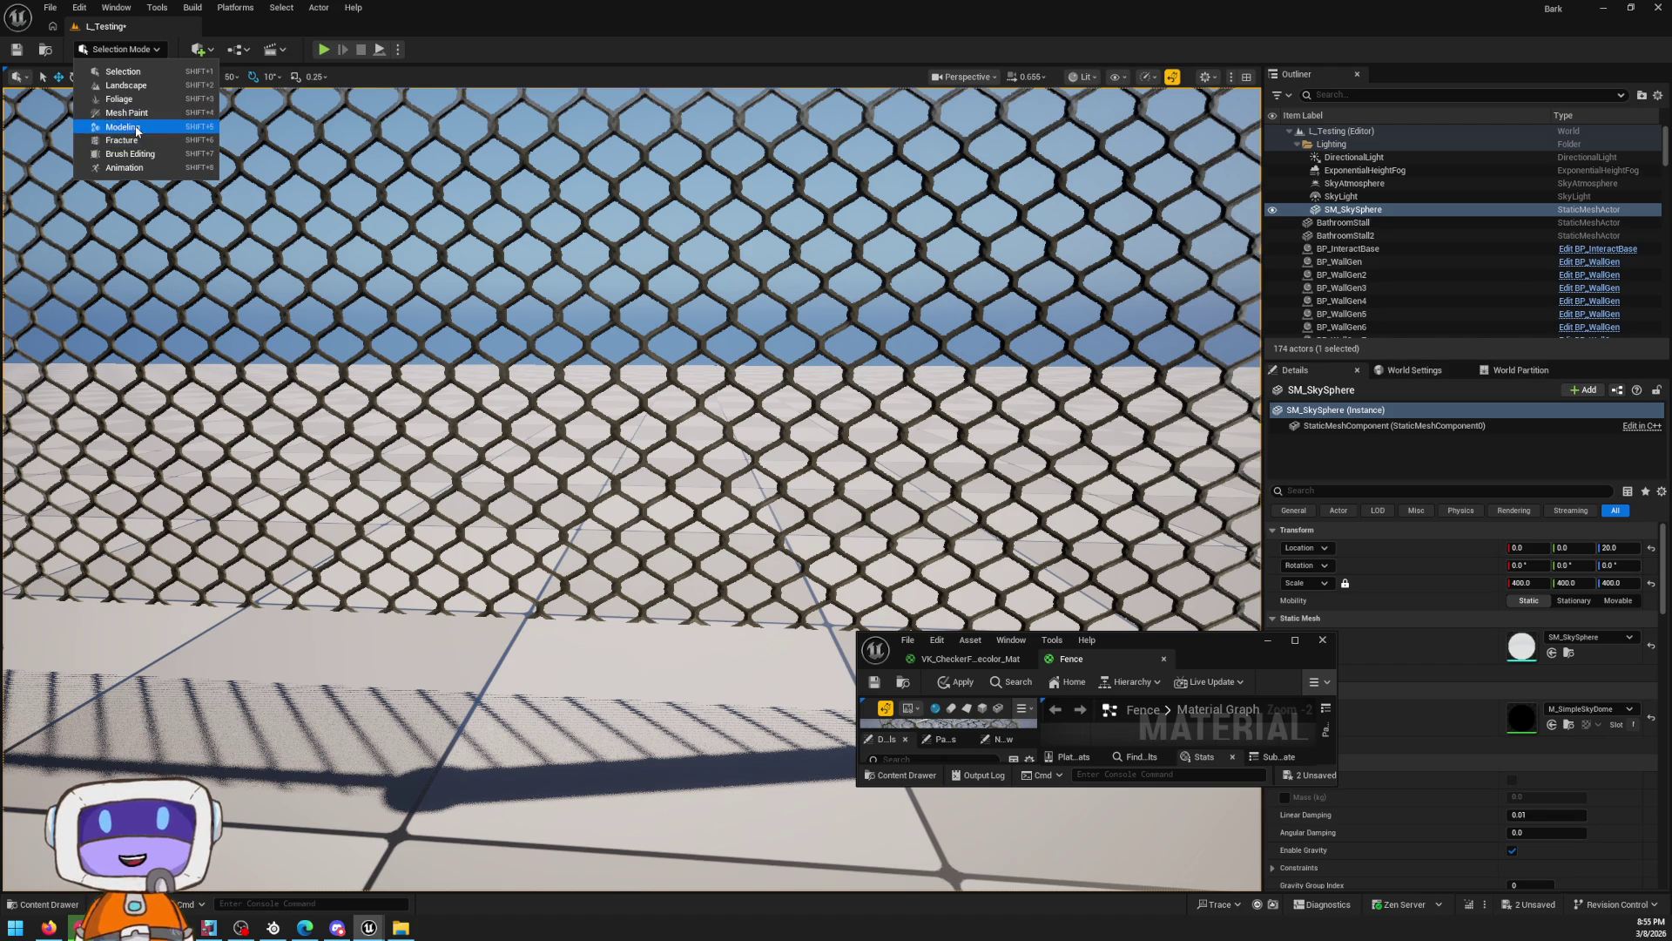
{"action": "left_click", "coordinate": [257, 174]}
{"action": "key", "text": "shift+5"}
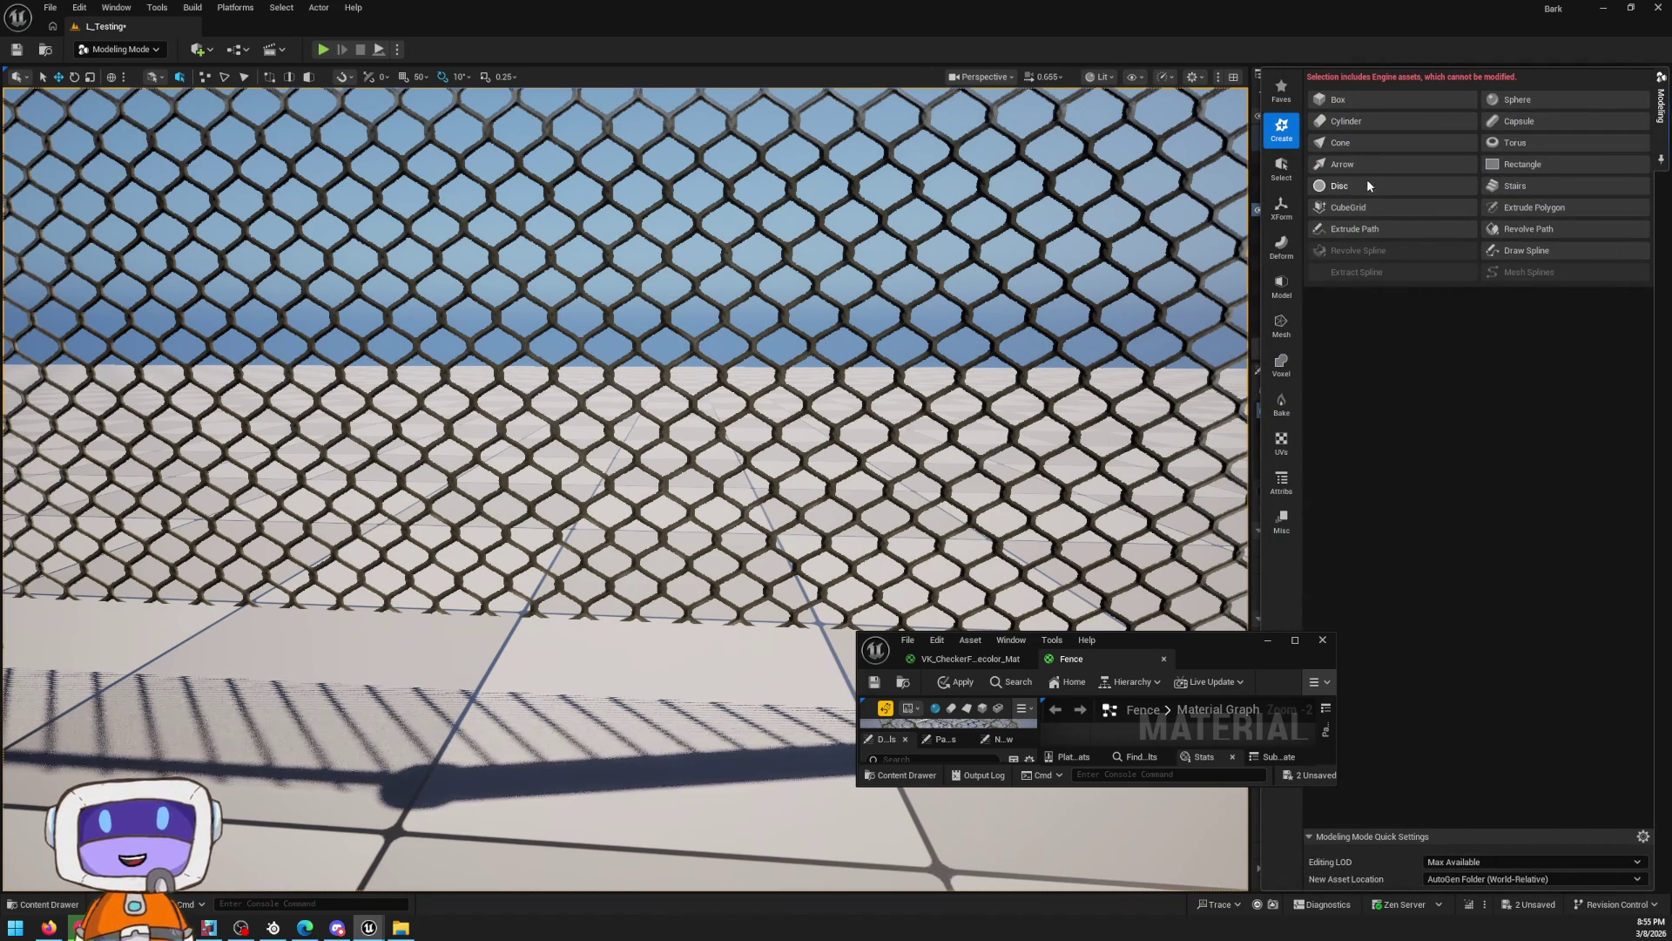
{"action": "left_click", "coordinate": [1282, 167]}
{"action": "key", "text": "shift+1"}
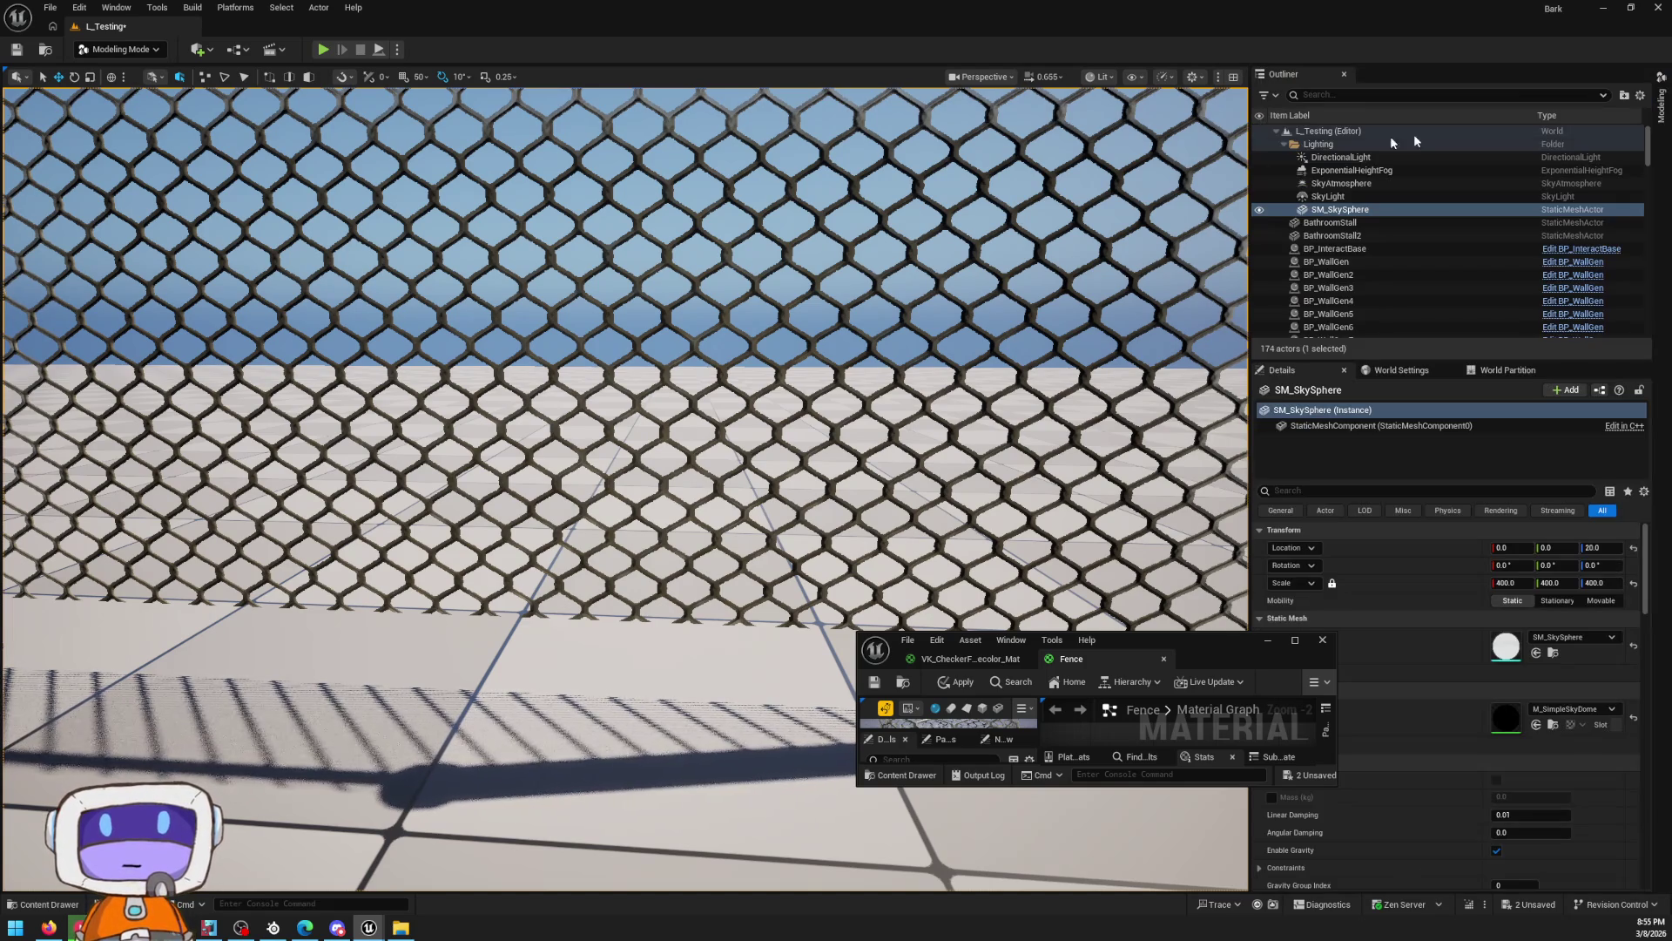
{"action": "left_click", "coordinate": [1658, 105]}
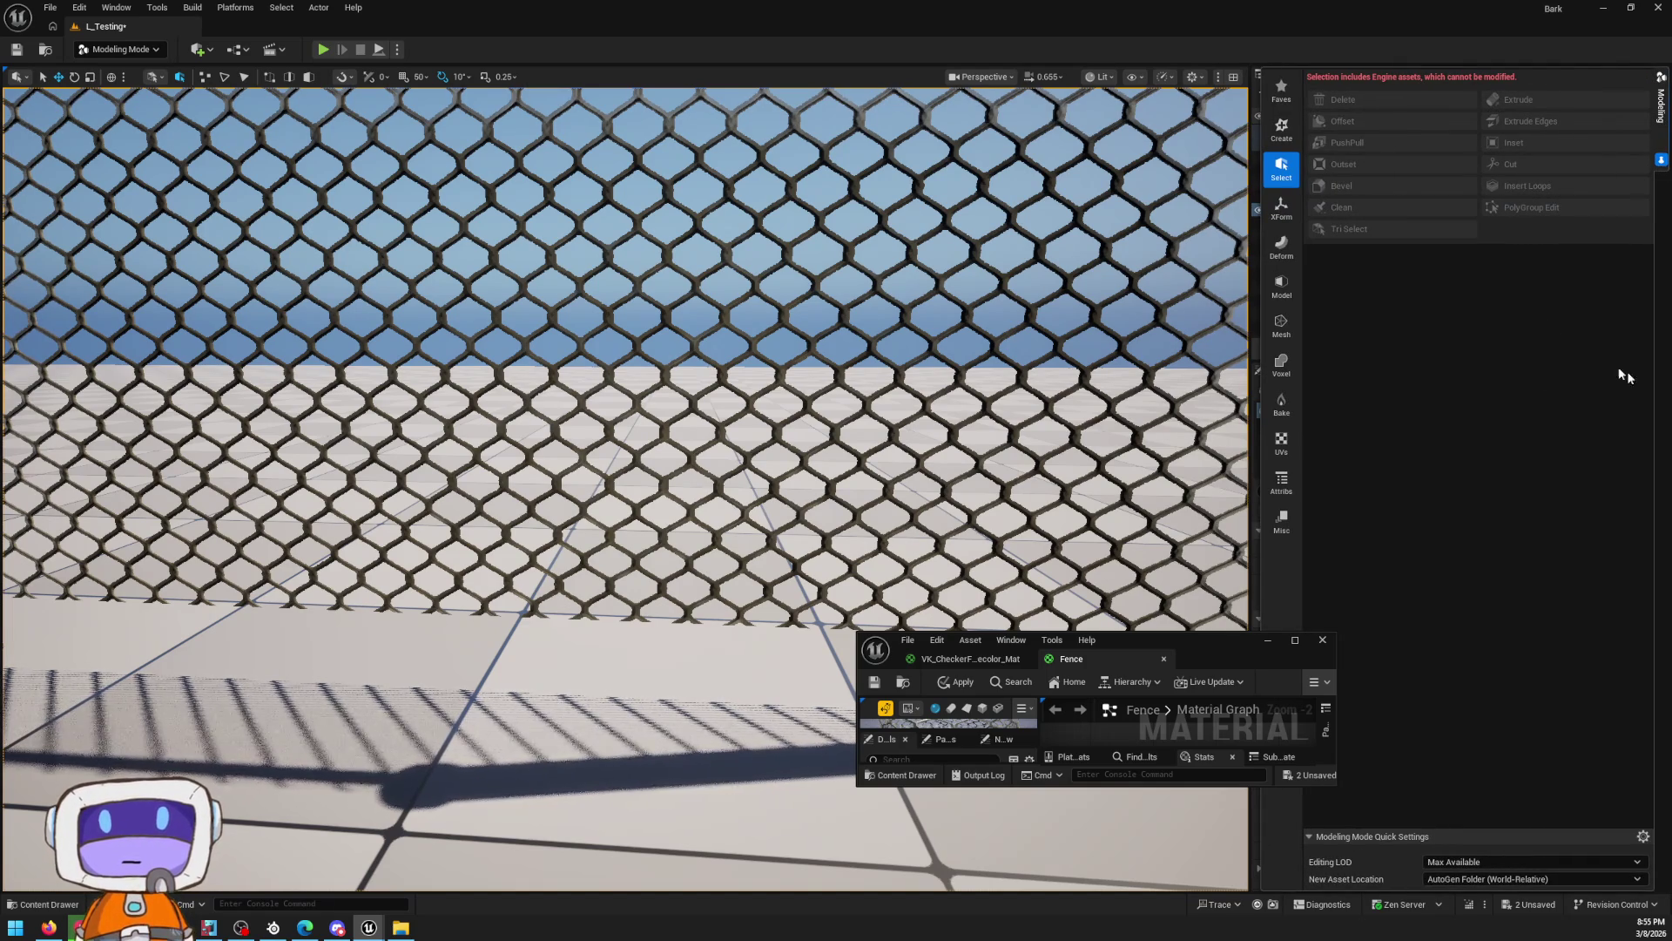
Browse the modeling tool categories to Model and select the fence mesh
{"action": "left_click", "coordinate": [1281, 248]}
{"action": "left_click", "coordinate": [1277, 224]}
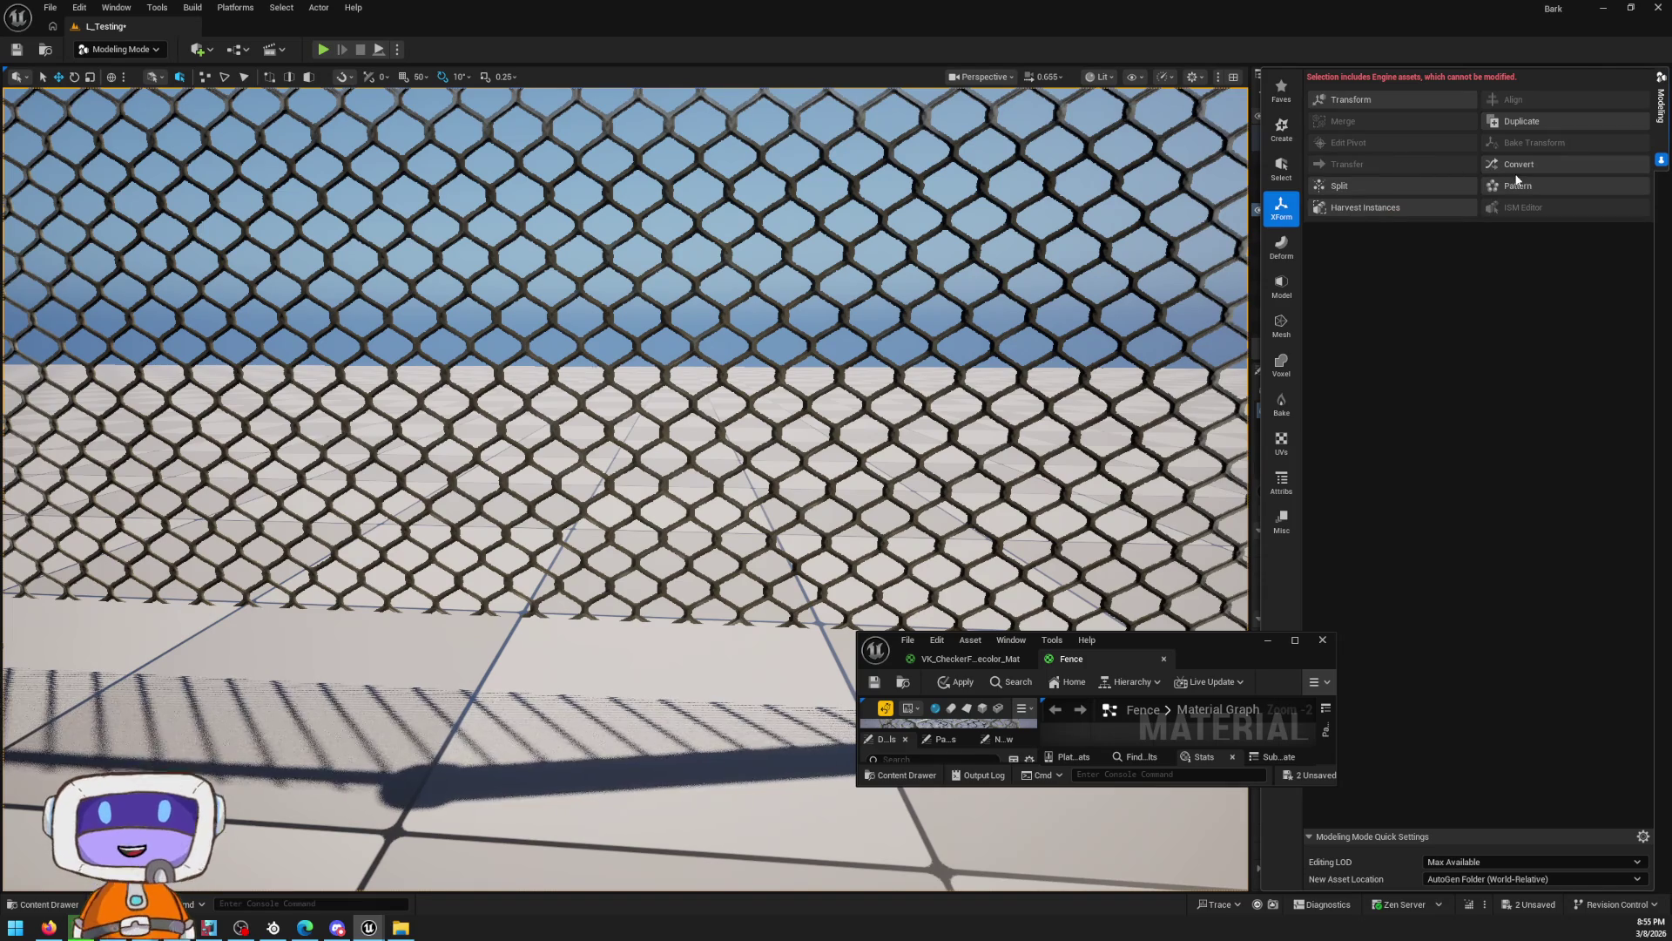
{"action": "left_click", "coordinate": [1281, 246]}
{"action": "left_click", "coordinate": [1281, 287]}
{"action": "scroll", "coordinate": [1160, 150], "scroll_direction": "down", "scroll_amount": 5}
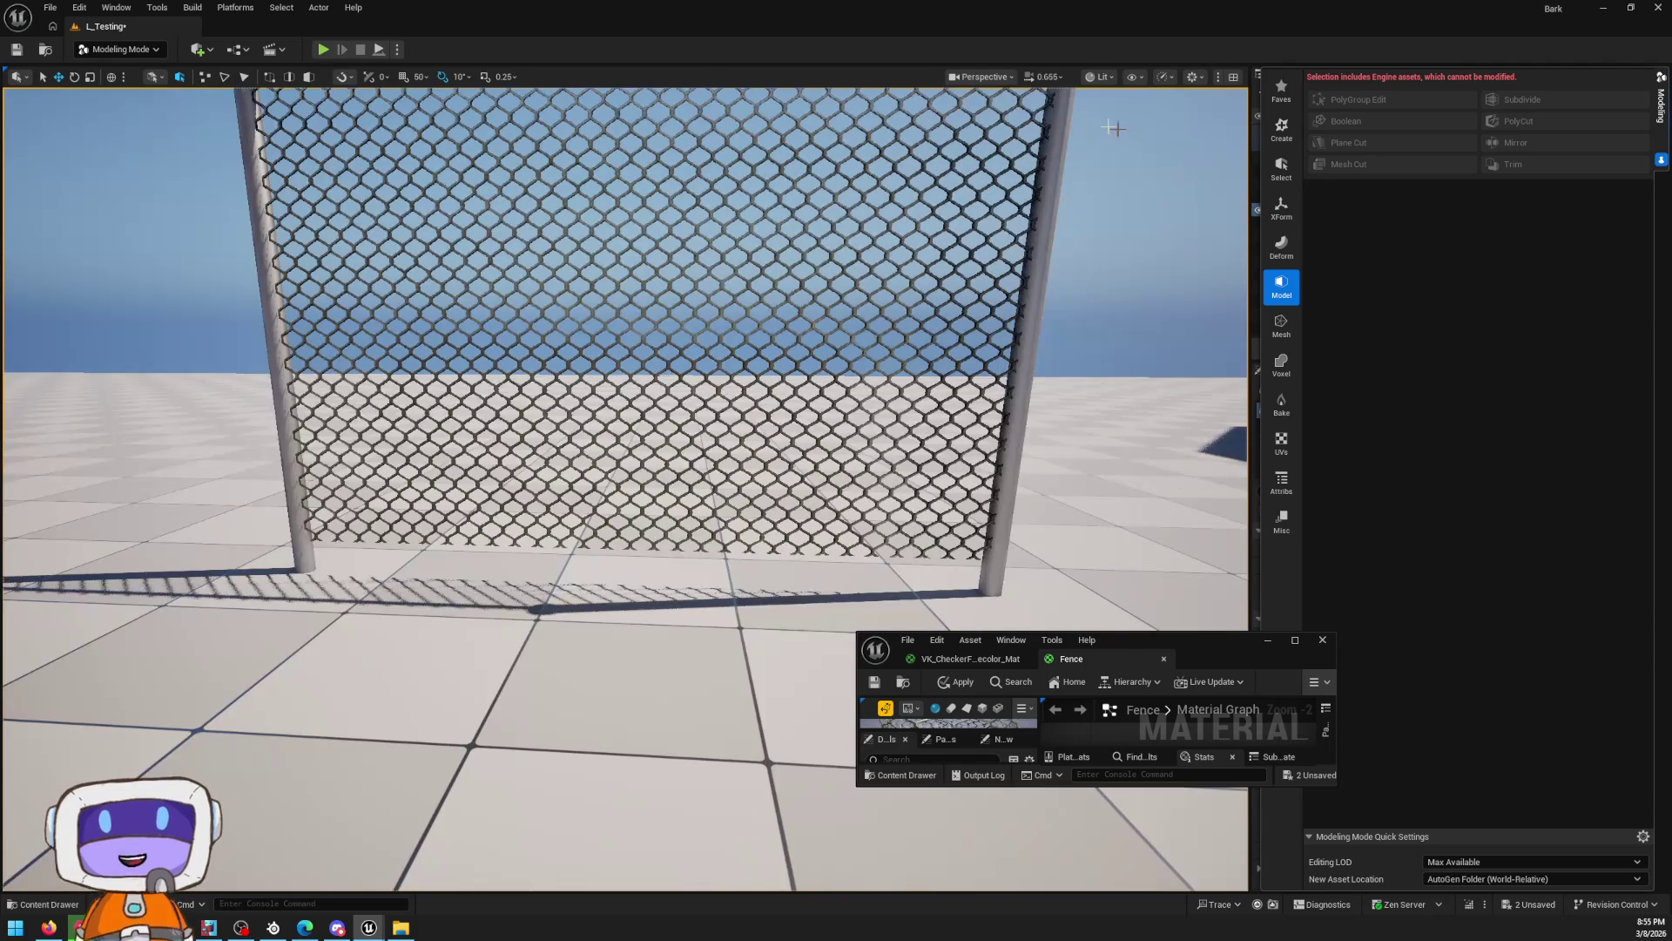
{"action": "left_click", "coordinate": [1030, 275]}
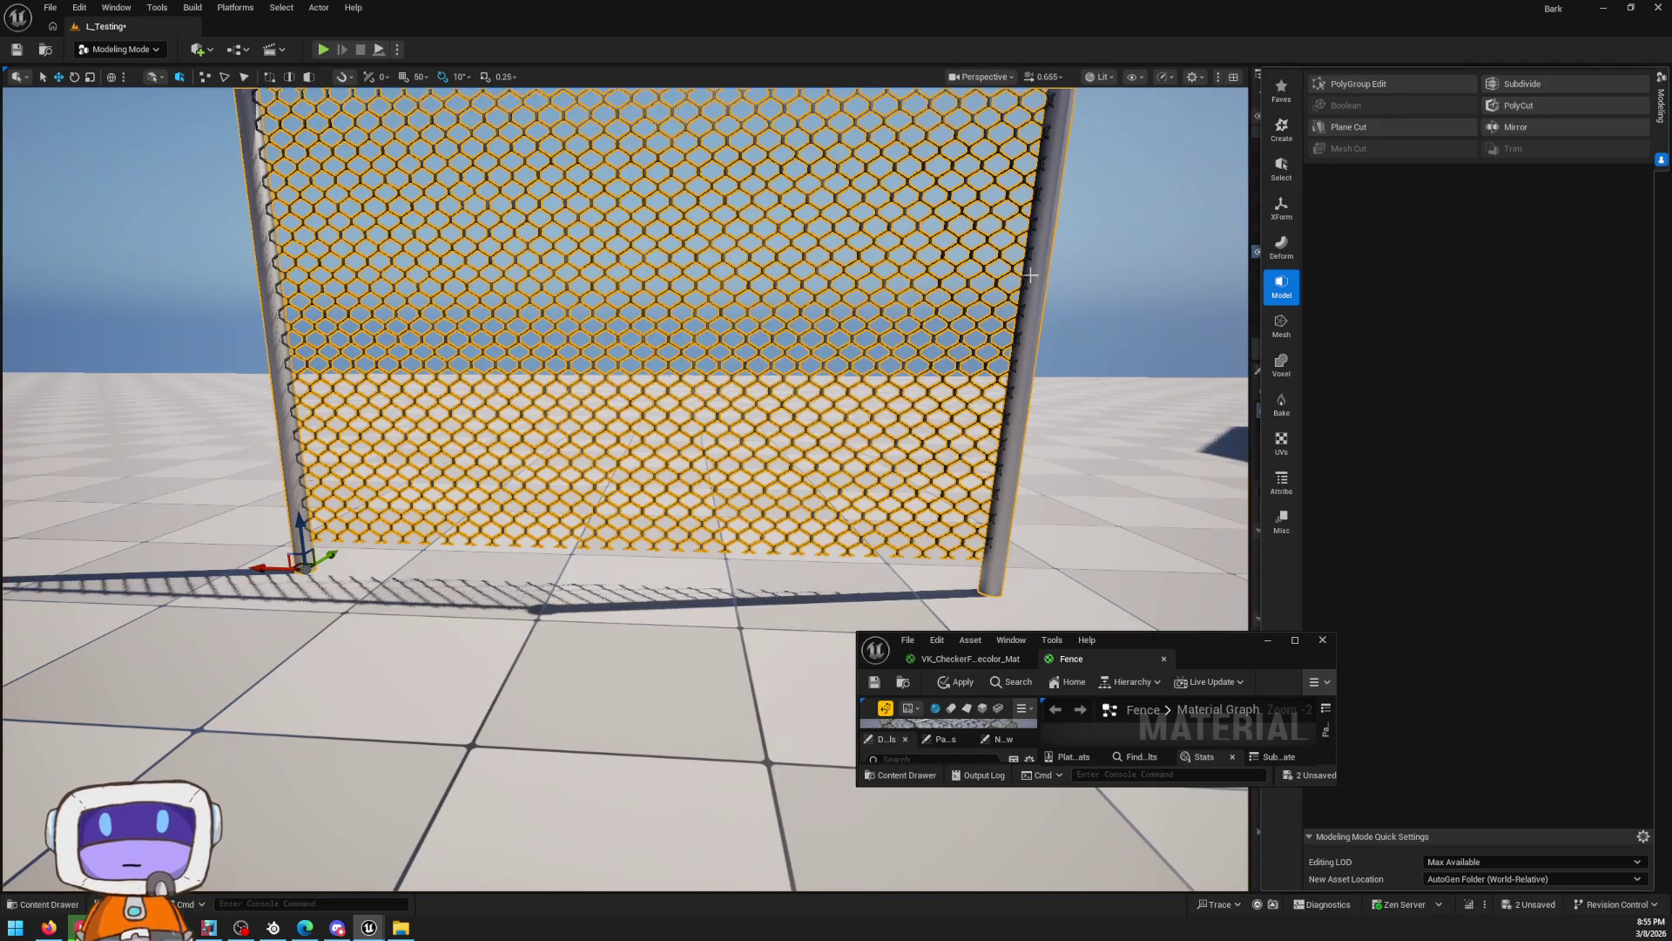
Close the Fence material editor and run Subdivide on the fence at level 3, Loop scheme
{"action": "left_click", "coordinate": [1318, 639]}
{"action": "left_click", "coordinate": [930, 495]}
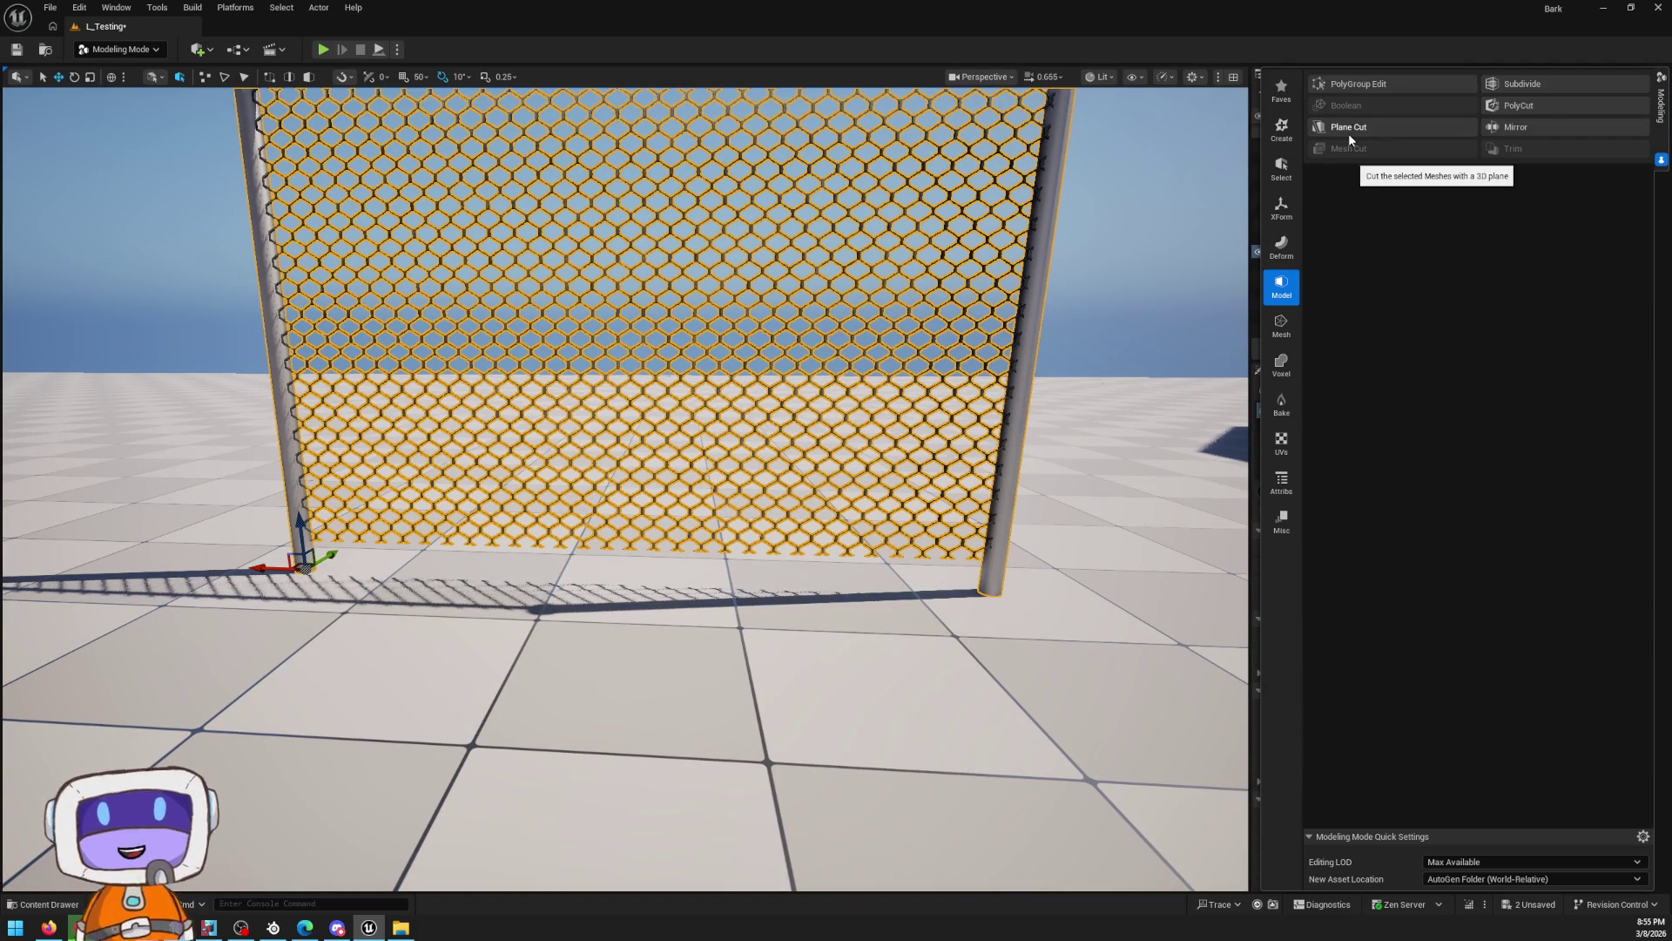
{"action": "left_click", "coordinate": [1528, 87]}
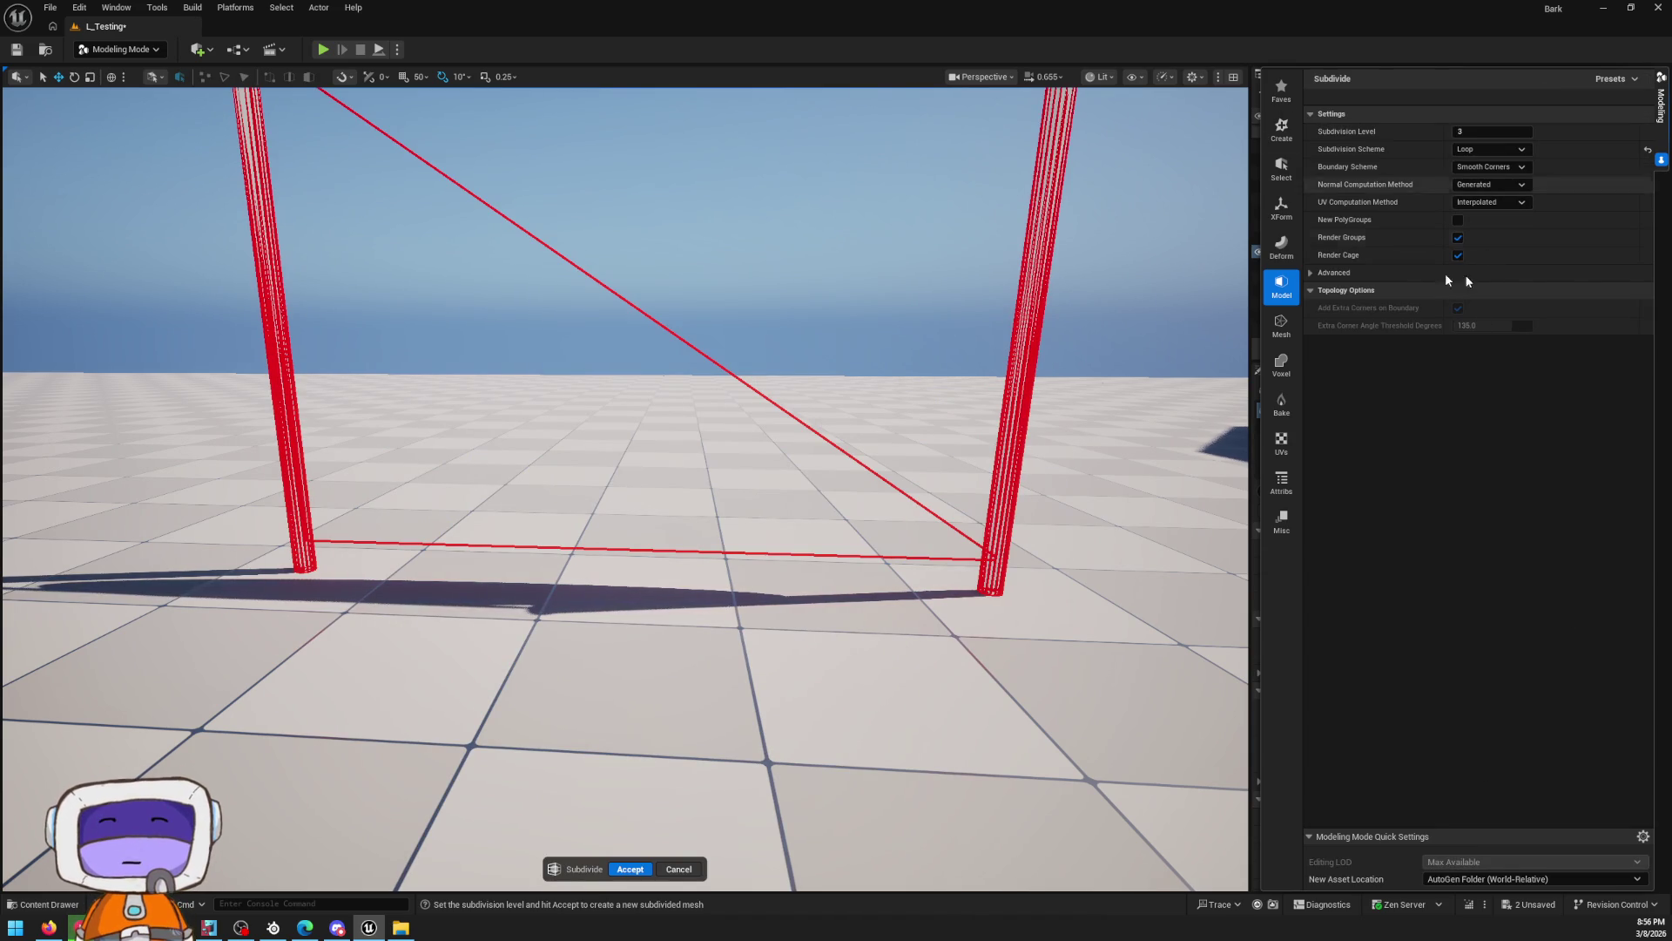
Cancel Subdivide and a trial Plane Cut, leaving the Create shape tools listed
{"action": "key", "text": "Escape"}
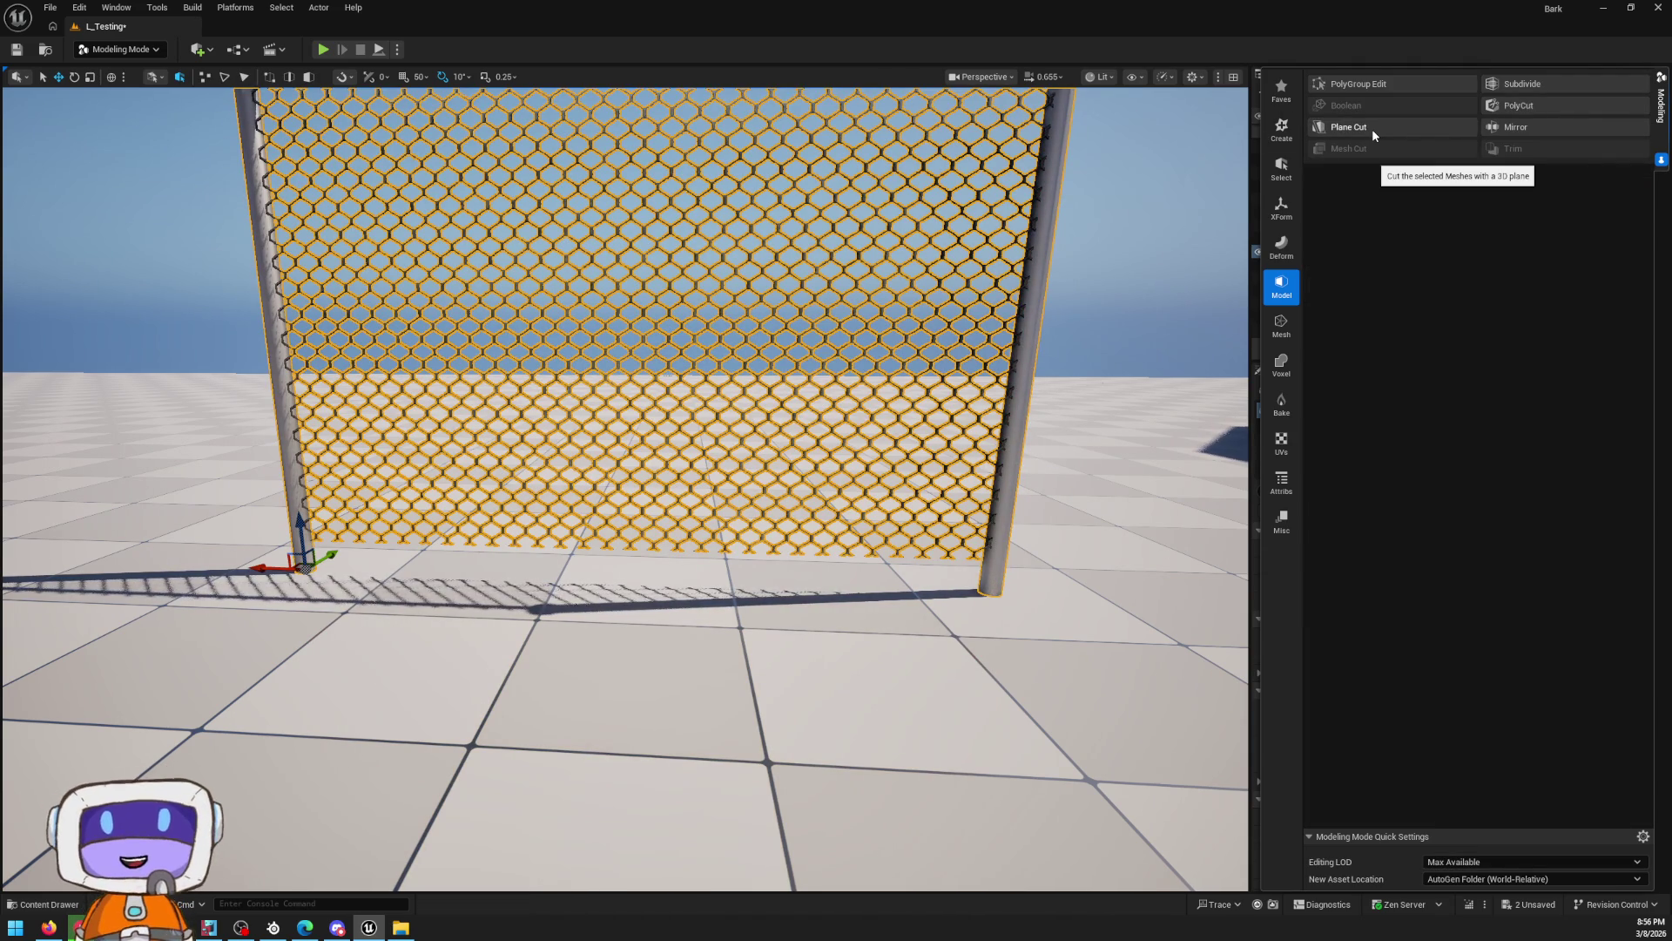
{"action": "left_click", "coordinate": [1372, 129]}
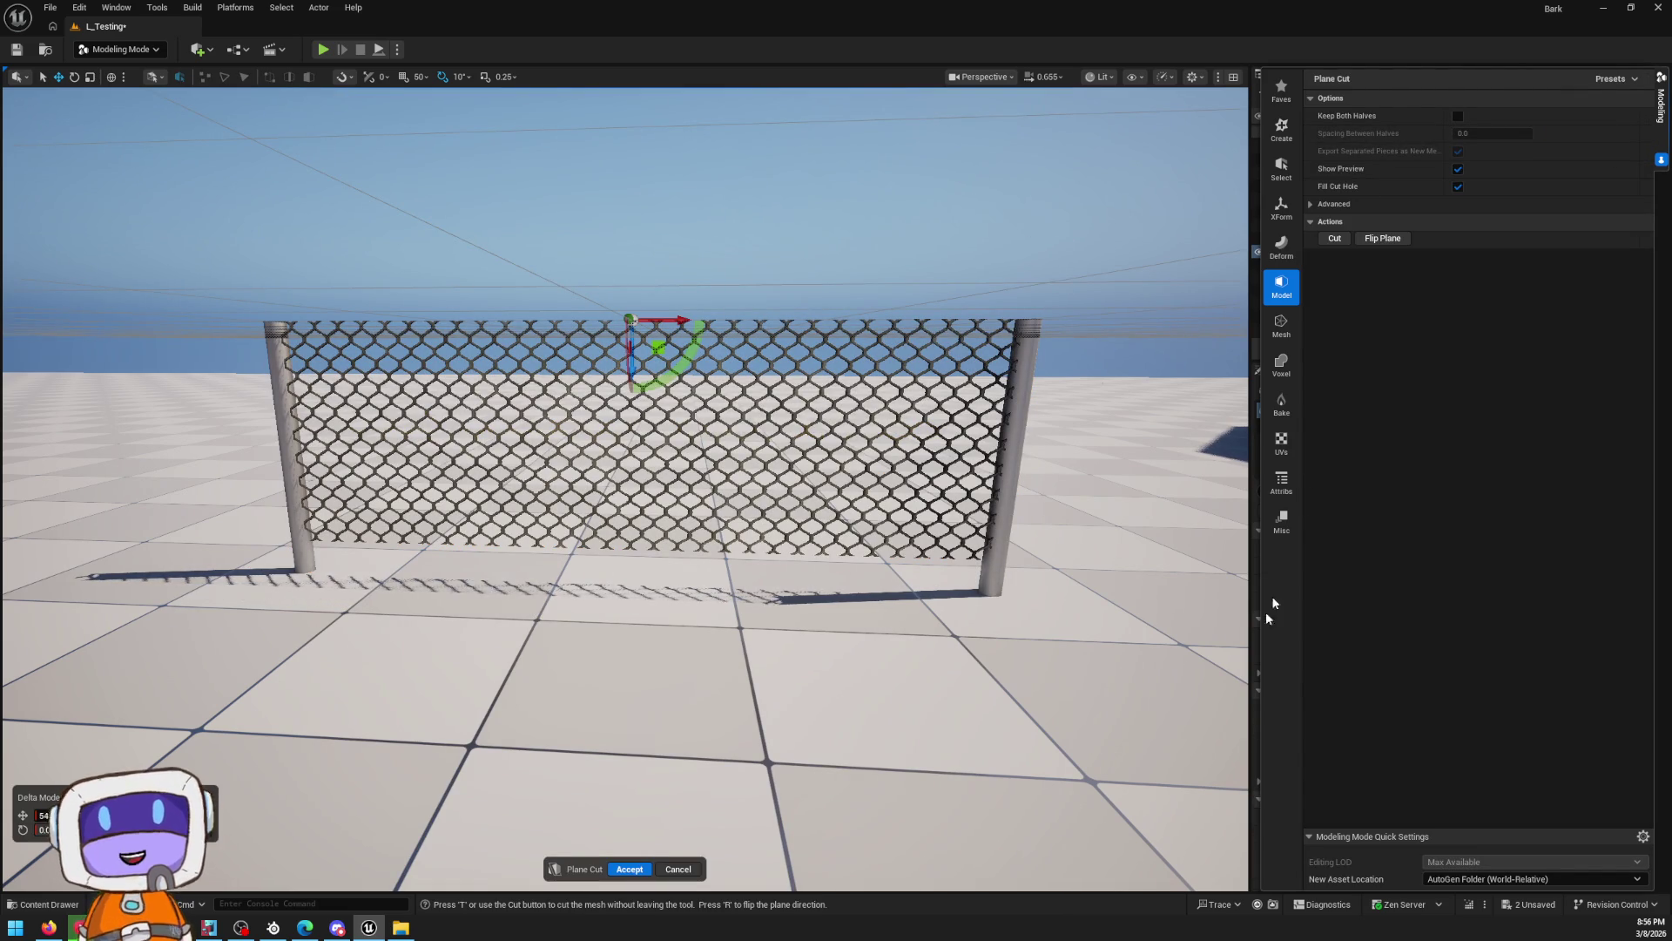
{"action": "left_click", "coordinate": [686, 871]}
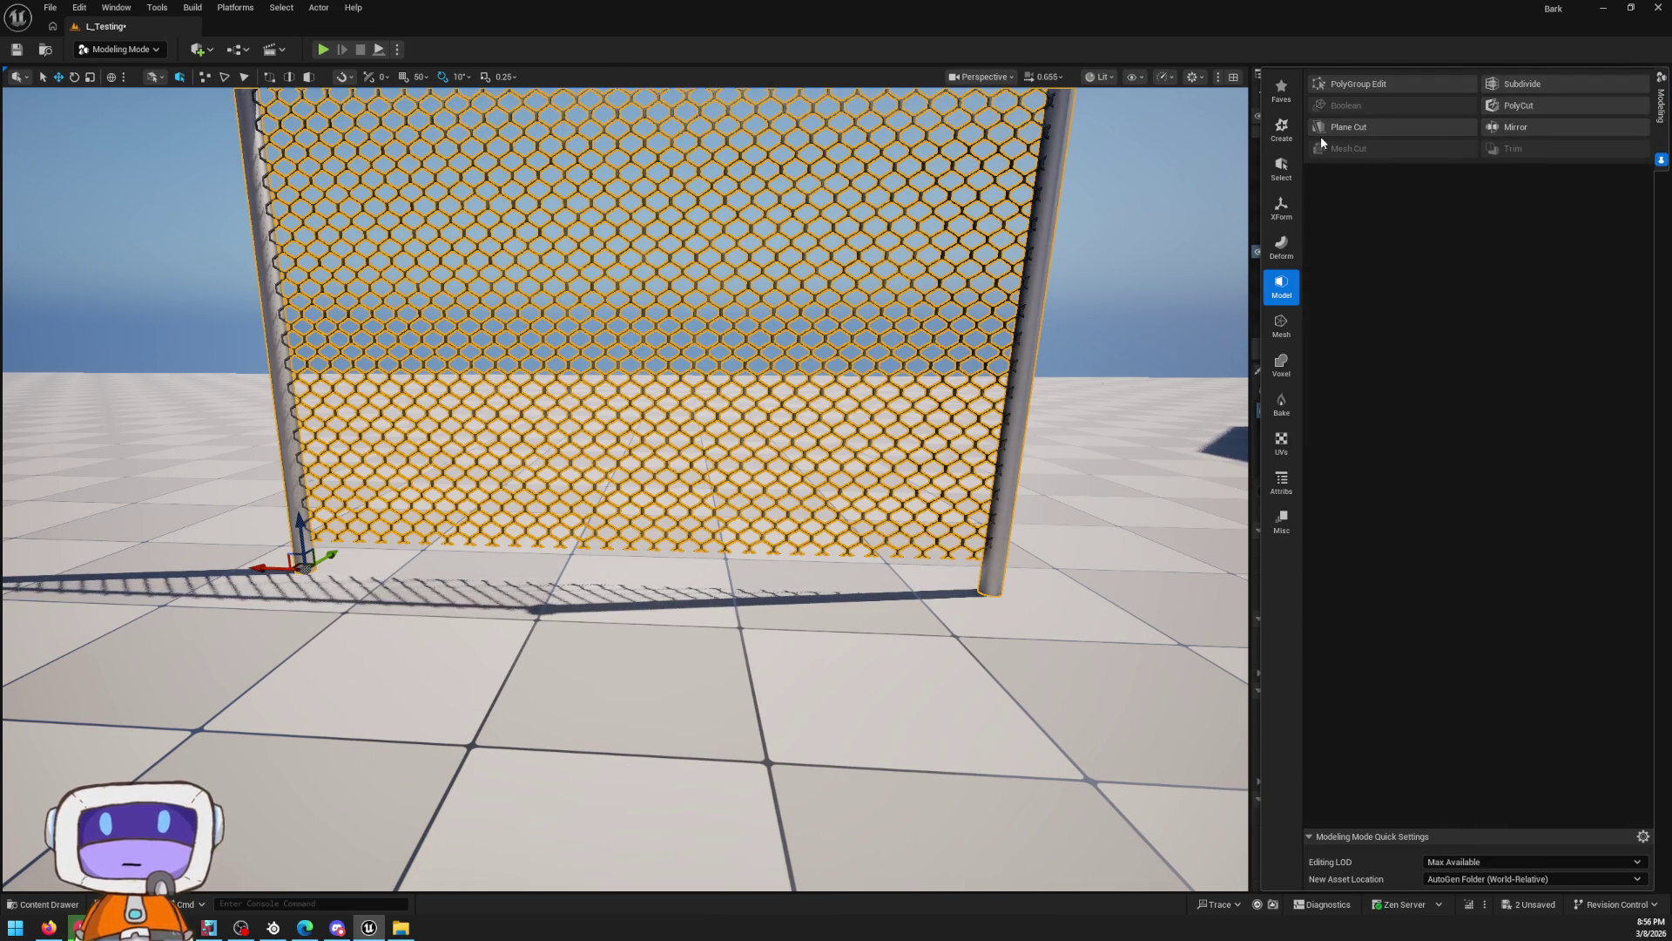
{"action": "left_click", "coordinate": [1282, 129]}
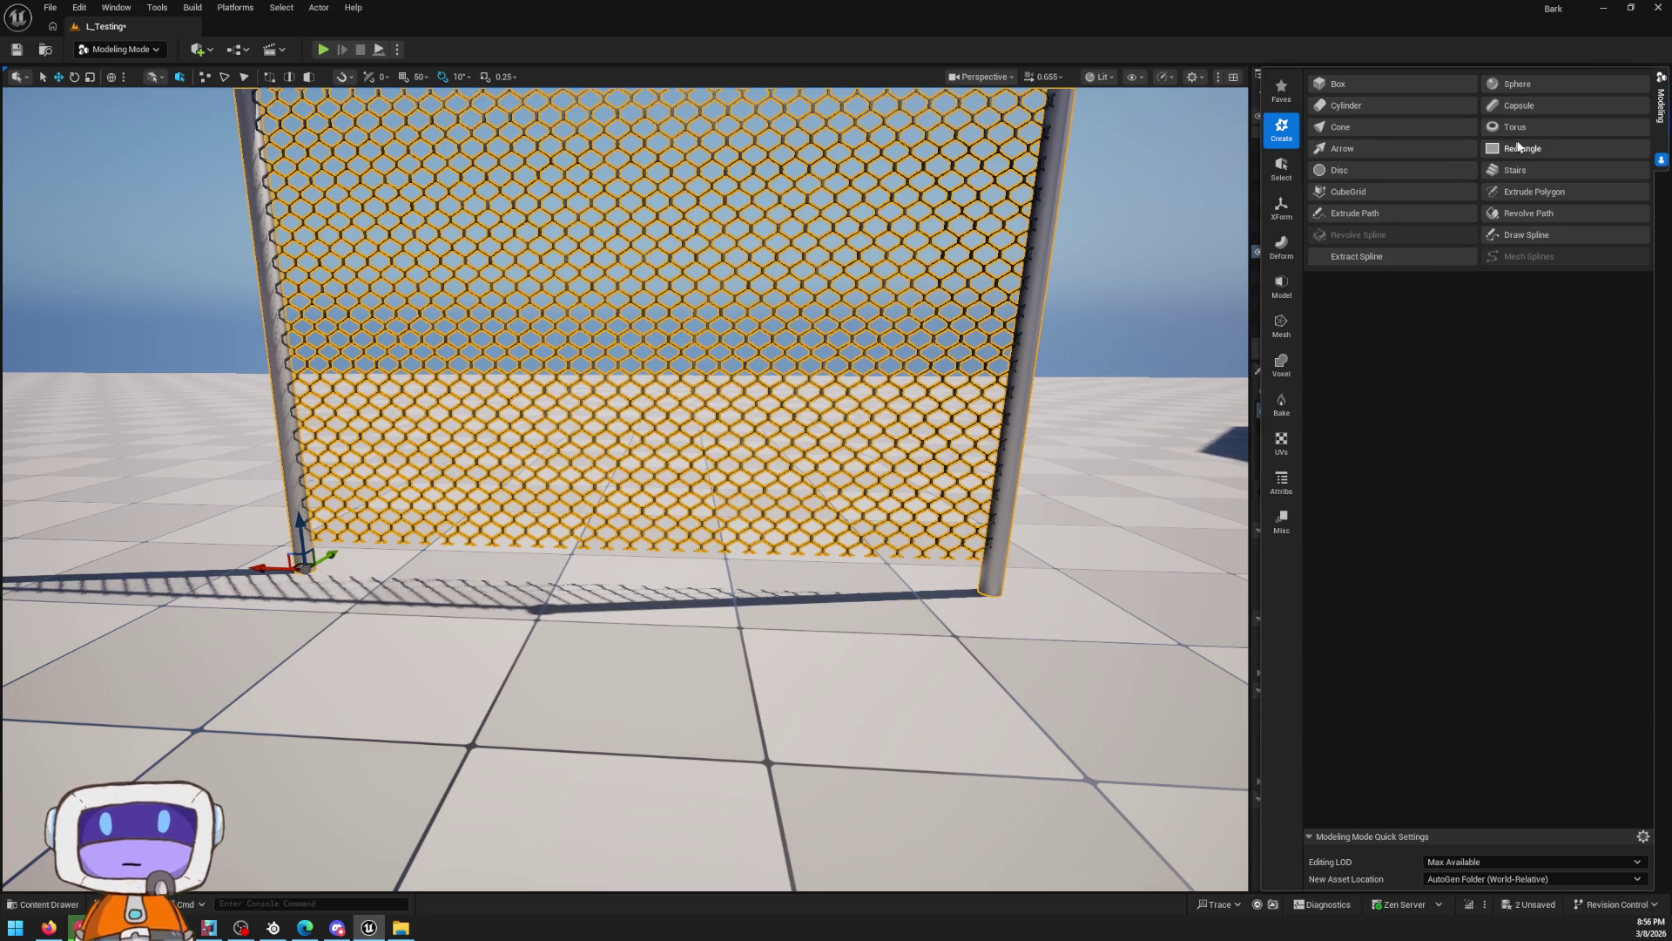
Insert three vertical edge loops and one horizontal edge loop across the fence, then accept them
{"action": "left_click", "coordinate": [1282, 185]}
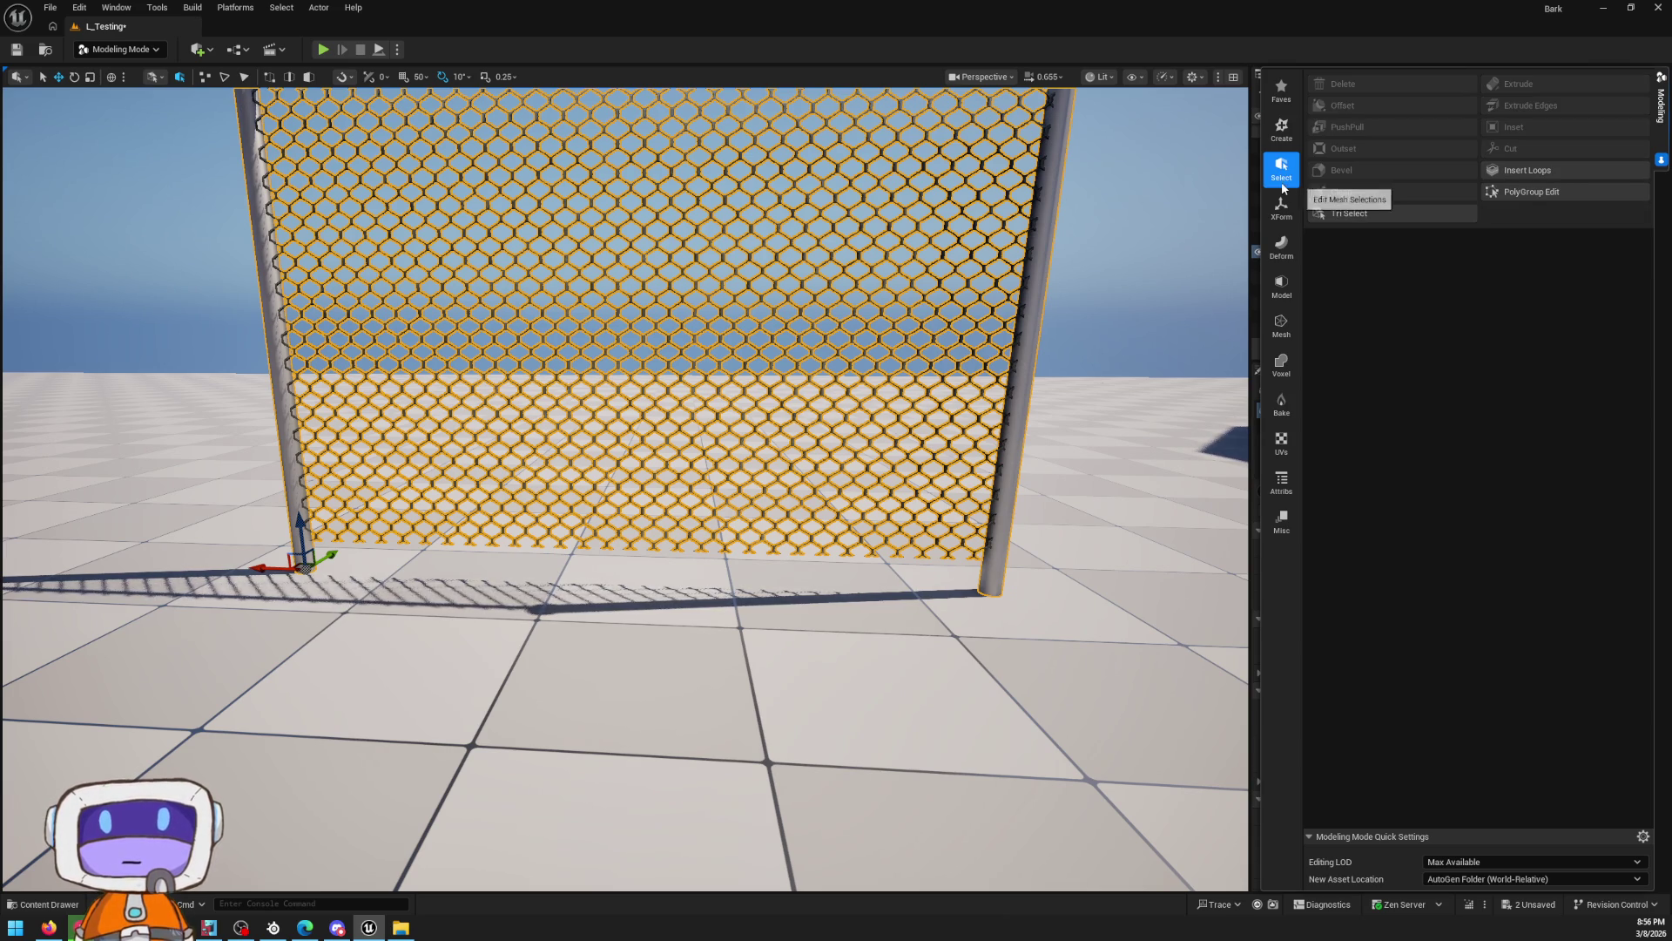
{"action": "left_click", "coordinate": [1521, 172]}
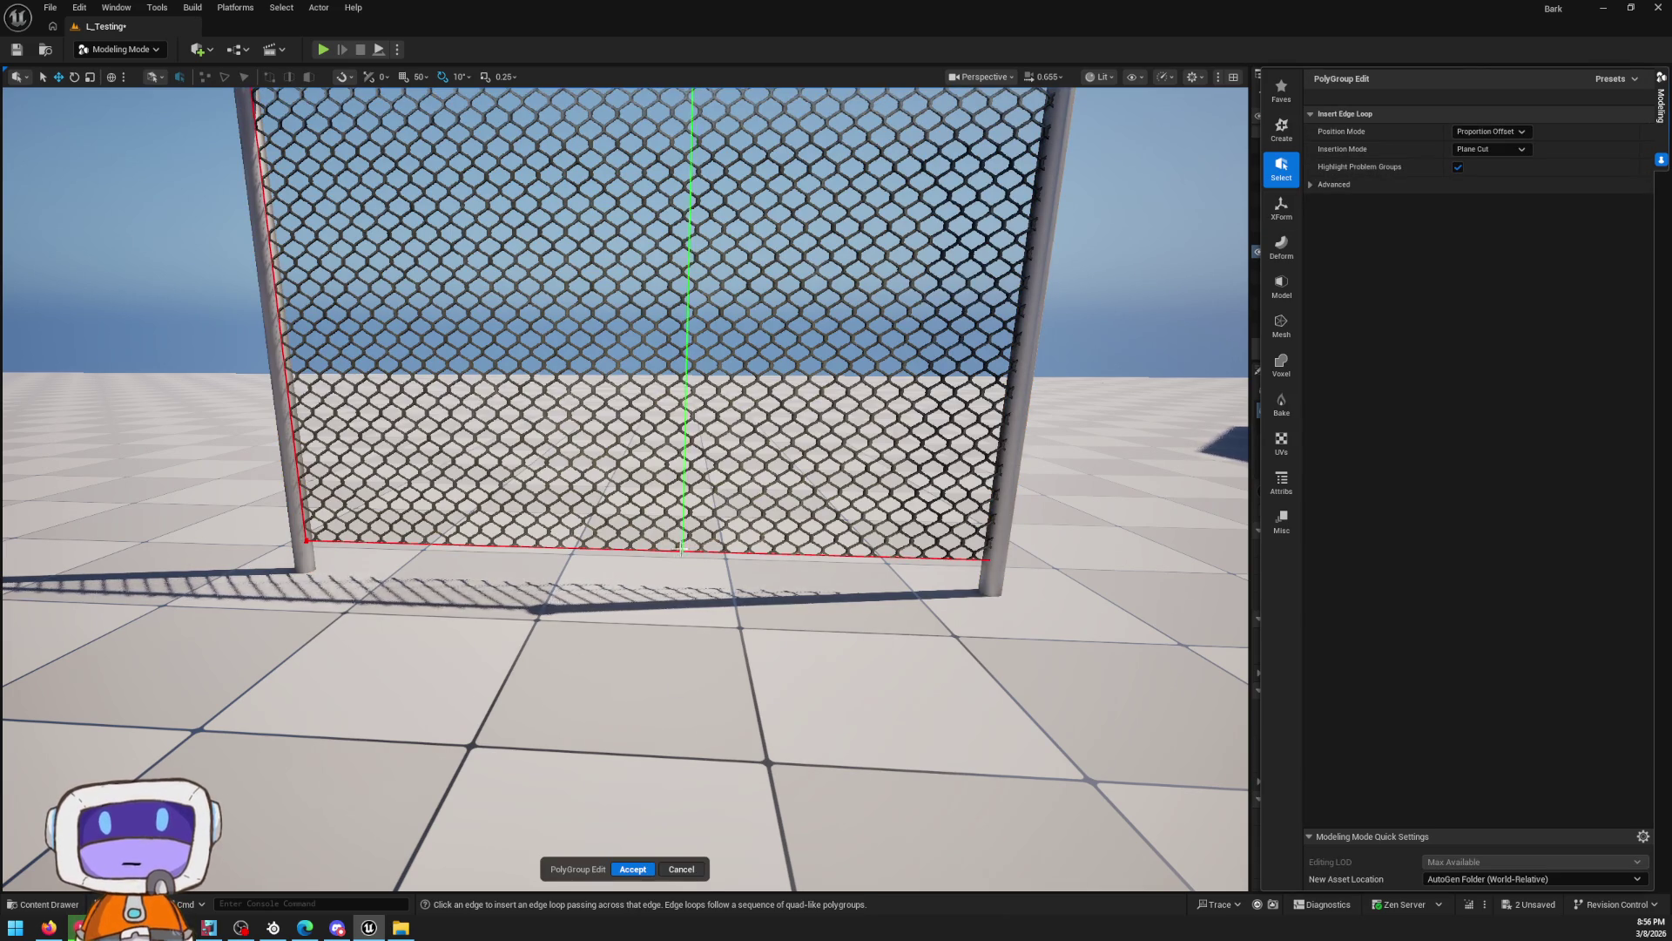
{"action": "left_click", "coordinate": [608, 555]}
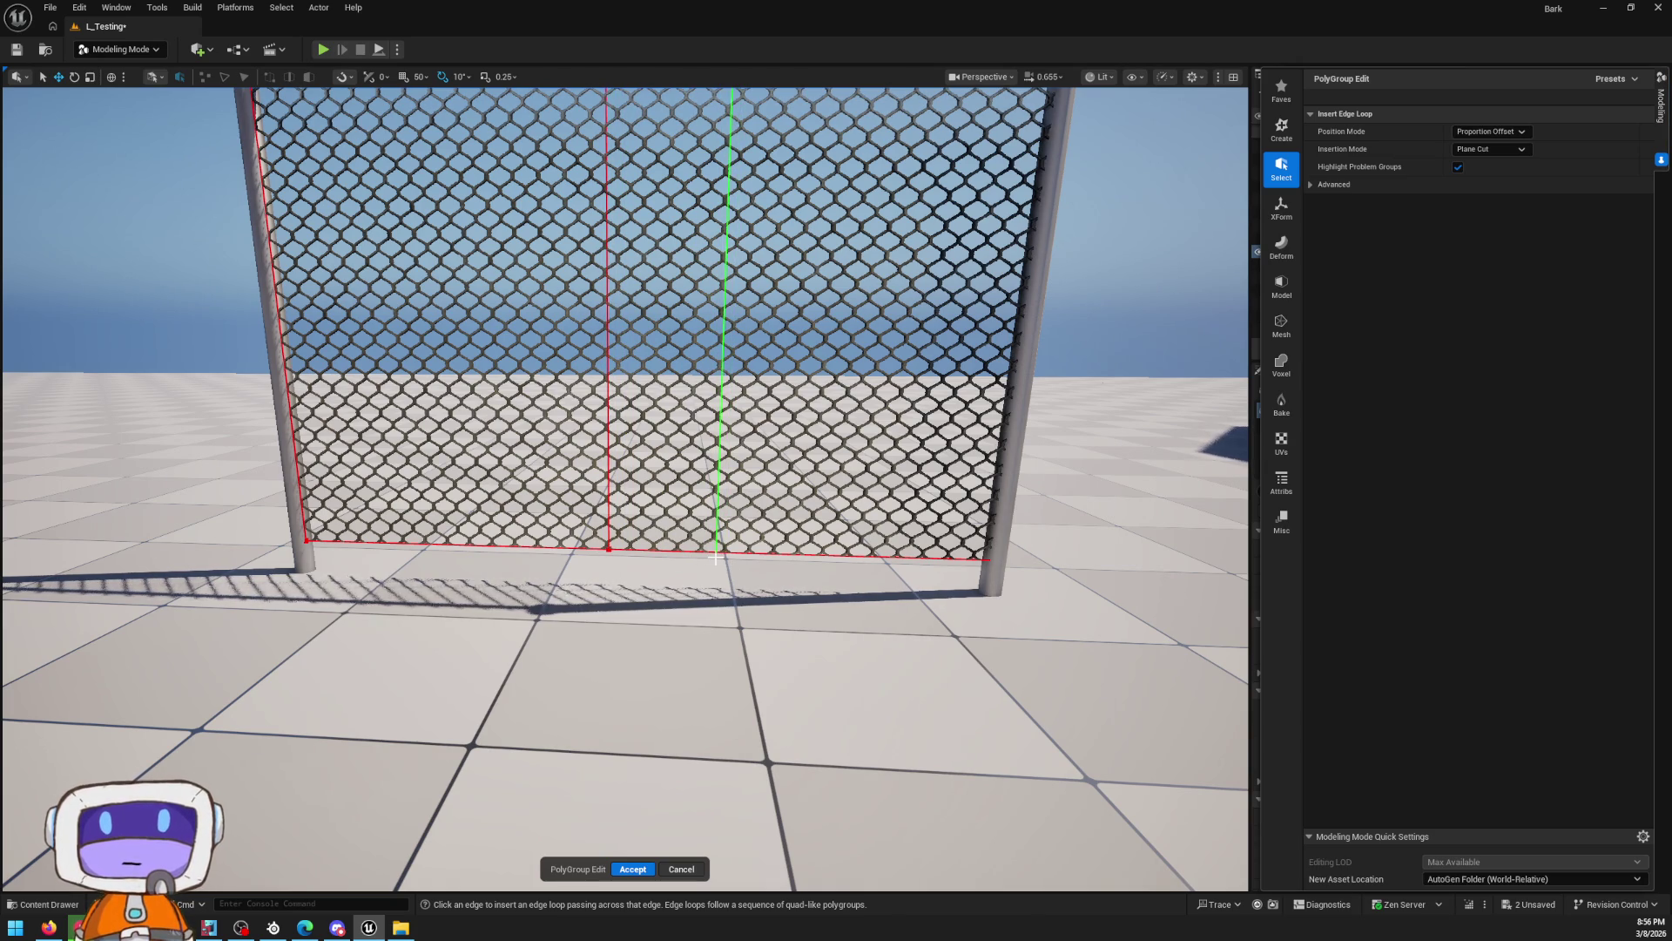
{"action": "left_click", "coordinate": [723, 555]}
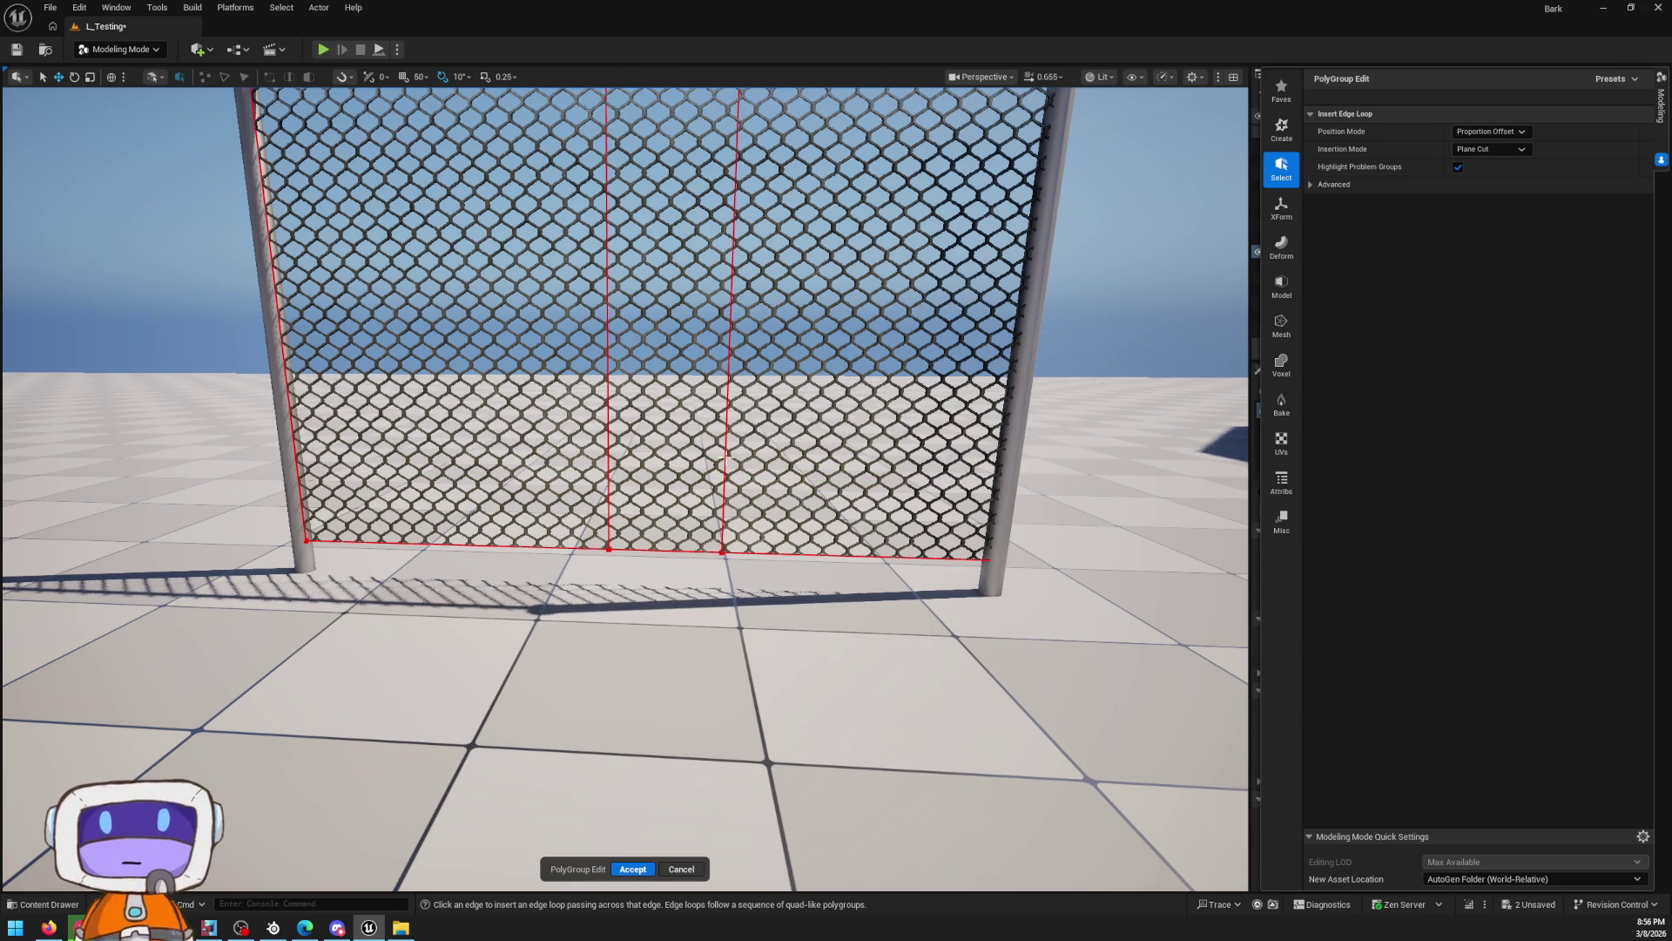
{"action": "left_click", "coordinate": [725, 478]}
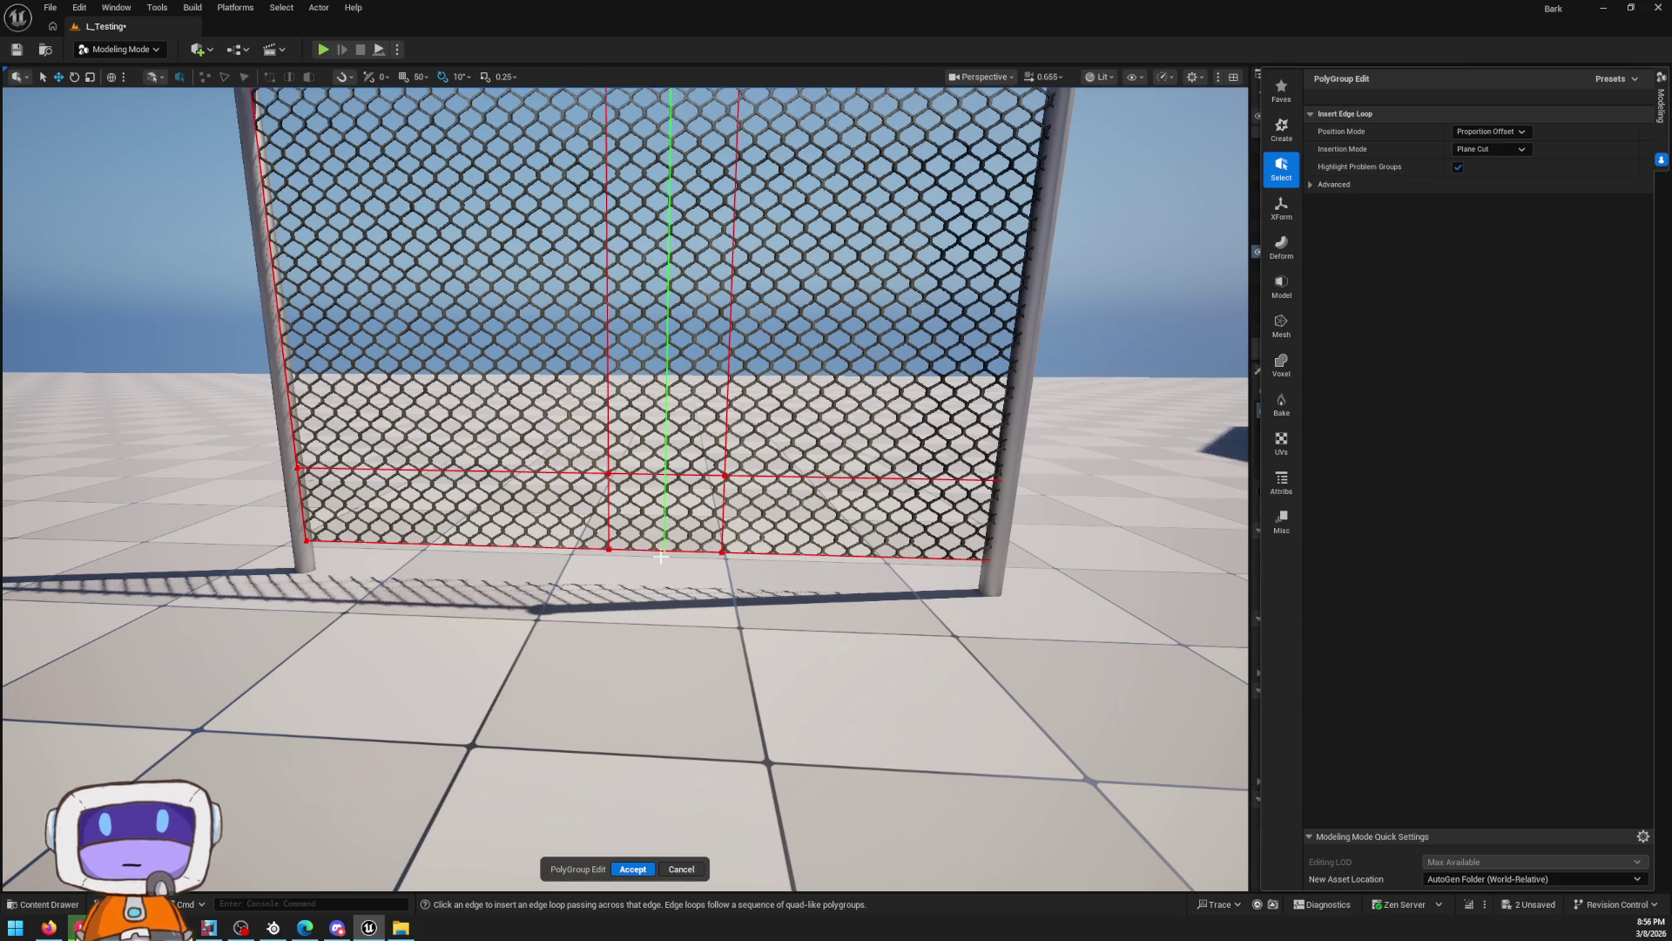
{"action": "left_click", "coordinate": [665, 555]}
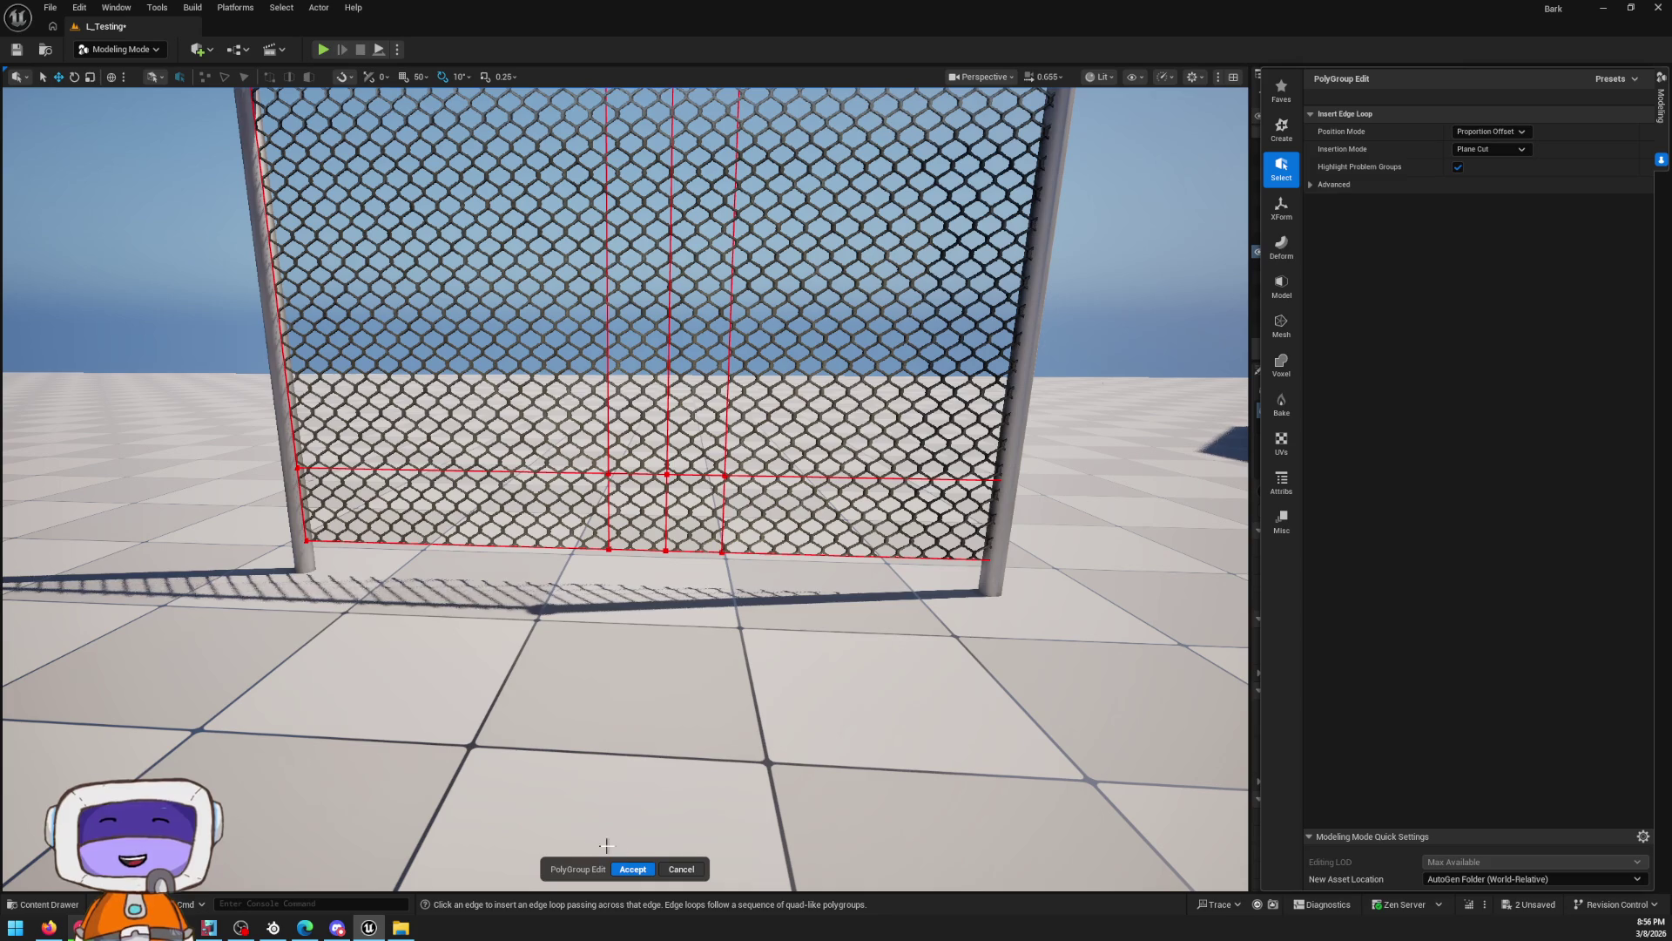
{"action": "left_click", "coordinate": [629, 869]}
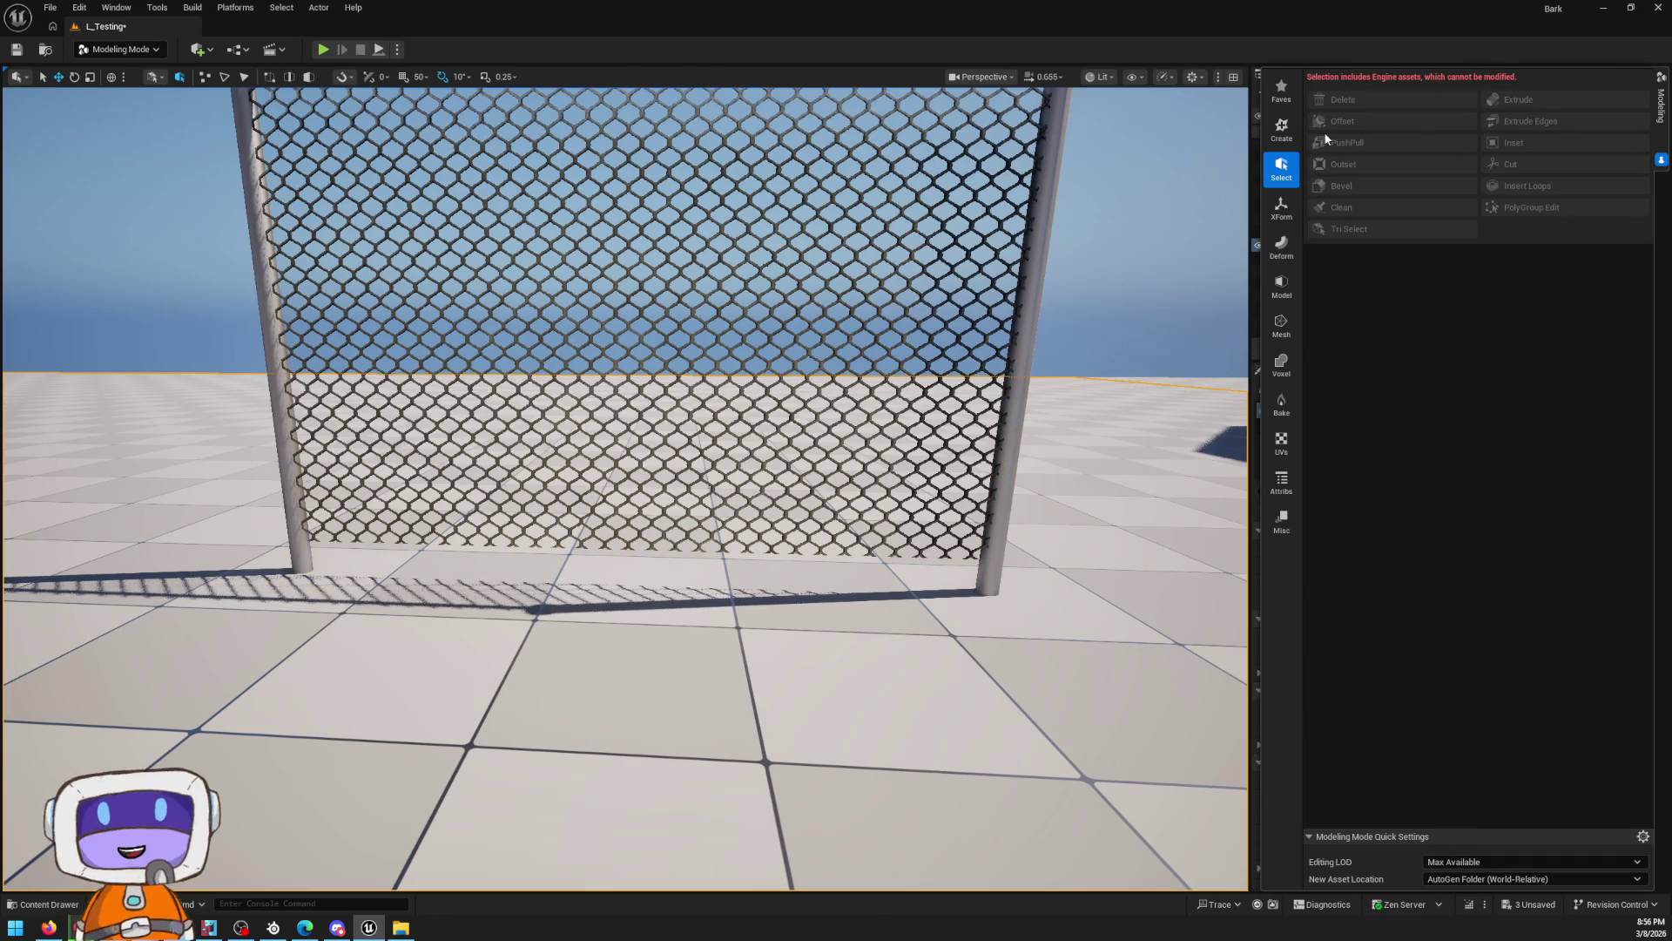
Reopen PolyGroup Edit on the selected fence mesh and zoom in on its base
{"action": "left_click", "coordinate": [1281, 285]}
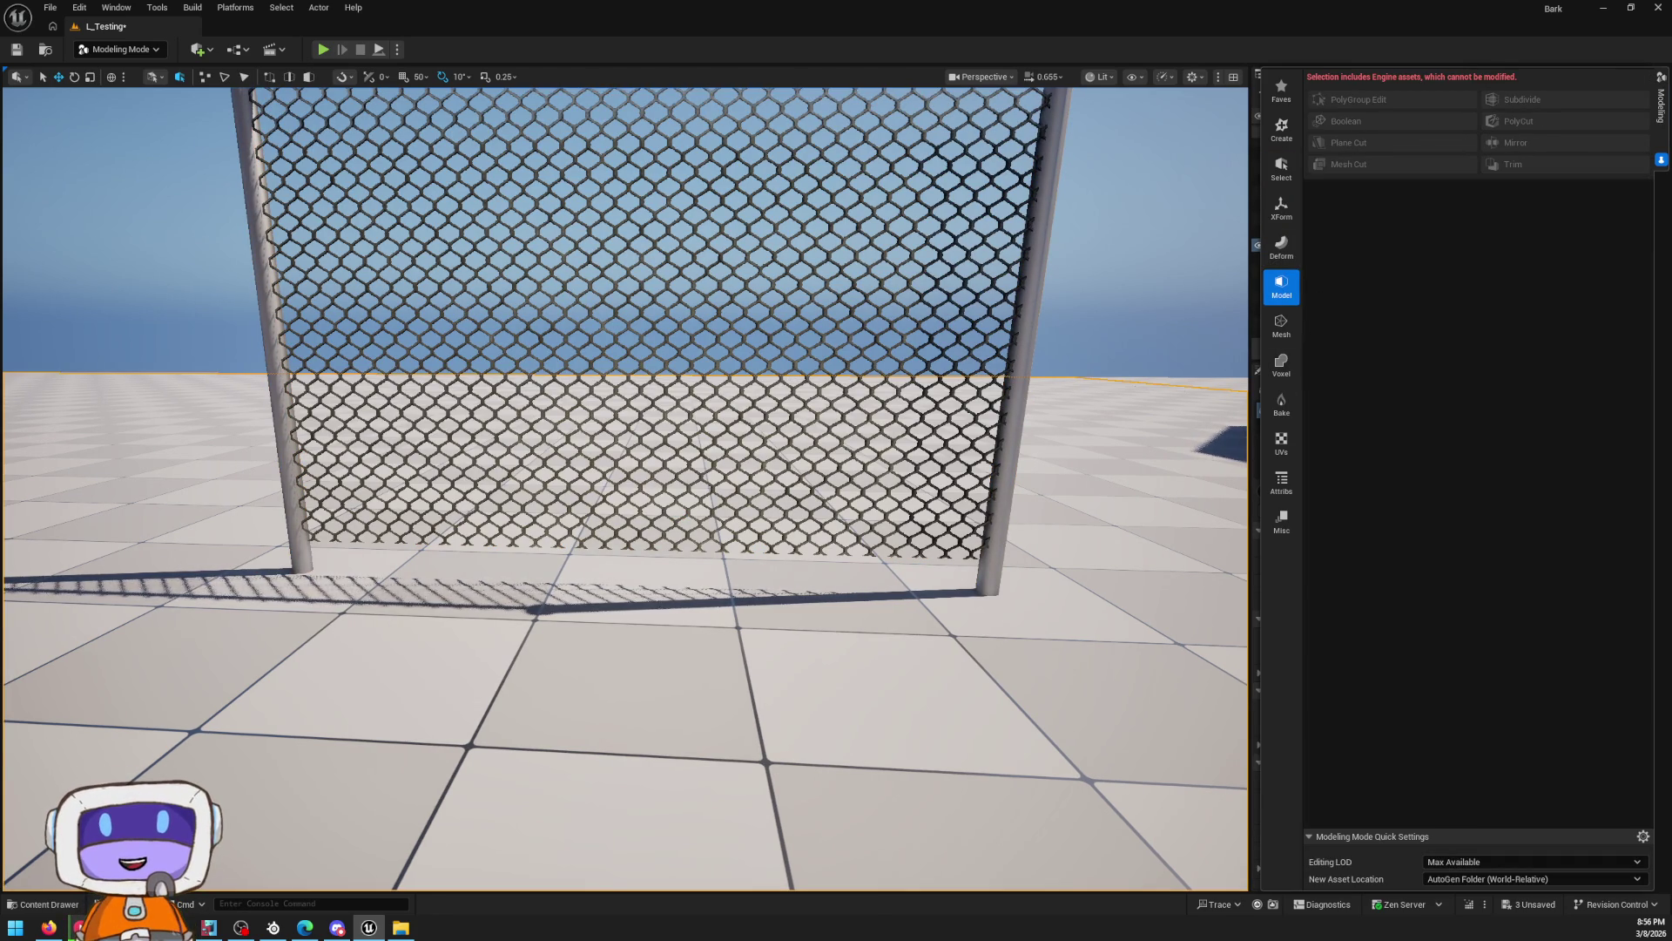
{"action": "left_click", "coordinate": [997, 350]}
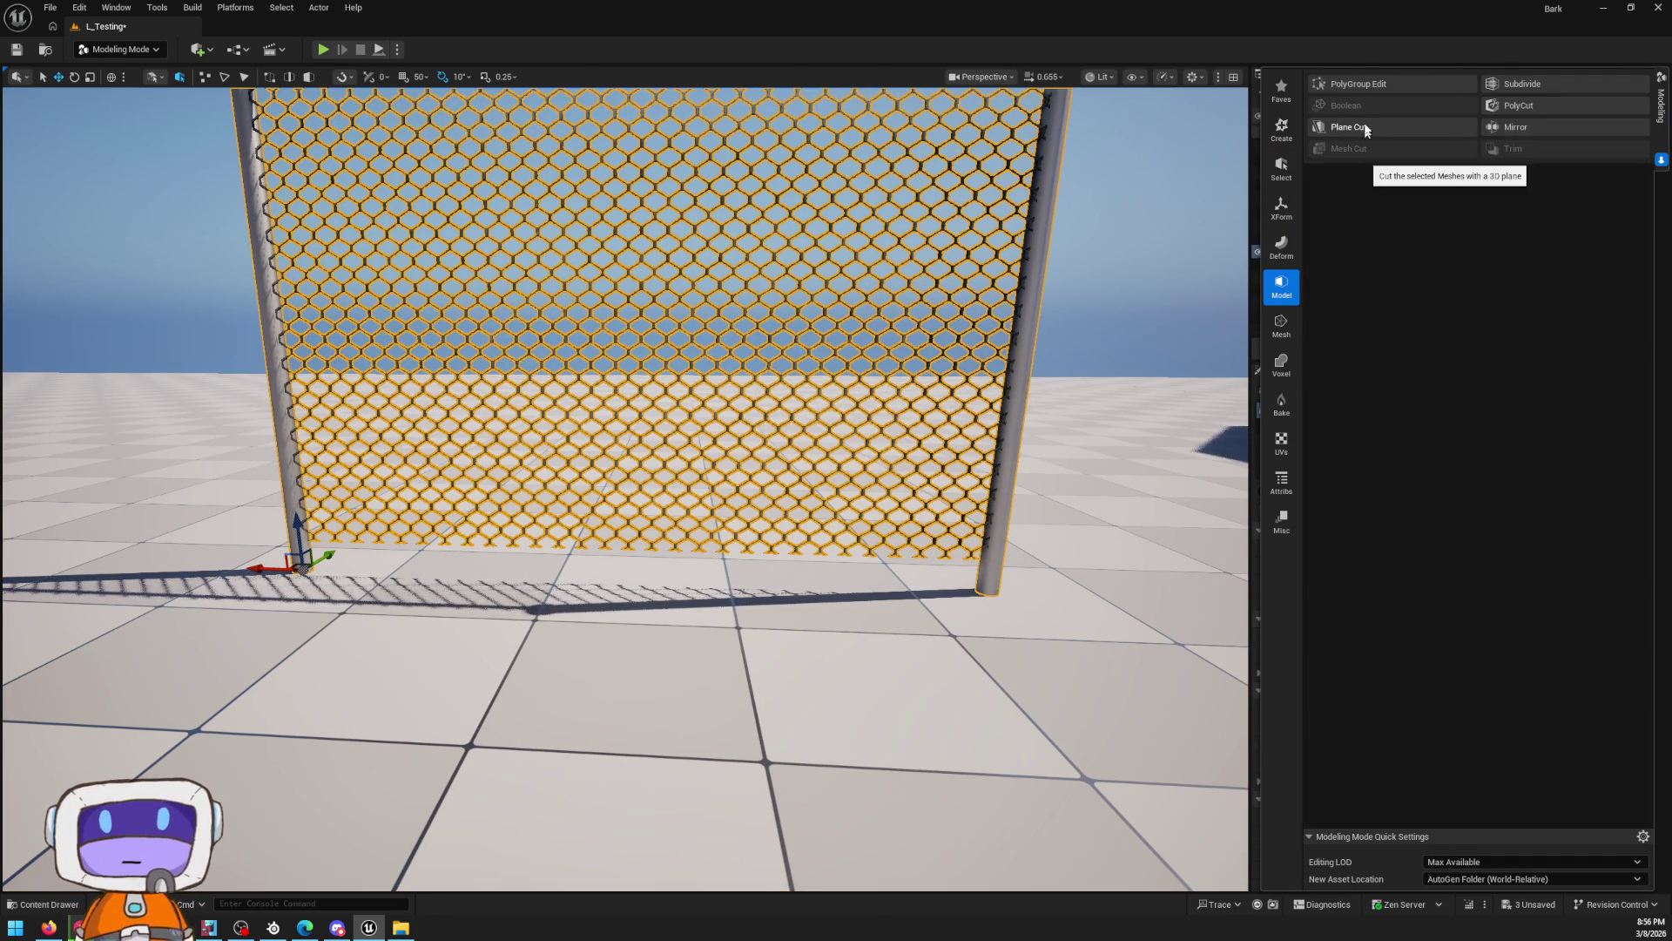
{"action": "left_click", "coordinate": [1382, 87]}
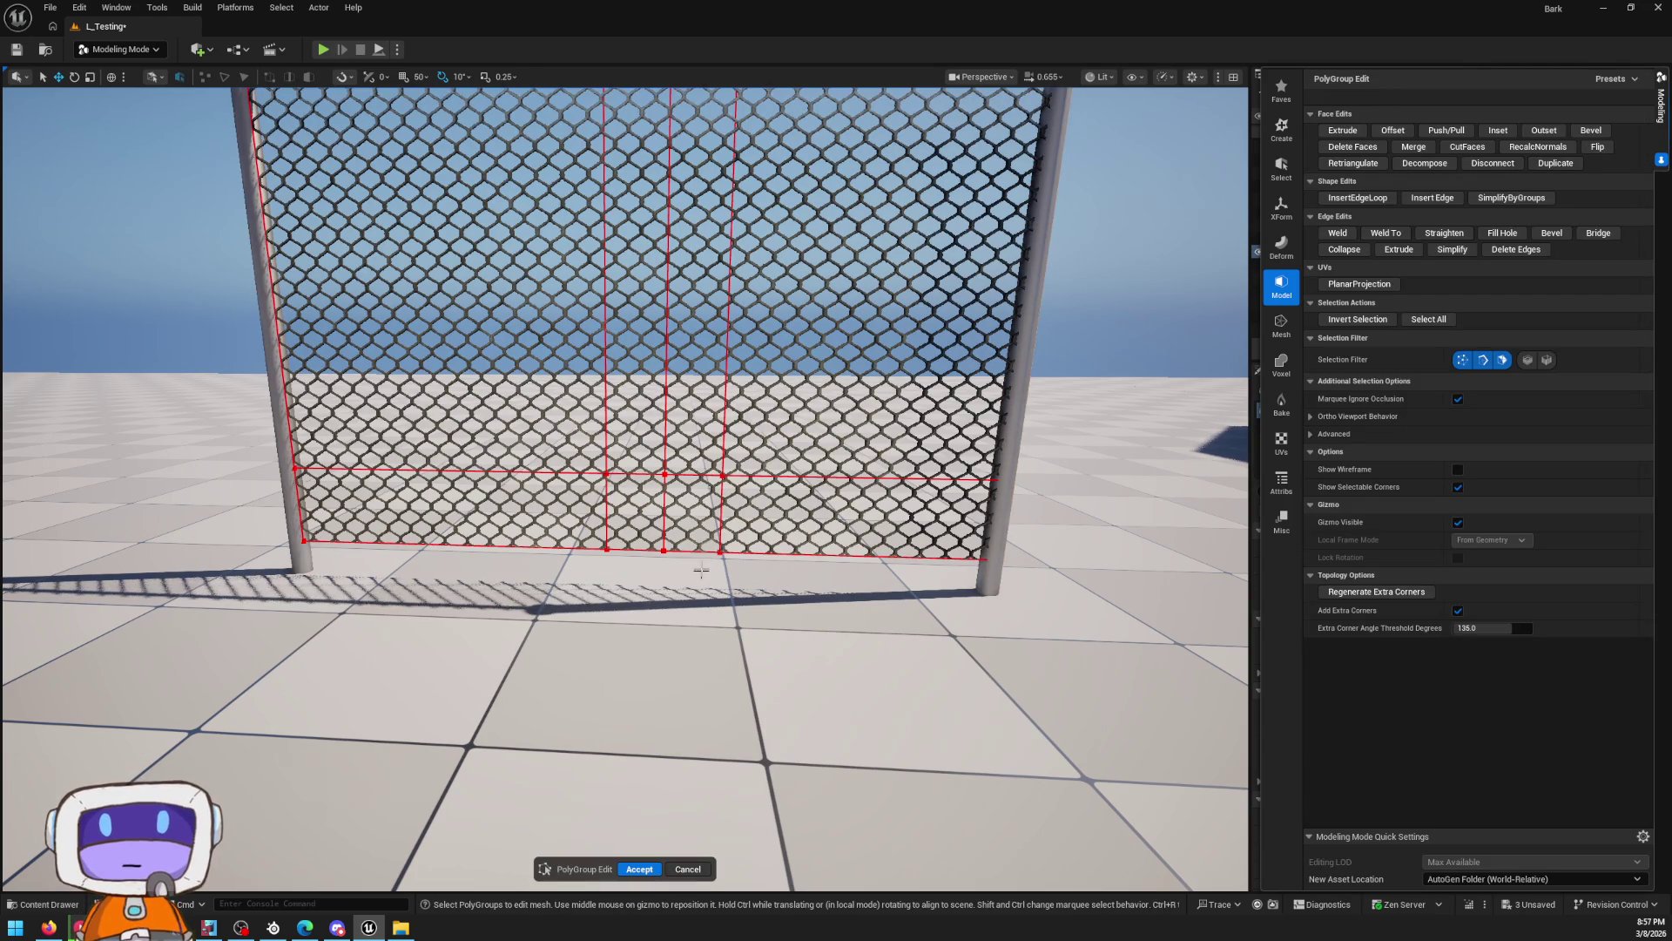
{"action": "left_click_drag", "start_coordinate": [663, 551], "coordinate": [1059, 589]}
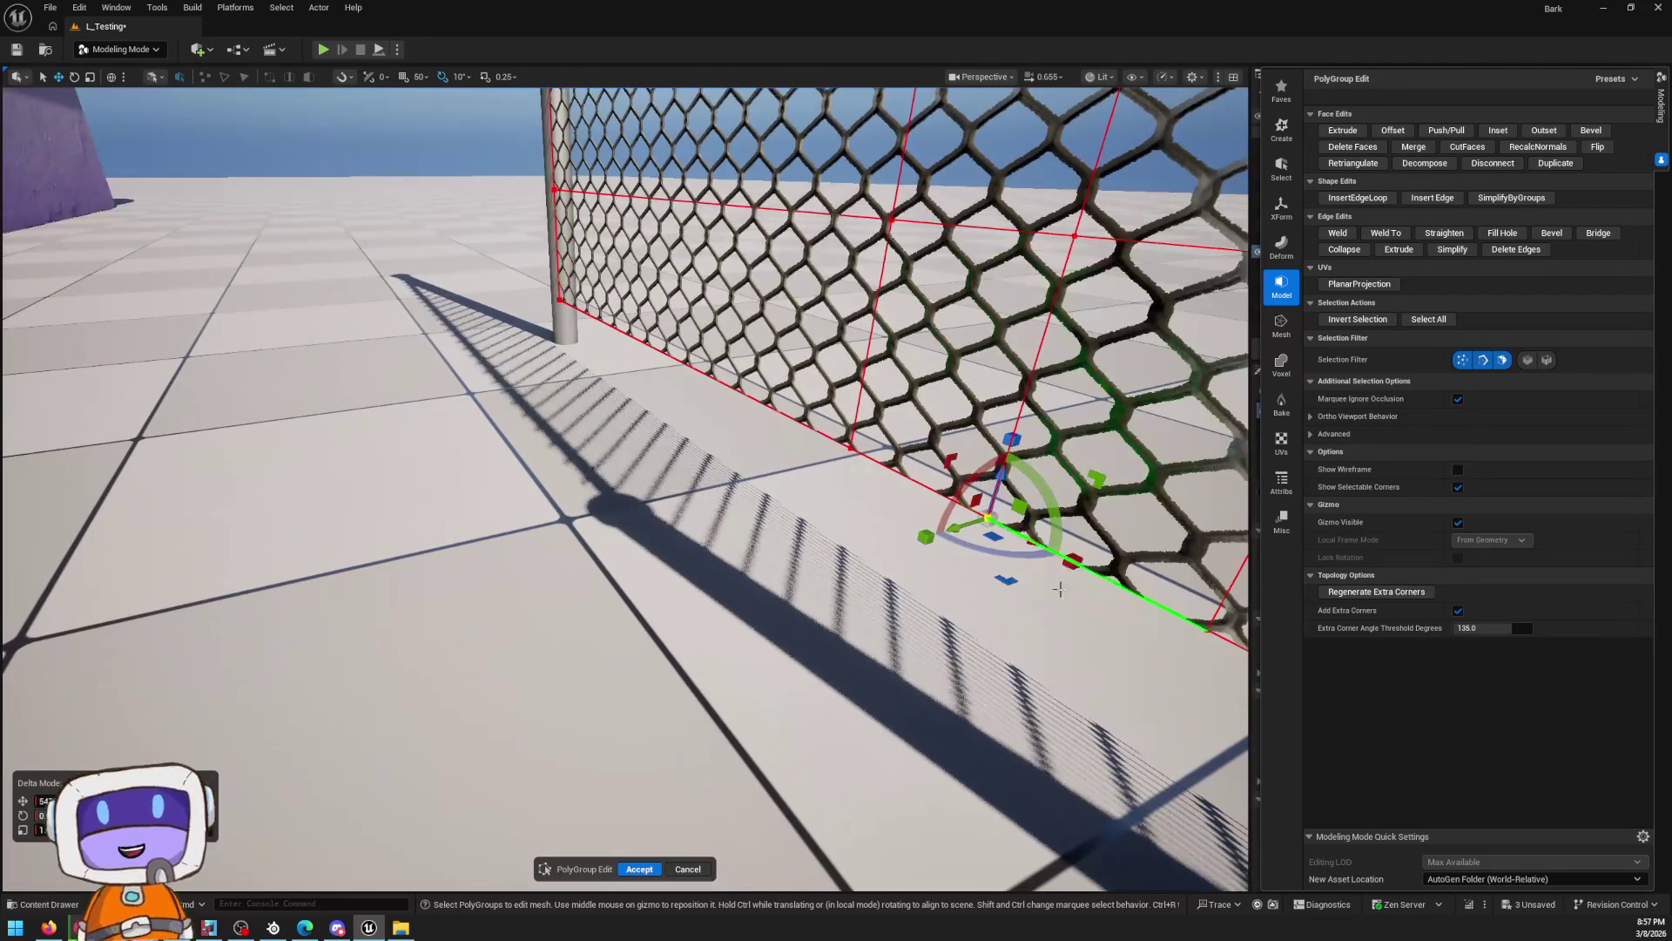
Select the fence's bottom corner vertex, pull it inward with the gizmo, and select the adjacent face
{"action": "left_click", "coordinate": [971, 527]}
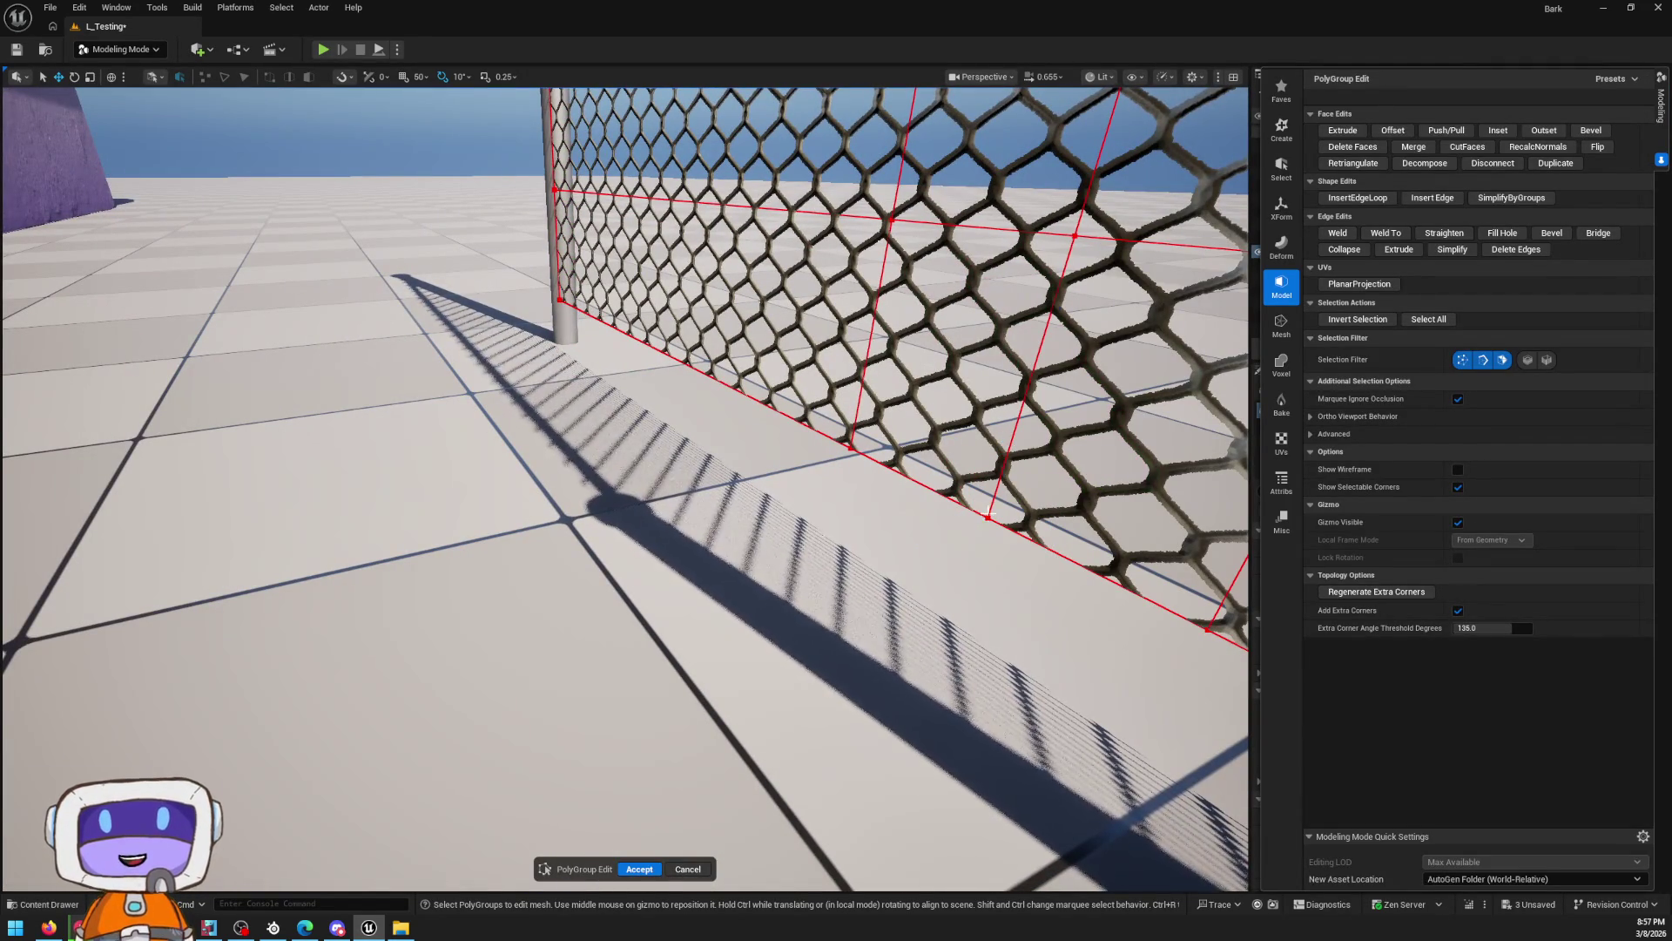
{"action": "left_click", "coordinate": [988, 515]}
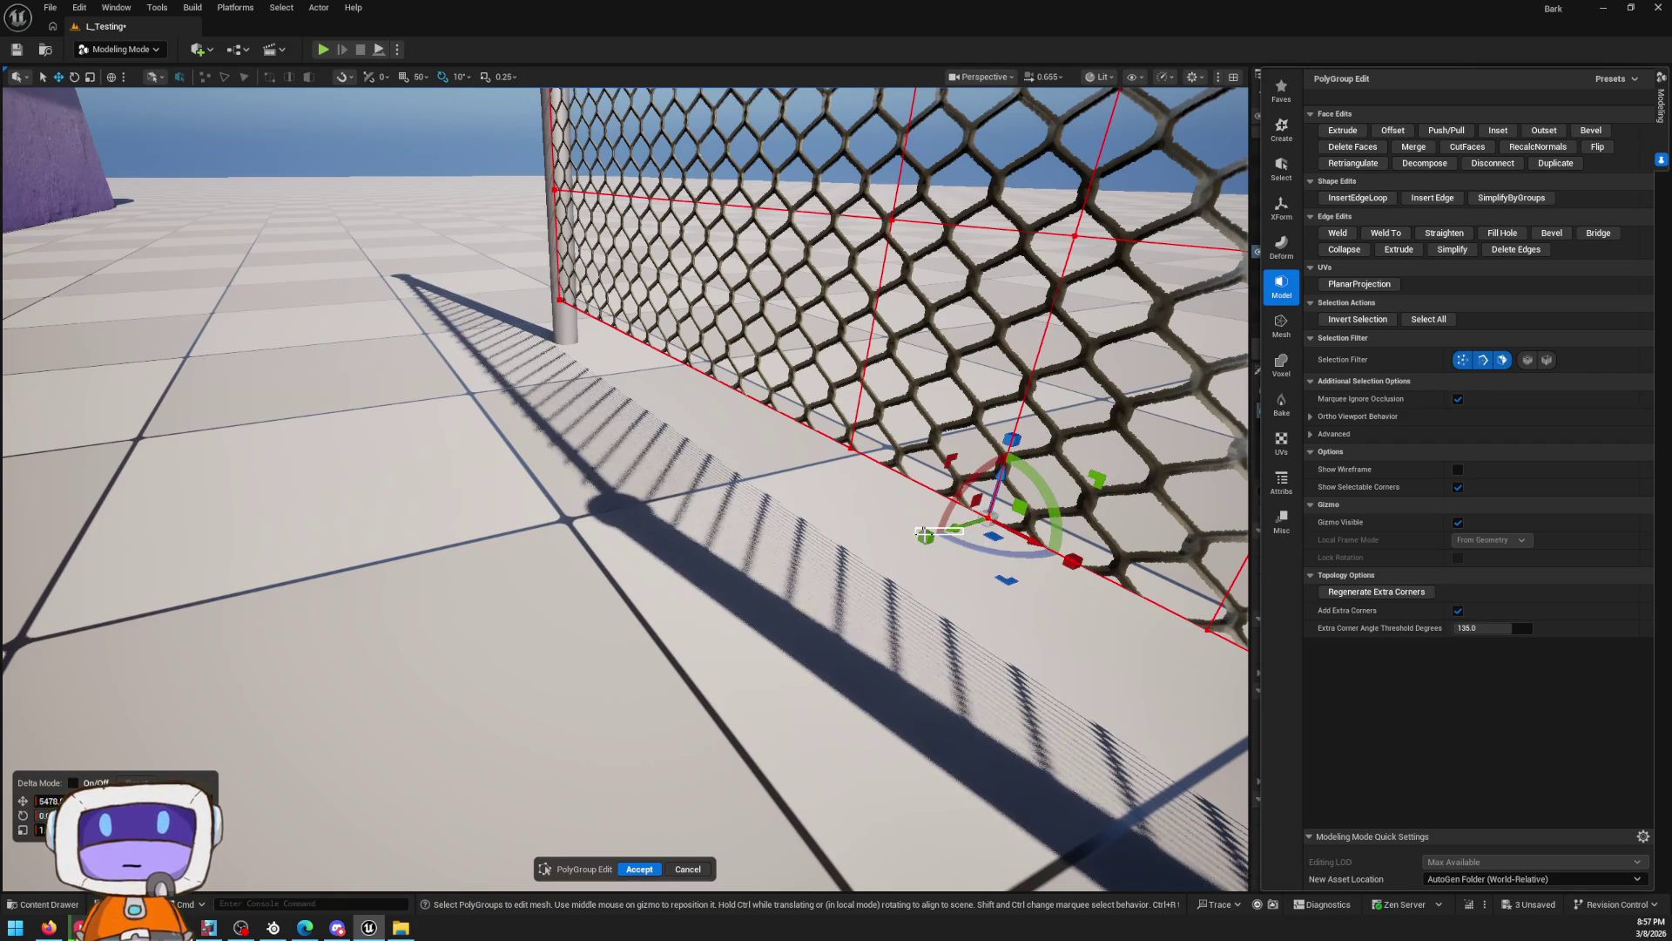
{"action": "left_click", "coordinate": [963, 543]}
{"action": "left_click", "coordinate": [987, 517]}
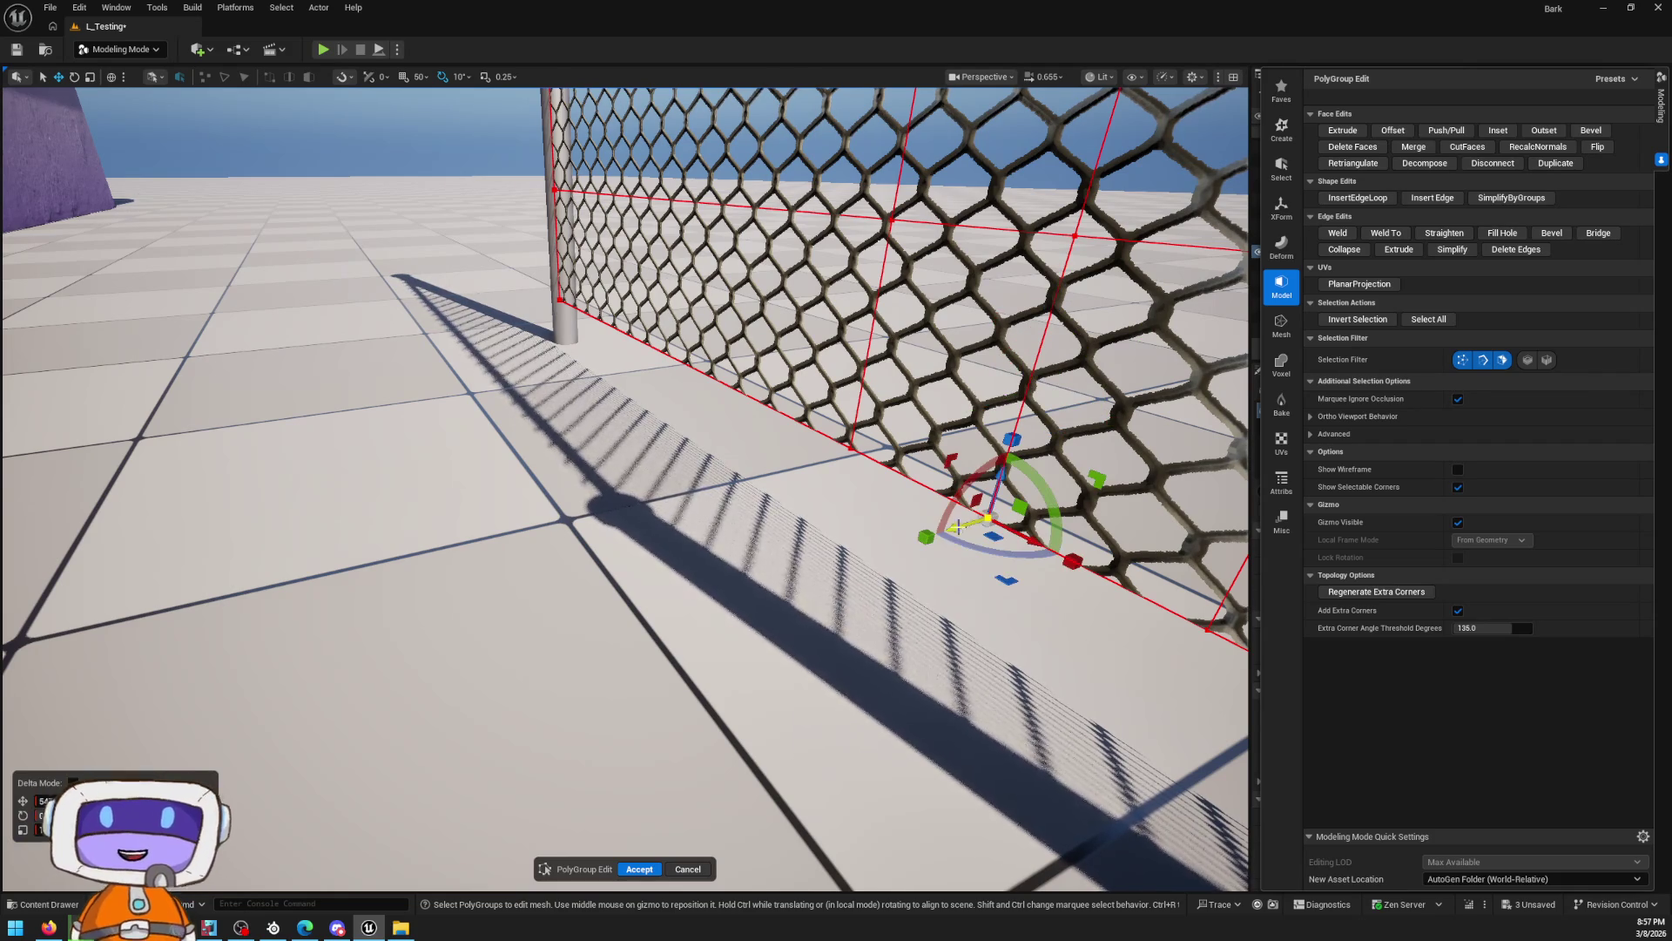
{"action": "left_click_drag", "start_coordinate": [959, 527], "coordinate": [914, 503]}
{"action": "left_click", "coordinate": [923, 496]}
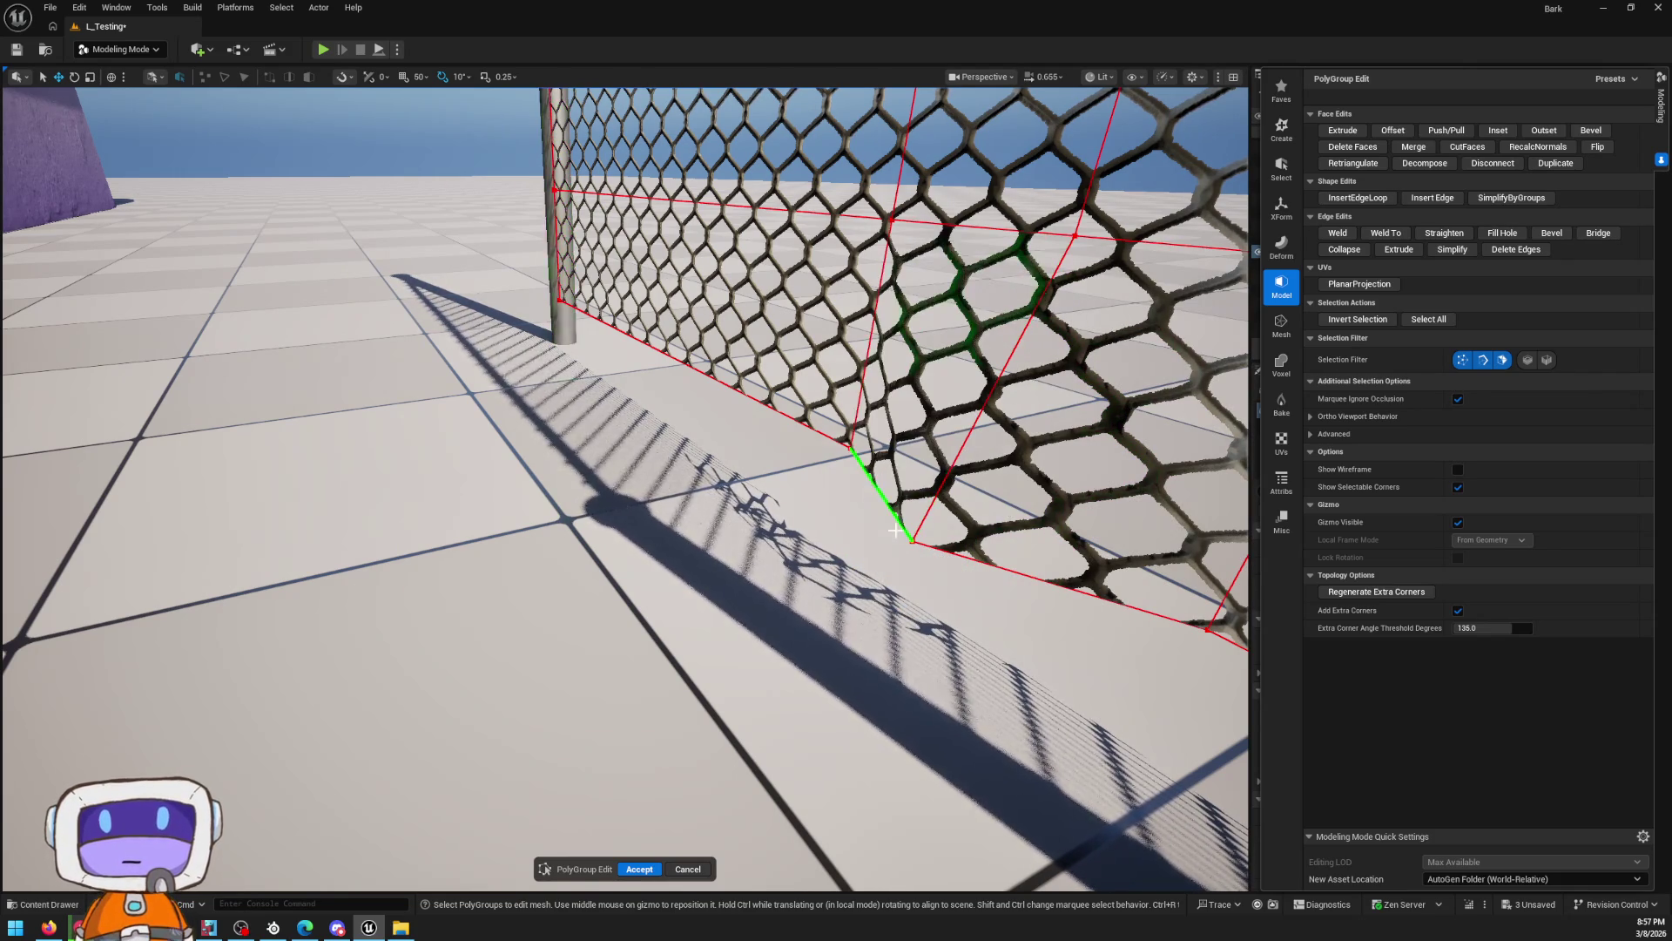
{"action": "left_click", "coordinate": [912, 542]}
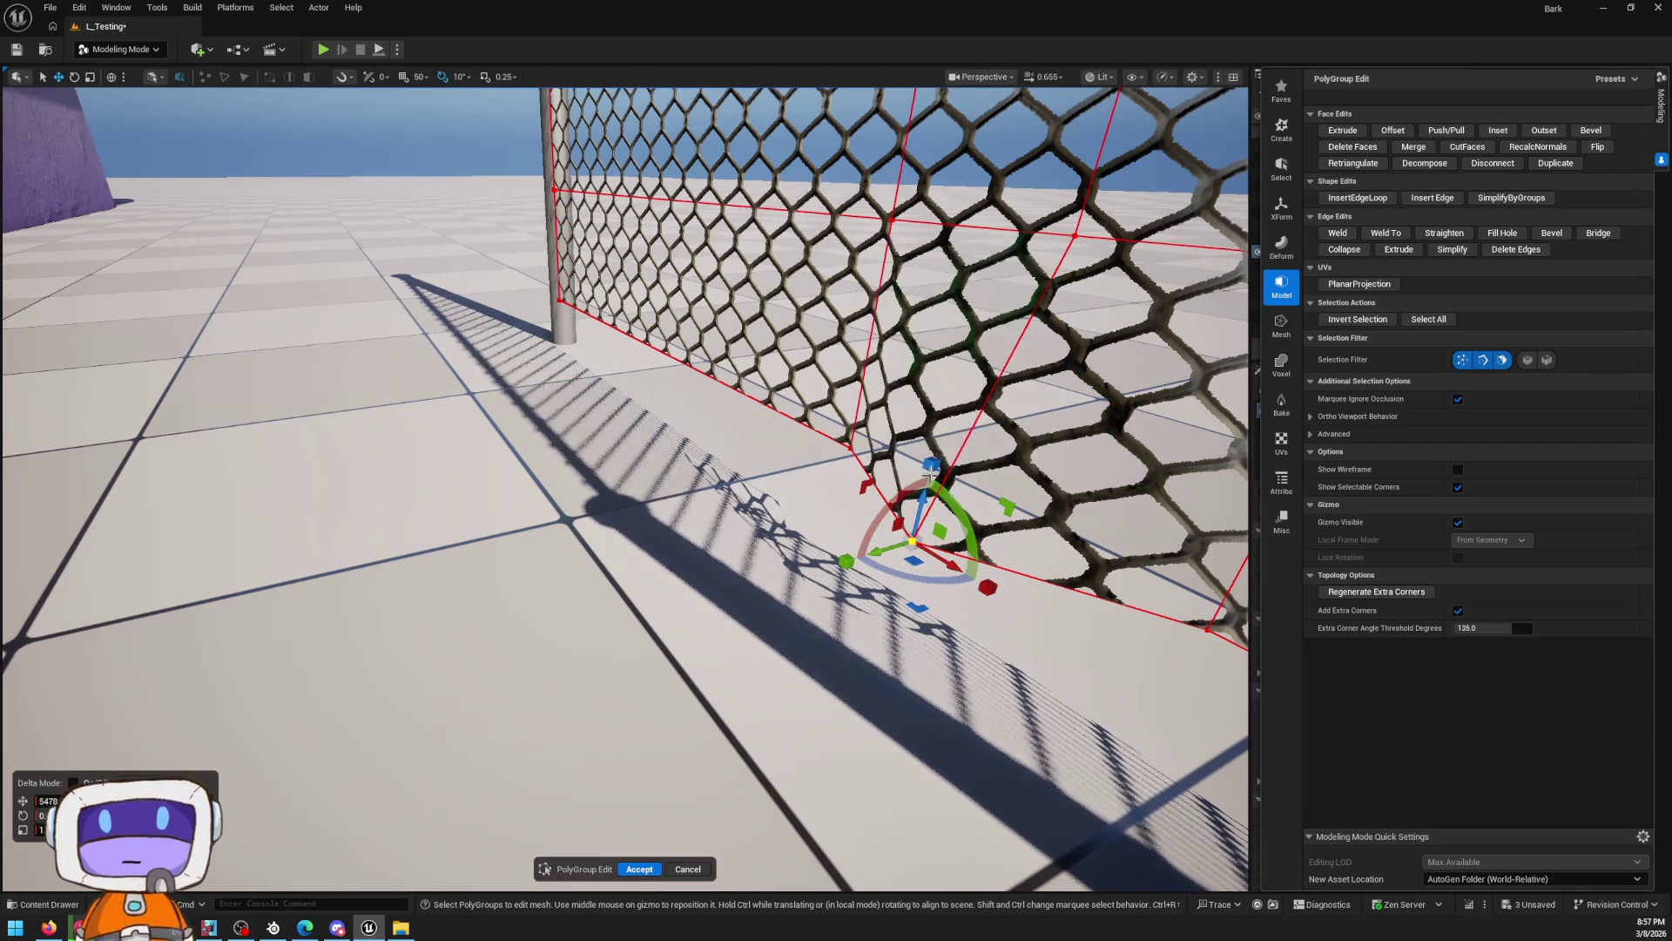
{"action": "left_click", "coordinate": [938, 506]}
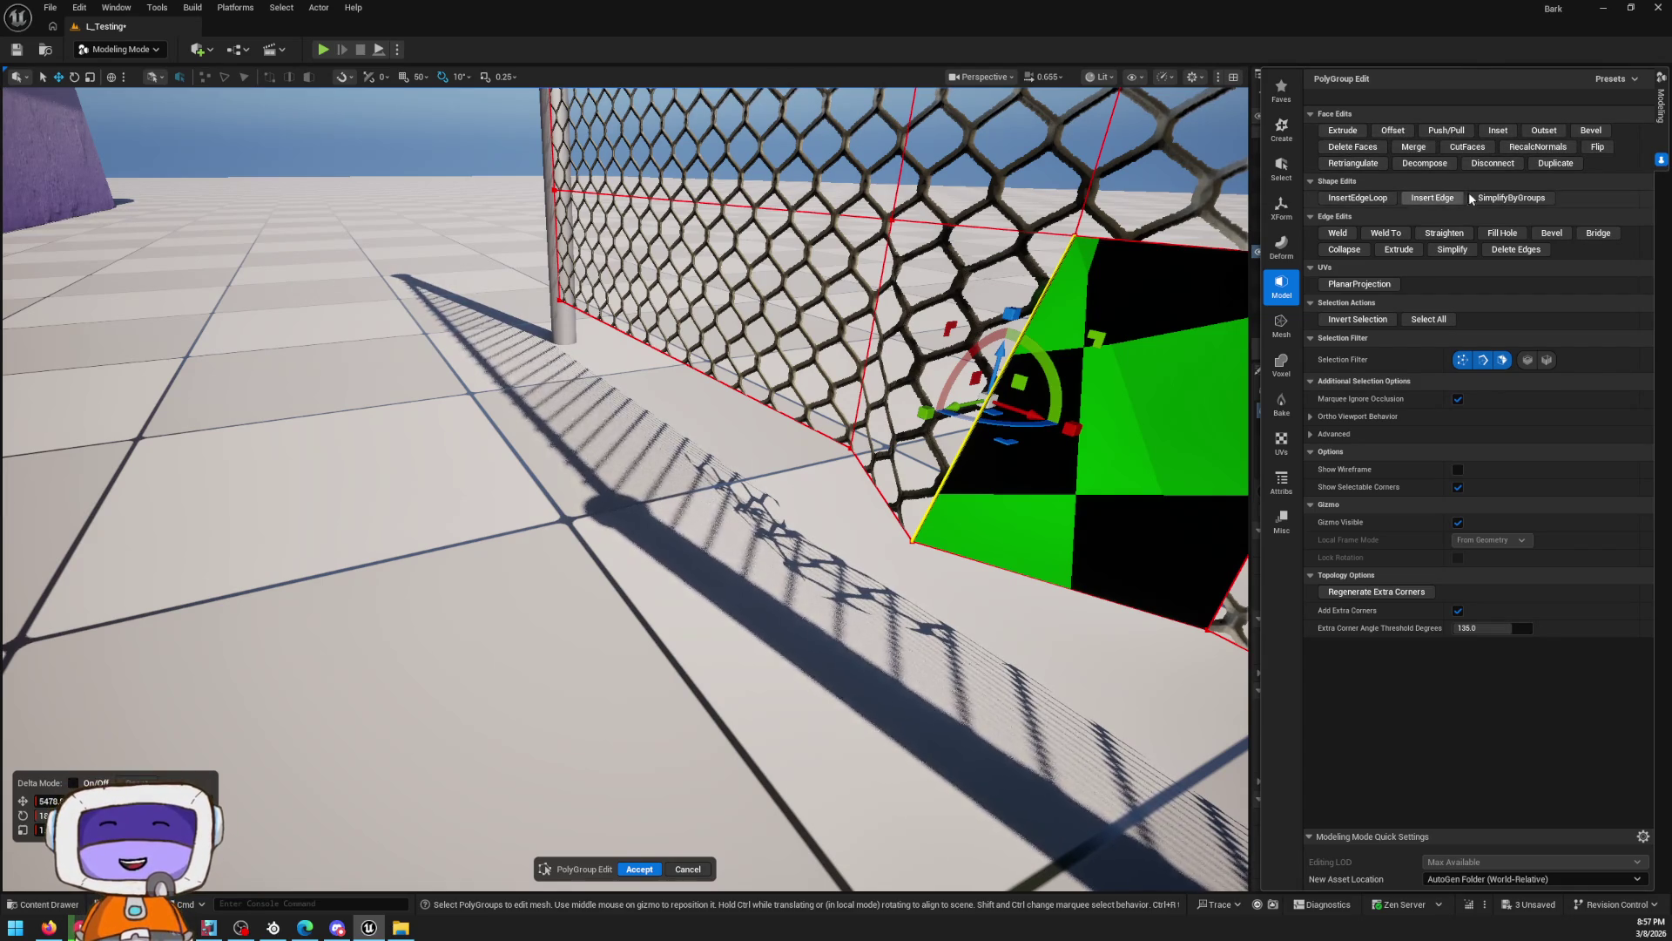
{"action": "left_click", "coordinate": [1358, 198]}
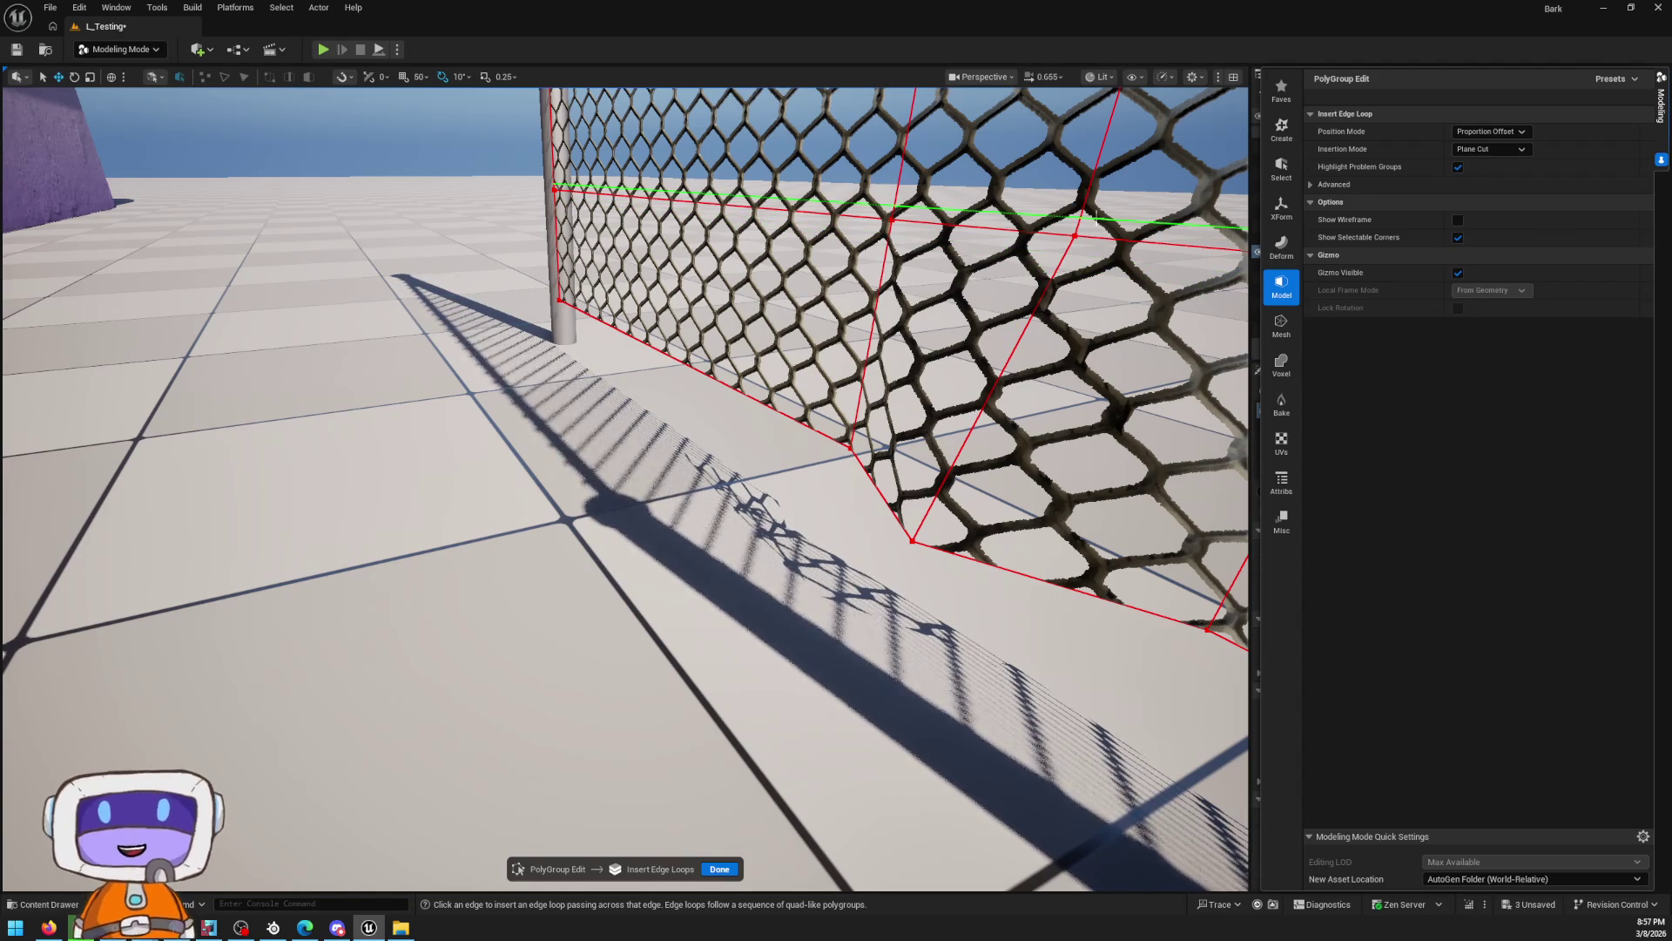
Insert a horizontal edge loop near the top of the fence and finish
{"action": "left_click", "coordinate": [1099, 169]}
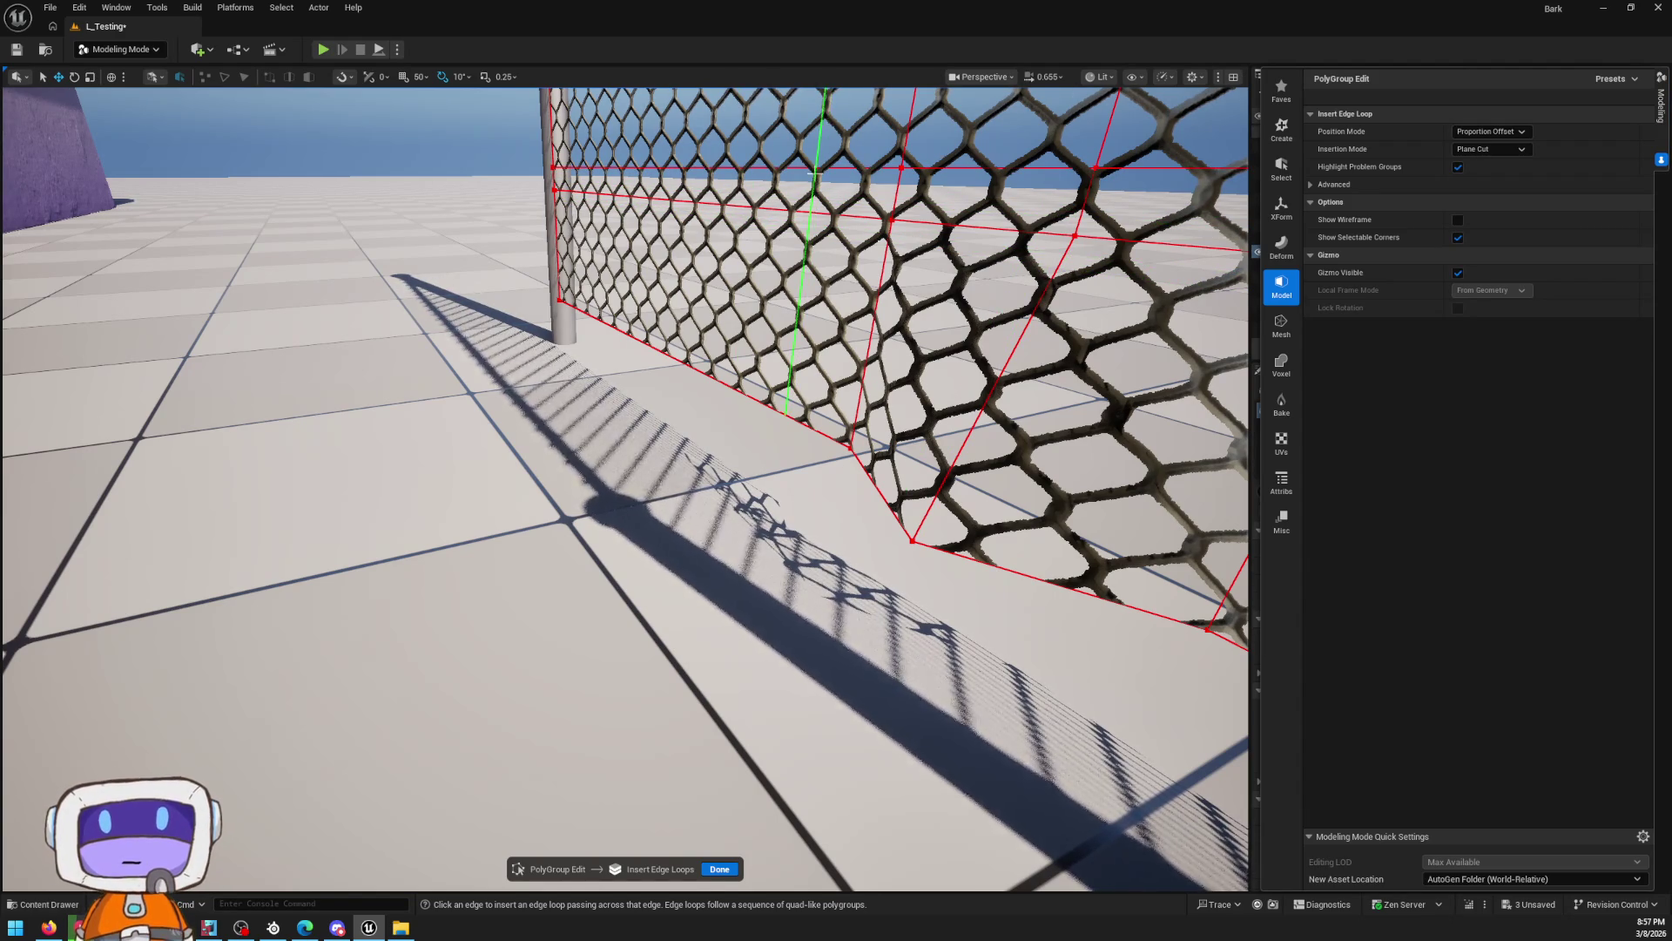
{"action": "left_click_drag", "start_coordinate": [838, 198], "coordinate": [808, 446]}
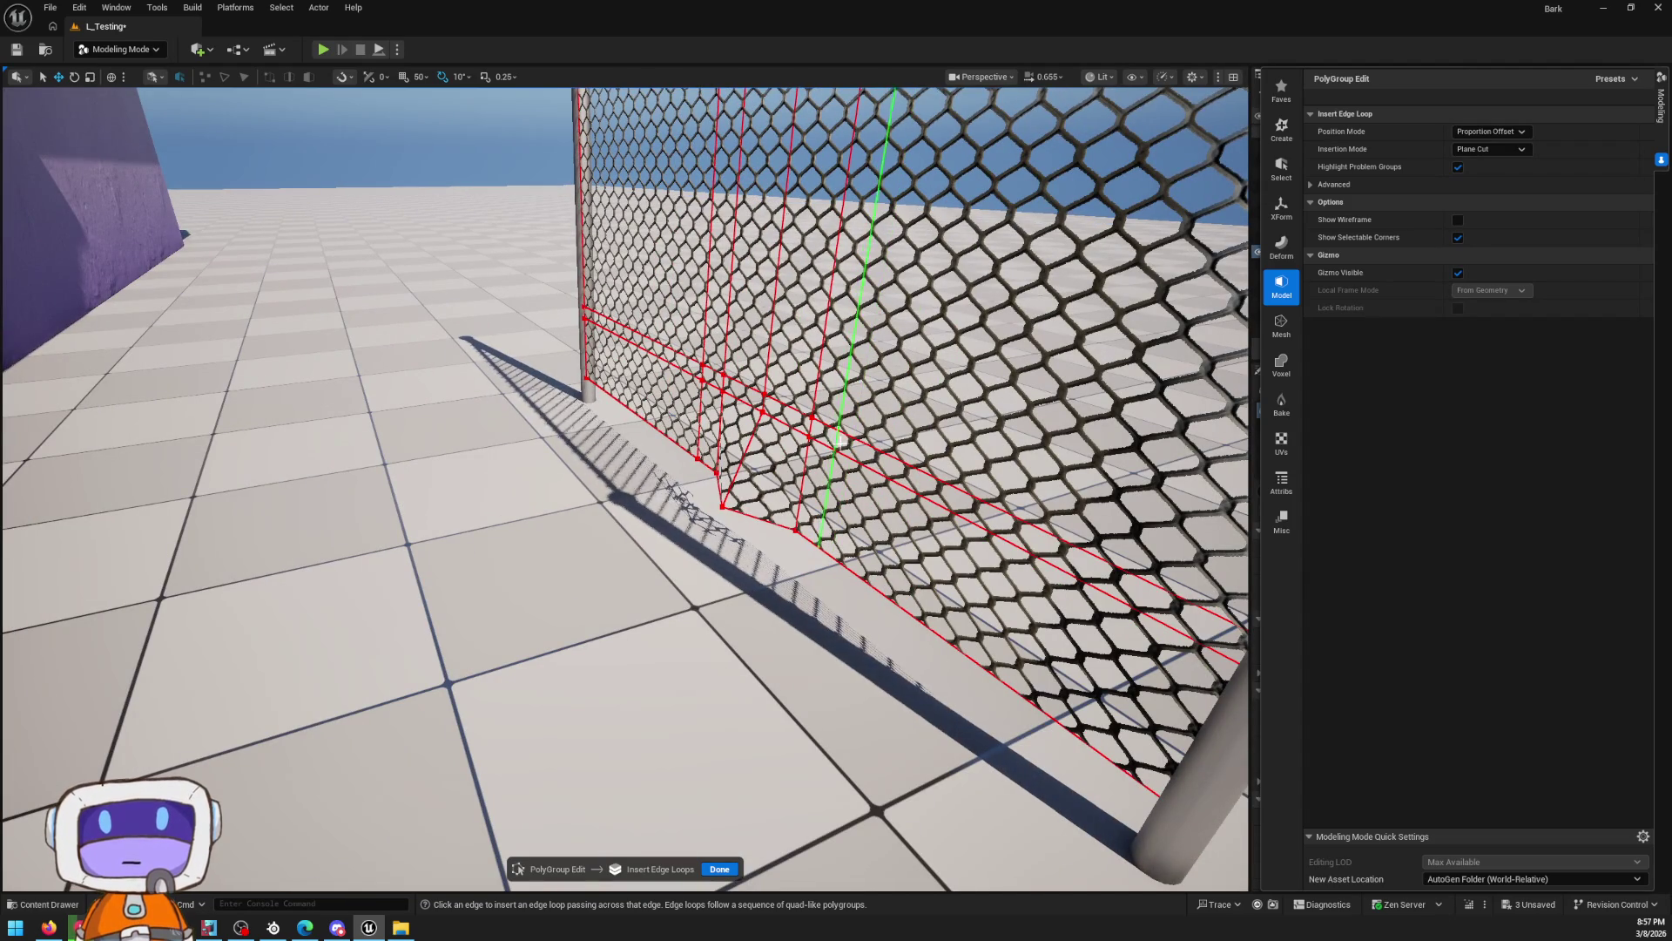
{"action": "scroll", "coordinate": [1132, 828], "scroll_direction": "up", "scroll_amount": 3}
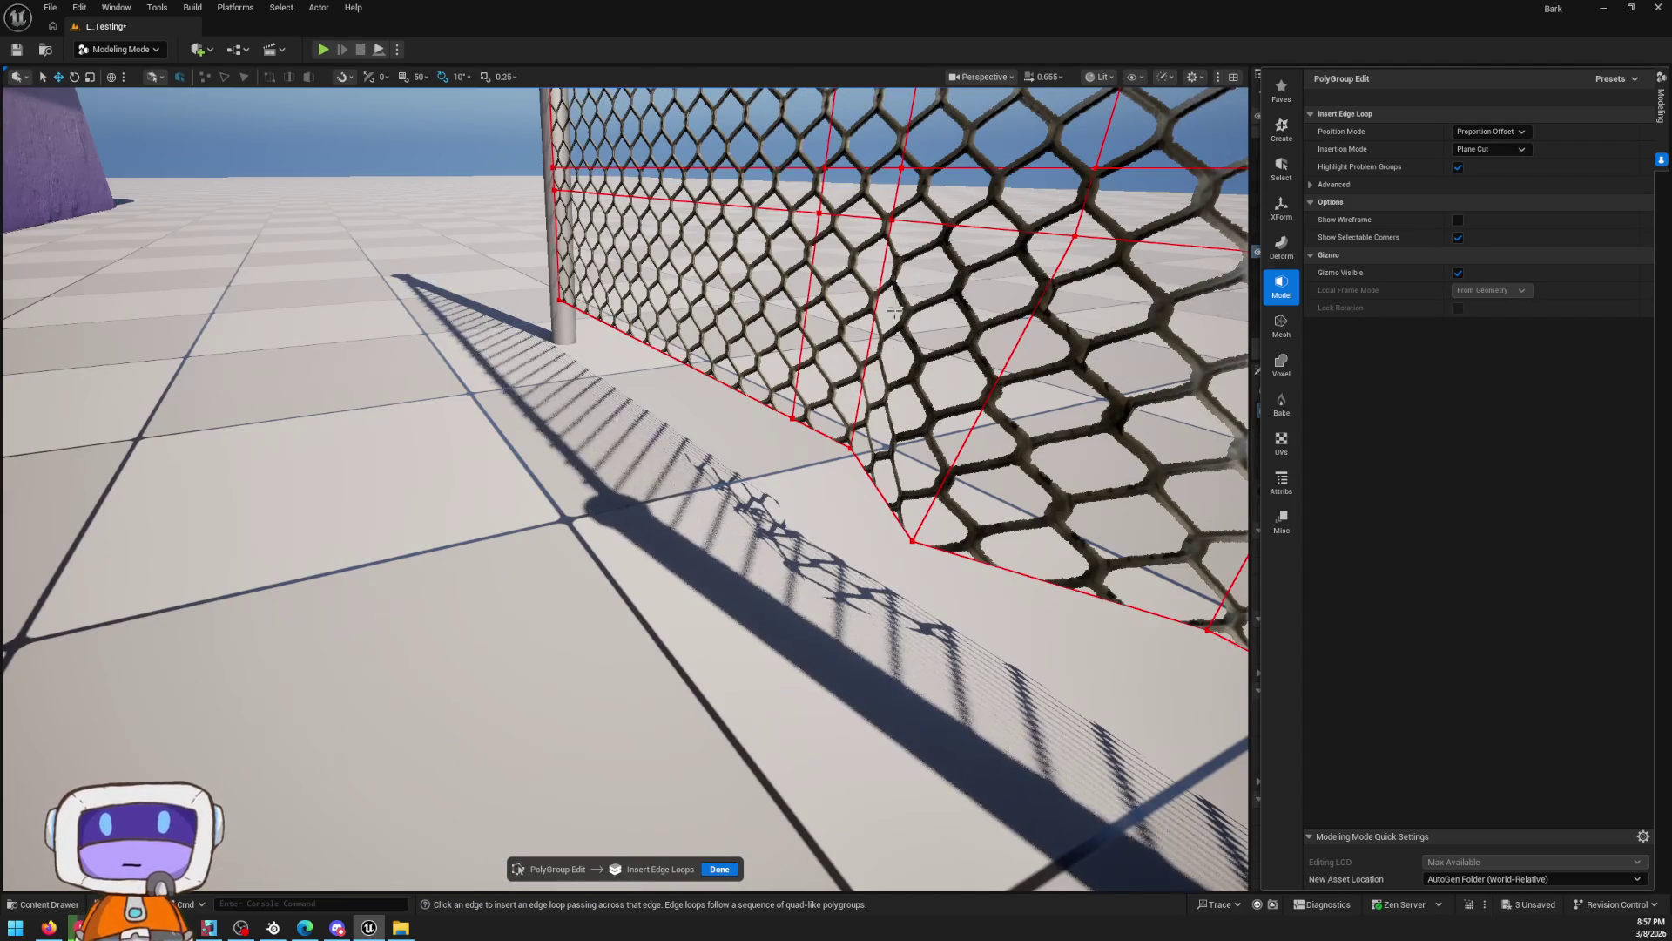
{"action": "left_click", "coordinate": [726, 869]}
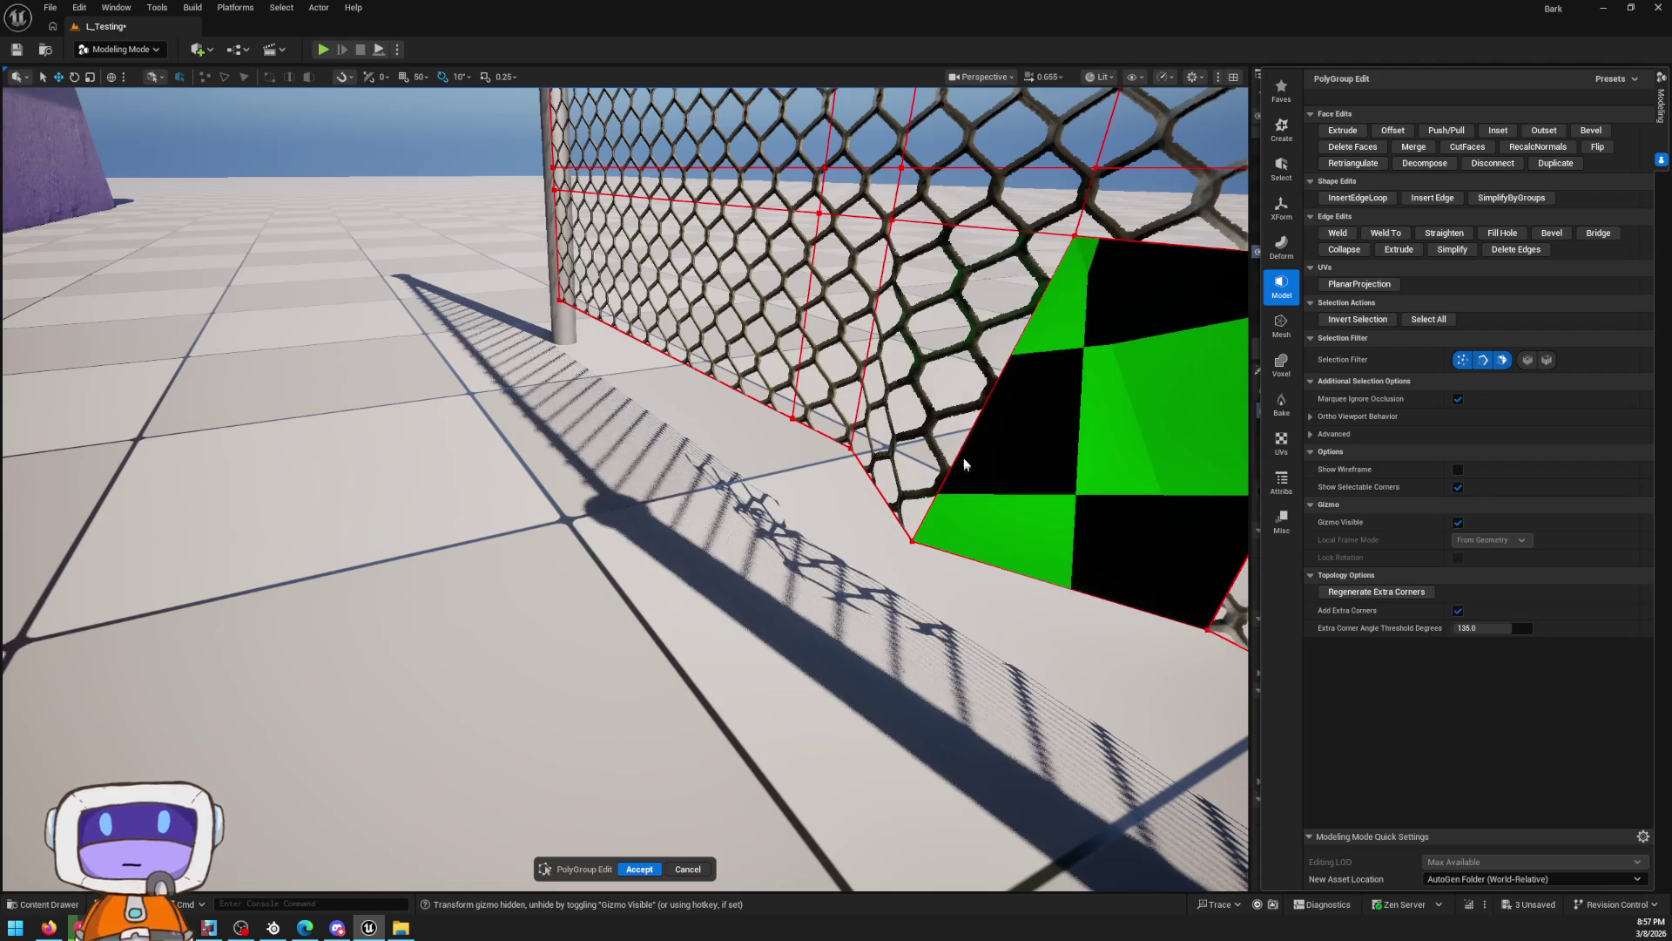
Select a face's left edge, attempt Disconnect (refused), and undo
{"action": "left_click", "coordinate": [982, 416]}
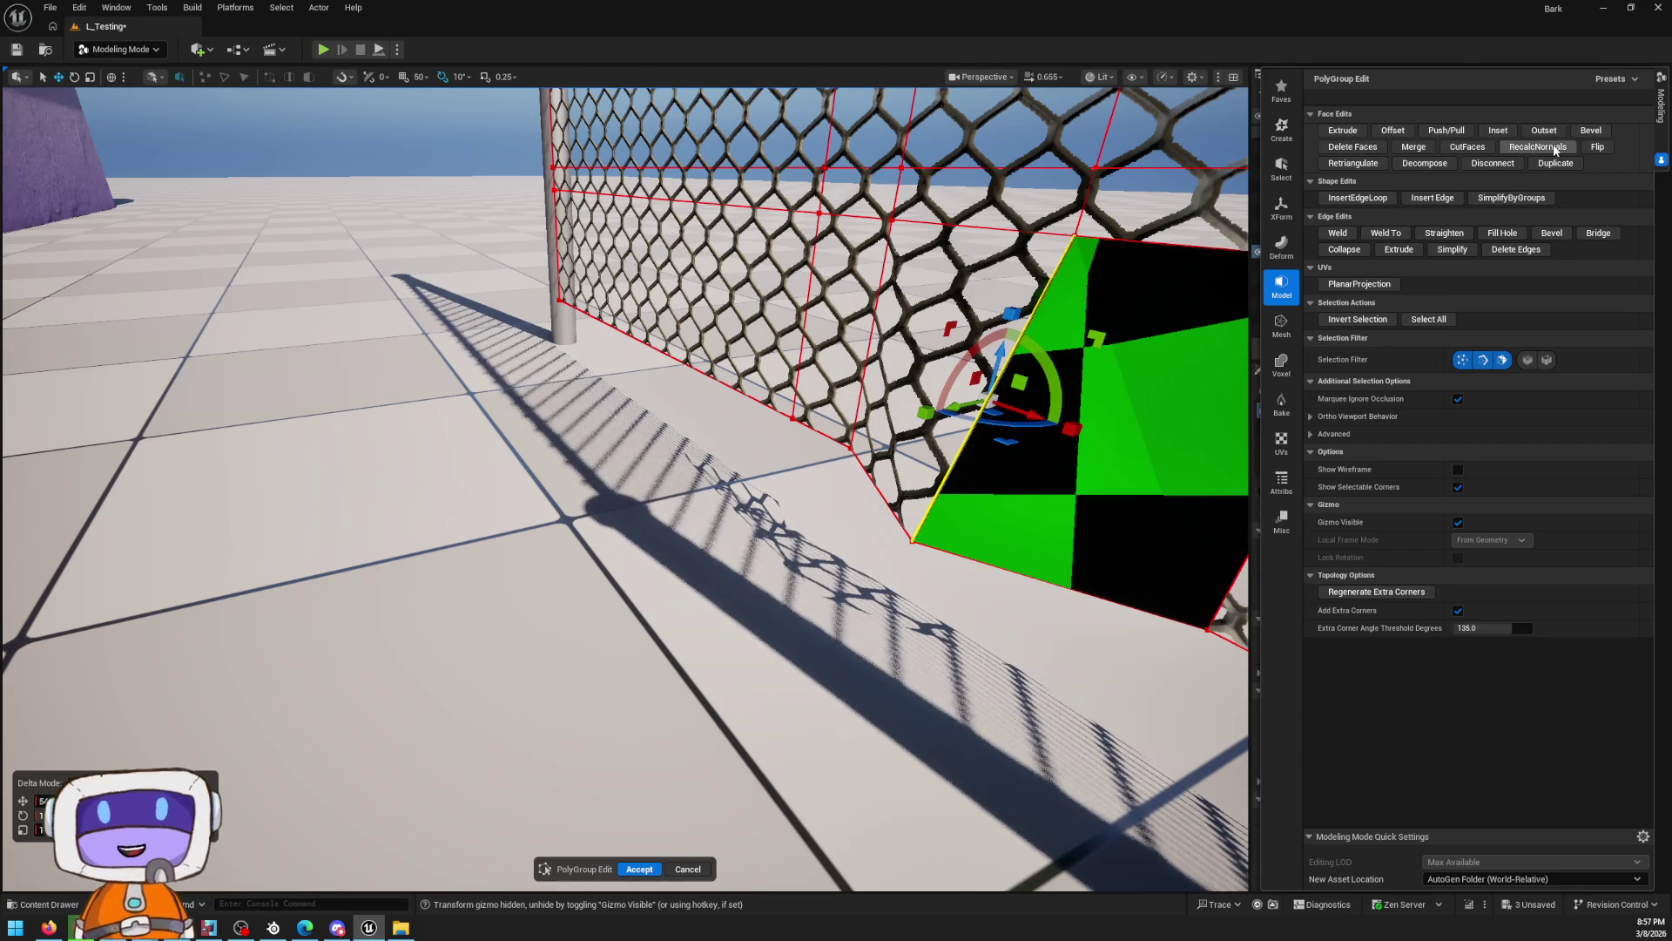
{"action": "left_click", "coordinate": [1492, 164]}
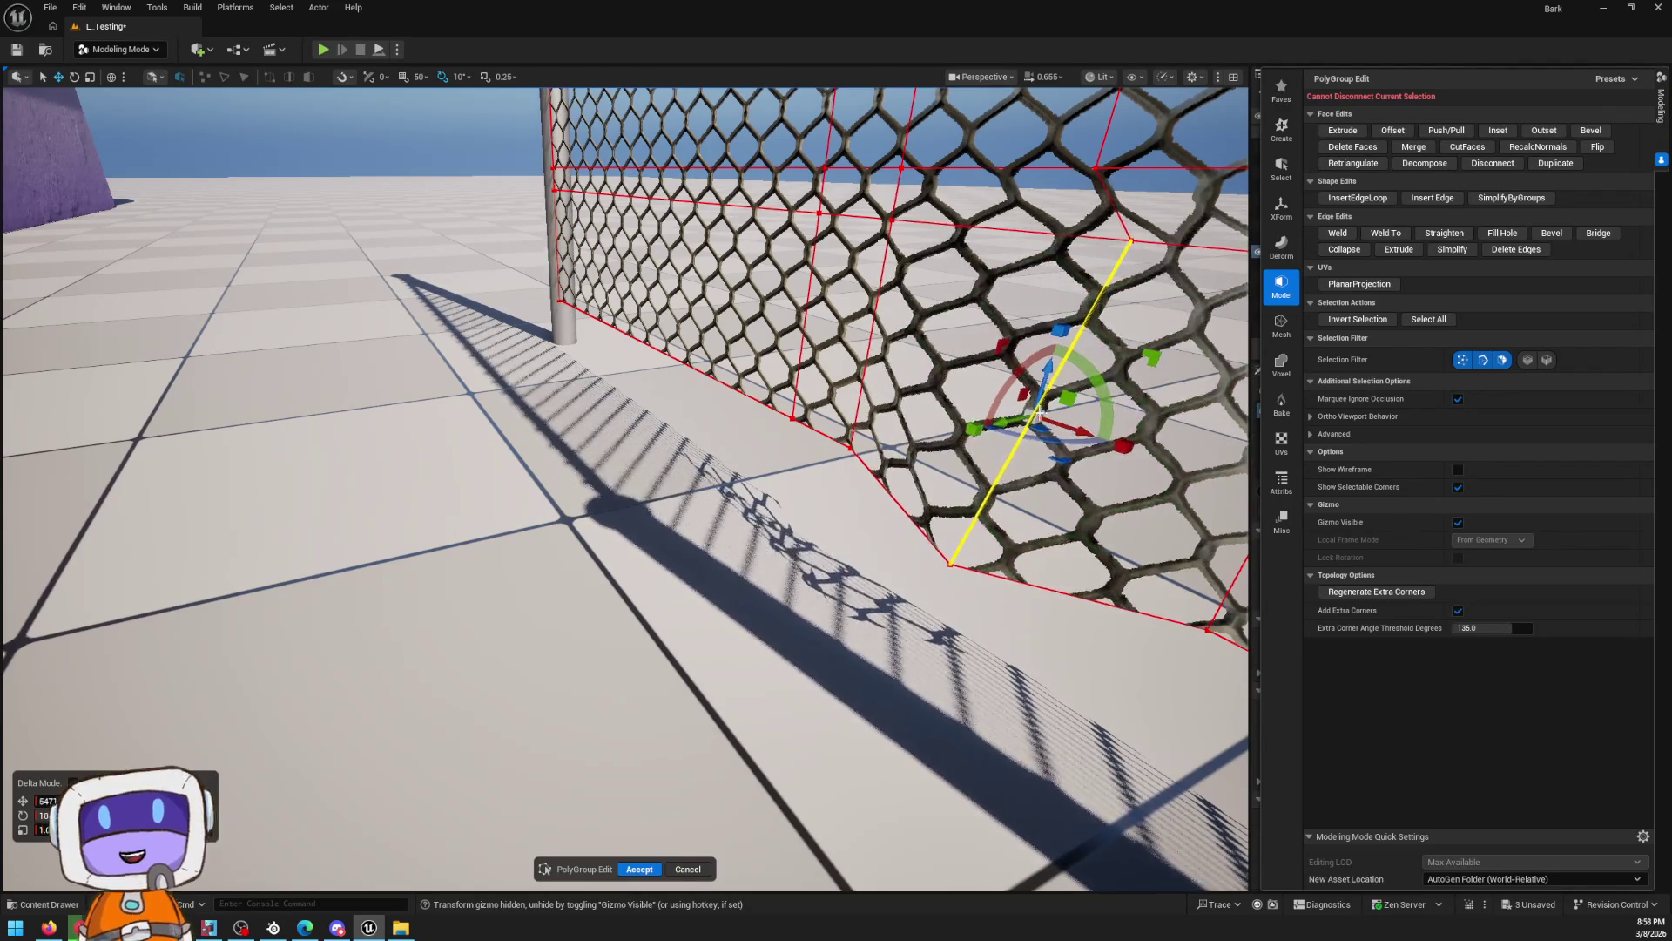
{"action": "key", "text": "ctrl+z"}
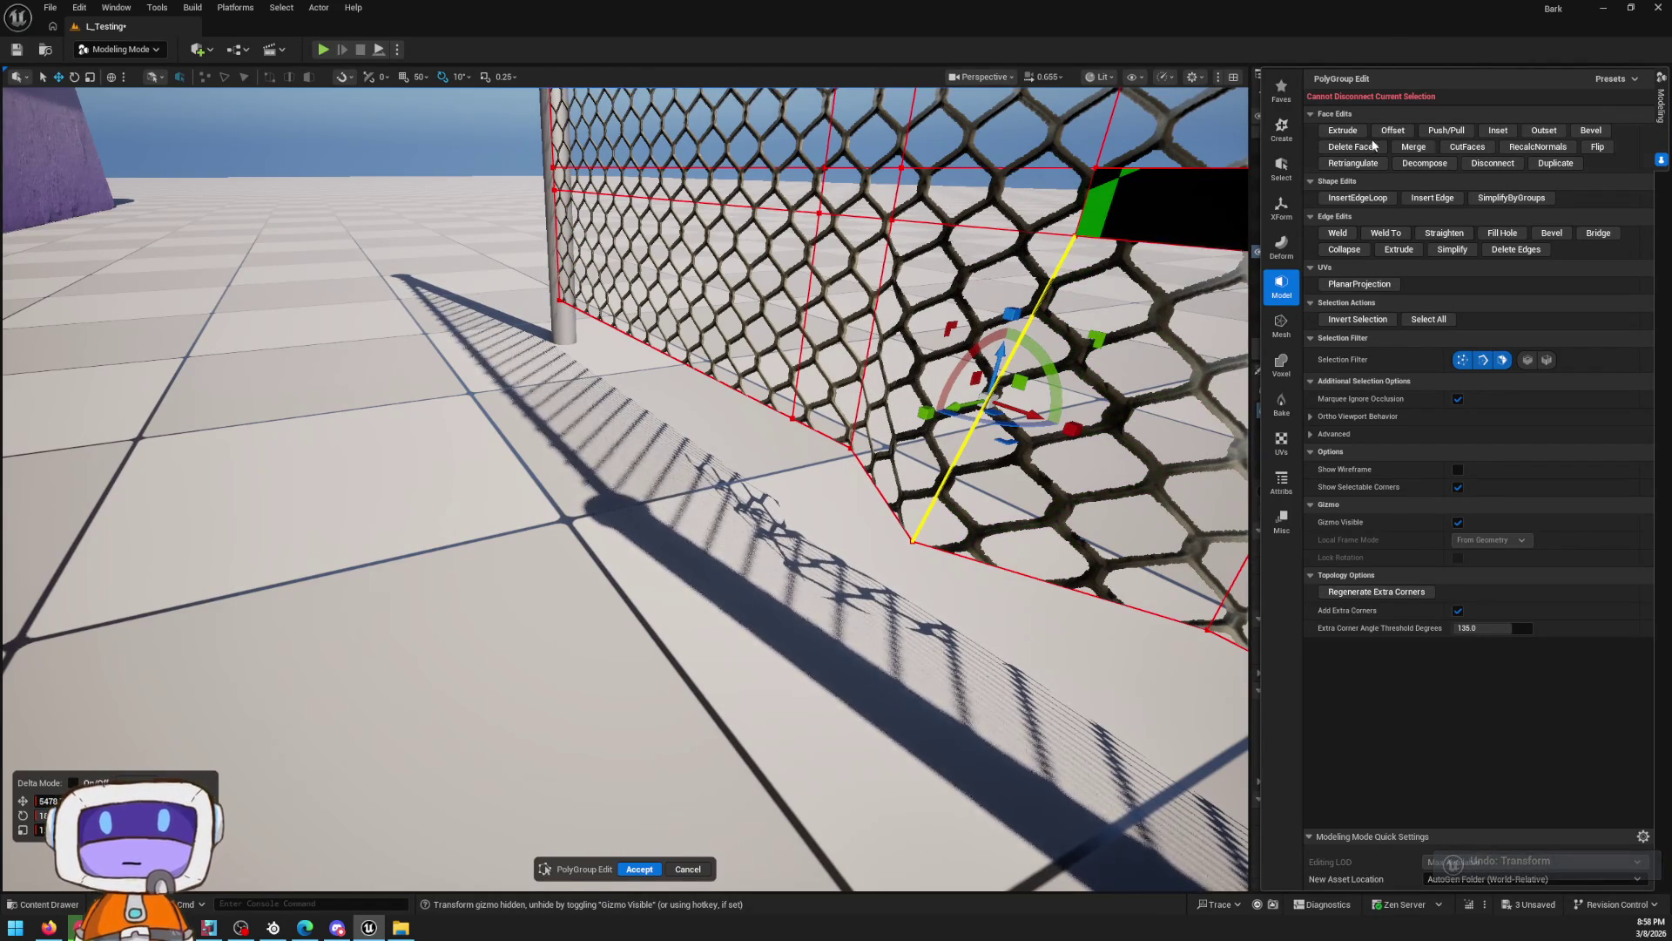
{"action": "left_click", "coordinate": [1281, 325]}
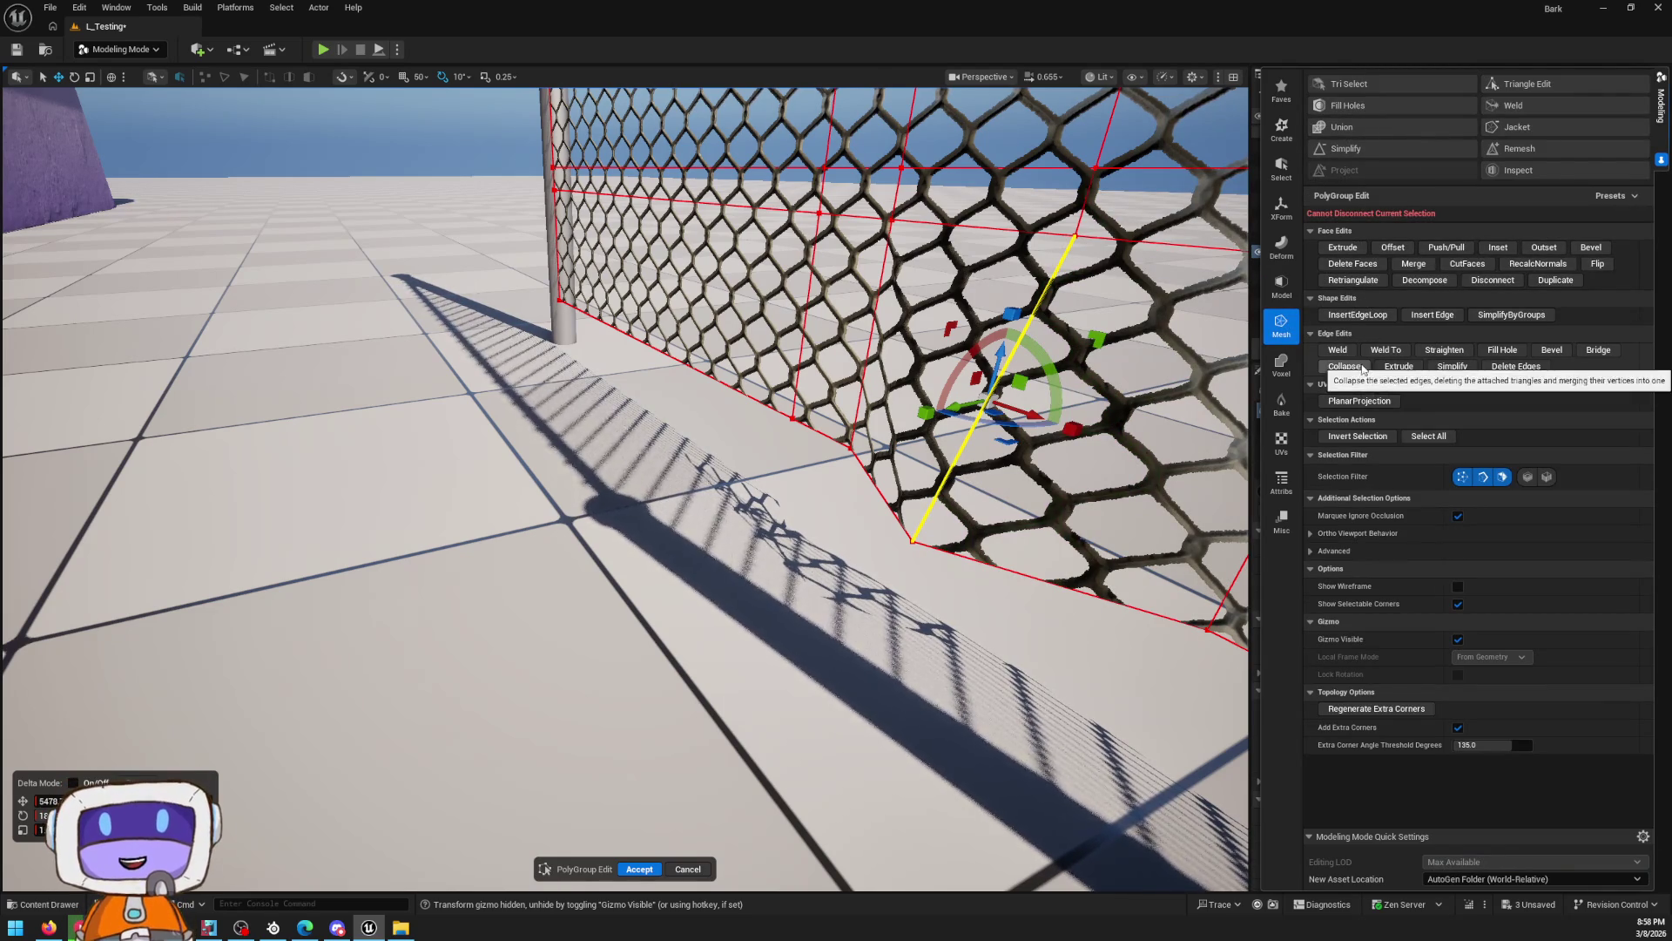
Try deleting an edge and lifting a bottom vertex of the fence, then undo the move
{"action": "left_click", "coordinate": [1519, 367]}
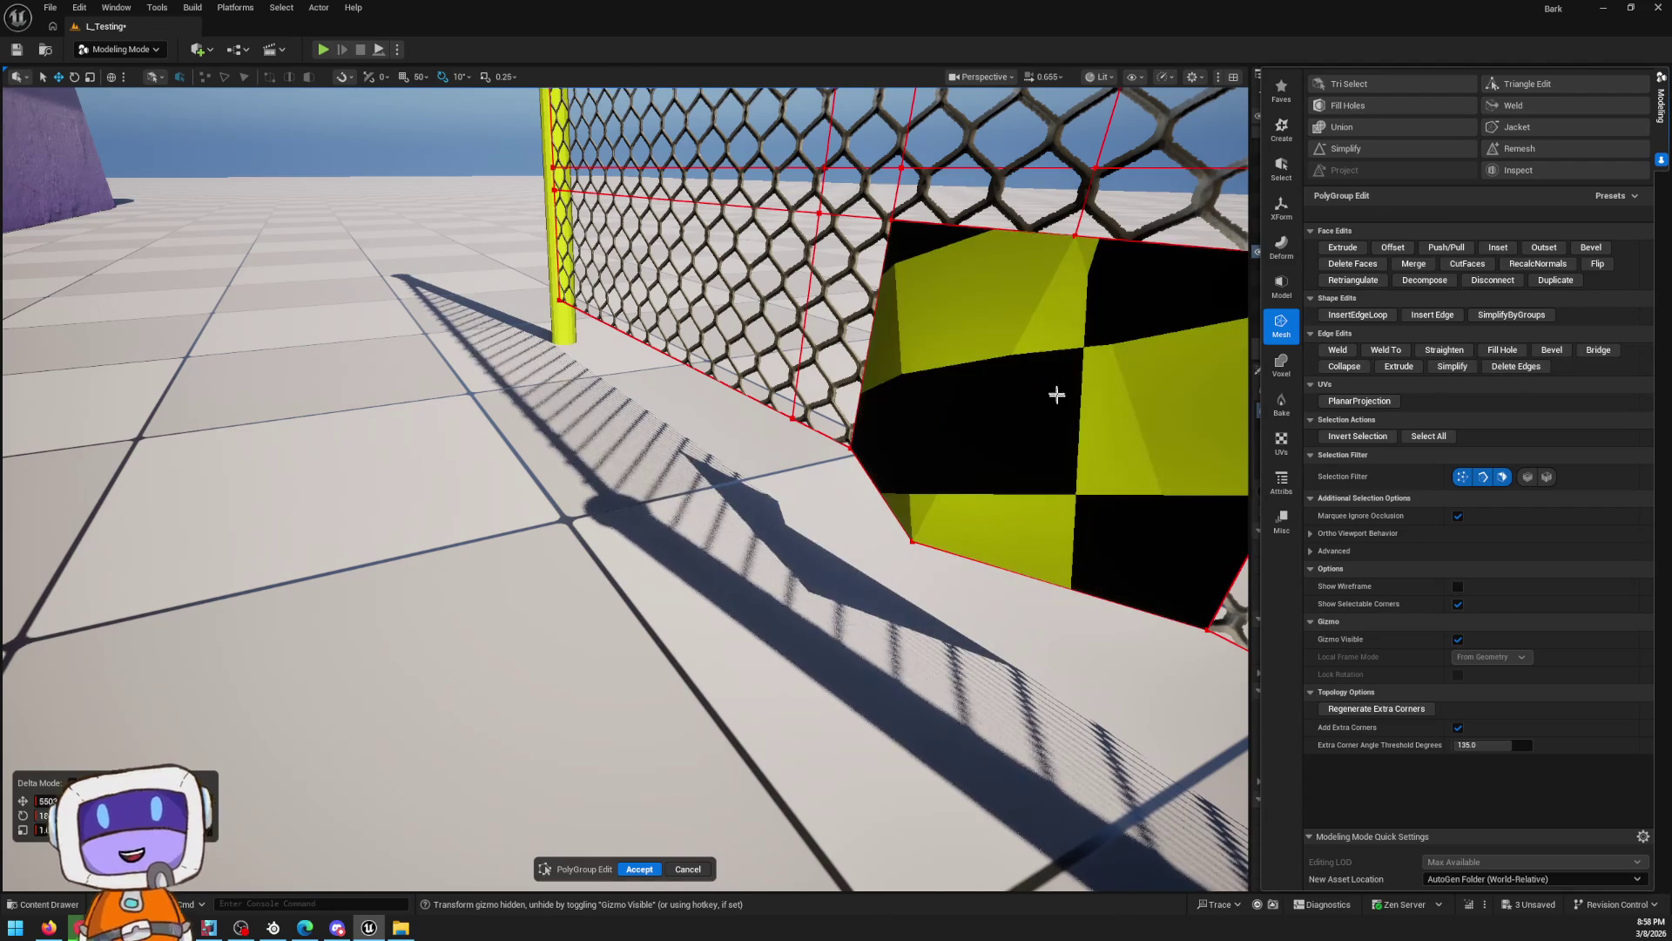
{"action": "scroll", "coordinate": [640, 557], "scroll_direction": "up", "scroll_amount": 2}
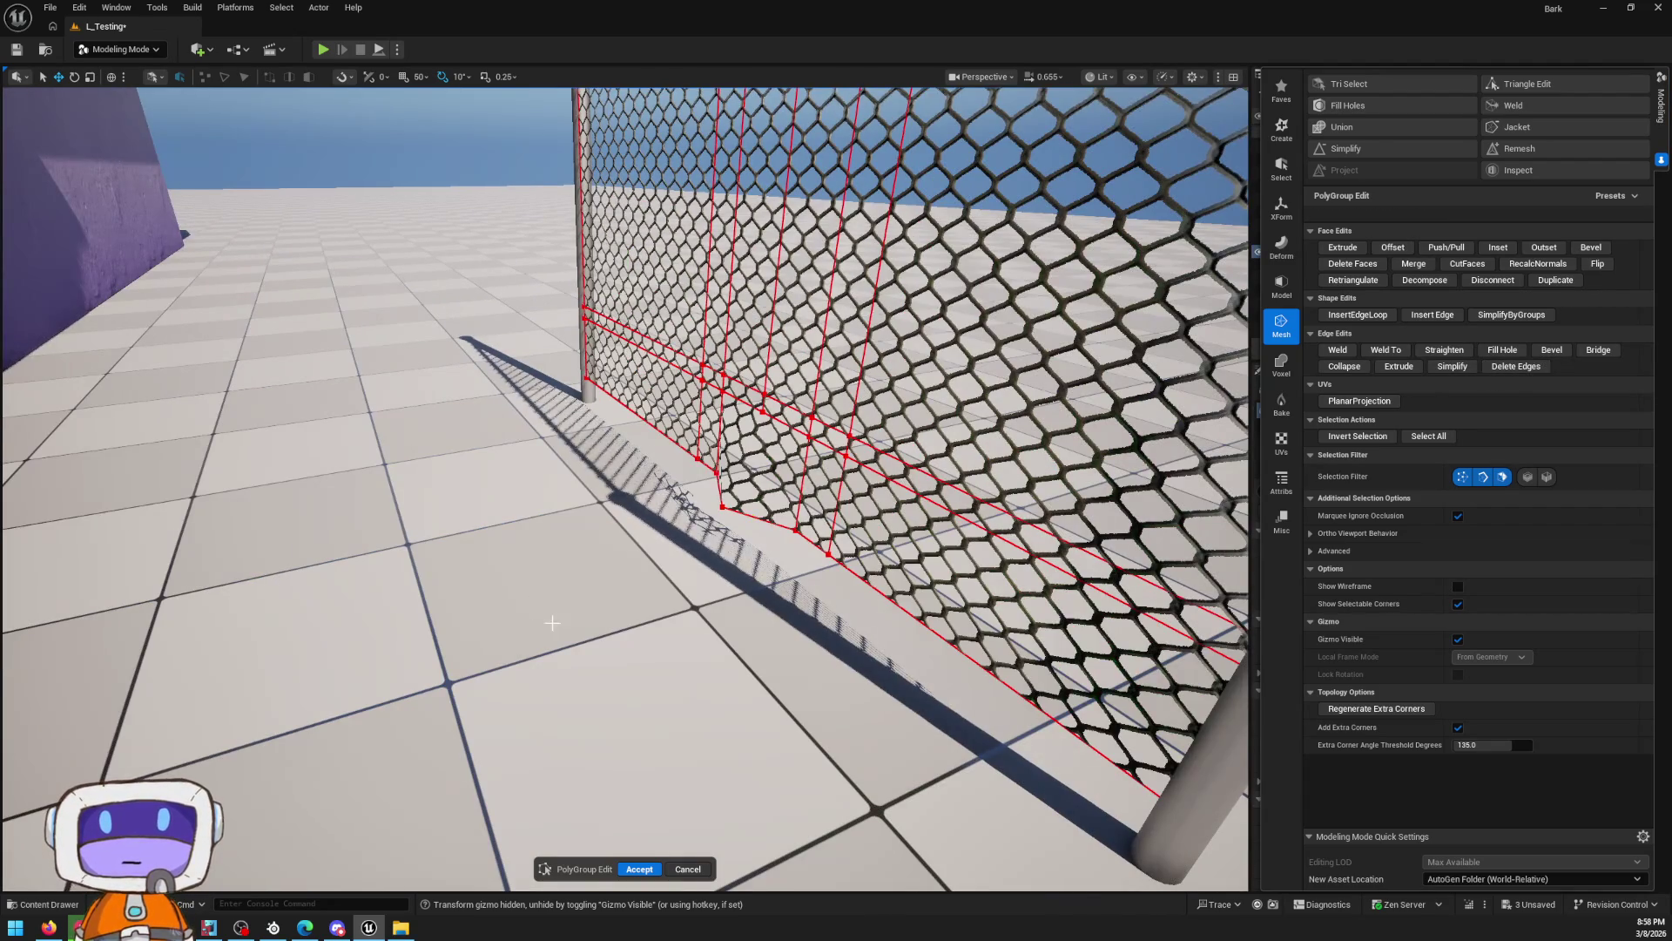
{"action": "scroll", "coordinate": [745, 577], "scroll_direction": "up", "scroll_amount": 2}
{"action": "mouse_move", "coordinate": [705, 503]}
{"action": "left_mouse_down"}
{"action": "mouse_move", "coordinate": [557, 493]}
{"action": "mouse_move", "coordinate": [523, 470]}
{"action": "mouse_move", "coordinate": [685, 526]}
{"action": "left_mouse_up"}
{"action": "key", "text": "ctrl+z"}
{"action": "left_click", "coordinate": [707, 525]}
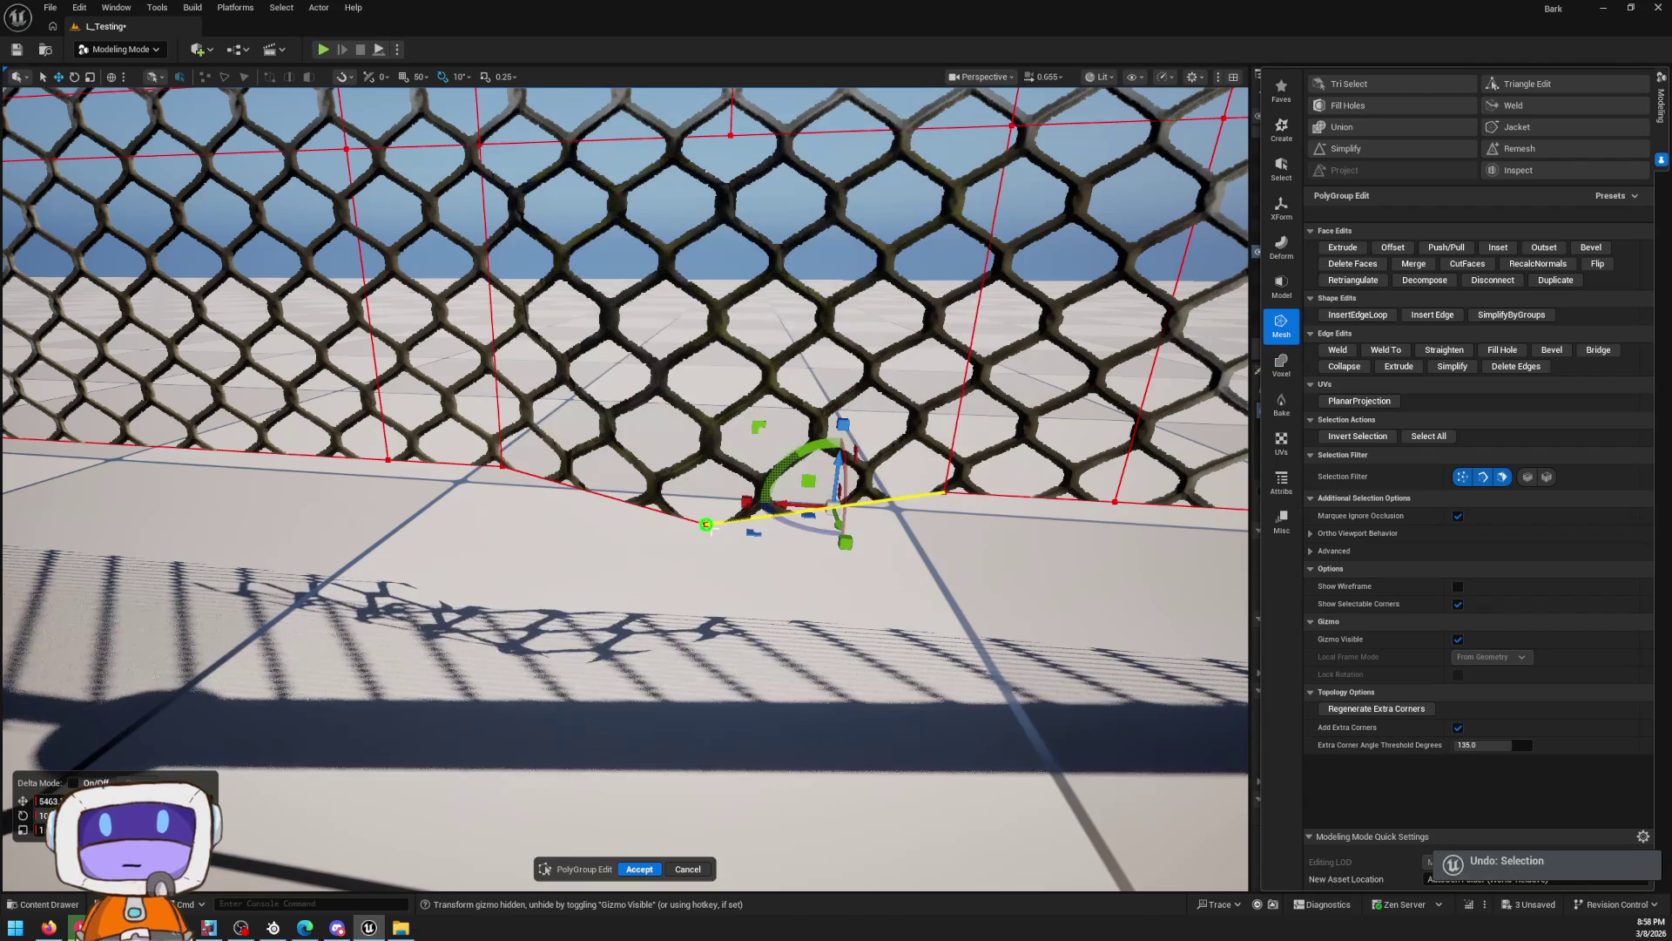
{"action": "mouse_move", "coordinate": [708, 483]}
{"action": "left_mouse_down"}
{"action": "mouse_move", "coordinate": [740, 304]}
{"action": "mouse_move", "coordinate": [719, 187]}
{"action": "mouse_move", "coordinate": [939, 340]}
{"action": "left_mouse_up"}
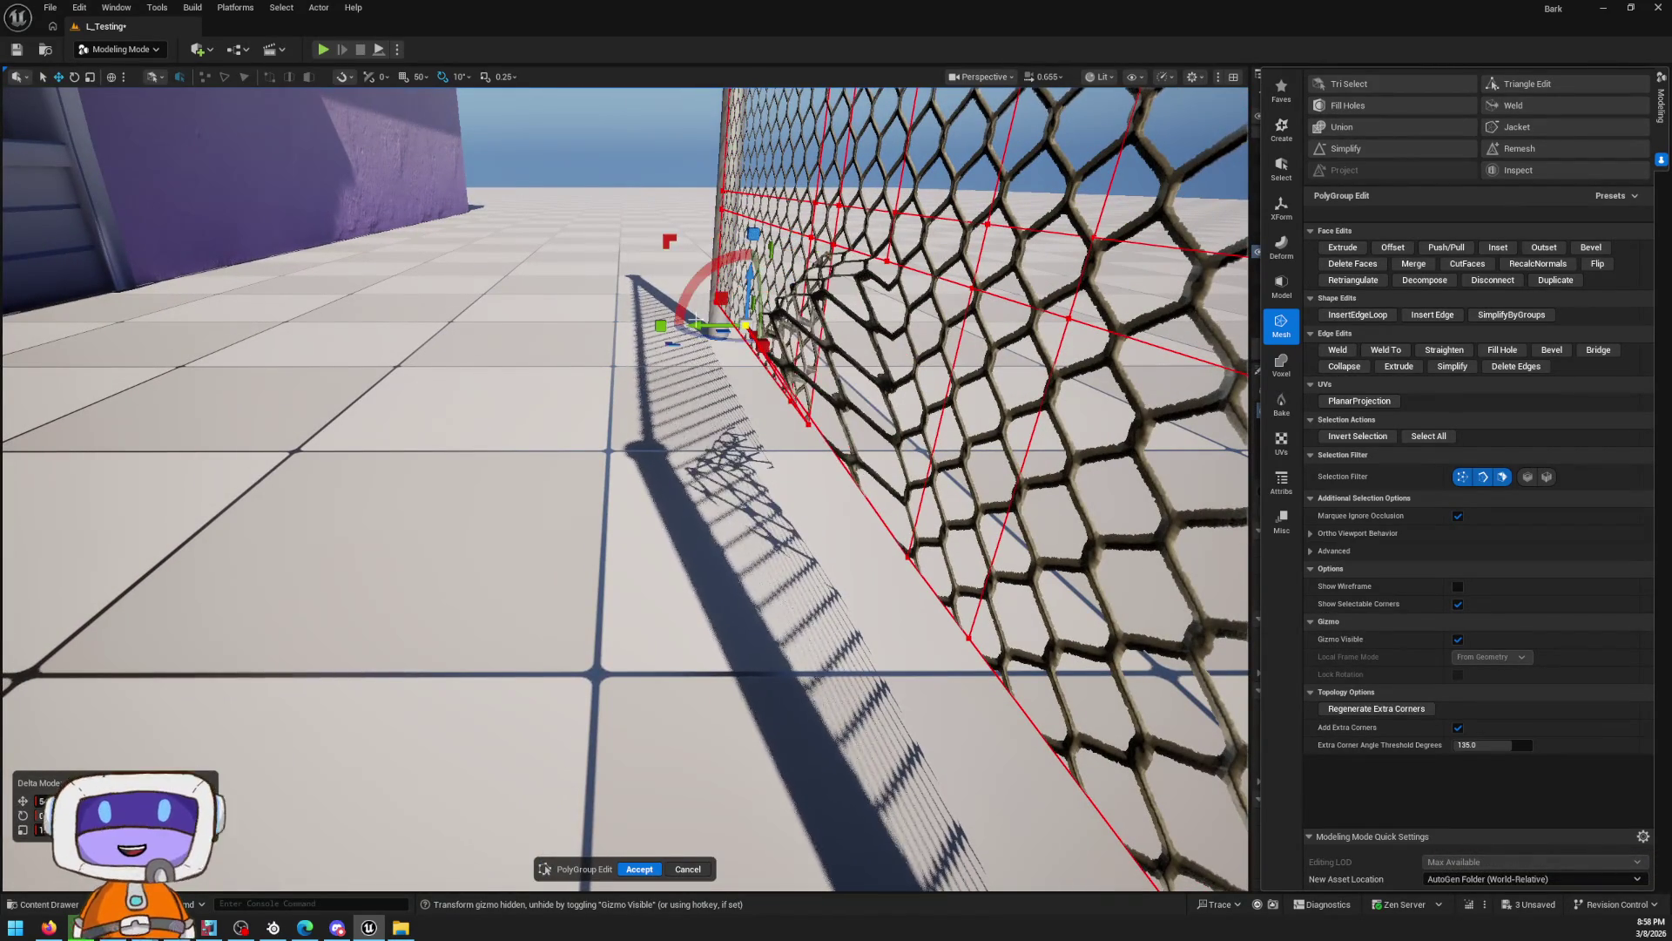
{"action": "left_click_drag", "start_coordinate": [758, 329], "coordinate": [836, 331]}
{"action": "left_click_drag", "start_coordinate": [837, 409], "coordinate": [856, 409]}
{"action": "key", "text": "ctrl+z"}
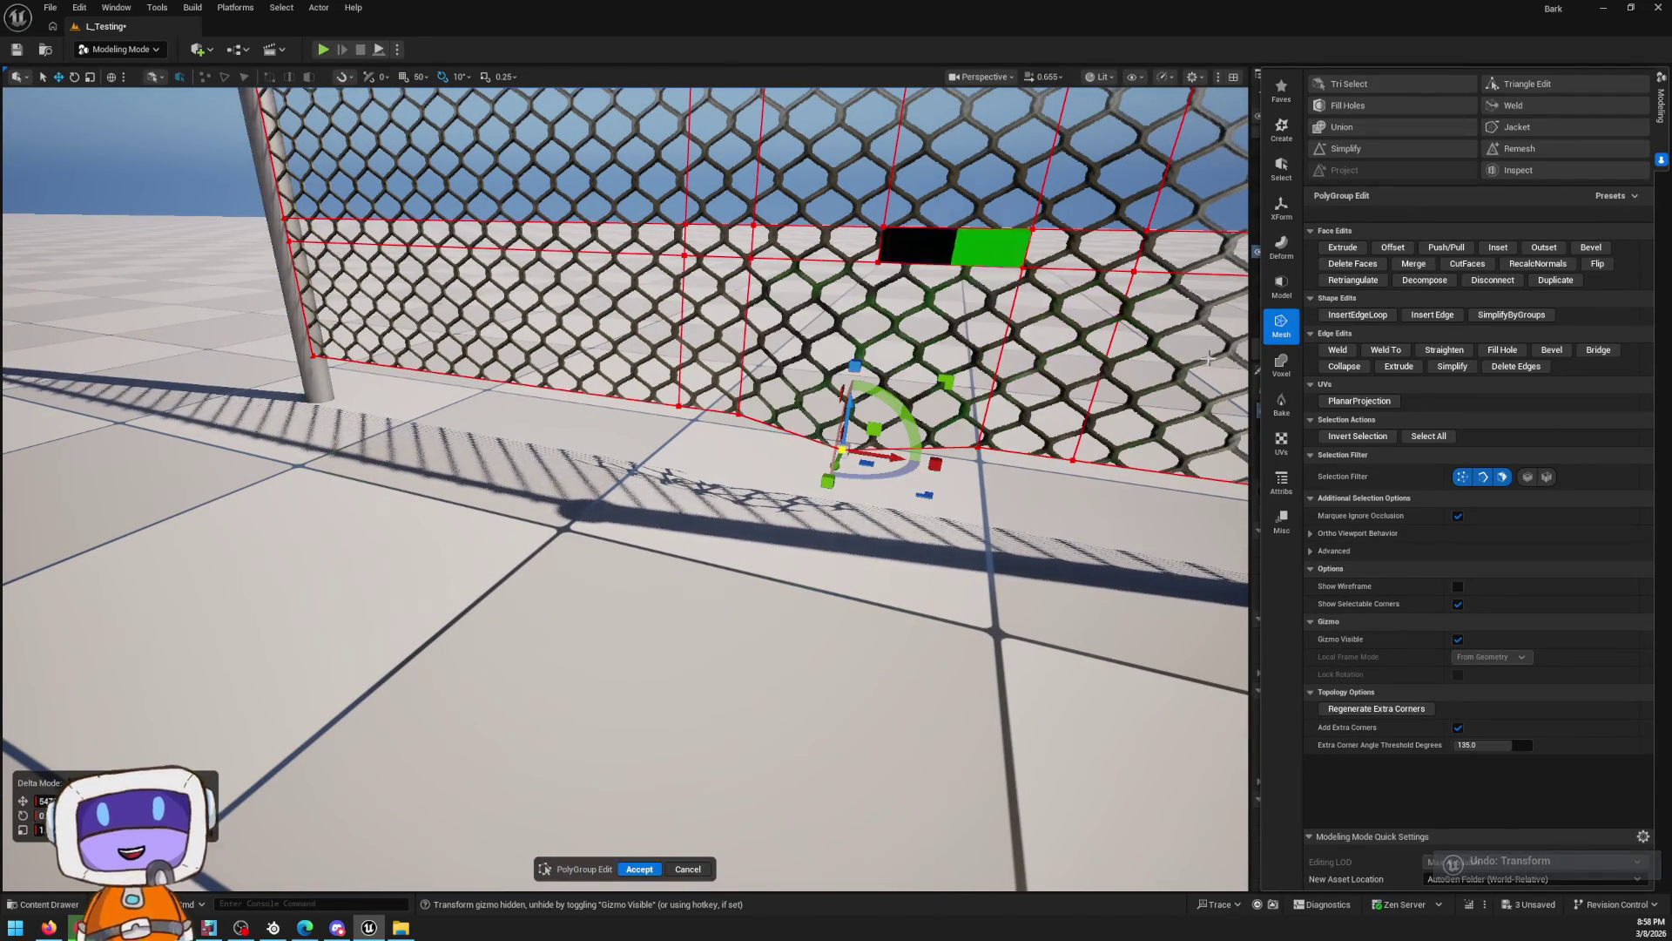
Orbit close to the fence and slide the selected section sideways, denting its bottom edge
{"action": "mouse_move", "coordinate": [856, 408]}
{"action": "left_mouse_down"}
{"action": "mouse_move", "coordinate": [880, 413]}
{"action": "mouse_move", "coordinate": [710, 342]}
{"action": "left_mouse_up"}
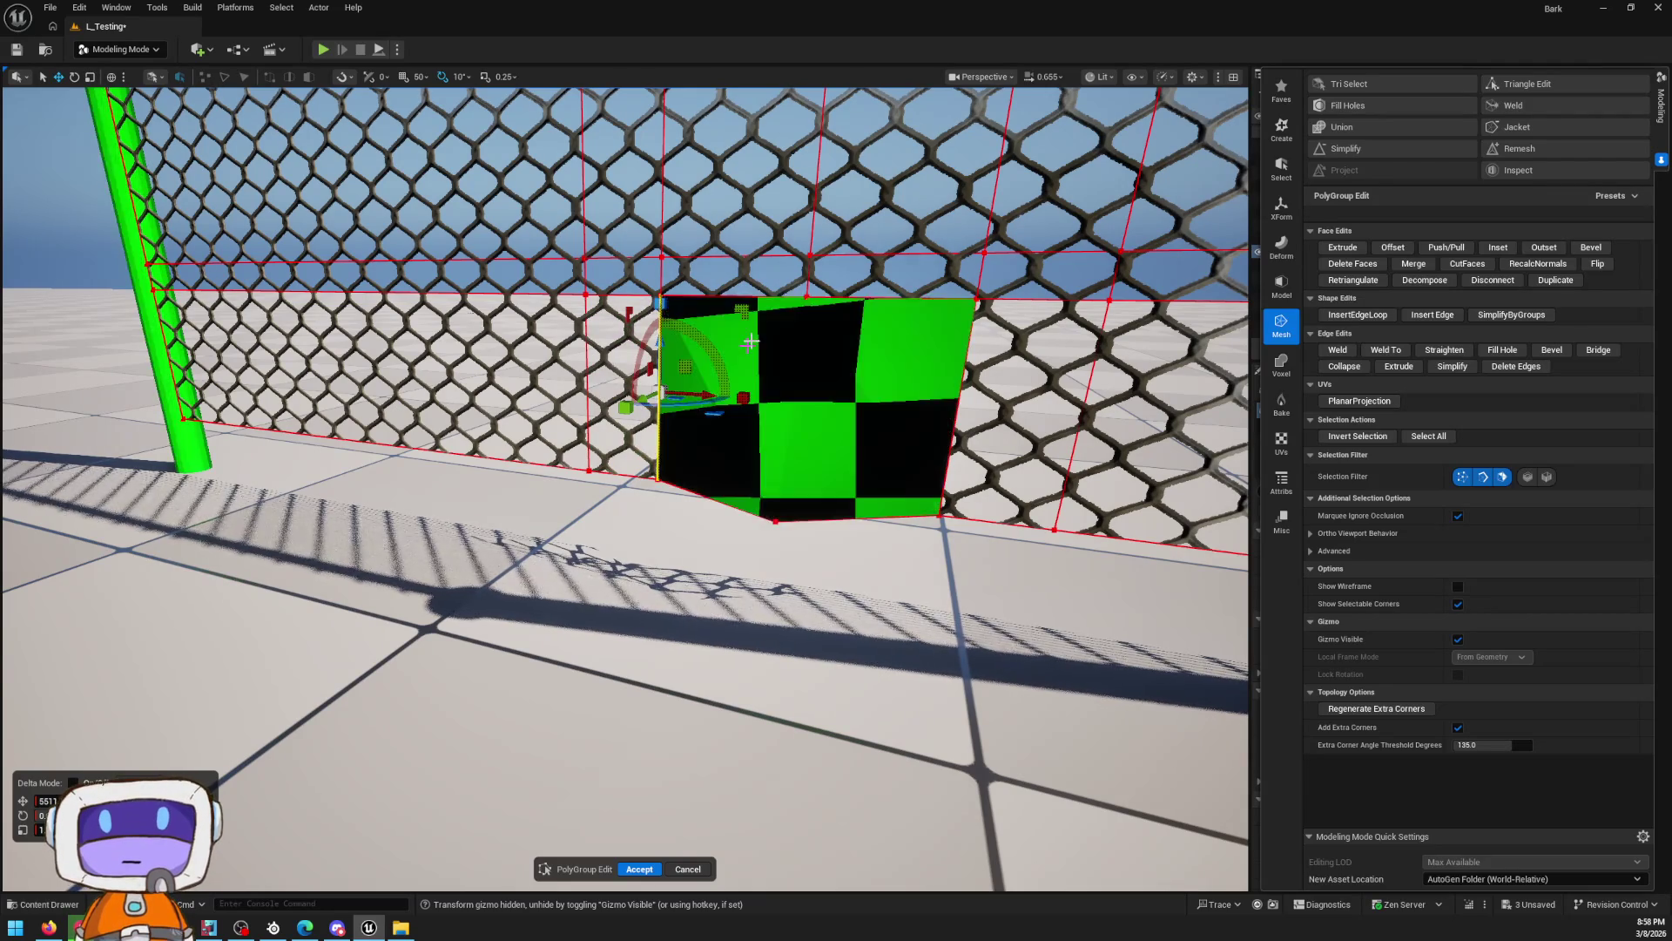
{"action": "mouse_move", "coordinate": [958, 385]}
{"action": "left_mouse_down"}
{"action": "mouse_move", "coordinate": [710, 384]}
{"action": "mouse_move", "coordinate": [896, 314]}
{"action": "mouse_move", "coordinate": [1097, 421]}
{"action": "left_mouse_up"}
{"action": "key", "text": "ctrl+z"}
{"action": "key", "text": "ctrl+z"}
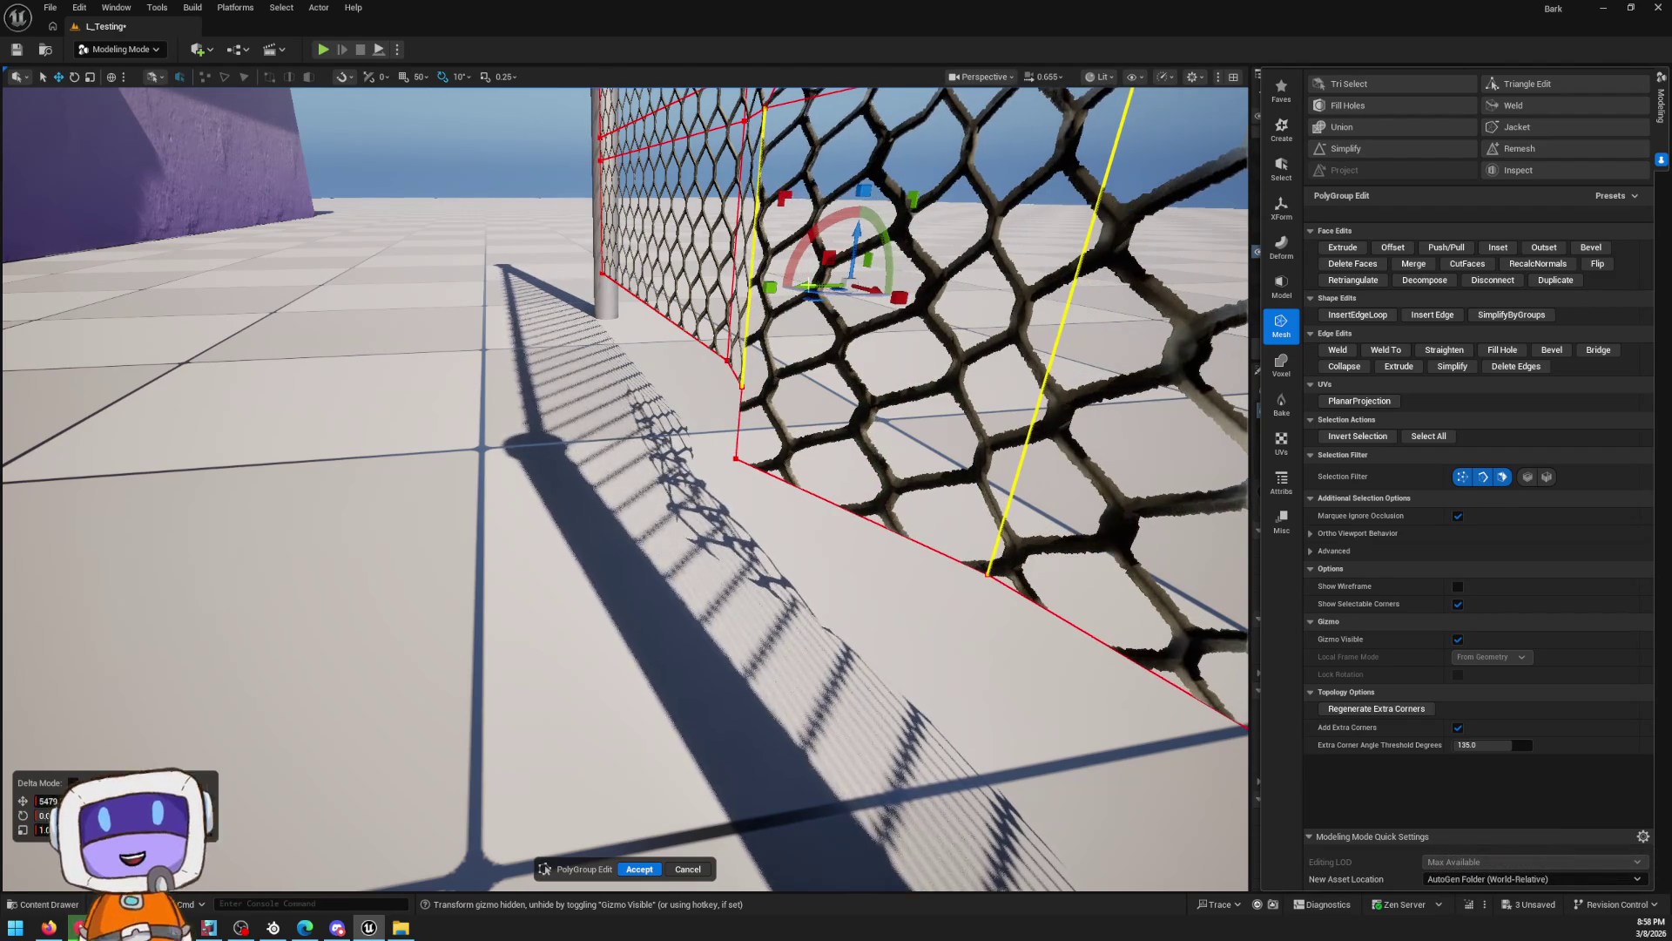
{"action": "left_click_drag", "start_coordinate": [809, 285], "coordinate": [768, 579]}
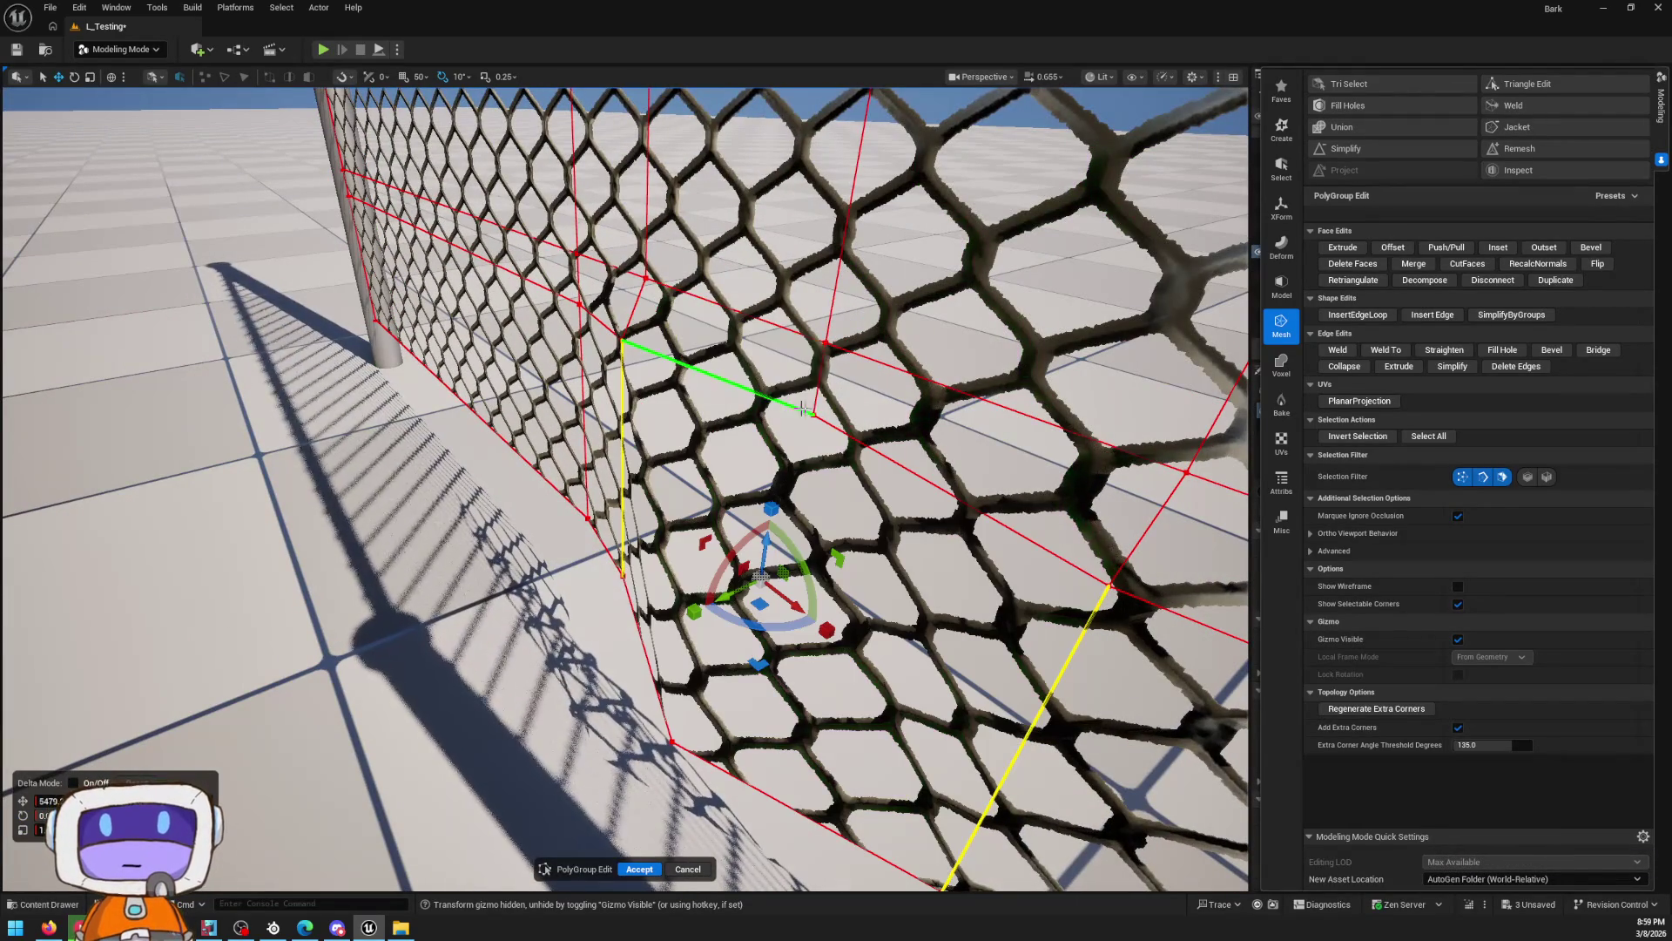
{"action": "mouse_move", "coordinate": [813, 415]}
{"action": "left_mouse_down"}
{"action": "mouse_move", "coordinate": [795, 396]}
{"action": "mouse_move", "coordinate": [776, 427]}
{"action": "left_mouse_up"}
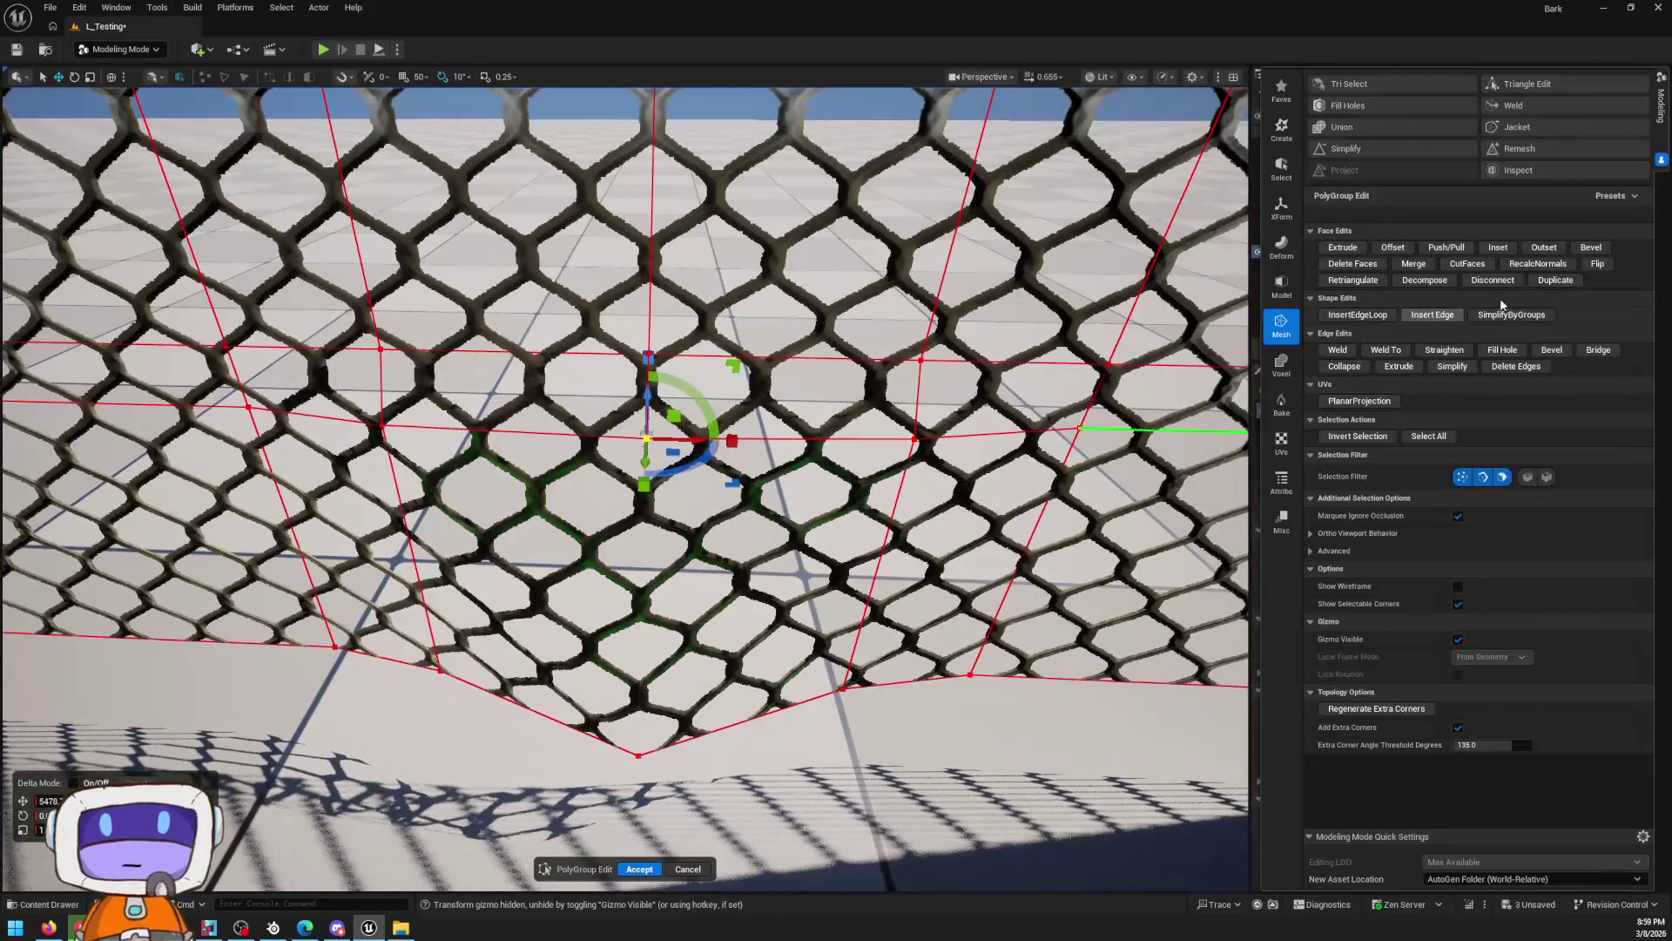
Try Insert Edge Loop, Tri Select and Plane Cut on the fence, cancelling the plane cut
{"action": "left_click", "coordinate": [1358, 315]}
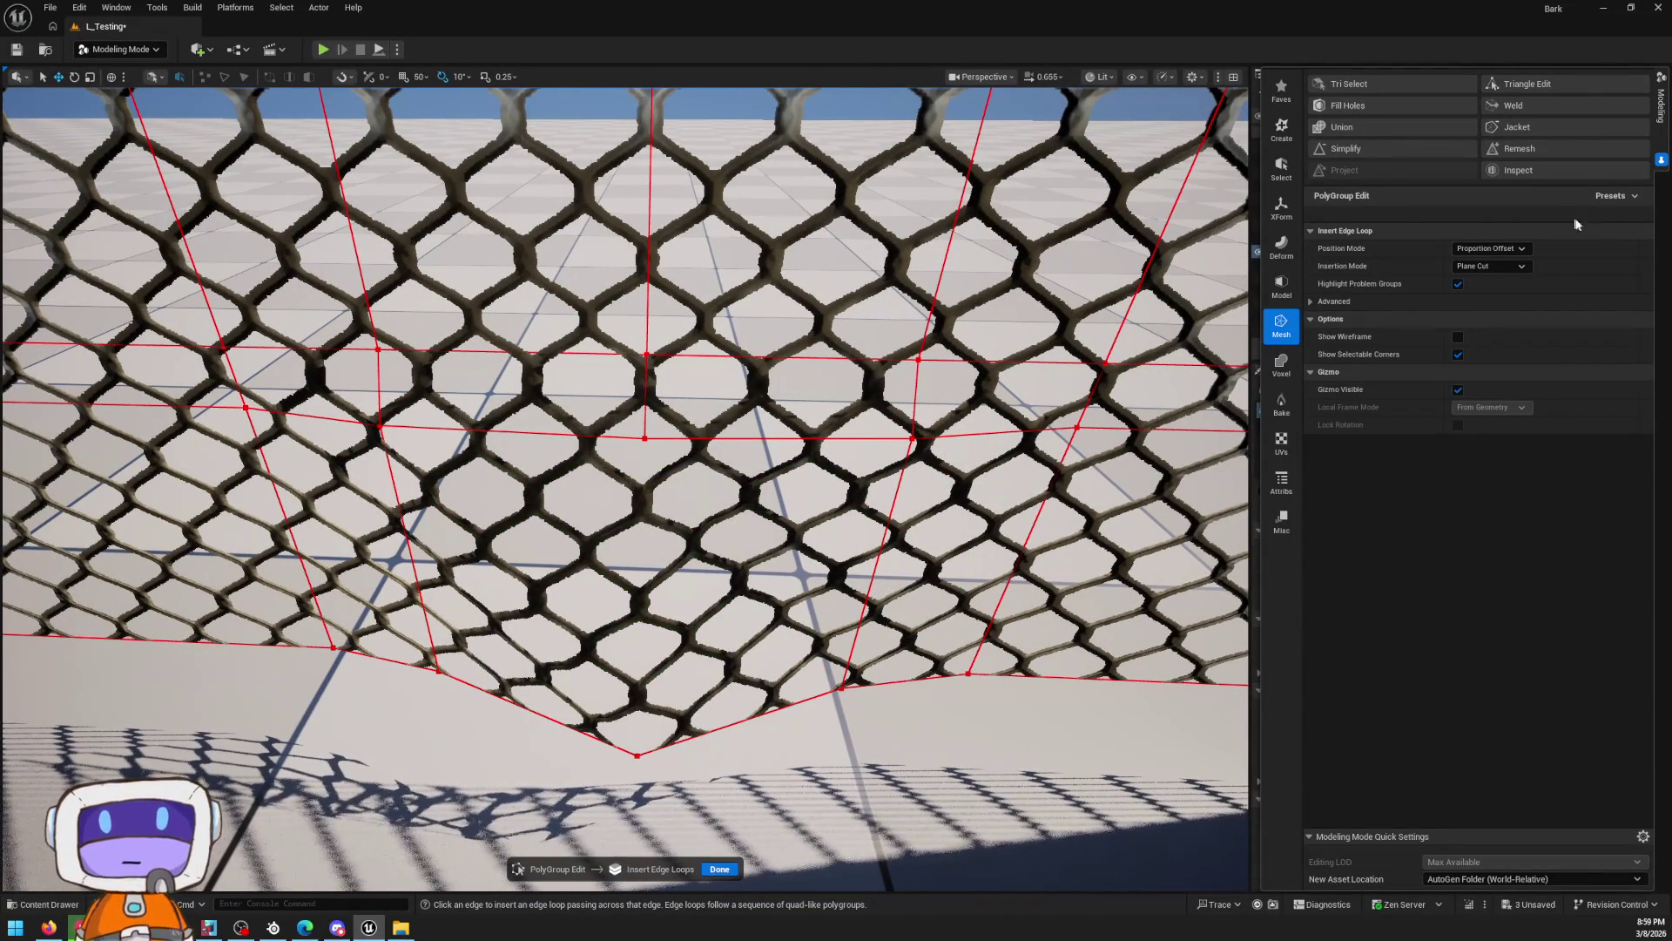
{"action": "left_click", "coordinate": [1398, 80]}
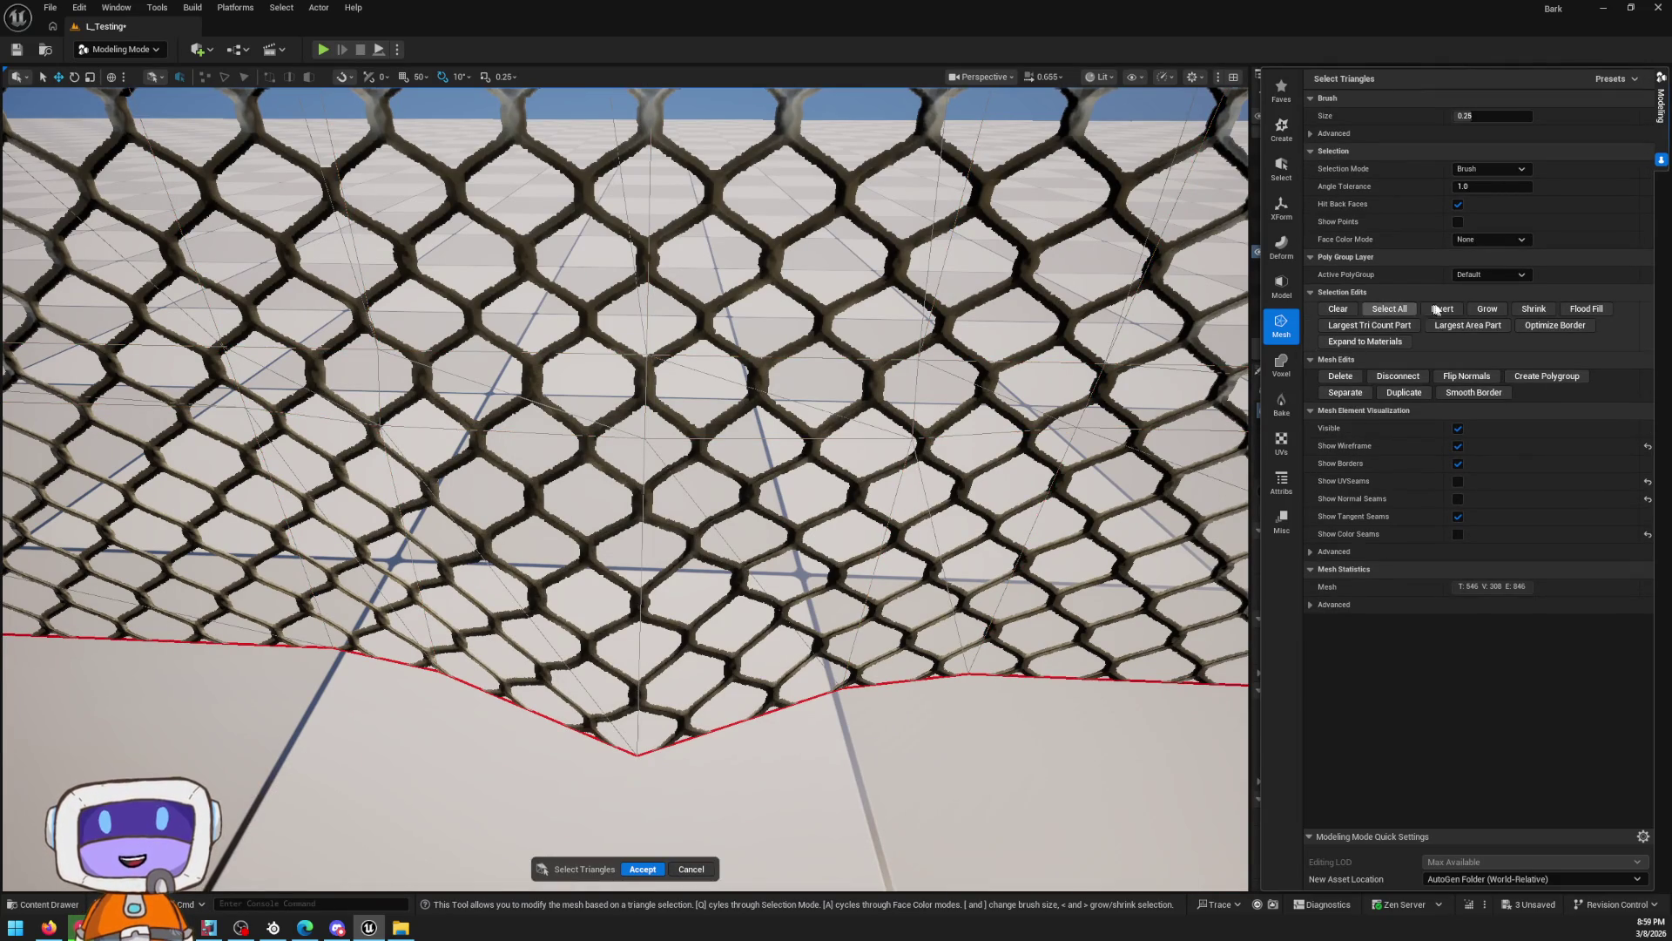
{"action": "scroll", "coordinate": [1284, 331], "scroll_direction": "up", "scroll_amount": 2}
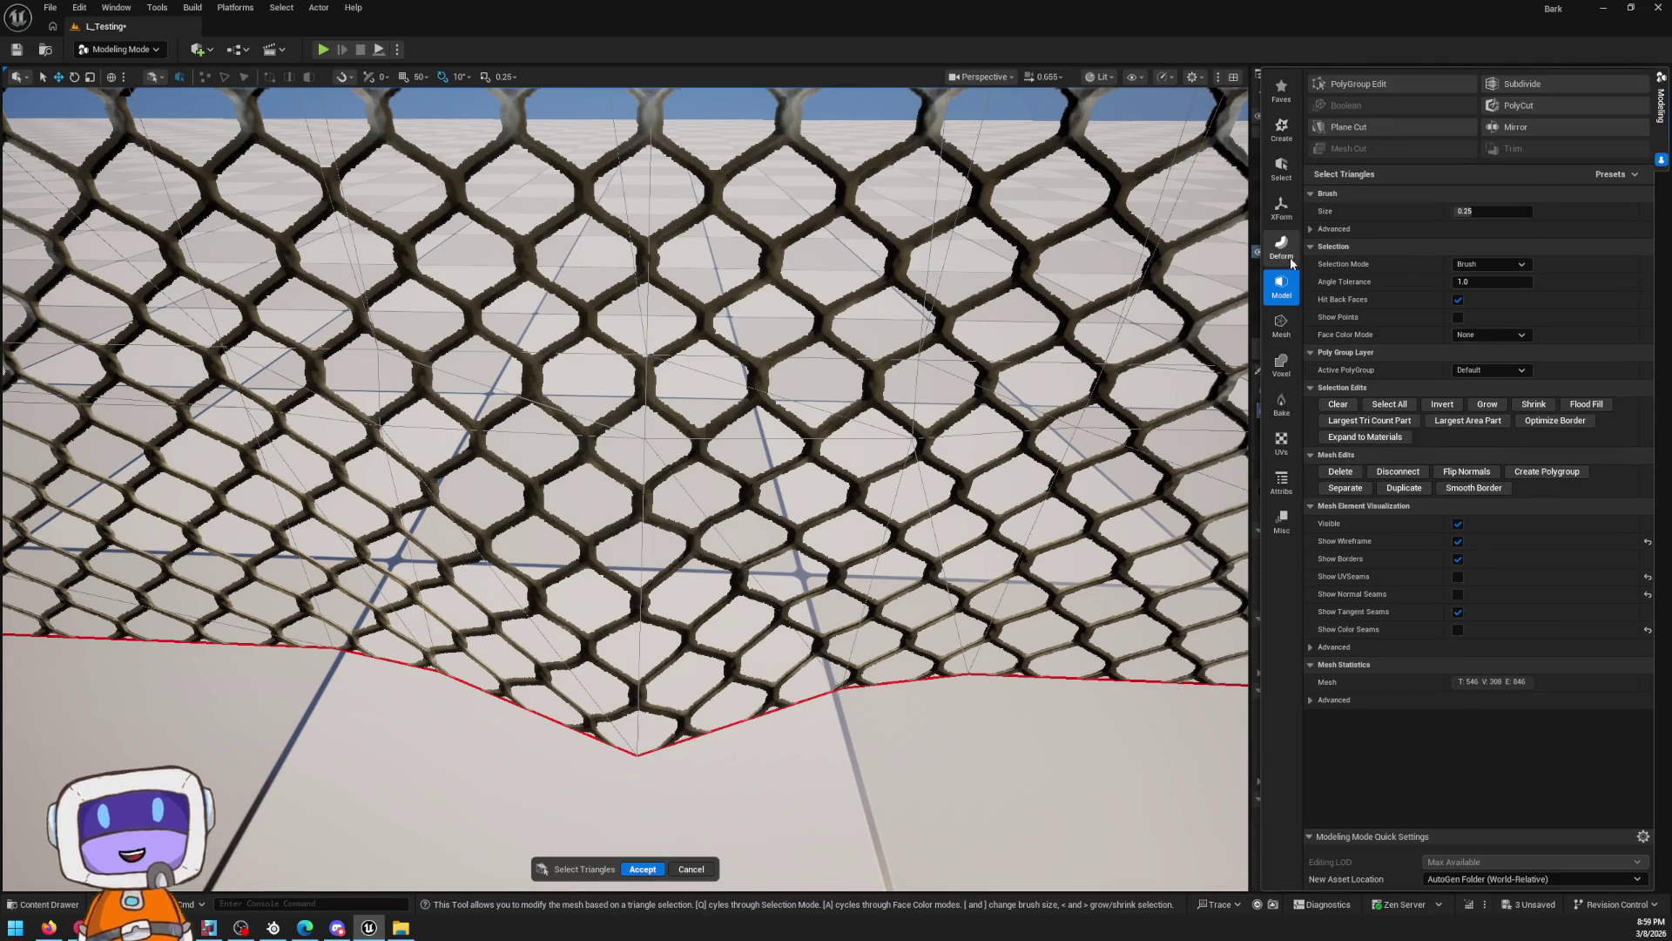
{"action": "left_click", "coordinate": [1348, 128]}
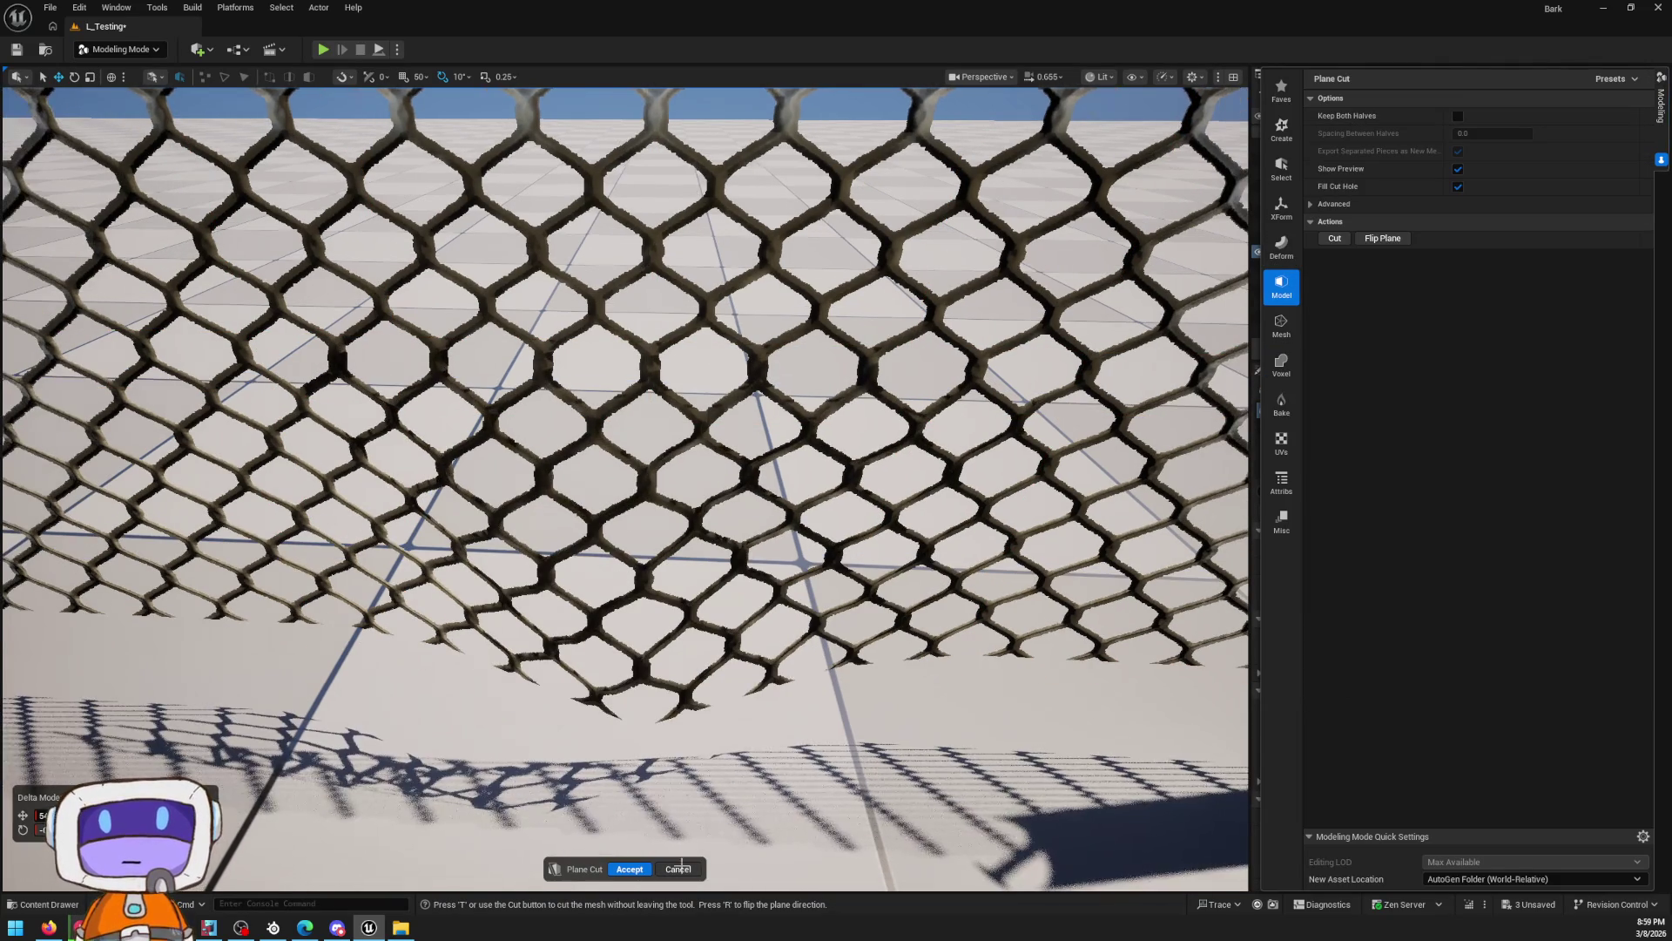
{"action": "left_click", "coordinate": [680, 868]}
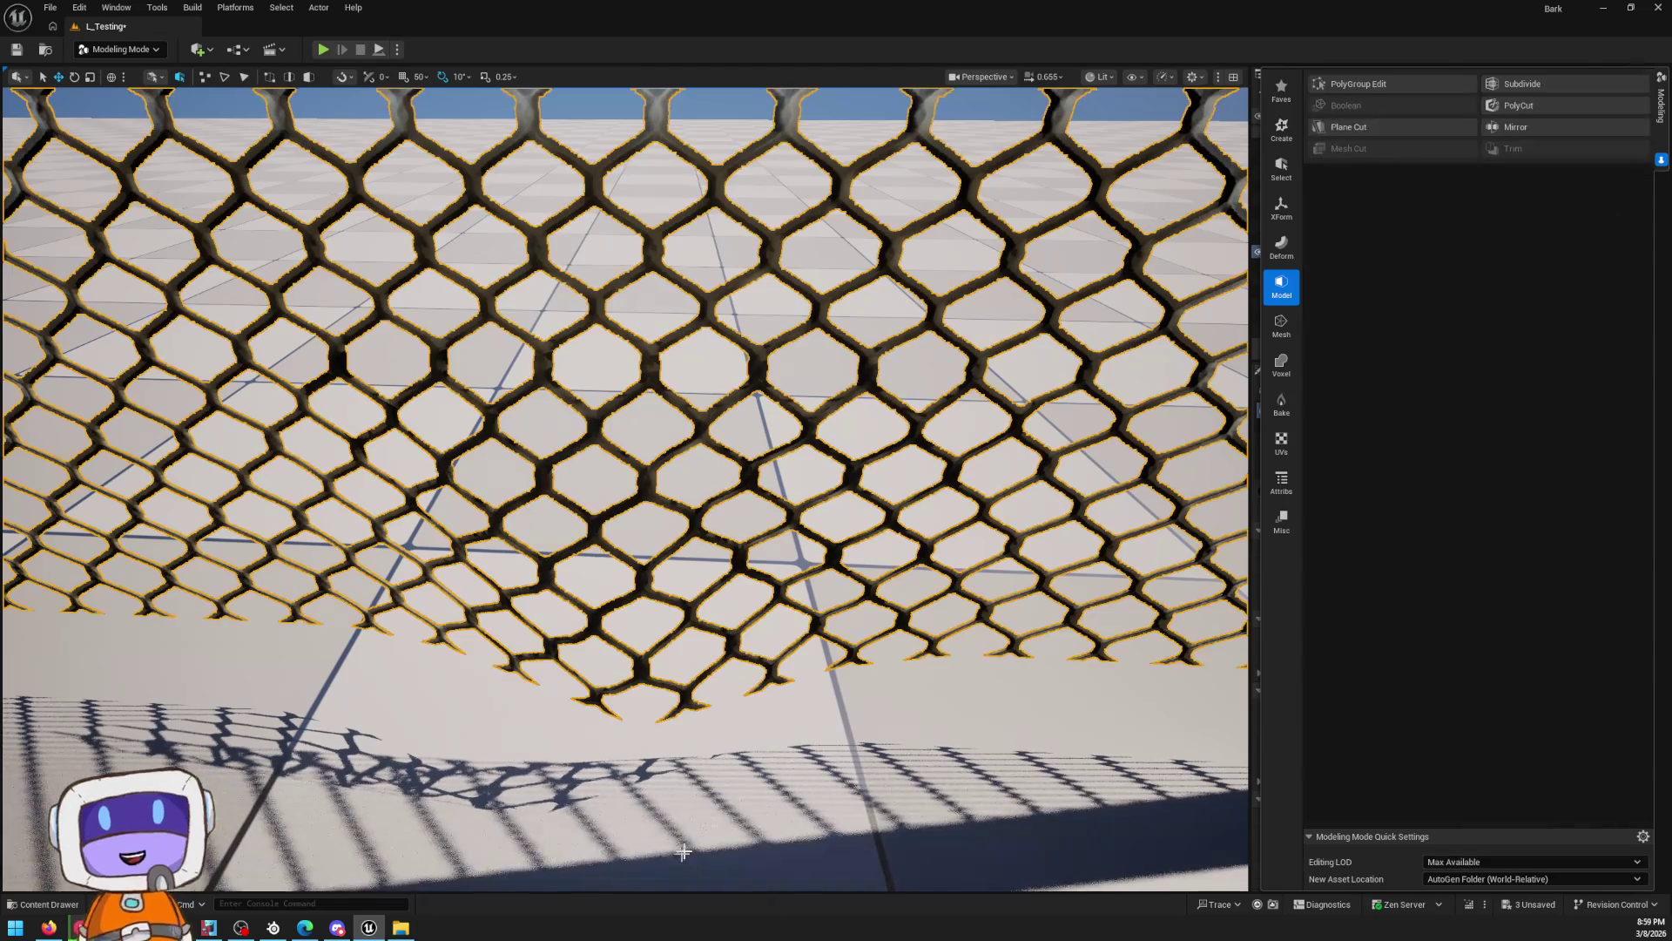
Browse the tool groups to Mesh and open Triangle Edit on the fence
{"action": "left_click", "coordinate": [1277, 212]}
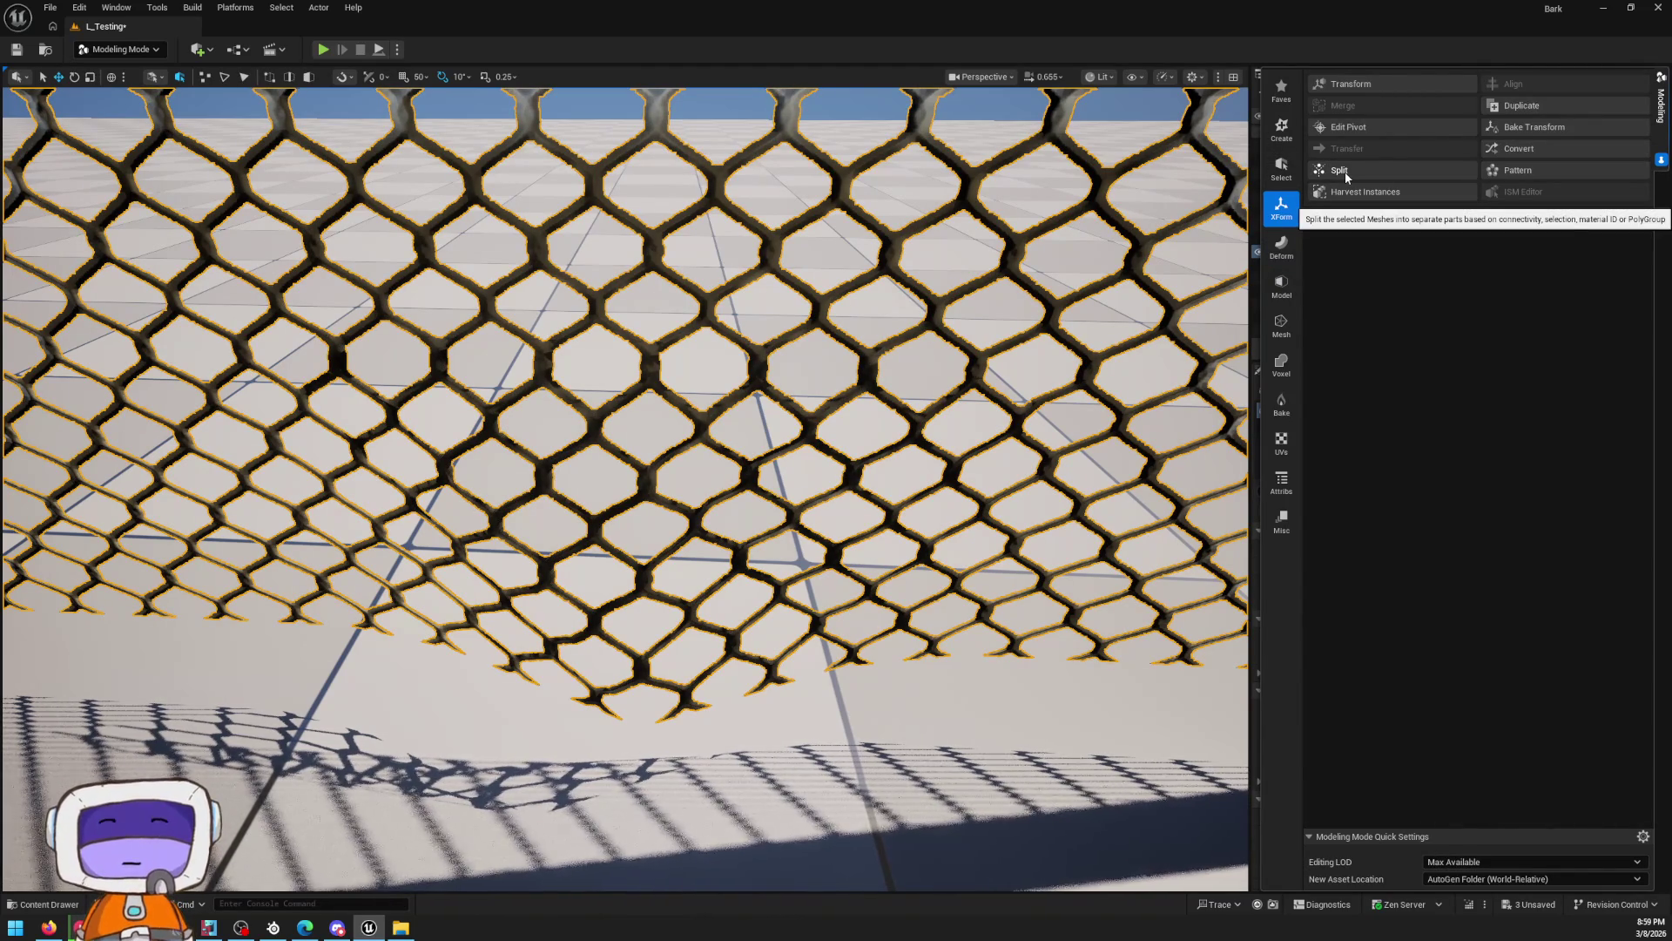
{"action": "left_click", "coordinate": [1281, 168]}
{"action": "left_click", "coordinate": [1282, 287]}
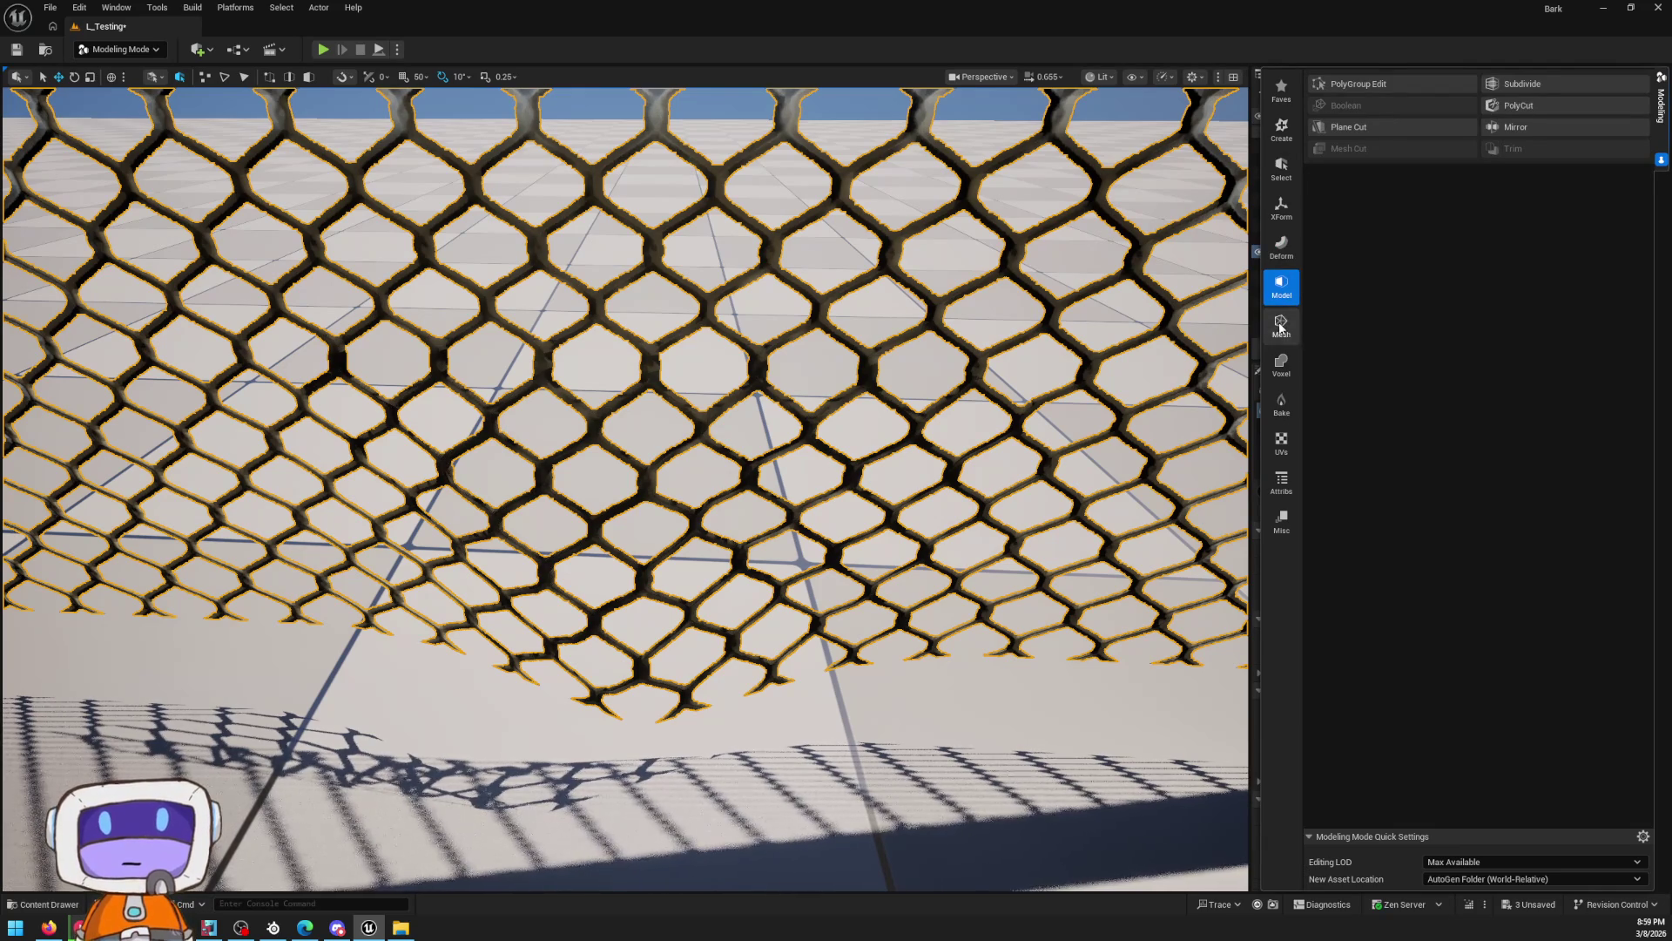
{"action": "left_click", "coordinate": [1280, 327]}
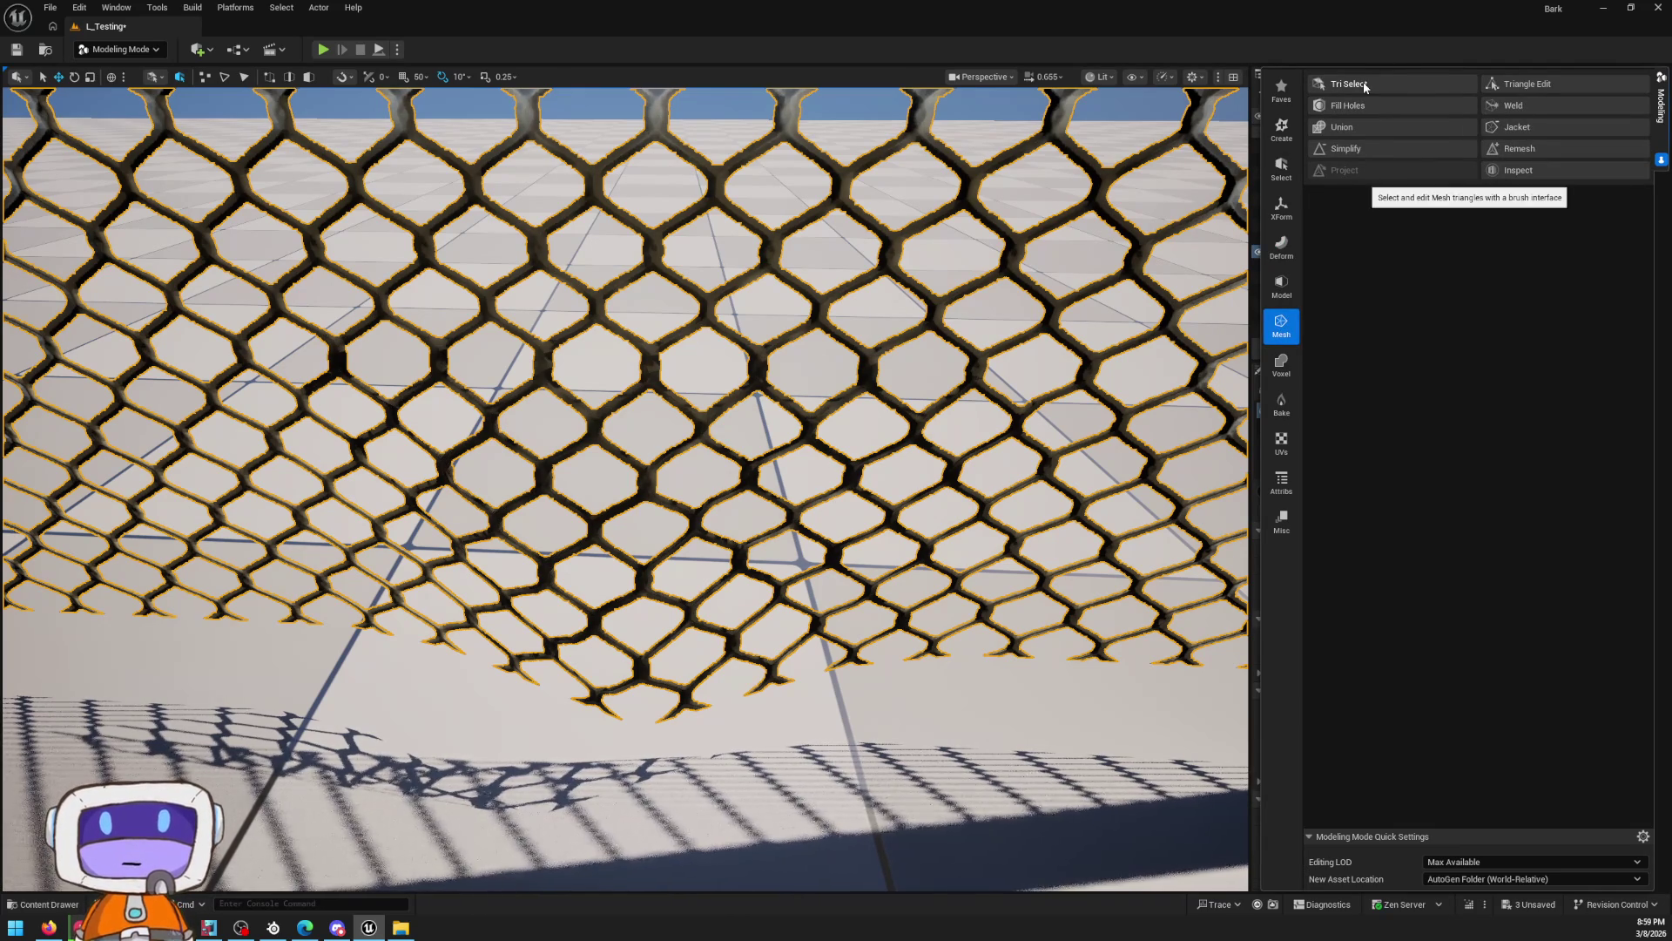
{"action": "left_click", "coordinate": [1526, 86]}
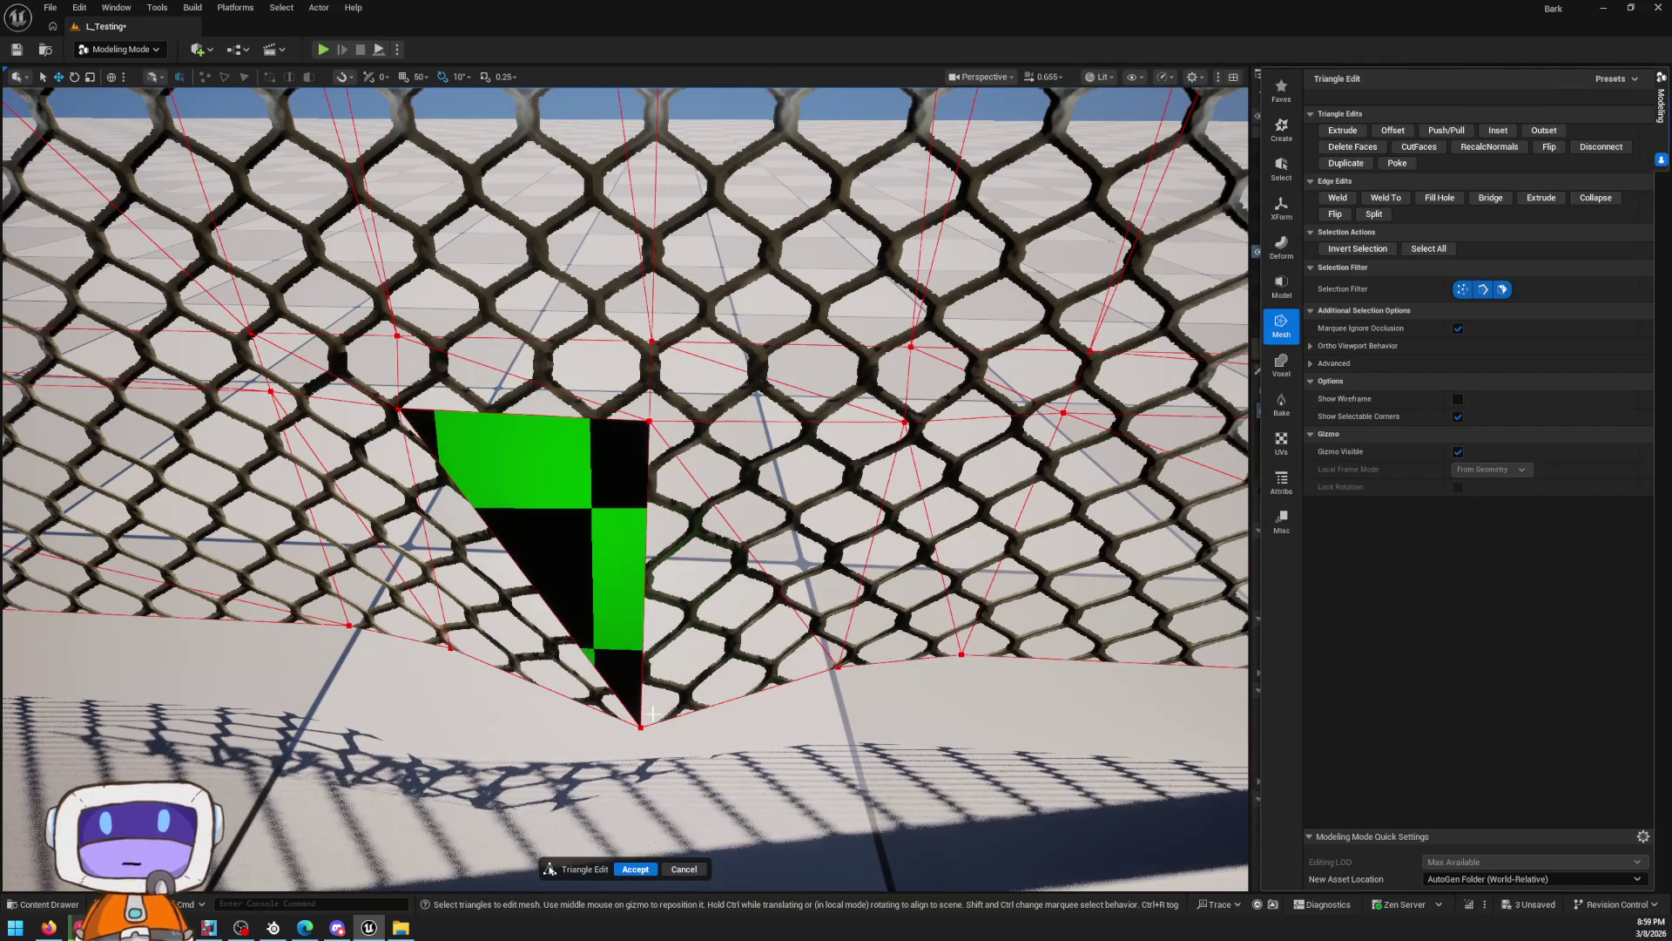
{"action": "left_click", "coordinate": [632, 687]}
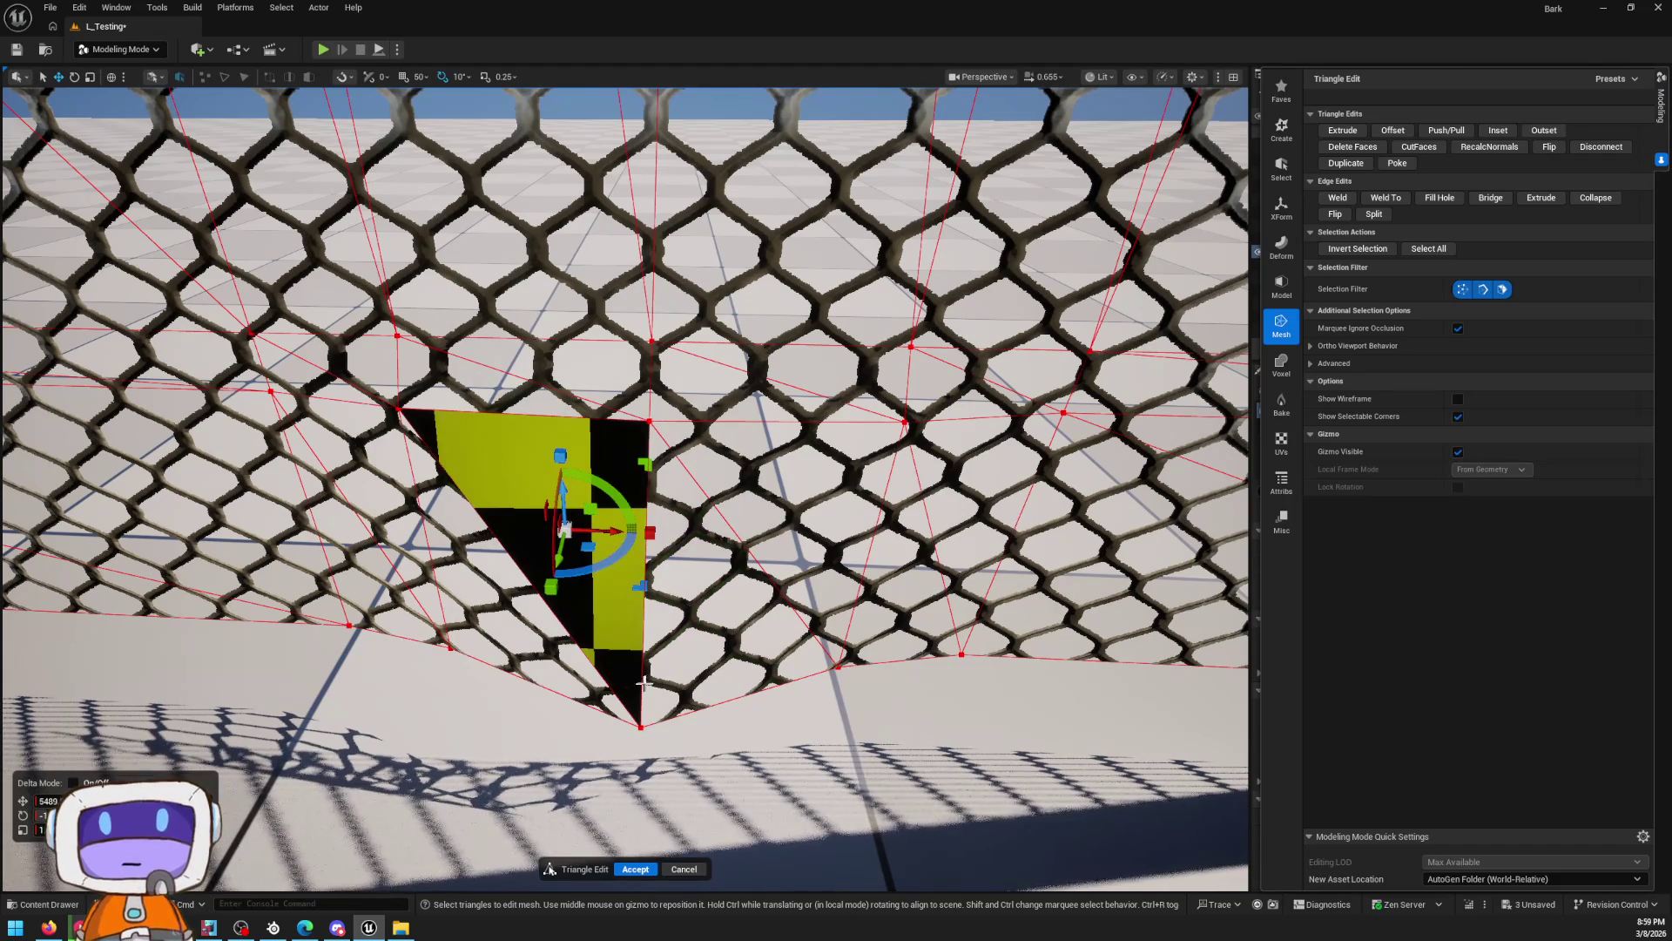
{"action": "key", "text": "Delete"}
{"action": "left_click", "coordinate": [676, 704]}
{"action": "key", "text": "Delete"}
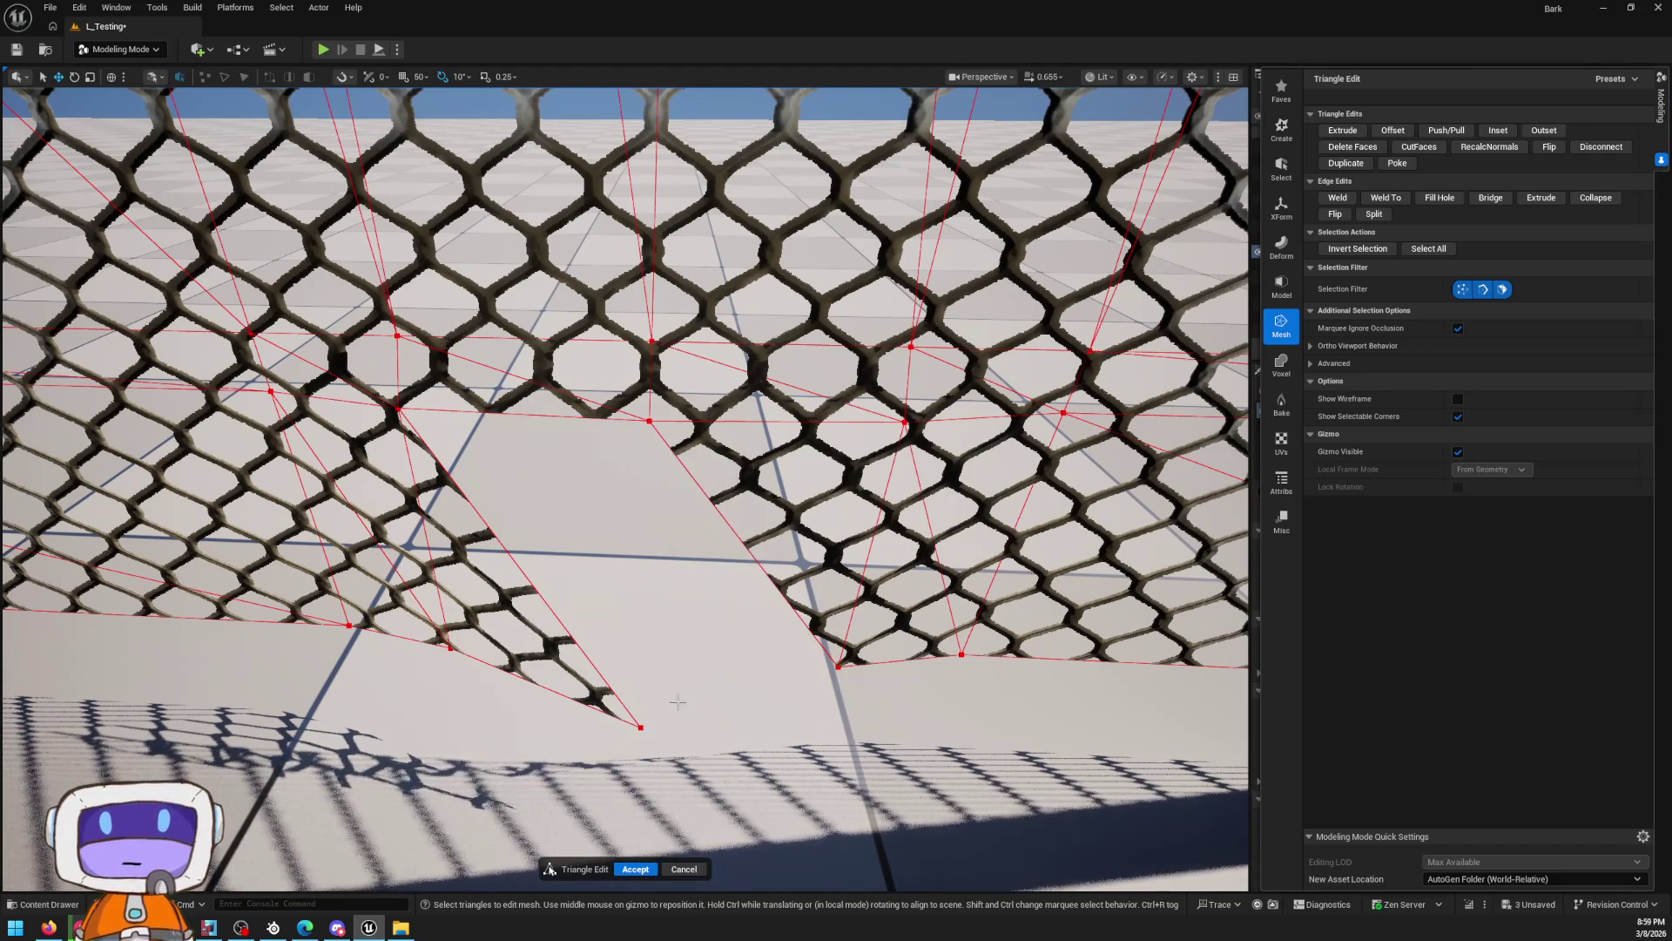
{"action": "left_click", "coordinate": [628, 726]}
{"action": "left_click", "coordinate": [639, 727]}
{"action": "left_click_drag", "start_coordinate": [669, 756], "coordinate": [494, 758]}
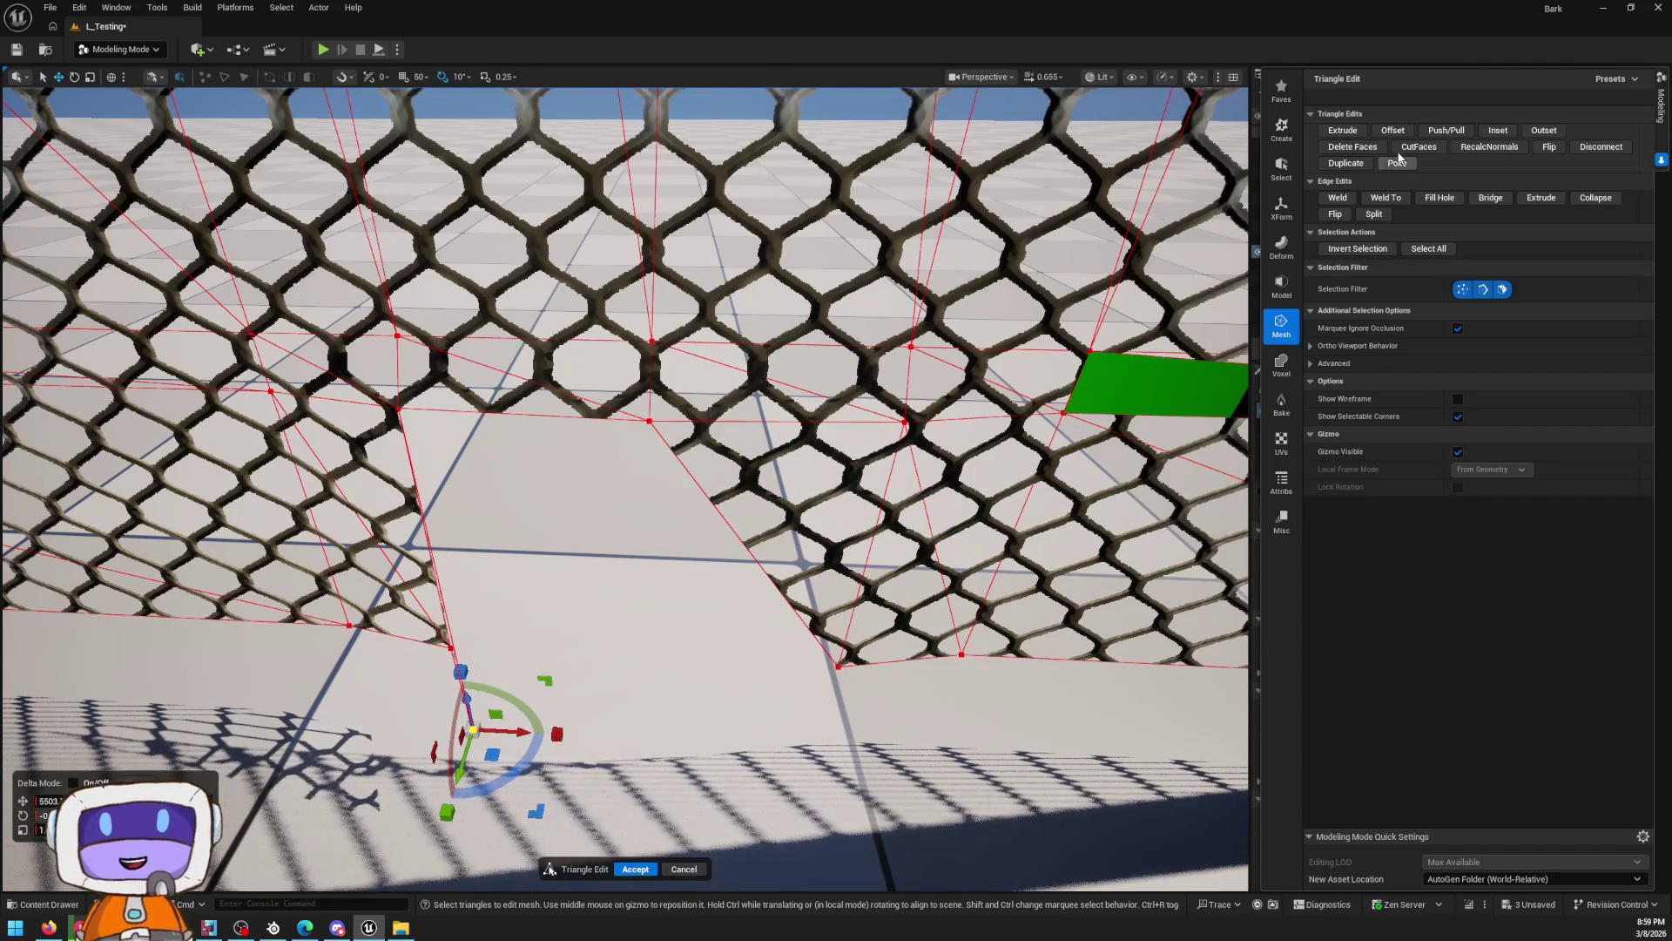
{"action": "key", "text": "ctrl+z"}
{"action": "key", "text": "ctrl+z"}
{"action": "key", "text": "ctrl+z"}
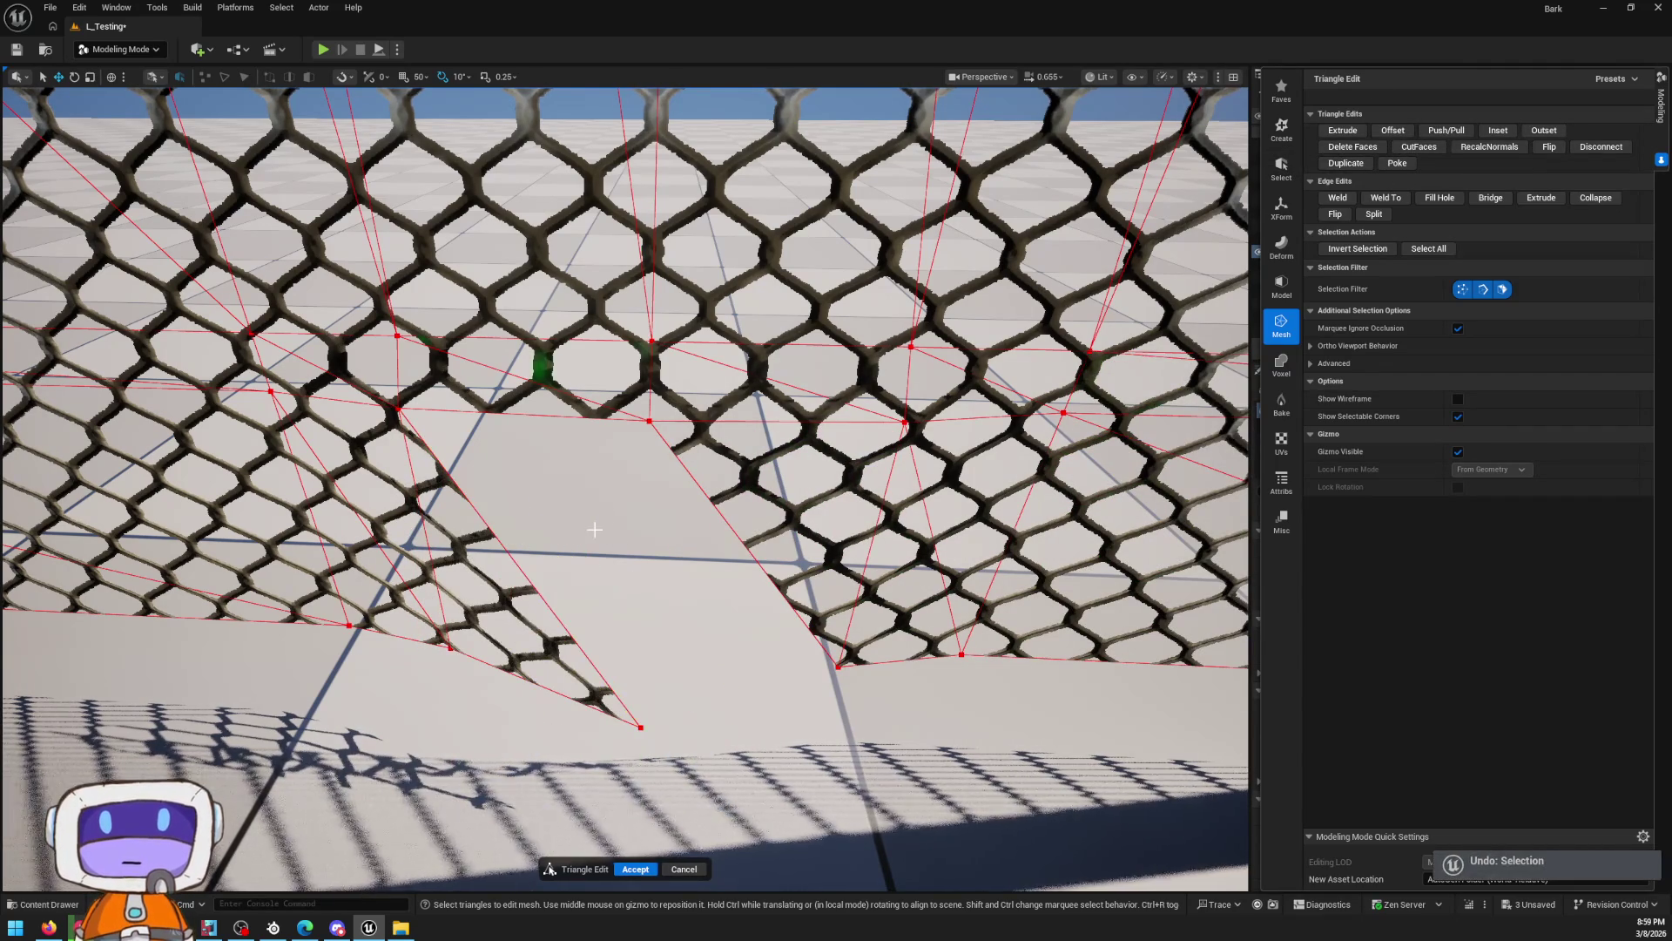
{"action": "key", "text": "ctrl+z"}
{"action": "key", "text": "ctrl+z"}
{"action": "key", "text": "ctrl+z"}
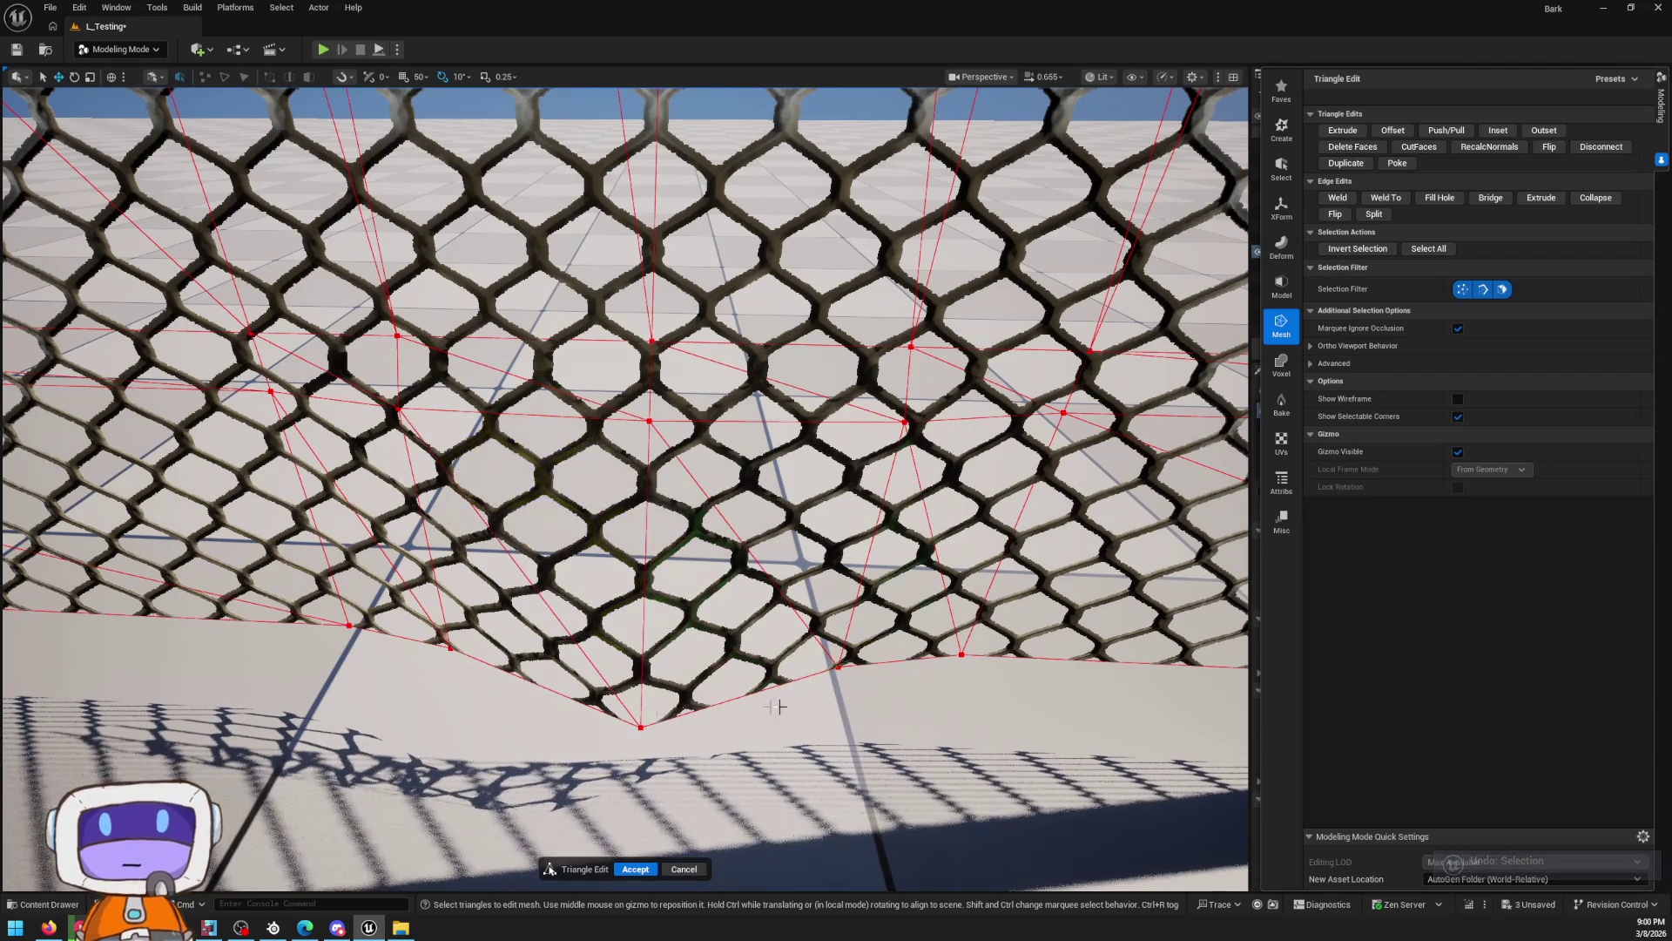
{"action": "mouse_move", "coordinate": [624, 488]}
{"action": "left_mouse_down"}
{"action": "mouse_move", "coordinate": [418, 487]}
{"action": "mouse_move", "coordinate": [623, 488]}
{"action": "mouse_move", "coordinate": [531, 488]}
{"action": "left_mouse_up"}
{"action": "left_click", "coordinate": [833, 698]}
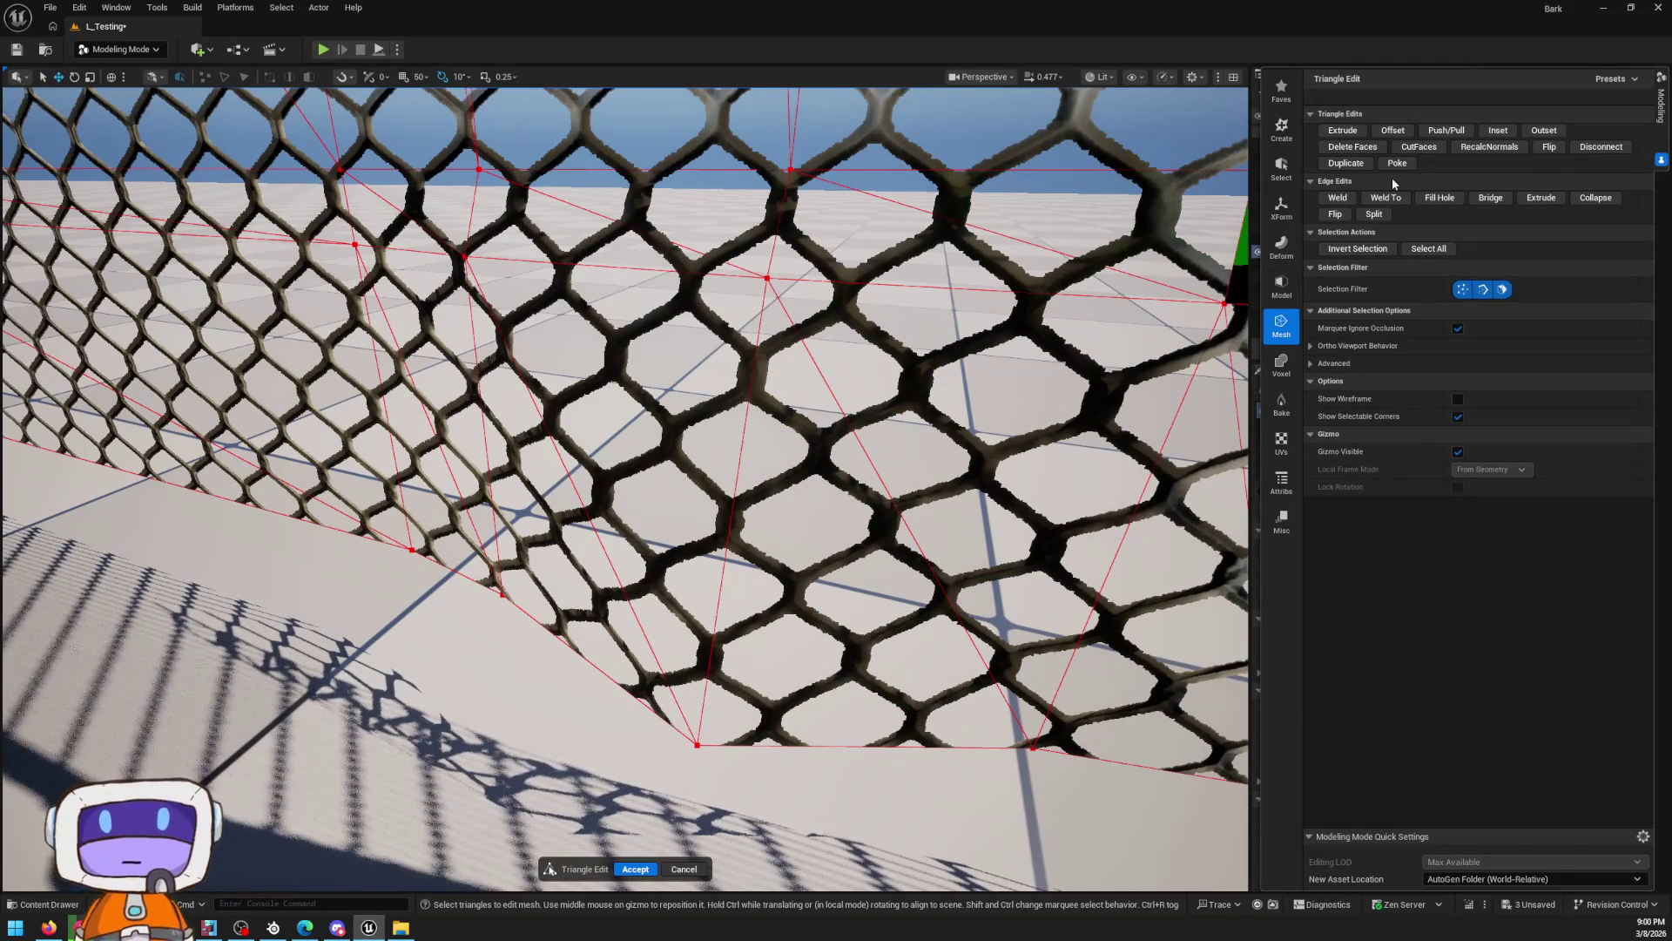
{"action": "left_click", "coordinate": [1282, 293]}
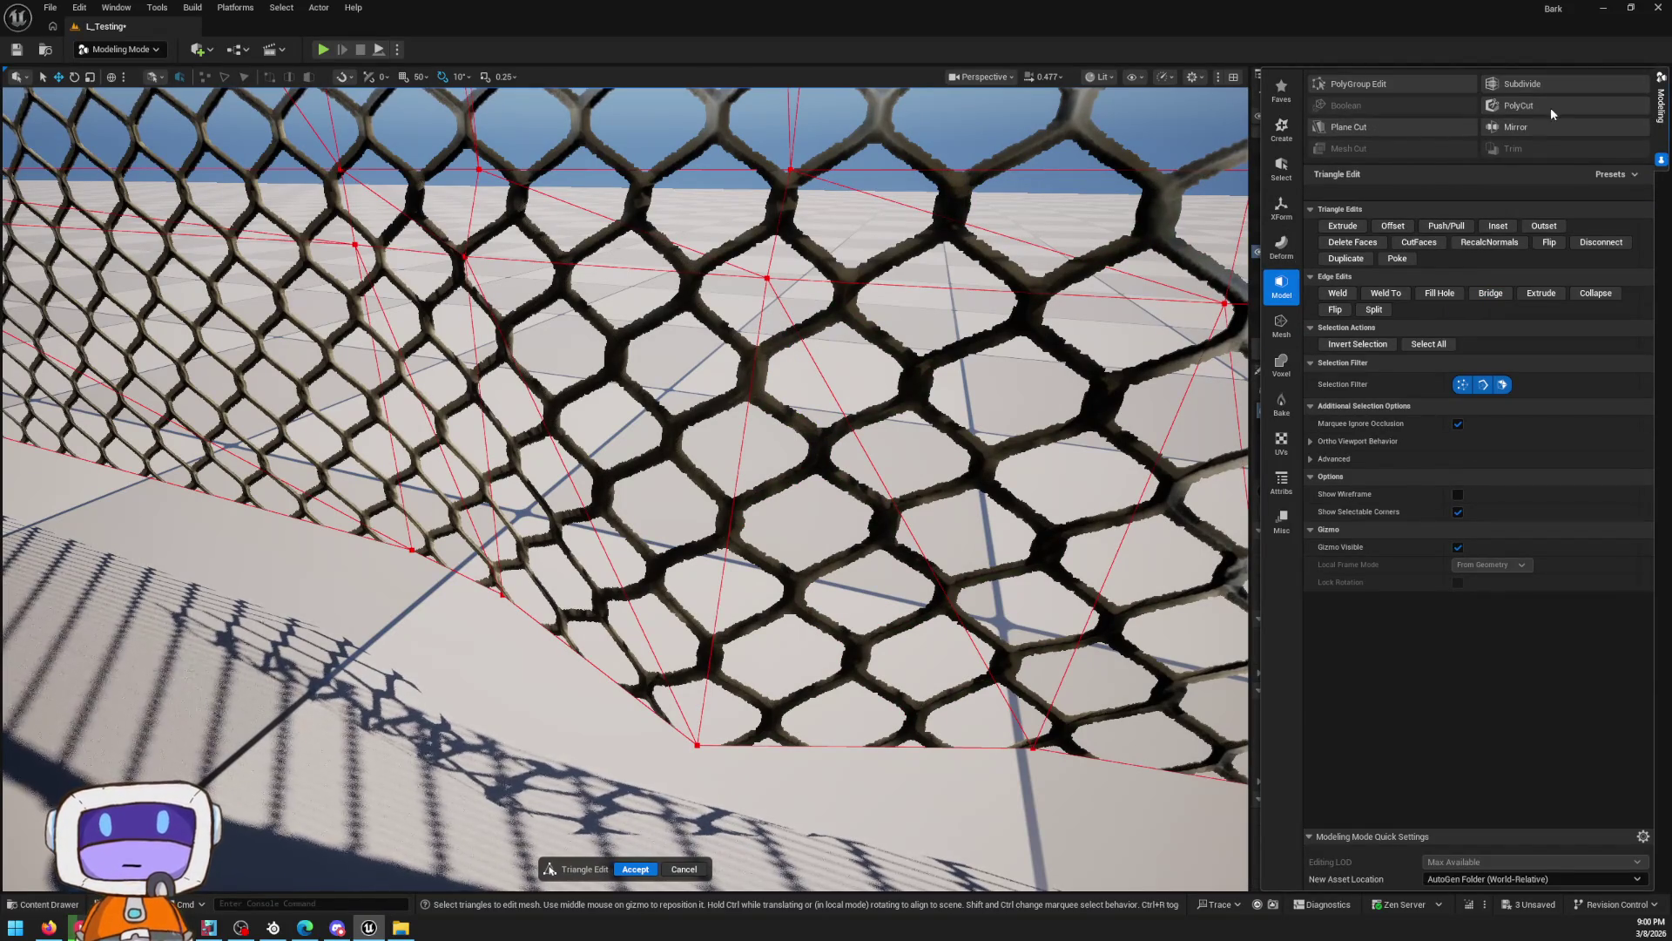
Start PolyCut on the fence and draw a custom polygon cut outline
{"action": "left_click", "coordinate": [1509, 108]}
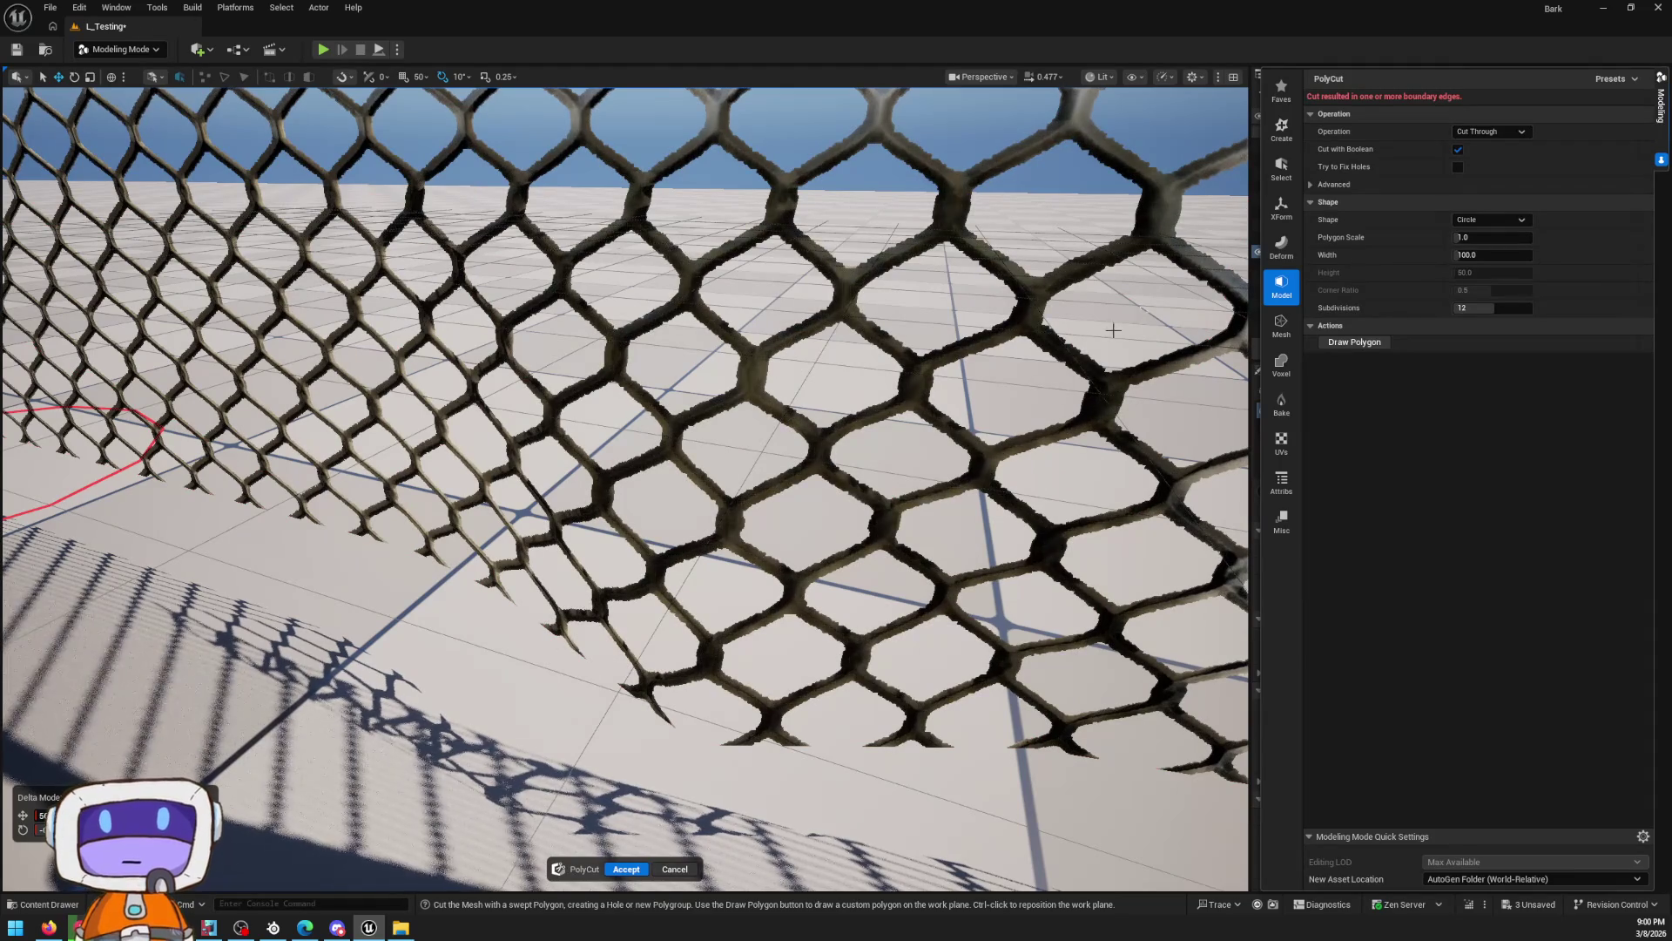
{"action": "scroll", "coordinate": [571, 406], "scroll_direction": "down", "scroll_amount": 5}
{"action": "scroll", "coordinate": [961, 546], "scroll_direction": "up", "scroll_amount": 2}
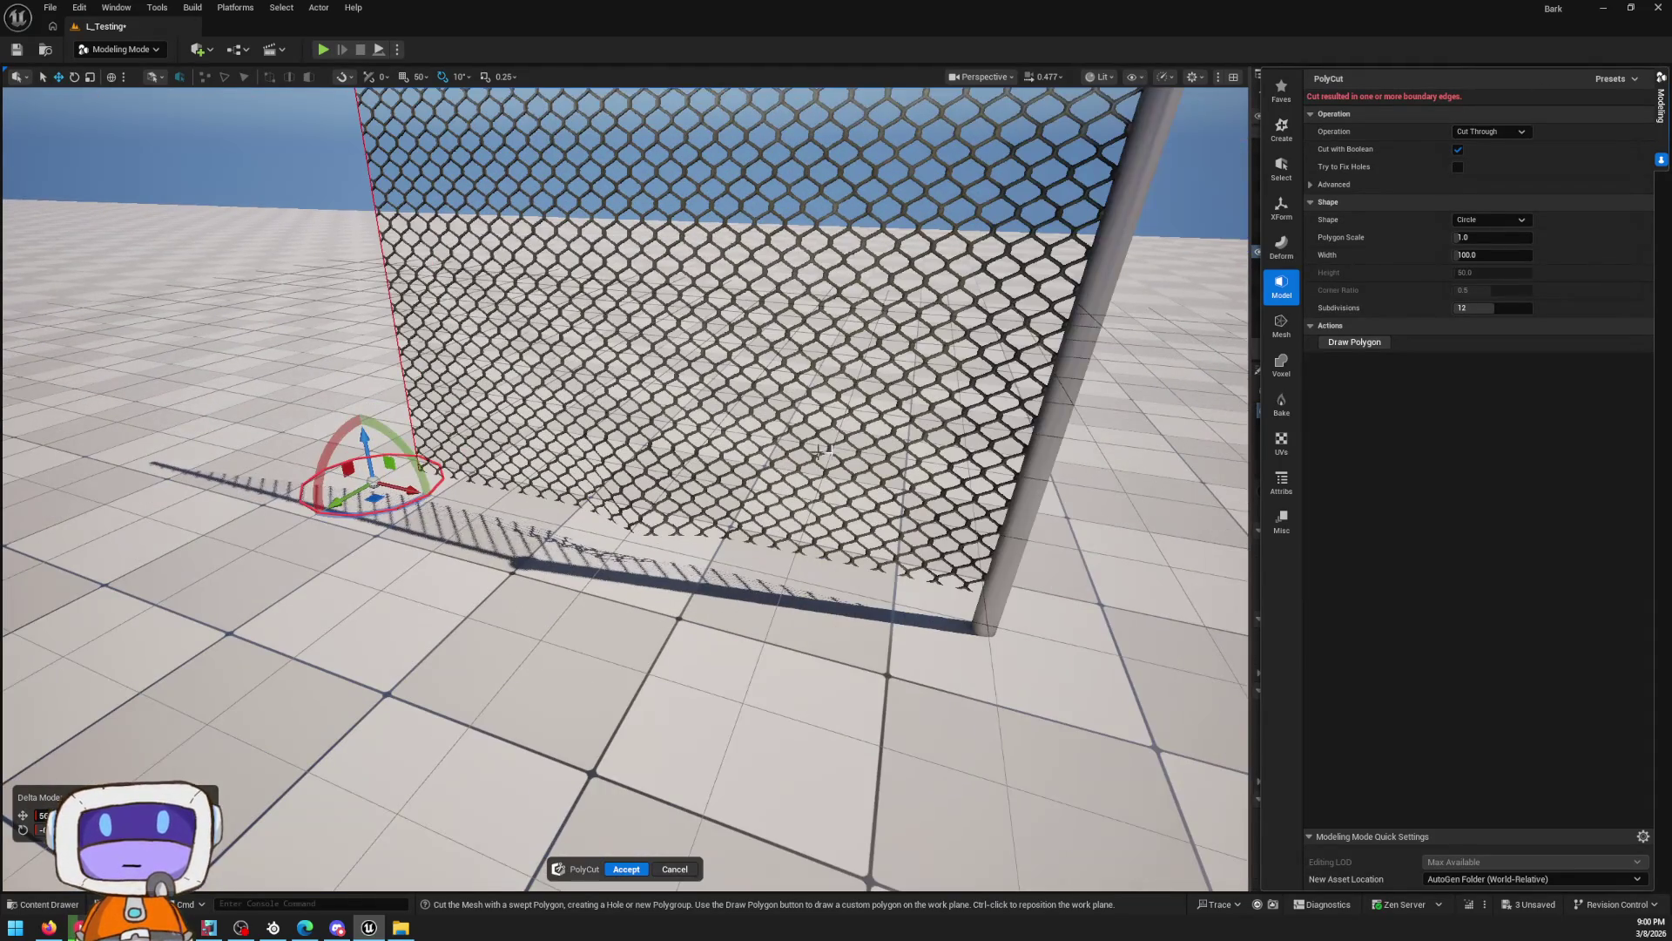
{"action": "left_click", "coordinate": [1339, 344]}
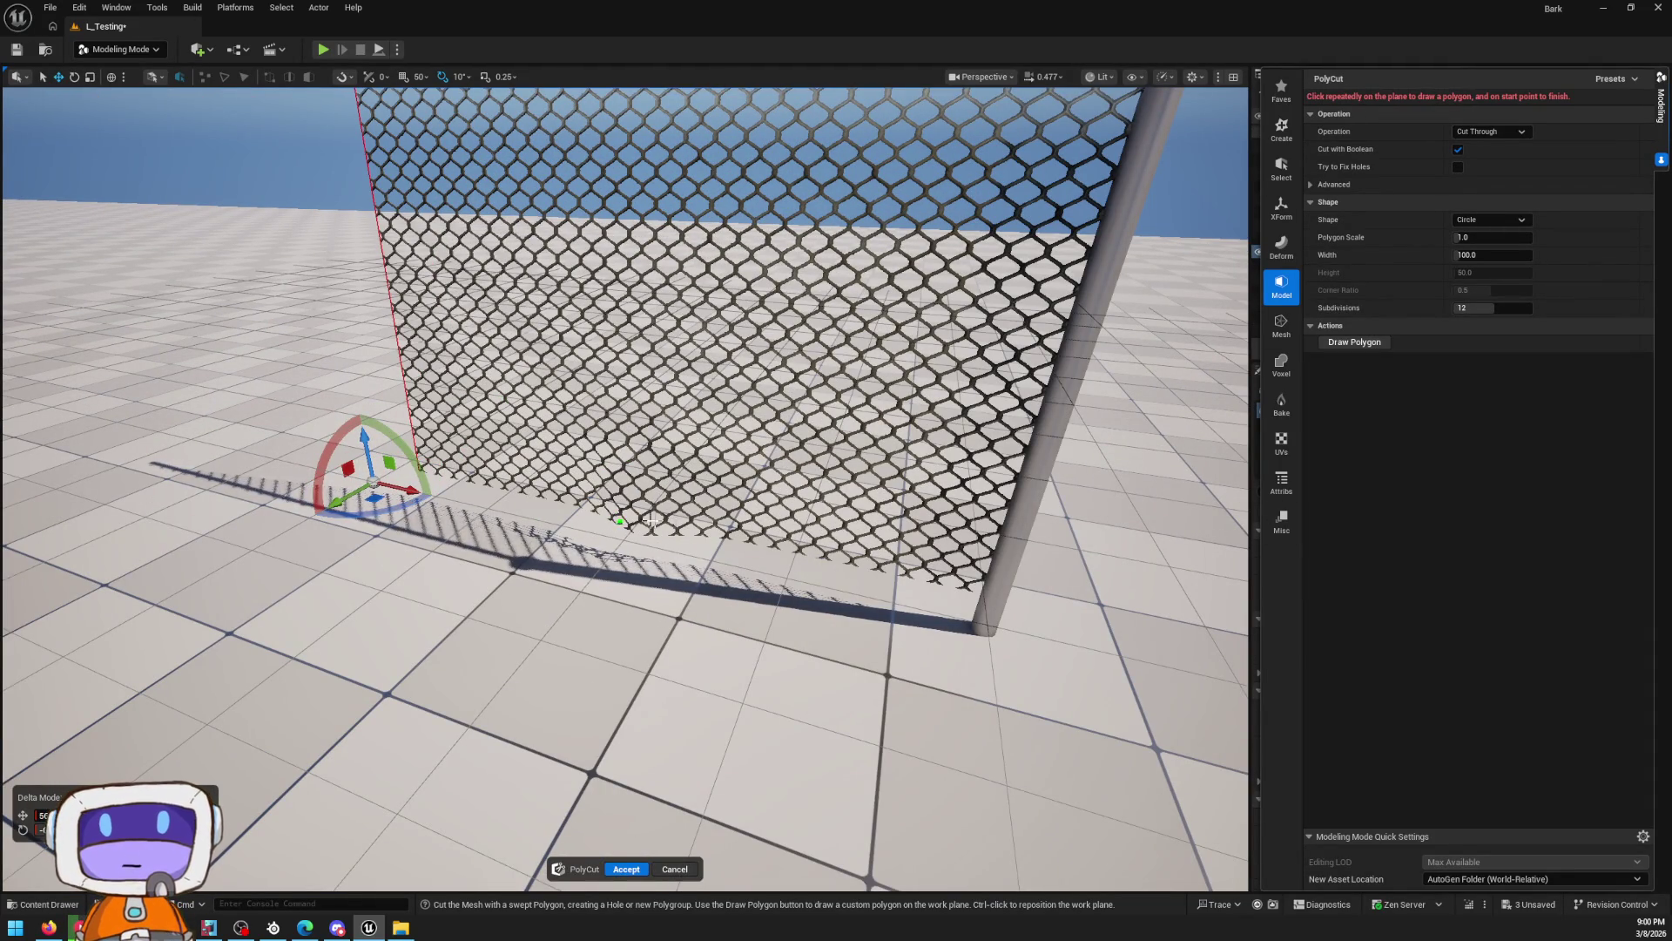
{"action": "scroll", "coordinate": [620, 520], "scroll_direction": "up", "scroll_amount": 6}
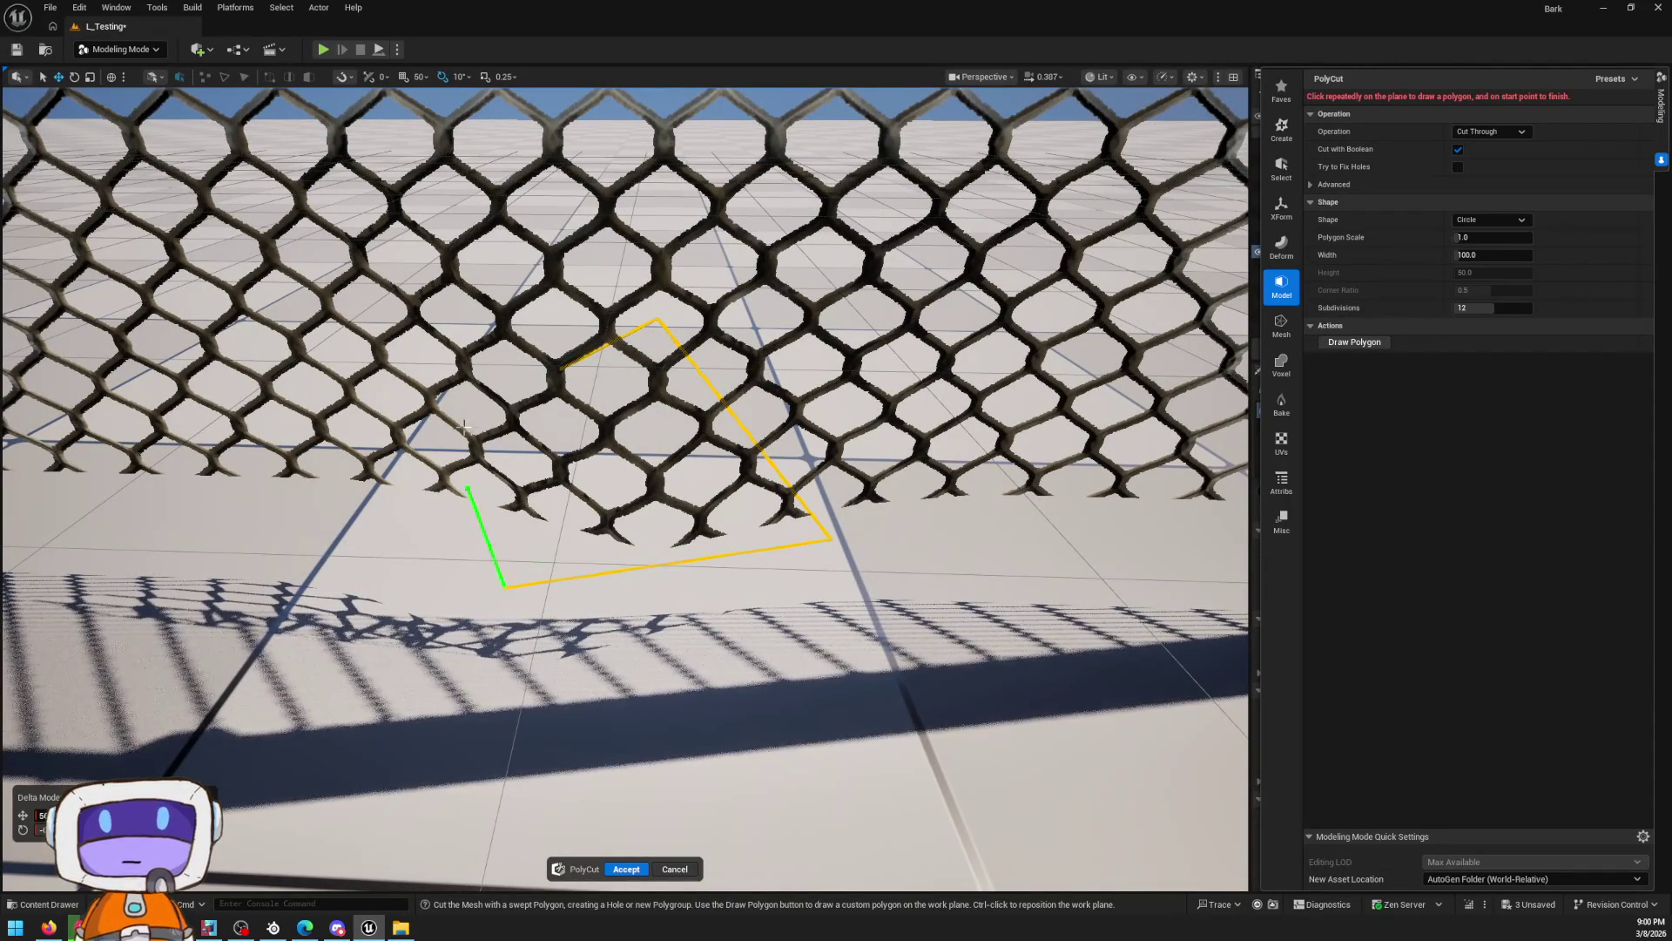
{"action": "left_click", "coordinate": [559, 377]}
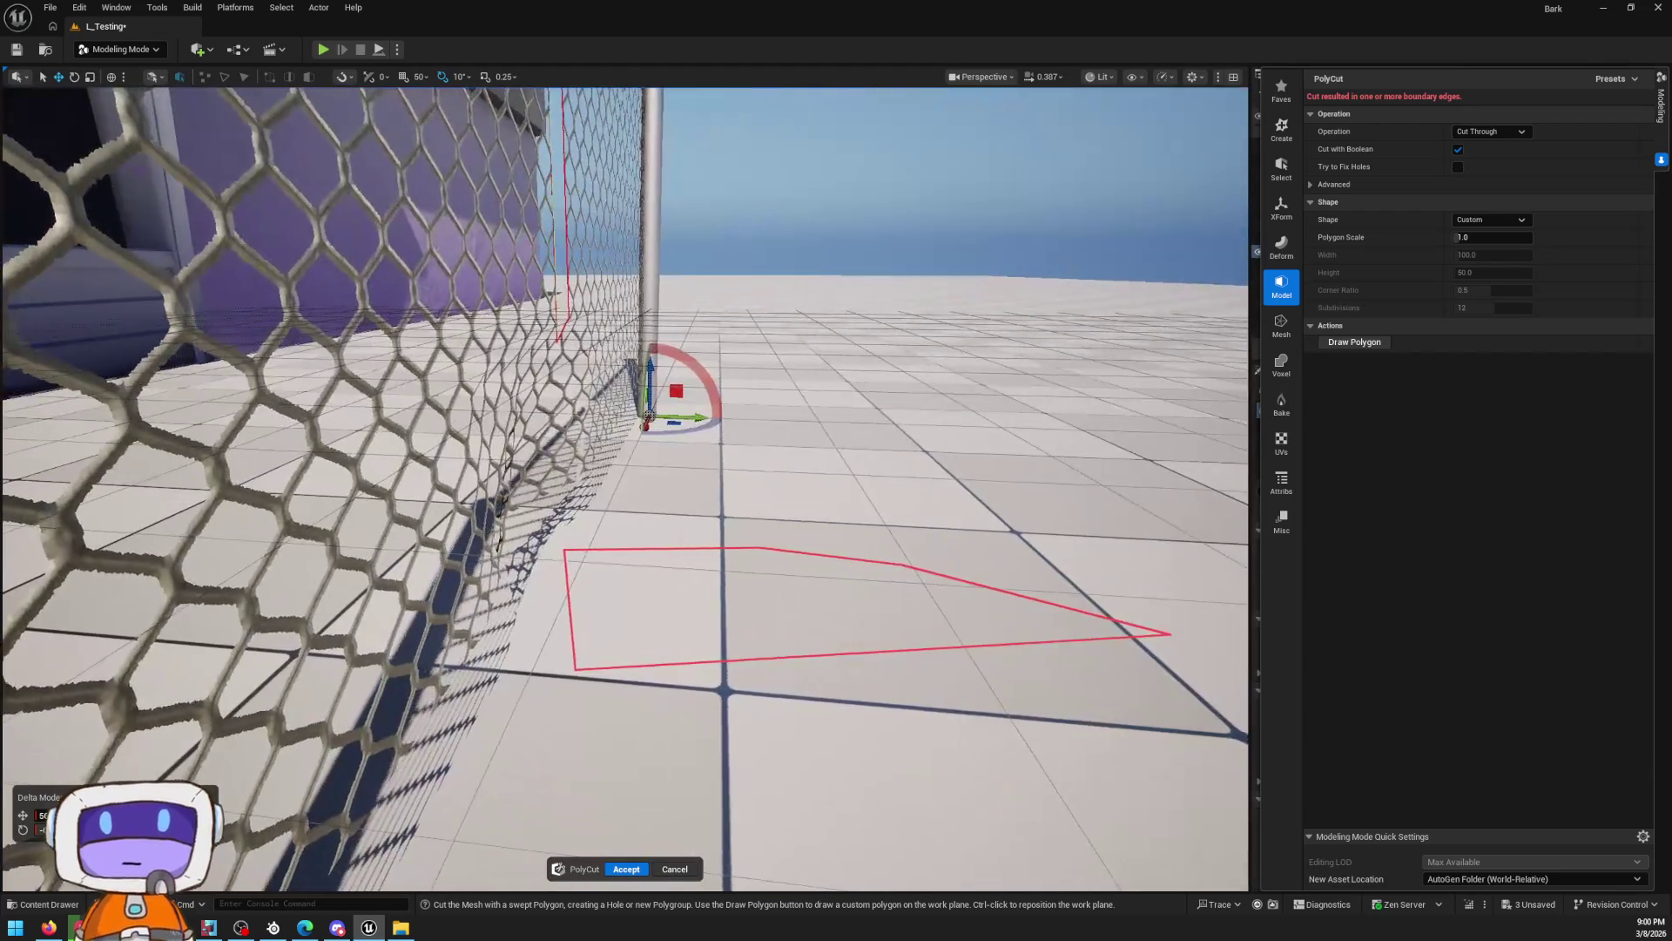
Tilt the work plane and shrink the outline to about 0.86 scale, then cancel the cut
{"action": "left_click_drag", "start_coordinate": [649, 416], "coordinate": [614, 700]}
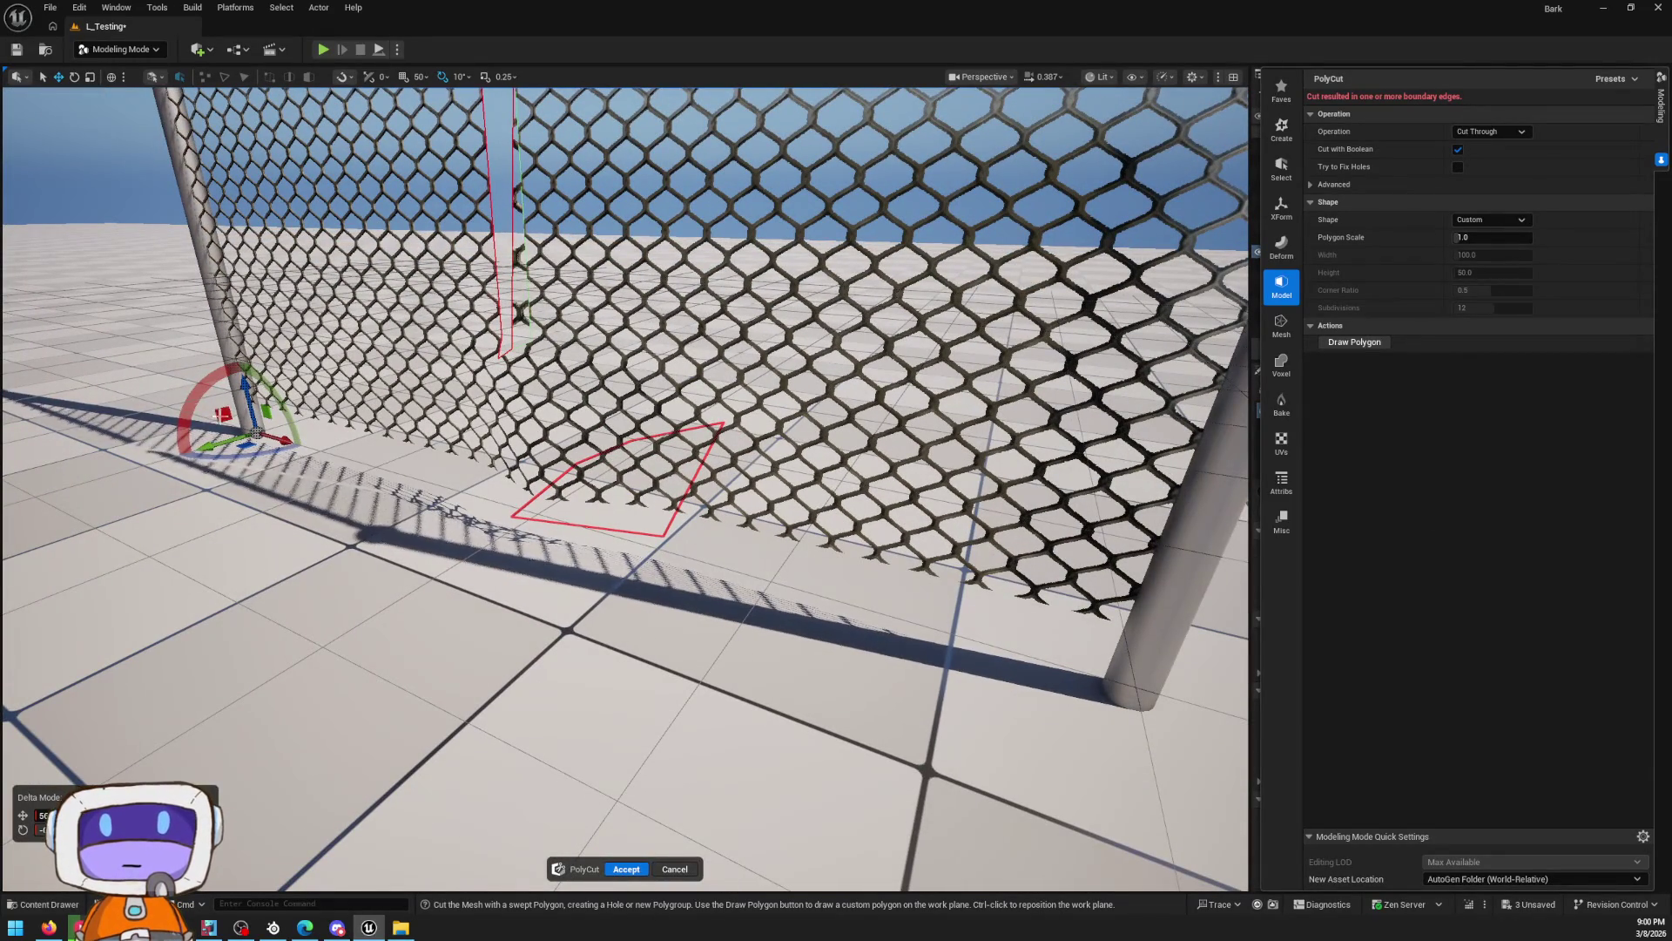
{"action": "left_click_drag", "start_coordinate": [251, 389], "coordinate": [260, 359]}
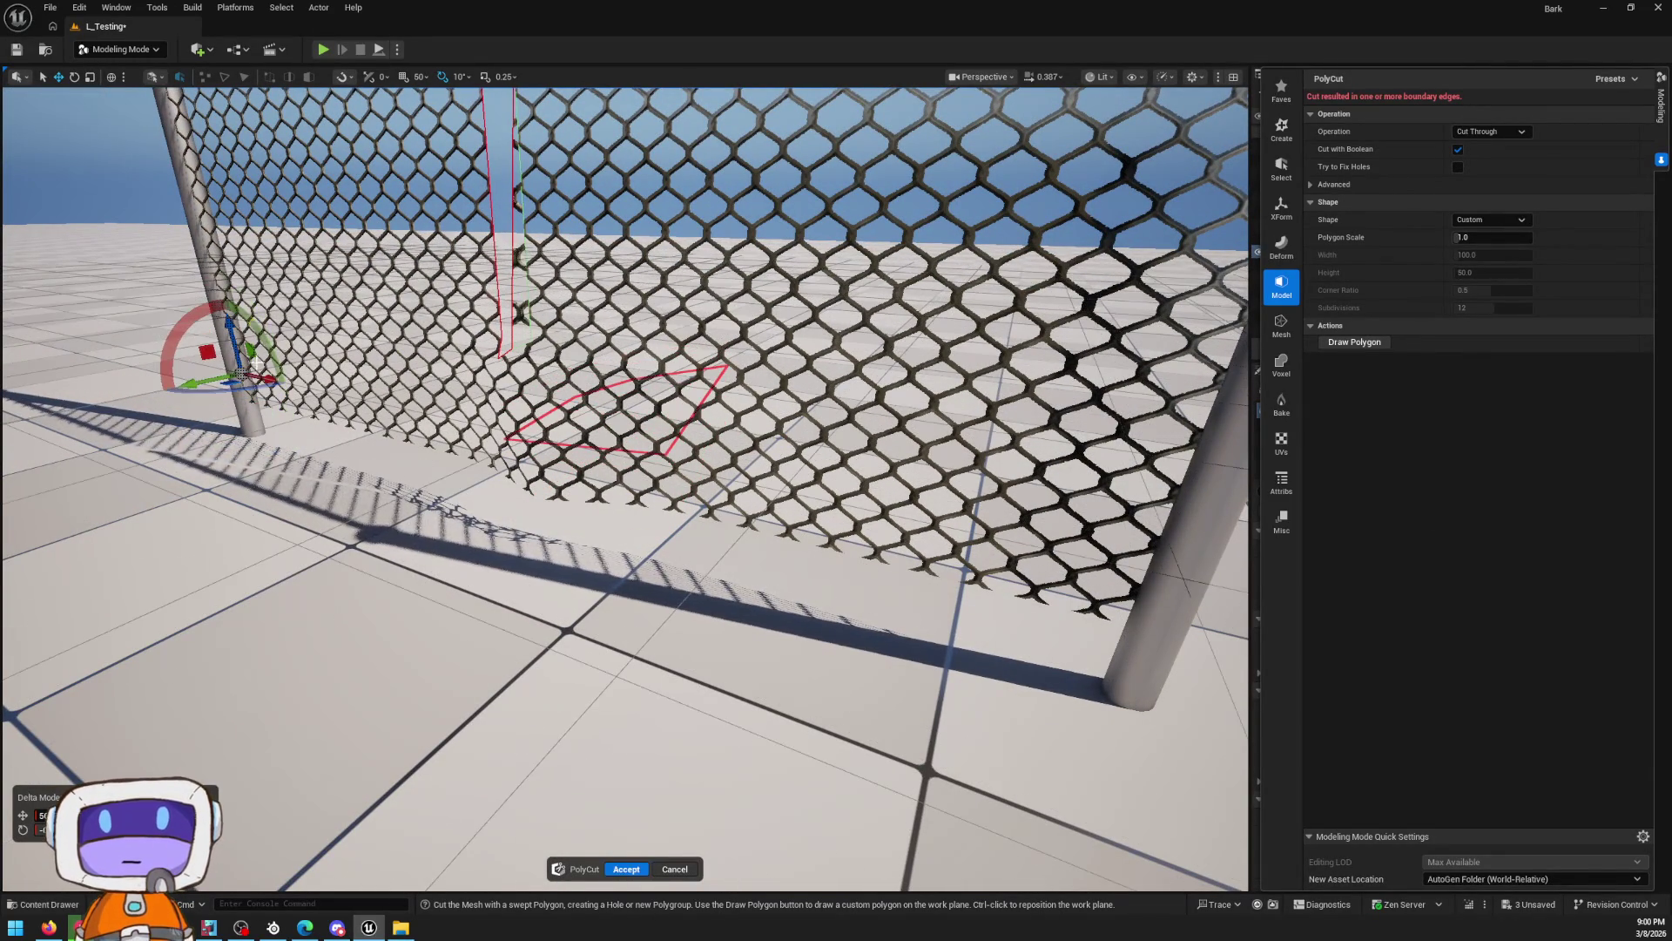
{"action": "mouse_move", "coordinate": [610, 435]}
{"action": "left_mouse_down"}
{"action": "mouse_move", "coordinate": [540, 427]}
{"action": "mouse_move", "coordinate": [523, 453]}
{"action": "mouse_move", "coordinate": [462, 339]}
{"action": "left_mouse_up"}
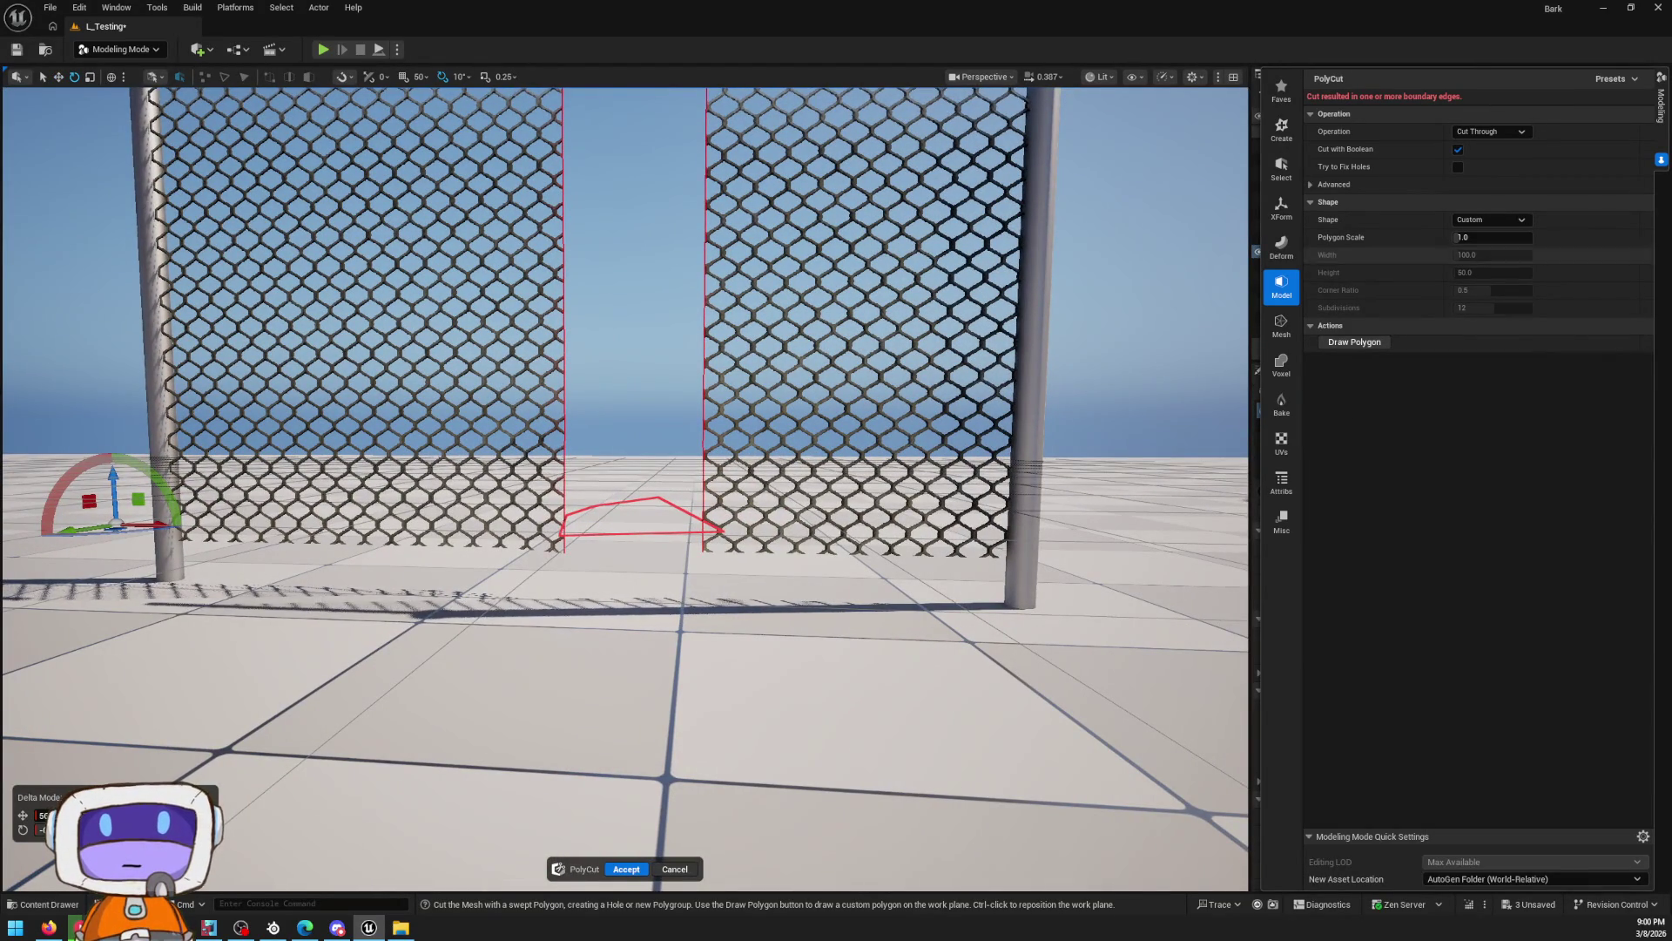
{"action": "mouse_move", "coordinate": [1486, 237]}
{"action": "left_mouse_down"}
{"action": "mouse_move", "coordinate": [1437, 237]}
{"action": "mouse_move", "coordinate": [1472, 237]}
{"action": "left_mouse_up"}
{"action": "scroll", "coordinate": [609, 435], "scroll_direction": "up", "scroll_amount": 2}
{"action": "left_click_drag", "start_coordinate": [610, 435], "coordinate": [531, 435]}
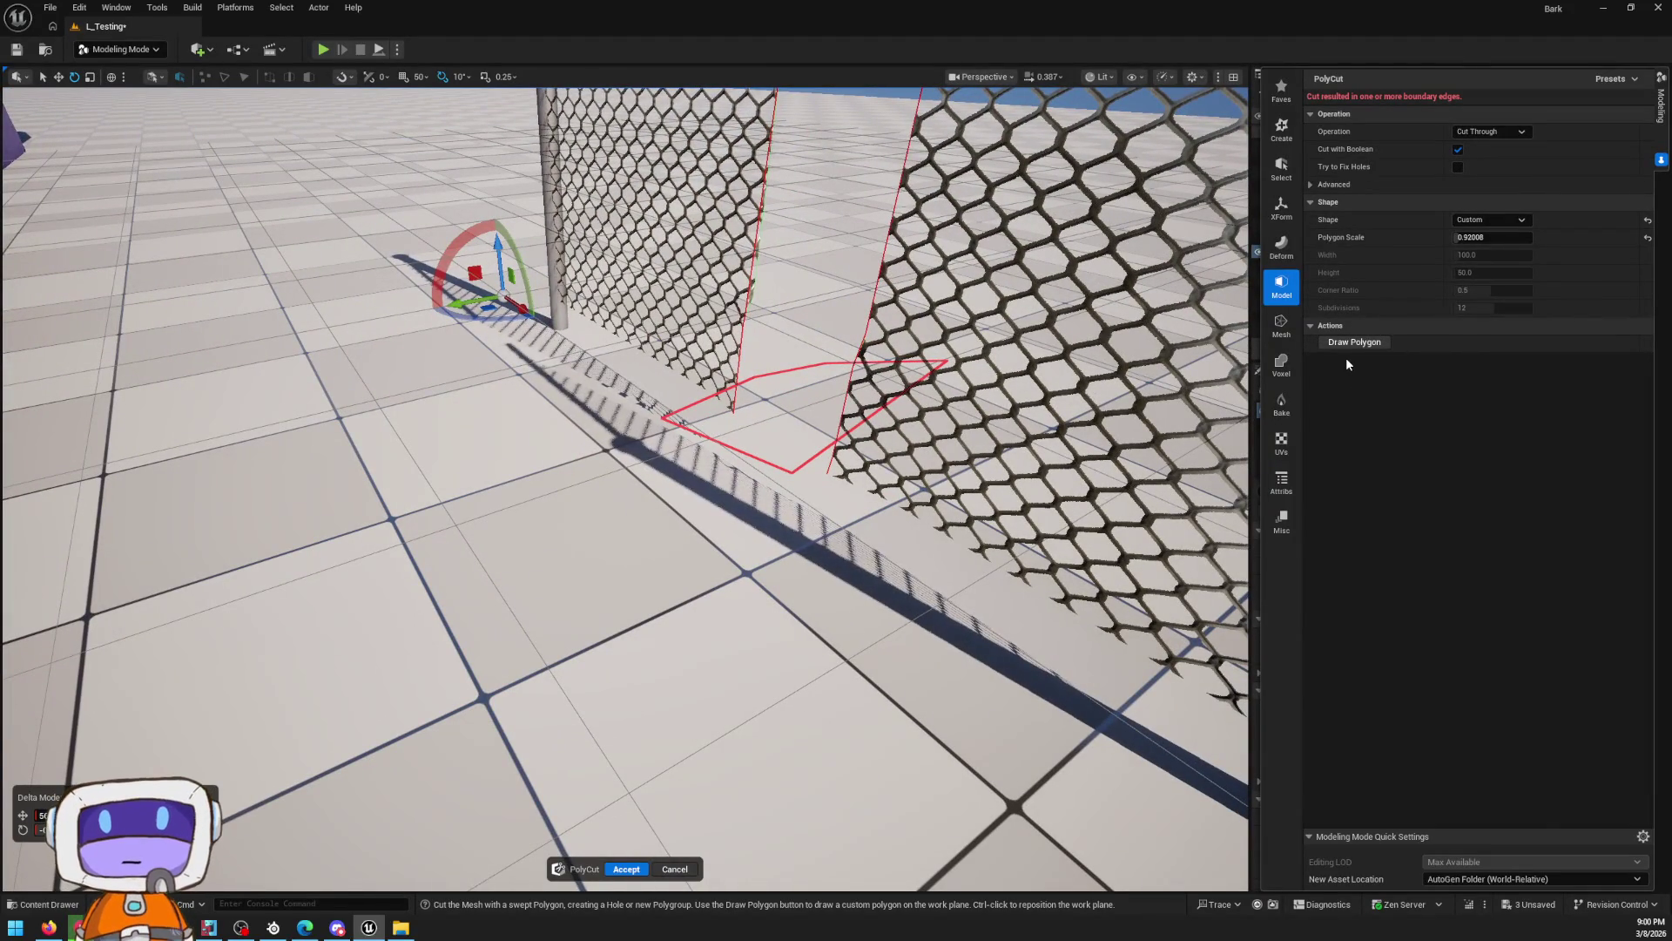
{"action": "mouse_move", "coordinate": [744, 830]}
{"action": "left_mouse_down"}
{"action": "mouse_move", "coordinate": [540, 836]}
{"action": "mouse_move", "coordinate": [313, 775]}
{"action": "mouse_move", "coordinate": [610, 854]}
{"action": "left_mouse_up"}
{"action": "left_click", "coordinate": [680, 869]}
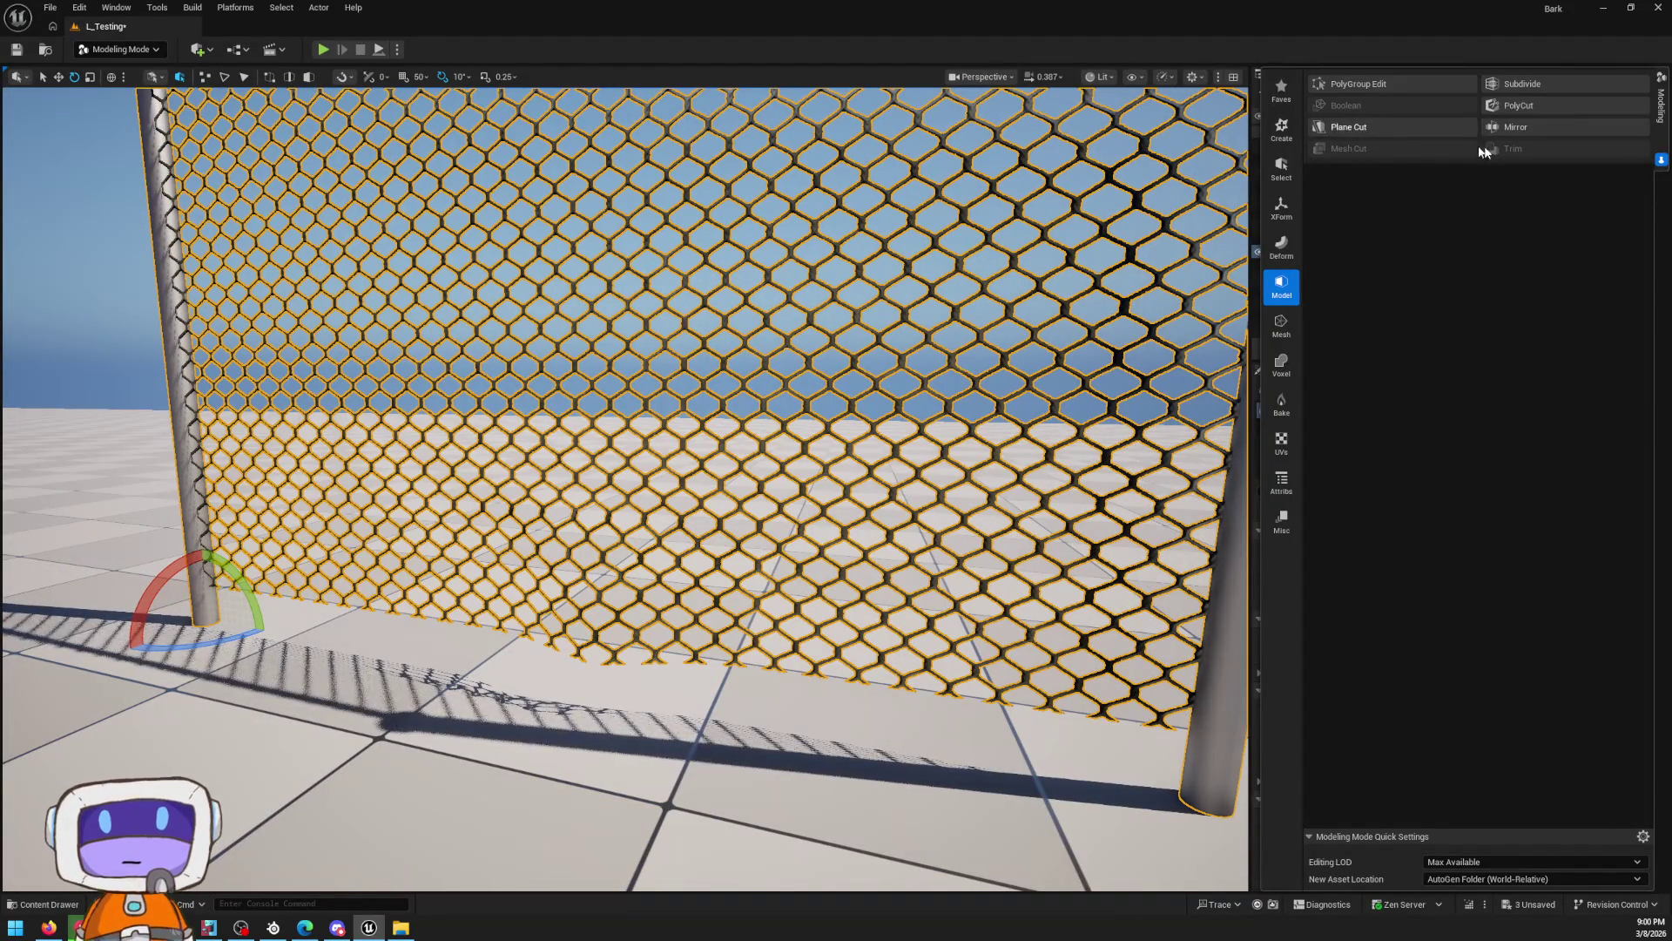
Delete the small checker panel at the fence bottom in PolyGroup Edit
{"action": "left_click", "coordinate": [1324, 82]}
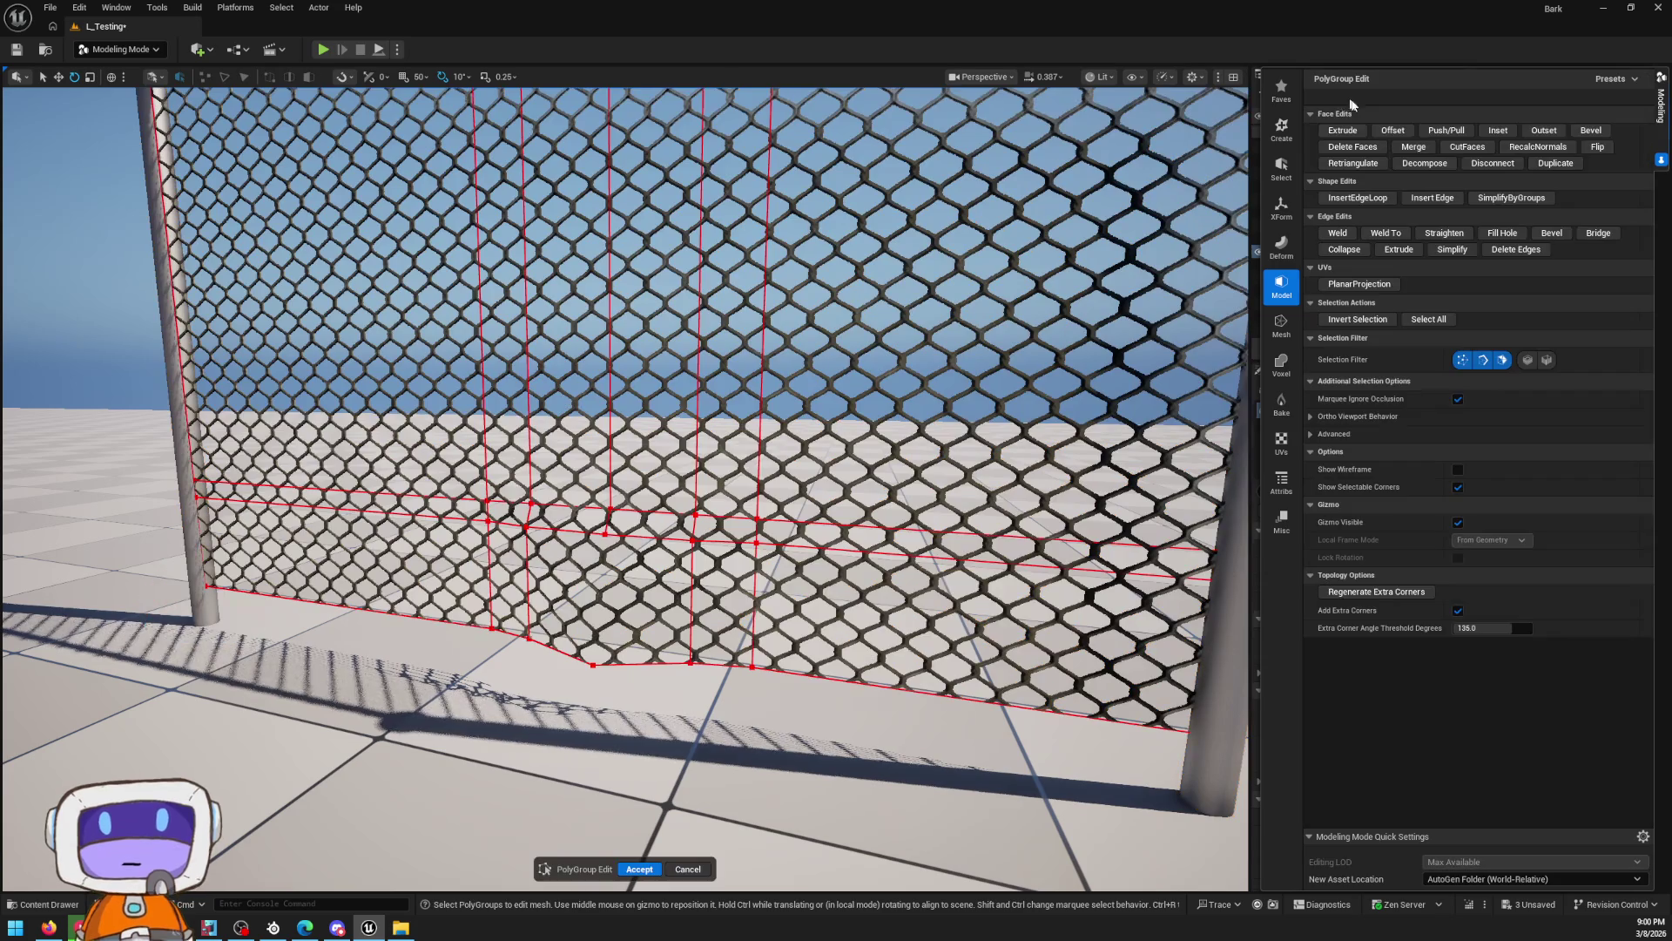
{"action": "left_click", "coordinate": [614, 636]}
{"action": "key", "text": "Delete"}
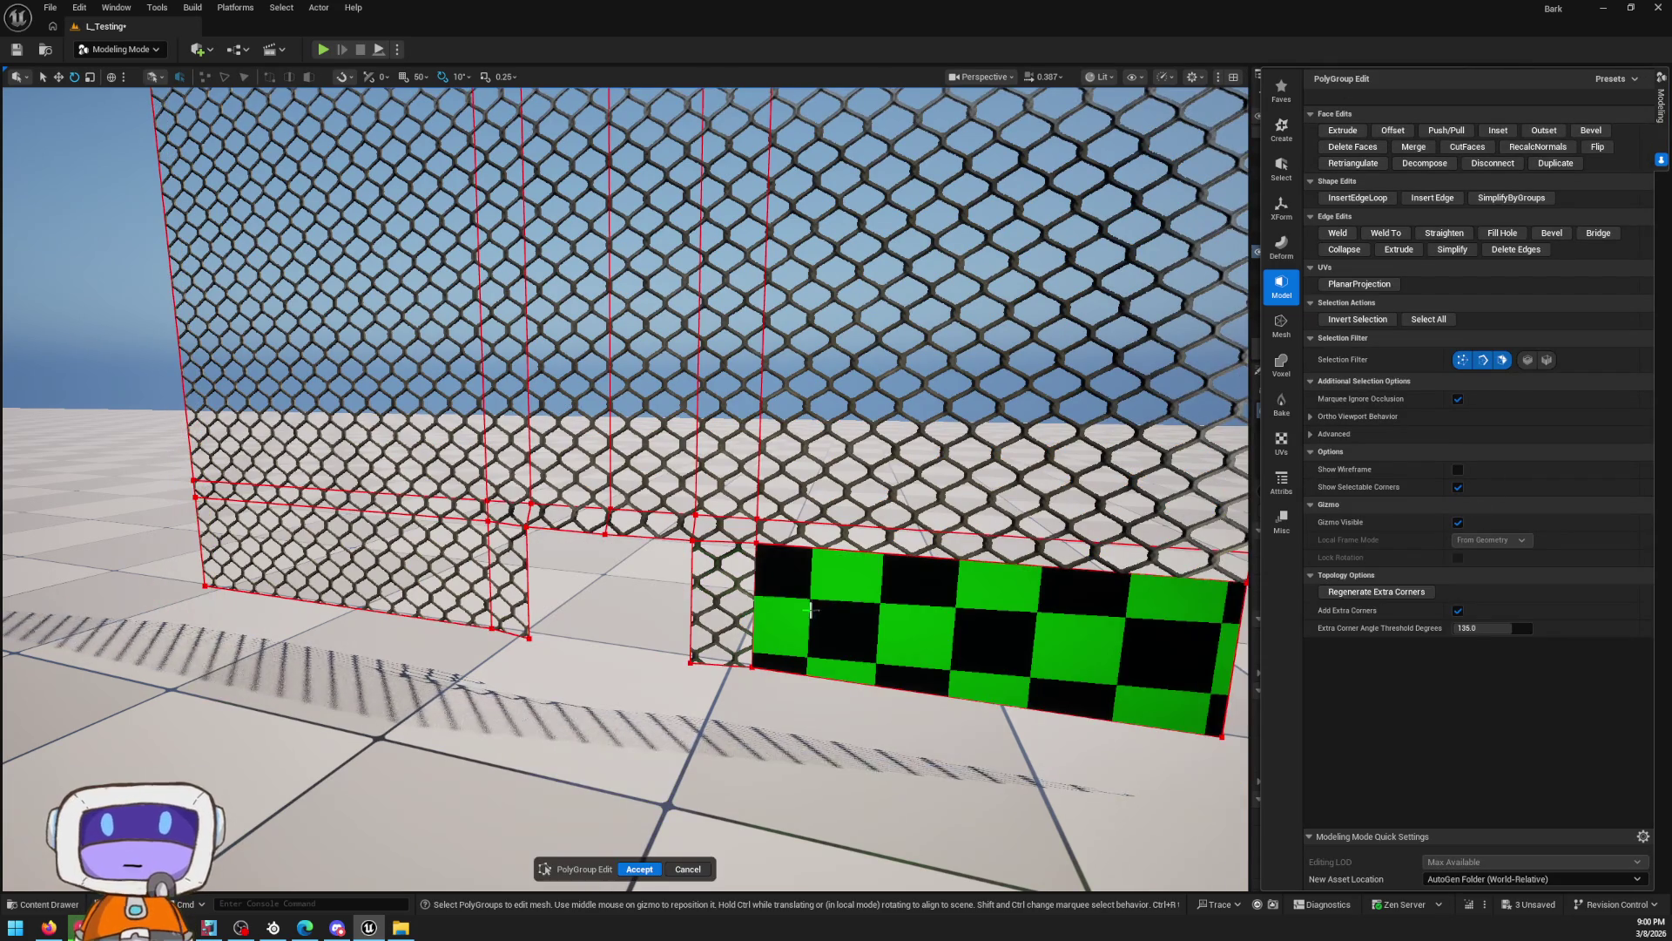
{"action": "scroll", "coordinate": [655, 583], "scroll_direction": "up", "scroll_amount": 10}
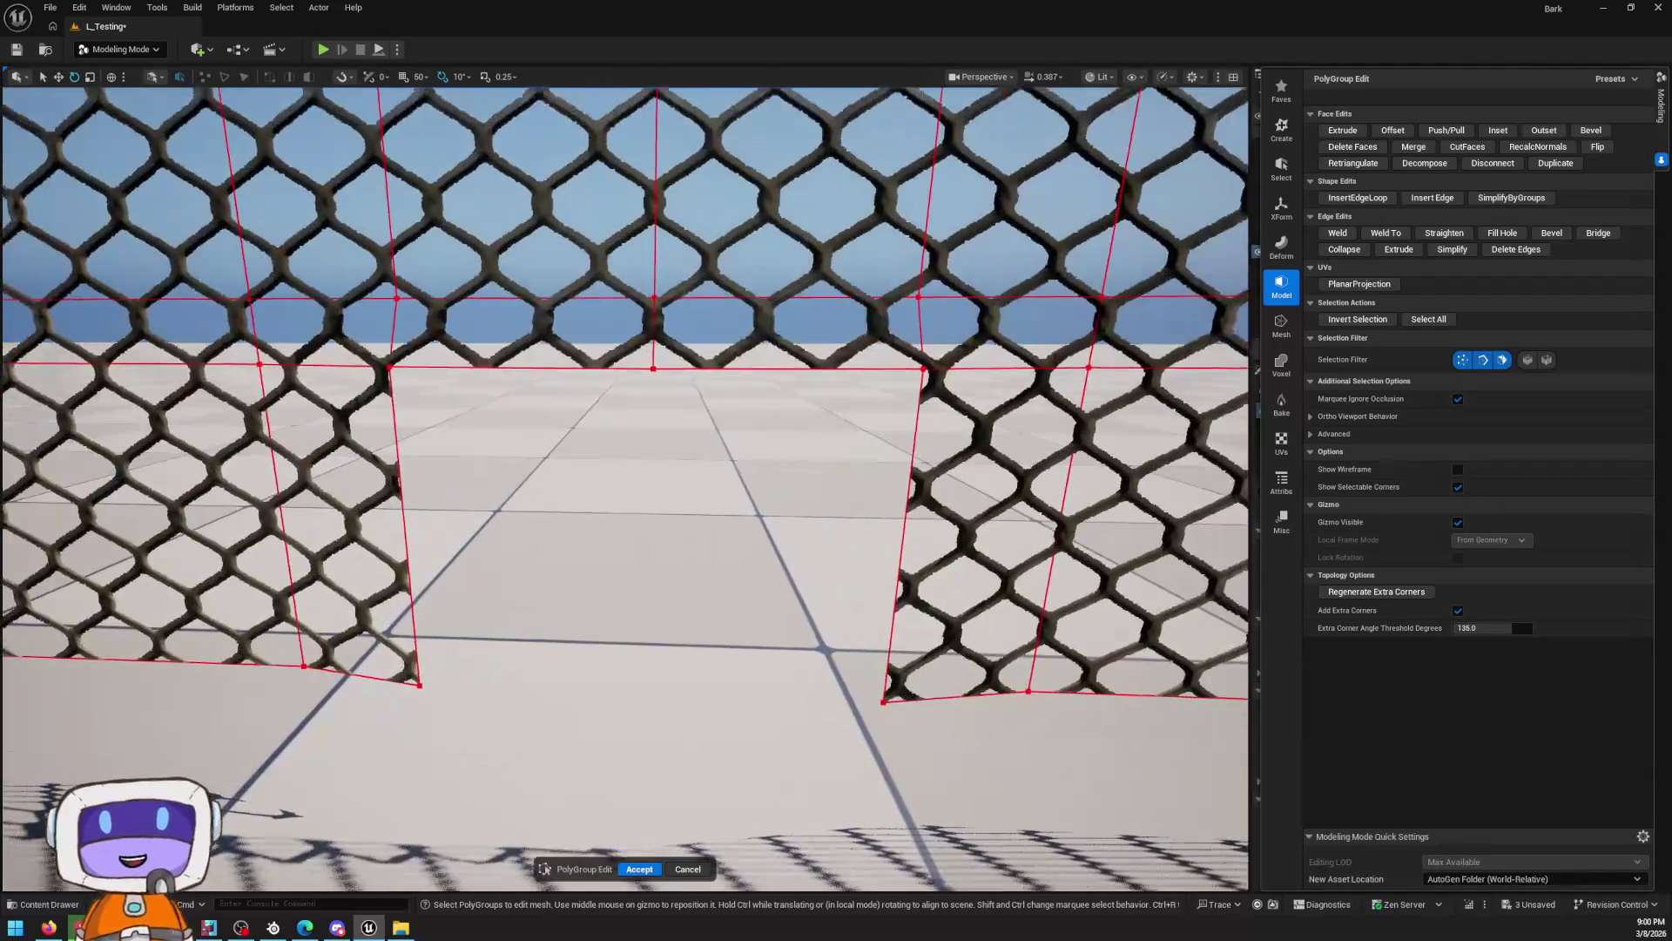
{"action": "scroll", "coordinate": [793, 510], "scroll_direction": "down", "scroll_amount": 5}
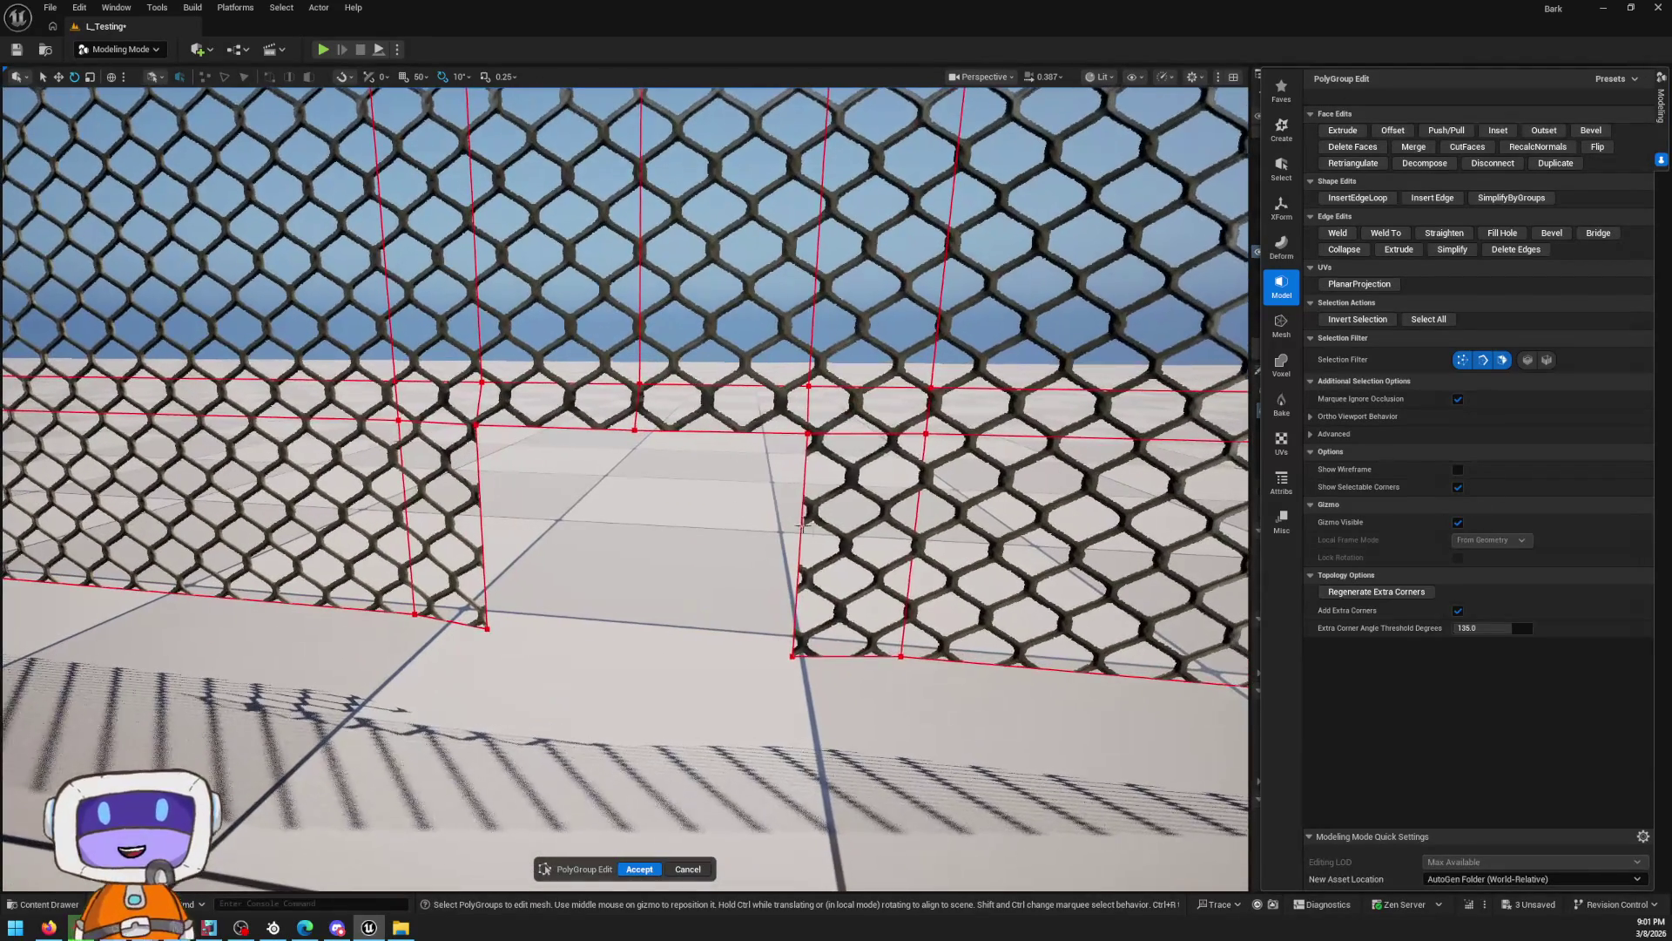
Select the opening's border edges, trying and undoing an edge extrude and a test move
{"action": "left_click", "coordinate": [798, 520]}
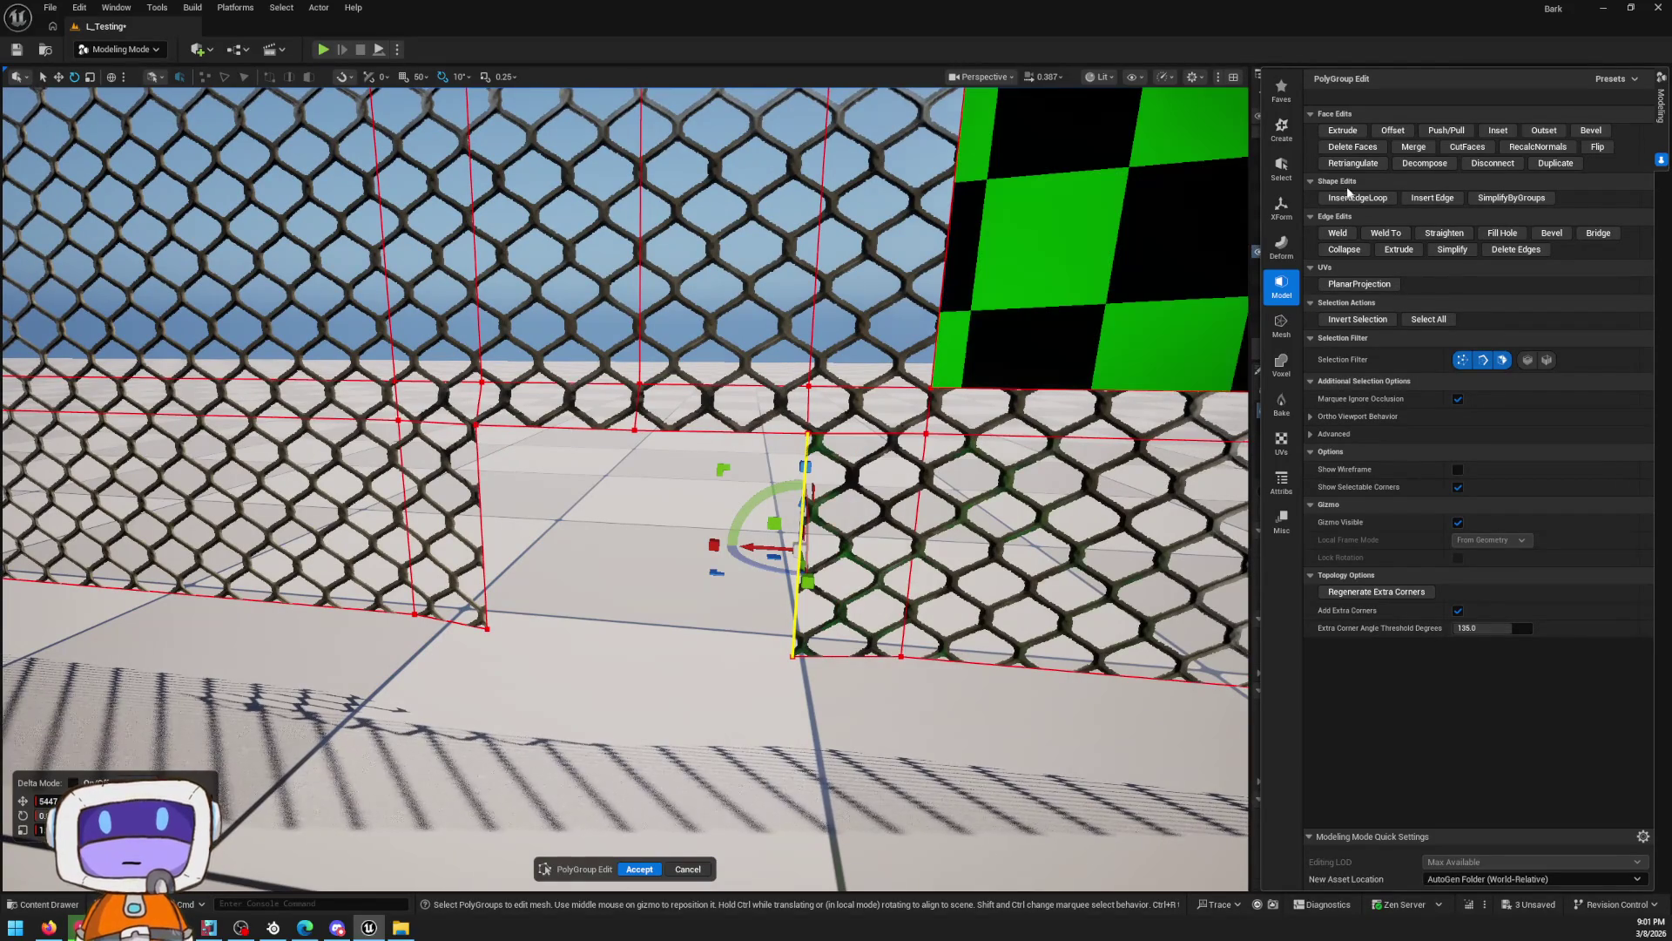
{"action": "left_click", "coordinate": [1340, 131]}
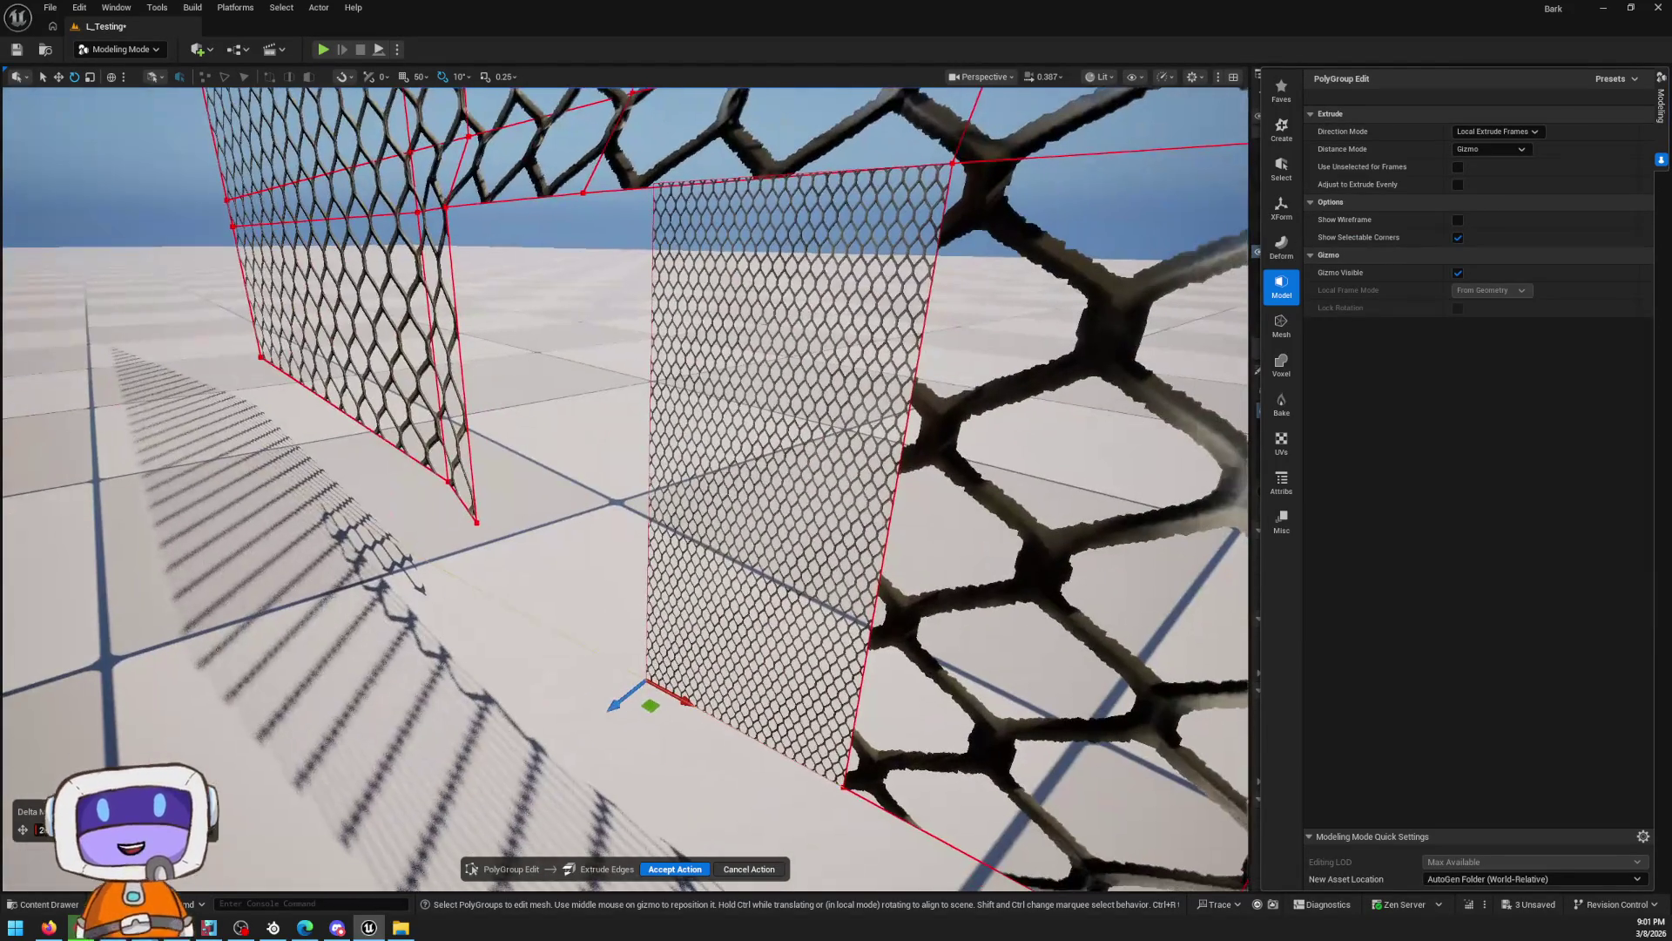
{"action": "mouse_move", "coordinate": [649, 730]}
{"action": "left_mouse_down"}
{"action": "mouse_move", "coordinate": [522, 740]}
{"action": "mouse_move", "coordinate": [161, 664]}
{"action": "mouse_move", "coordinate": [587, 688]}
{"action": "mouse_move", "coordinate": [565, 702]}
{"action": "mouse_move", "coordinate": [453, 610]}
{"action": "left_mouse_up"}
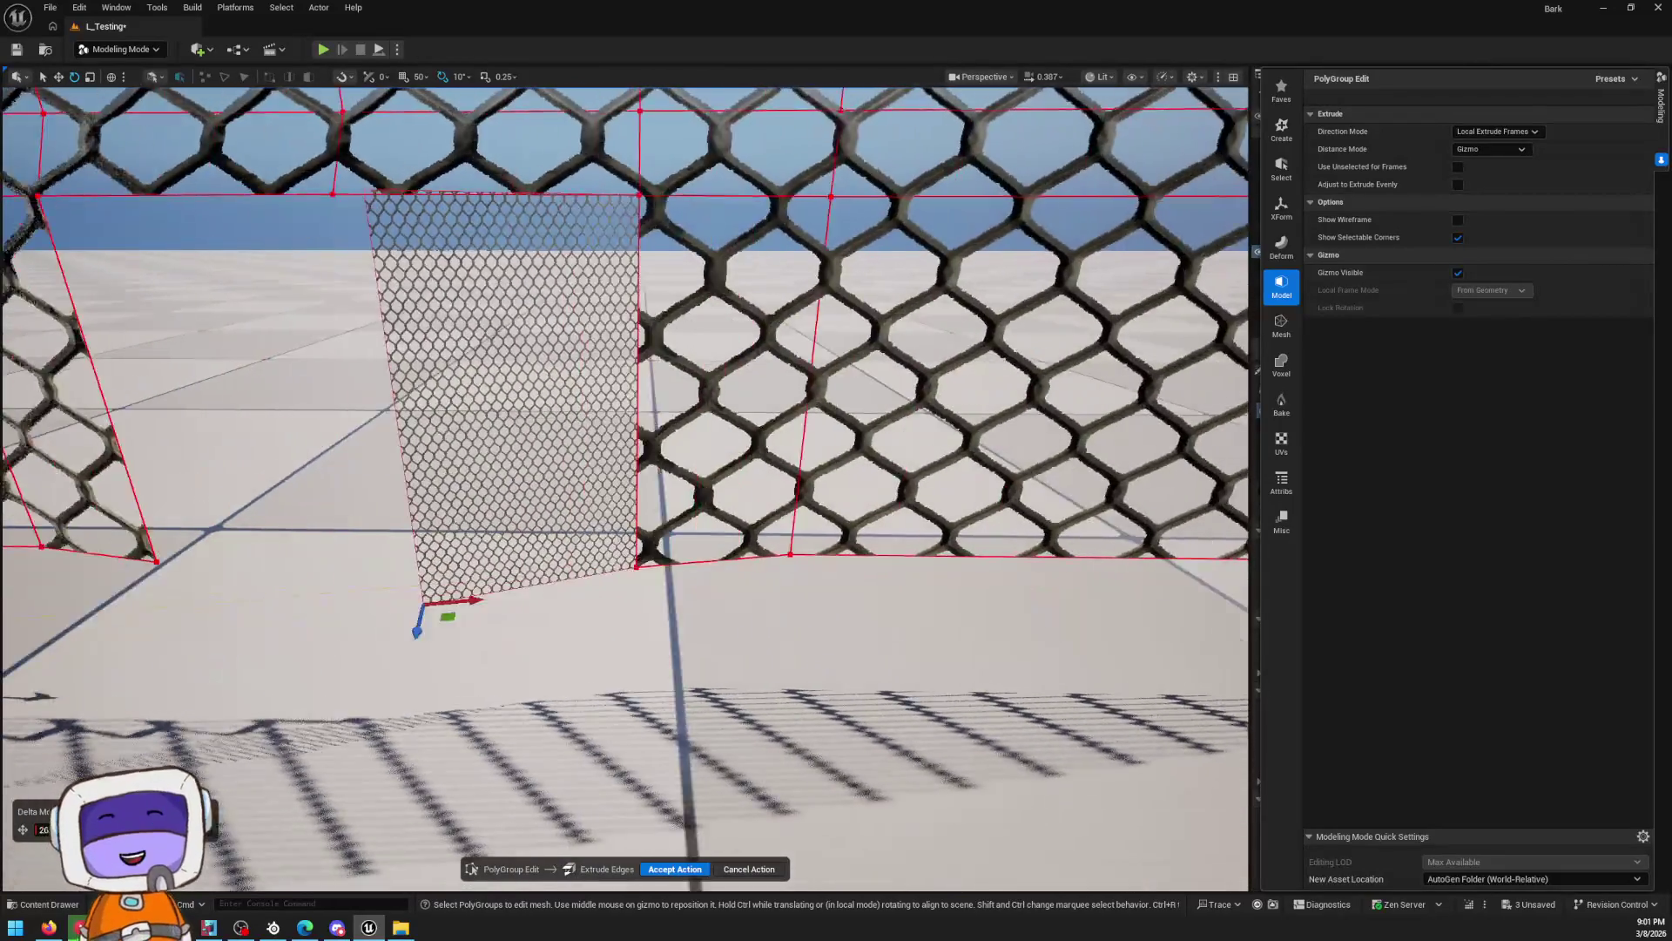
{"action": "key", "text": "ctrl+z"}
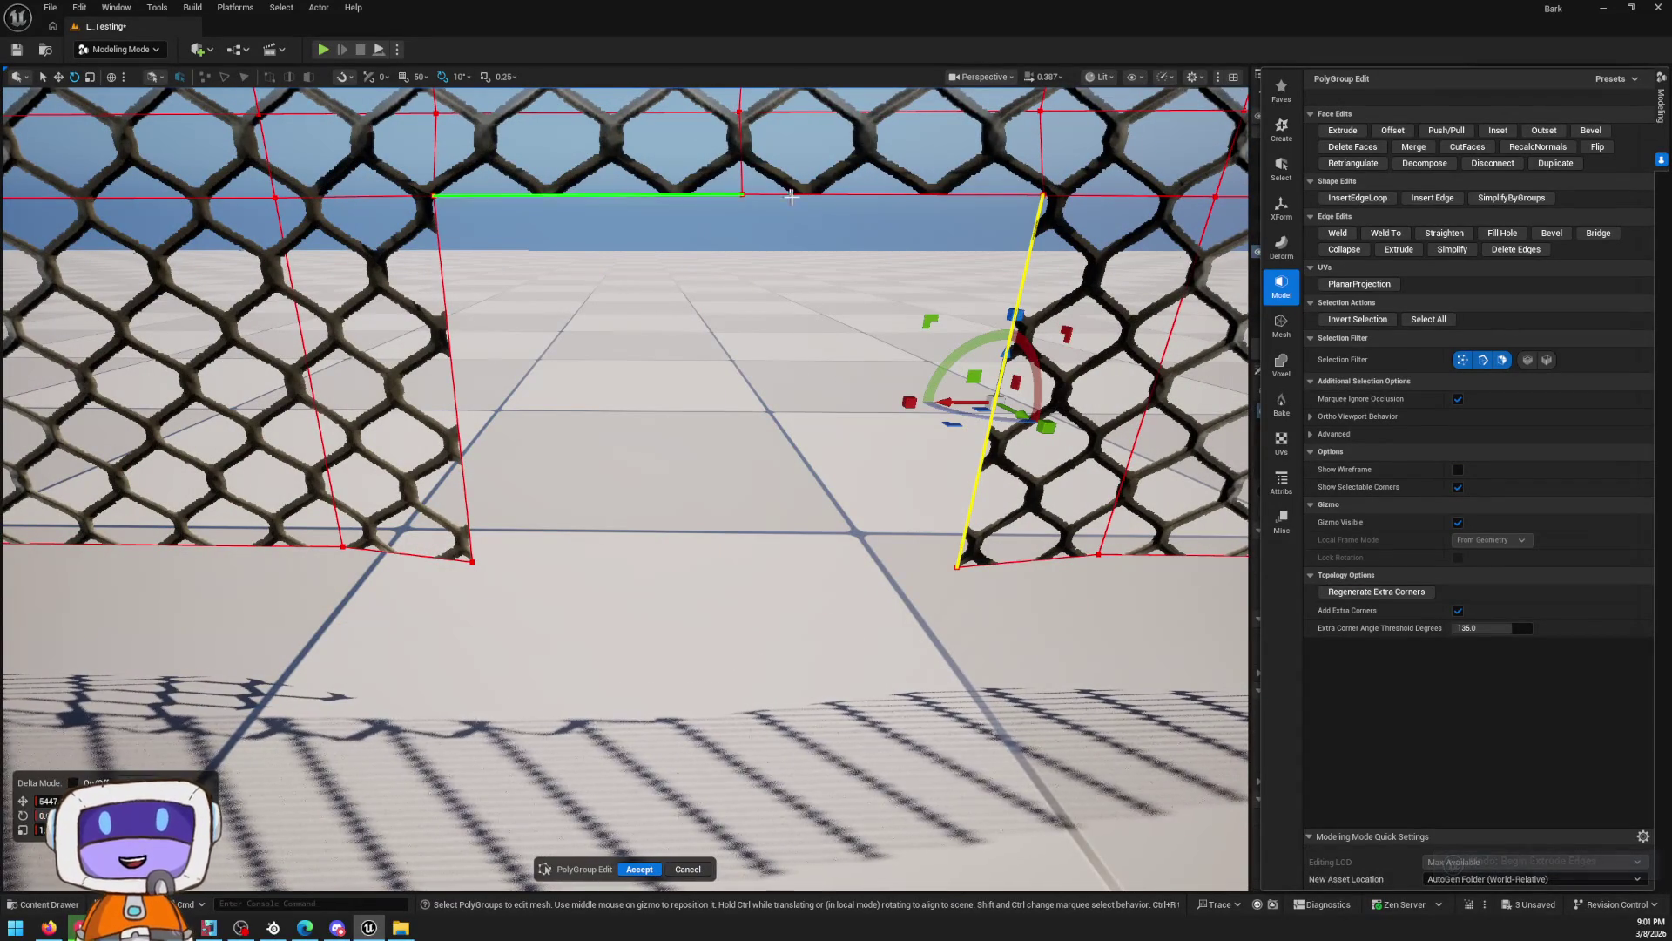
{"action": "left_click", "coordinate": [780, 198], "text": "shift"}
{"action": "left_click", "coordinate": [674, 191], "text": "shift"}
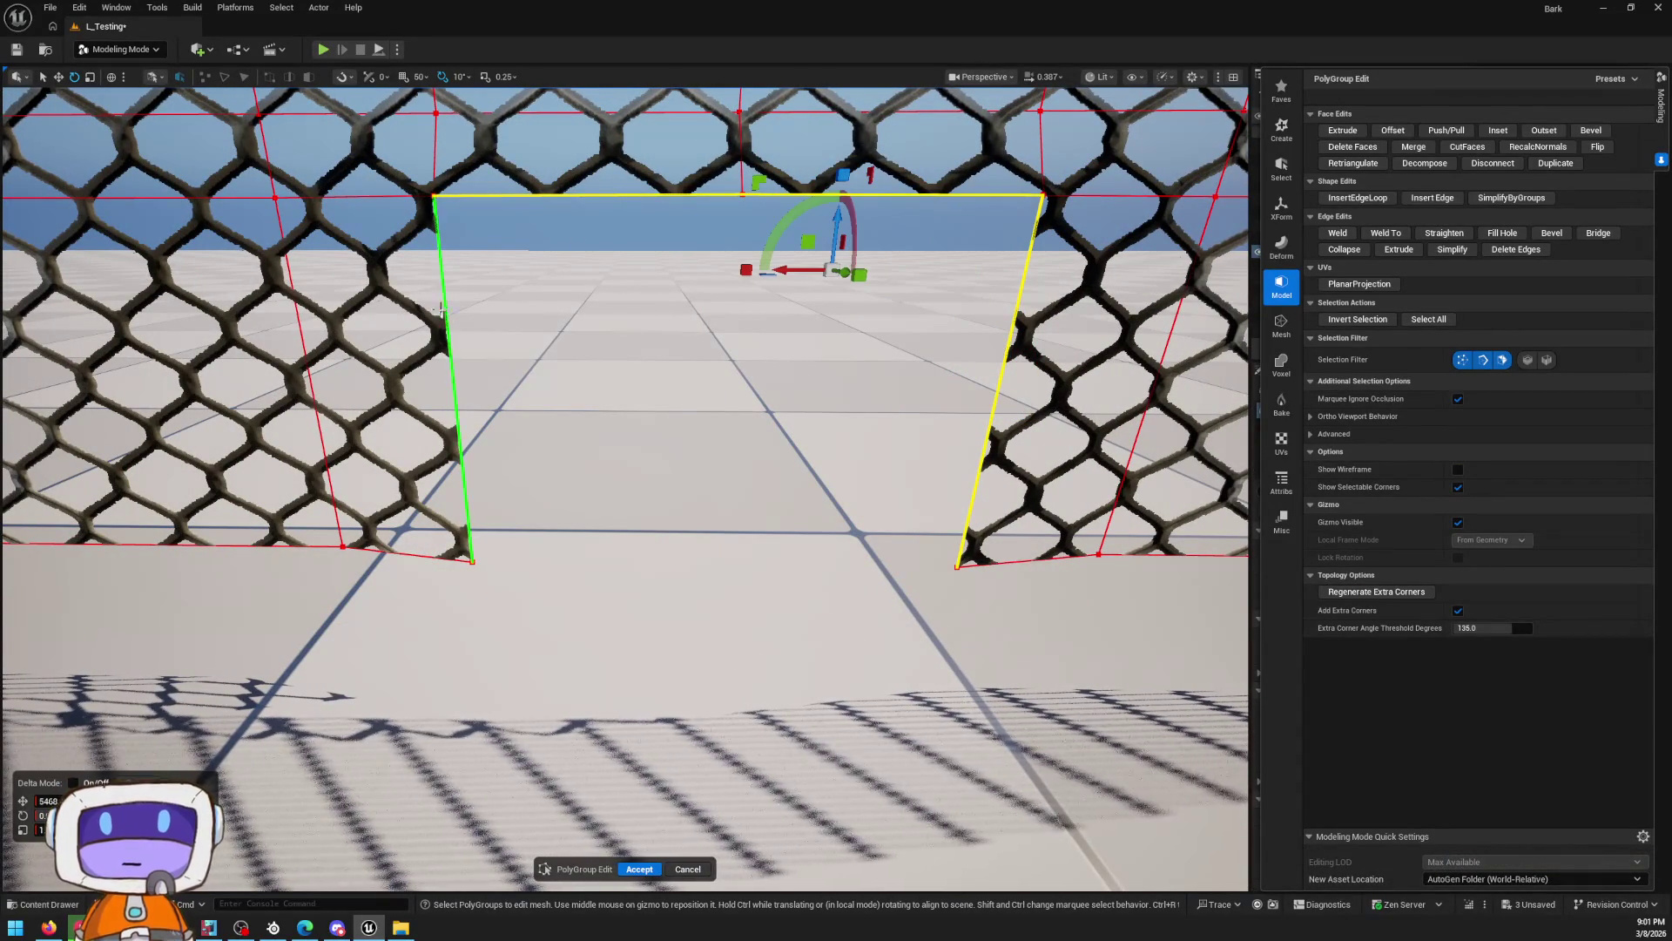
{"action": "left_click", "coordinate": [440, 309], "text": "shift"}
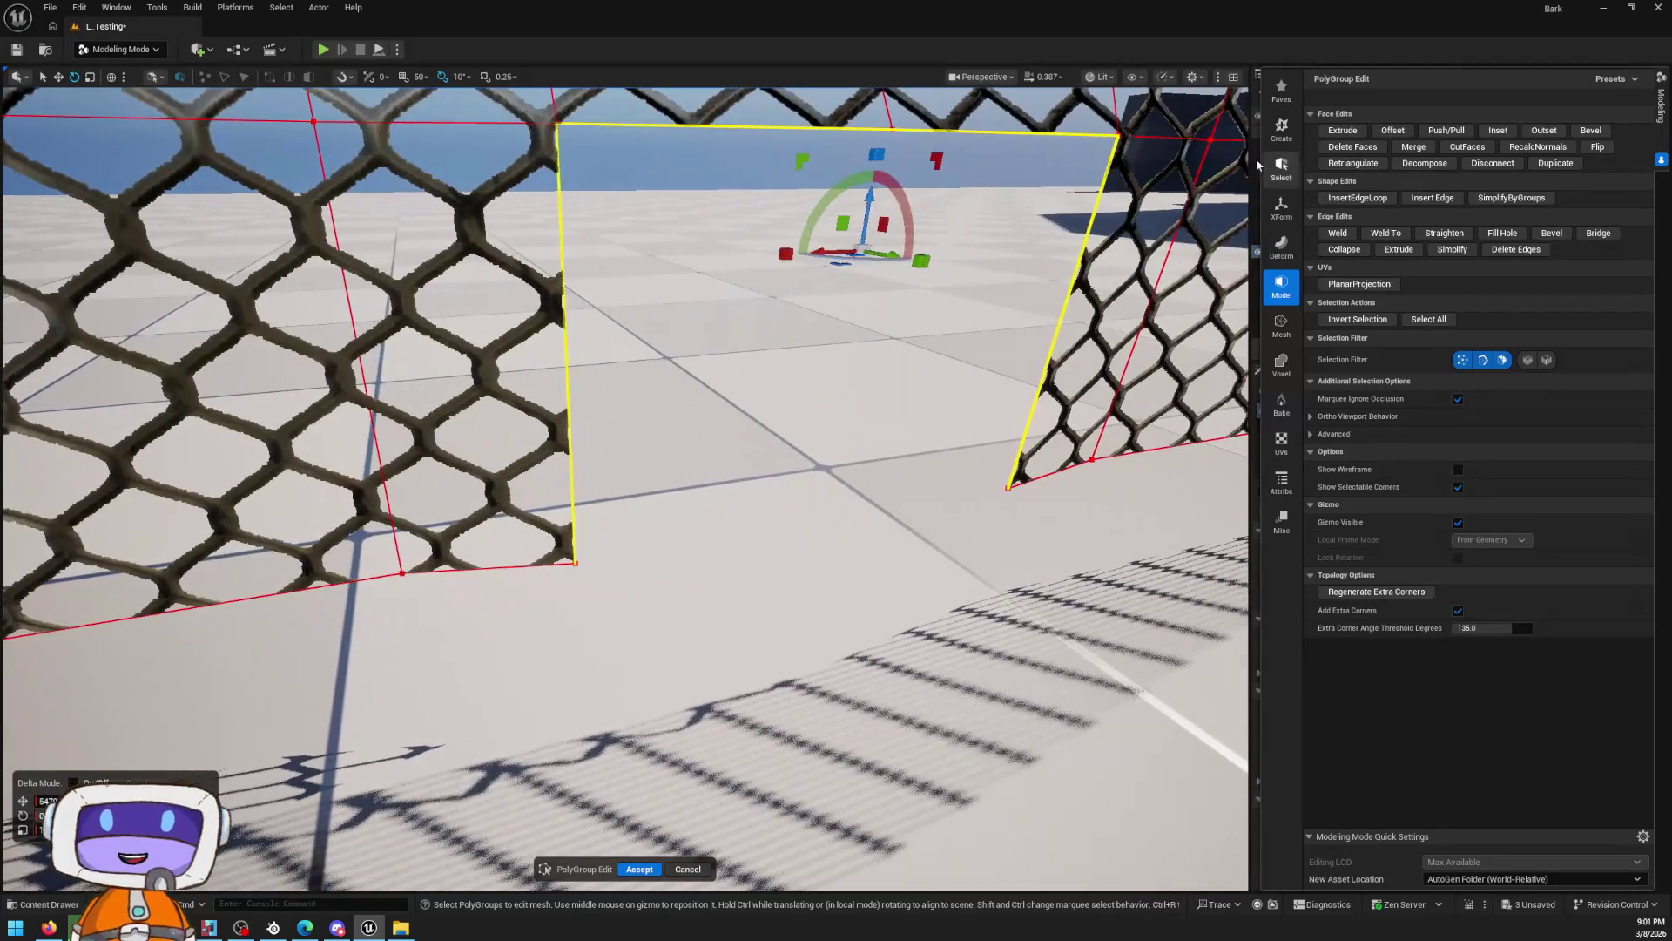
{"action": "mouse_move", "coordinate": [891, 257]}
{"action": "left_mouse_down"}
{"action": "mouse_move", "coordinate": [923, 261]}
{"action": "mouse_move", "coordinate": [897, 260]}
{"action": "left_mouse_up"}
{"action": "key", "text": "ctrl+z"}
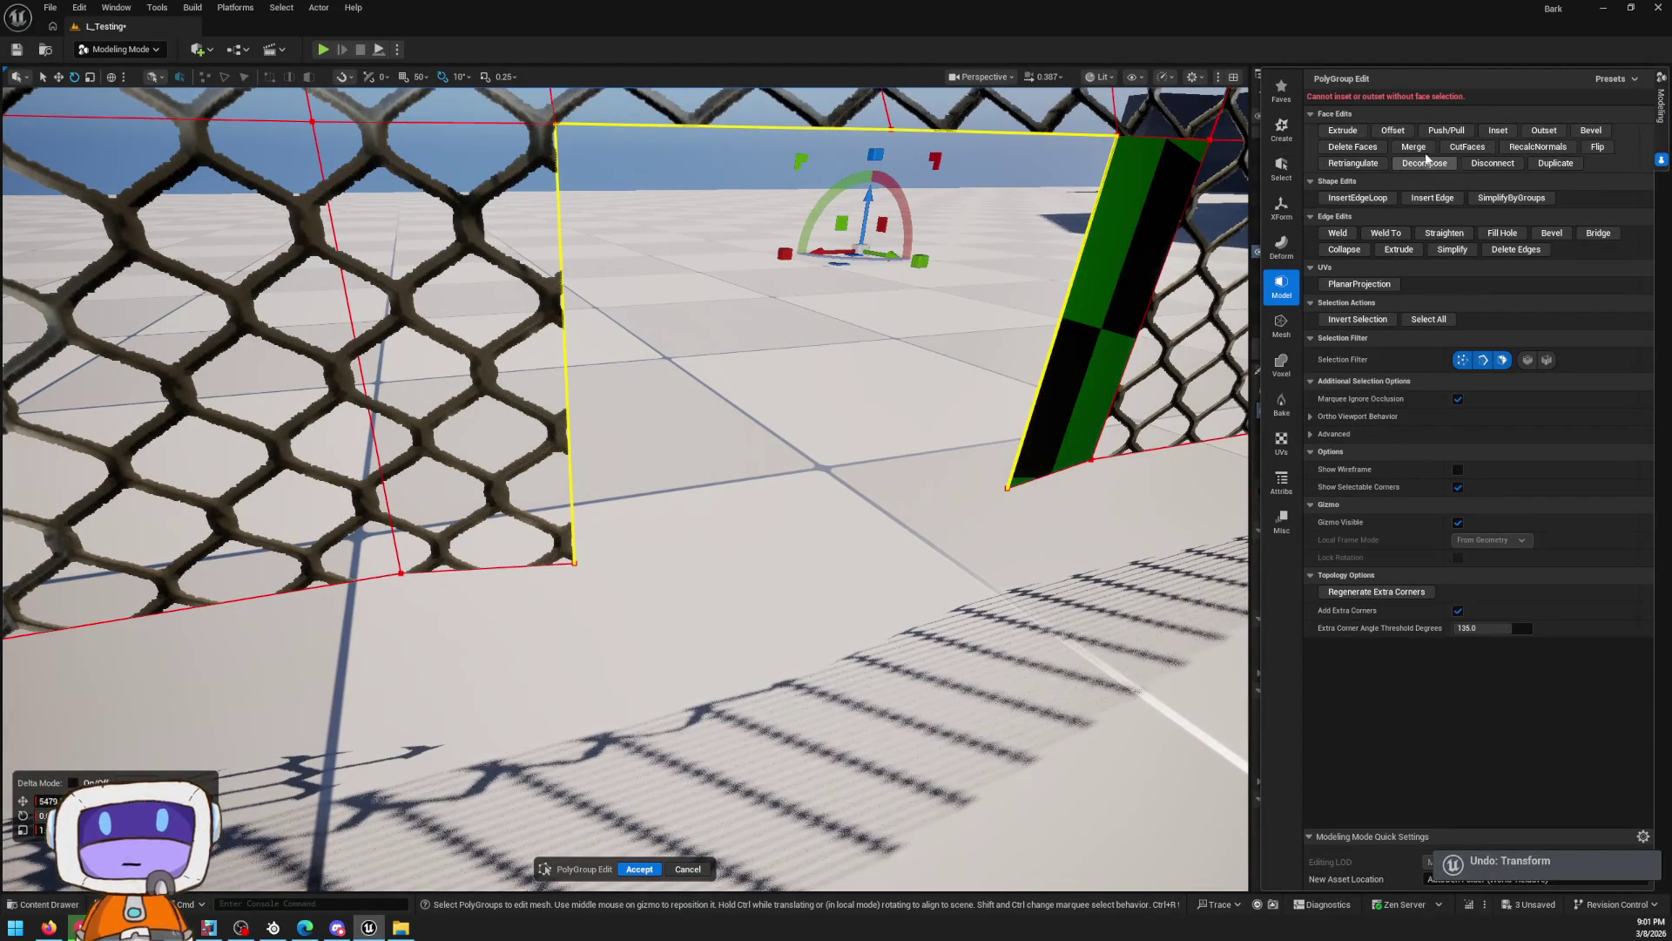
Extrude the opening's border edges in a Single Direction, with Gizmo distance after trying Fixed 20.0
{"action": "left_click", "coordinate": [1363, 131]}
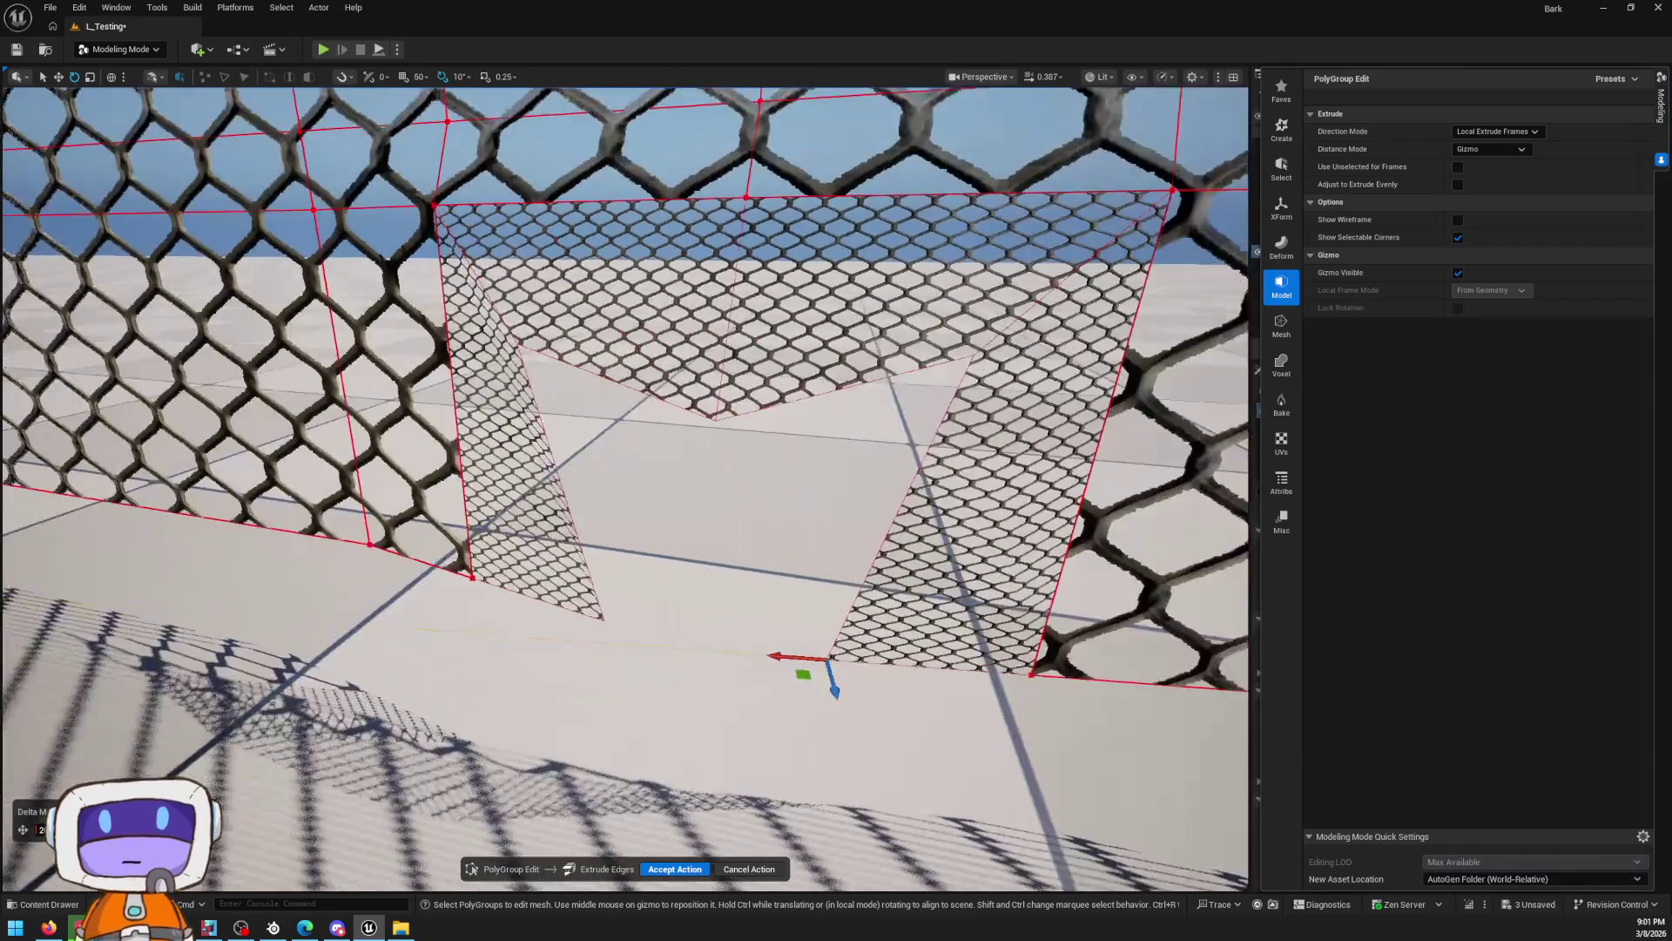
{"action": "mouse_move", "coordinate": [1125, 305]}
{"action": "left_mouse_down"}
{"action": "mouse_move", "coordinate": [1054, 309]}
{"action": "mouse_move", "coordinate": [1125, 305]}
{"action": "left_mouse_up"}
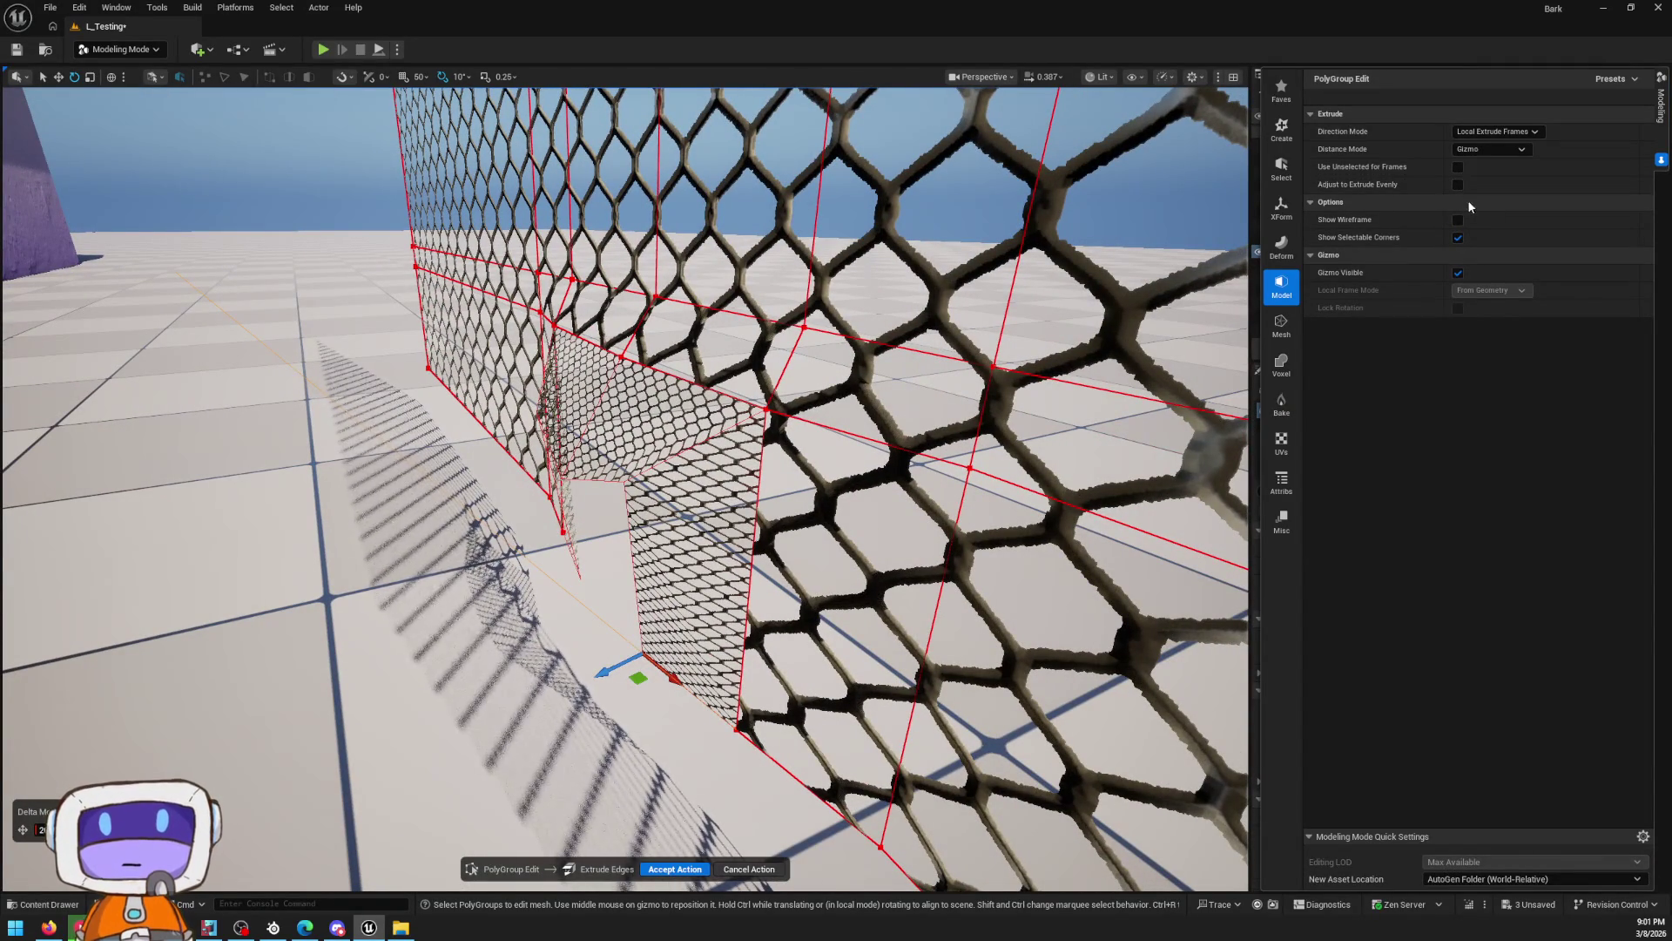
{"action": "left_click", "coordinate": [1494, 131]}
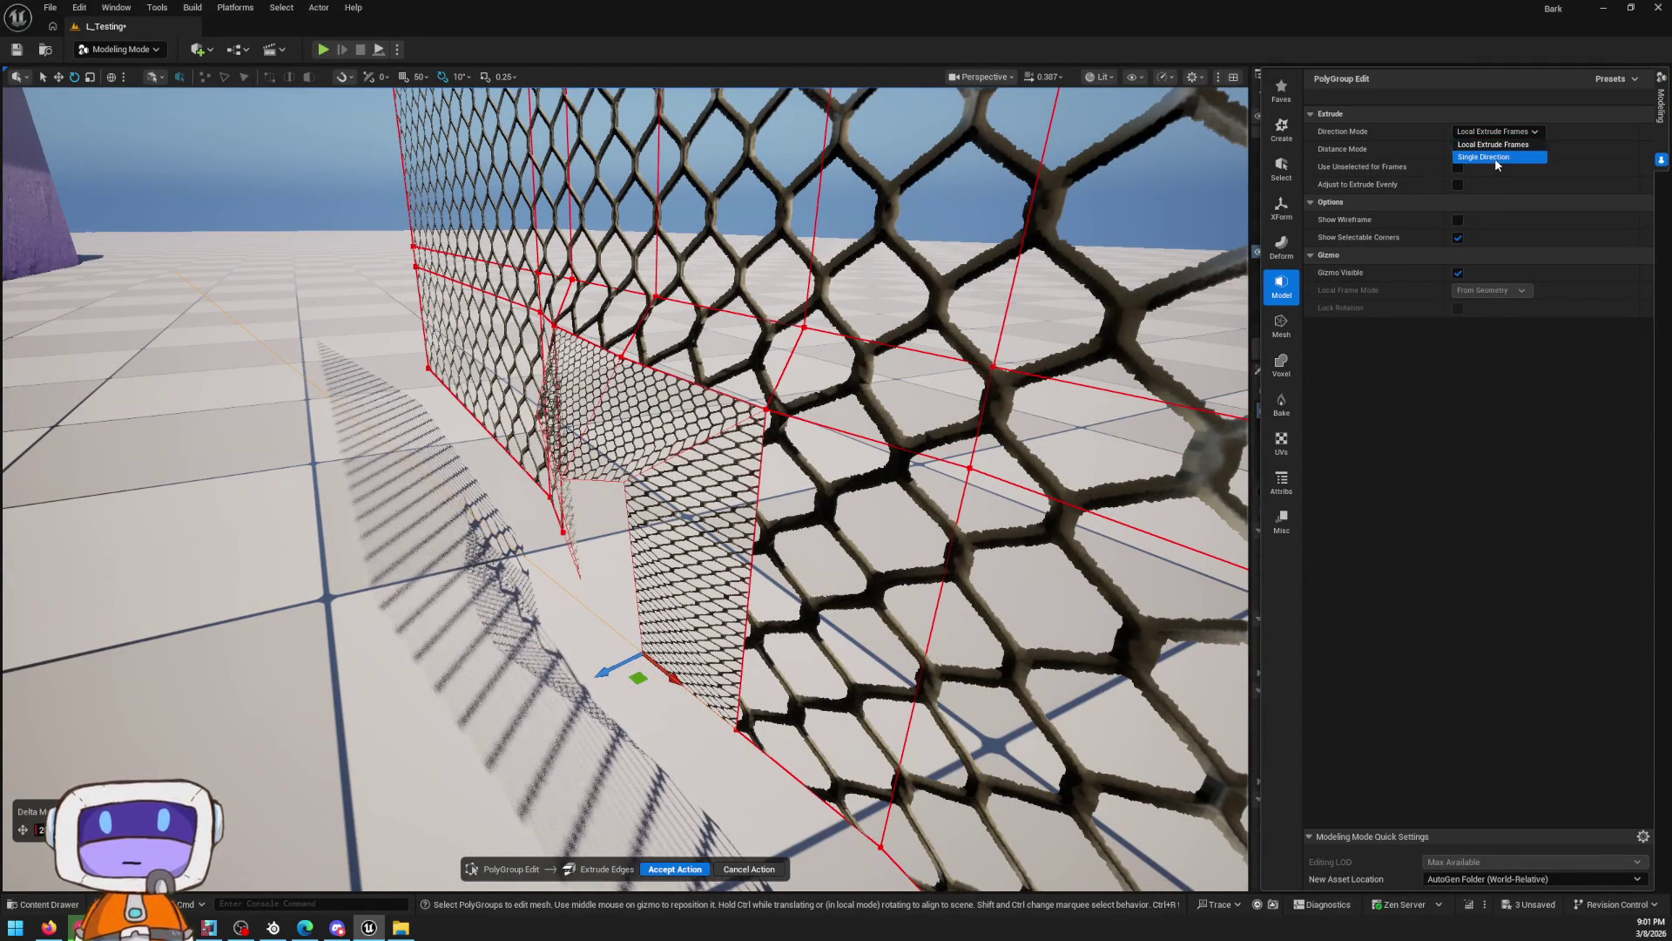
{"action": "left_click", "coordinate": [1498, 157]}
{"action": "left_click", "coordinate": [1491, 149]}
{"action": "left_click", "coordinate": [1491, 149]}
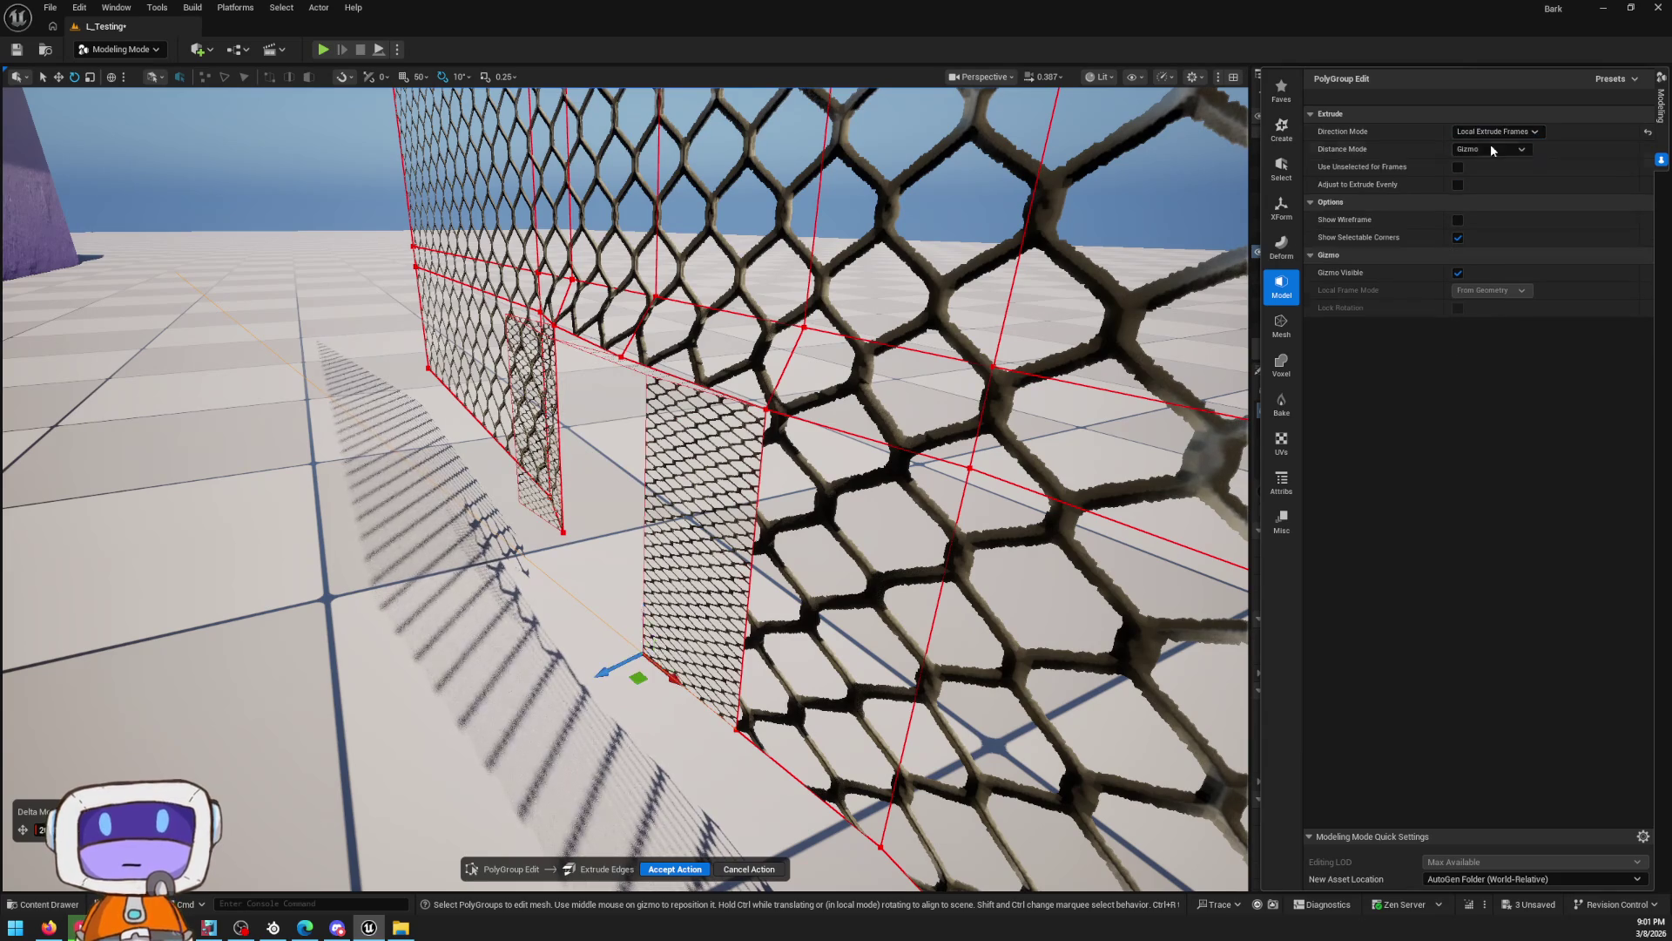
{"action": "left_click", "coordinate": [1479, 149]}
{"action": "left_click", "coordinate": [1491, 165]}
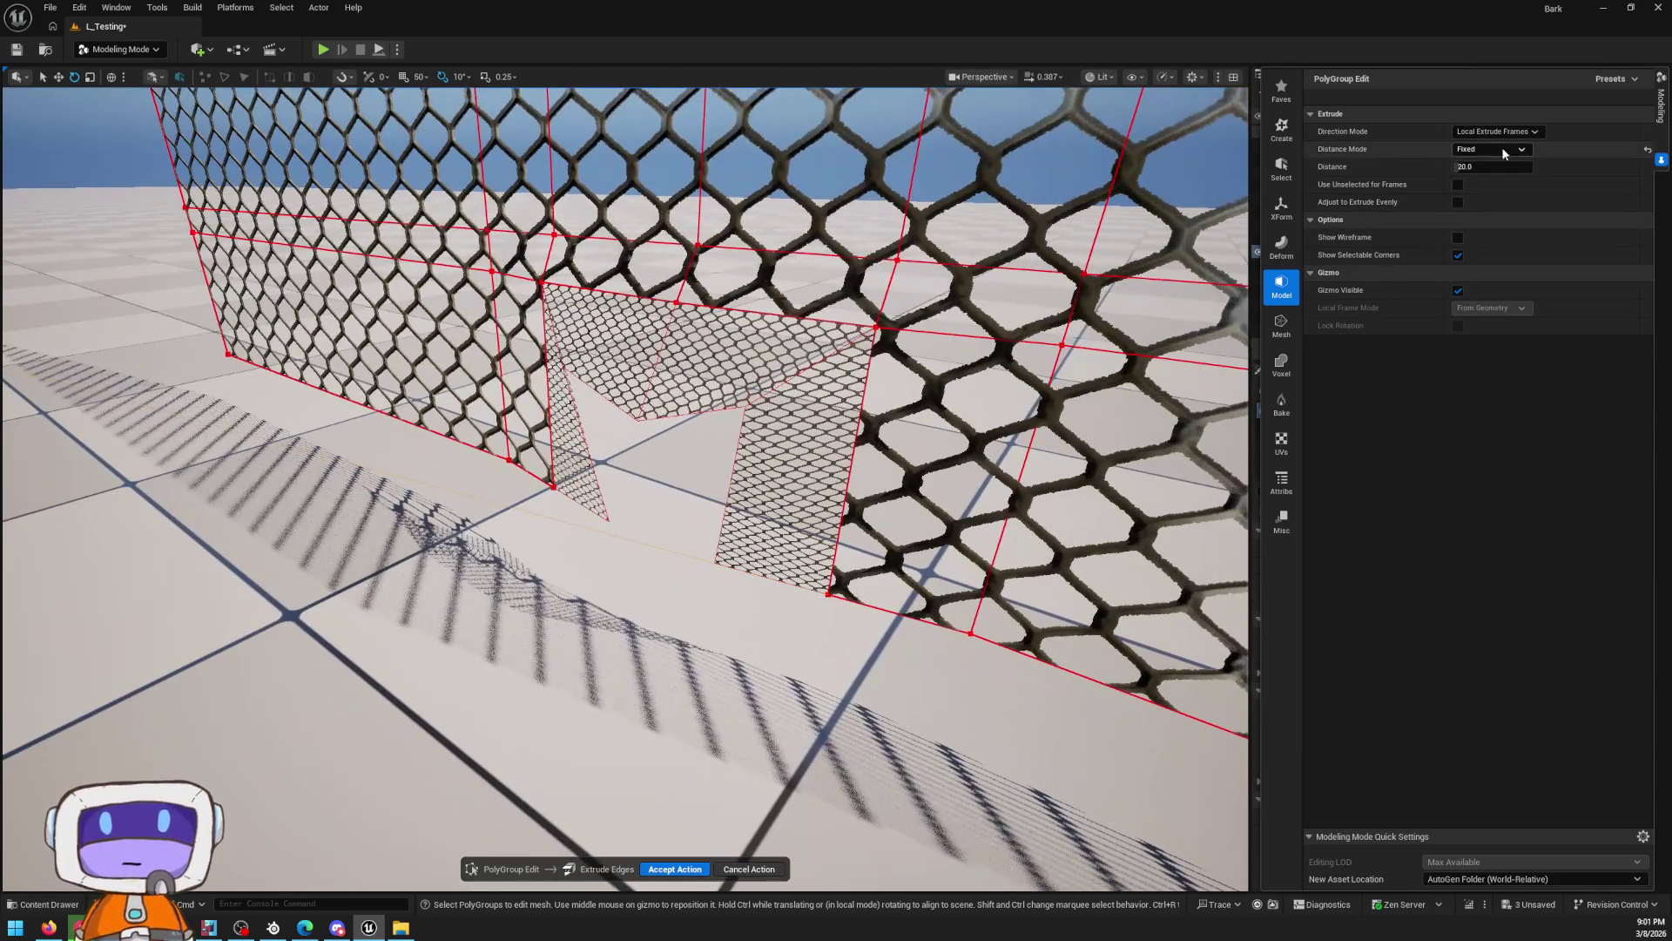
{"action": "left_click", "coordinate": [1481, 149]}
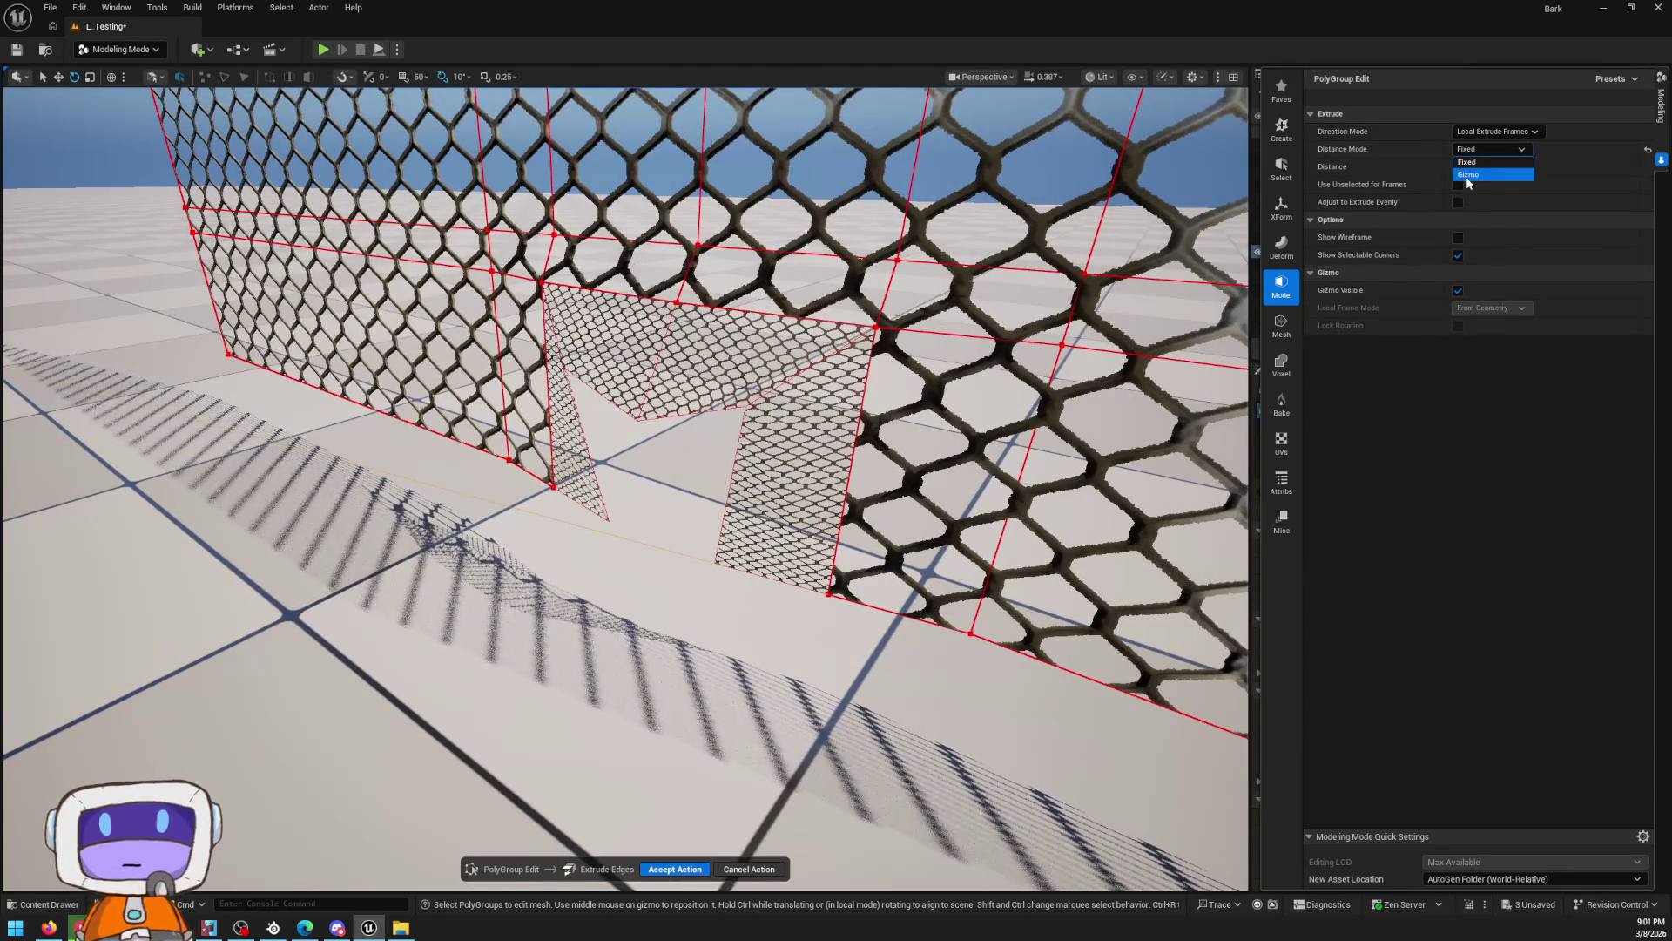
{"action": "left_click", "coordinate": [1467, 176]}
{"action": "left_click", "coordinate": [1457, 170]}
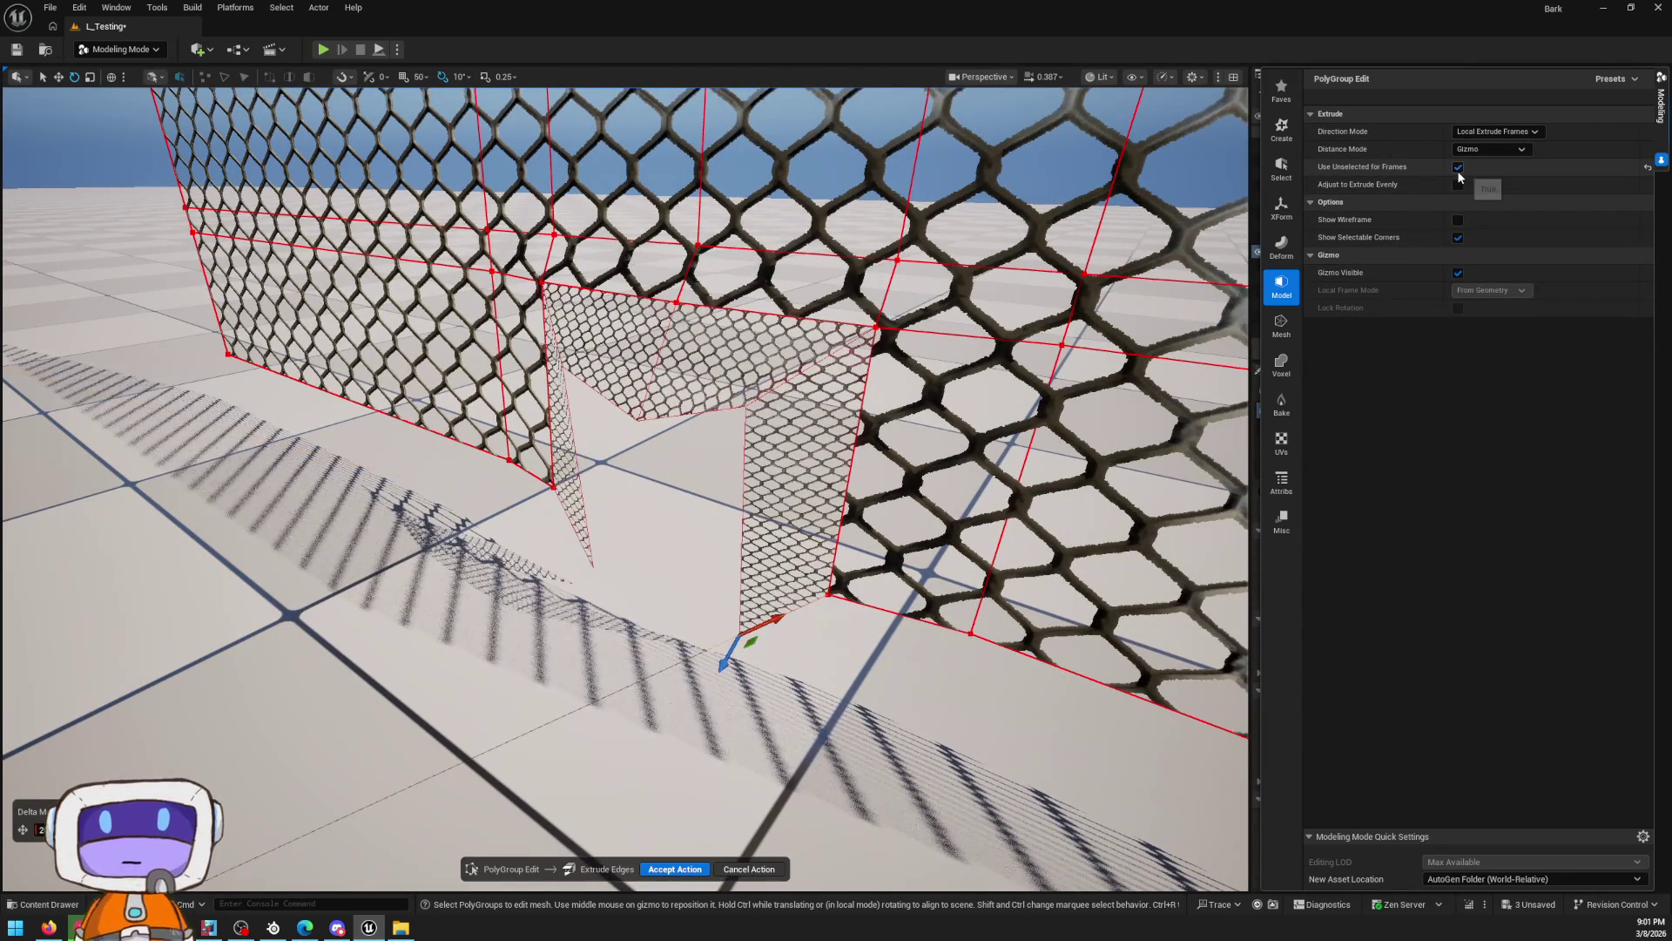
{"action": "left_click", "coordinate": [1458, 168]}
Fly in to view the extruded chain-link pocket and accept the extrusion
{"action": "mouse_move", "coordinate": [625, 488]}
{"action": "left_mouse_down"}
{"action": "mouse_move", "coordinate": [592, 409]}
{"action": "mouse_move", "coordinate": [619, 396]}
{"action": "mouse_move", "coordinate": [1042, 497]}
{"action": "left_mouse_up"}
{"action": "mouse_move", "coordinate": [936, 476]}
{"action": "left_mouse_down"}
{"action": "mouse_move", "coordinate": [827, 501]}
{"action": "mouse_move", "coordinate": [795, 749]}
{"action": "left_mouse_up"}
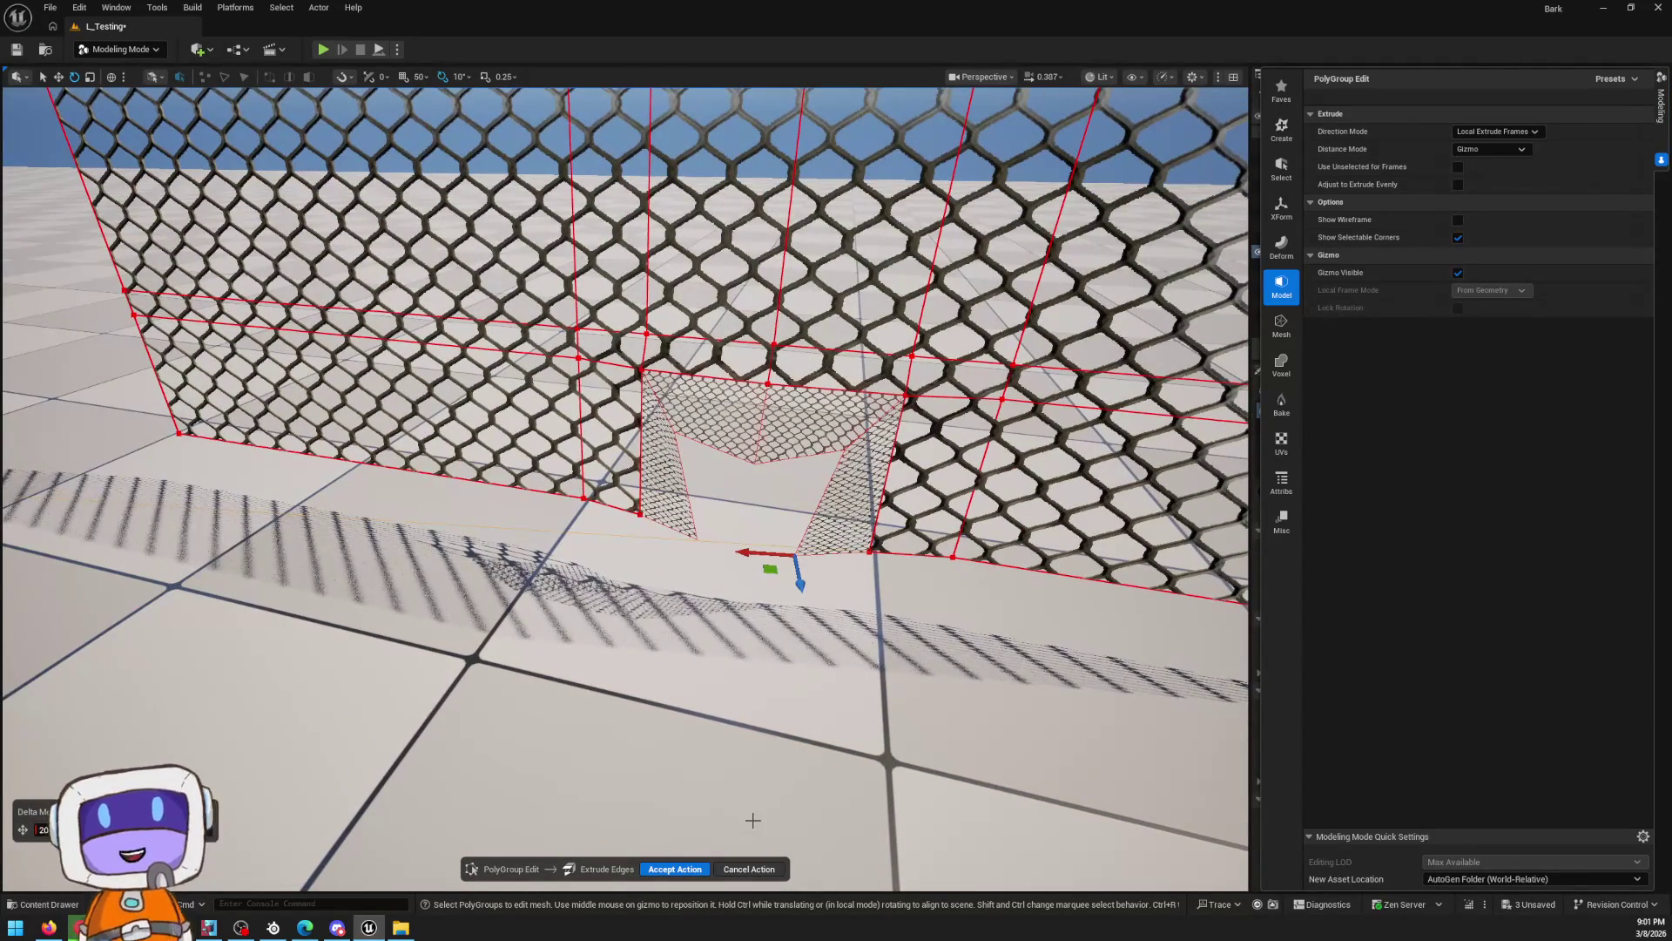
{"action": "left_click", "coordinate": [675, 869]}
{"action": "mouse_move", "coordinate": [157, 517]}
{"action": "left_mouse_down"}
{"action": "mouse_move", "coordinate": [209, 522]}
{"action": "mouse_move", "coordinate": [279, 483]}
{"action": "left_mouse_up"}
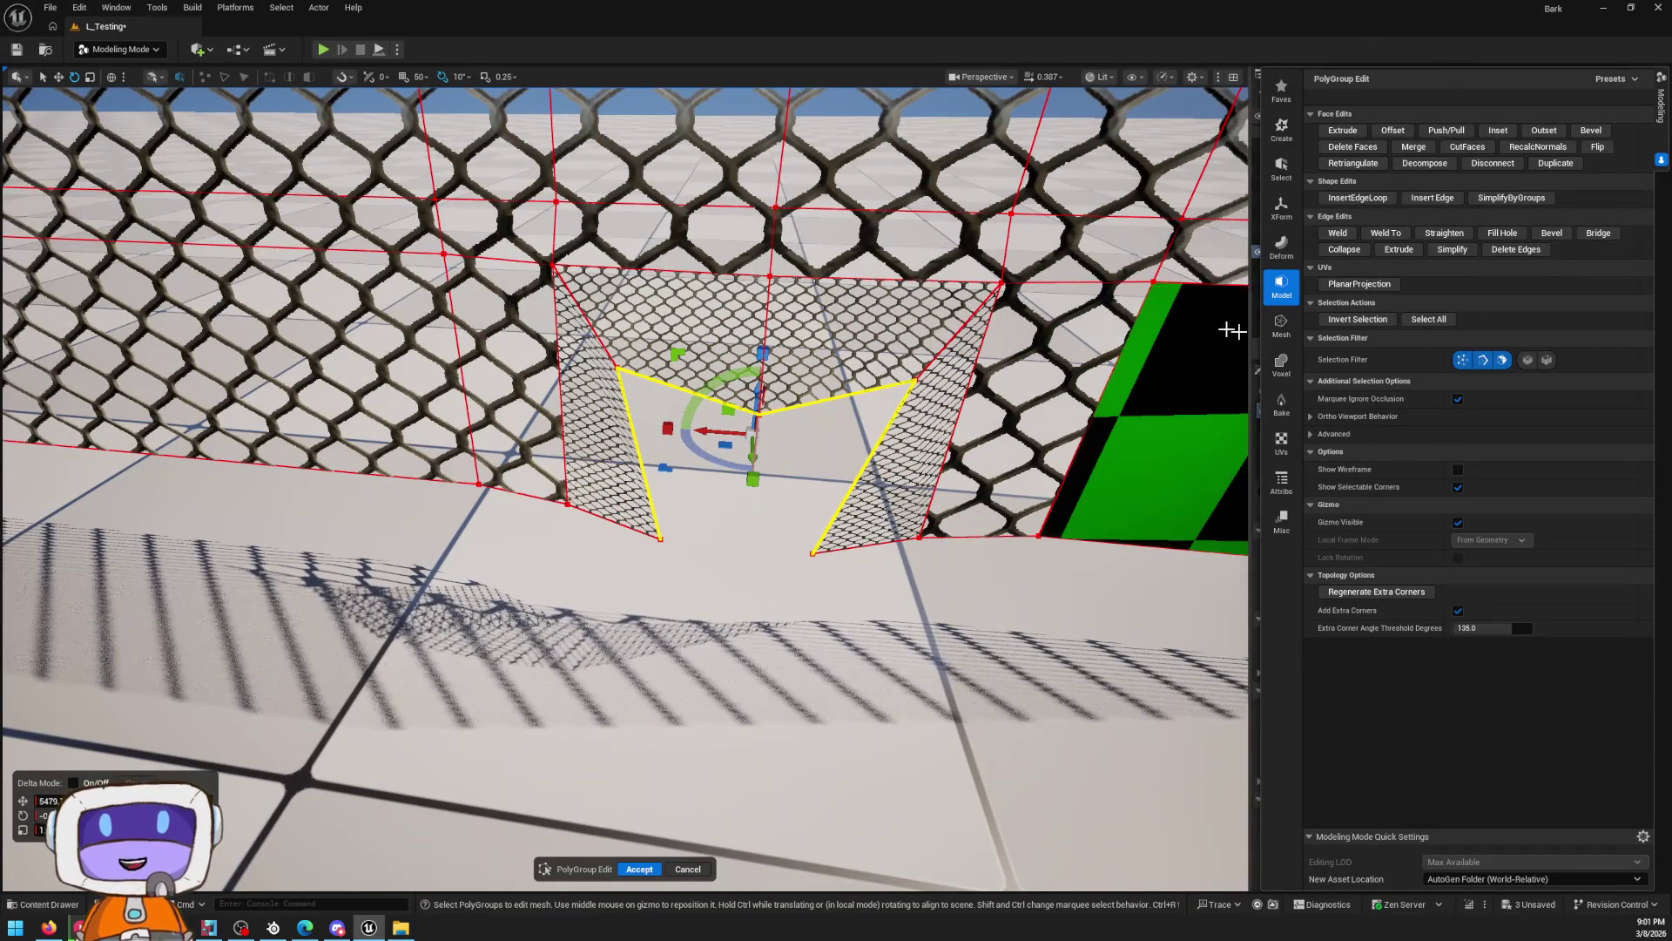
Accept the PolyGroup Edit changes so the fence keeps its extruded opening
{"action": "left_click", "coordinate": [1282, 211]}
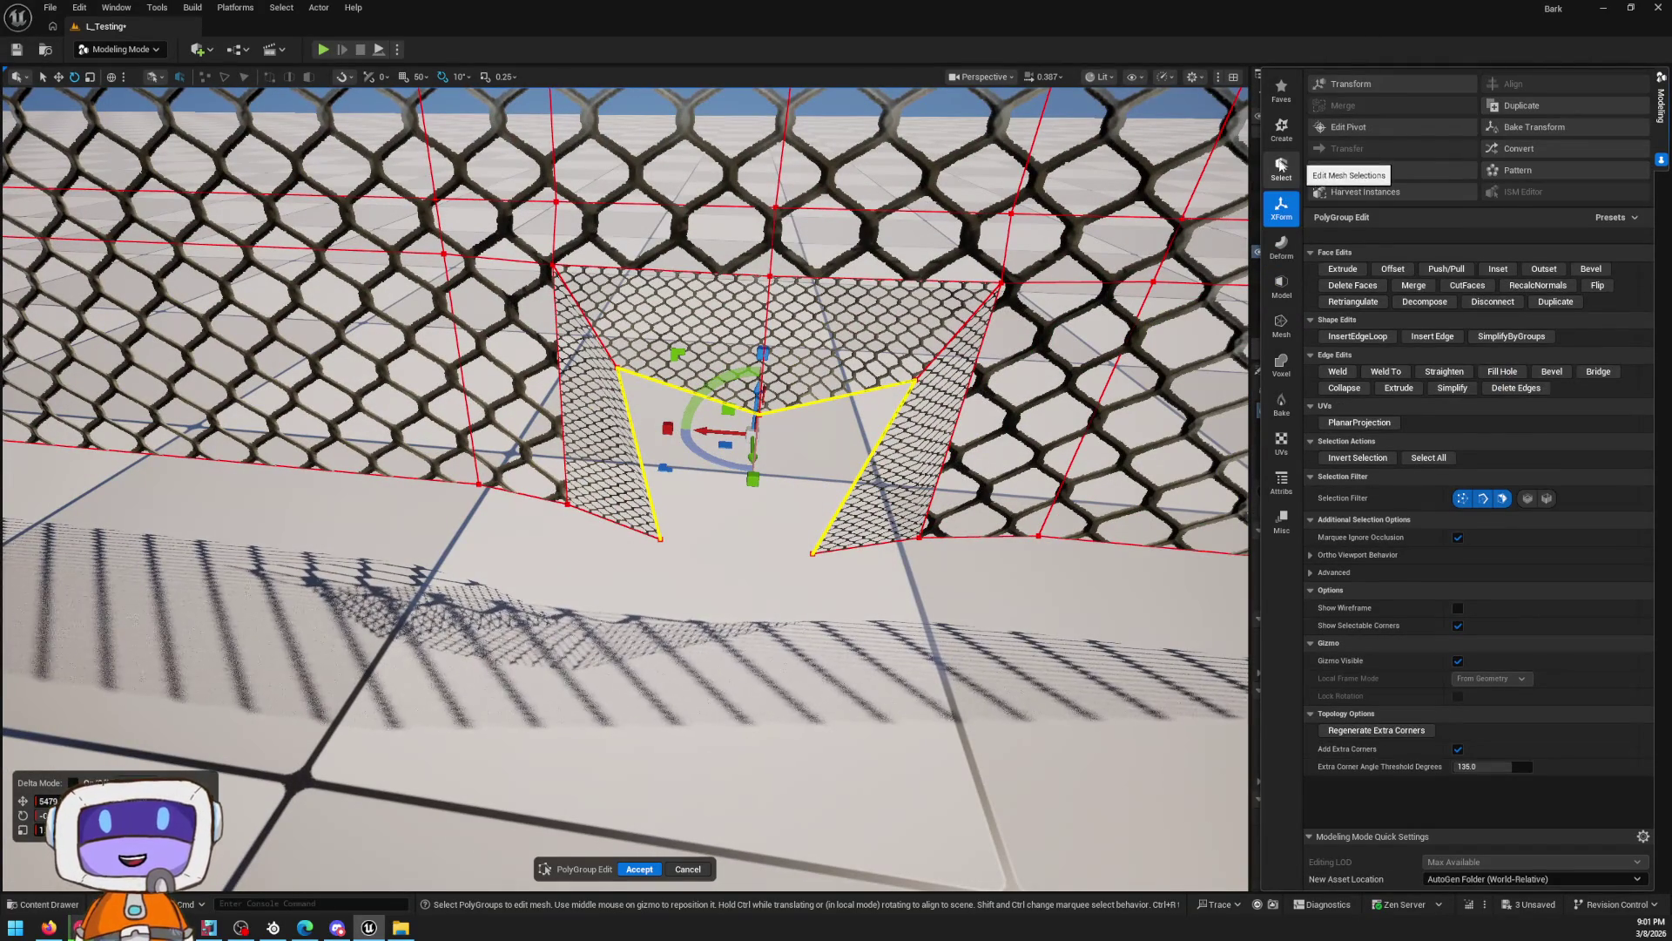
{"action": "left_click", "coordinate": [1281, 166]}
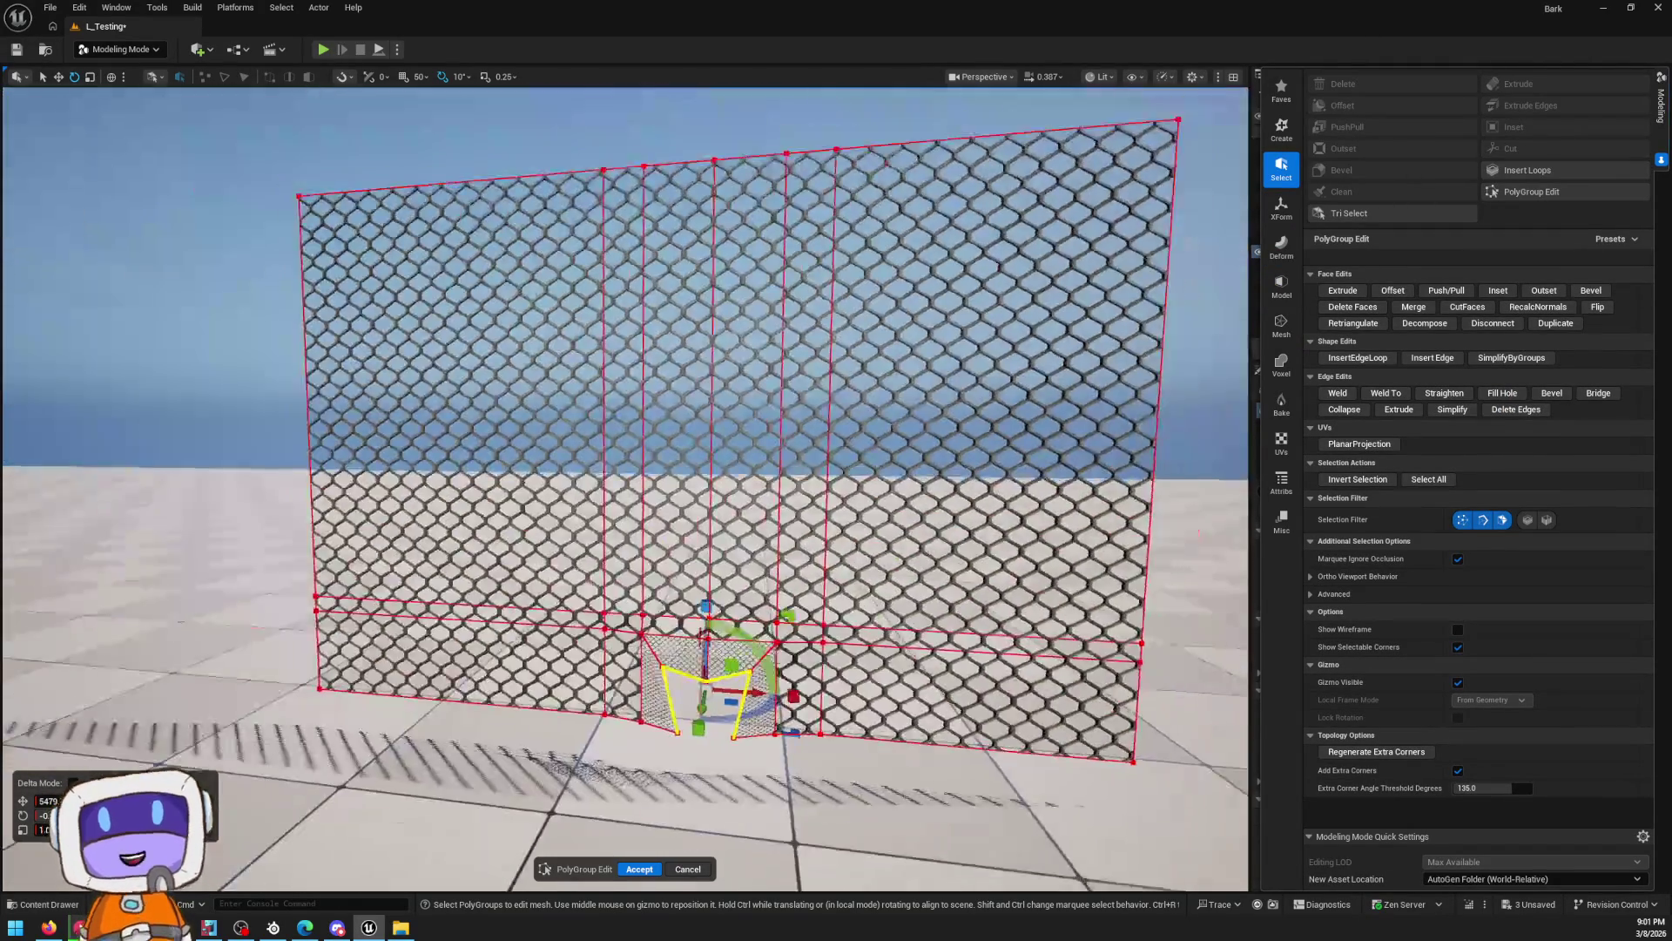
{"action": "scroll", "coordinate": [625, 488], "scroll_direction": "down", "scroll_amount": 10}
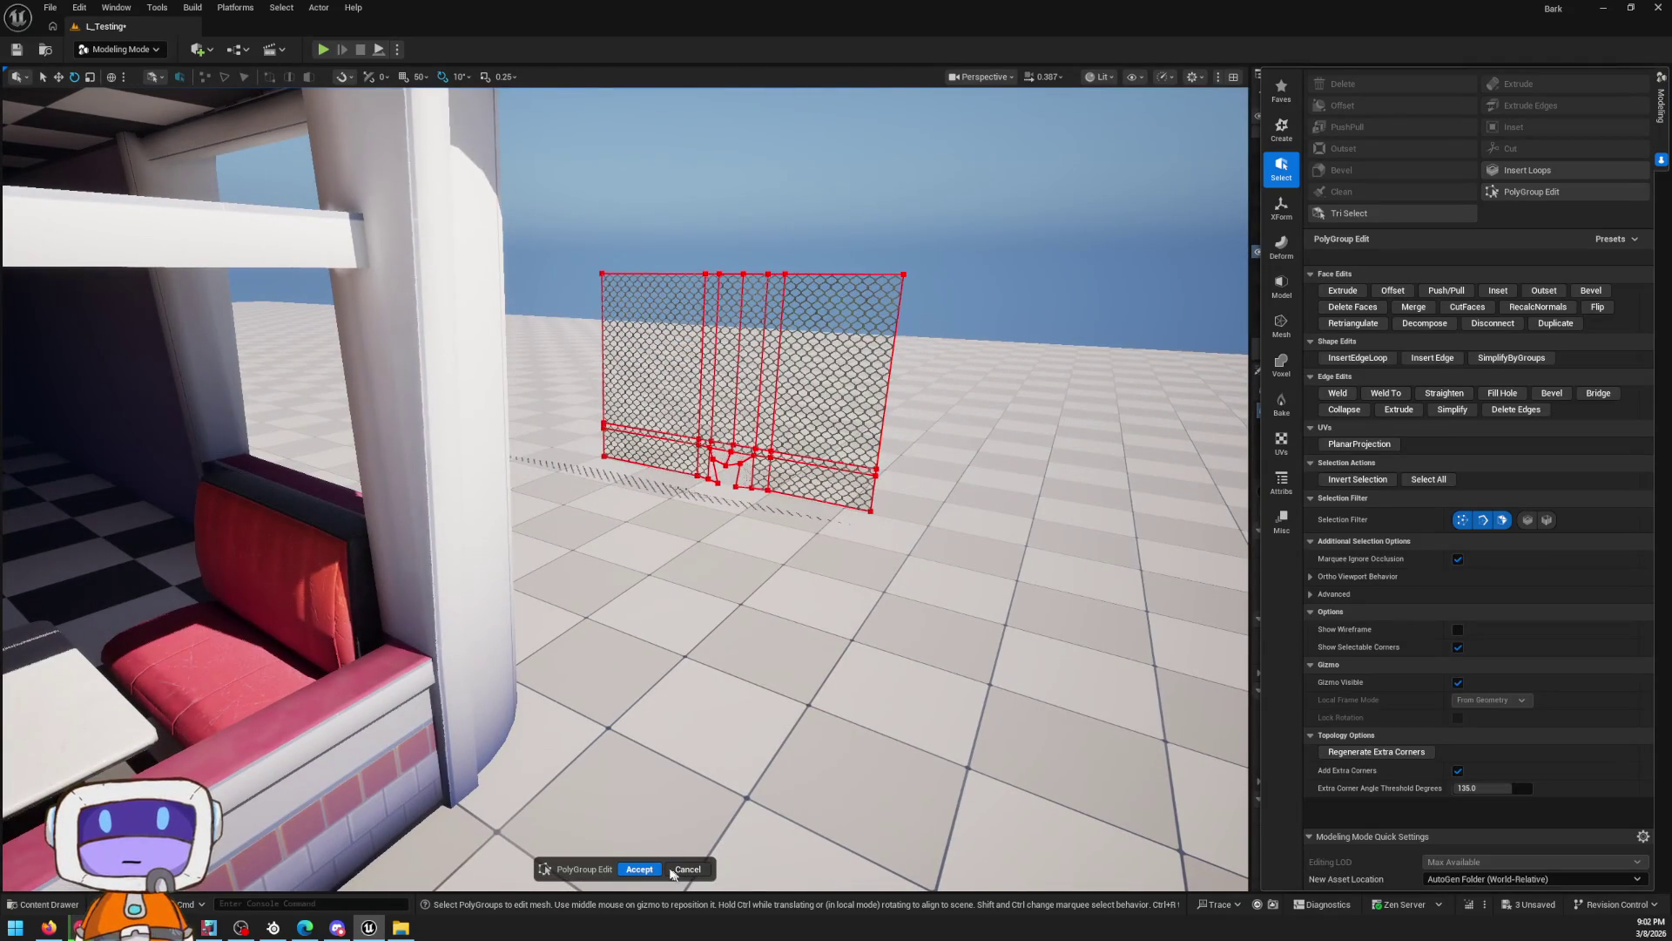
{"action": "left_click", "coordinate": [621, 869]}
{"action": "scroll", "coordinate": [831, 409], "scroll_direction": "up", "scroll_amount": 8}
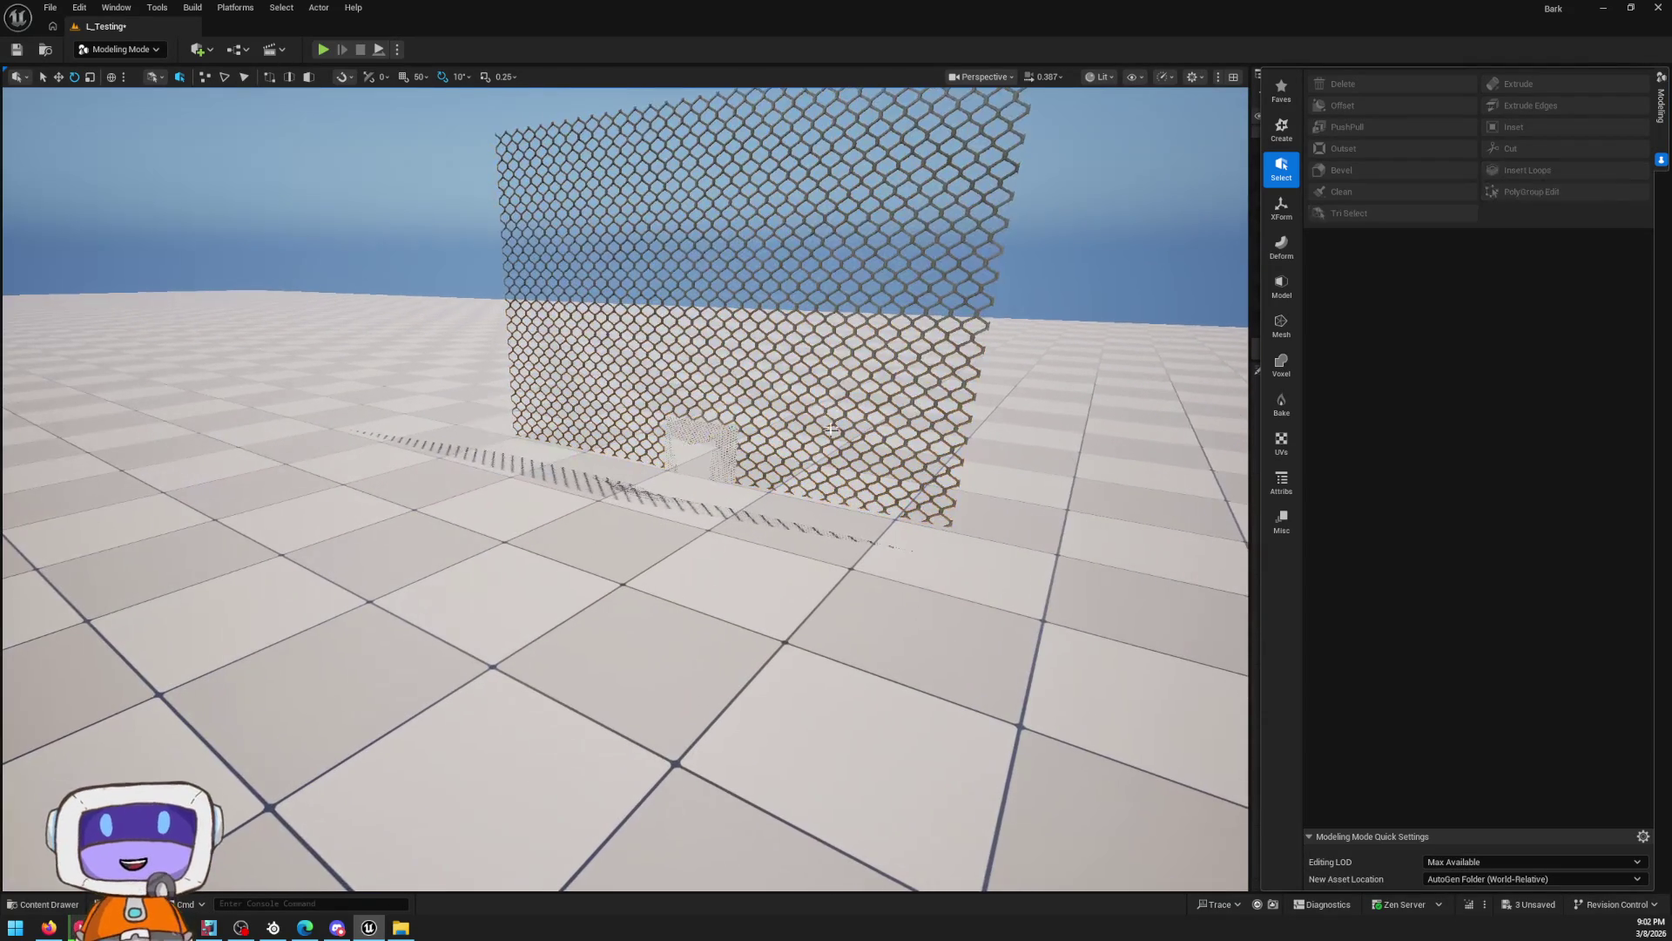
Switch to Selection Mode and select the SM_MetalFence4 fence actor in the level
{"action": "left_click", "coordinate": [830, 409]}
{"action": "key", "text": "shift+1"}
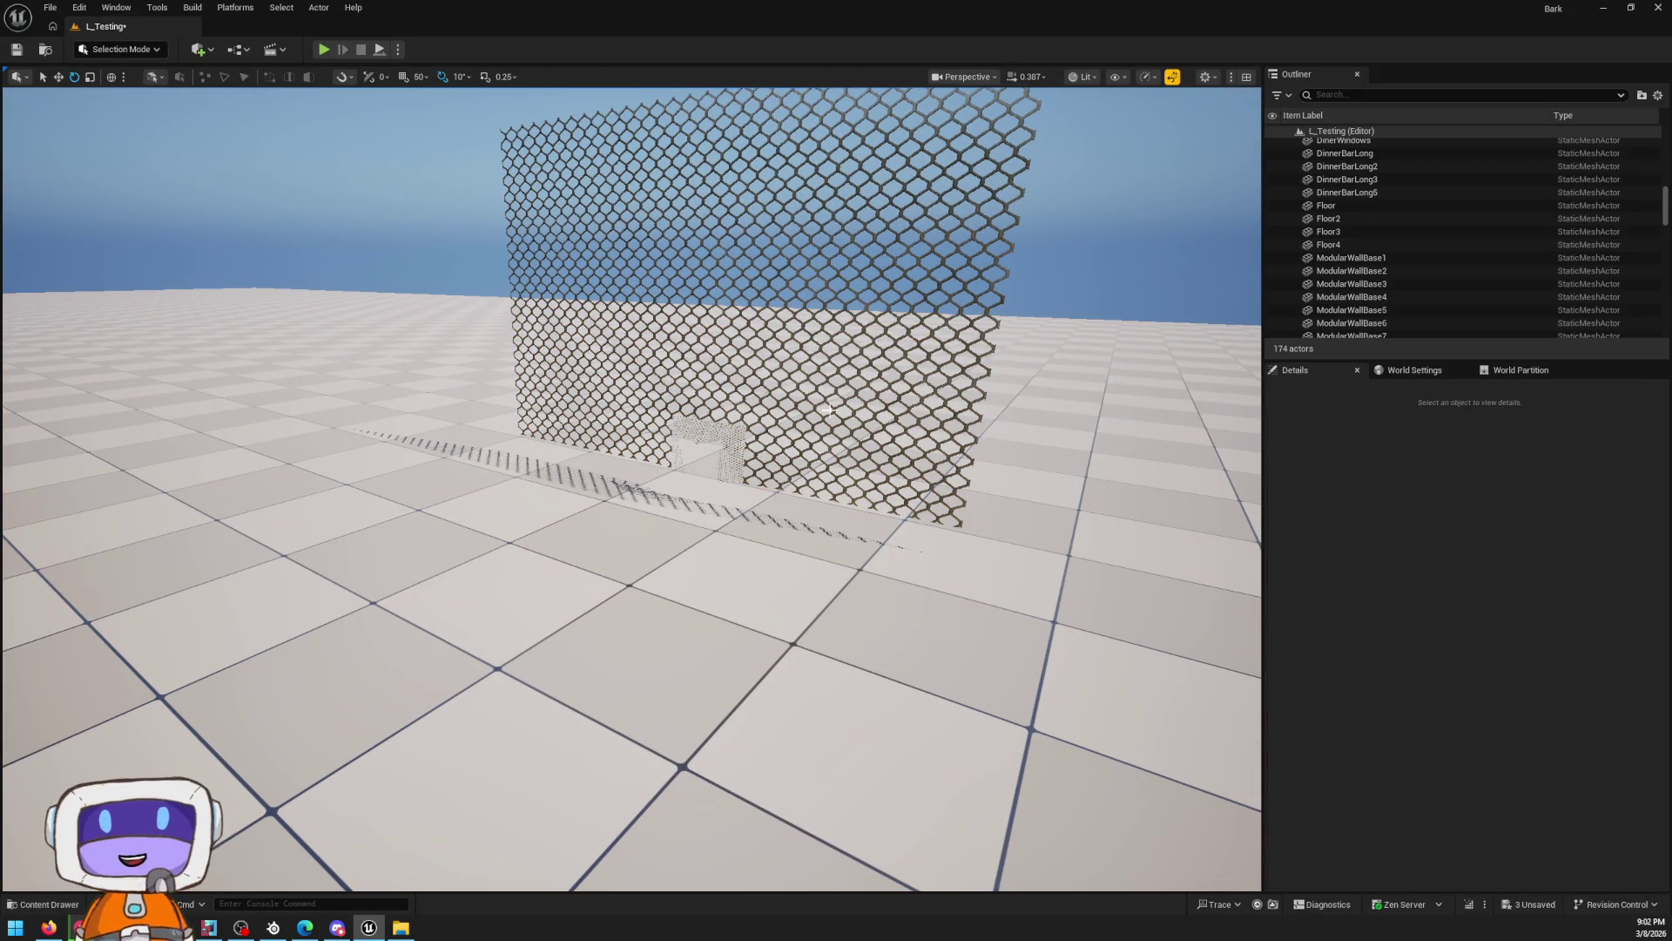
{"action": "scroll", "coordinate": [772, 309], "scroll_direction": "up", "scroll_amount": 2}
{"action": "left_click", "coordinate": [773, 309]}
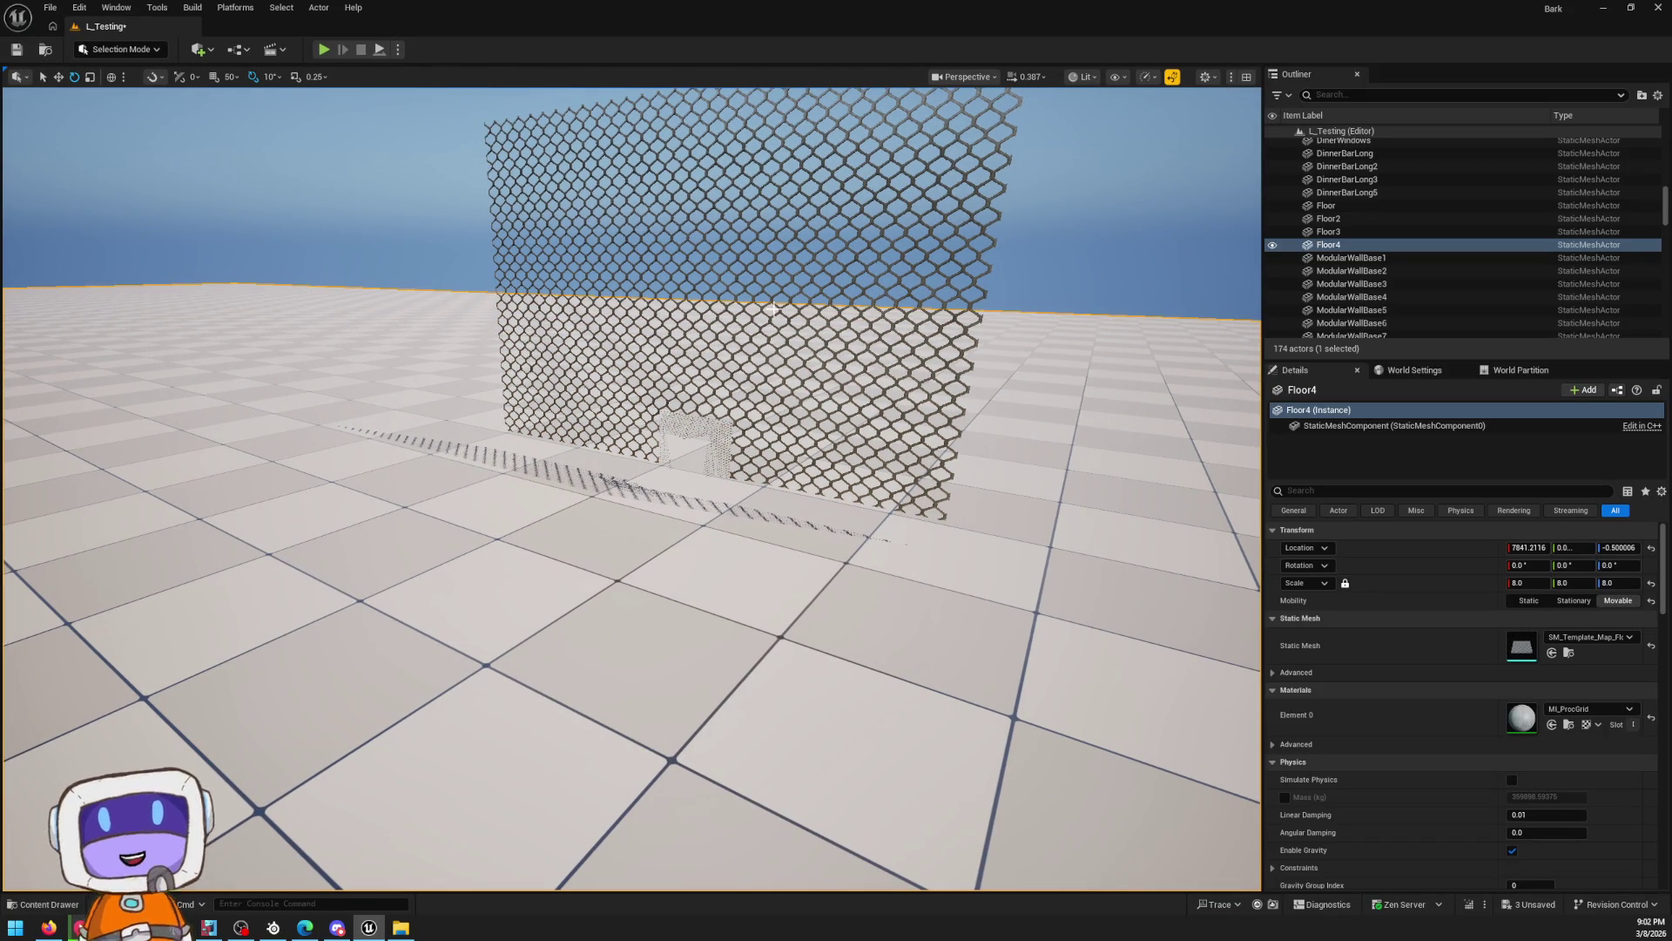
{"action": "left_click", "coordinate": [849, 237]}
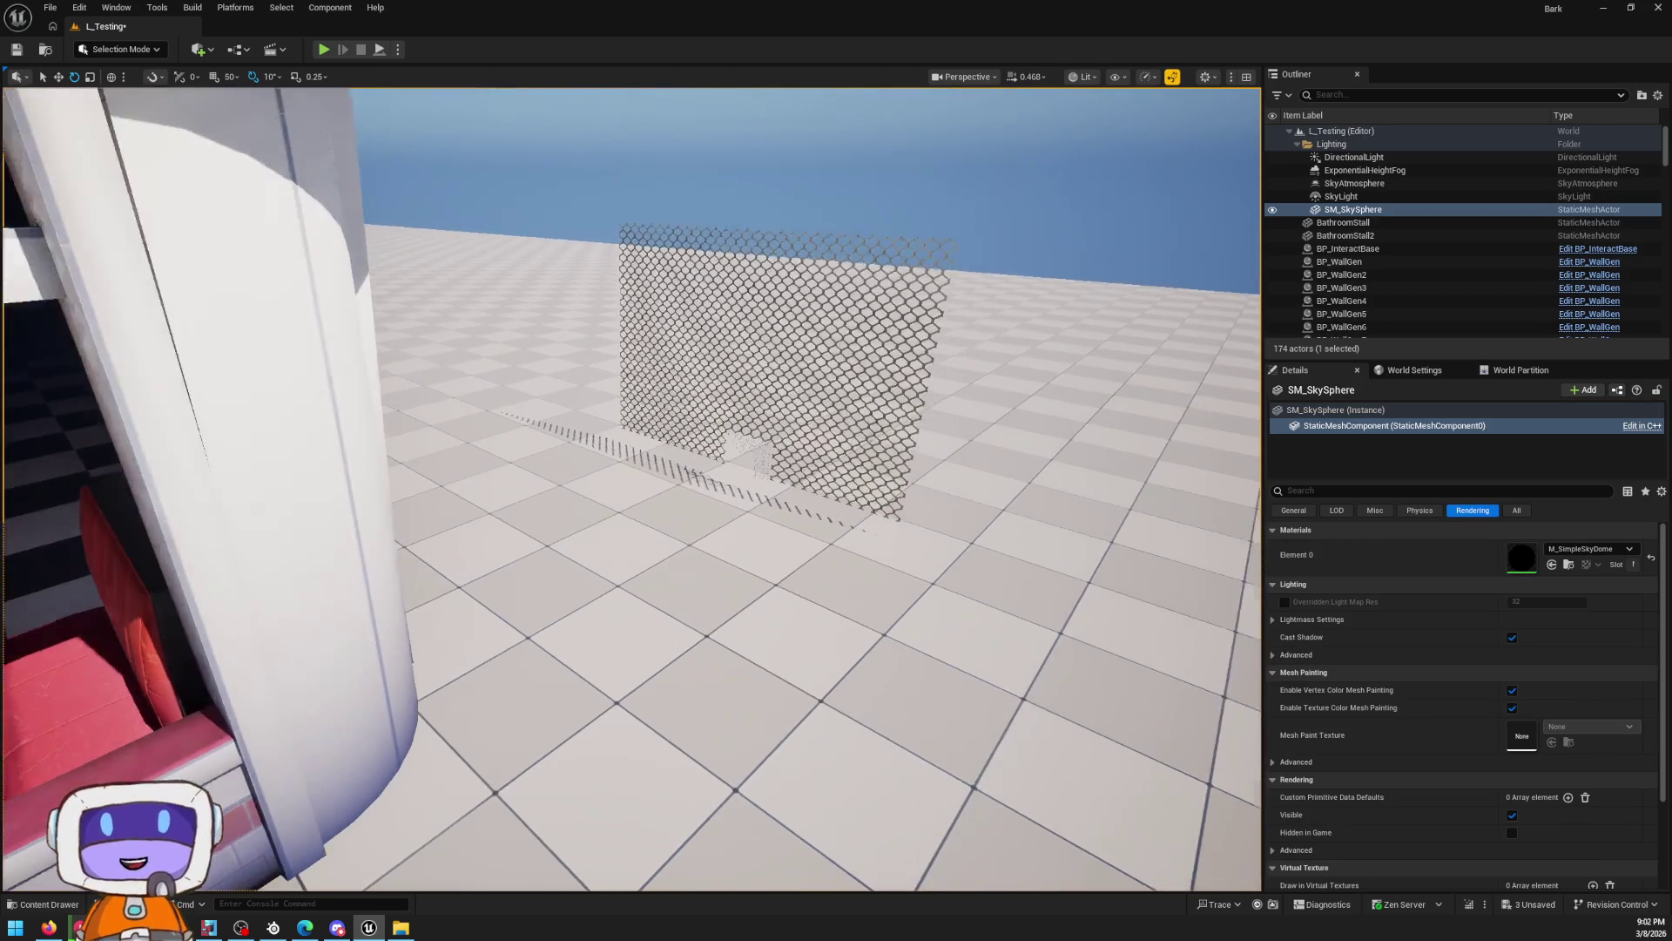
{"action": "left_click_drag", "start_coordinate": [840, 243], "coordinate": [841, 243]}
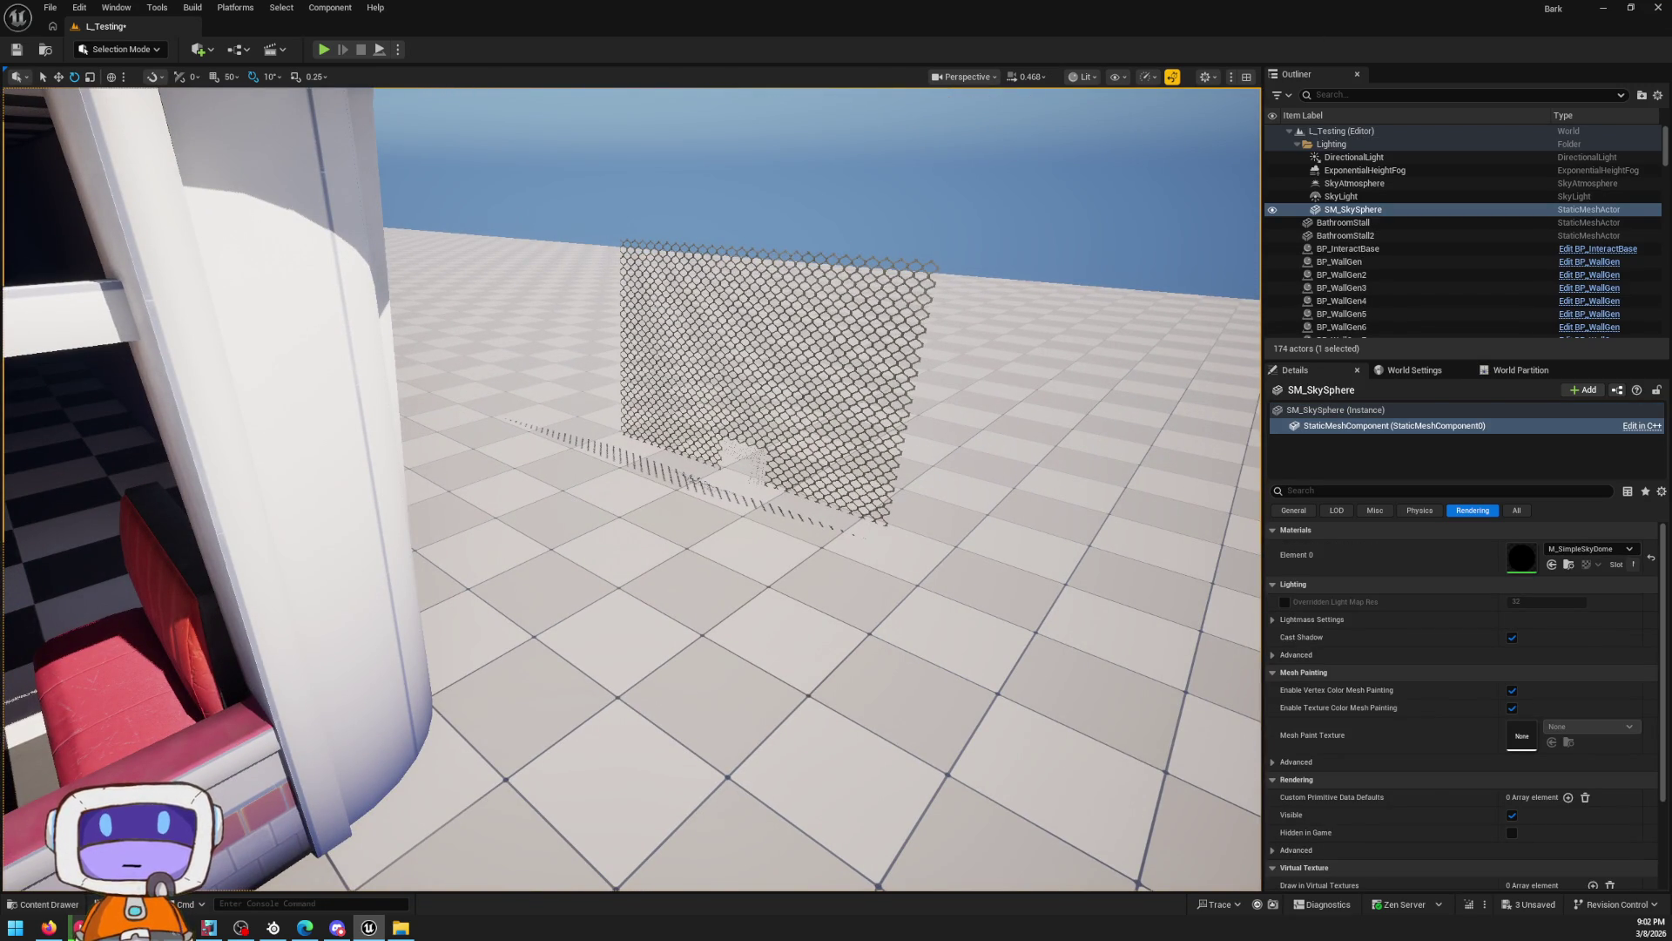
{"action": "left_click_drag", "start_coordinate": [833, 207], "coordinate": [732, 219]}
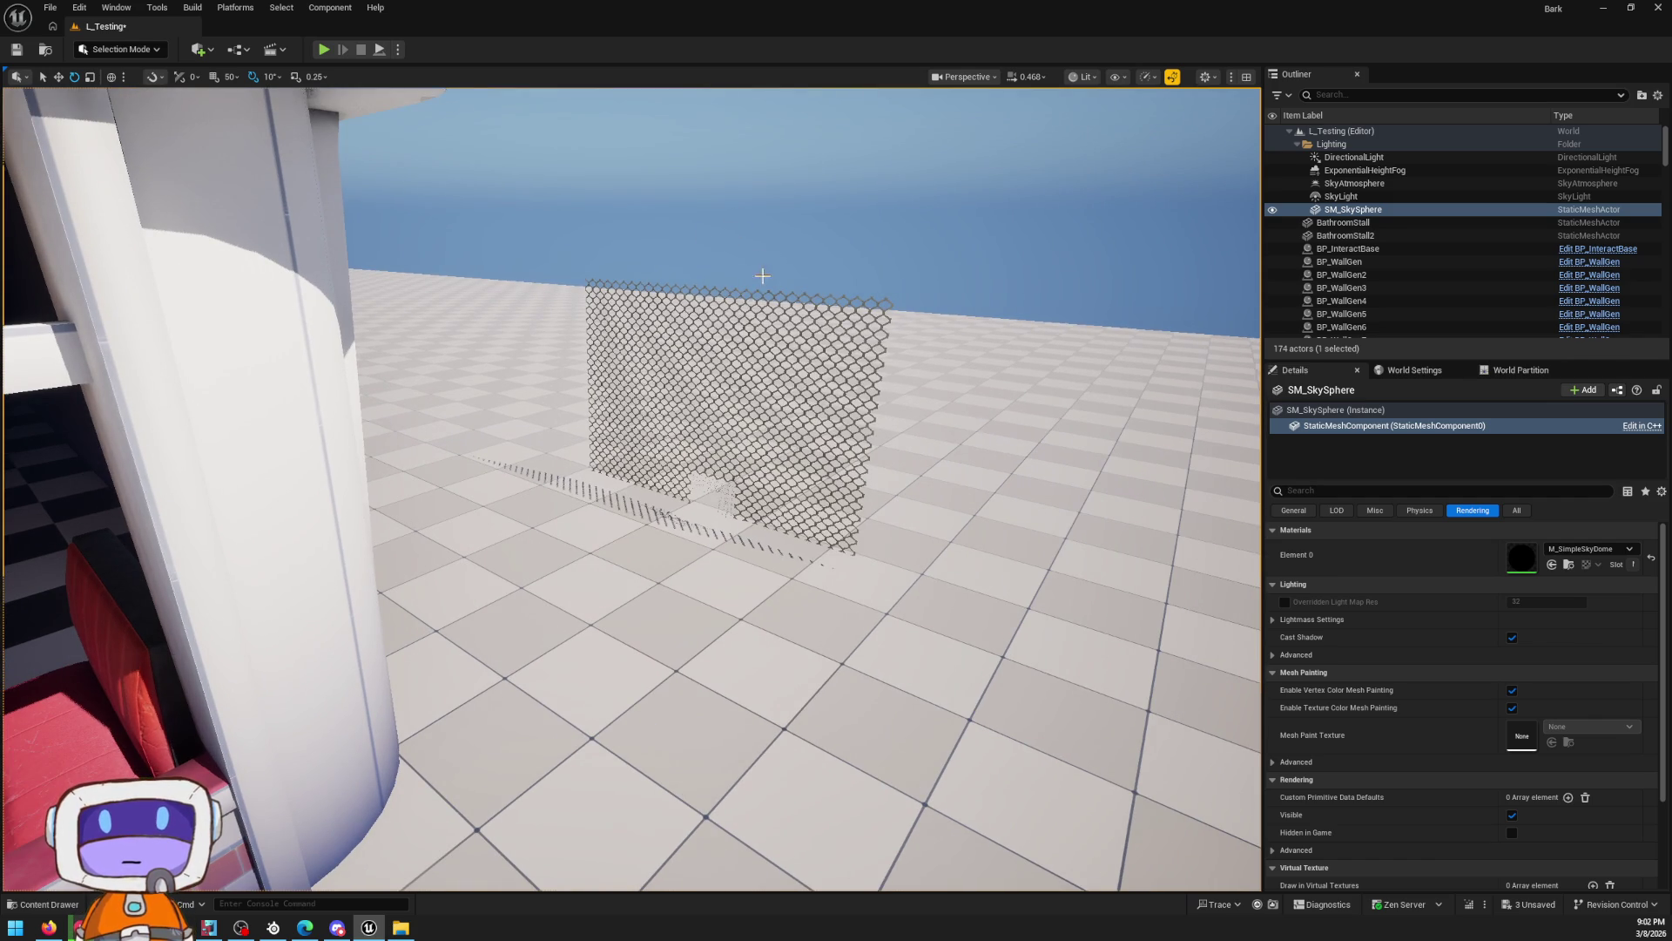
{"action": "left_click", "coordinate": [778, 318]}
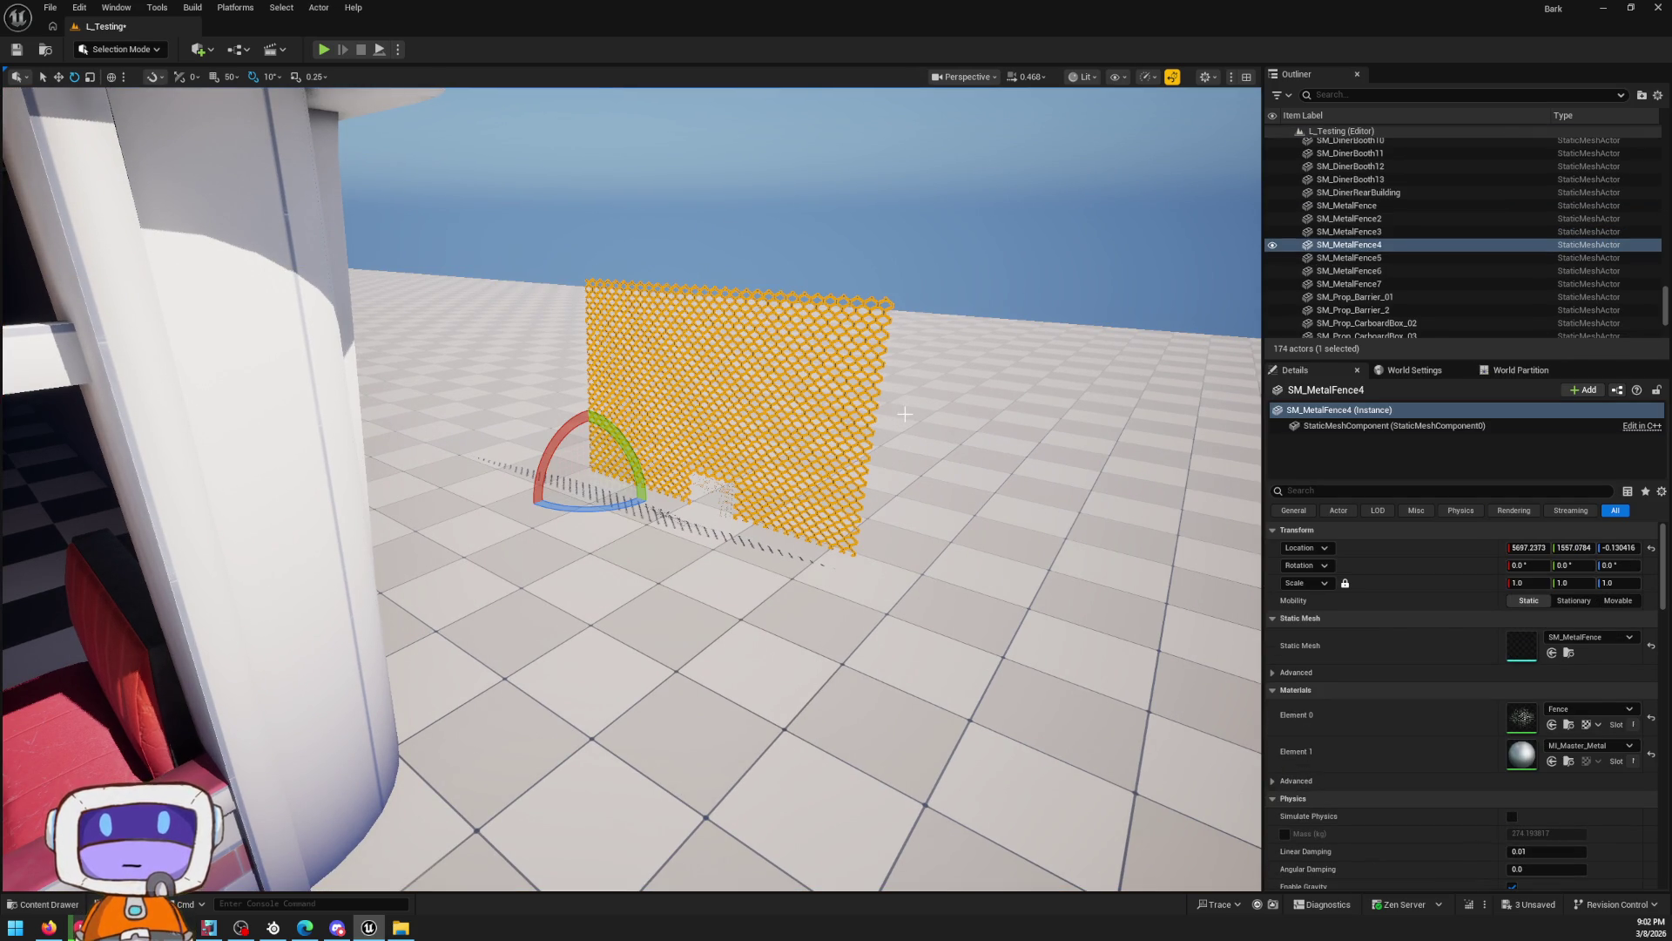
Reimport the SM_MetalFence mesh from its FBX file using Reimport With New File
{"action": "left_click", "coordinate": [1568, 652]}
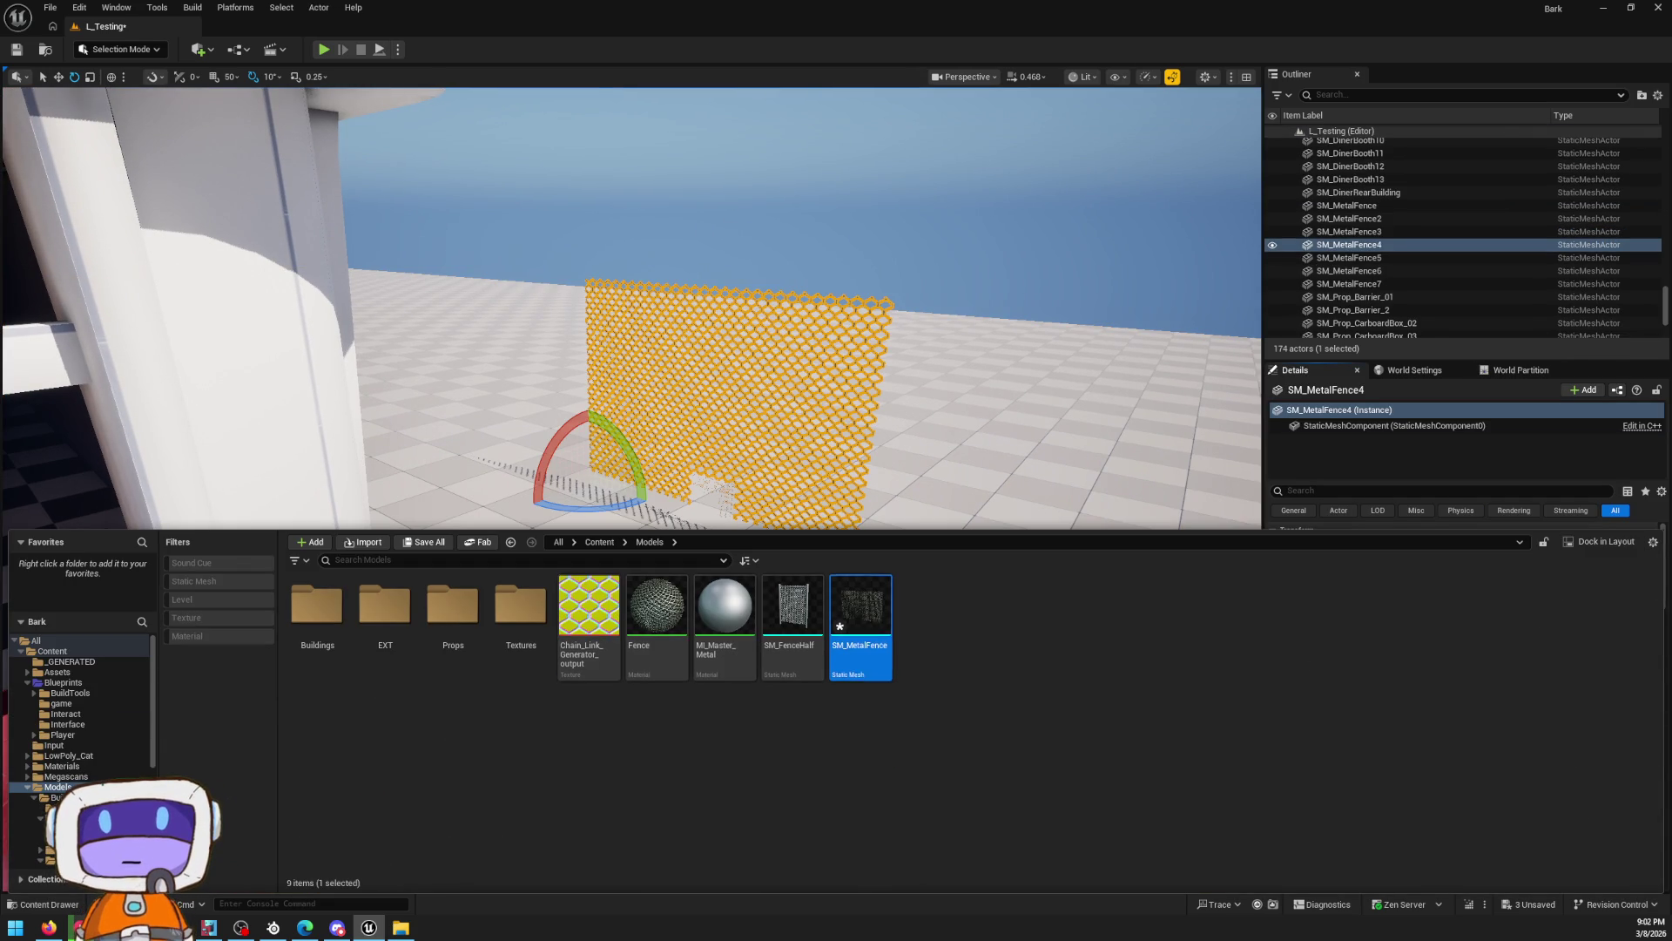
{"action": "mouse_move", "coordinate": [874, 615]}
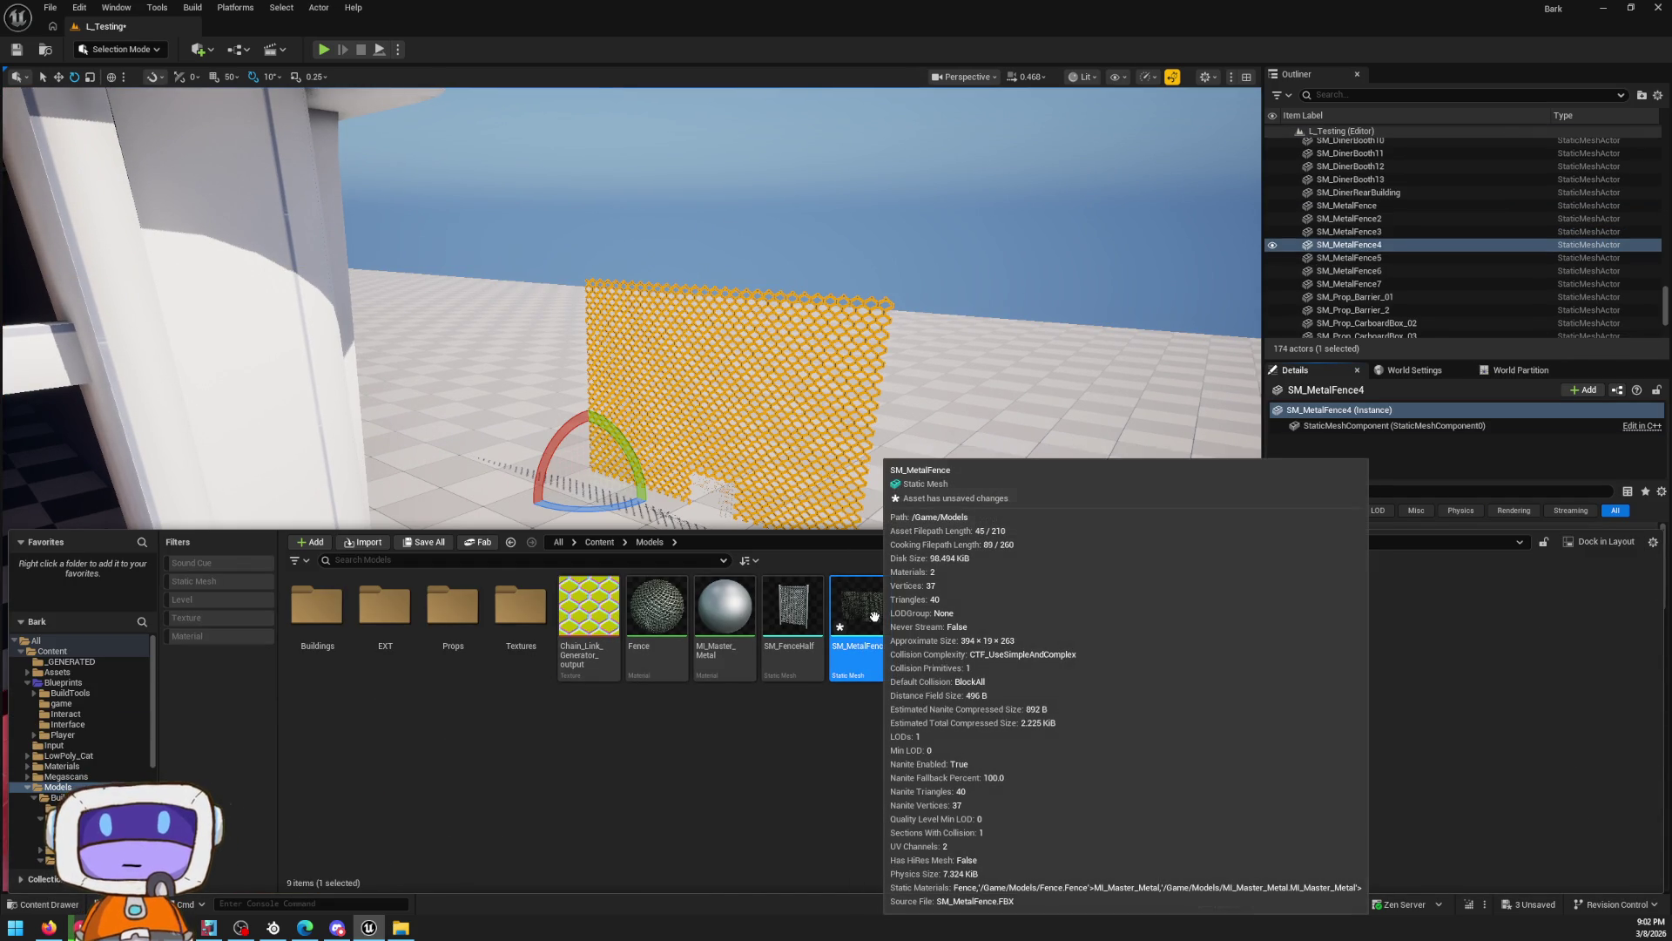
{"action": "right_click", "coordinate": [858, 616]}
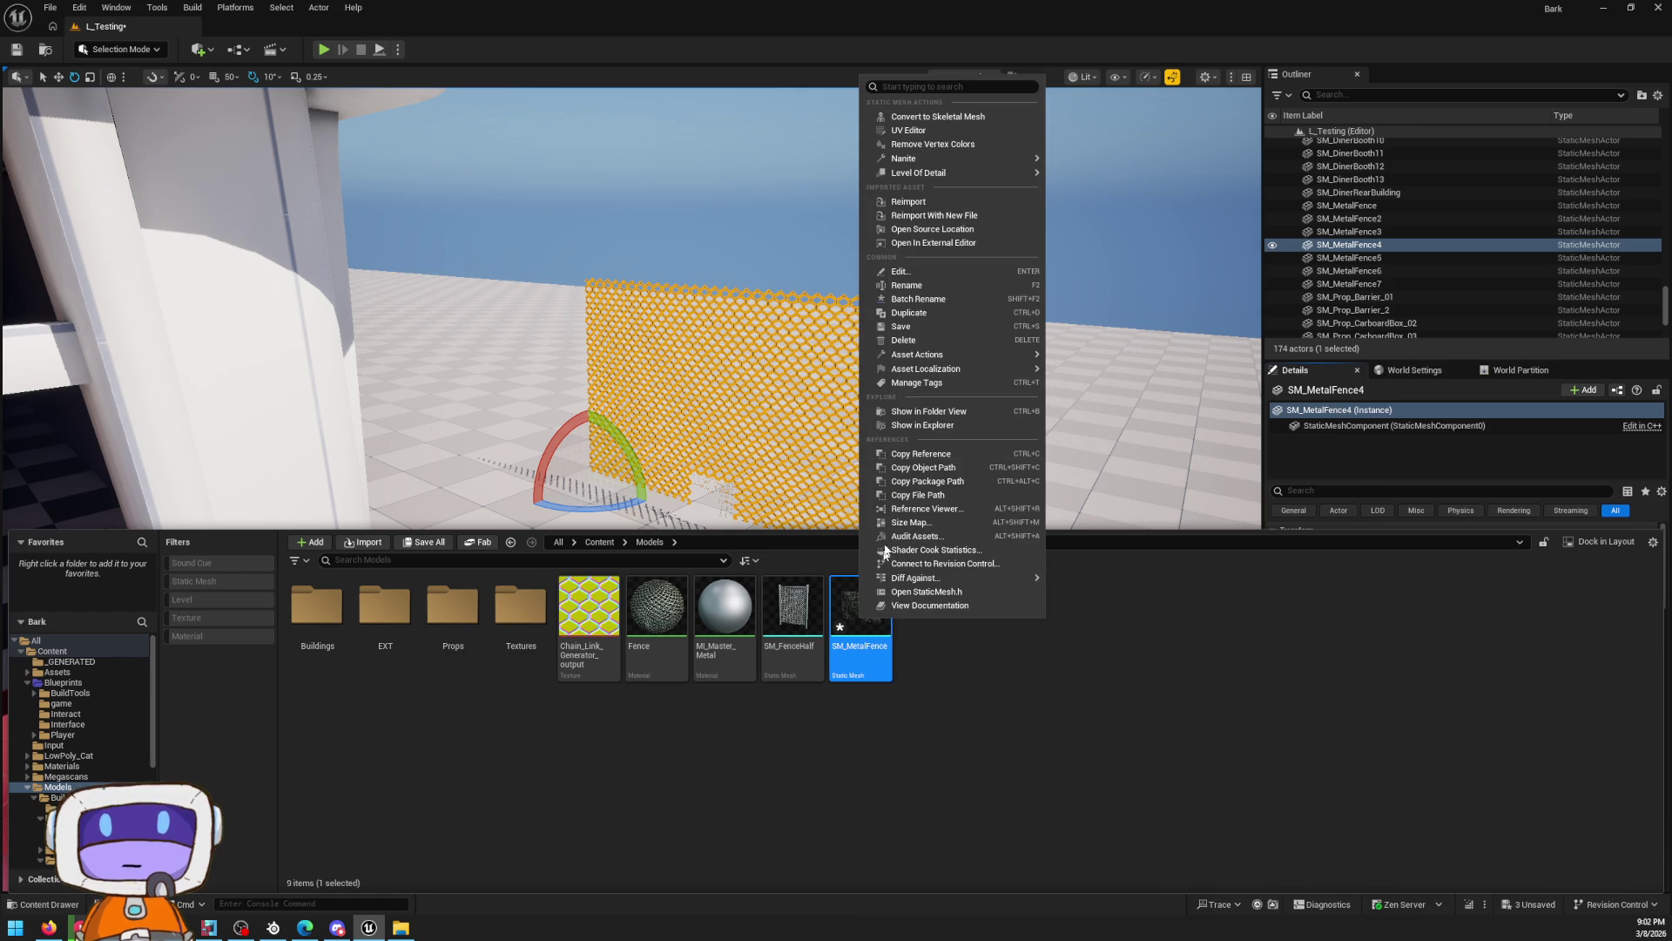
{"action": "left_click", "coordinate": [950, 215]}
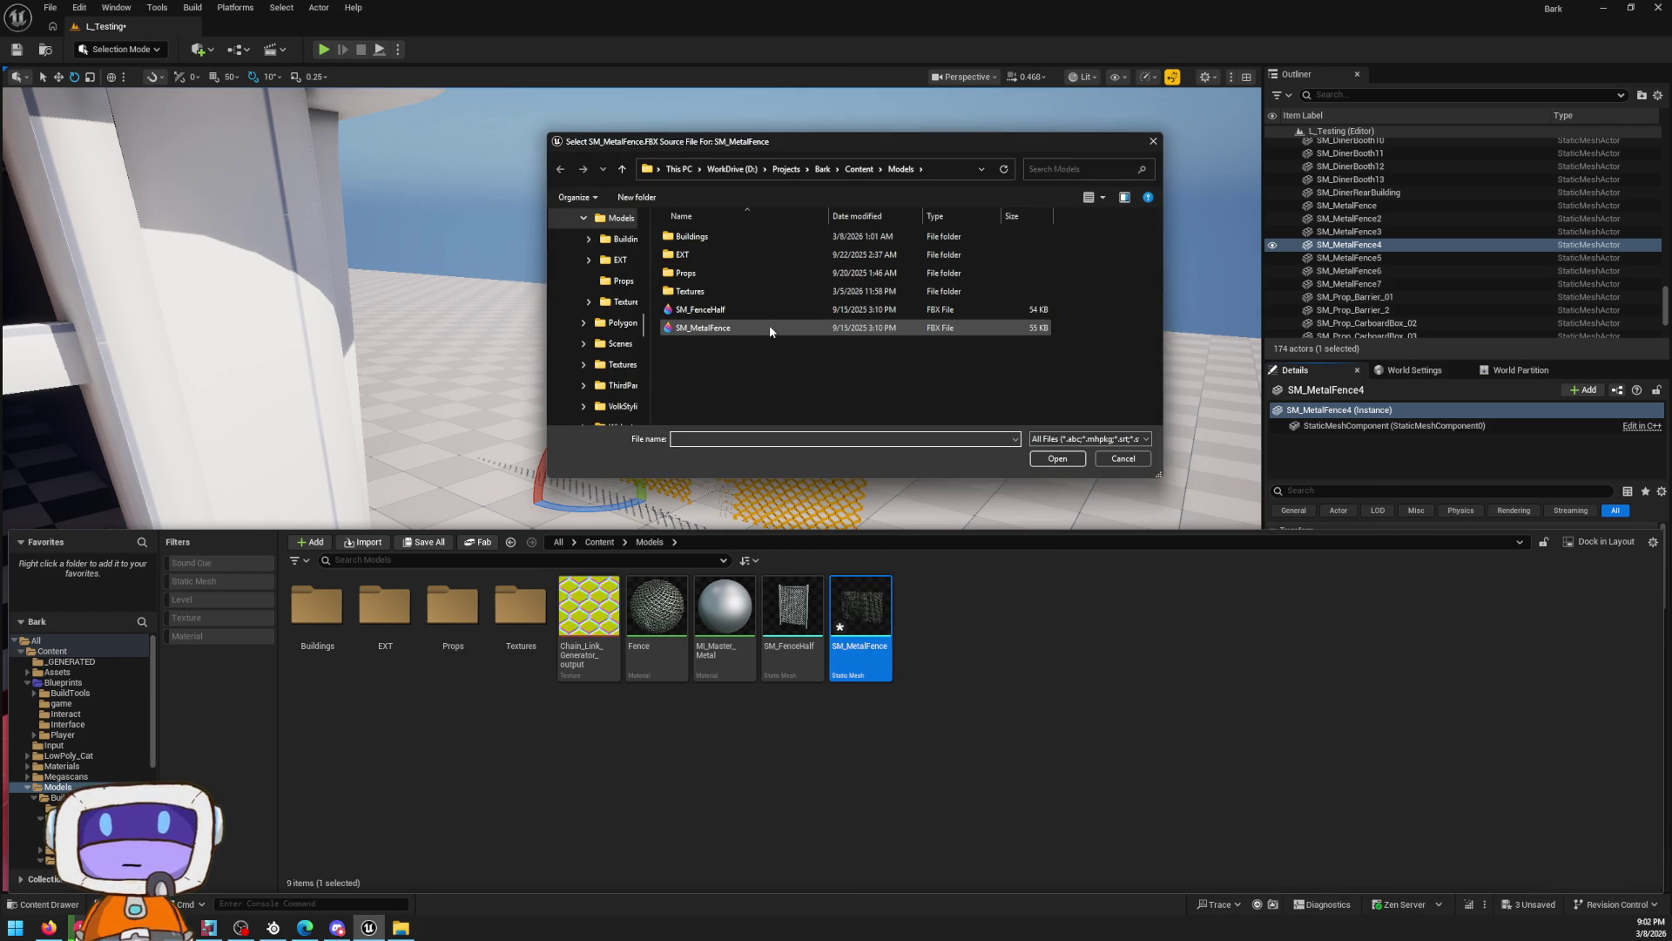
{"action": "double_click", "coordinate": [770, 327]}
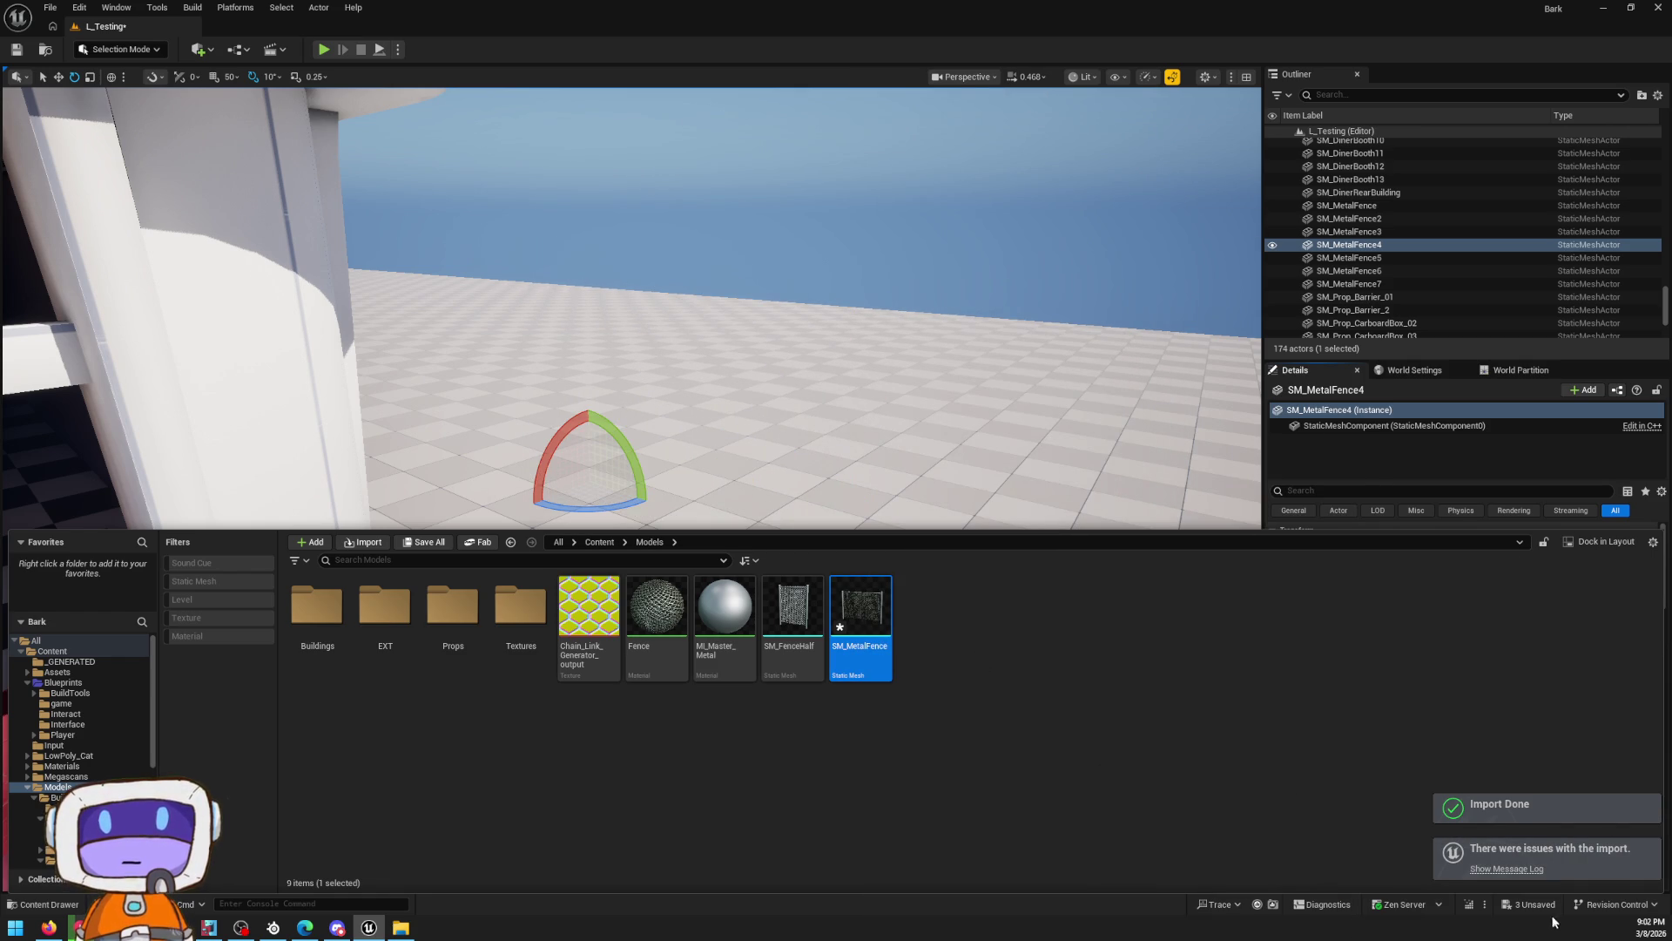
Save all unsaved assets, then frame and deselect the fence in the viewport
{"action": "left_click", "coordinate": [1530, 905]}
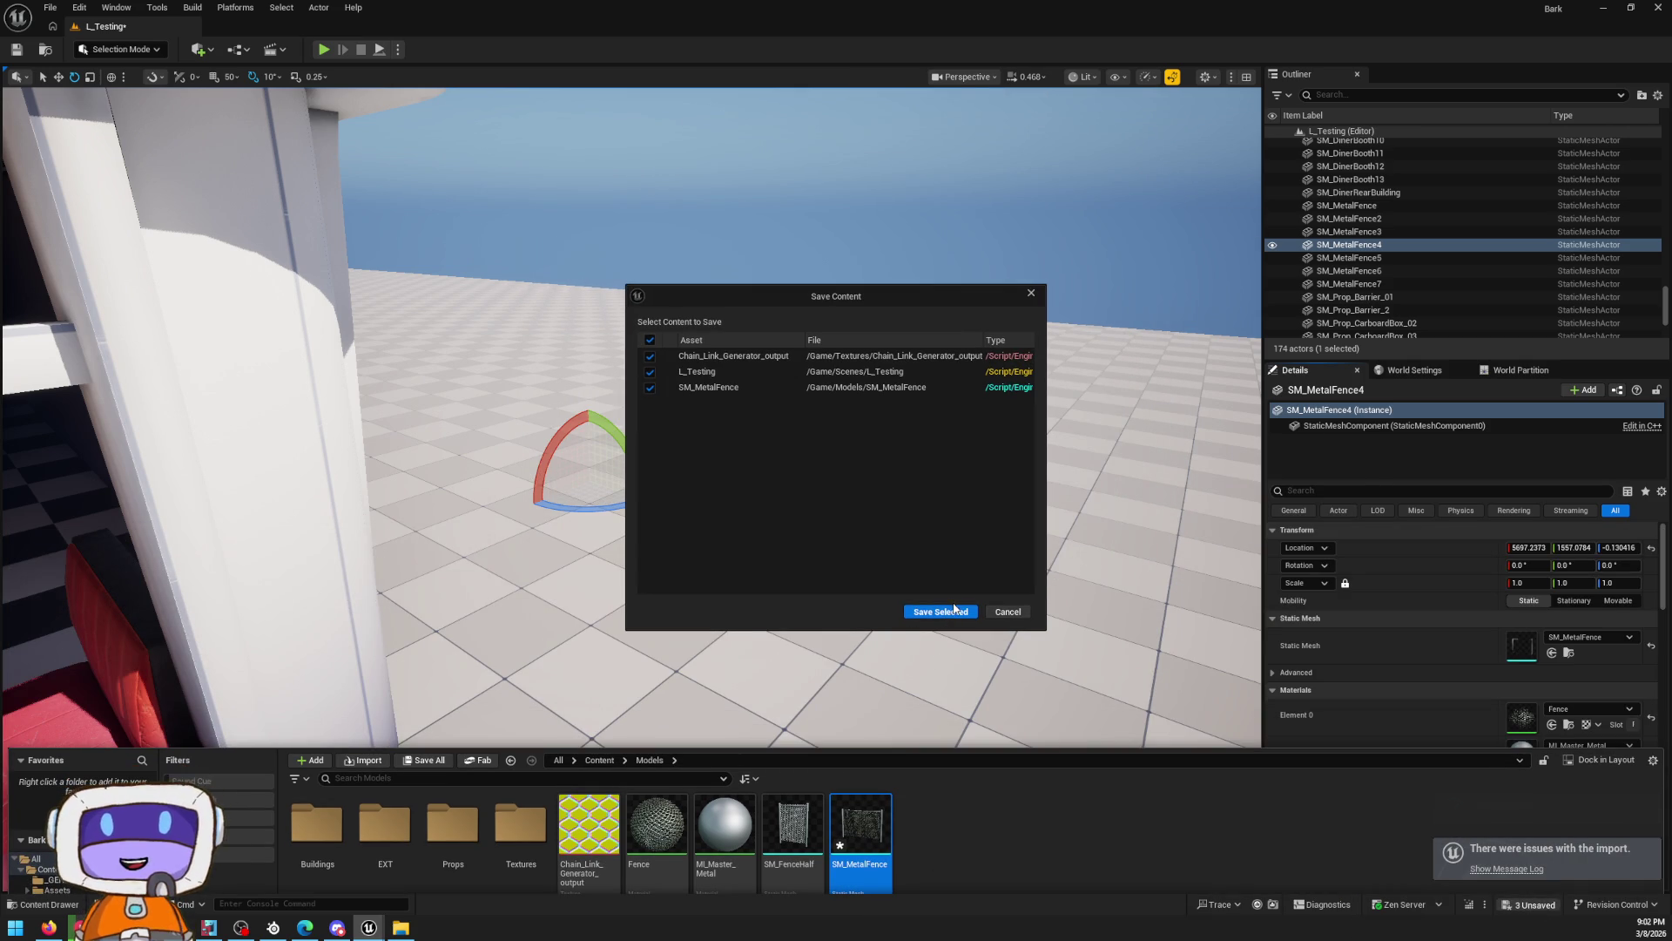
{"action": "left_click", "coordinate": [940, 612]}
{"action": "key", "text": "f"}
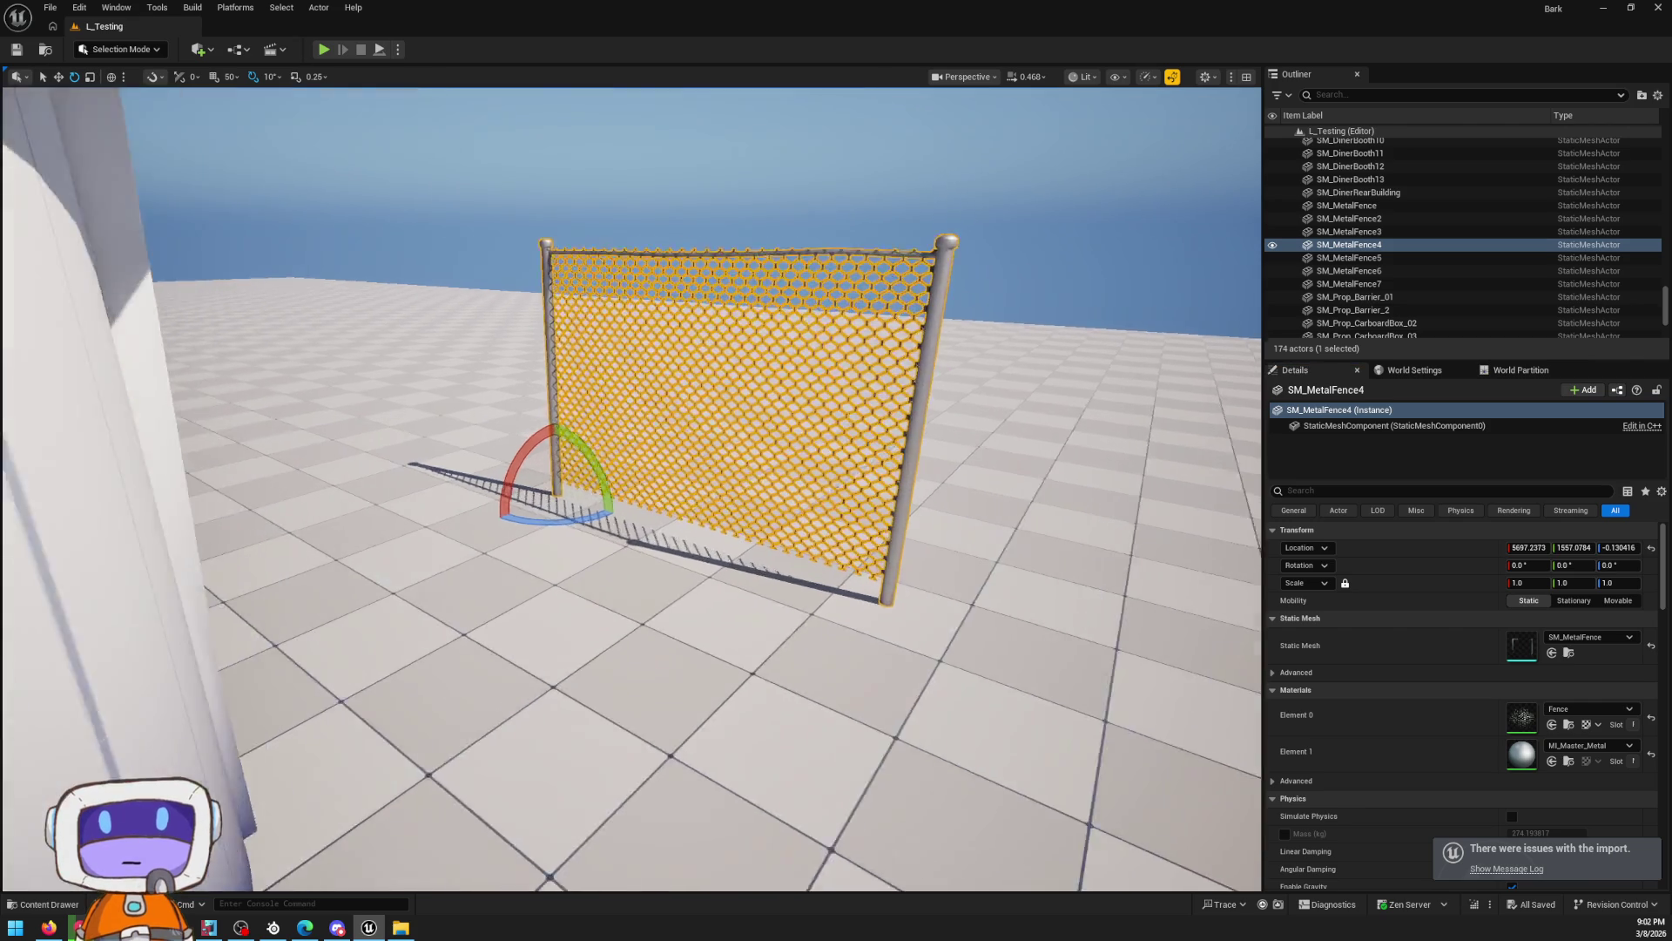
{"action": "key", "text": "Escape"}
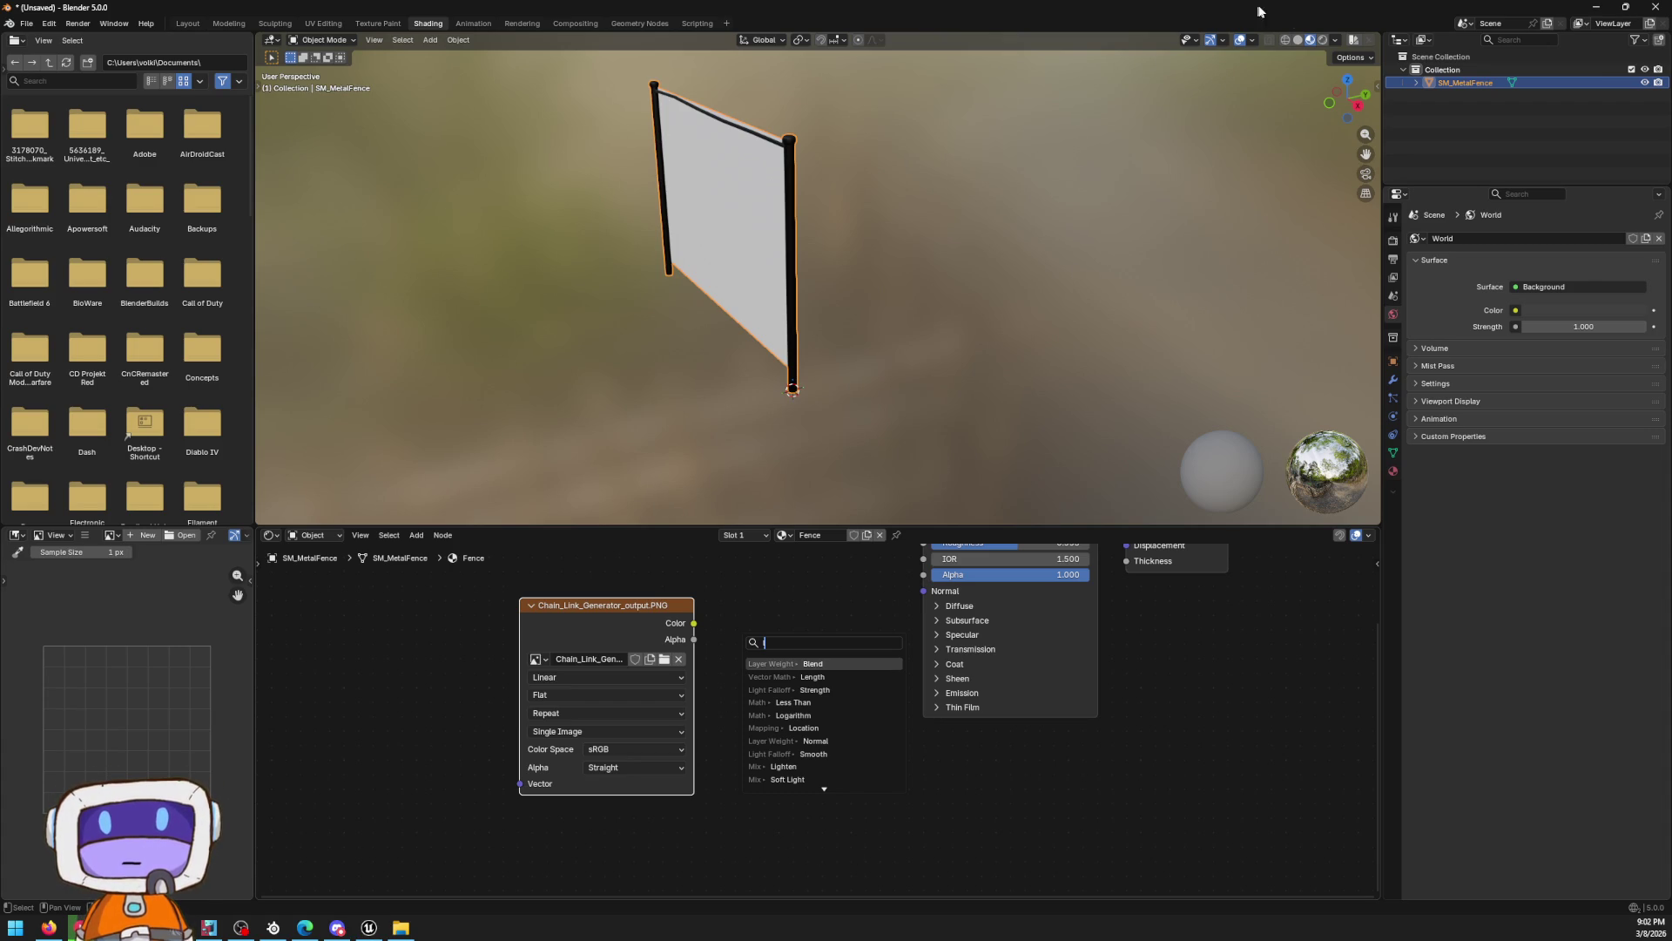
Show Chain_Link_Generator_output.PNG behind the fence's UVs in the UV Editing workspace
{"action": "left_click", "coordinate": [1323, 41]}
{"action": "scroll", "coordinate": [624, 266], "scroll_direction": "up", "scroll_amount": 1}
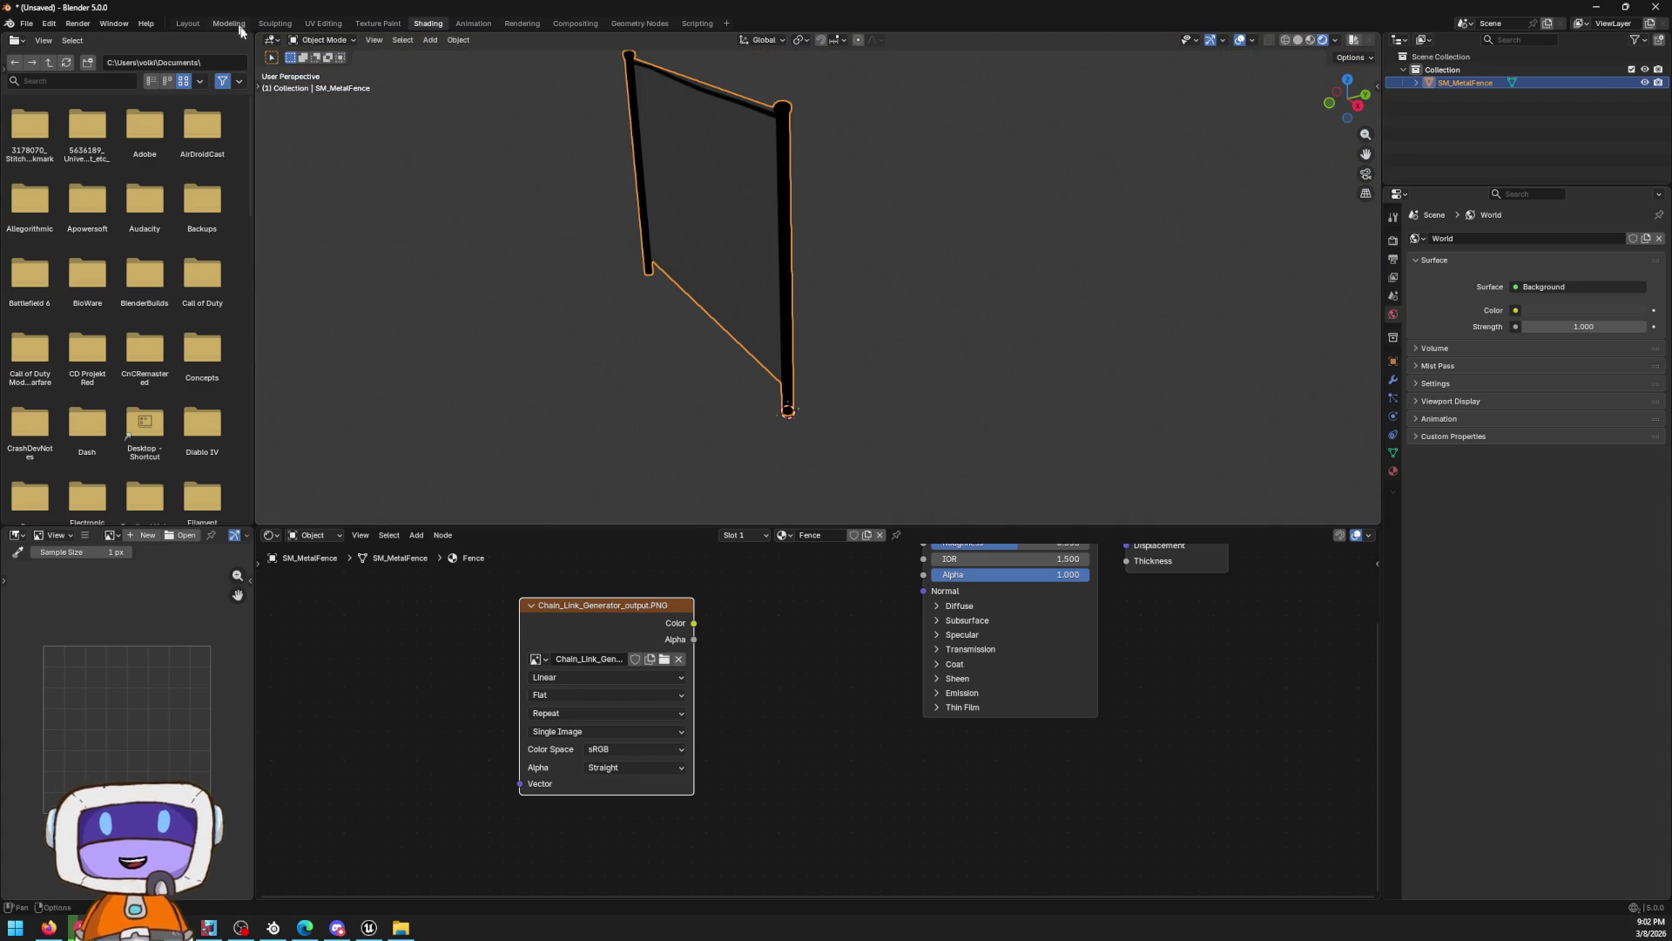
{"action": "left_click", "coordinate": [322, 24]}
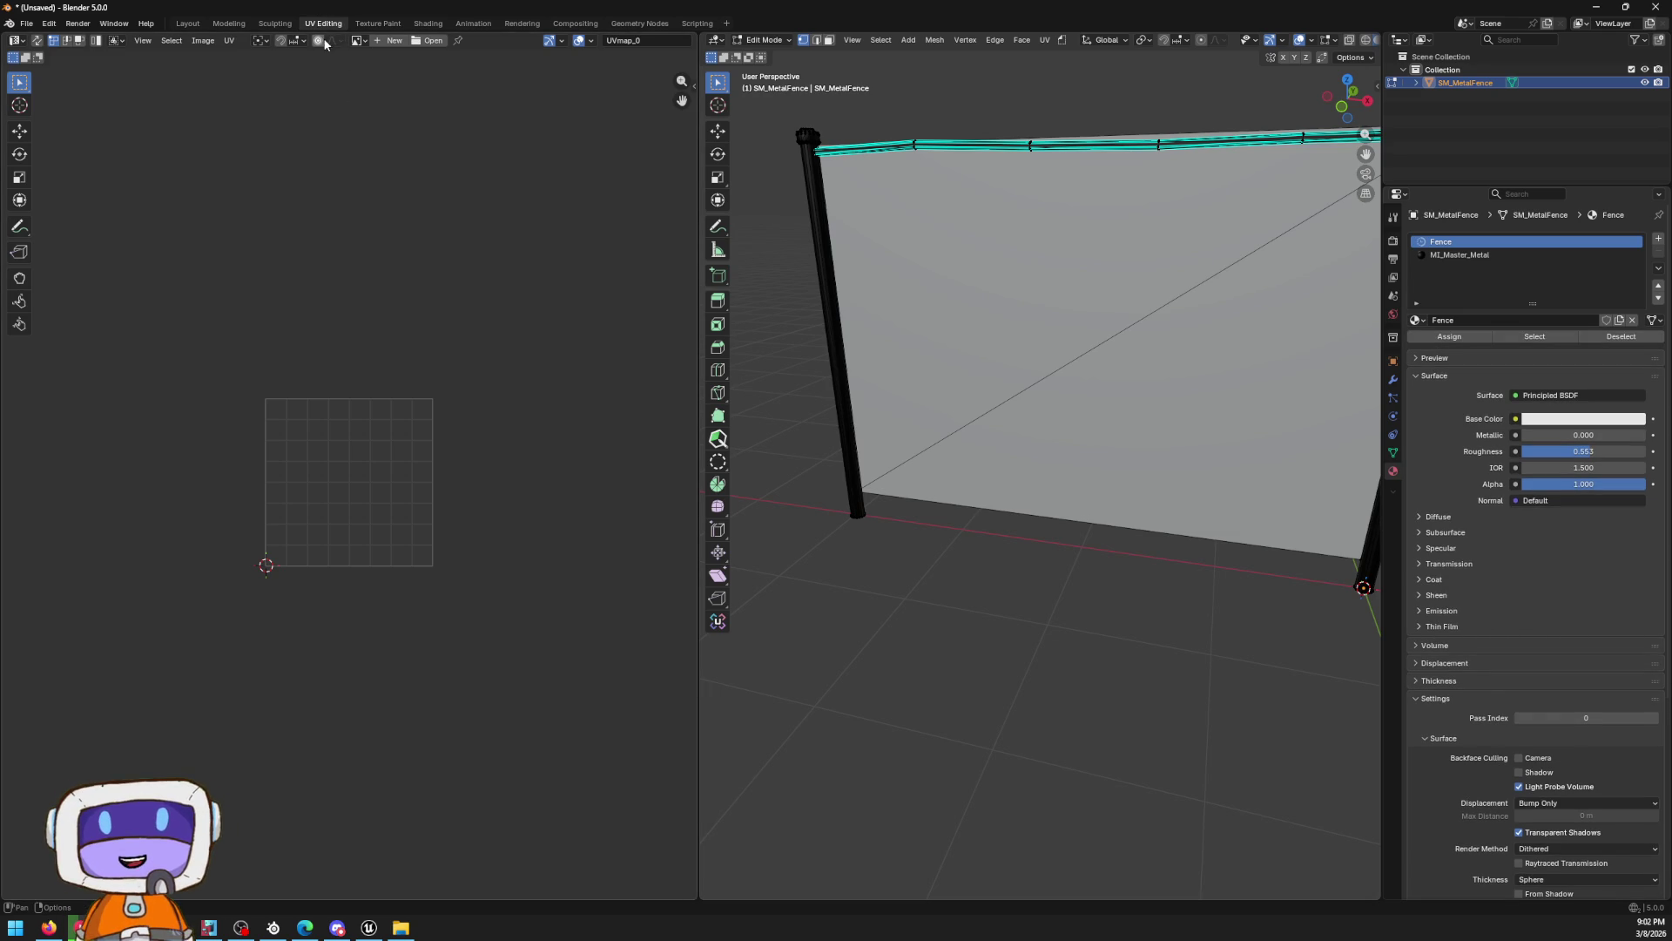
{"action": "left_click", "coordinate": [358, 41]}
{"action": "left_click", "coordinate": [395, 61]}
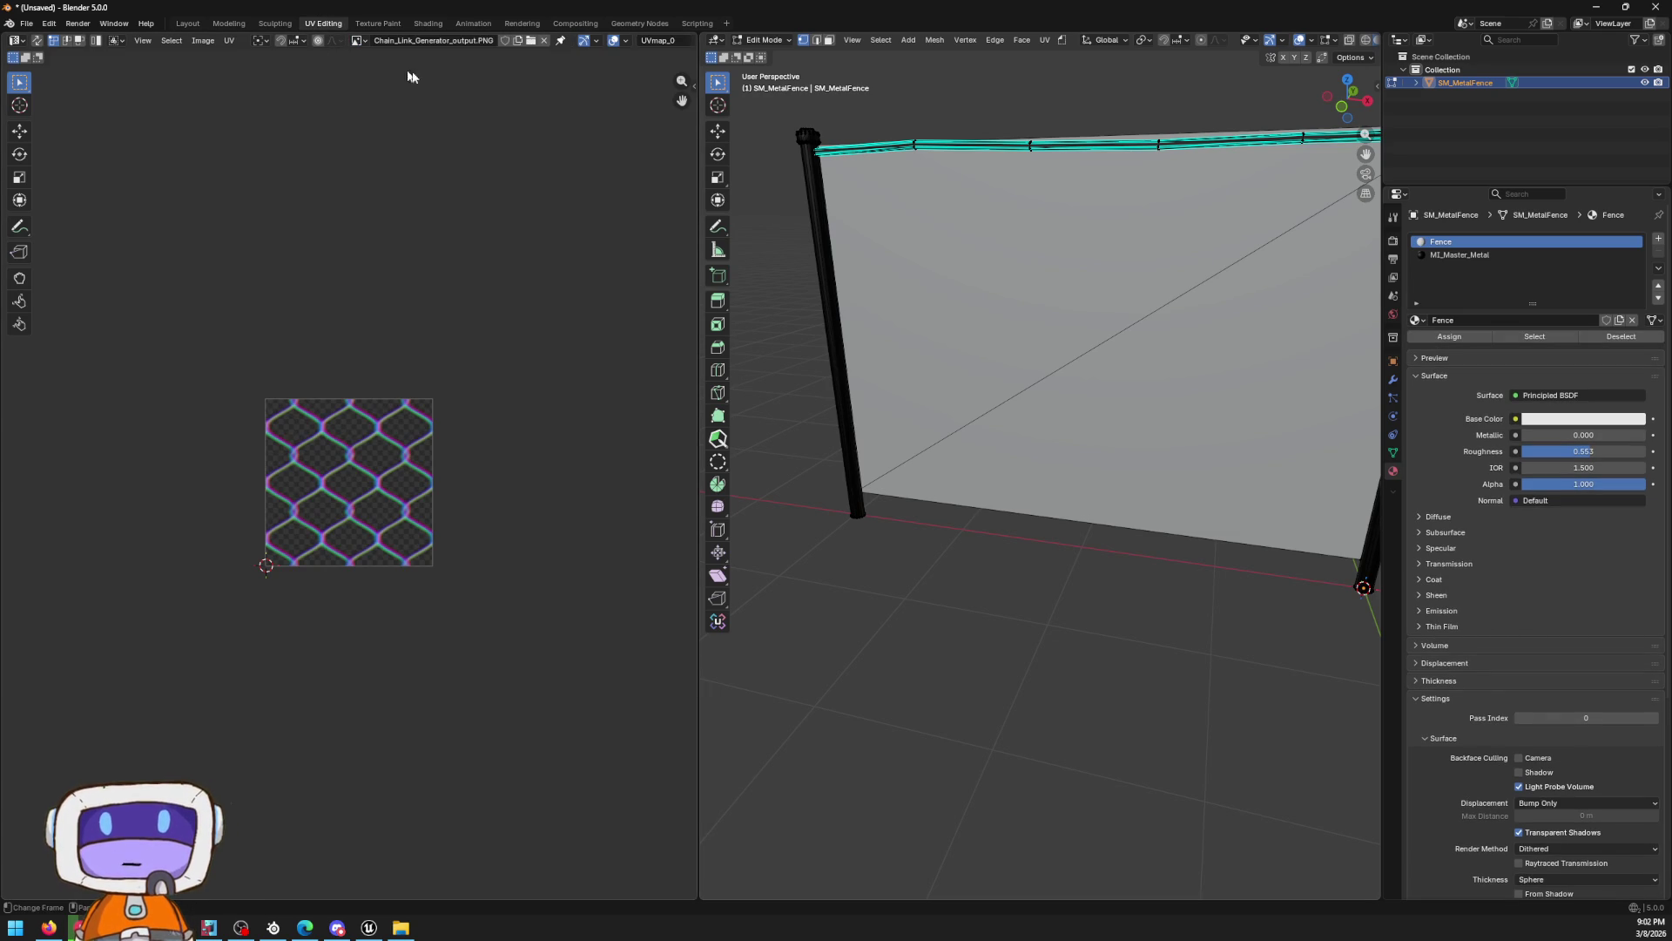
{"action": "scroll", "coordinate": [1132, 374], "scroll_direction": "up", "scroll_amount": 6}
{"action": "left_click_drag", "start_coordinate": [1190, 373], "coordinate": [781, 370]}
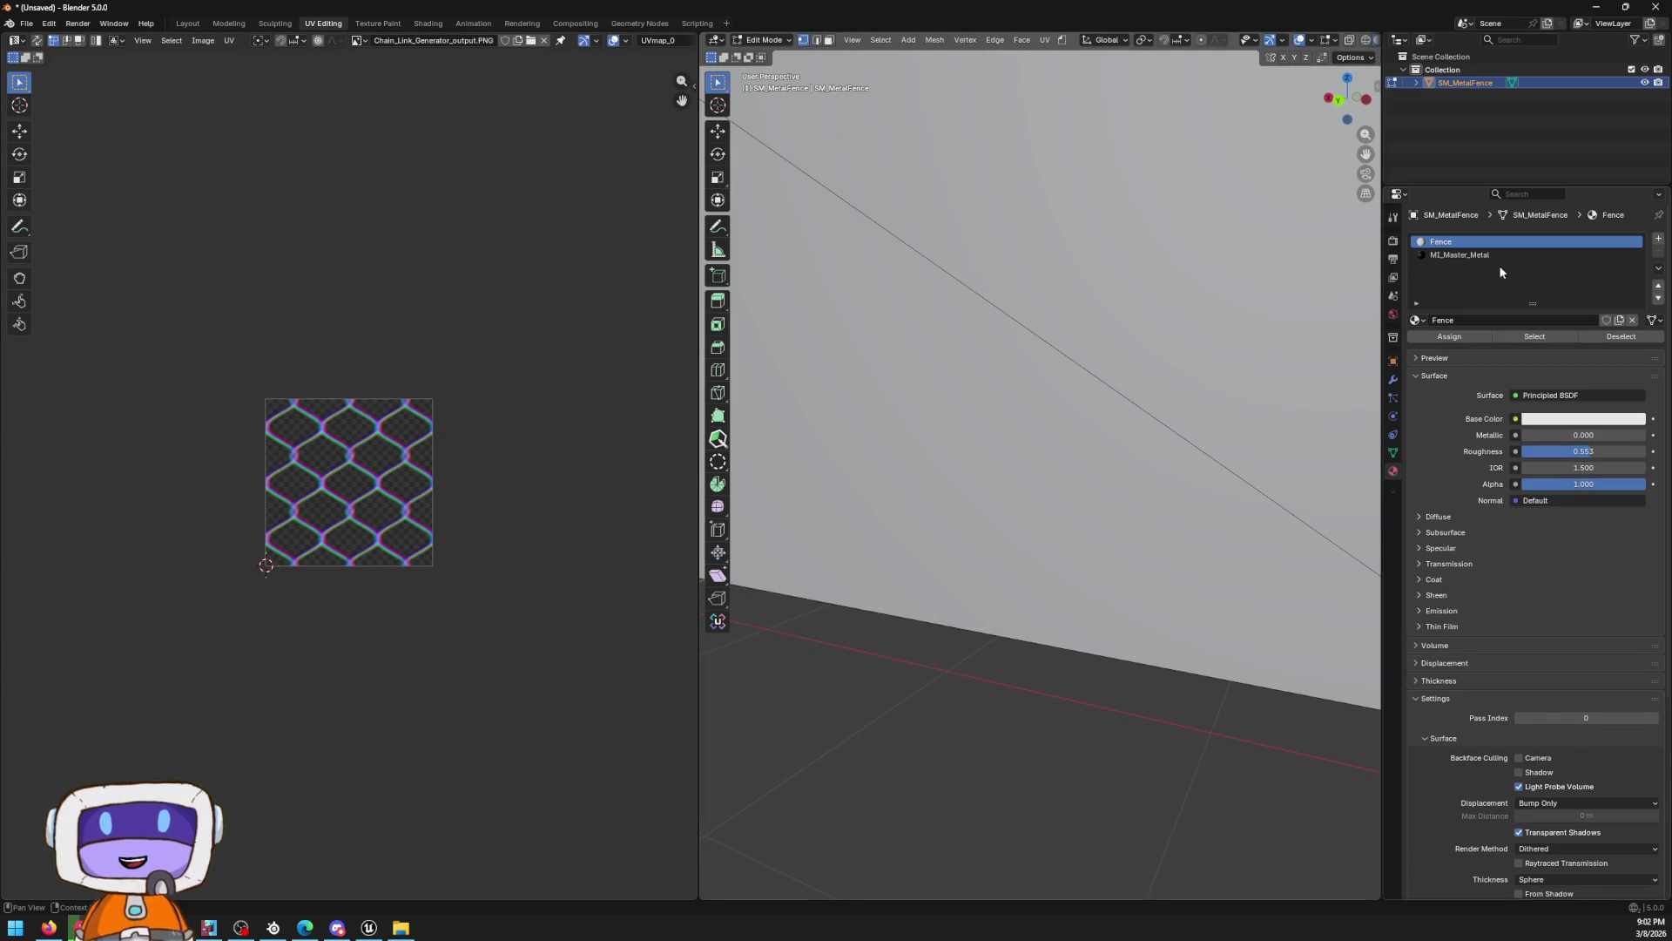
{"action": "scroll", "coordinate": [984, 742], "scroll_direction": "down", "scroll_amount": 5}
{"action": "scroll", "coordinate": [1023, 623], "scroll_direction": "up", "scroll_amount": 1}
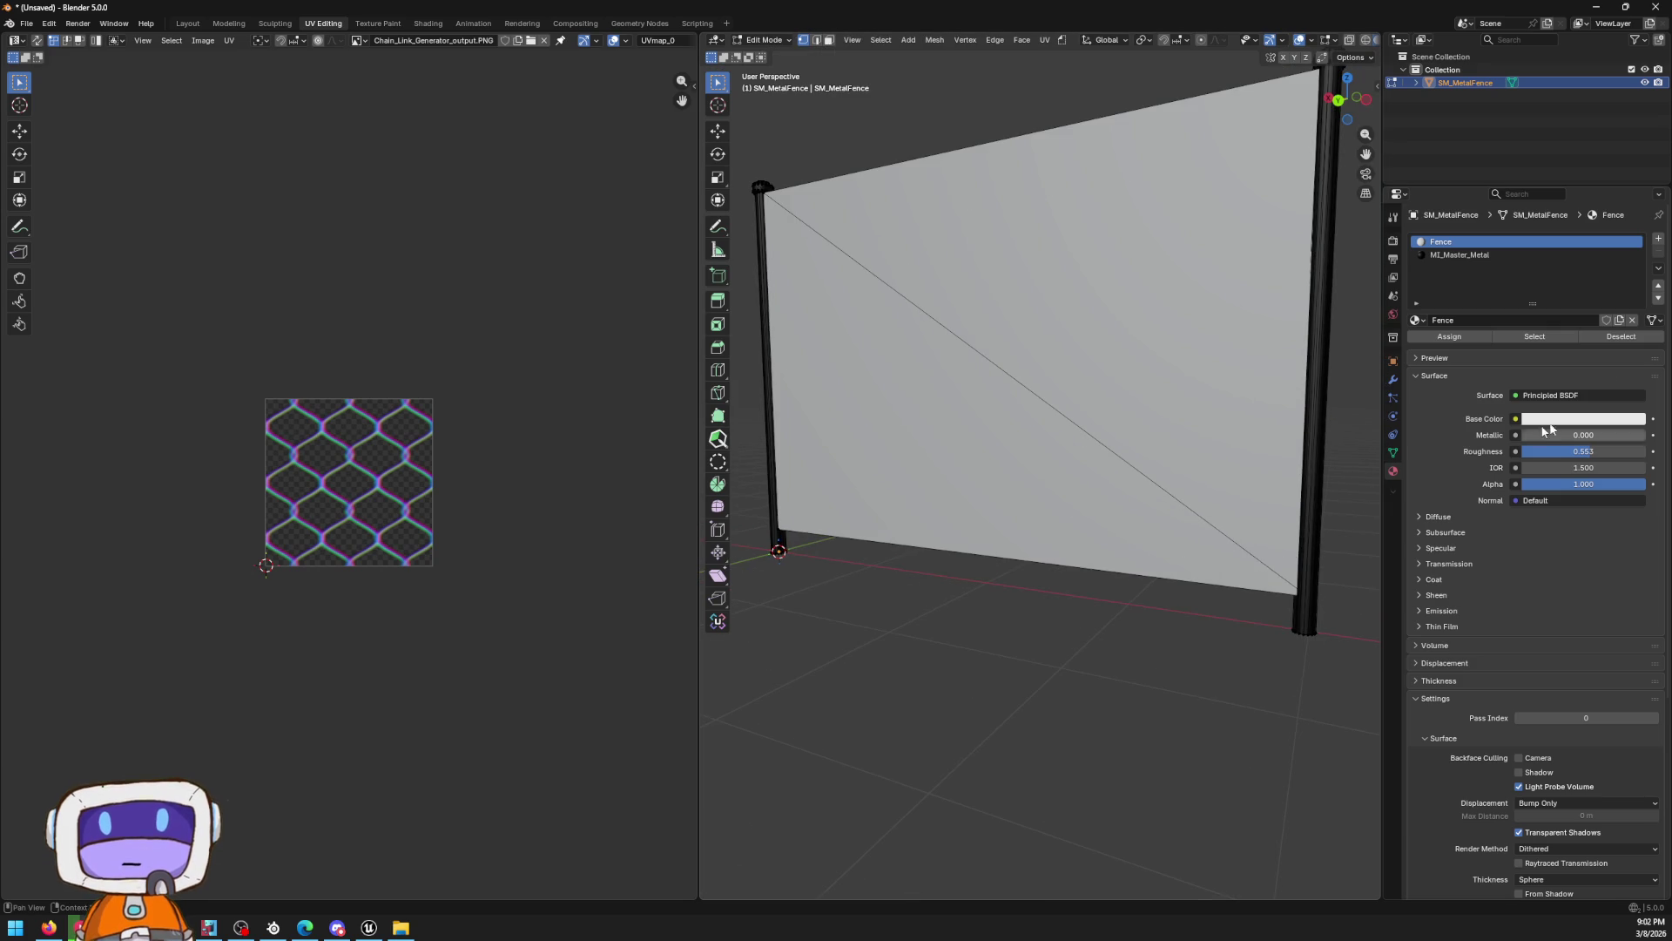
{"action": "left_click", "coordinate": [1516, 419]}
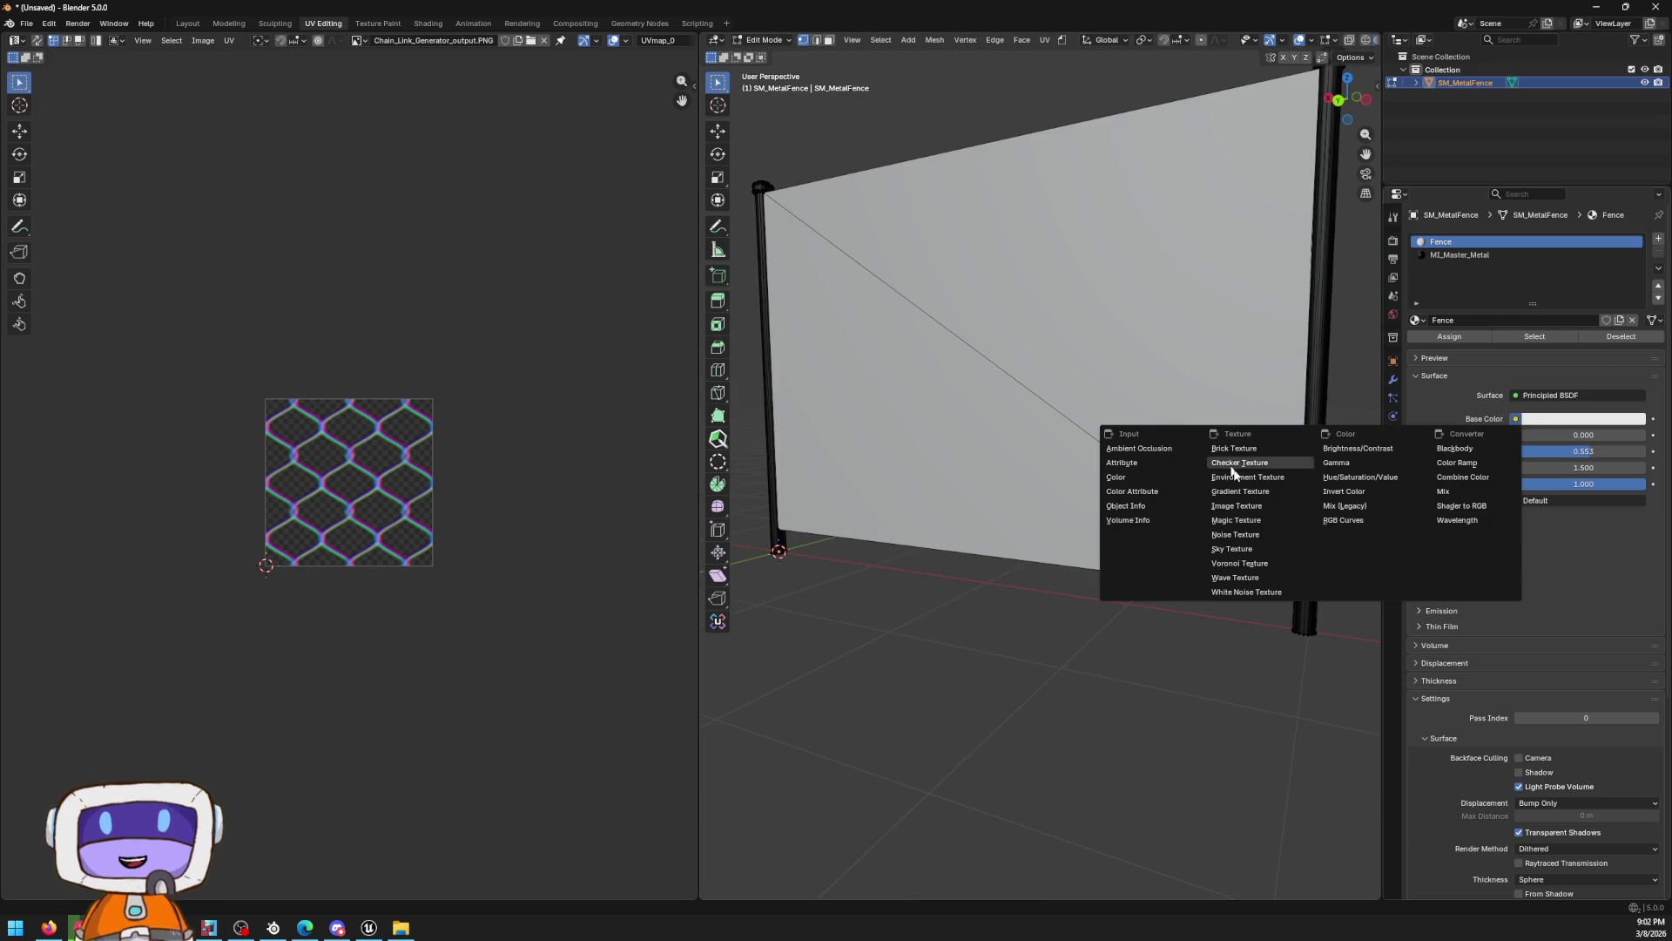
Link Chain_Link_Generator_output.PNG as an Image Texture into Base Color and view it in Material Preview
{"action": "left_click", "coordinate": [1251, 508]}
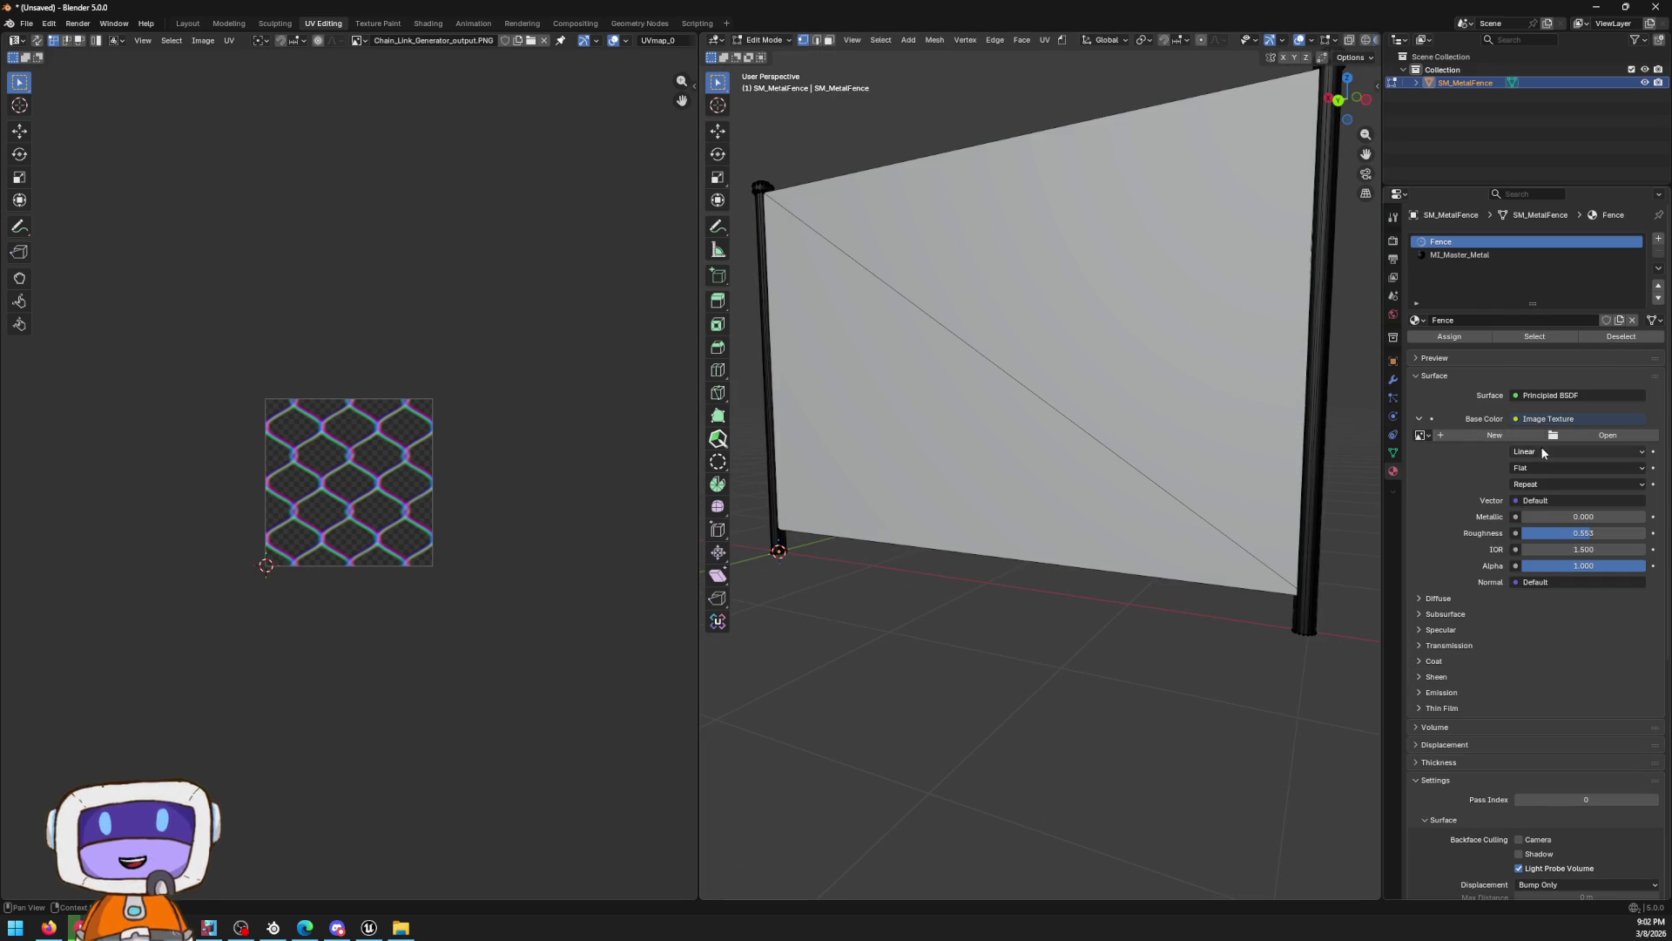
{"action": "left_click", "coordinate": [1422, 434]}
{"action": "left_click", "coordinate": [1451, 462]}
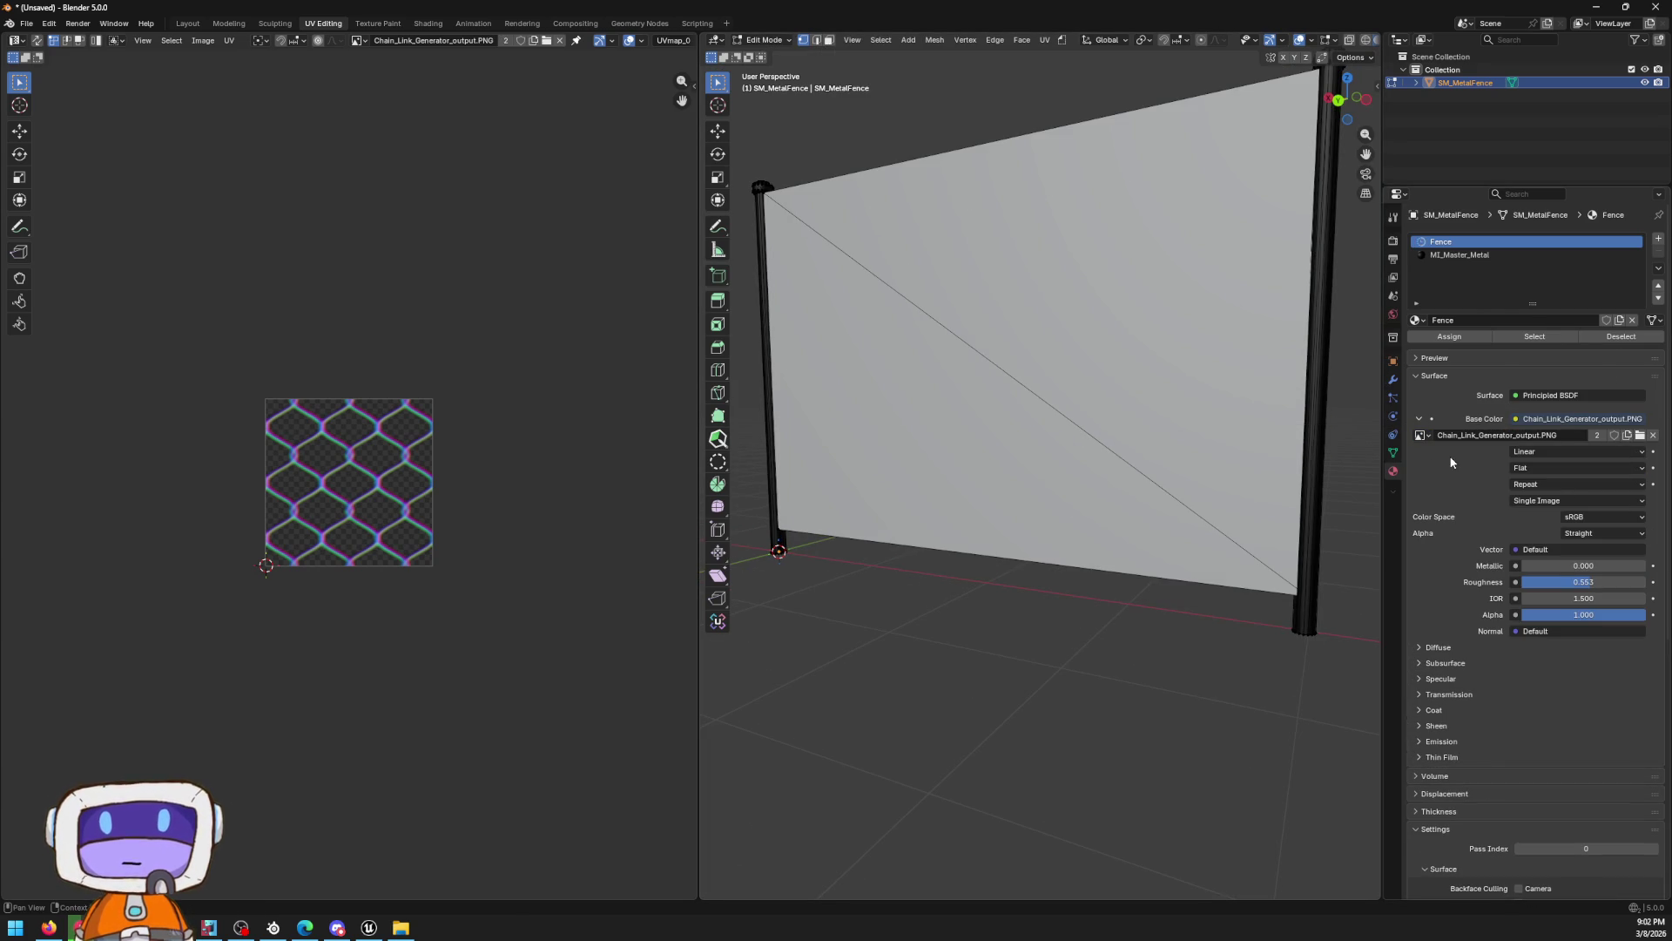
{"action": "scroll", "coordinate": [1340, 472], "scroll_direction": "down", "scroll_amount": 2}
{"action": "scroll", "coordinate": [983, 482], "scroll_direction": "up", "scroll_amount": 2}
{"action": "mouse_move", "coordinate": [982, 482]}
{"action": "left_mouse_down"}
{"action": "mouse_move", "coordinate": [792, 466]}
{"action": "mouse_move", "coordinate": [1158, 471]}
{"action": "left_mouse_up"}
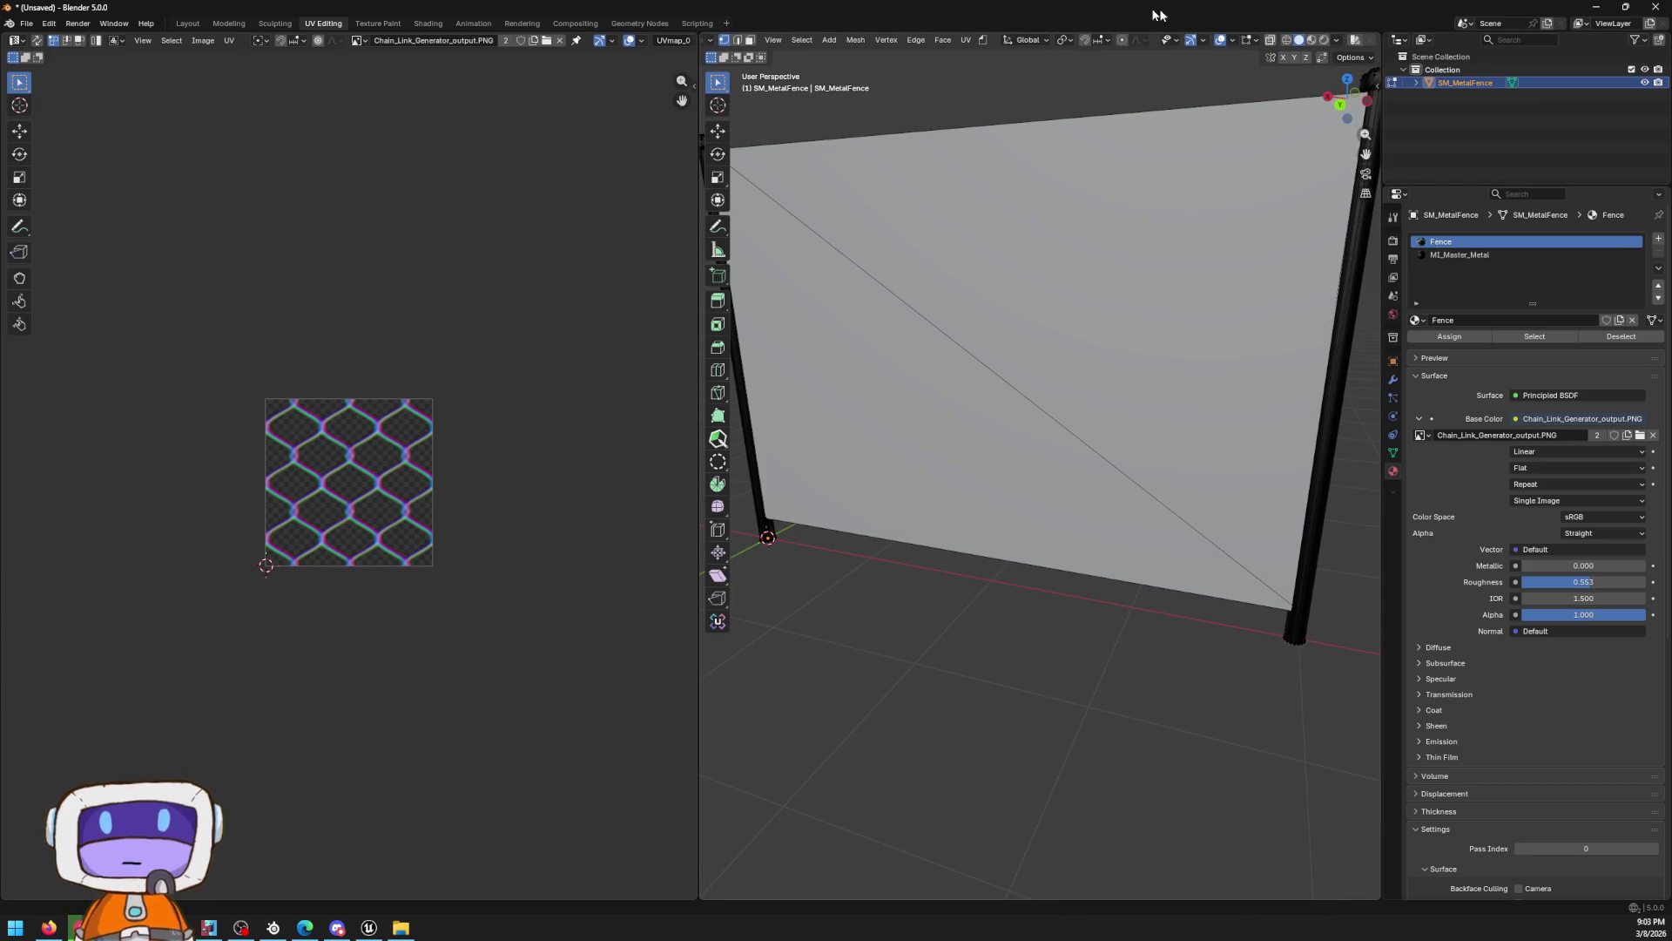
{"action": "left_click", "coordinate": [1311, 41]}
{"action": "scroll", "coordinate": [1065, 196], "scroll_direction": "down", "scroll_amount": 5}
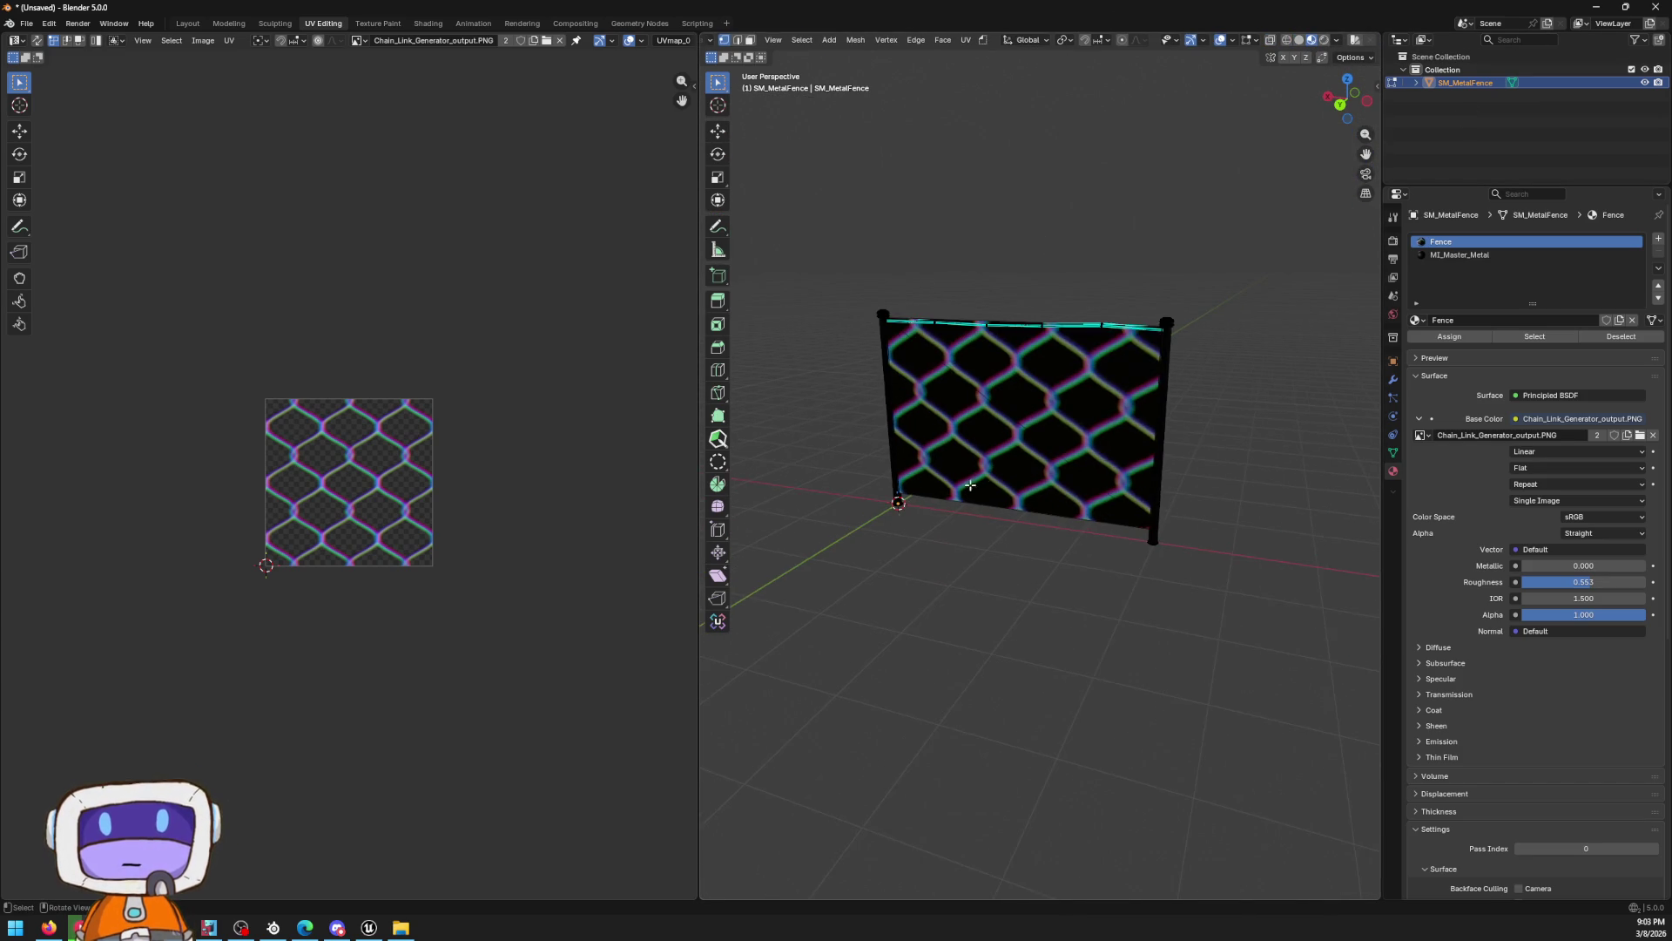
{"action": "scroll", "coordinate": [1172, 410], "scroll_direction": "up", "scroll_amount": 2}
{"action": "scroll", "coordinate": [1501, 554], "scroll_direction": "down", "scroll_amount": 5}
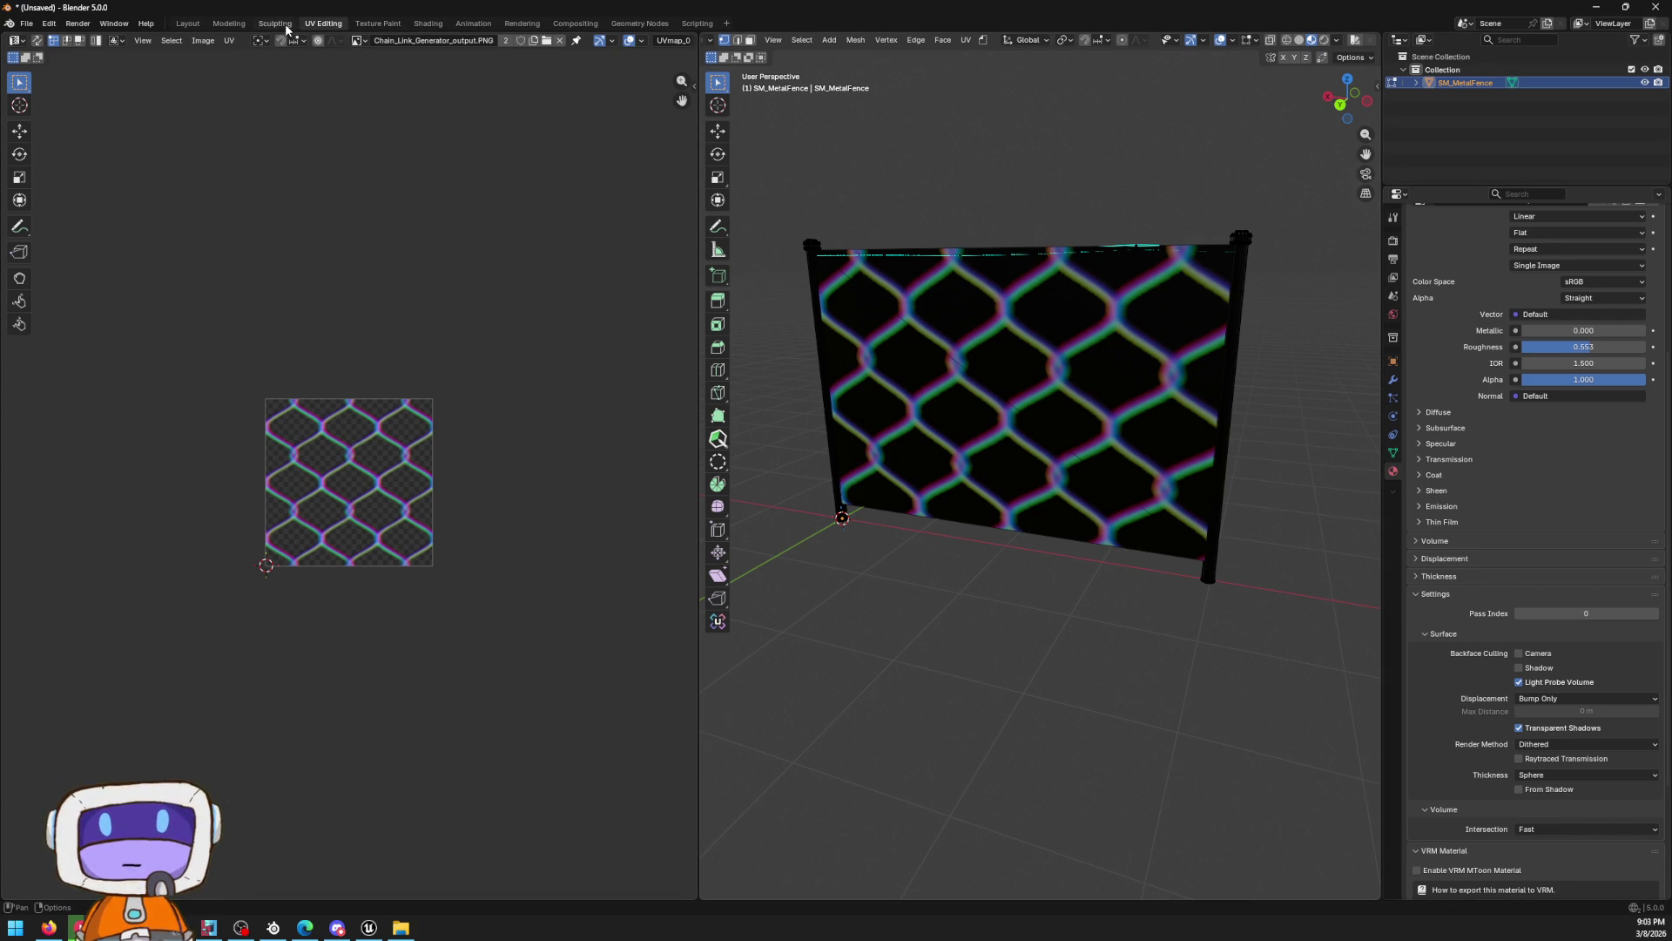
{"action": "left_click", "coordinate": [428, 24]}
Move the Material Output node right and expand the shader's Coat settings
{"action": "scroll", "coordinate": [718, 736], "scroll_direction": "right", "scroll_amount": 5}
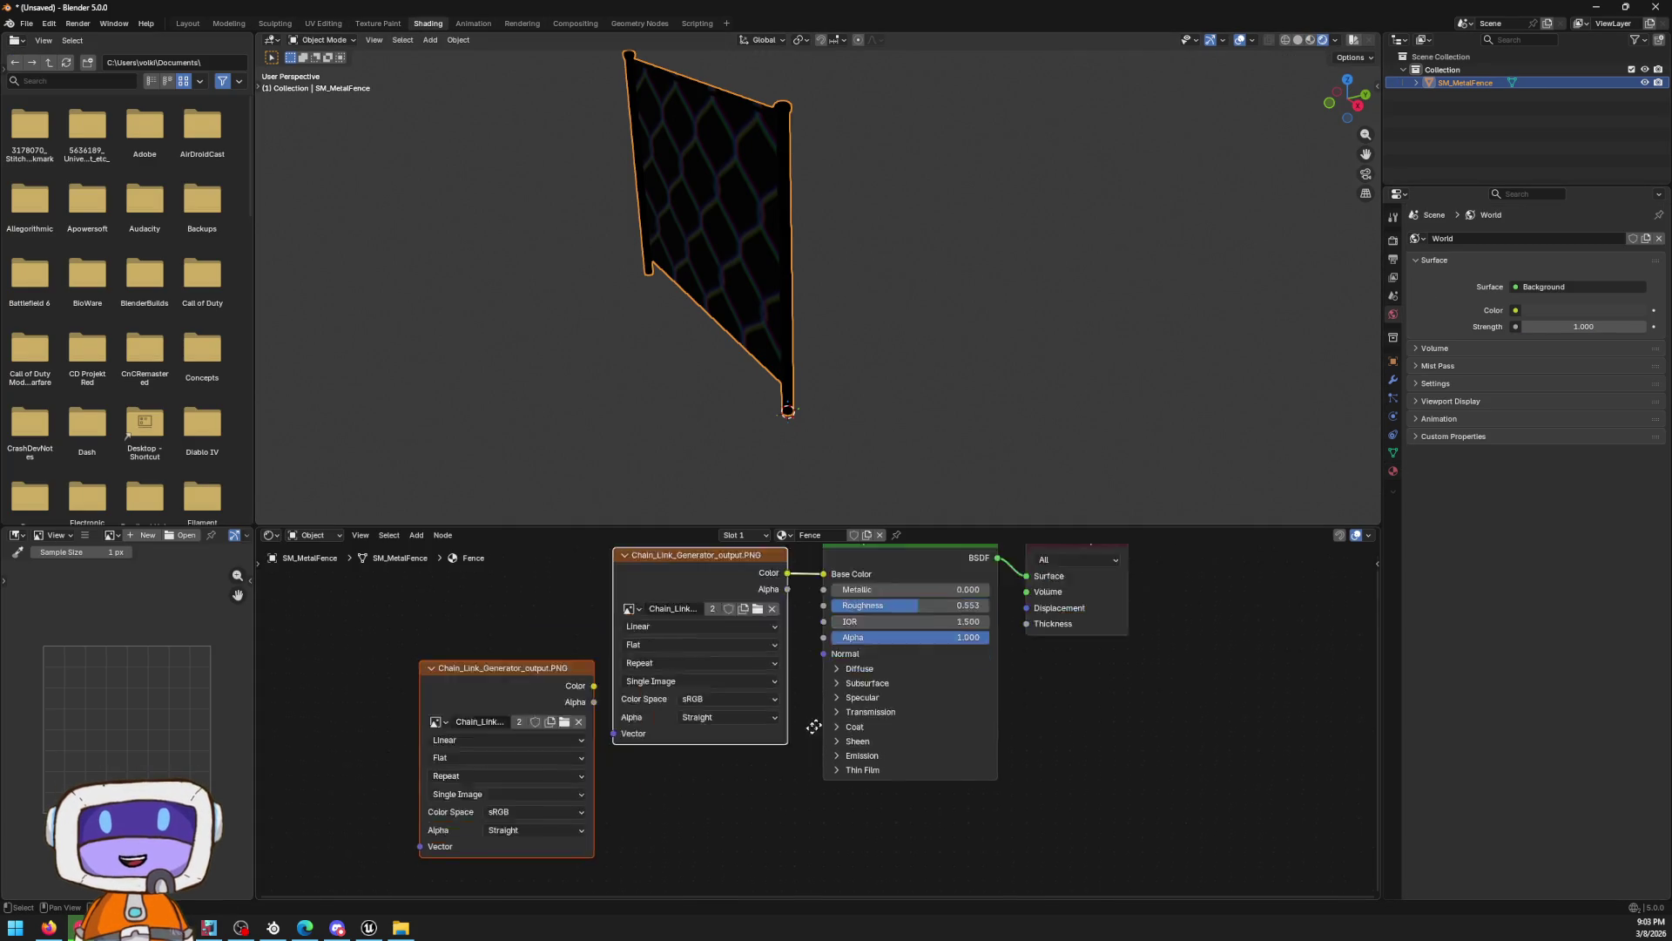
{"action": "left_click_drag", "start_coordinate": [1011, 601], "coordinate": [1121, 582]}
{"action": "left_click", "coordinate": [894, 784]}
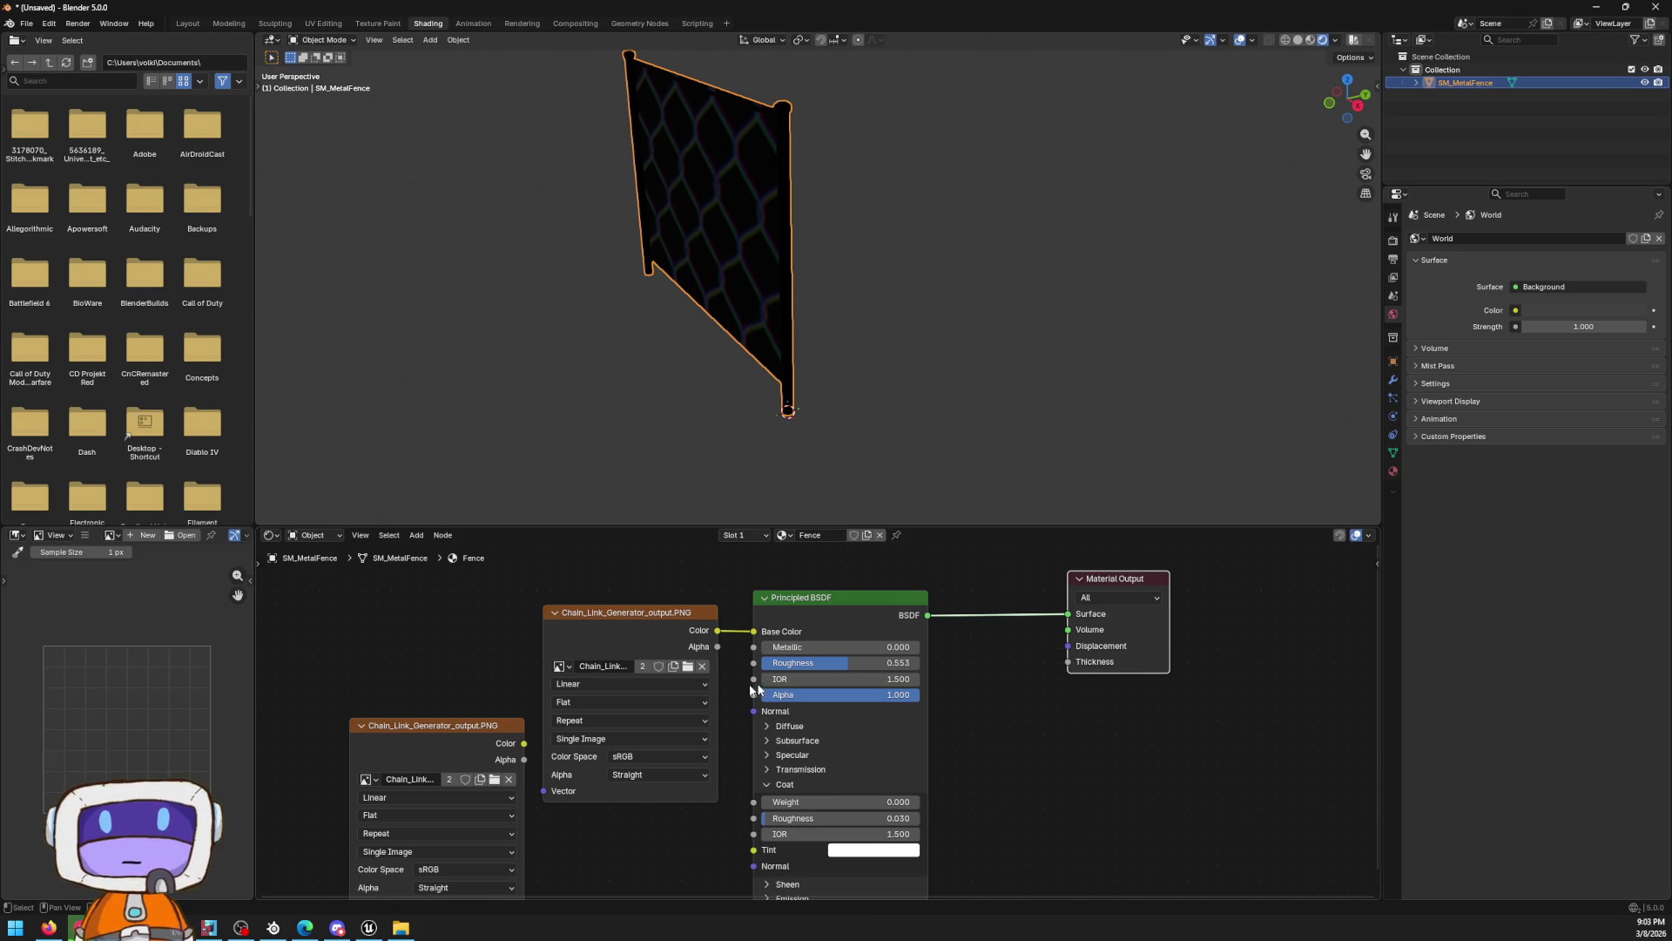
{"action": "mouse_move", "coordinate": [635, 614]}
{"action": "left_mouse_down"}
{"action": "mouse_move", "coordinate": [638, 575]}
{"action": "mouse_move", "coordinate": [754, 535]}
{"action": "mouse_move", "coordinate": [695, 597]}
{"action": "left_mouse_up"}
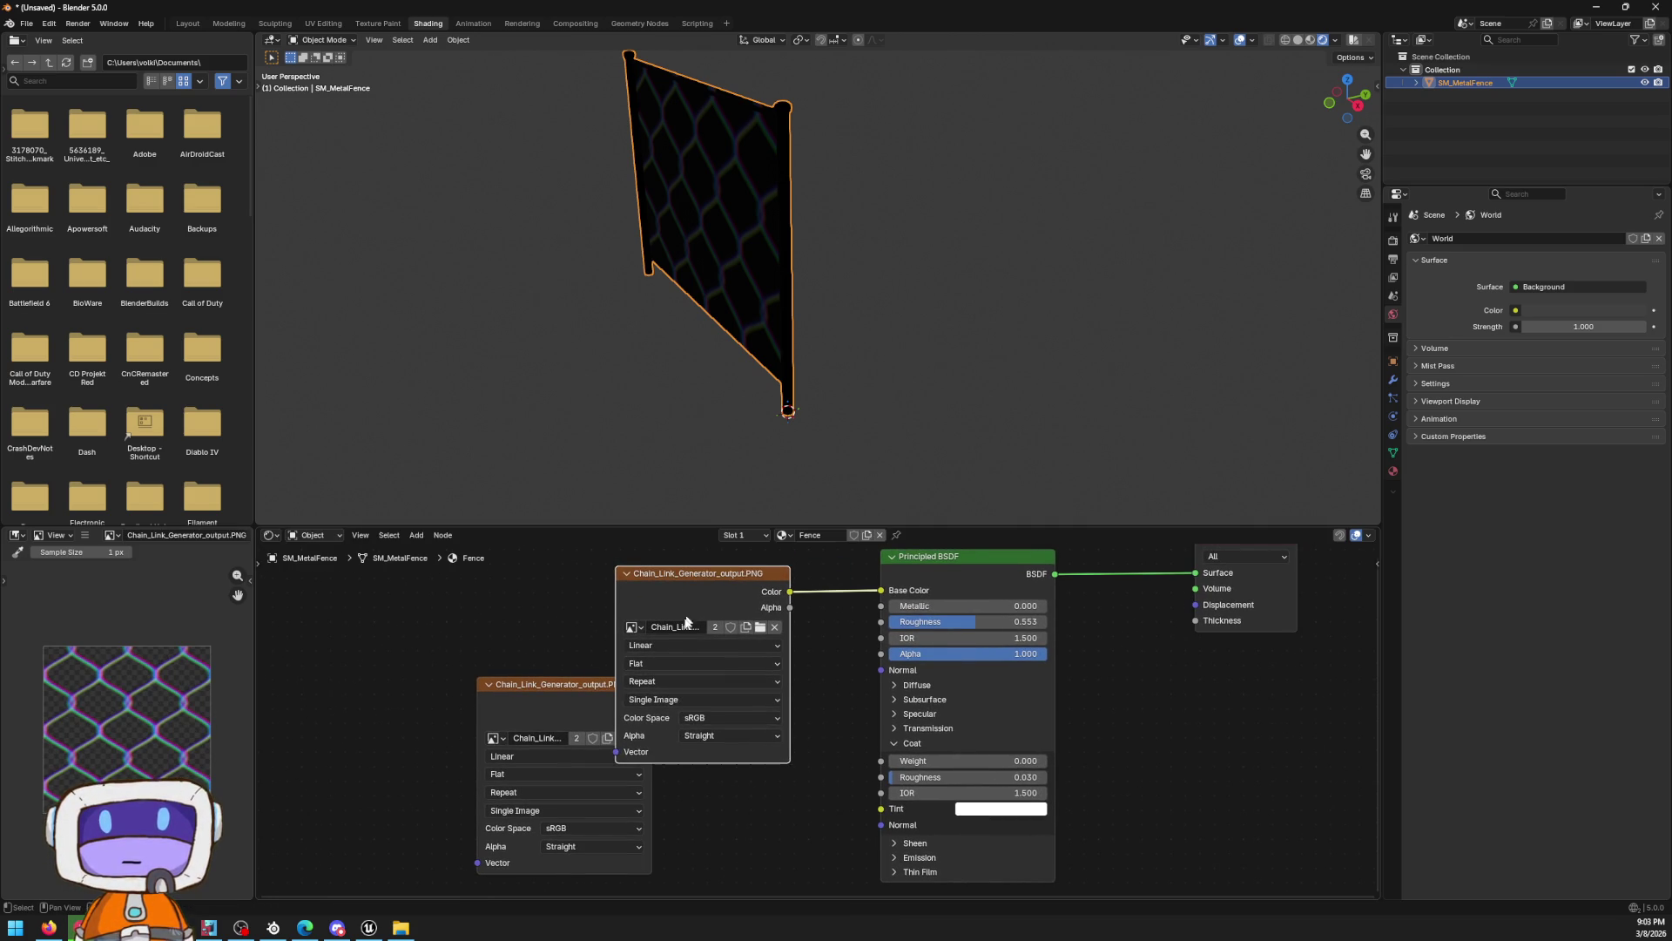
Keep the image node on Repeat and Single Image, and reposition it in the graph
{"action": "left_click", "coordinate": [654, 682]}
{"action": "left_click", "coordinate": [654, 682]}
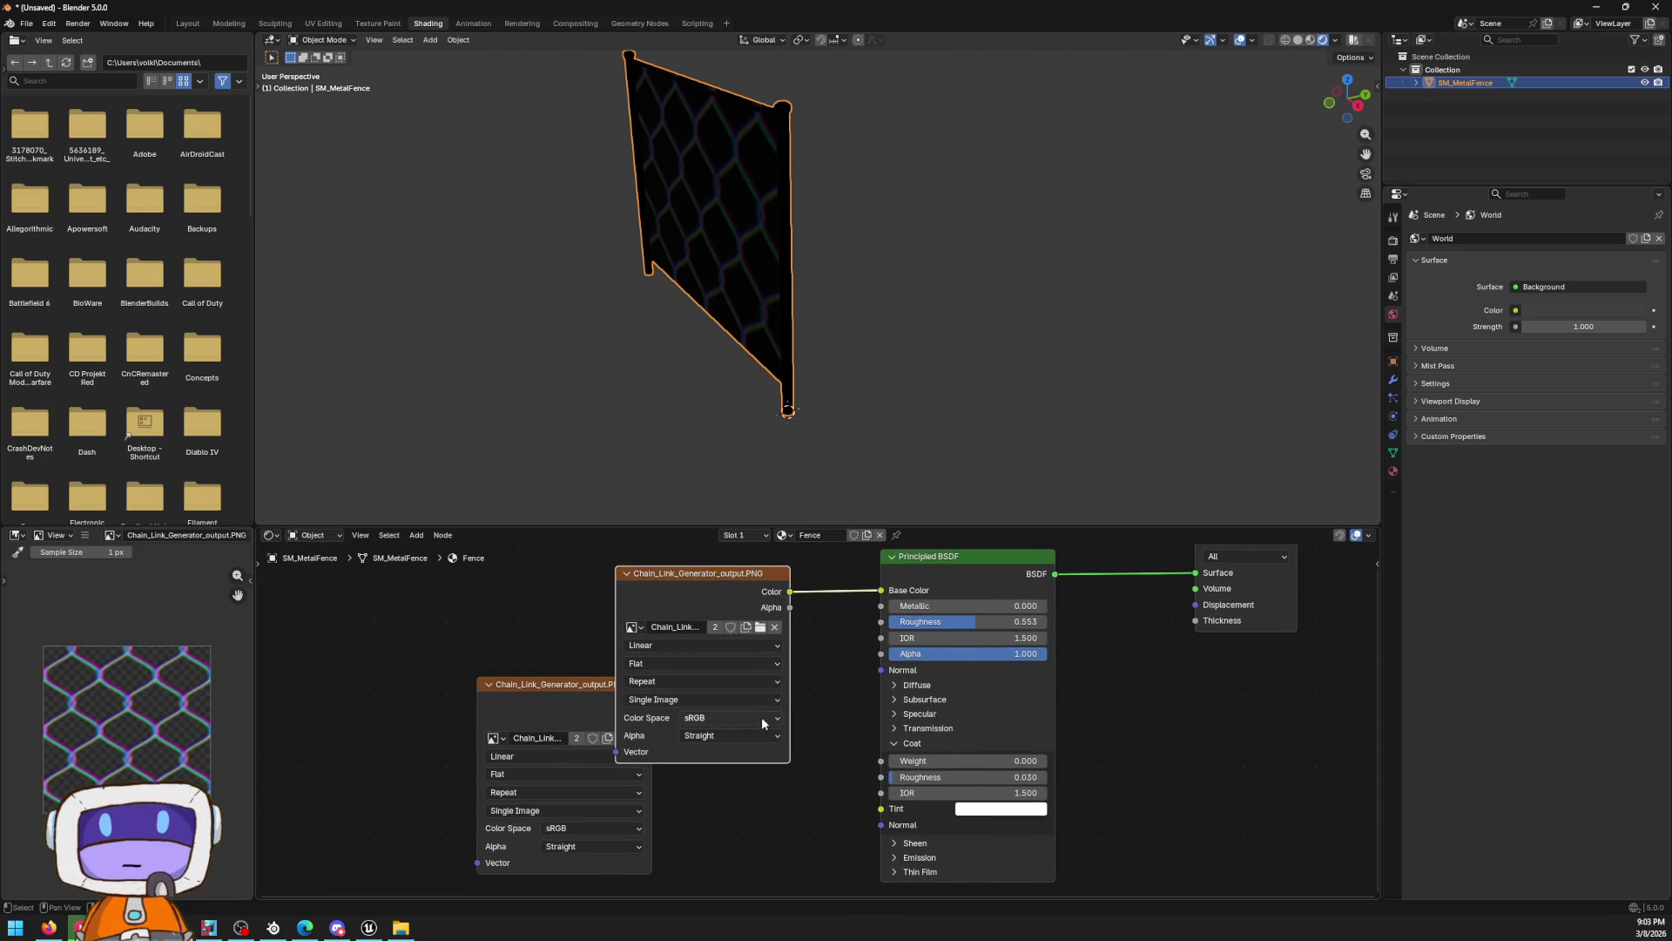
{"action": "left_click", "coordinate": [672, 699]}
{"action": "left_click", "coordinate": [671, 707]}
{"action": "left_click", "coordinate": [671, 700]}
{"action": "left_click", "coordinate": [671, 699]}
{"action": "left_click_drag", "start_coordinate": [689, 580], "coordinate": [595, 585]}
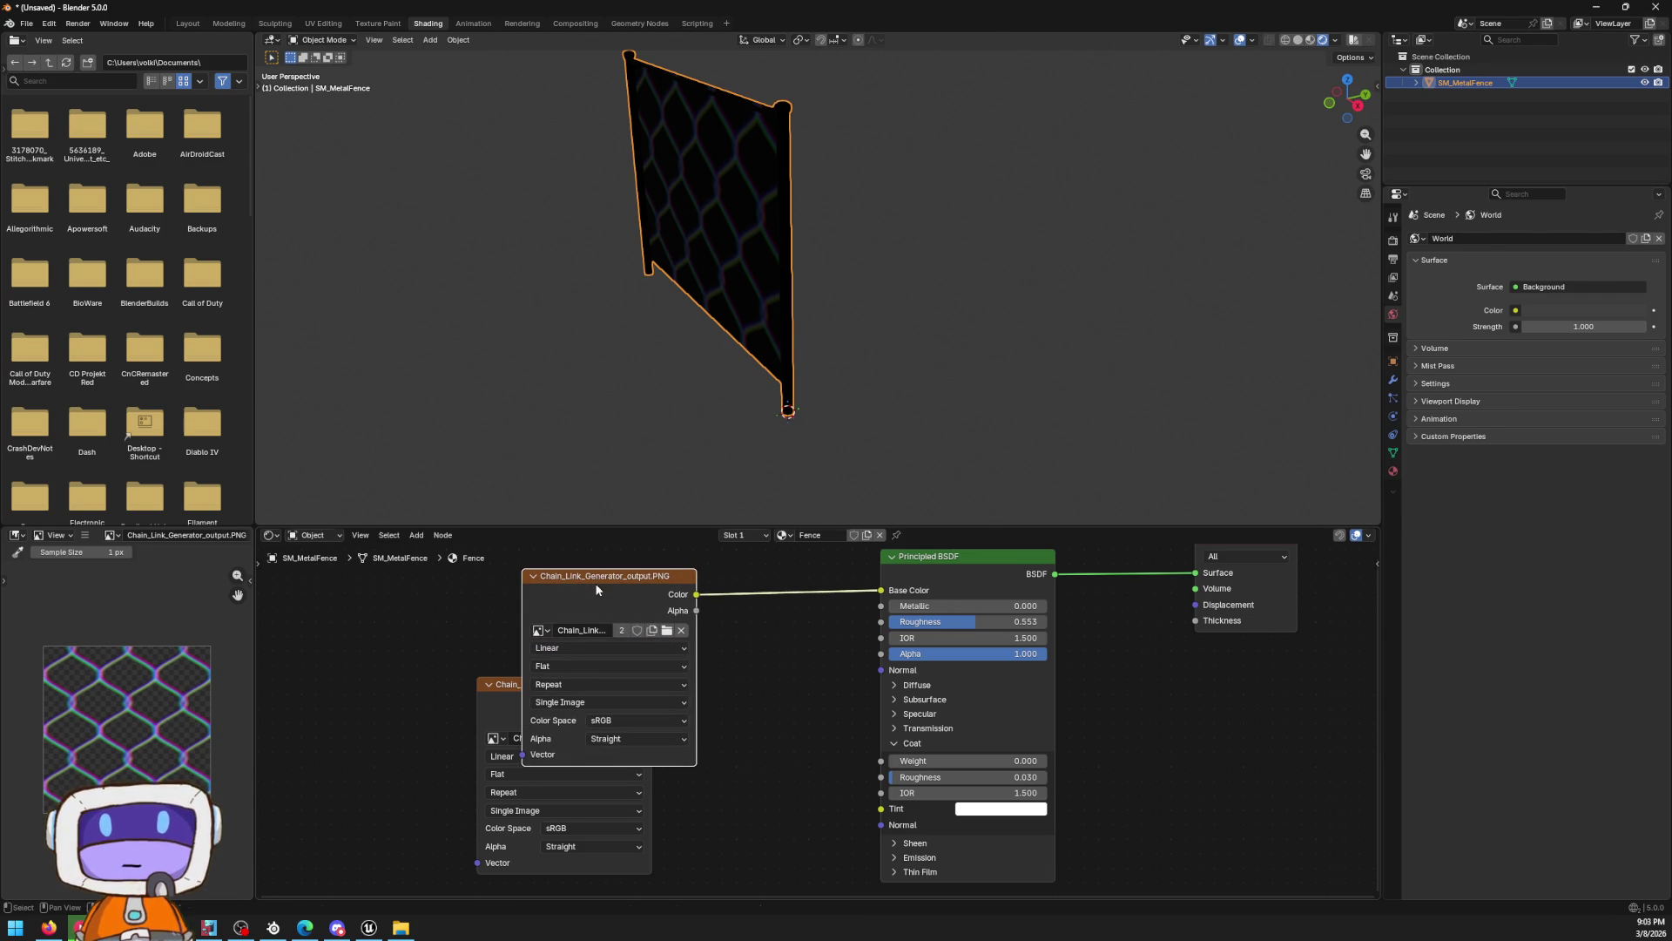
{"action": "left_click", "coordinate": [791, 594]}
{"action": "key", "text": "F3"}
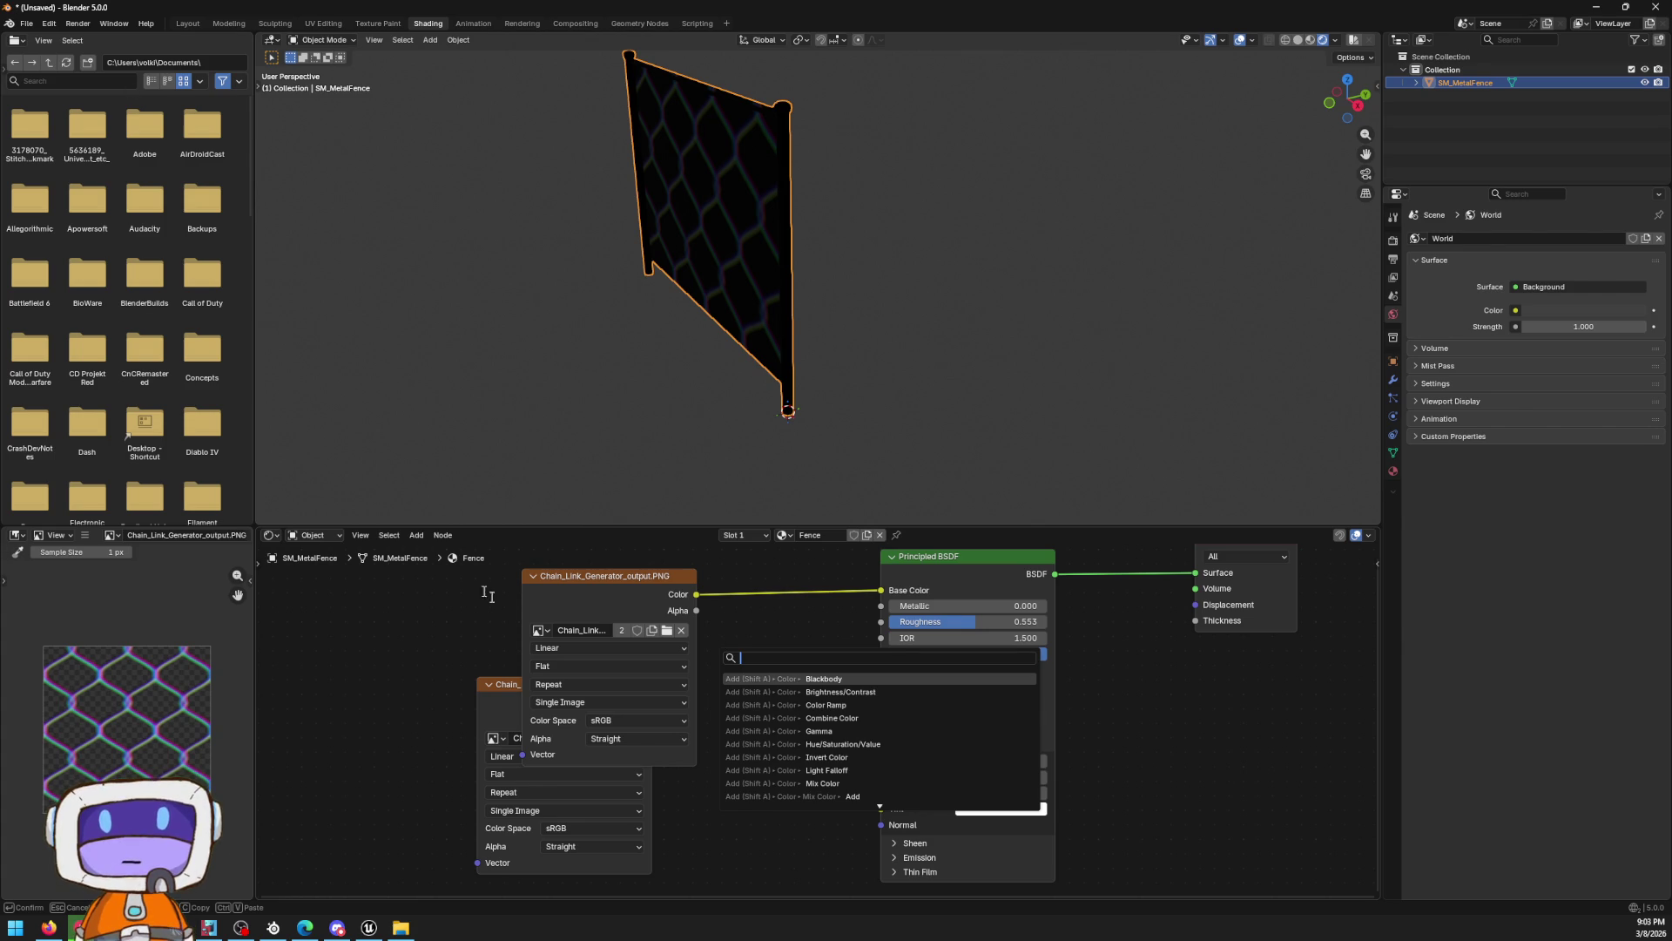
{"action": "key", "text": "Escape"}
Put the fence mesh in Edit Mode and return to the UV Editing workspace
{"action": "left_click_drag", "start_coordinate": [540, 59], "coordinate": [742, 82]}
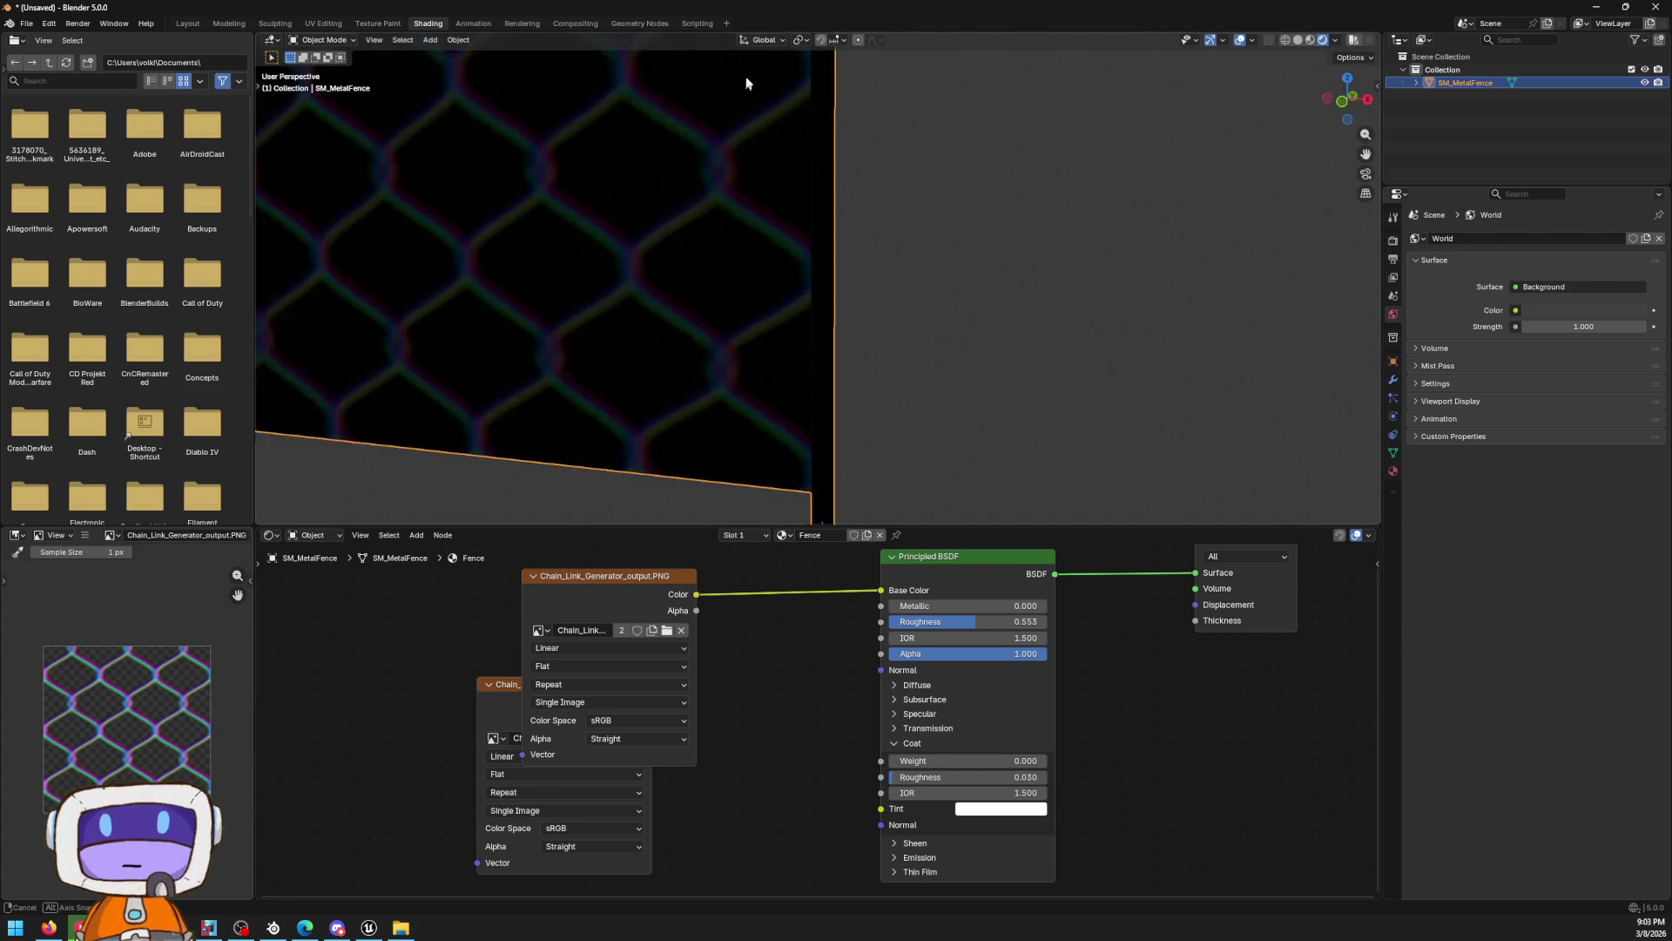
{"action": "scroll", "coordinate": [742, 82], "scroll_direction": "down", "scroll_amount": 5}
{"action": "key", "text": "Tab"}
{"action": "key", "text": "Tab"}
{"action": "key", "text": "Tab"}
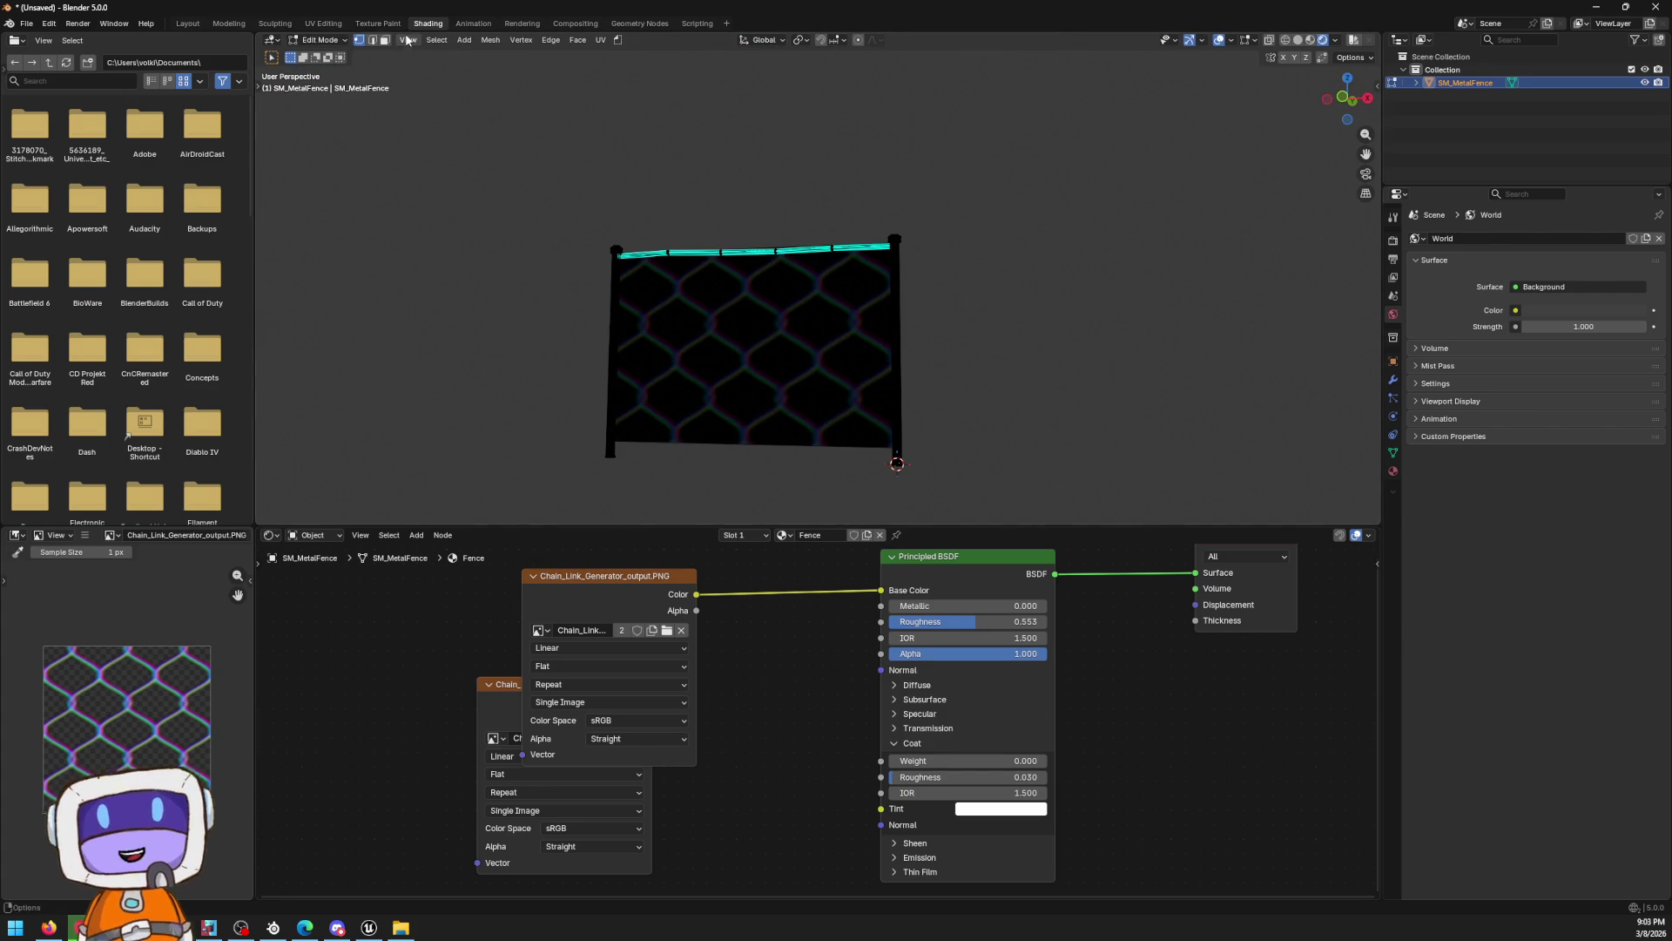
{"action": "left_click", "coordinate": [378, 23]}
{"action": "left_click", "coordinate": [323, 24]}
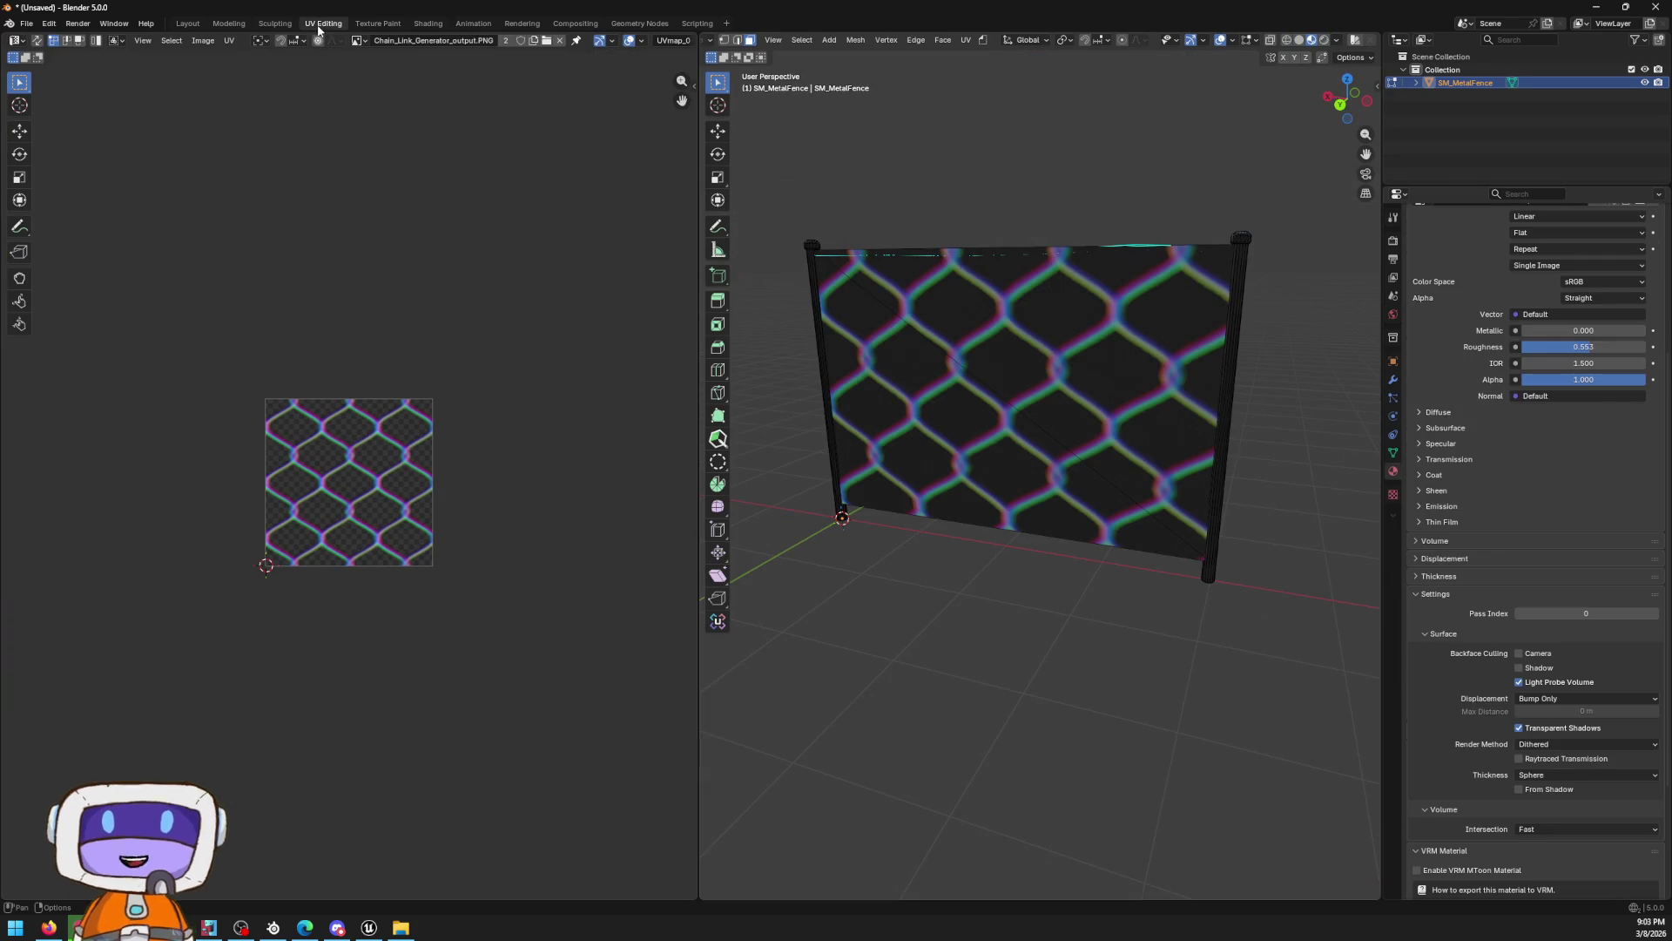
Select the upper triangle face and the lower-left face of the fence panel
{"action": "left_click", "coordinate": [1160, 485]}
{"action": "left_click", "coordinate": [1014, 477], "text": "shift"}
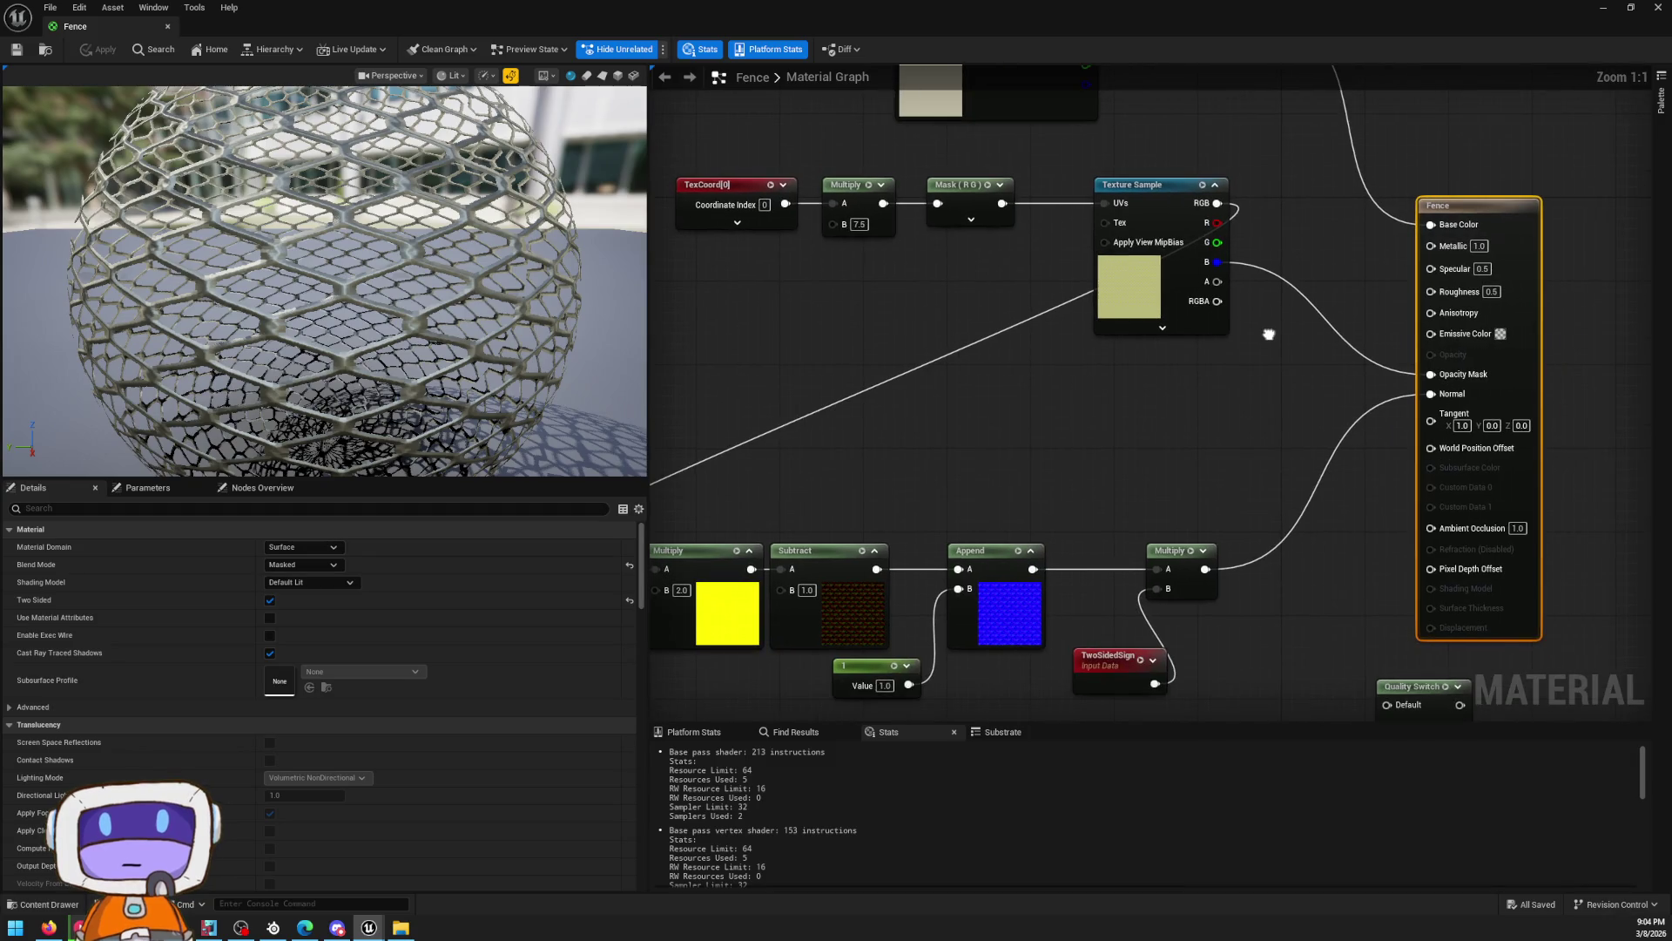
Pan the Fence material graph, hide the Unreal editor, and bring Blender back
{"action": "mouse_move", "coordinate": [1268, 333]}
{"action": "left_mouse_down"}
{"action": "mouse_move", "coordinate": [1468, 281]}
{"action": "mouse_move", "coordinate": [1425, 478]}
{"action": "mouse_move", "coordinate": [1442, 470]}
{"action": "left_mouse_up"}
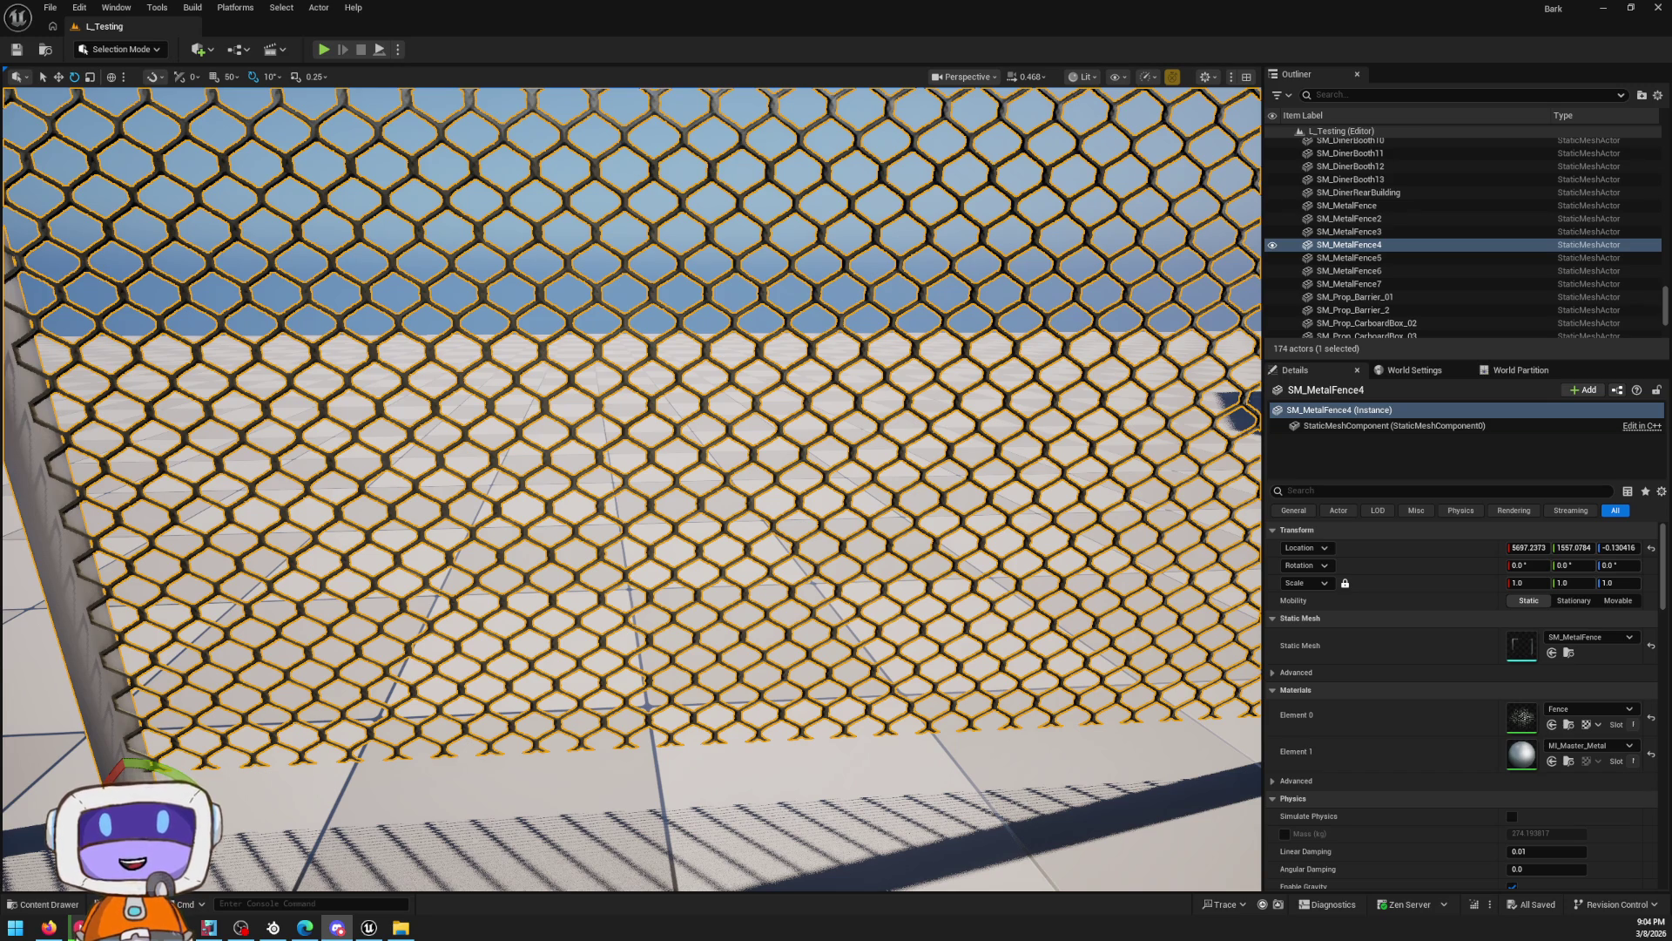
{"action": "key", "text": "super+d"}
{"action": "key", "text": "super+d"}
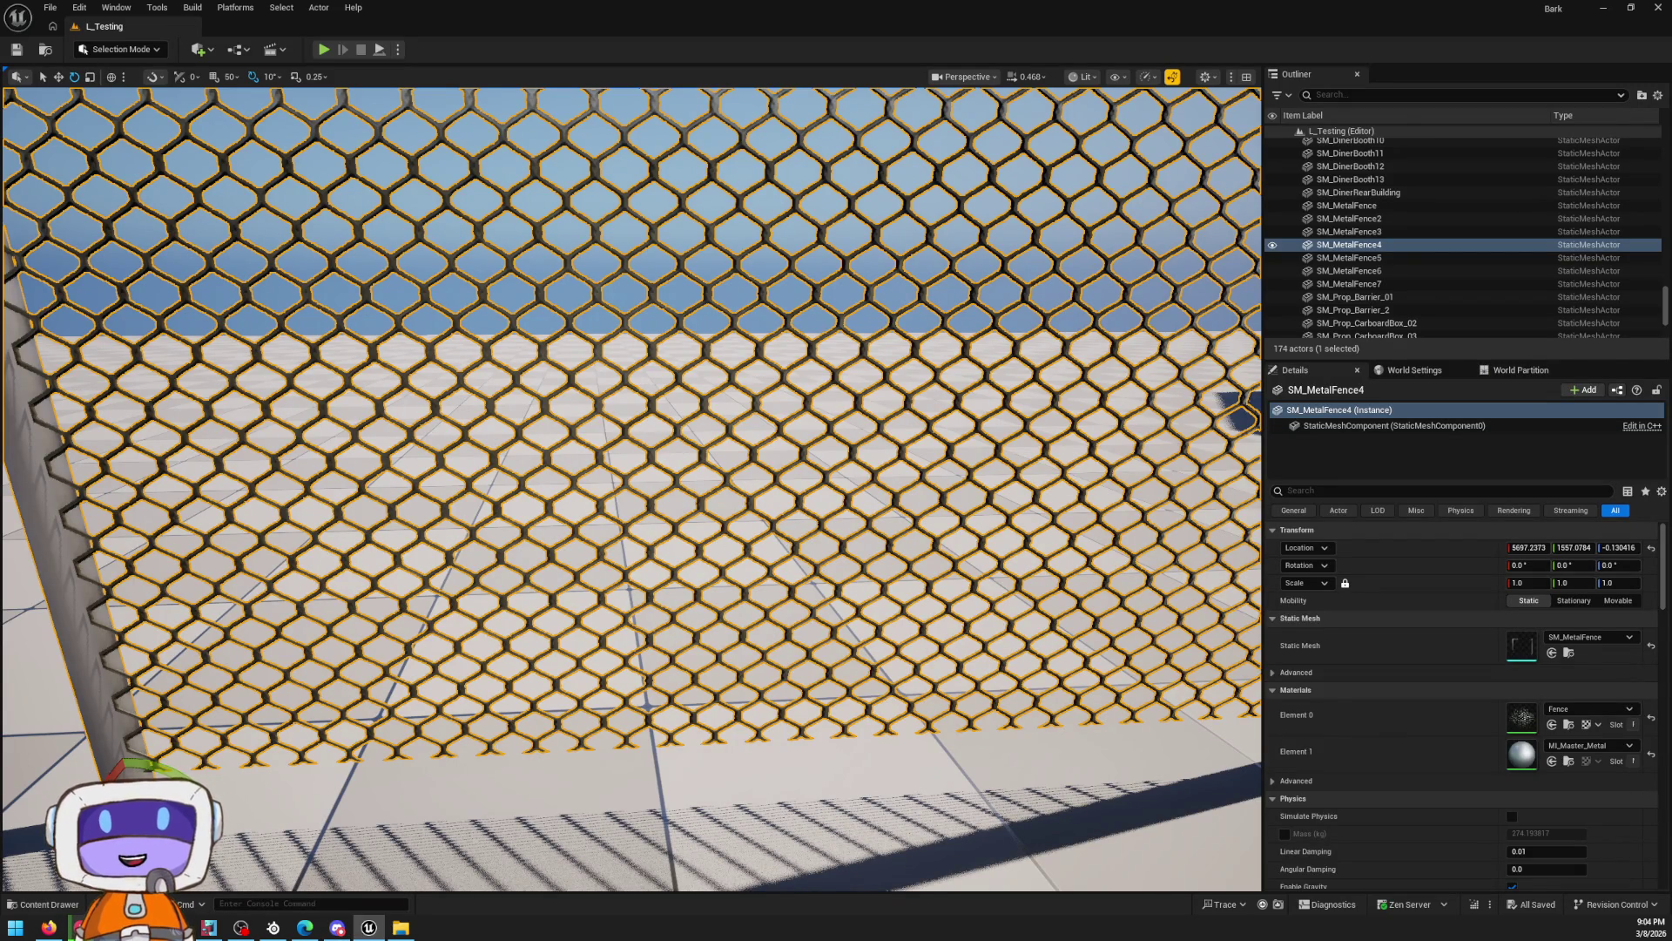
{"action": "key", "text": "alt+Tab"}
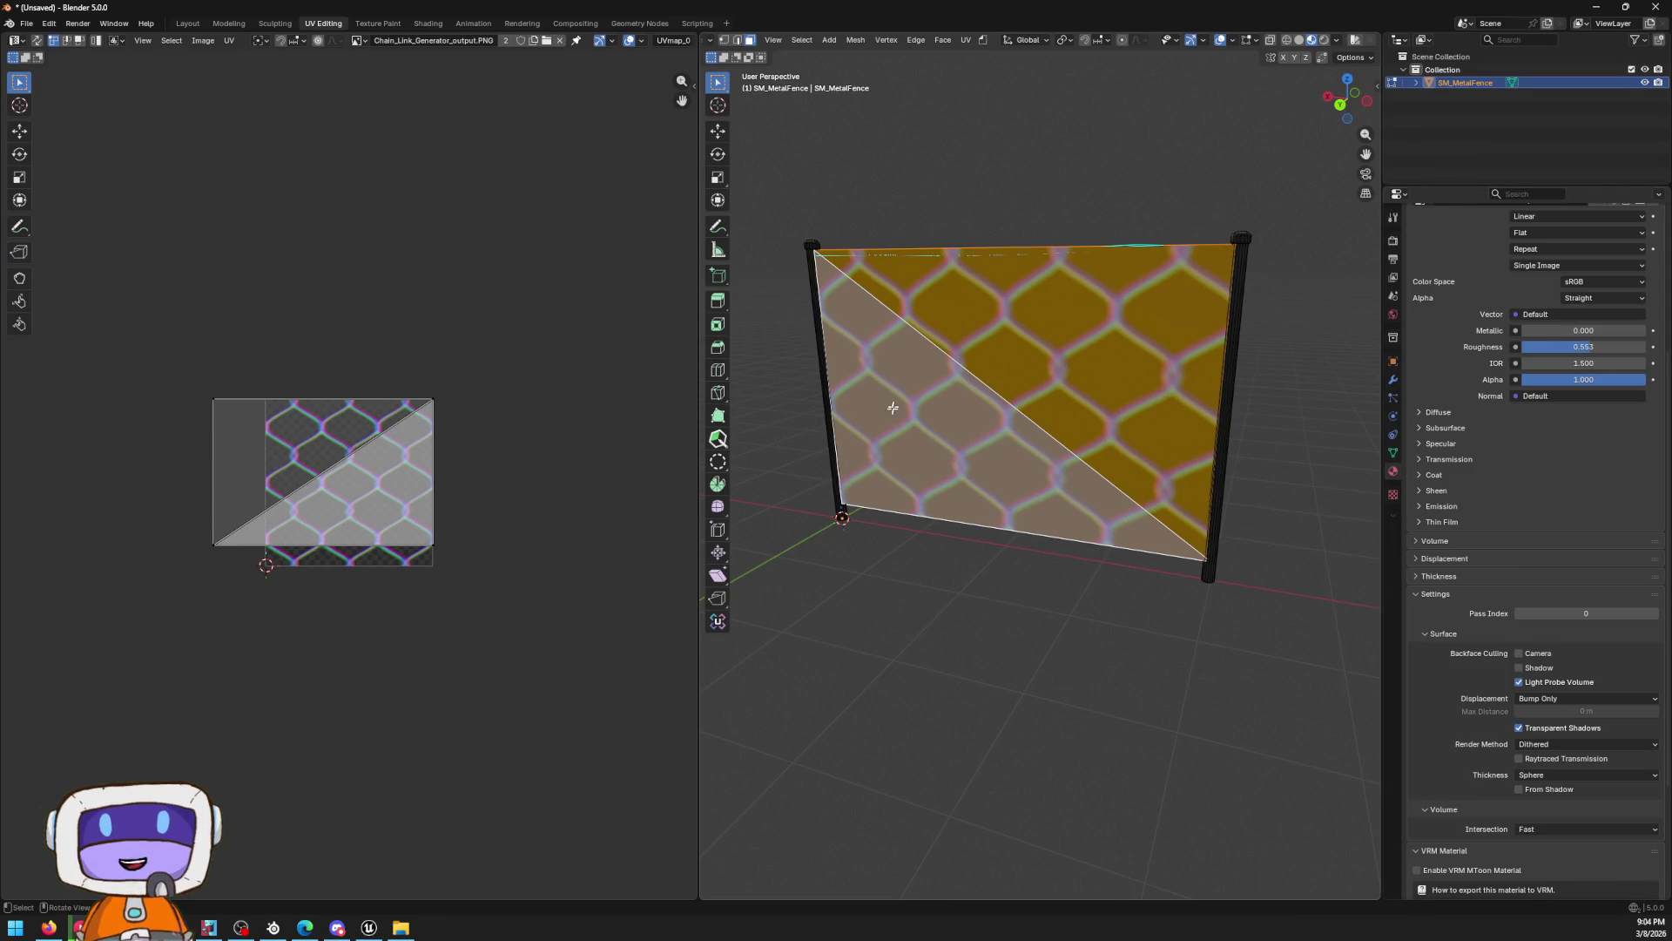
Scale all the fence's UVs up about 8.49 times so the chain-link tiles densely
{"action": "scroll", "coordinate": [1431, 375], "scroll_direction": "up", "scroll_amount": 5}
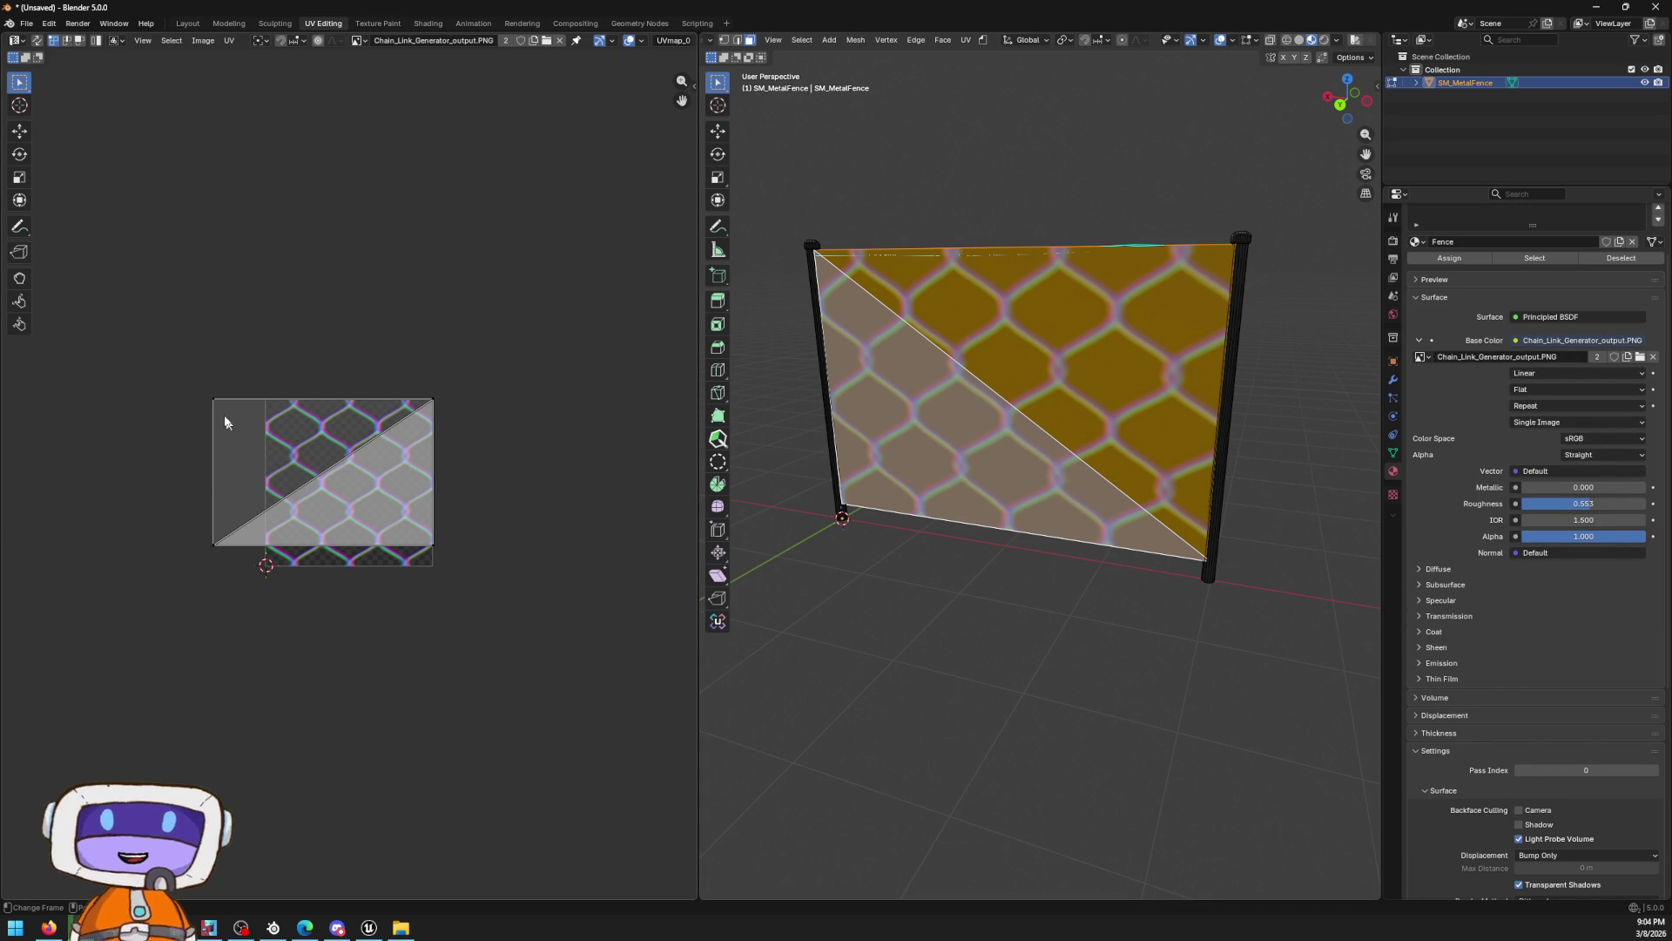
{"action": "key", "text": "a"}
{"action": "key", "text": "s"}
{"action": "left_click", "coordinate": [127, 330]}
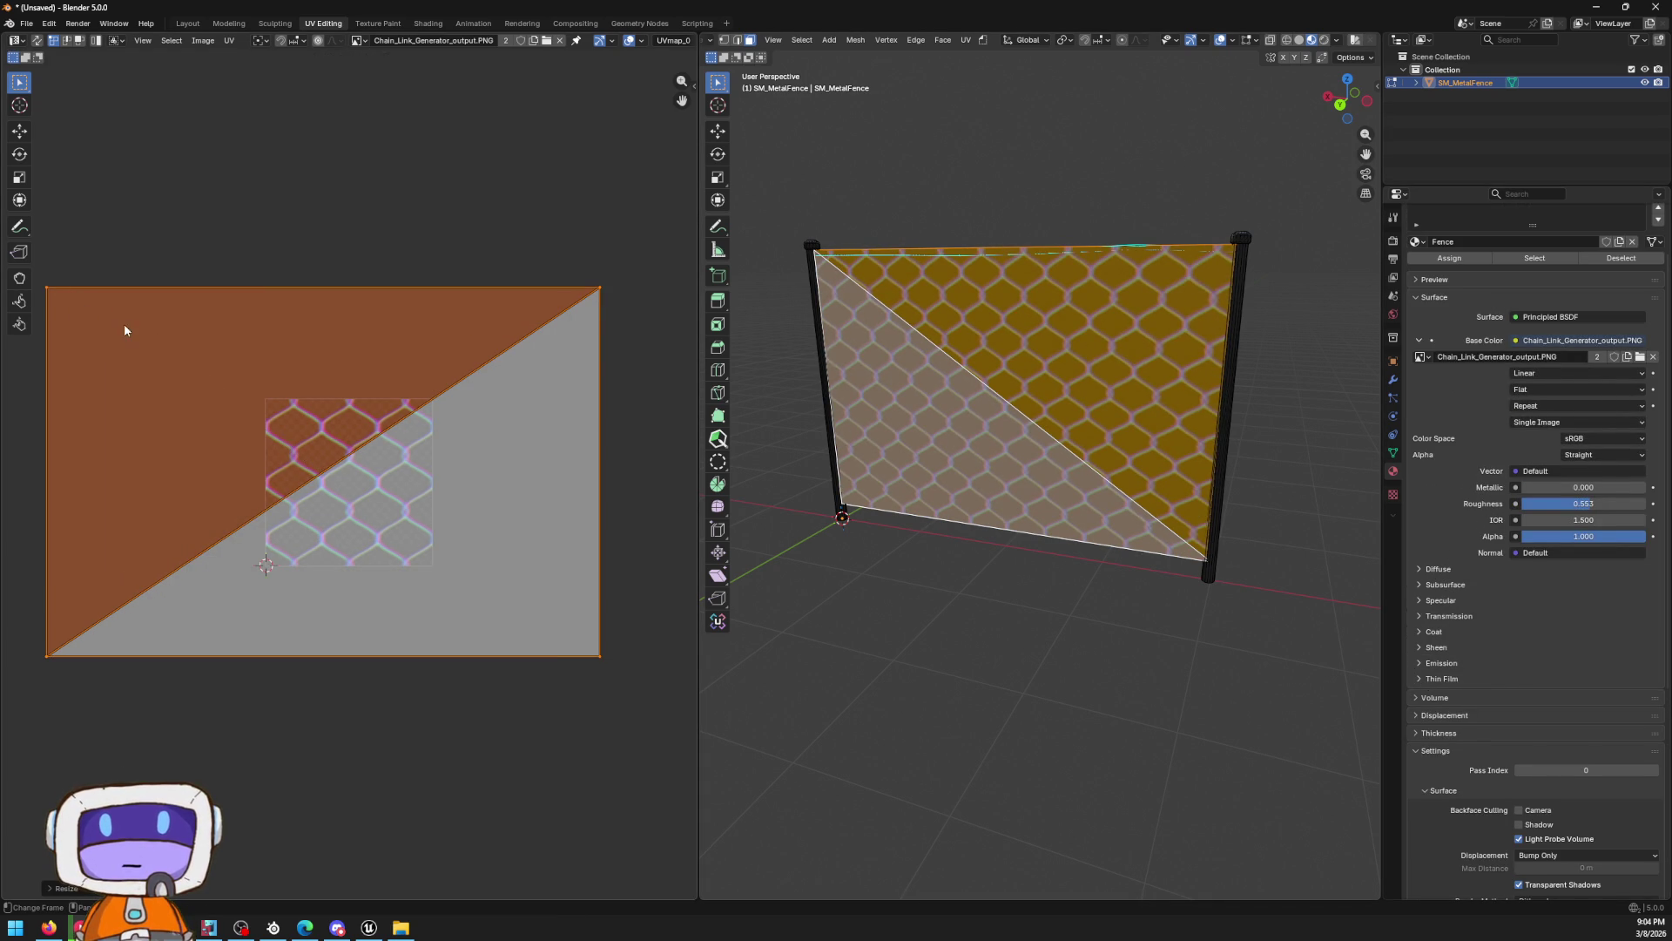
{"action": "left_click", "coordinate": [694, 87]}
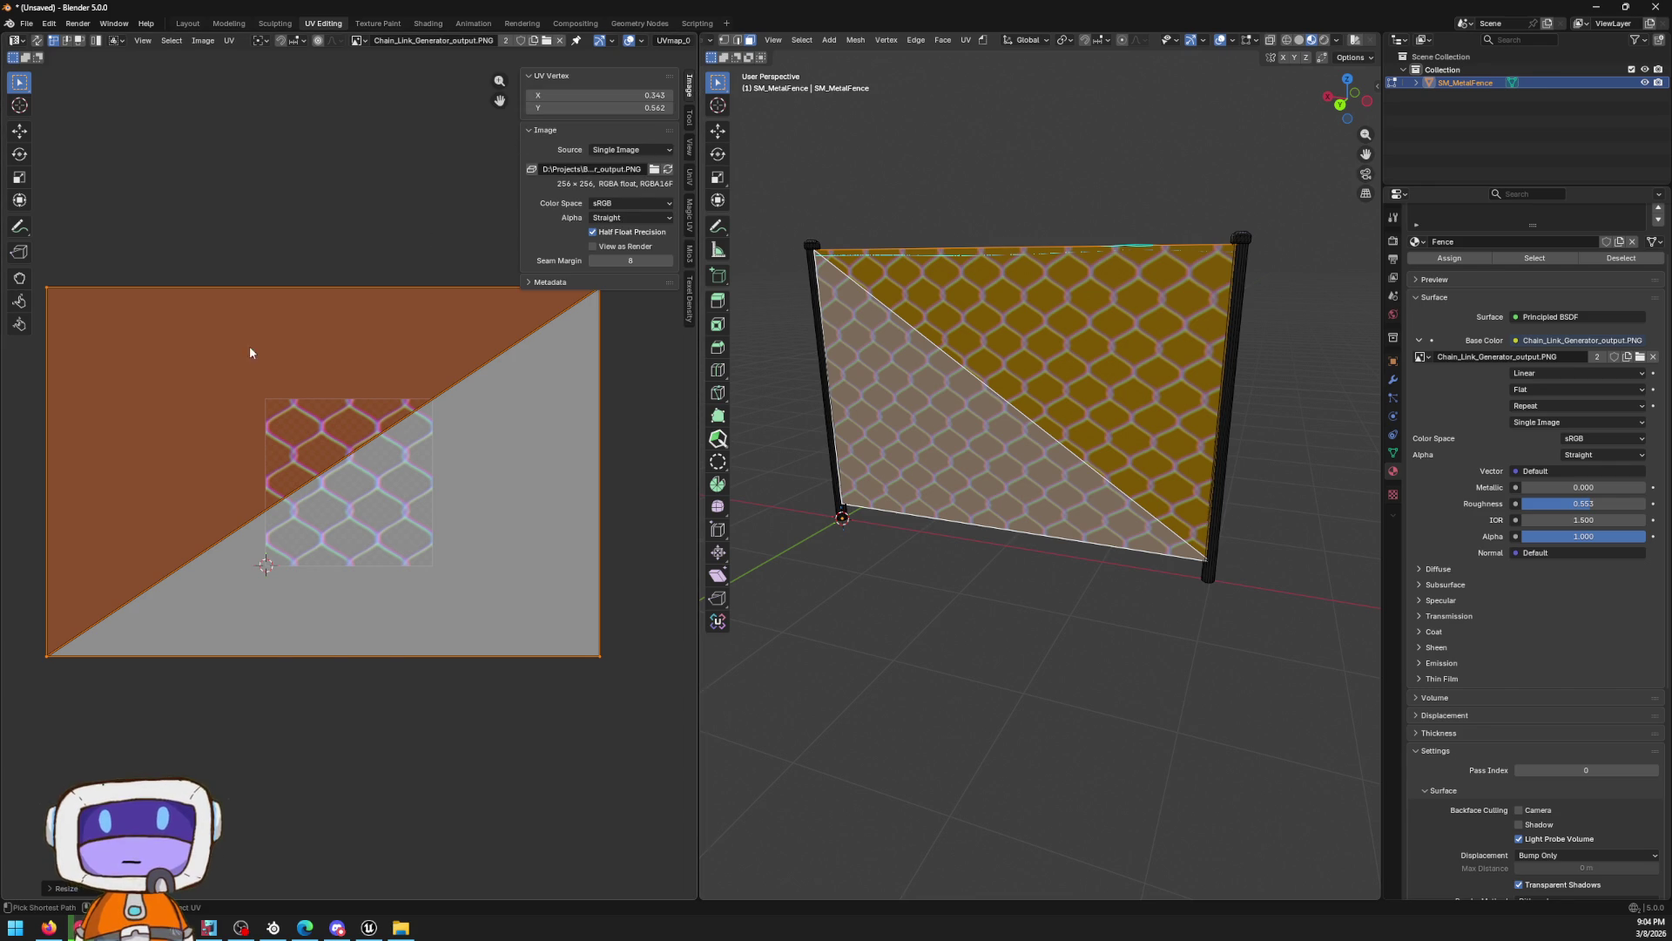
{"action": "key", "text": "ctrl+z"}
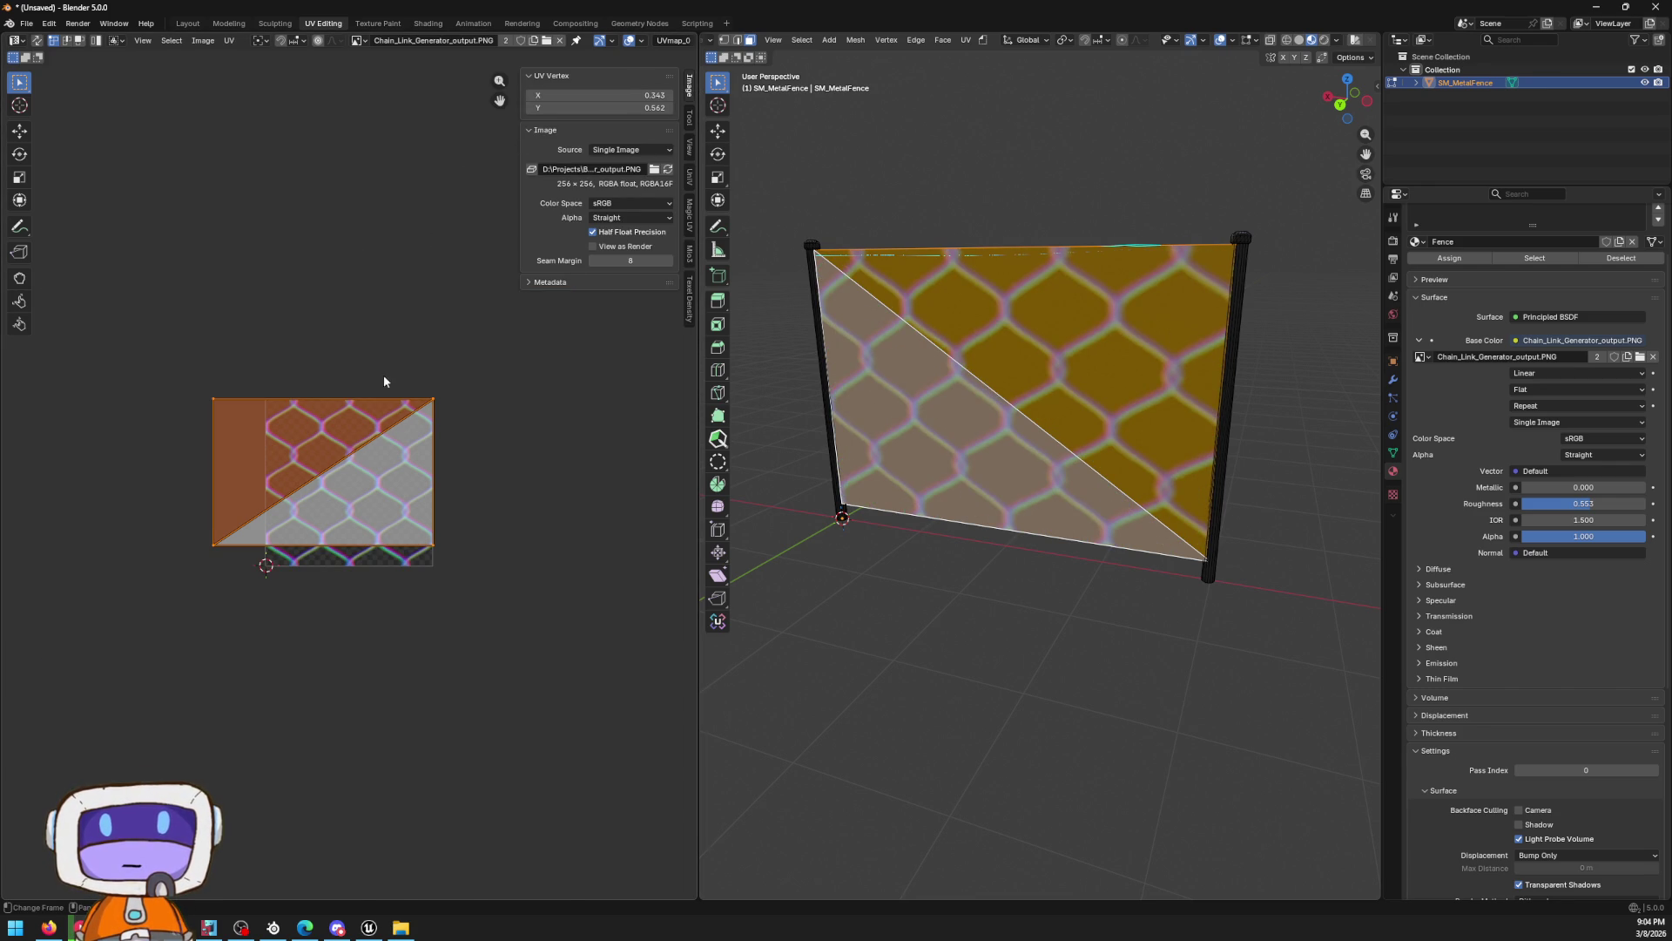
{"action": "key", "text": "s"}
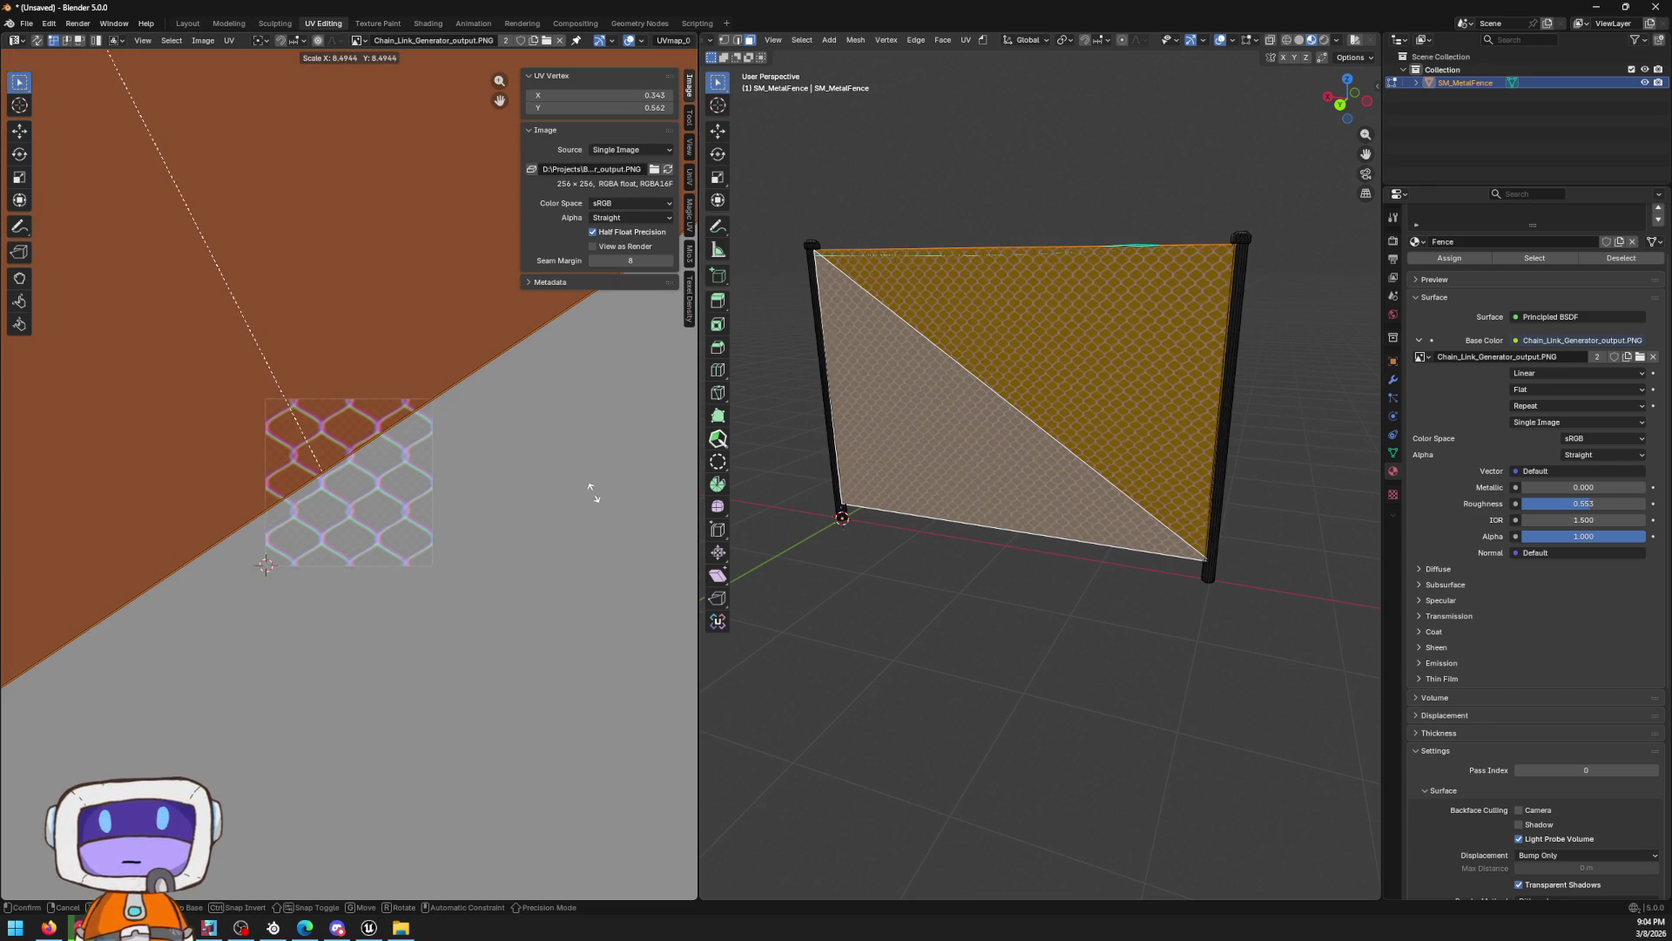
{"action": "left_click", "coordinate": [616, 627]}
{"action": "key", "text": "KP_Decimal"}
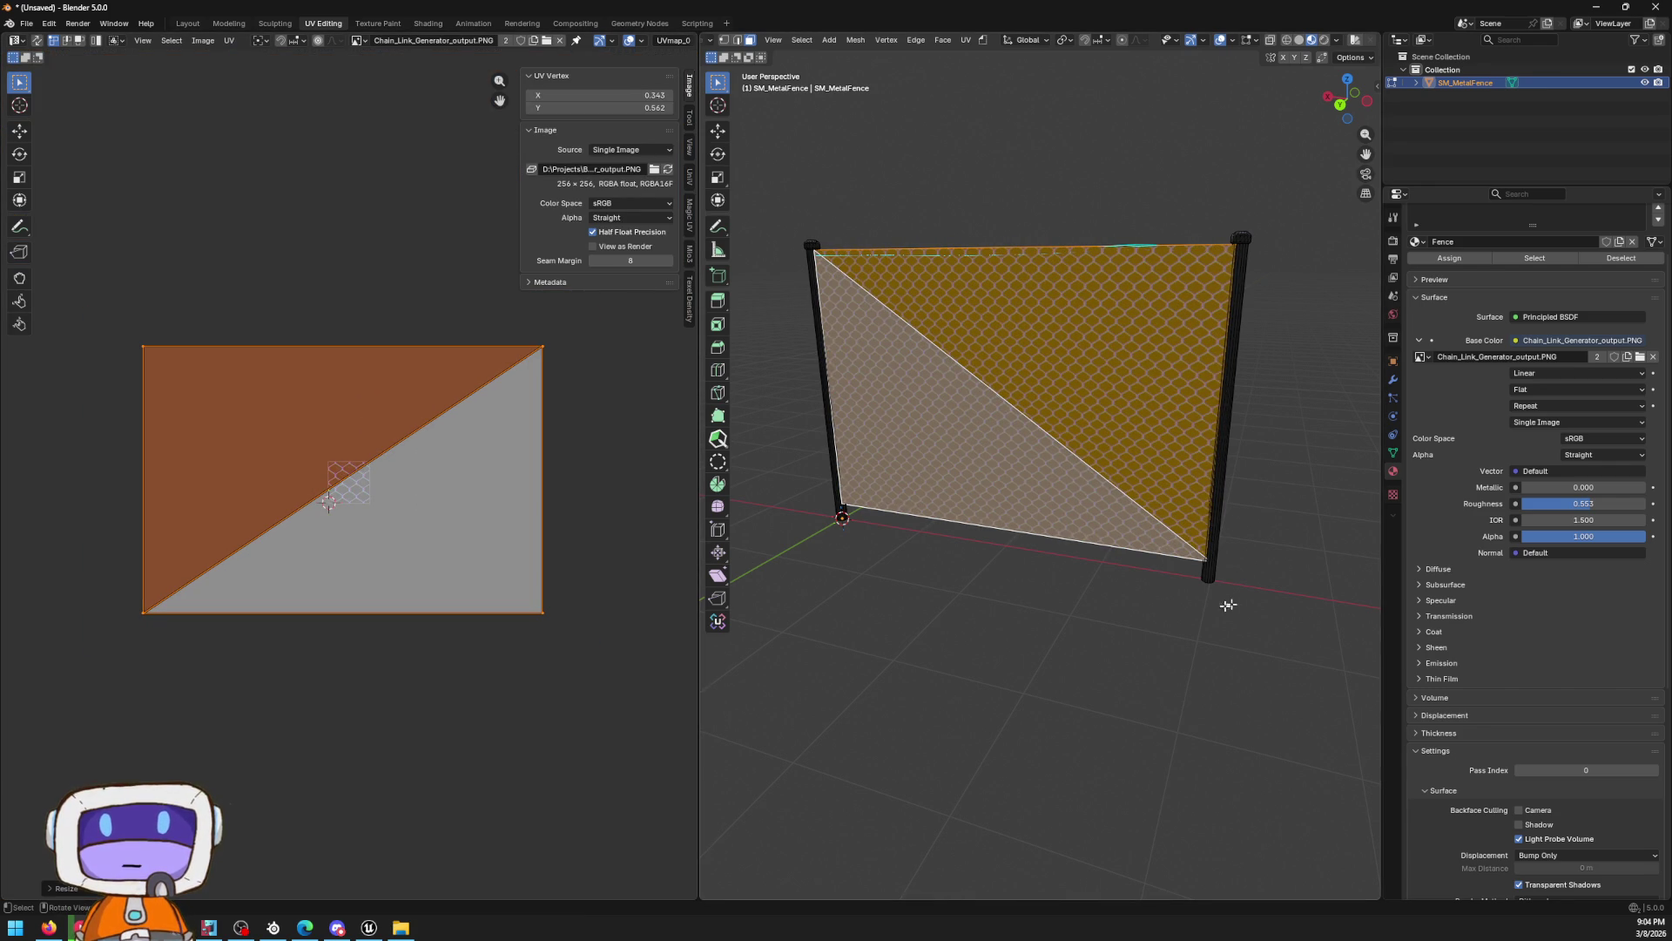
{"action": "scroll", "coordinate": [1228, 605], "scroll_direction": "up", "scroll_amount": 8}
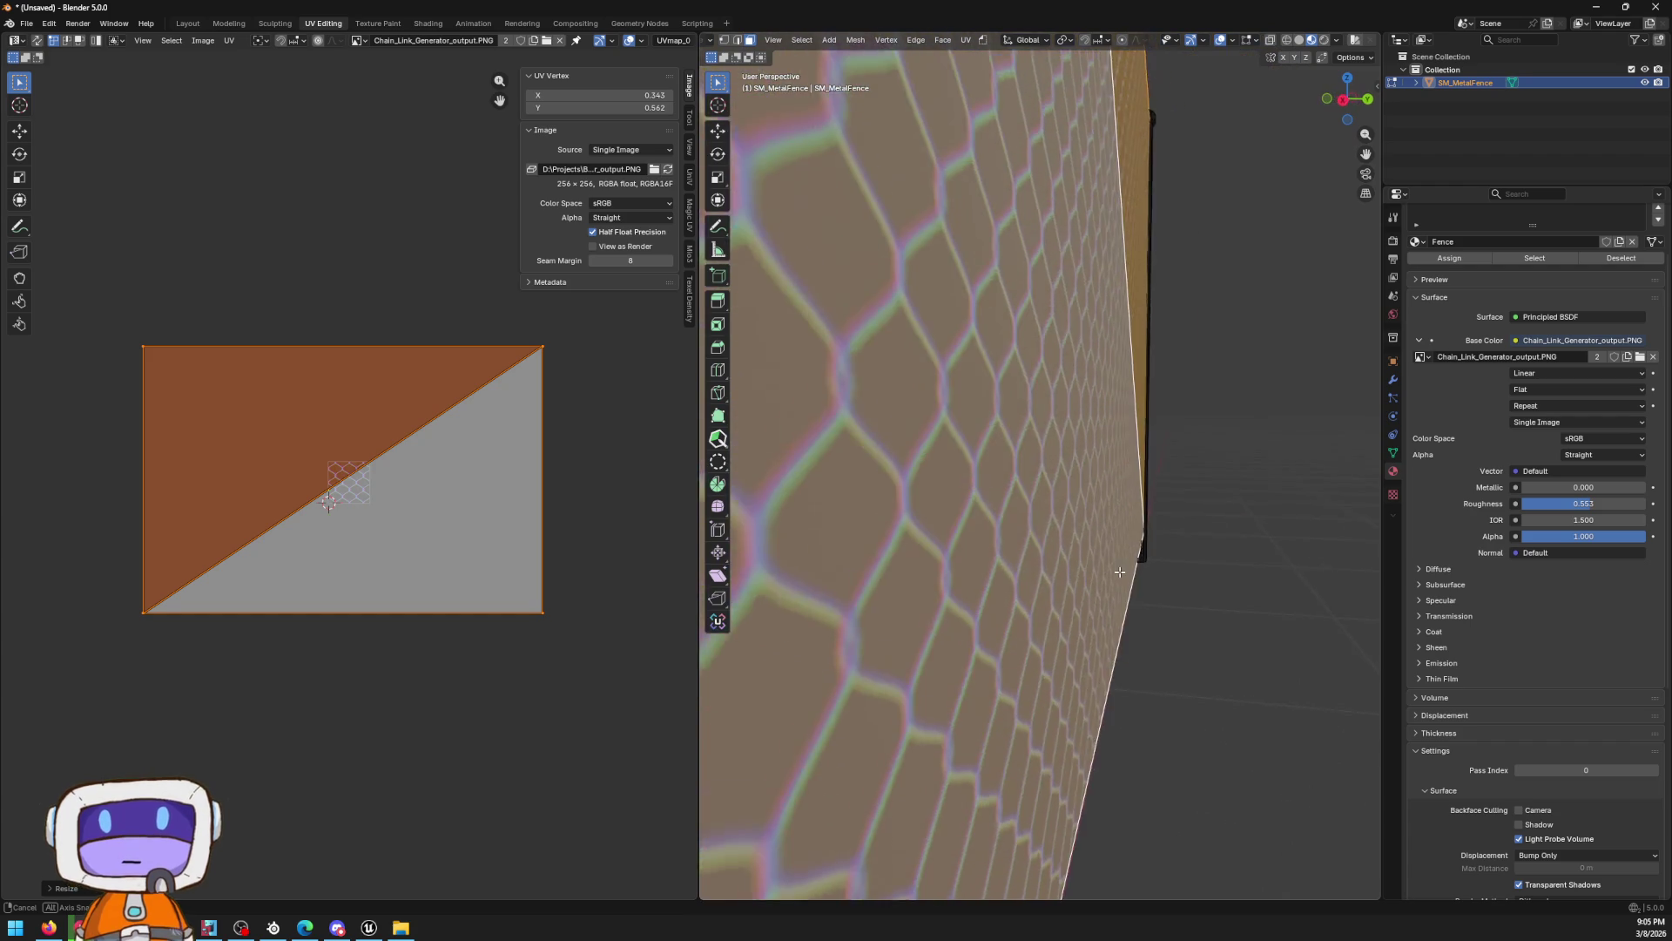
{"action": "mouse_move", "coordinate": [1120, 572]}
{"action": "left_mouse_down"}
{"action": "mouse_move", "coordinate": [944, 598]}
{"action": "mouse_move", "coordinate": [1005, 571]}
{"action": "left_mouse_up"}
{"action": "scroll", "coordinate": [952, 478], "scroll_direction": "down", "scroll_amount": 5}
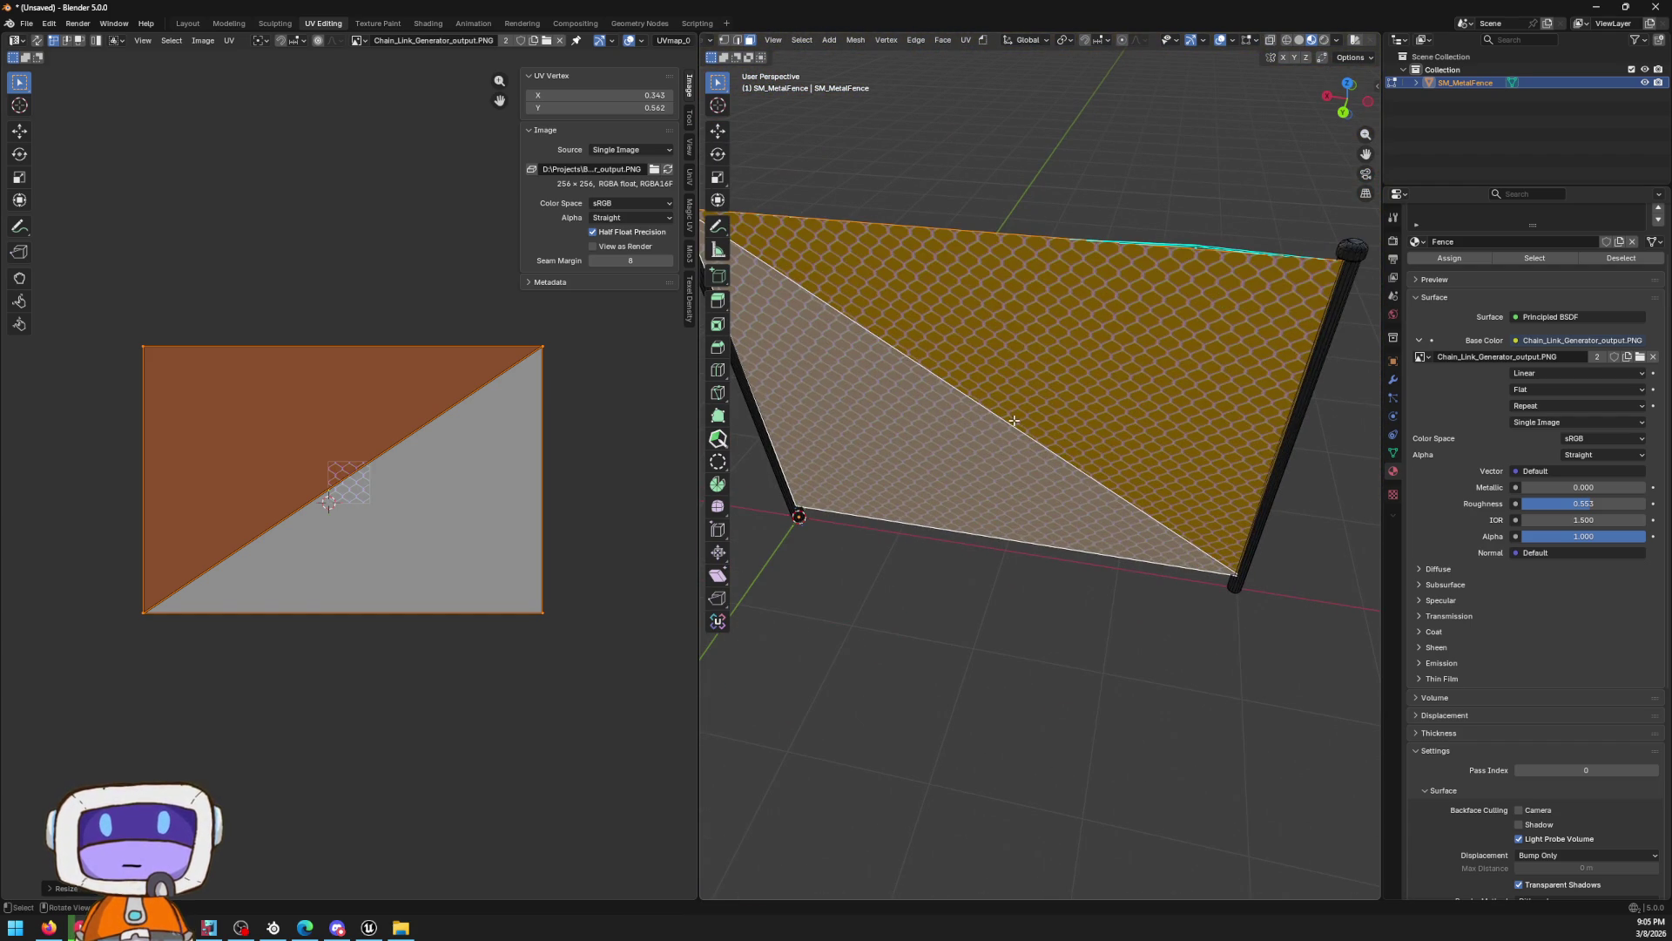
Switch to edge select and select the diagonal edge across the fence
{"action": "left_click", "coordinate": [1014, 421]}
{"action": "key", "text": "2"}
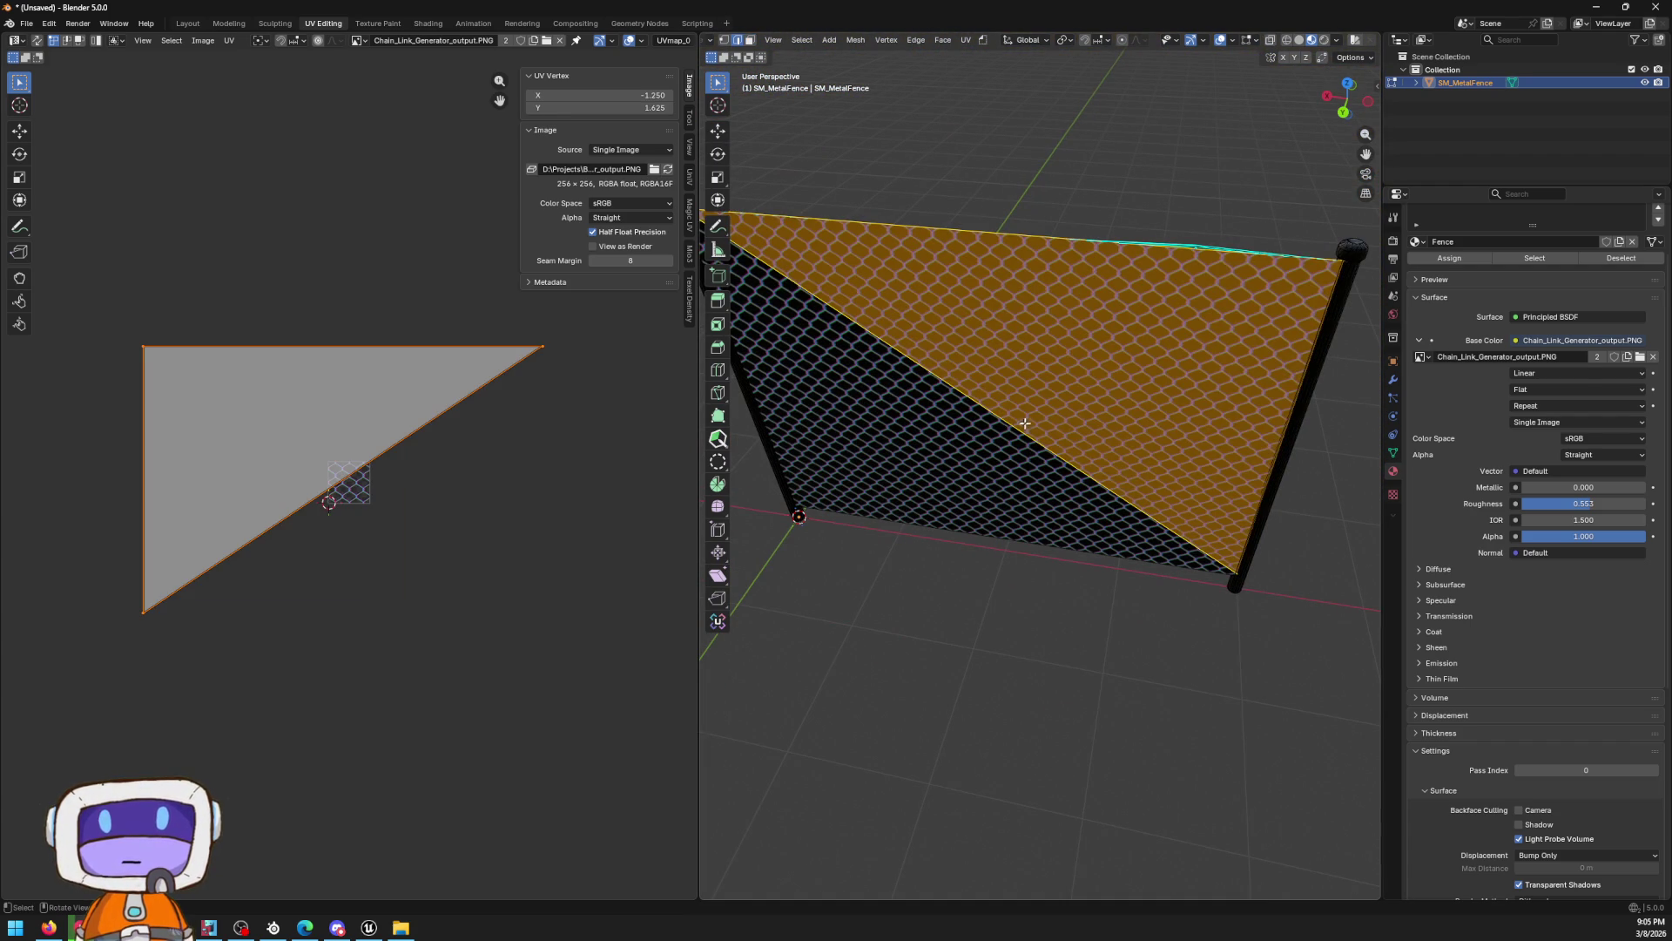
{"action": "left_click", "coordinate": [1003, 428]}
Dissolve the diagonal edge, add 3 vertical and 2 horizontal loop cuts, and exit Edit Mode
{"action": "key", "text": "x"}
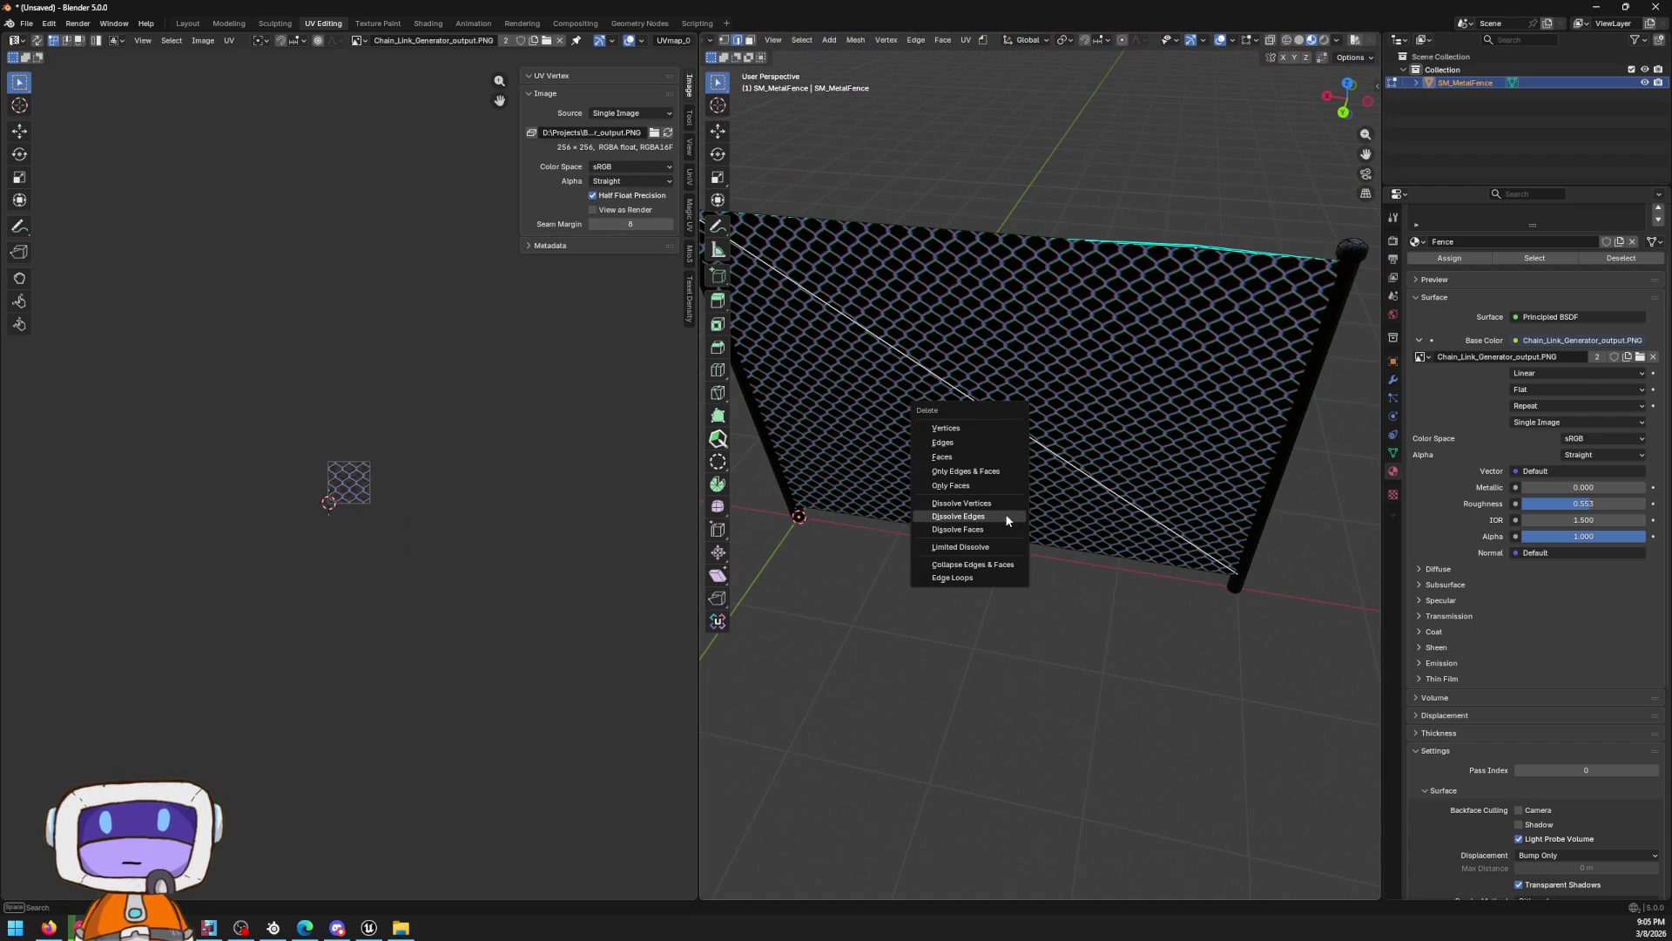
{"action": "left_click", "coordinate": [1005, 515]}
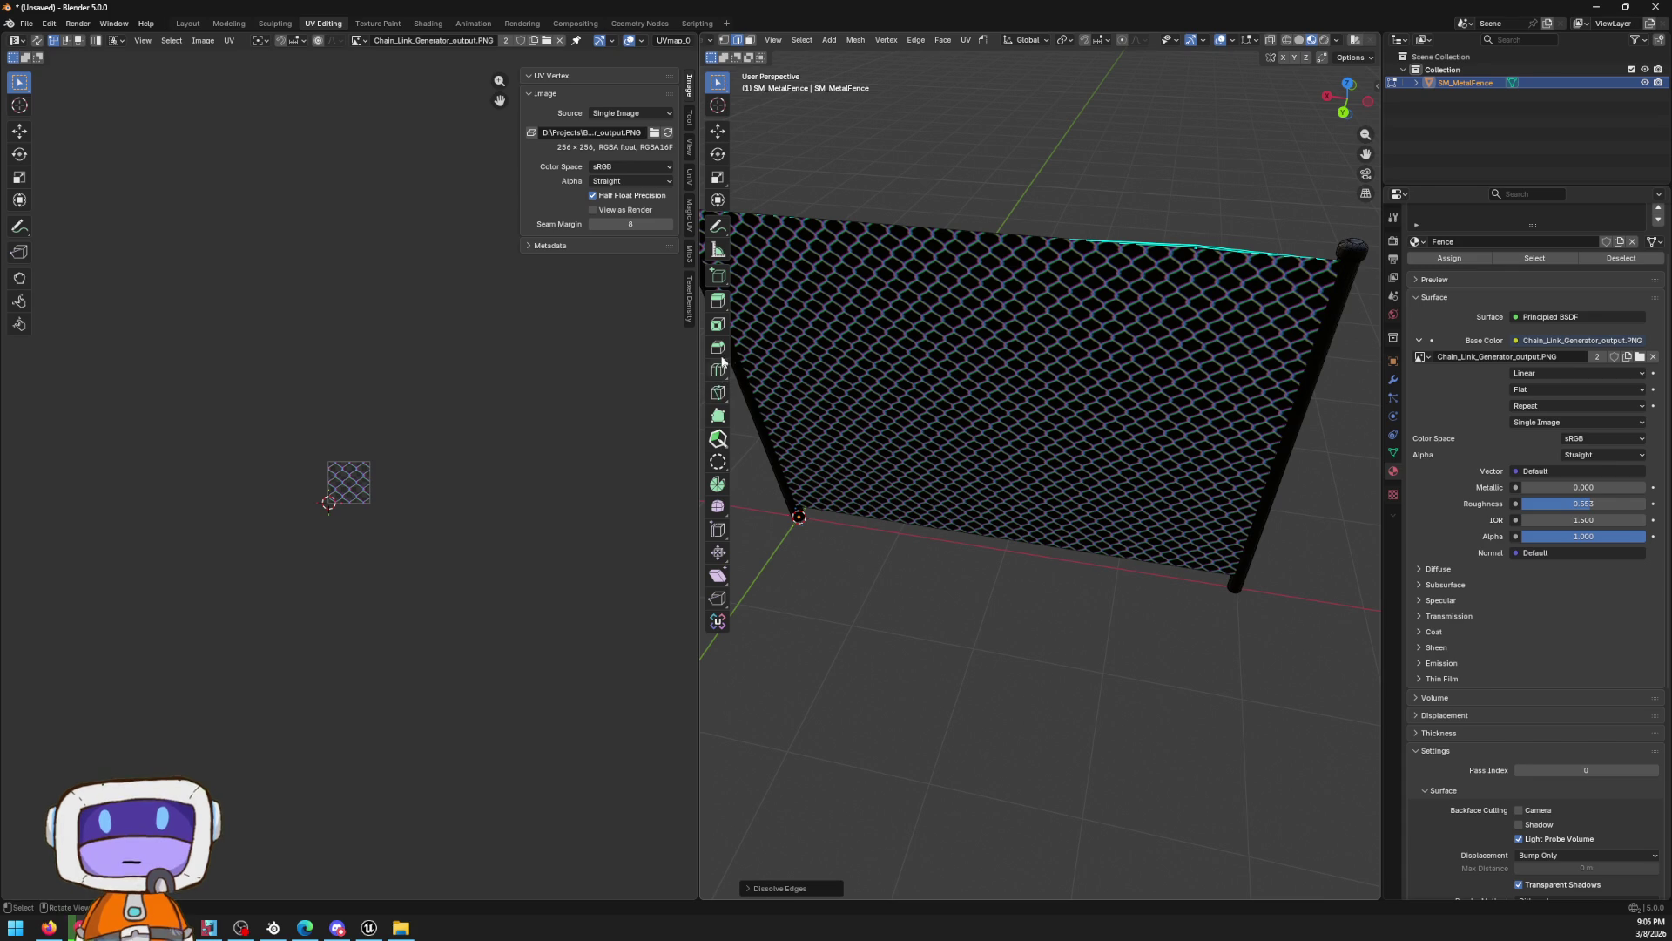
{"action": "left_click", "coordinate": [717, 369]}
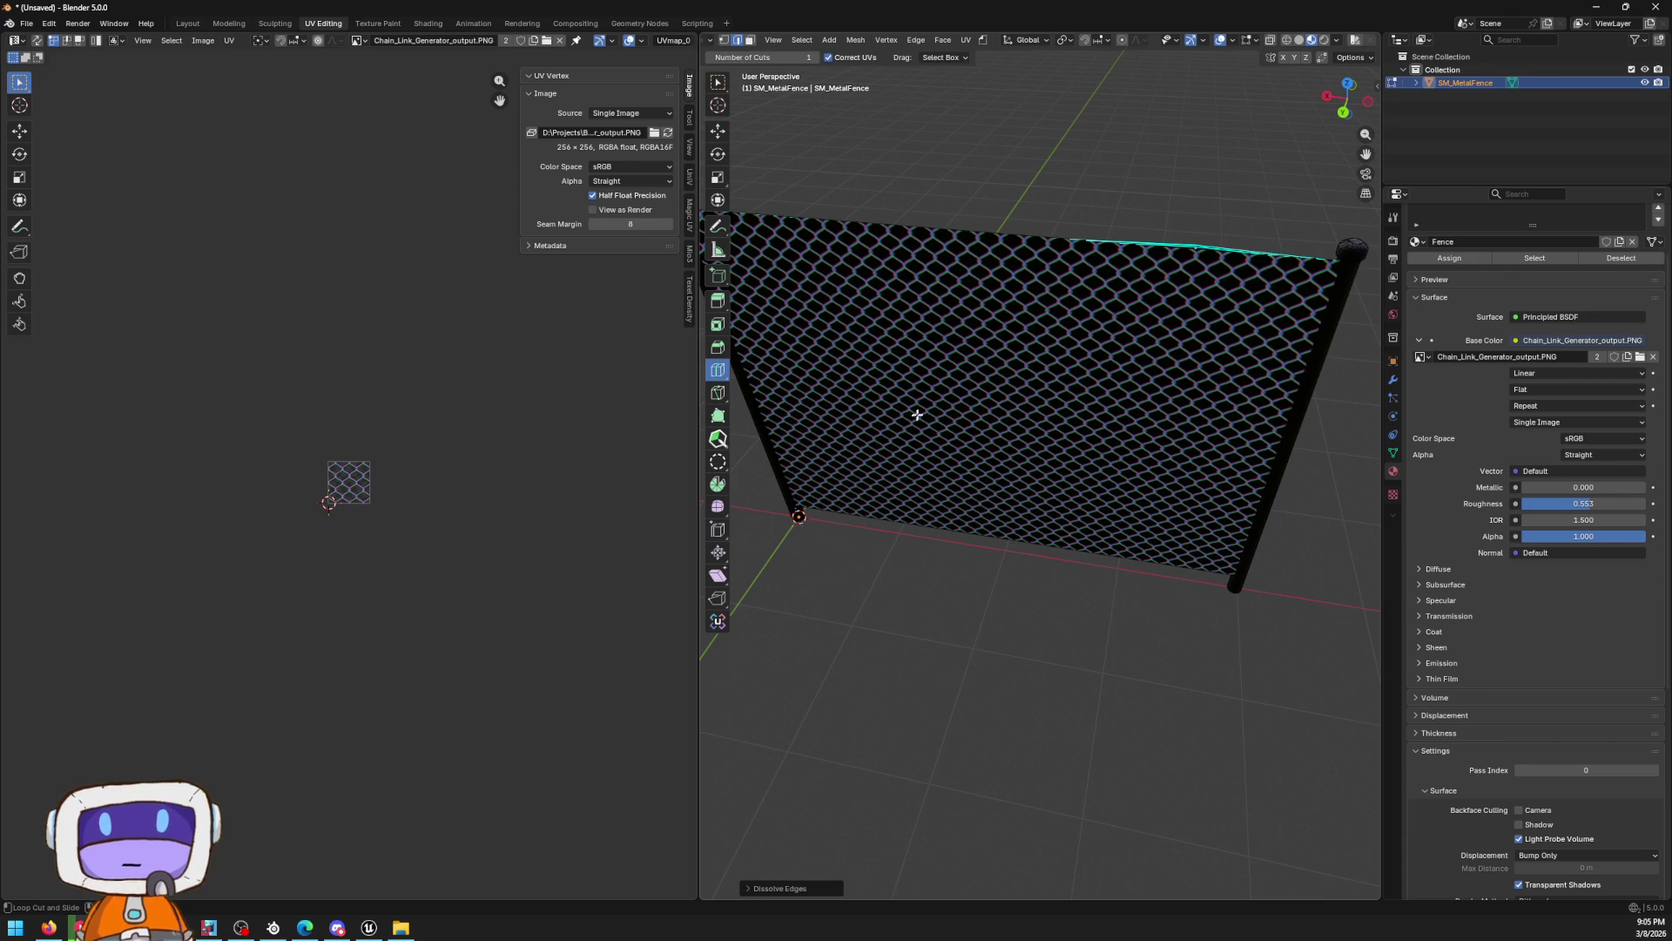
{"action": "left_click", "coordinate": [1062, 249]}
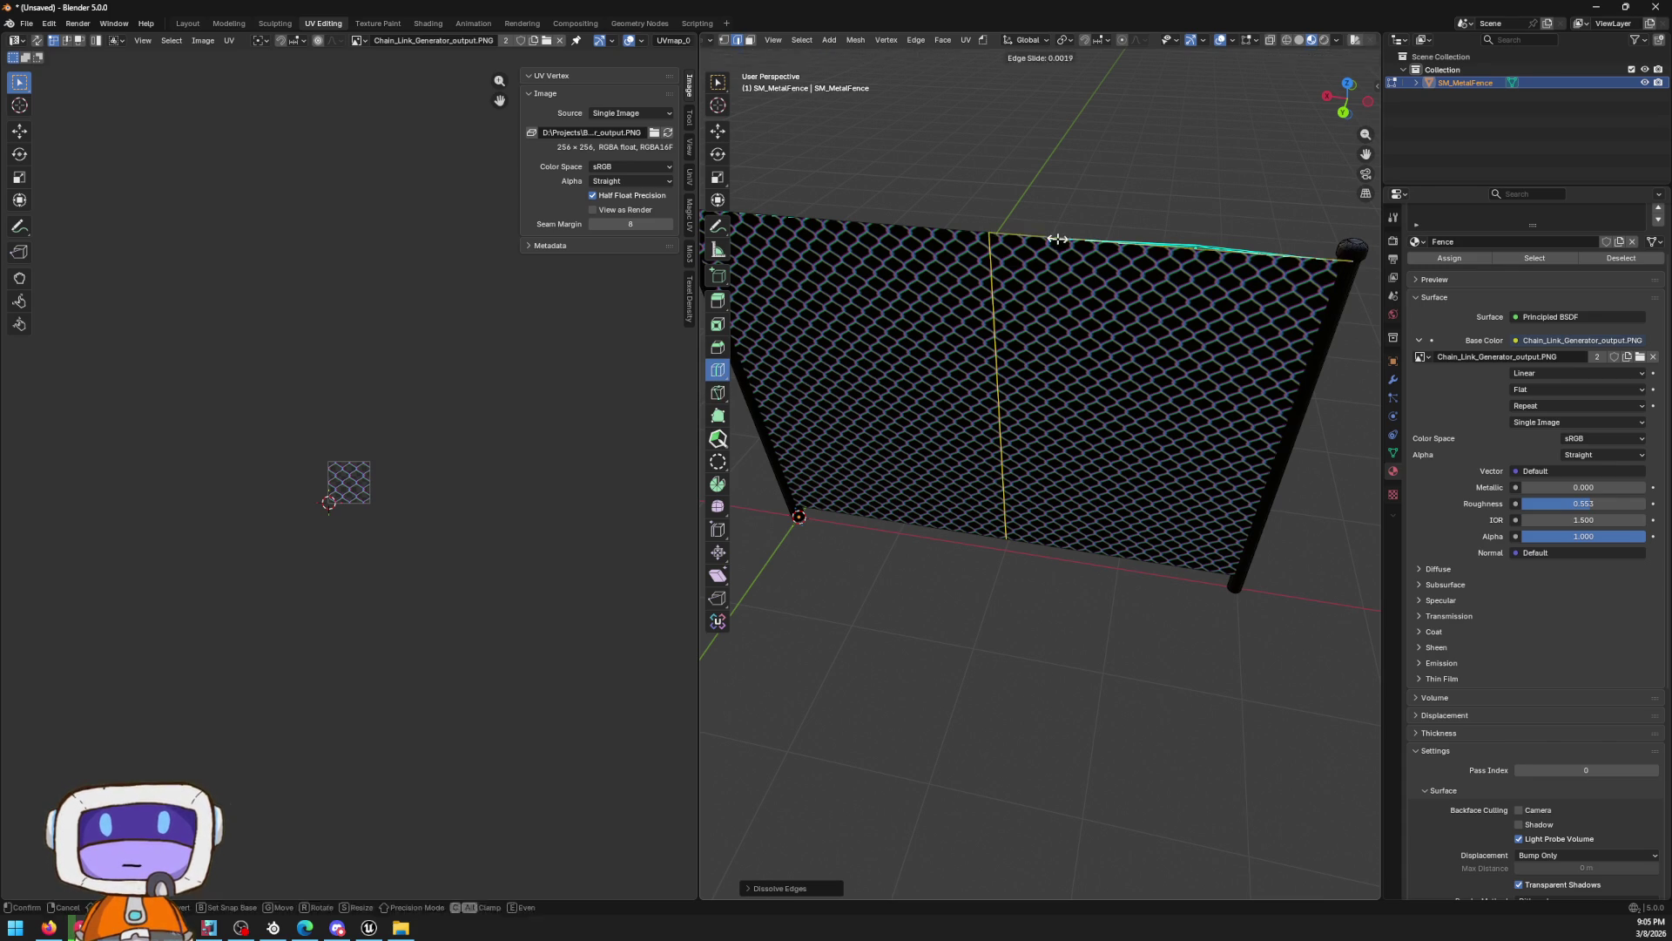
{"action": "left_click", "coordinate": [817, 887]}
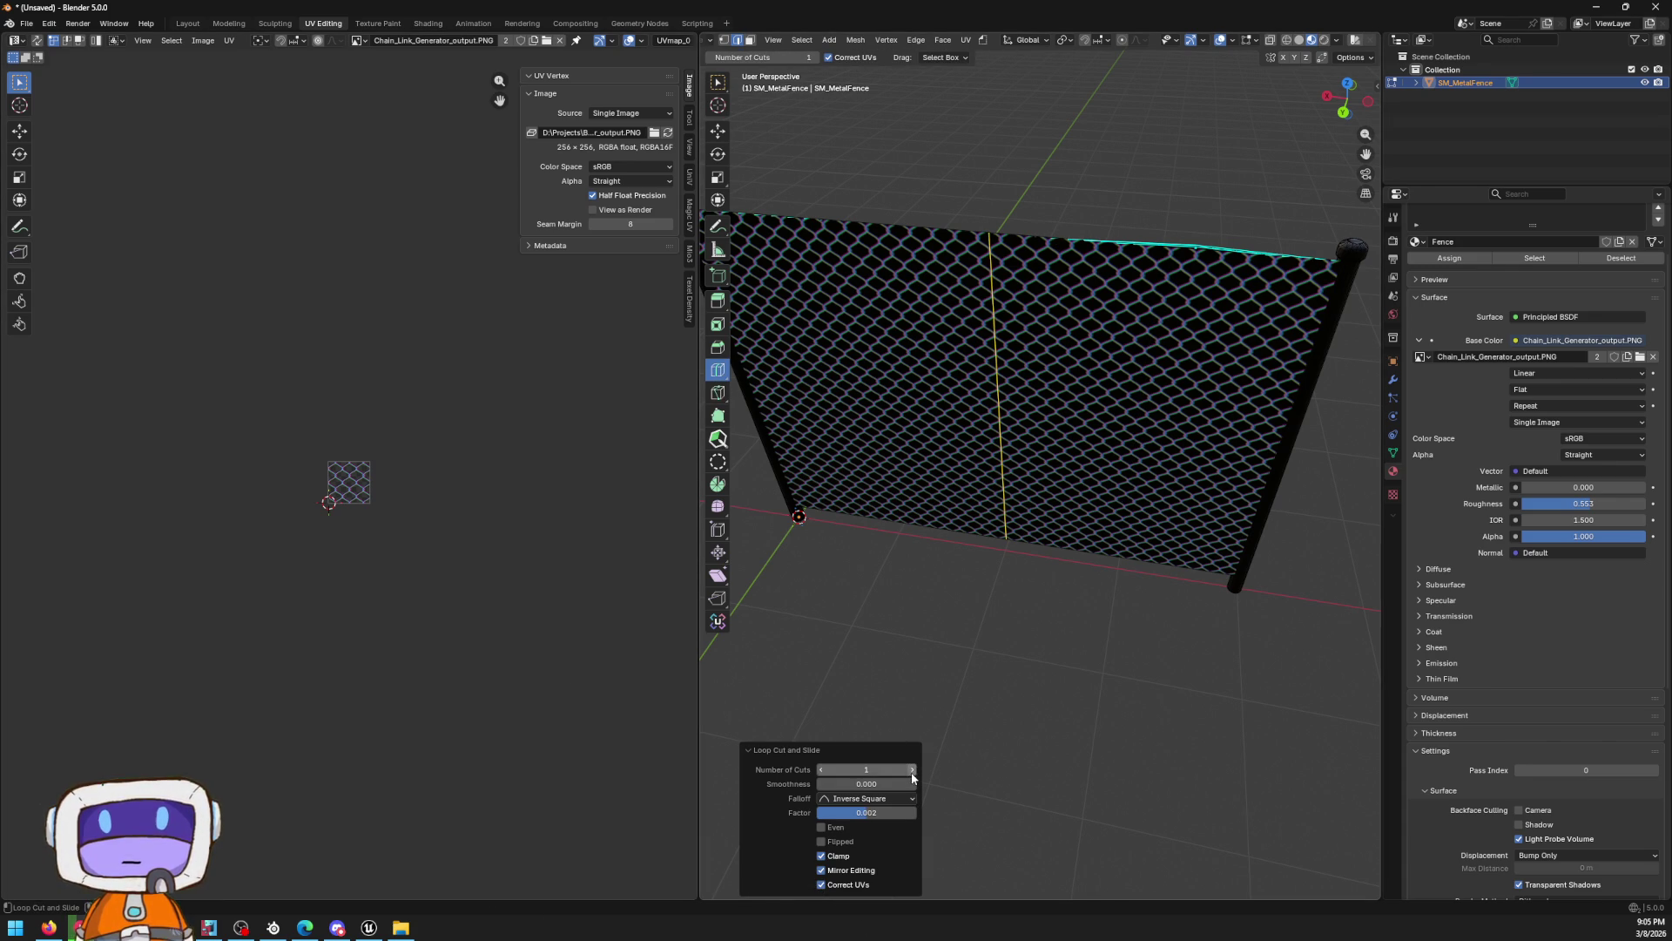
{"action": "left_click", "coordinate": [913, 770]}
{"action": "left_click", "coordinate": [913, 770]}
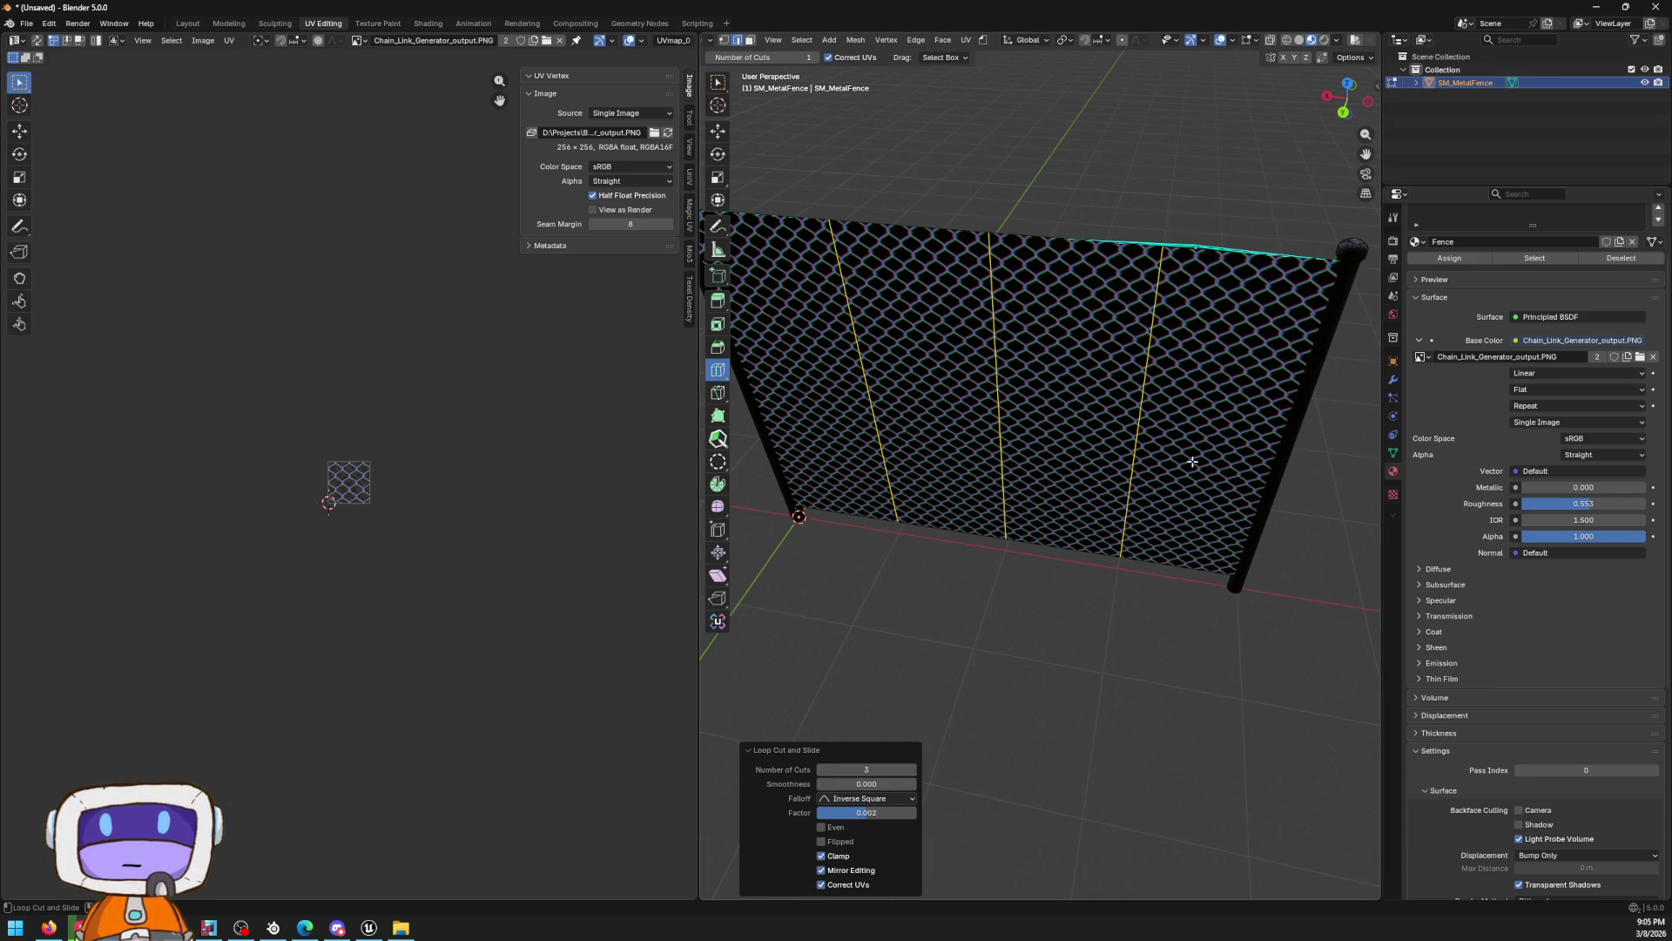
{"action": "left_click", "coordinate": [1132, 438]}
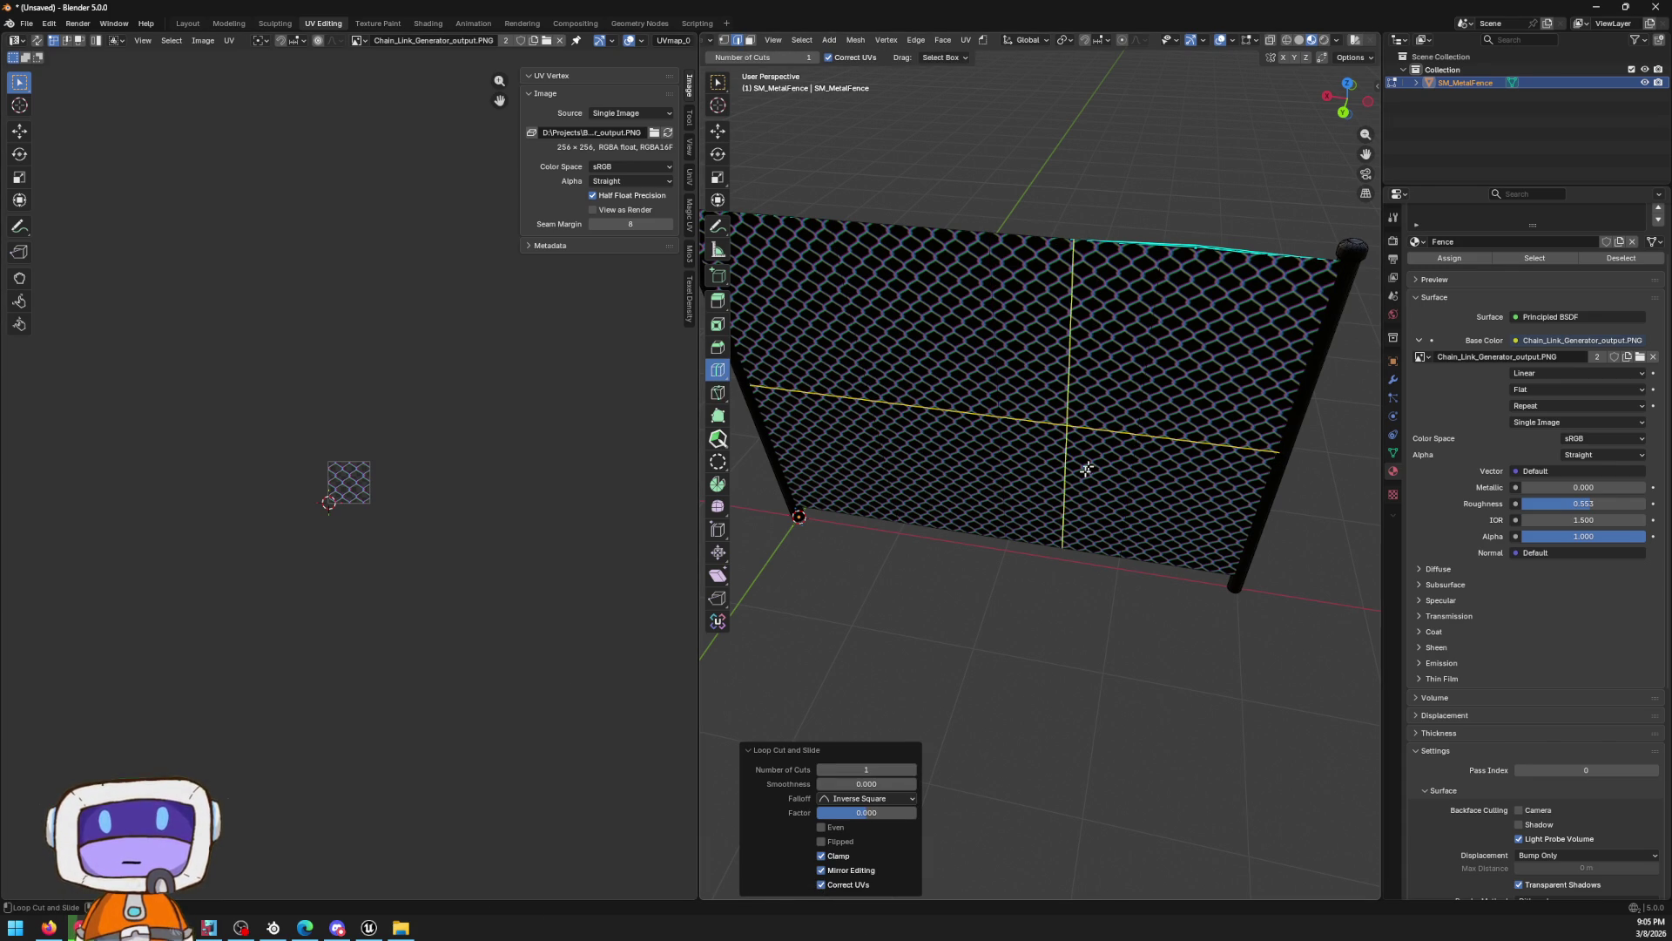
{"action": "left_click", "coordinate": [913, 770]}
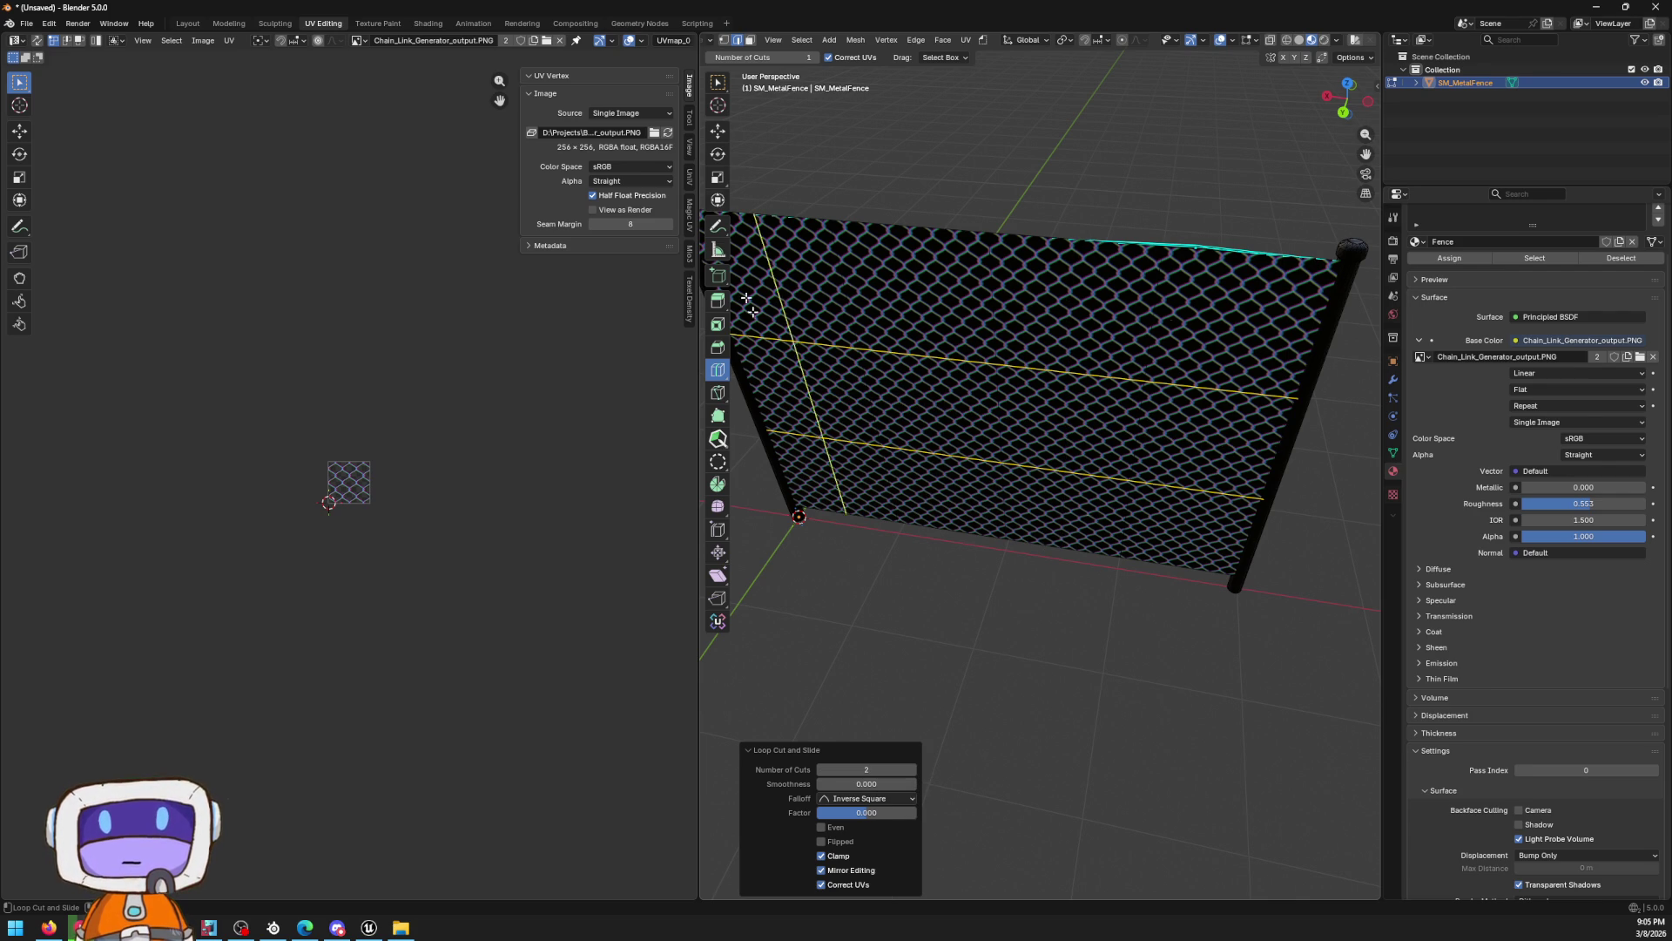
{"action": "key", "text": "Tab"}
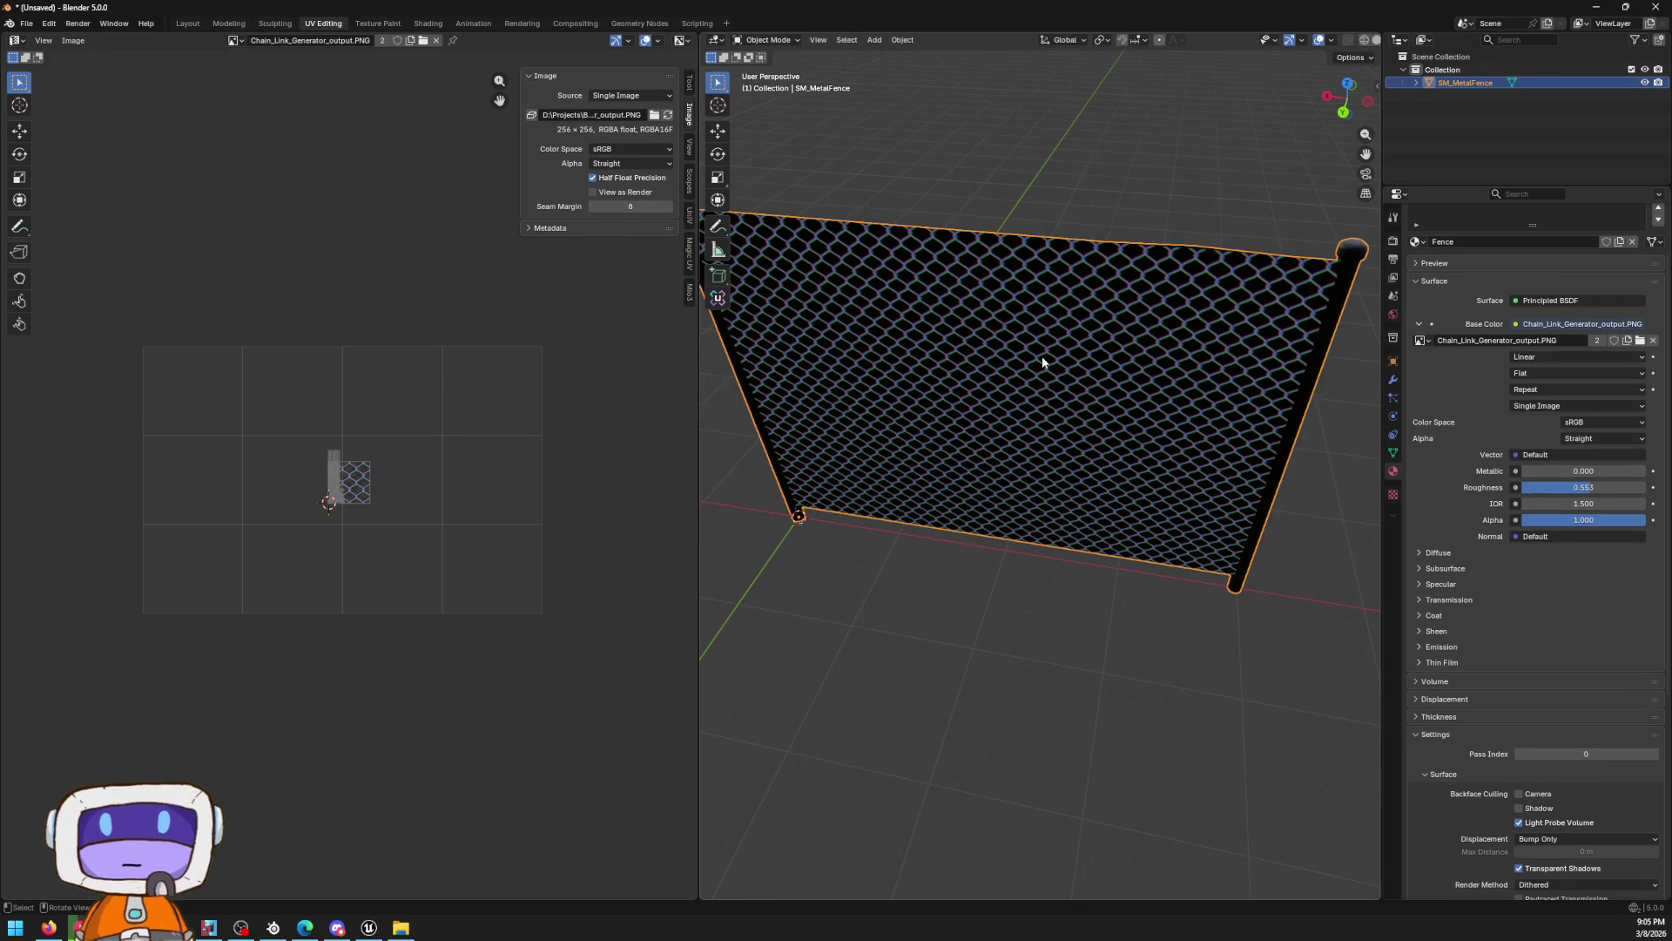
In Edit Mode, link Alpha to Object Info, then replace it with a new Image Texture
{"action": "left_click_drag", "start_coordinate": [1043, 359], "coordinate": [1203, 329]}
{"action": "key", "text": "Tab"}
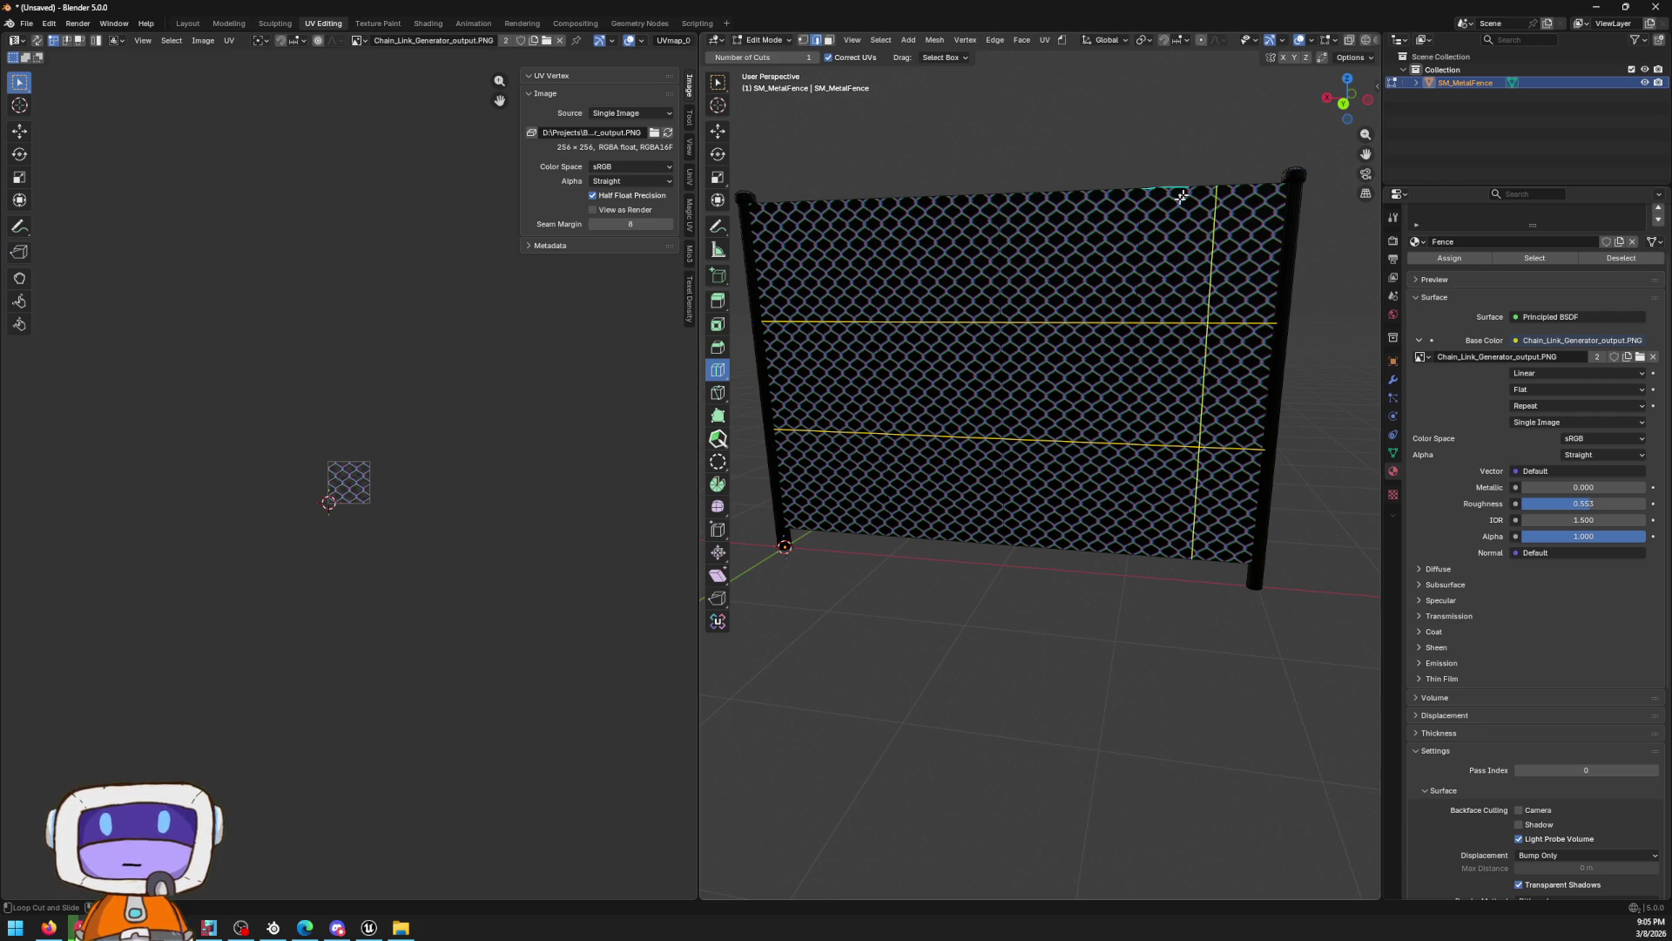
{"action": "scroll", "coordinate": [1181, 198], "scroll_direction": "up", "scroll_amount": 6}
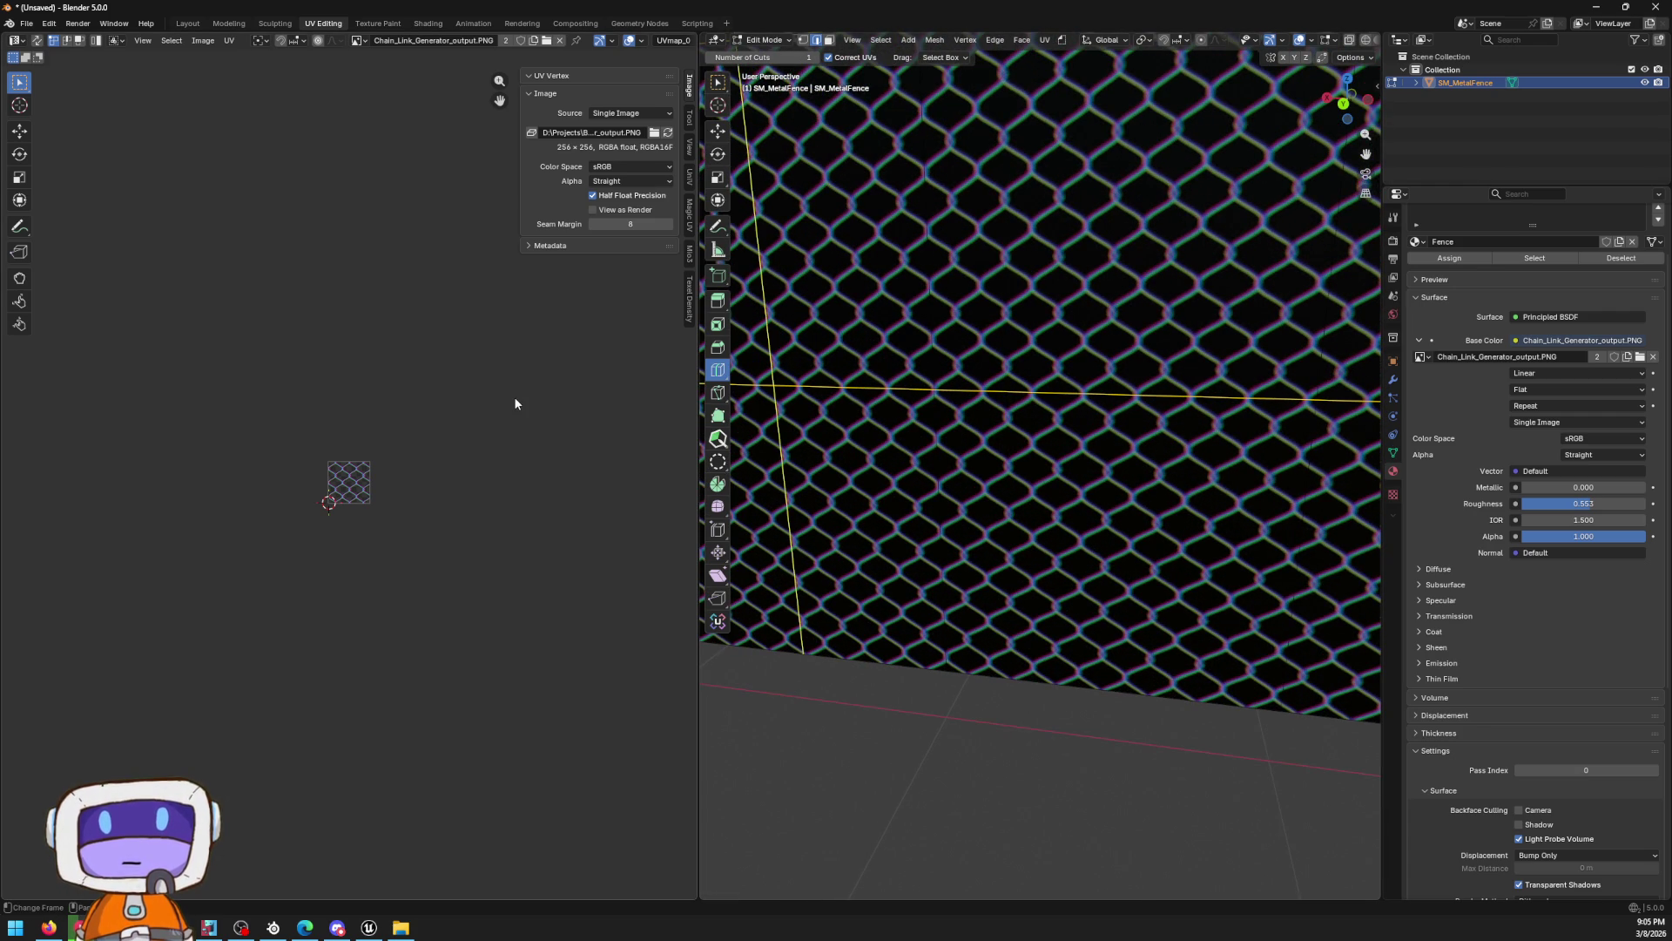
{"action": "scroll", "coordinate": [559, 264], "scroll_direction": "up", "scroll_amount": 2}
{"action": "scroll", "coordinate": [354, 428], "scroll_direction": "up", "scroll_amount": 6}
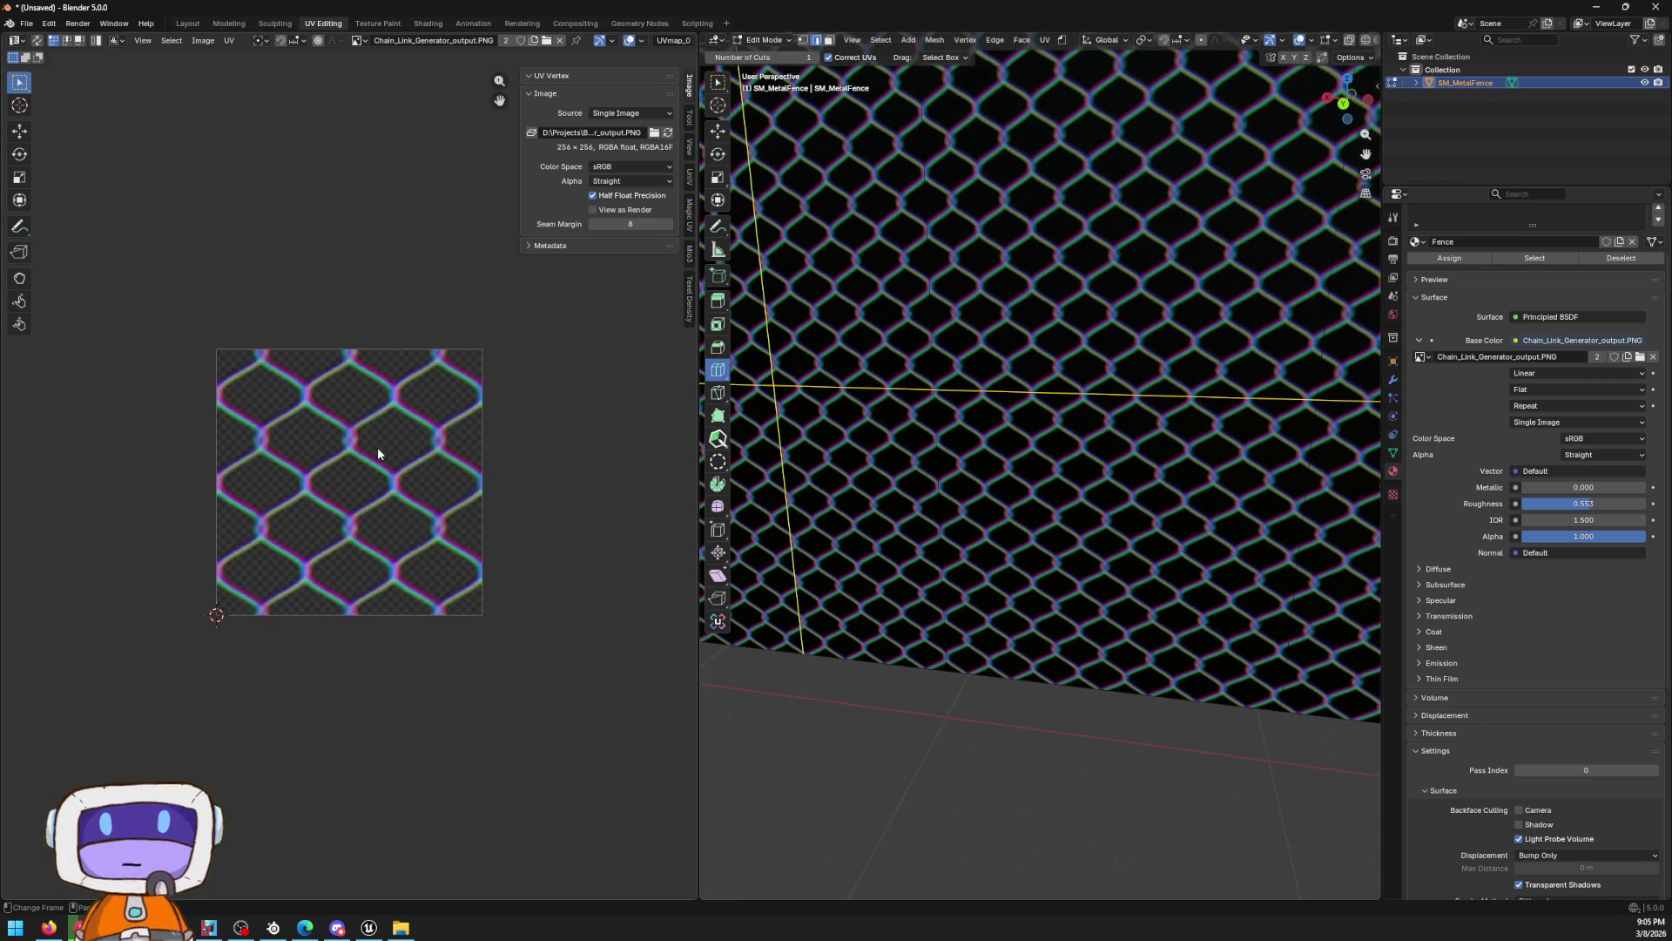
{"action": "mouse_move", "coordinate": [1551, 539]}
{"action": "left_mouse_down"}
{"action": "mouse_move", "coordinate": [1519, 539]}
{"action": "mouse_move", "coordinate": [1551, 539]}
{"action": "left_mouse_up"}
{"action": "left_click", "coordinate": [1516, 536]}
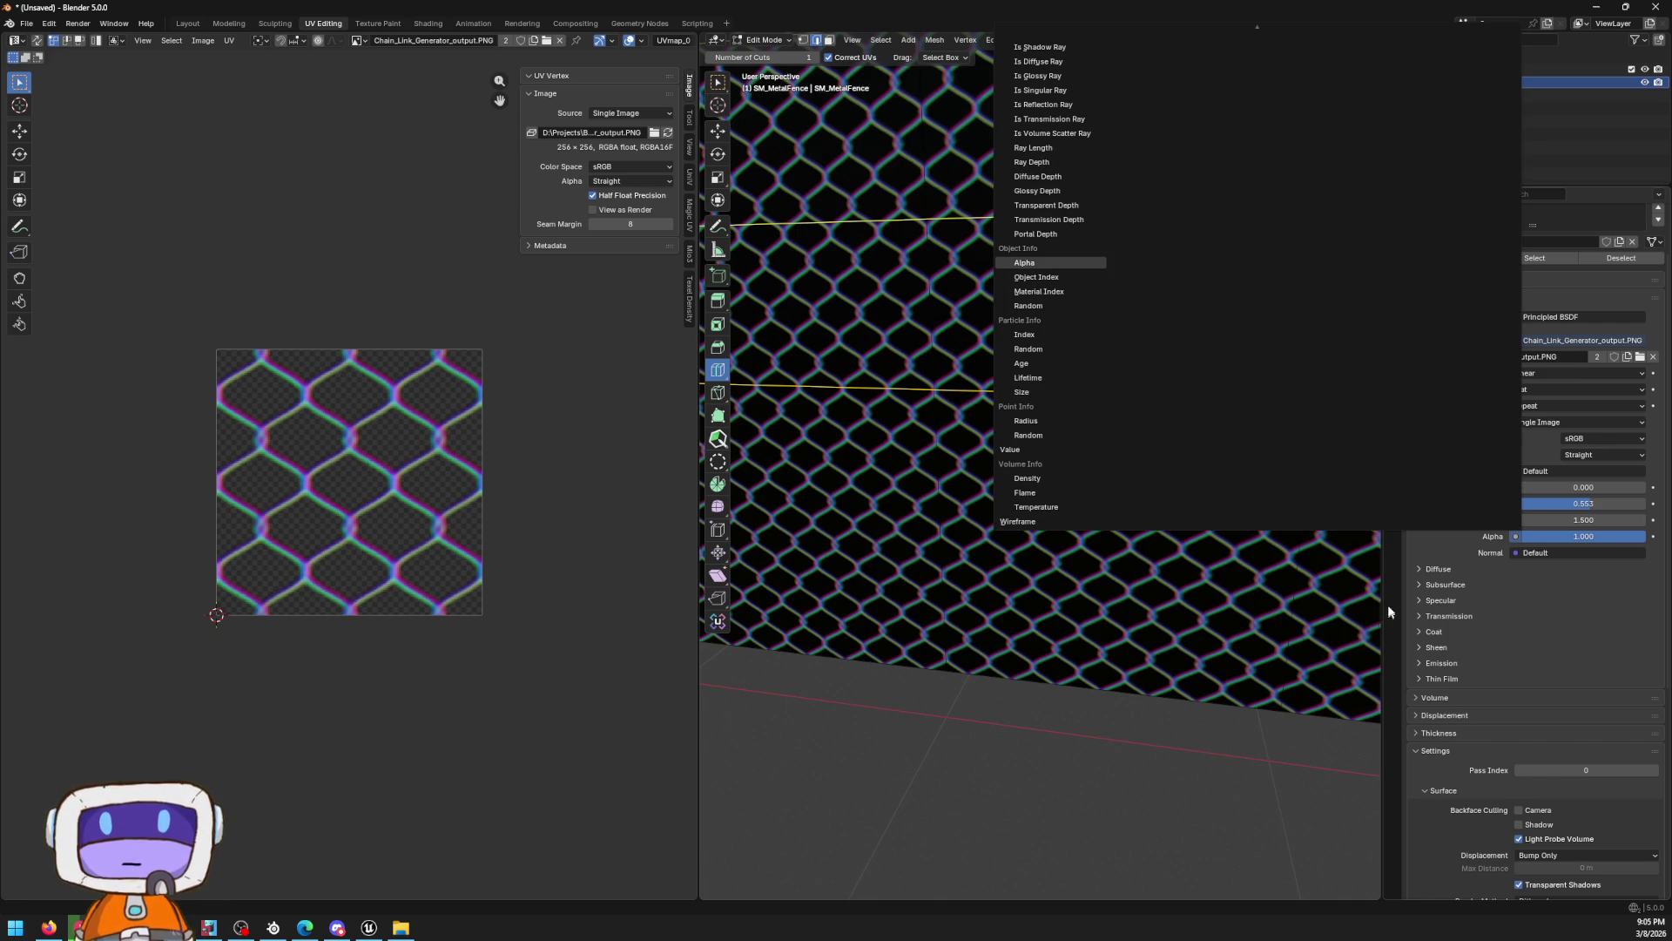
{"action": "key", "text": "Return"}
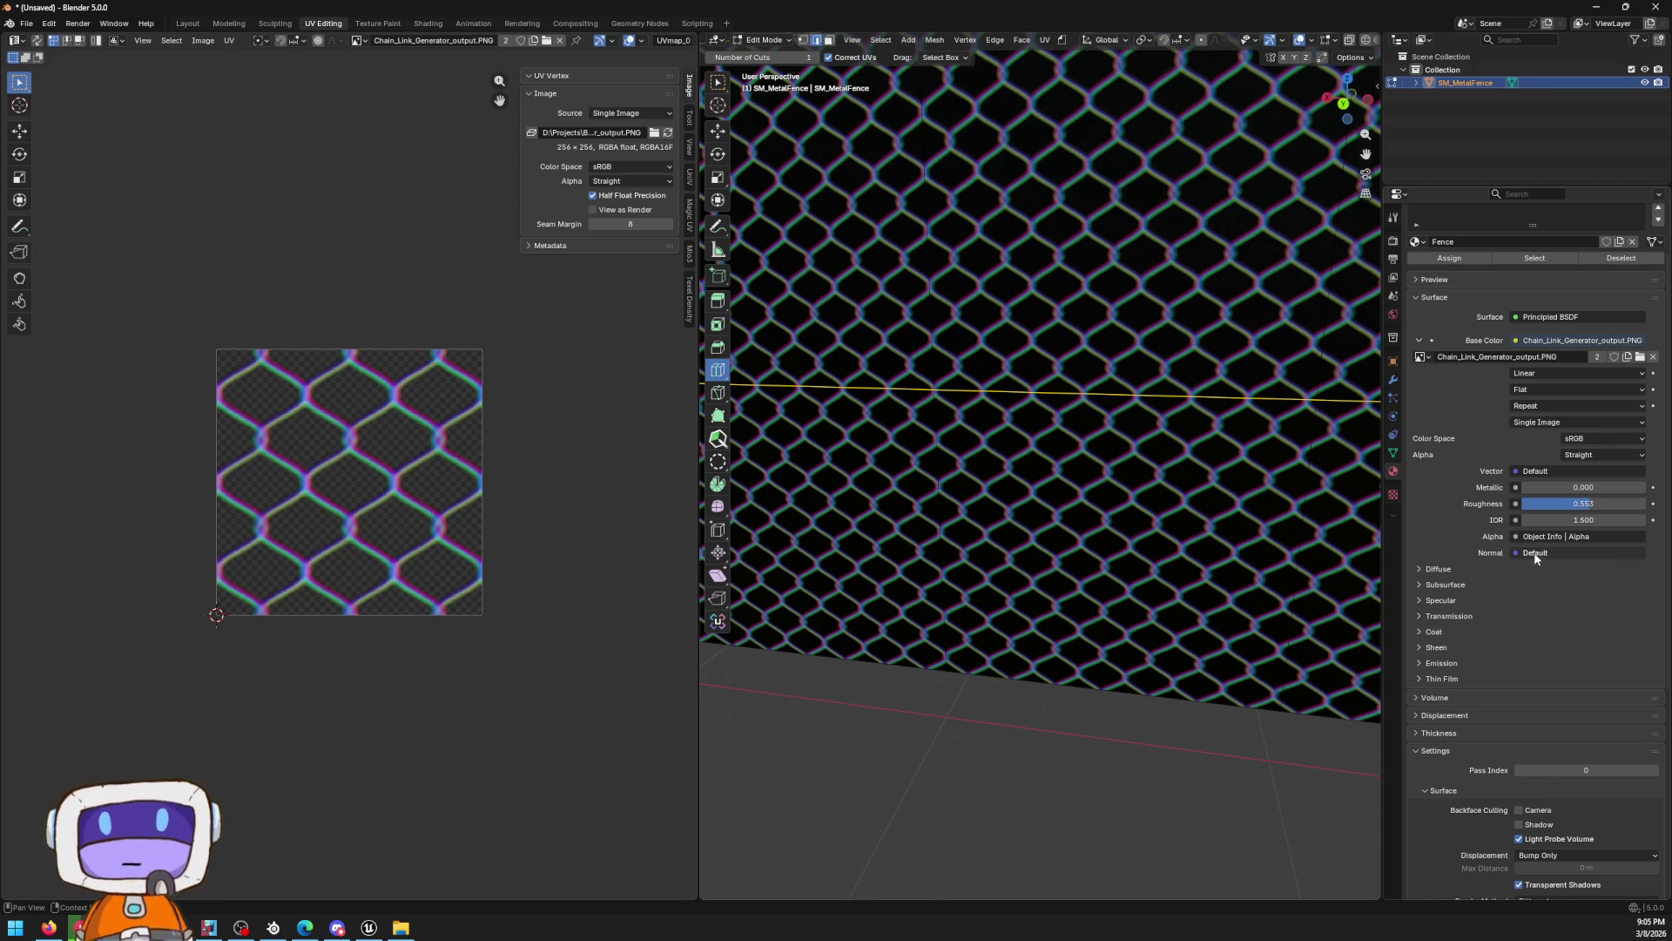
{"action": "left_click", "coordinate": [1551, 538]}
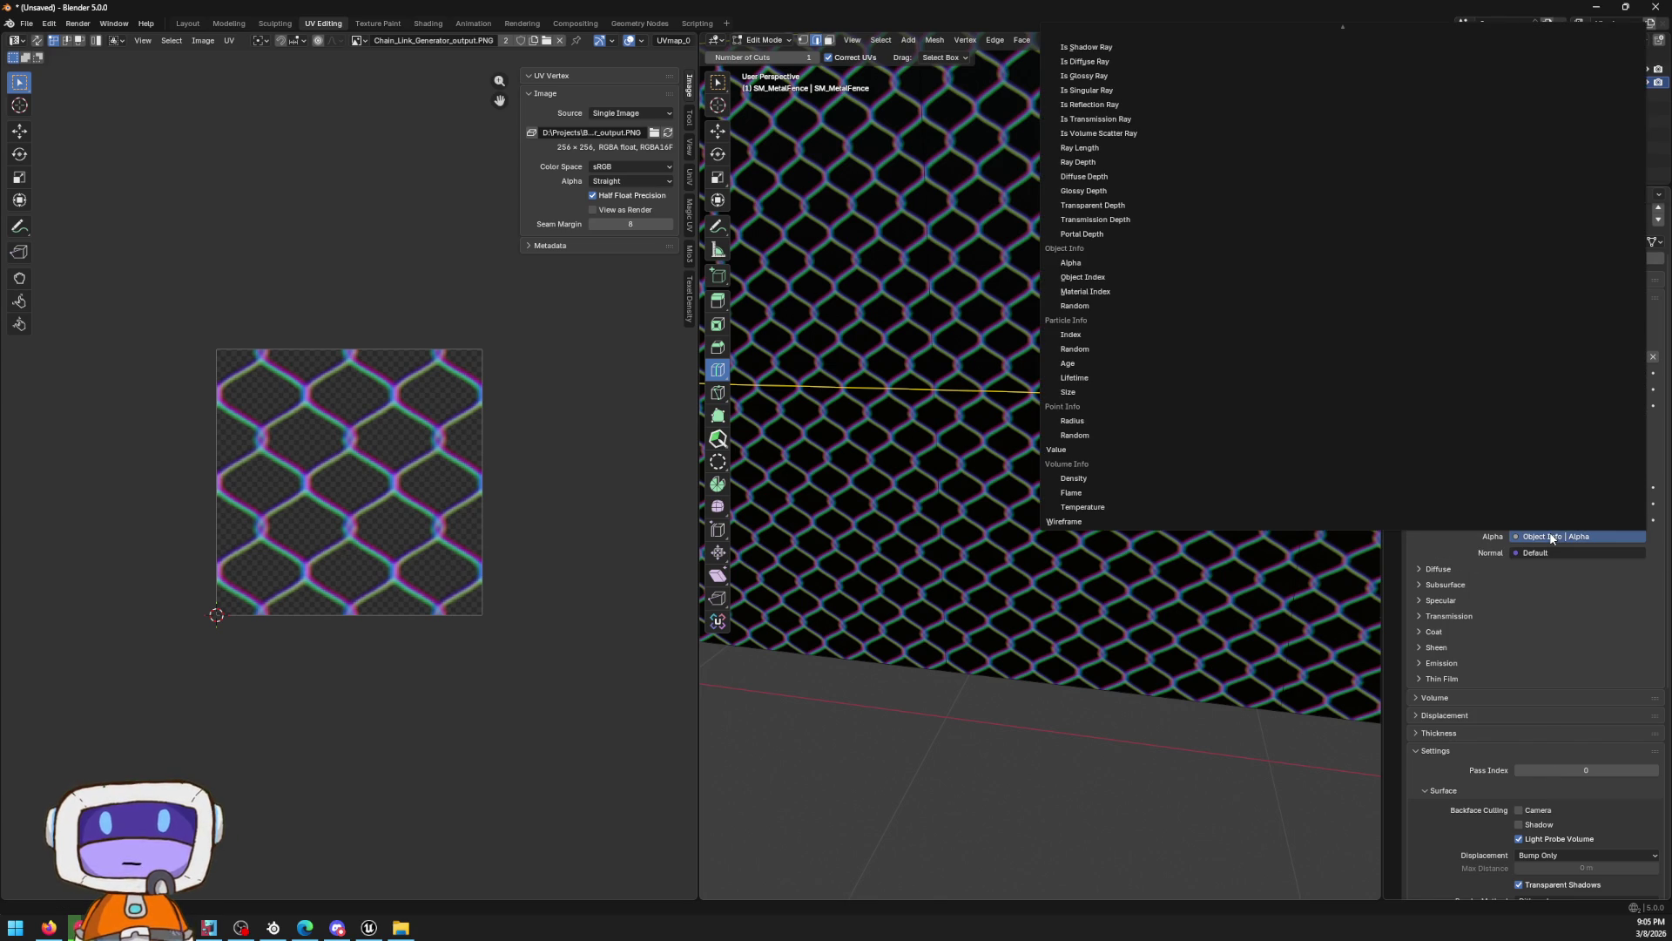
{"action": "scroll", "coordinate": [1459, 469], "scroll_direction": "up", "scroll_amount": 10}
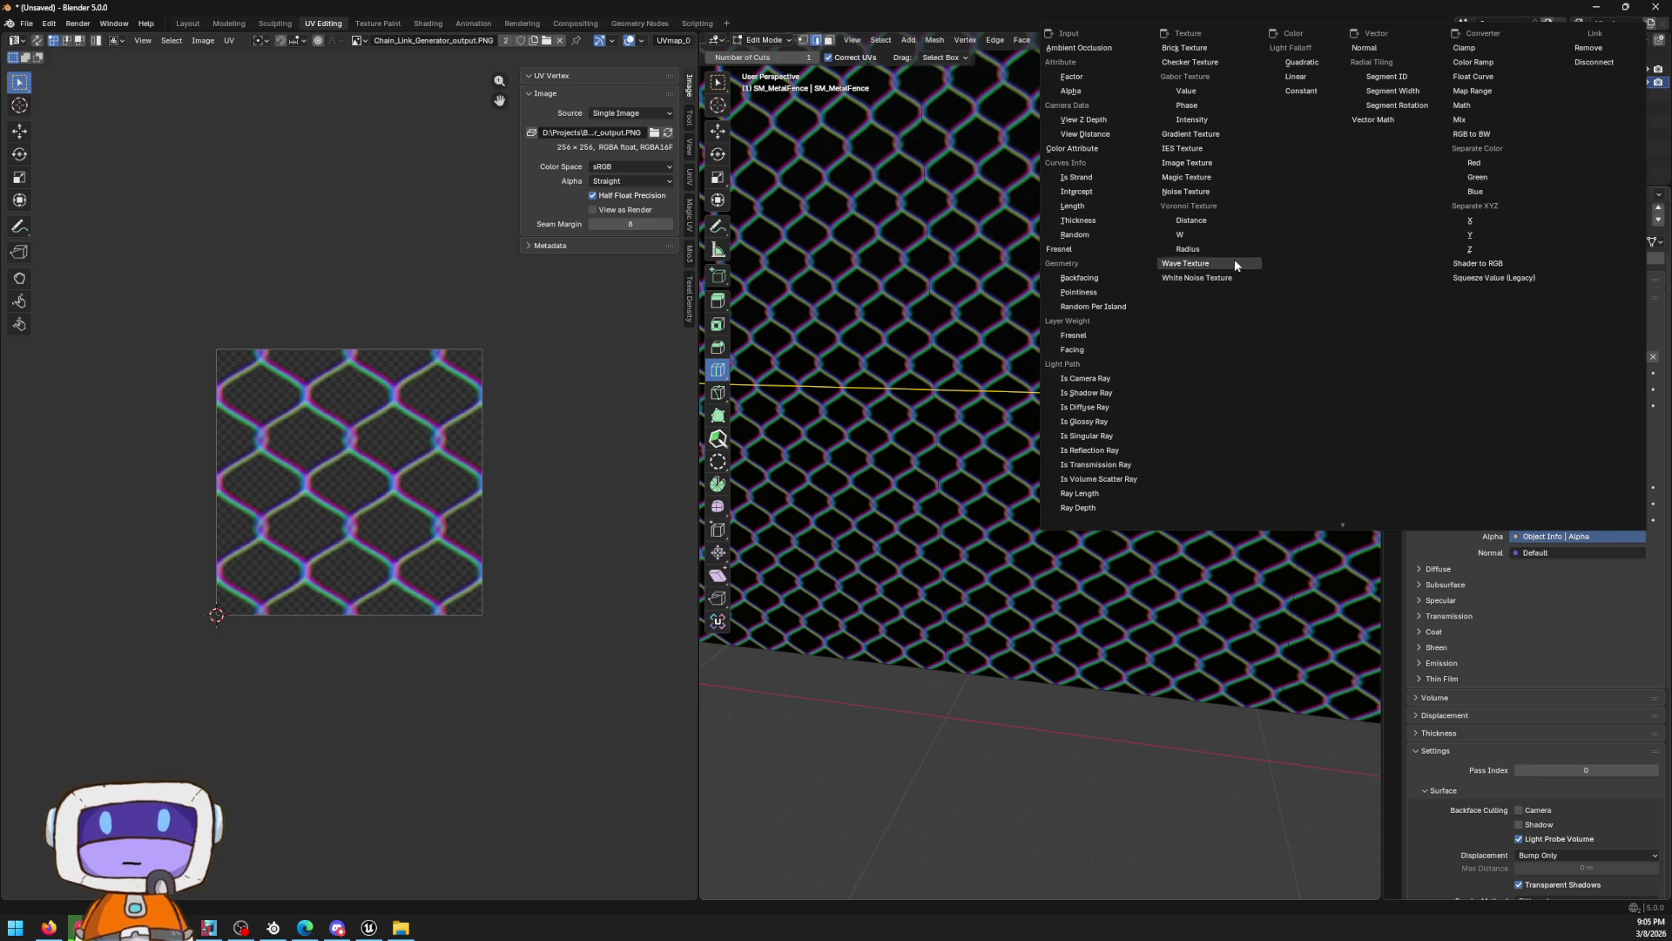
{"action": "left_click", "coordinate": [1226, 163]}
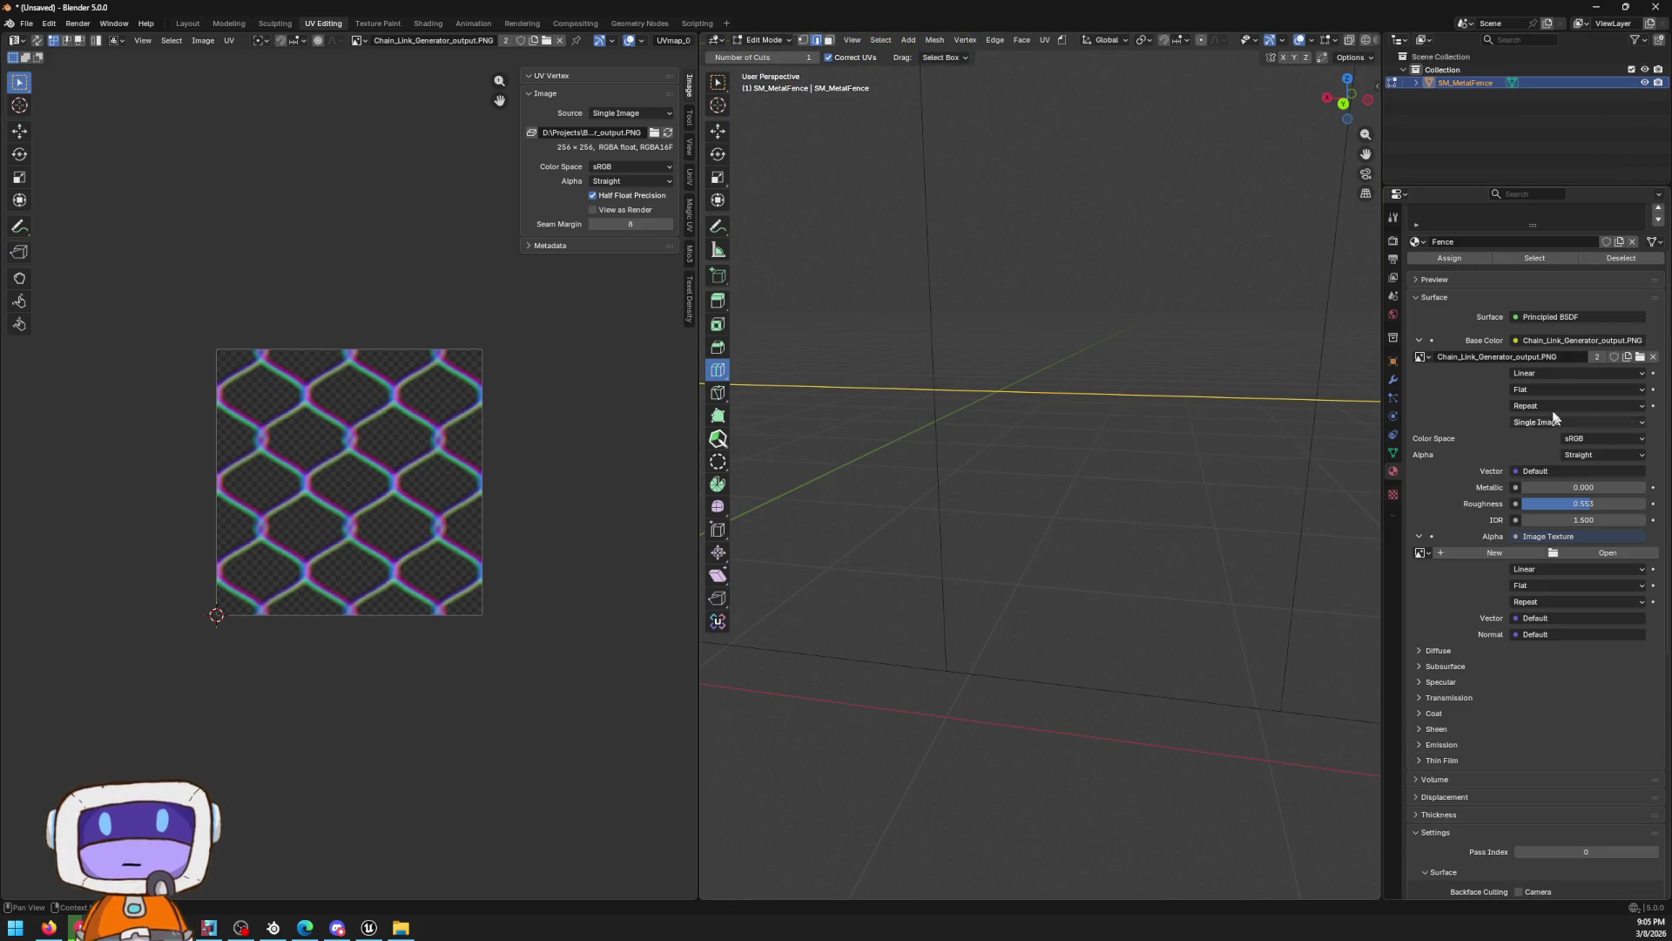
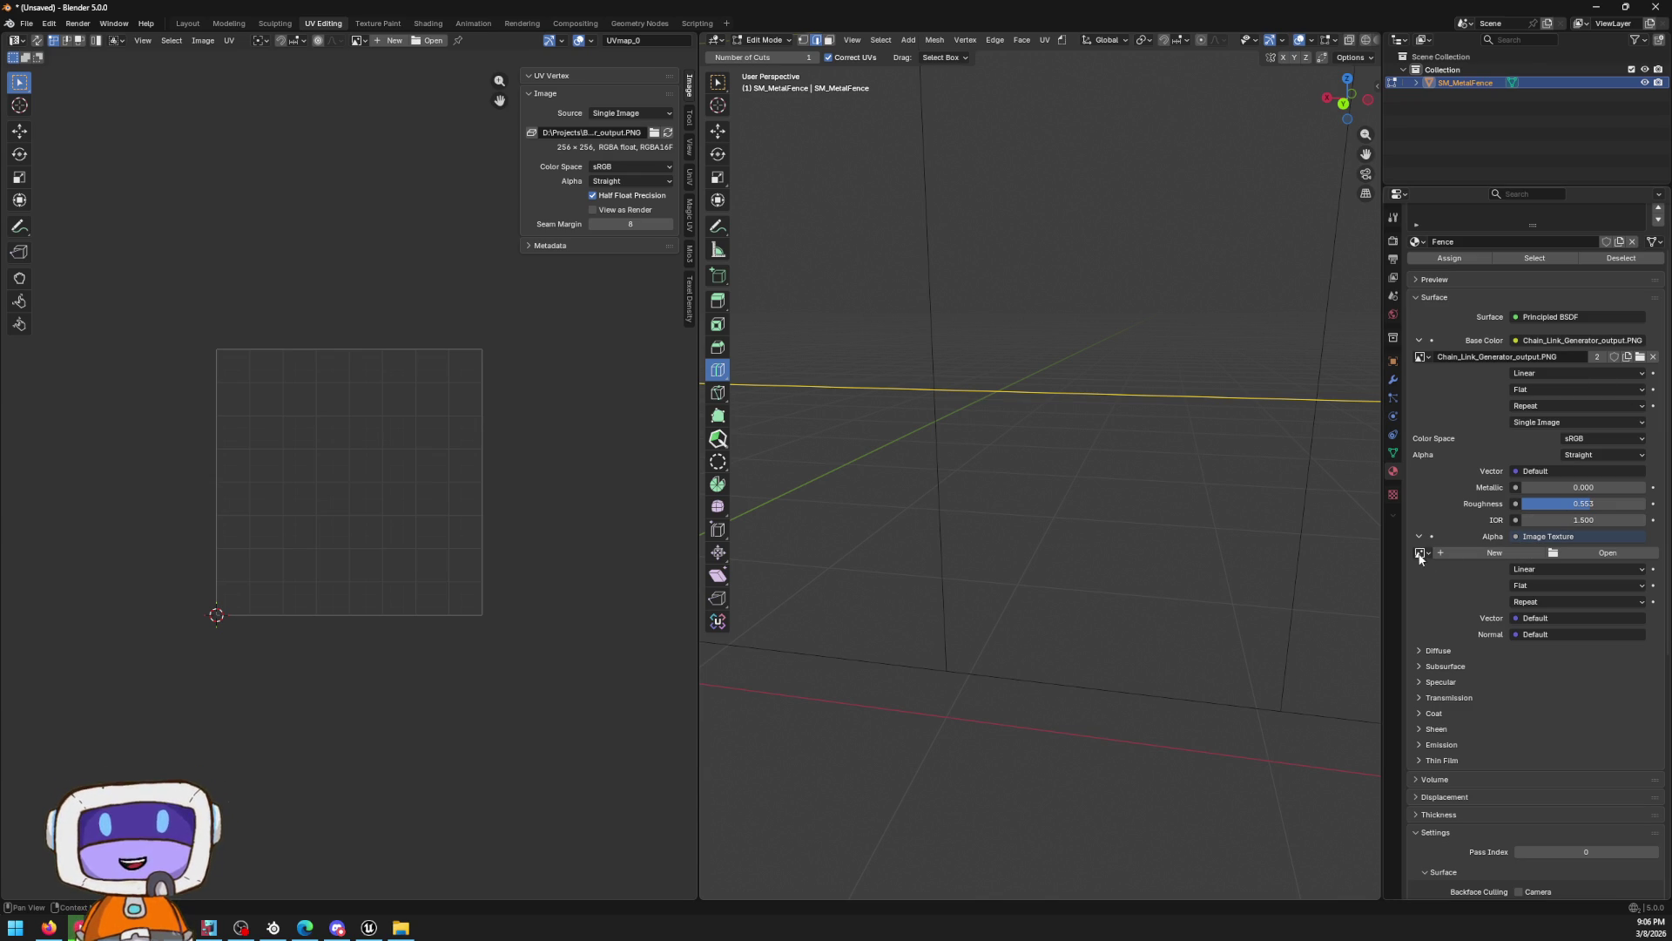
Assign Chain_Link_Generator_output.PNG to the Fence material's Alpha texture and zoom onto the fence
{"action": "left_click", "coordinate": [1422, 553]}
{"action": "left_click", "coordinate": [1497, 572]}
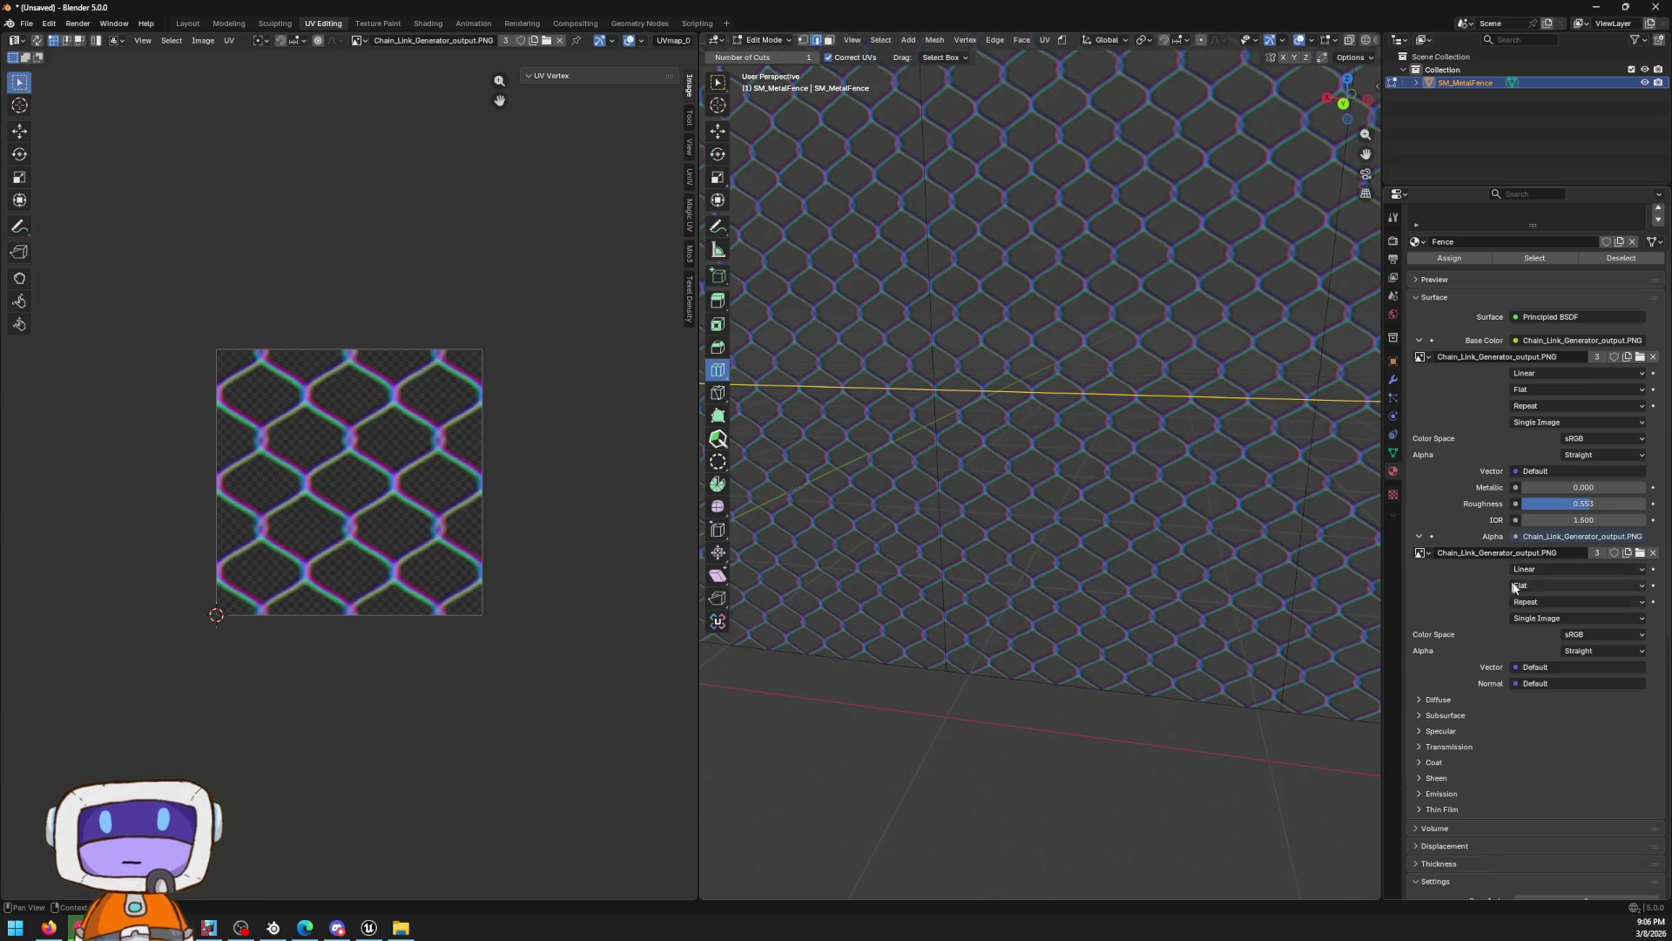
{"action": "scroll", "coordinate": [875, 474], "scroll_direction": "down", "scroll_amount": 2}
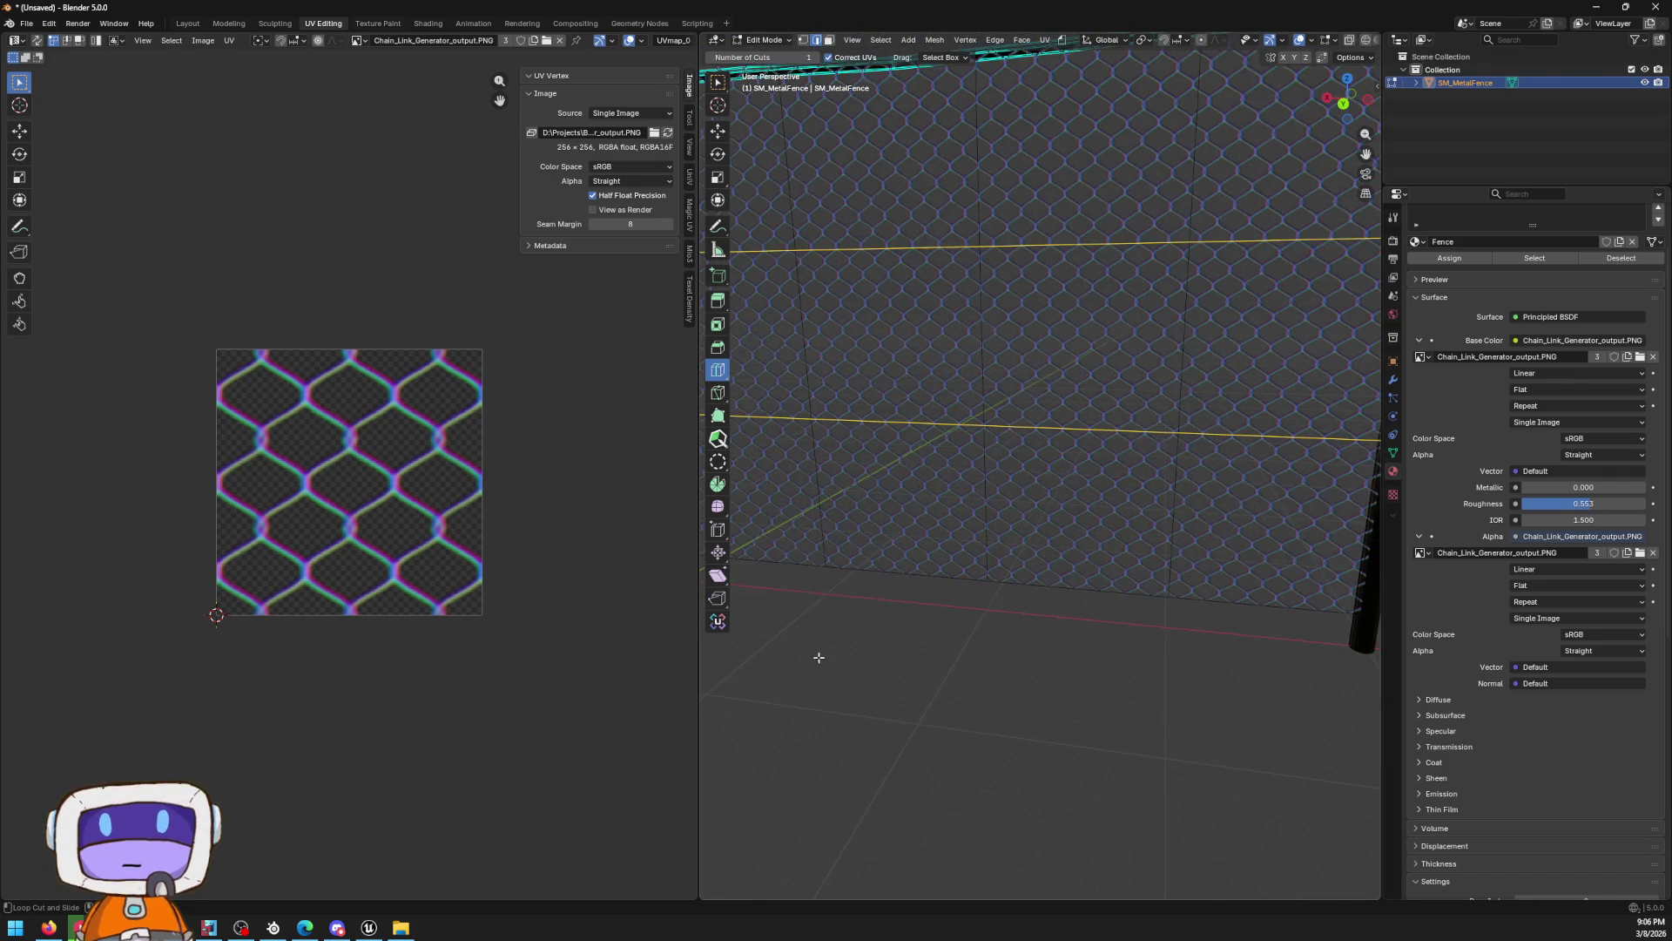
{"action": "scroll", "coordinate": [1080, 551], "scroll_direction": "up", "scroll_amount": 4}
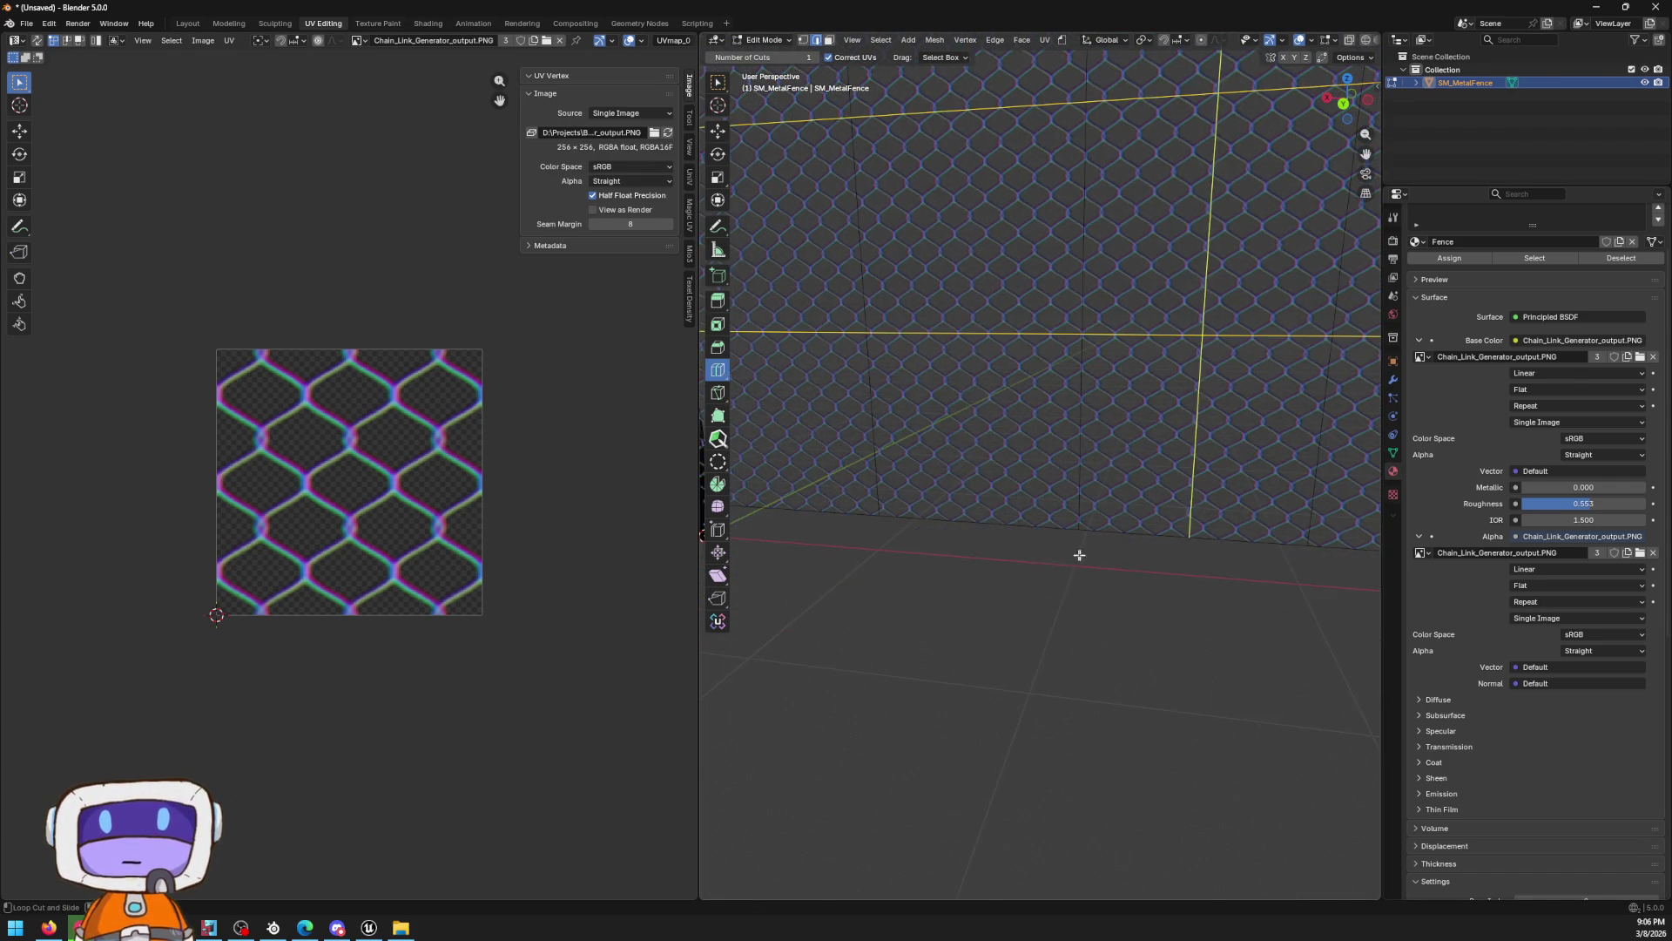
{"action": "scroll", "coordinate": [1159, 405], "scroll_direction": "up", "scroll_amount": 2}
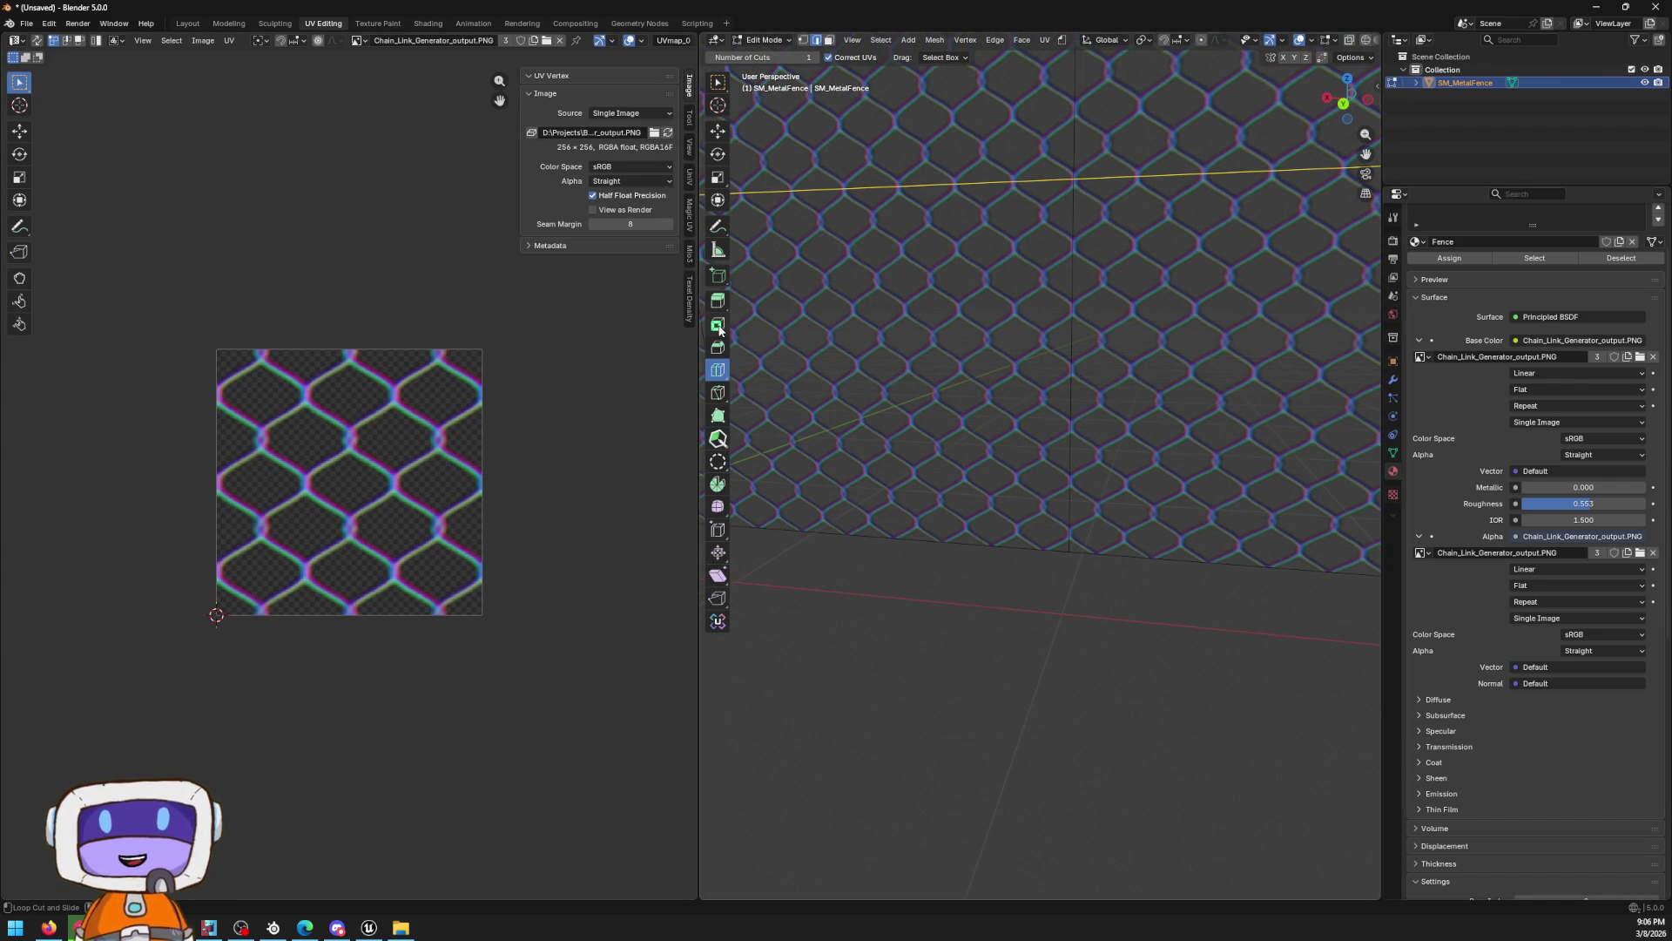
{"action": "left_click", "coordinate": [720, 392]}
Knife two diagonal cuts from the fence's bottom edge up to a shared apex
{"action": "scroll", "coordinate": [988, 526], "scroll_direction": "down", "scroll_amount": 2}
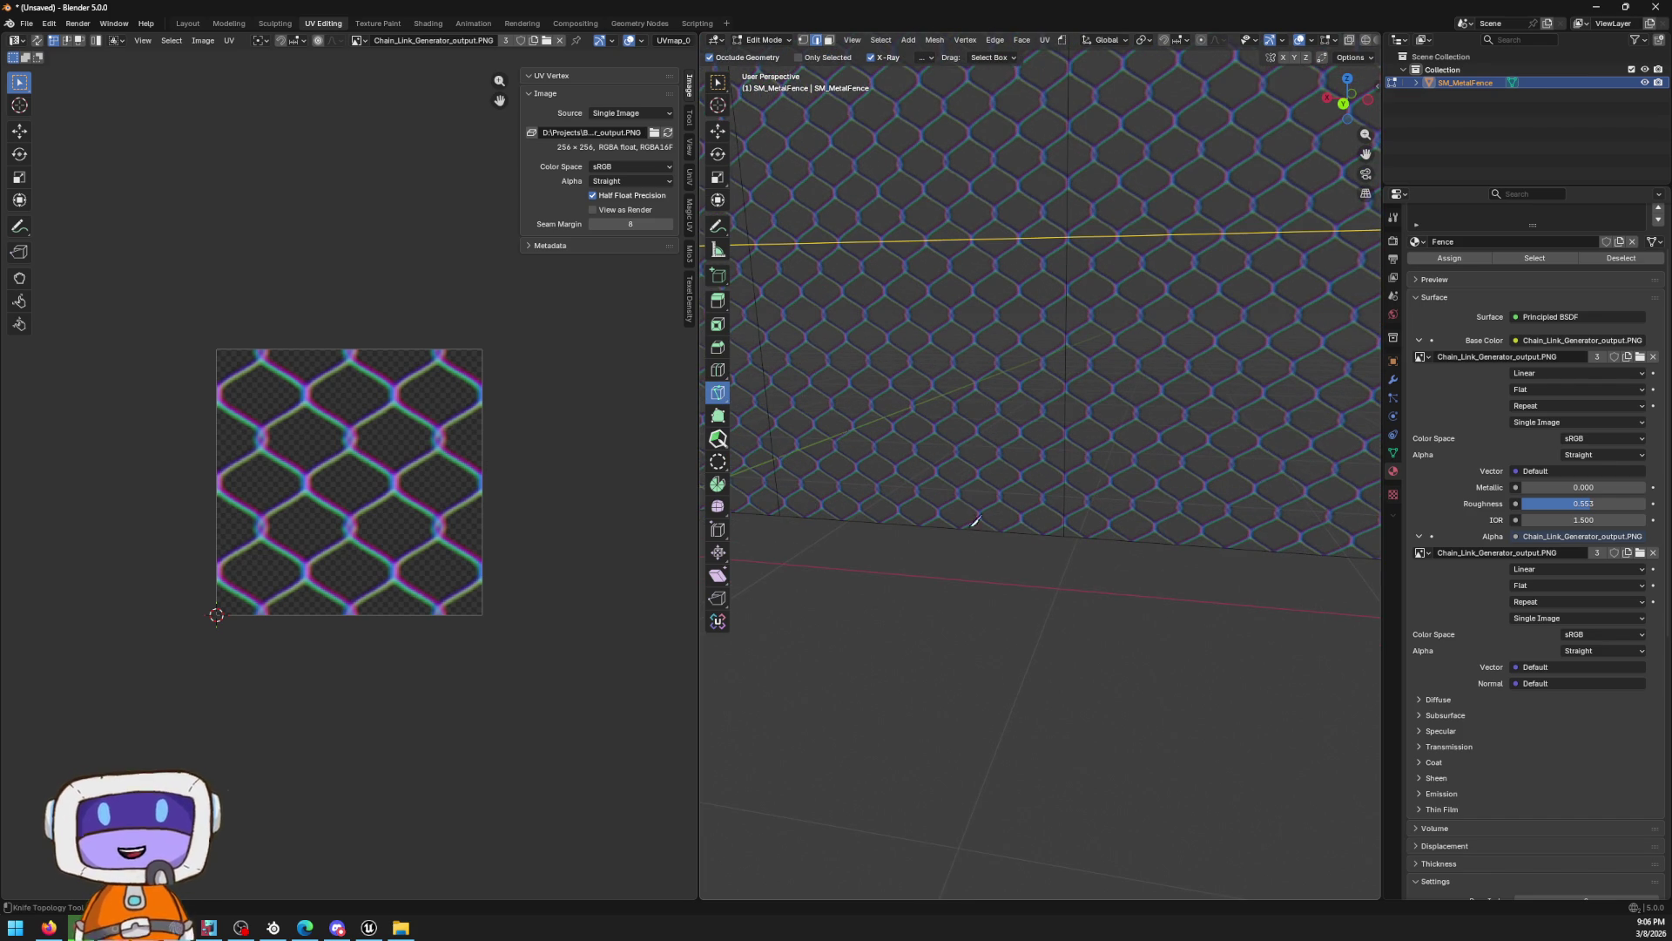
{"action": "left_click", "coordinate": [900, 521]}
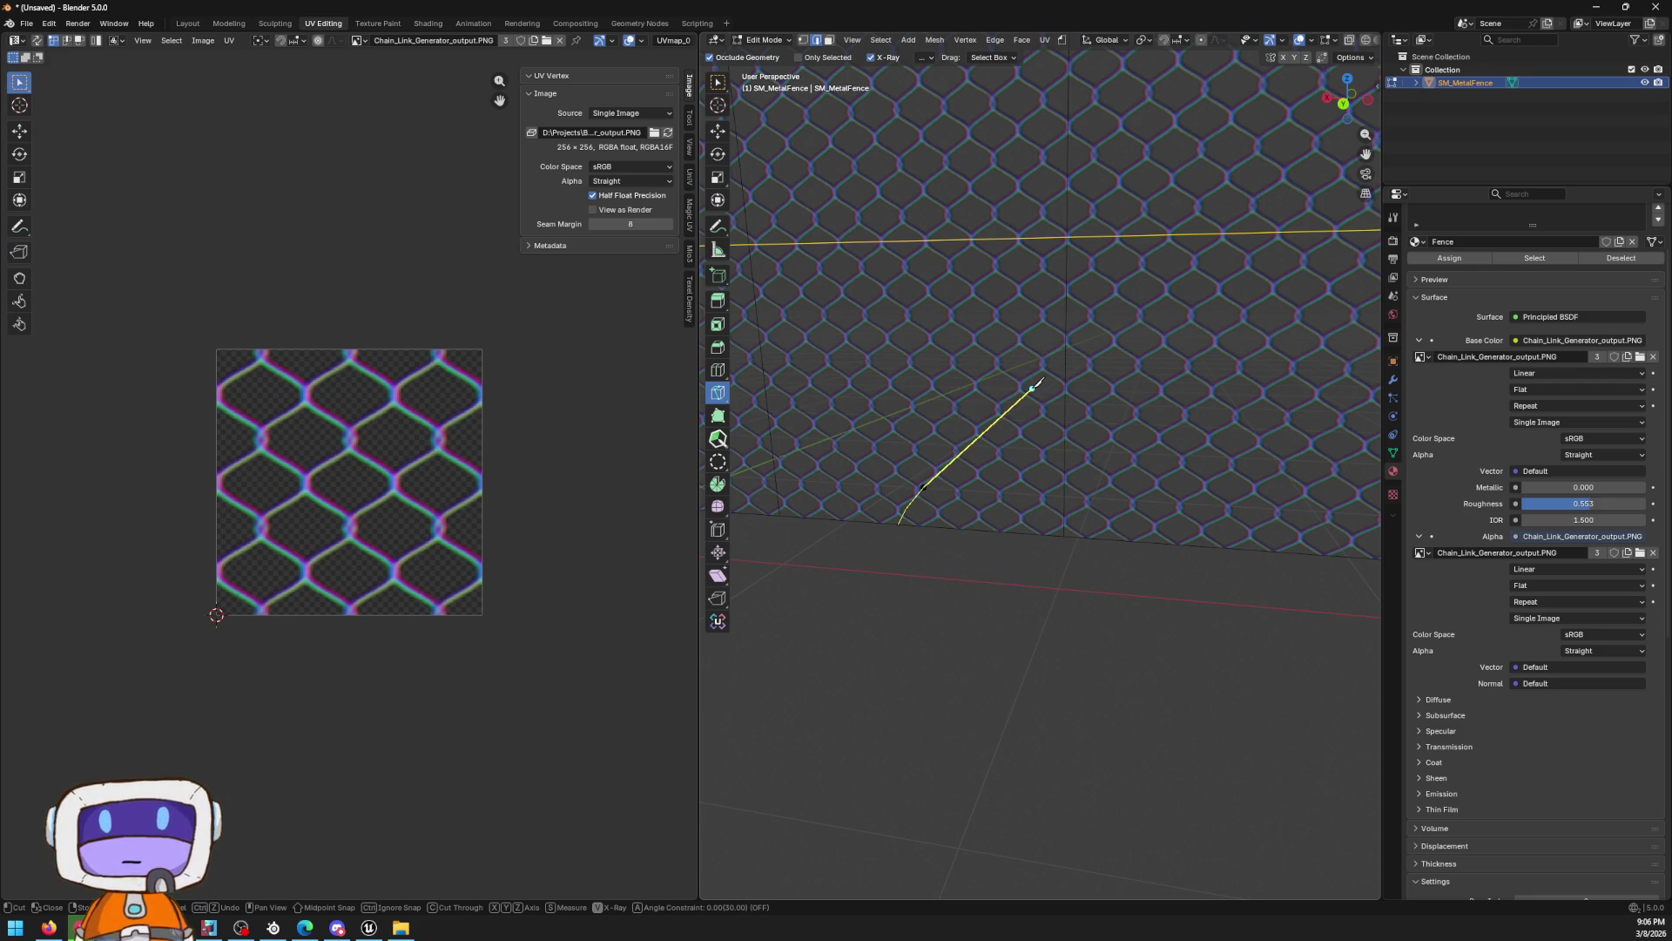
{"action": "left_click", "coordinate": [1072, 346]}
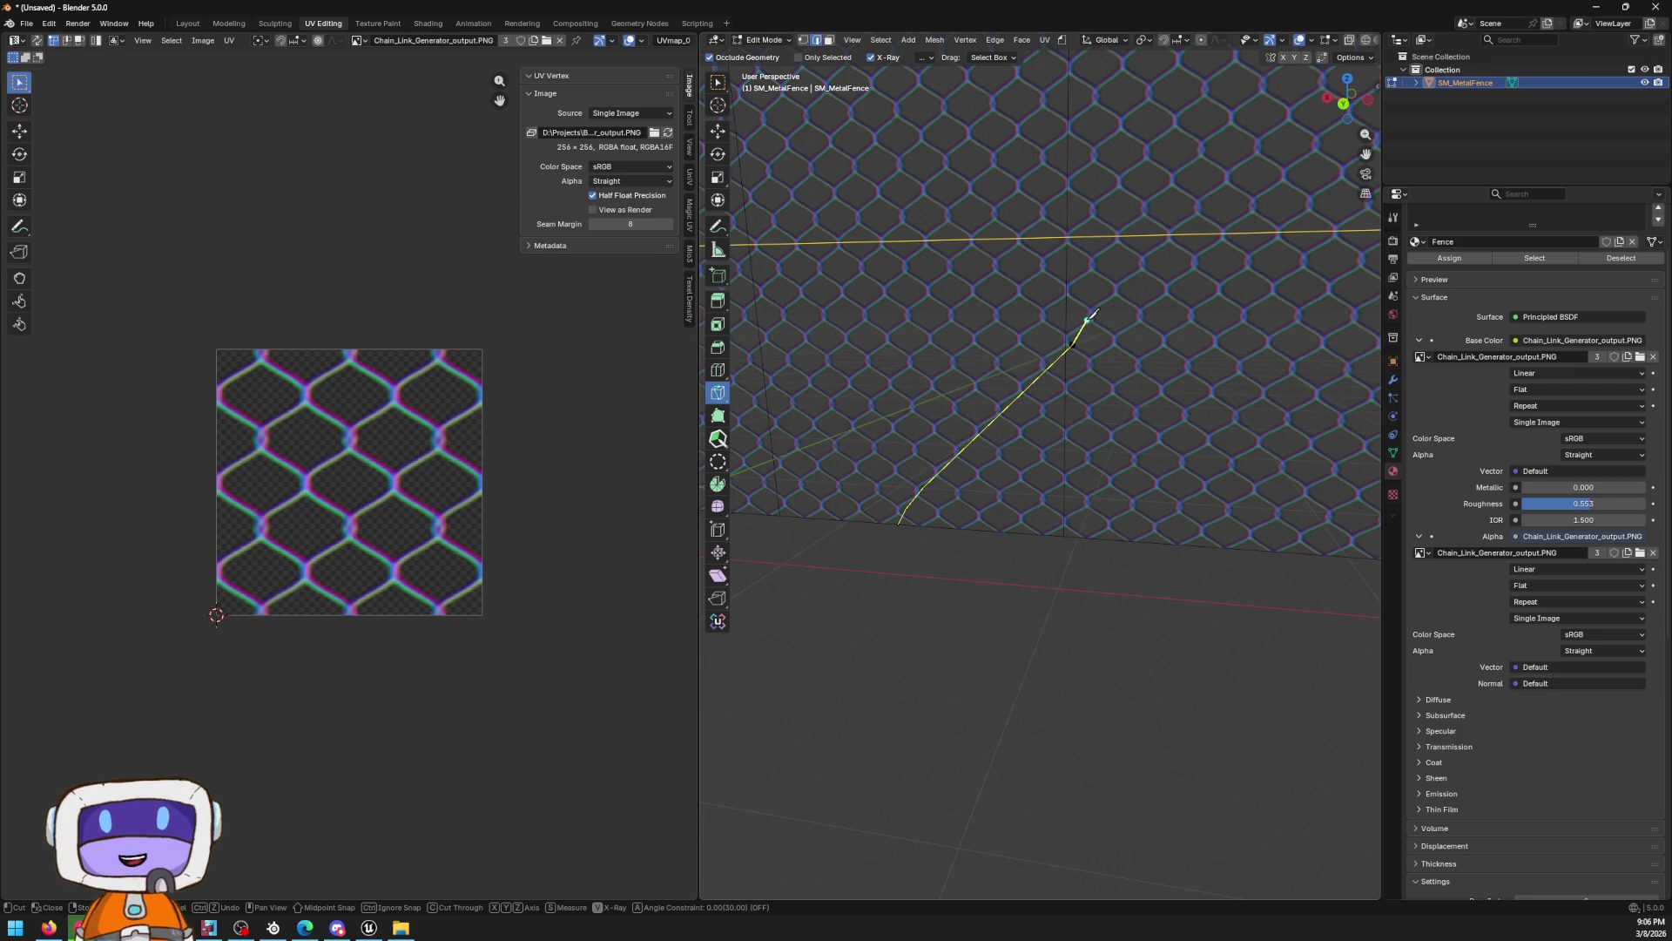
{"action": "left_click", "coordinate": [1254, 550]}
{"action": "key", "text": "Return"}
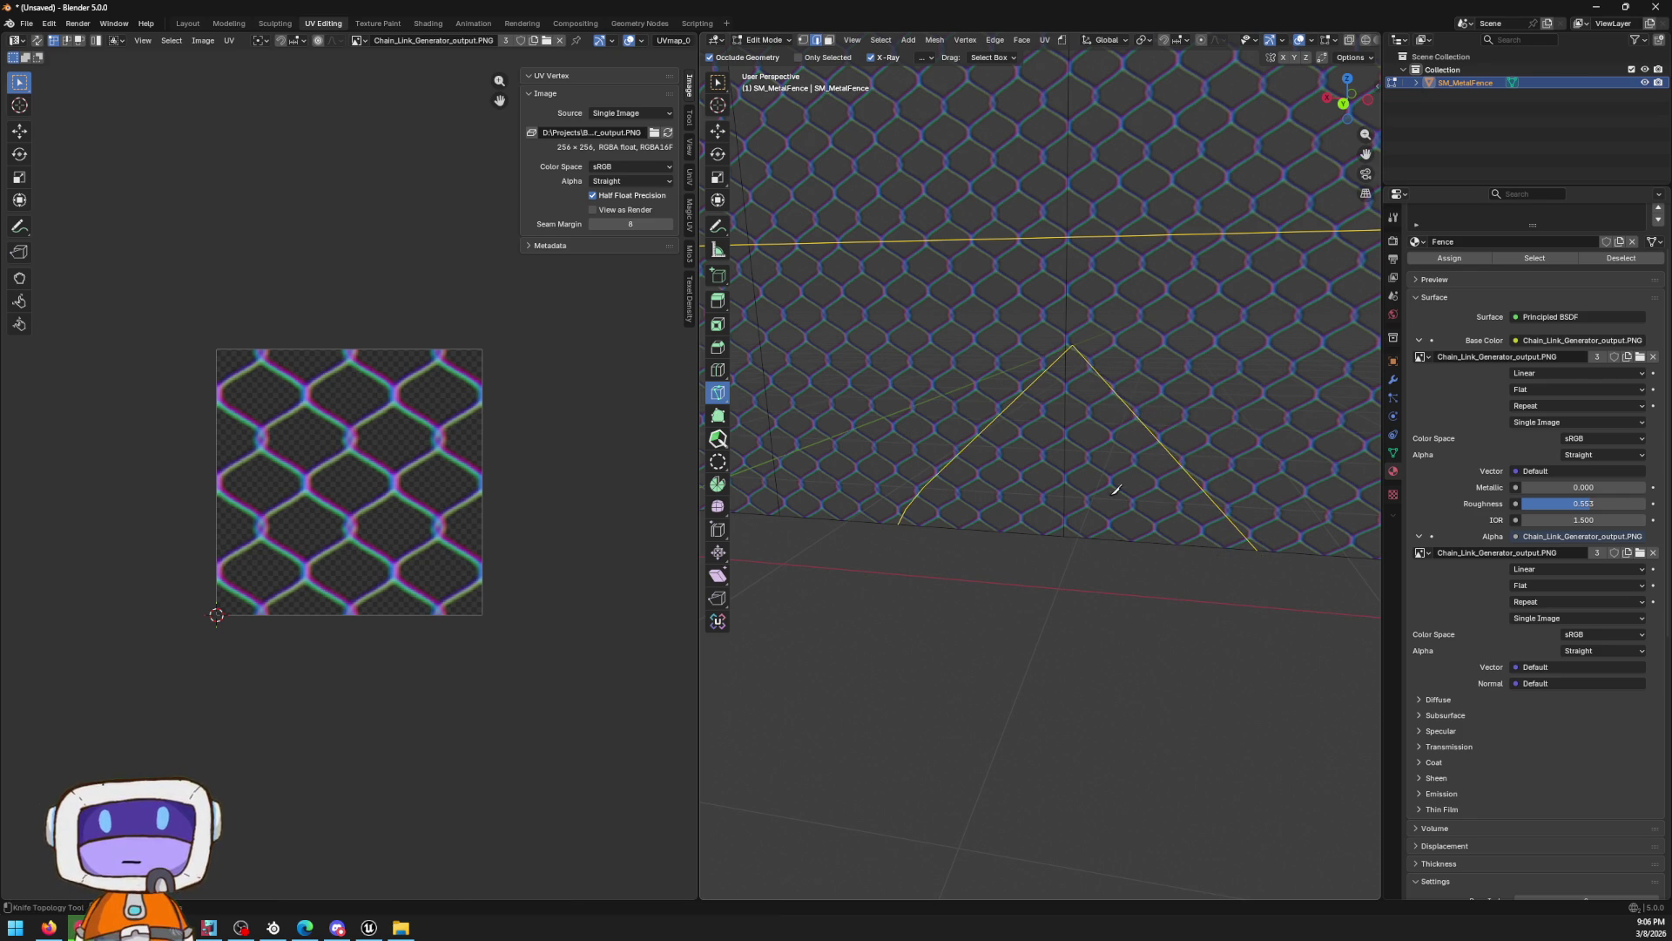
{"action": "left_click", "coordinate": [1064, 426]}
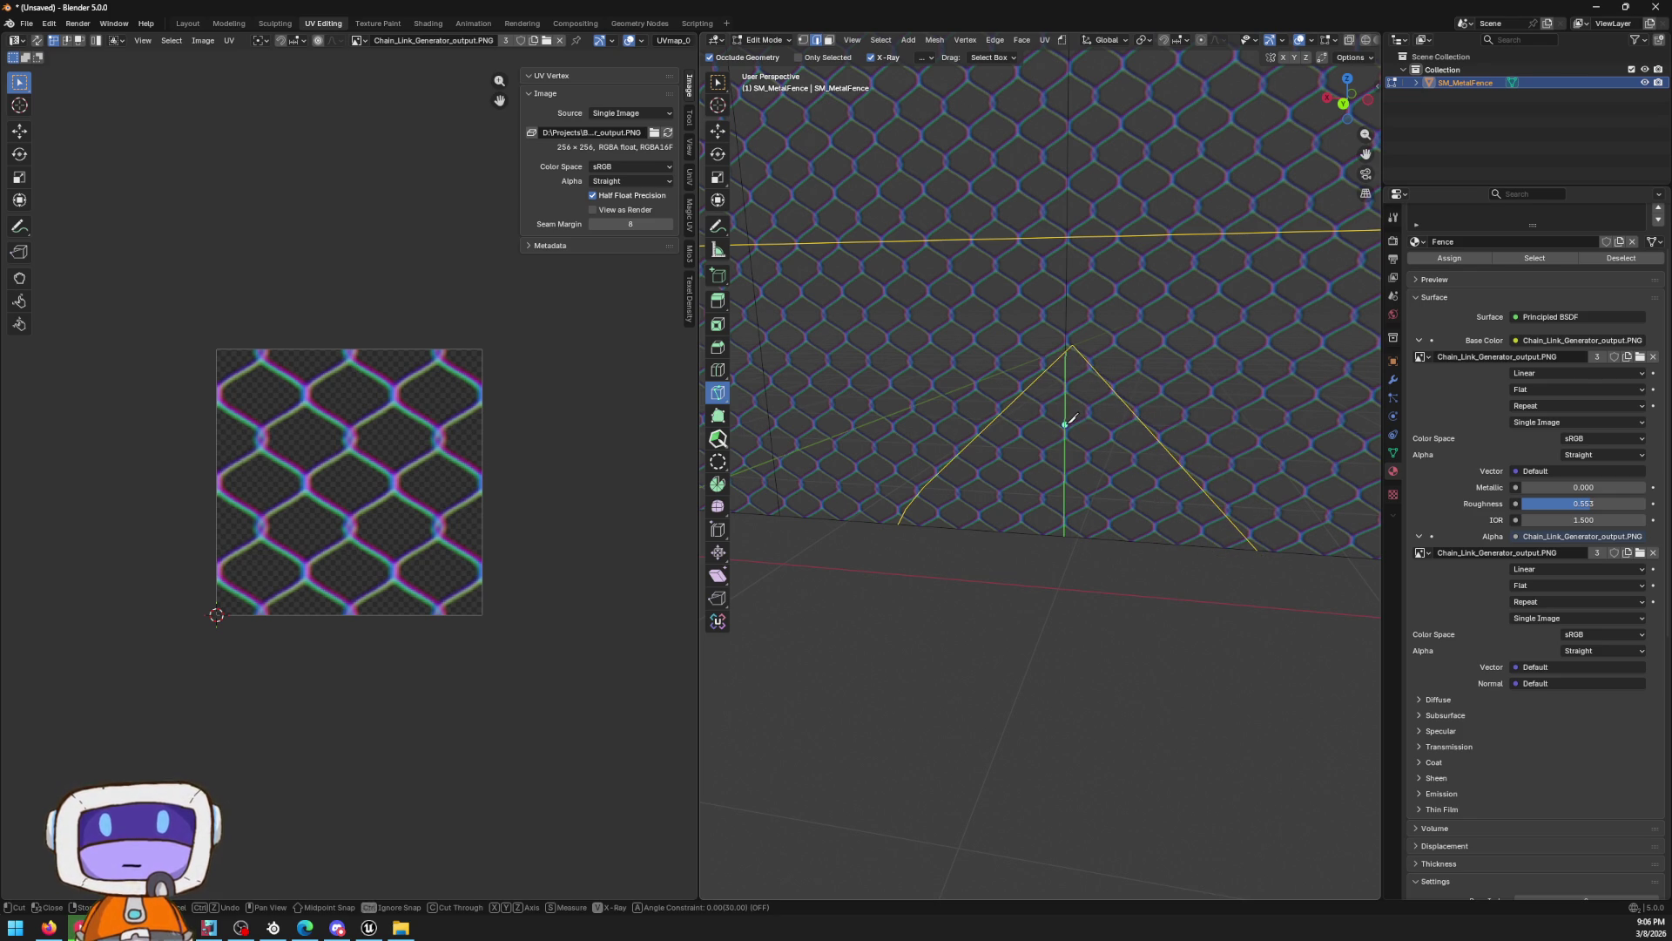
{"action": "left_click", "coordinate": [941, 538]}
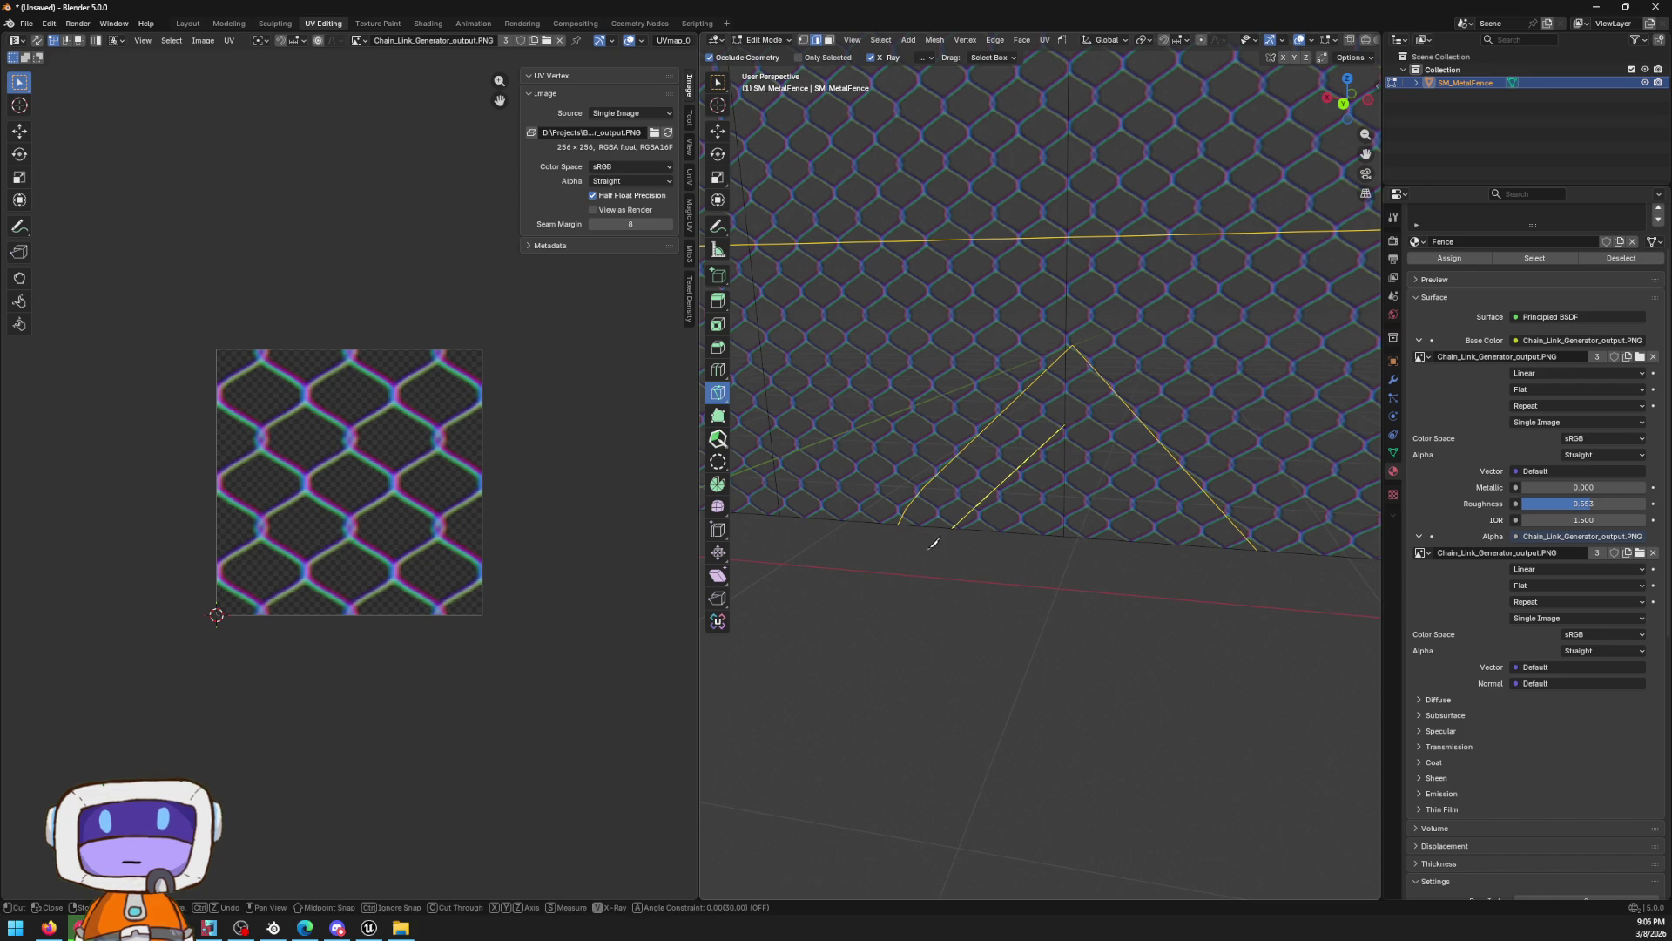
{"action": "left_click", "coordinate": [1064, 426]}
{"action": "left_click", "coordinate": [1210, 552]}
{"action": "key", "text": "Return"}
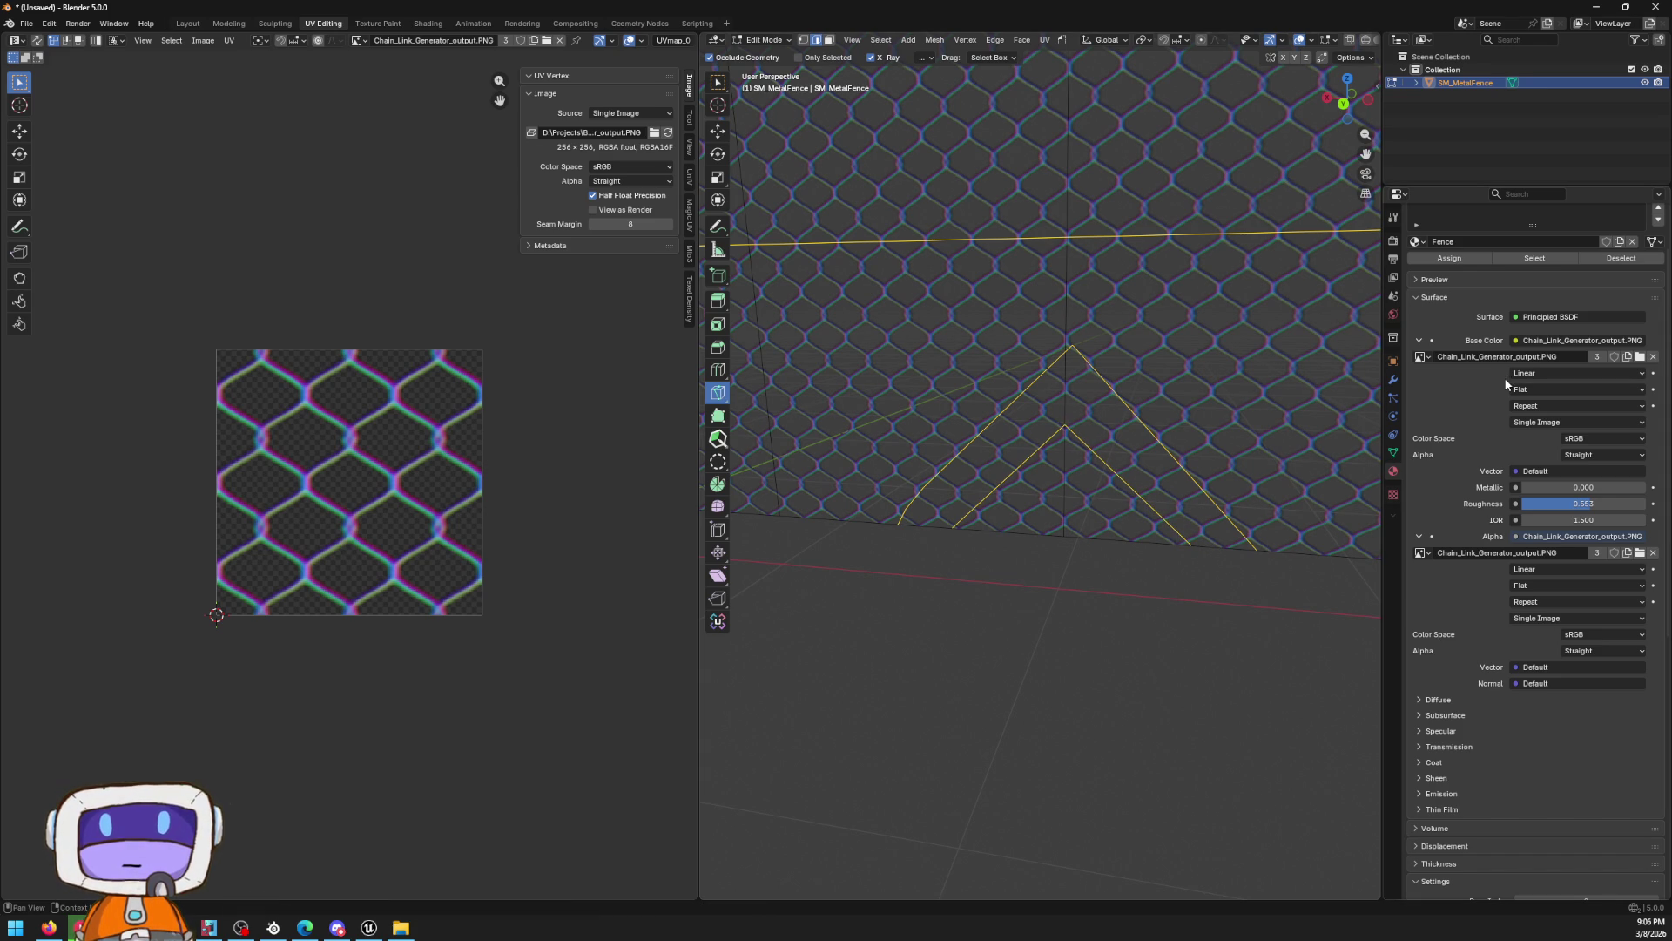
Select the triangular face between the cuts in face-select mode with the Move tool
{"action": "left_click", "coordinate": [830, 41]}
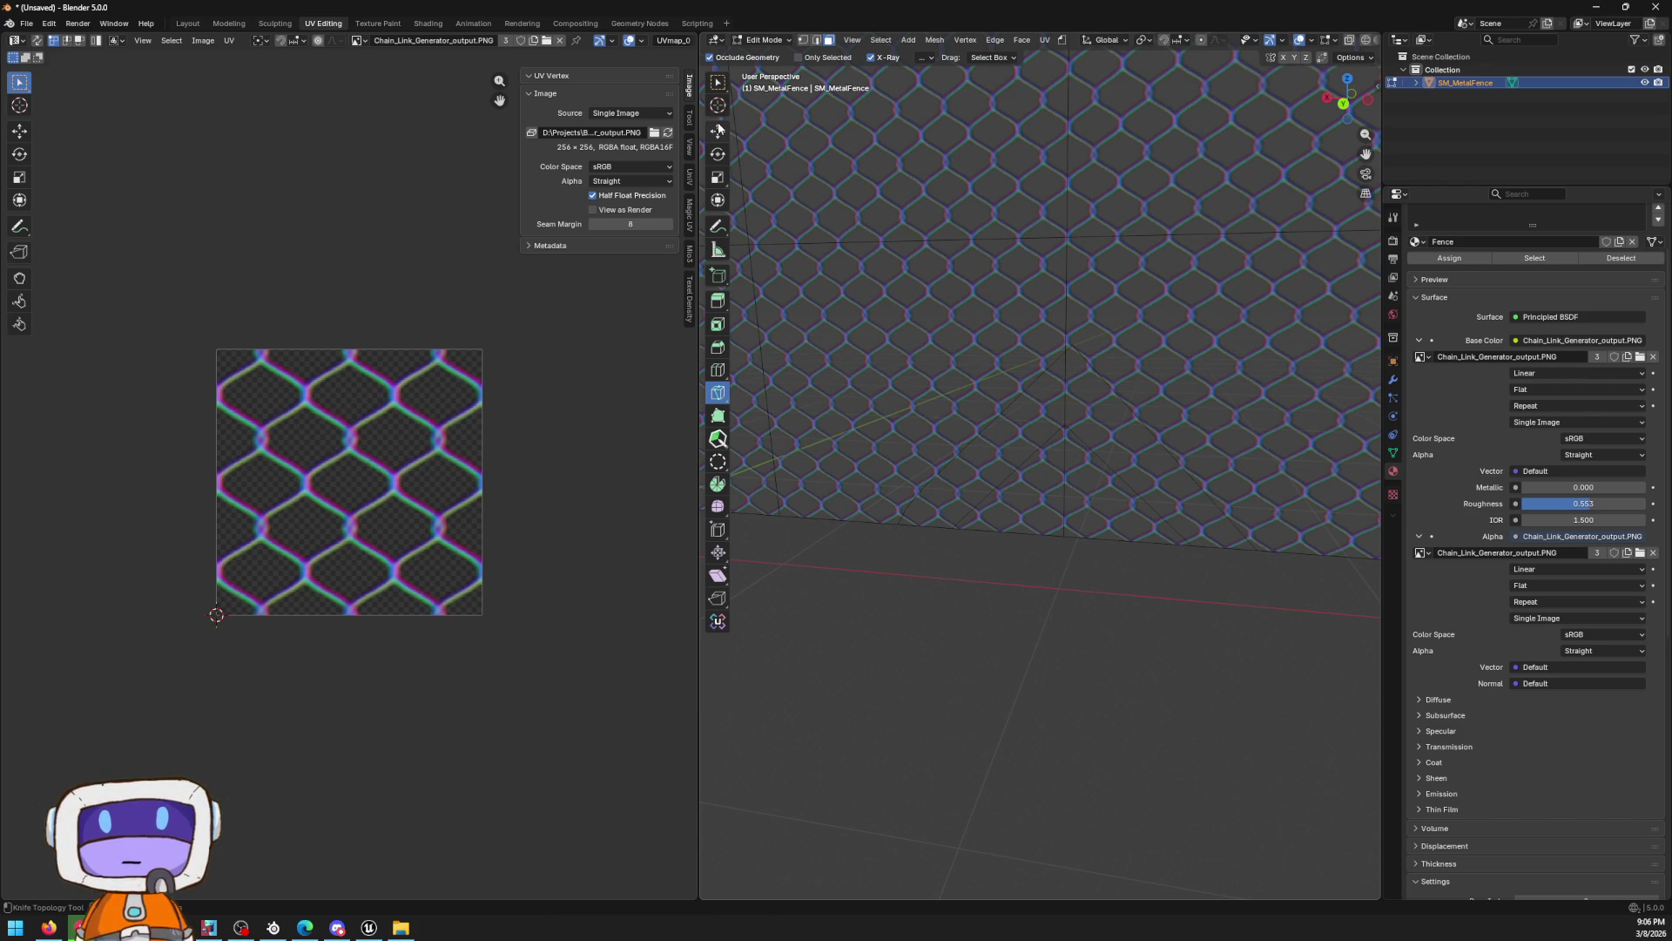
{"action": "left_click", "coordinate": [718, 130]}
{"action": "left_click", "coordinate": [1119, 521]}
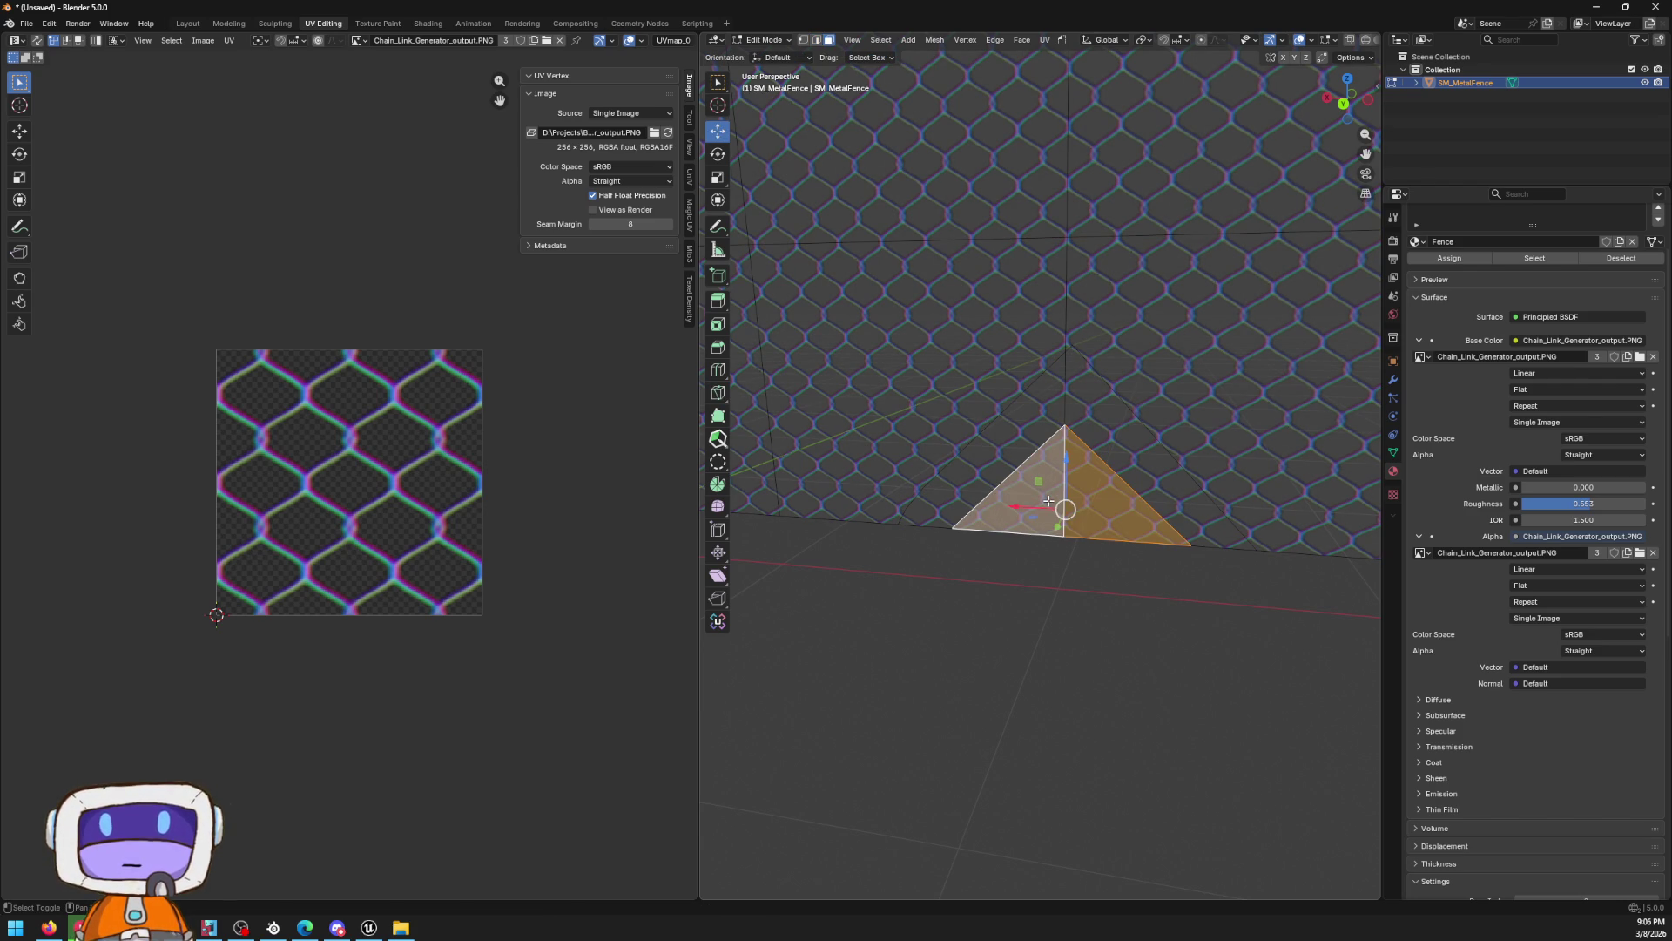
Delete the triangular face and select the vertices along the gap's edge
{"action": "key", "text": "x"}
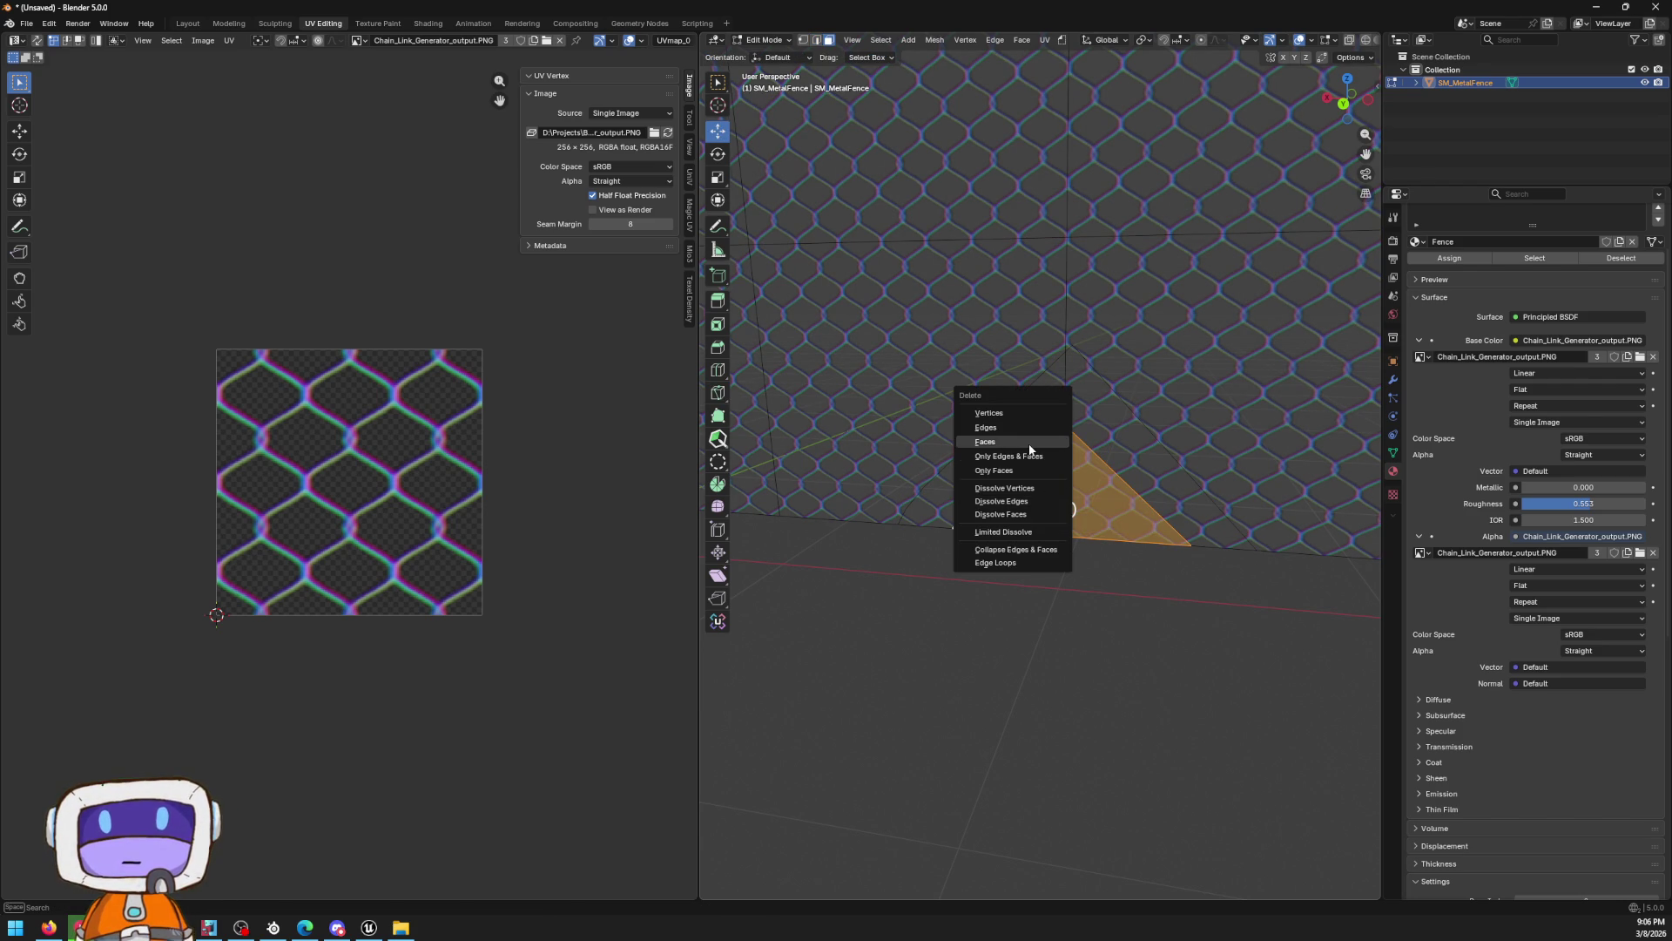
{"action": "left_click", "coordinate": [1033, 456]}
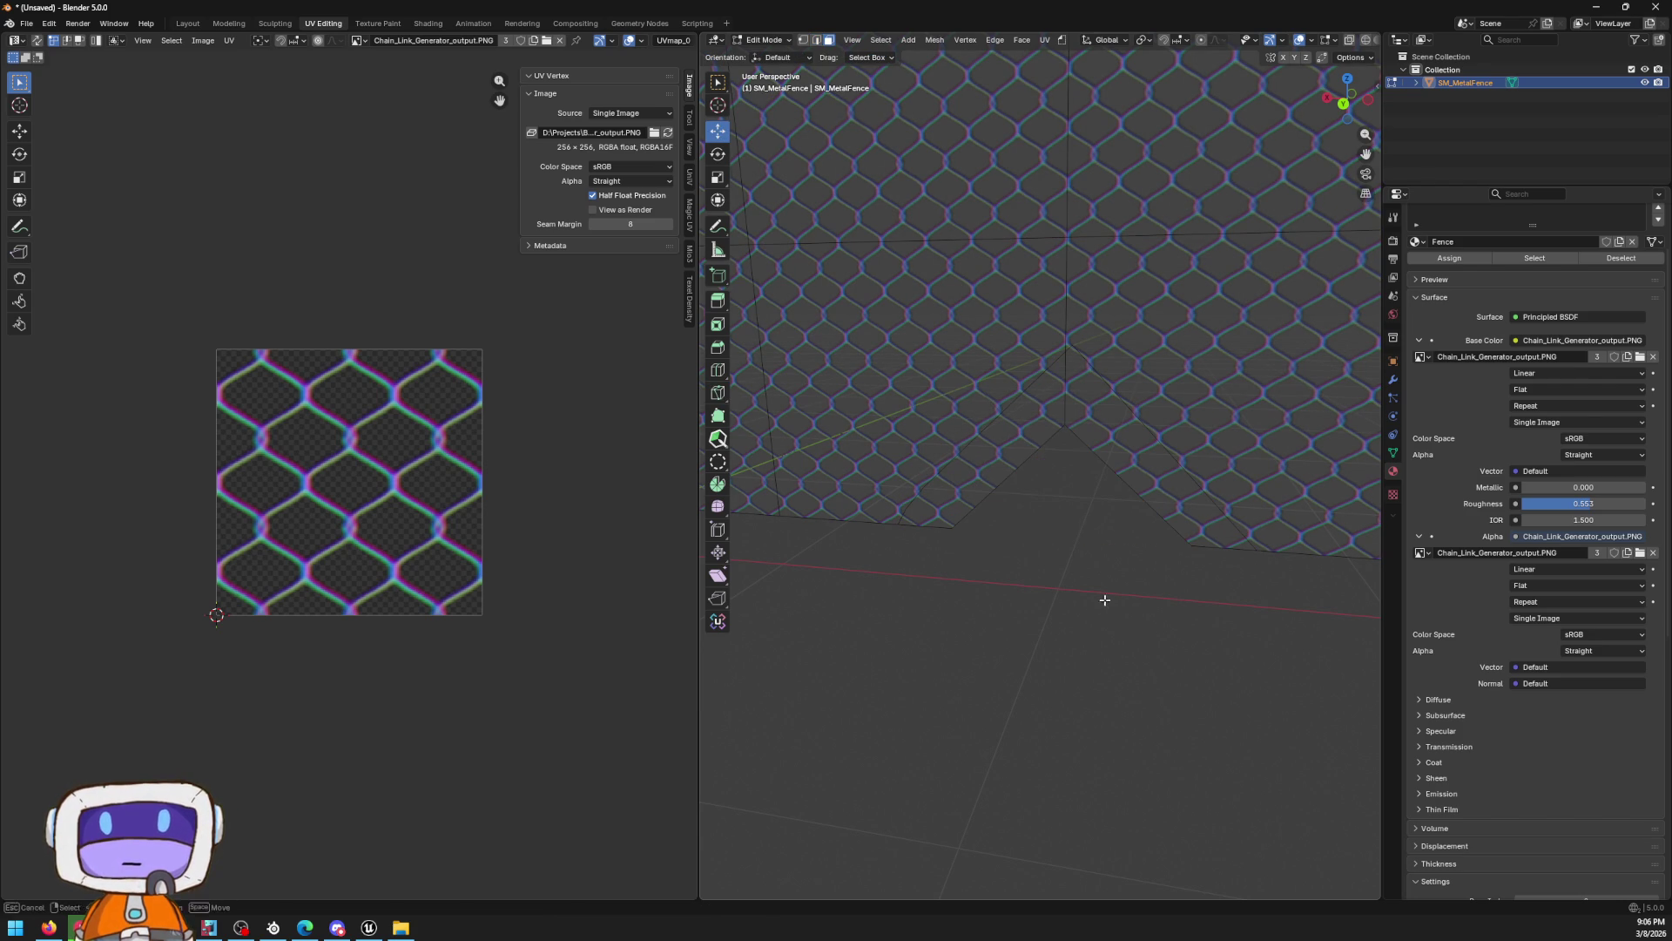
{"action": "left_click", "coordinate": [803, 41]}
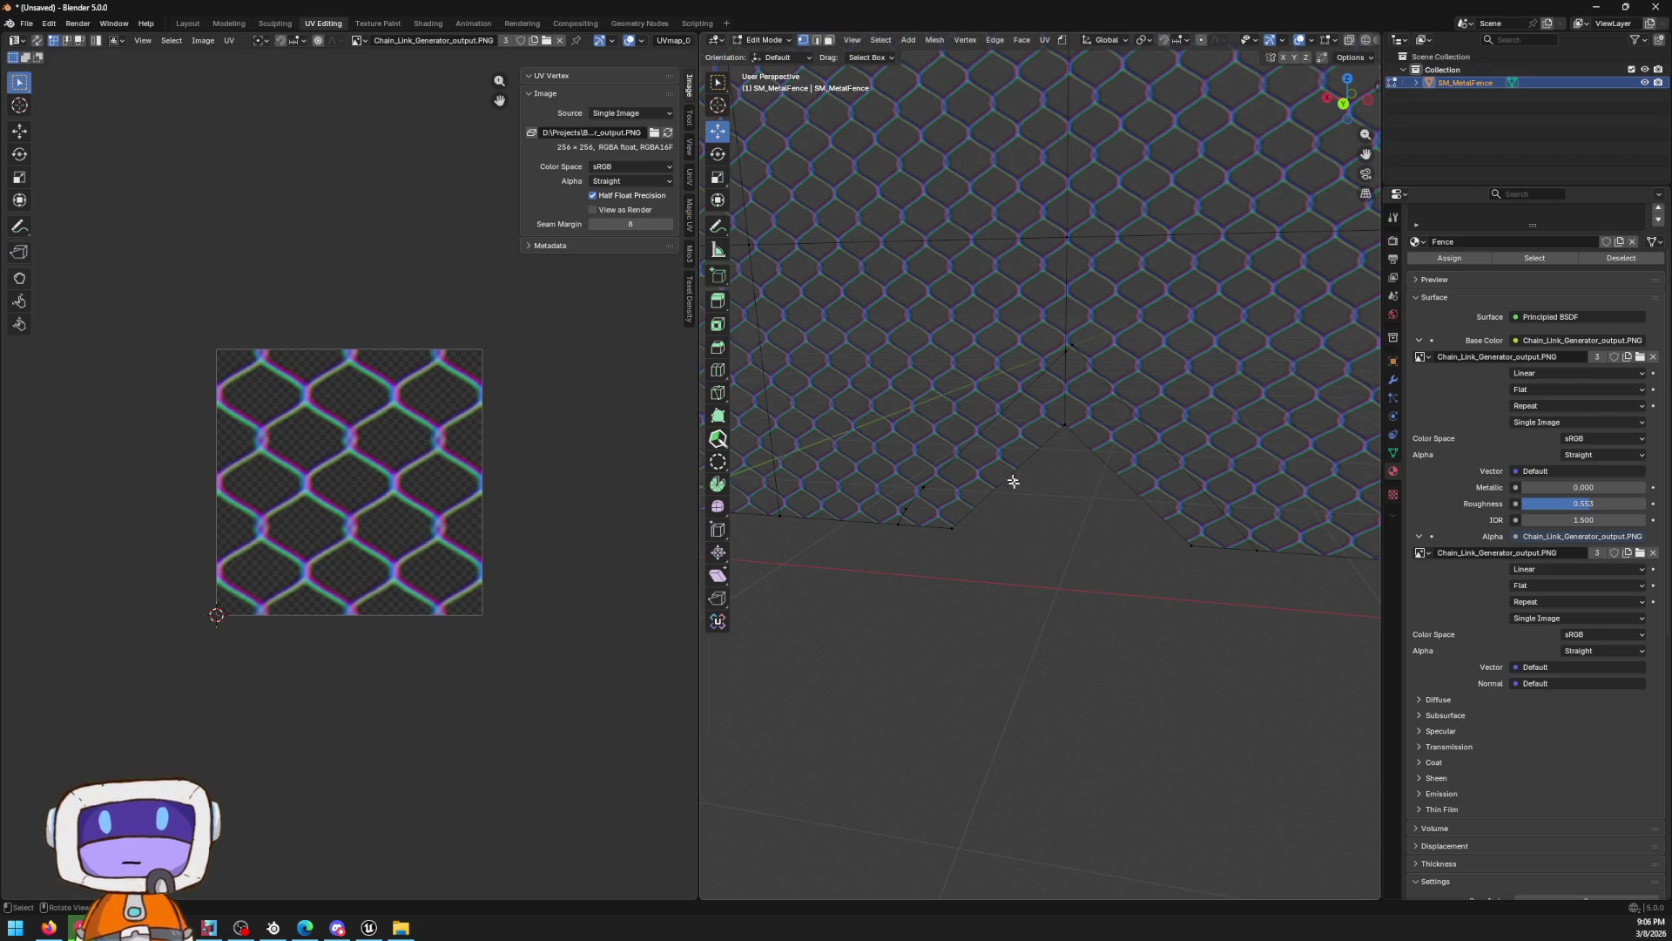
{"action": "left_click", "coordinate": [951, 529], "text": "ctrl"}
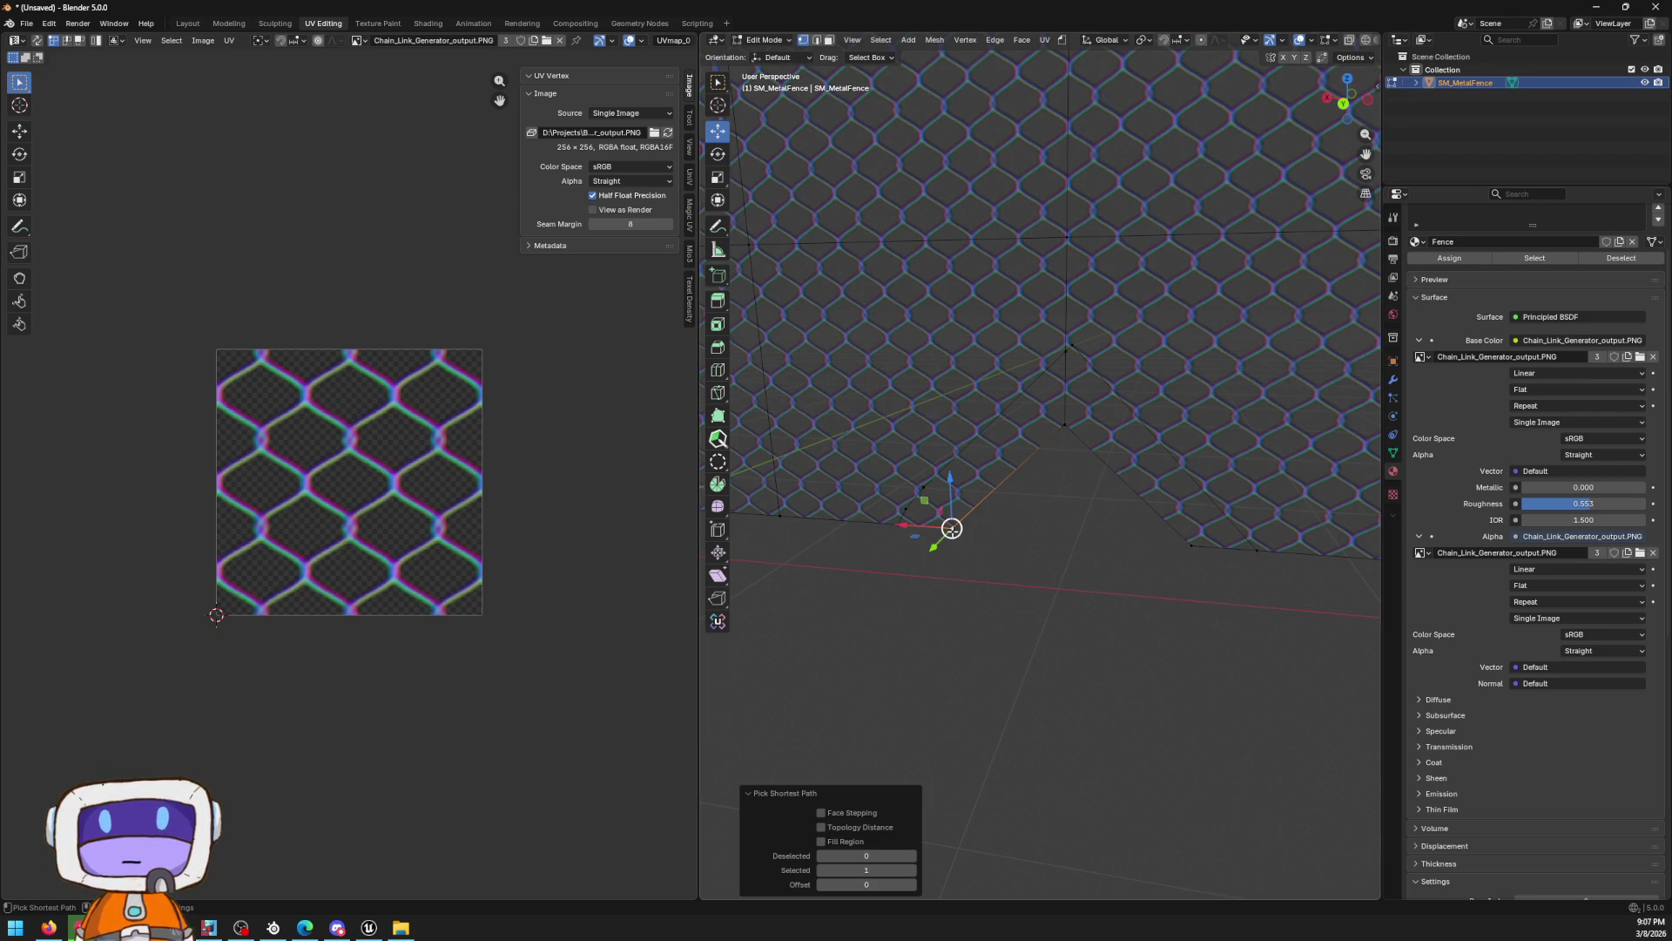
{"action": "left_click", "coordinate": [1065, 427], "text": "ctrl"}
{"action": "left_click", "coordinate": [1191, 546], "text": "ctrl"}
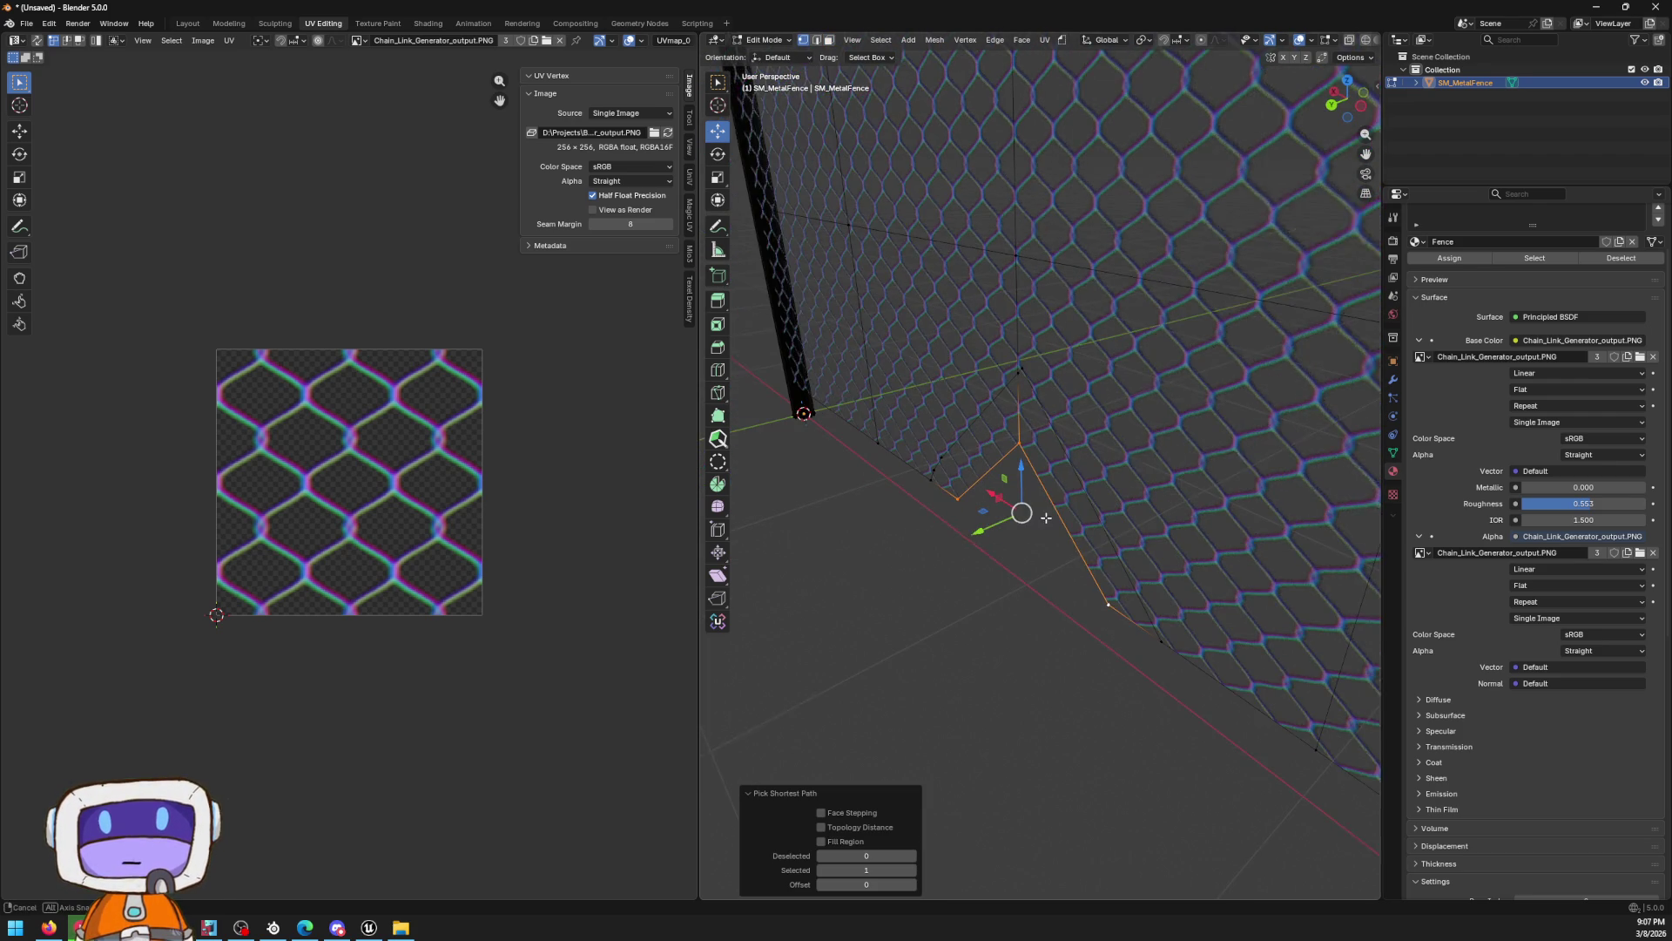
Move the gap-edge vertices twice along Y and scale them up slightly
{"action": "key", "text": "g"}
{"action": "key", "text": "y"}
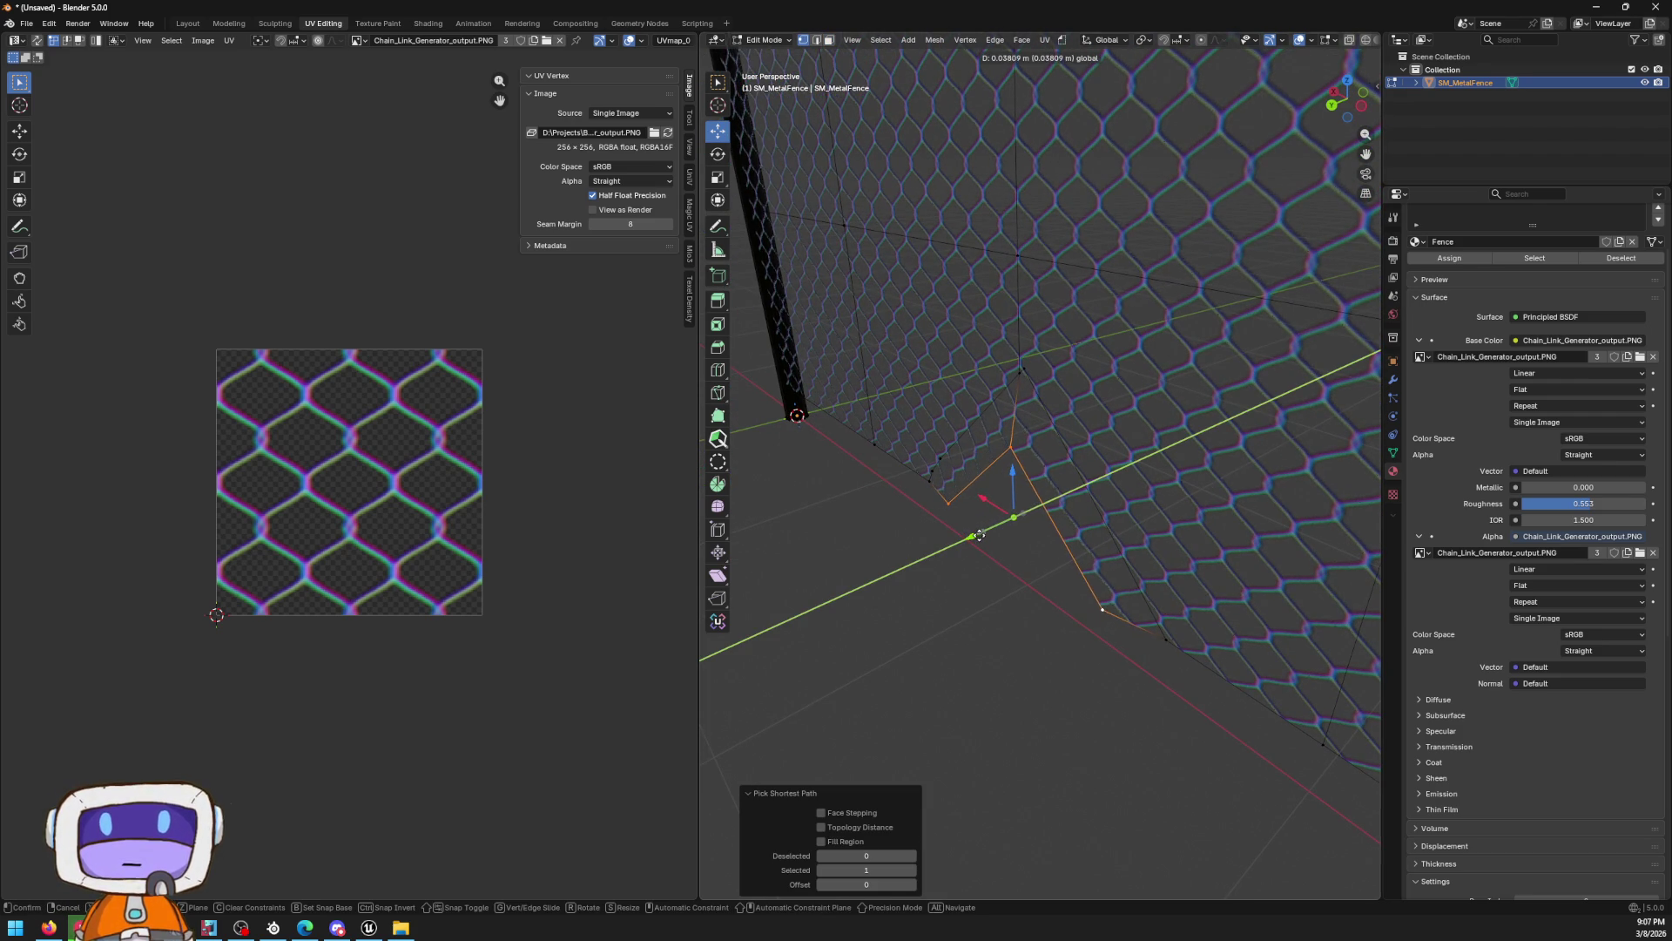
{"action": "left_click", "coordinate": [1008, 511]}
{"action": "left_click_drag", "start_coordinate": [1028, 496], "coordinate": [1030, 489]}
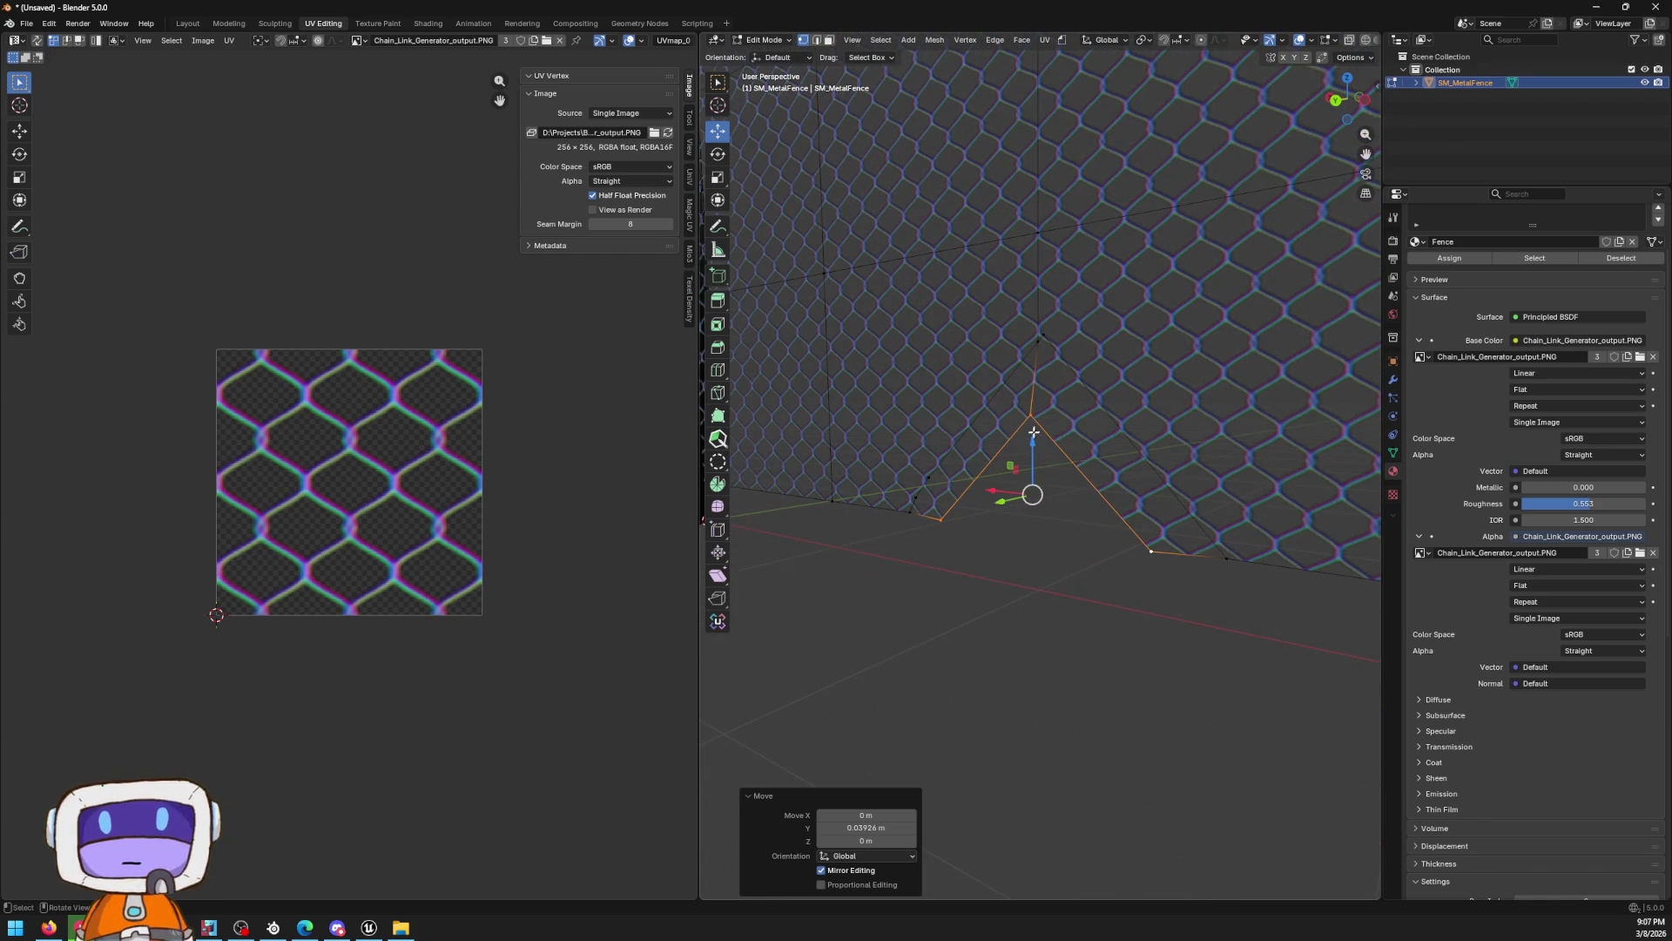
{"action": "key", "text": "g"}
{"action": "key", "text": "y"}
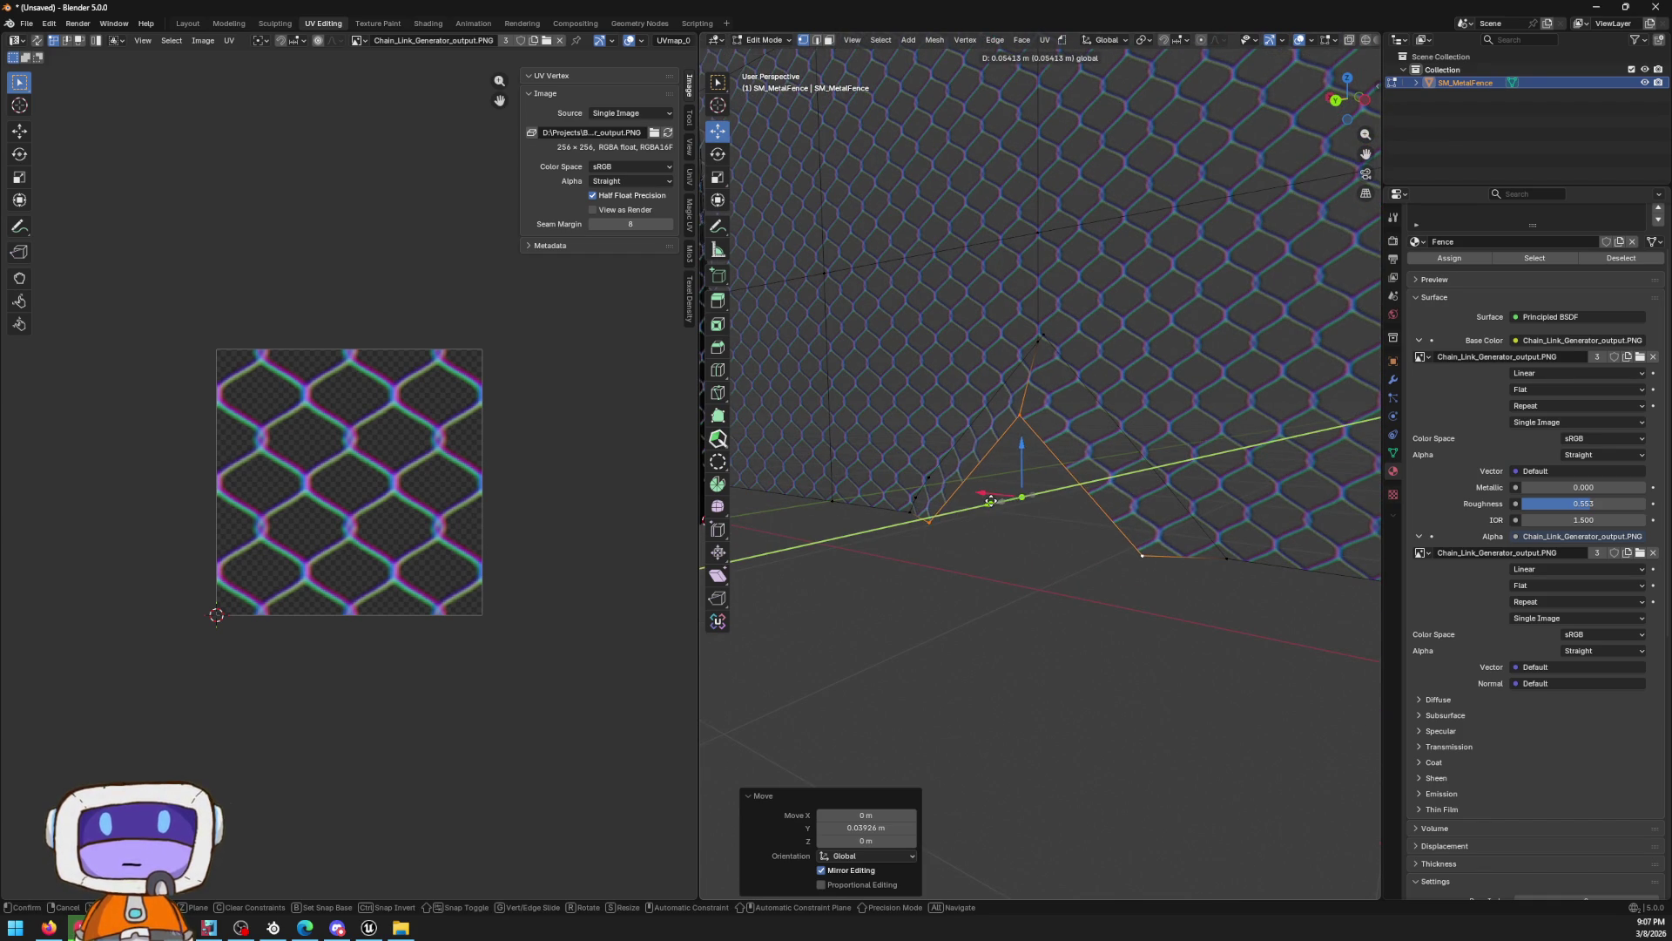
{"action": "left_click", "coordinate": [1006, 499]}
{"action": "key", "text": "s"}
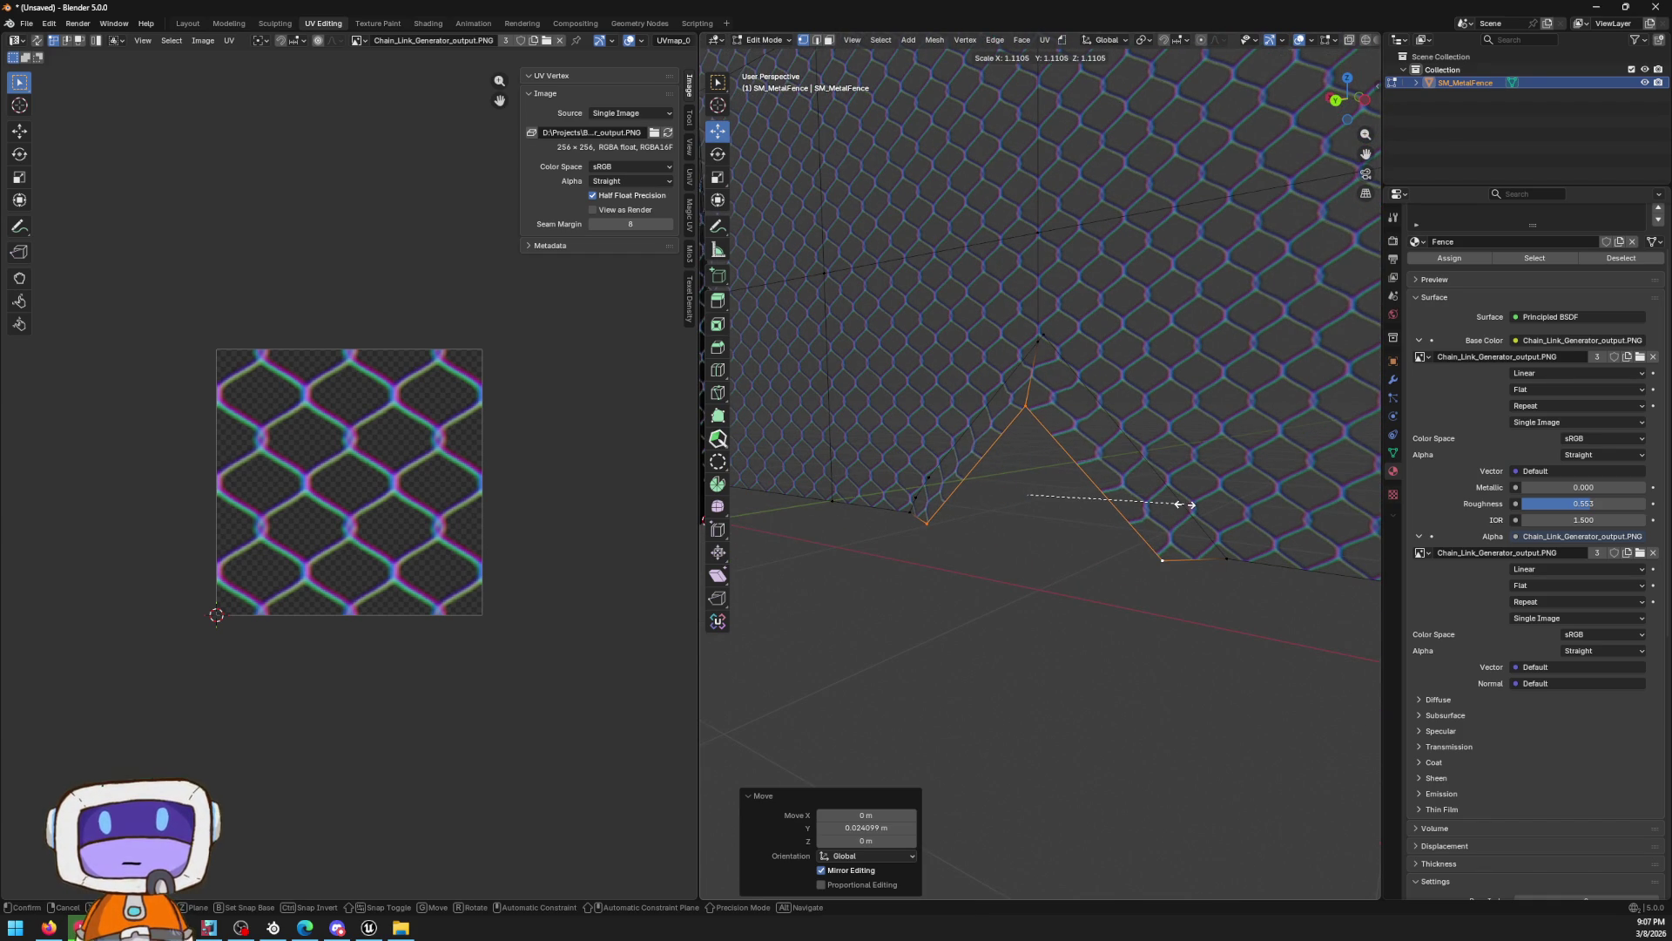
{"action": "left_click", "coordinate": [1183, 501]}
Dissolve the stray vertex at the gap's left corner
{"action": "mouse_move", "coordinate": [1132, 497]}
{"action": "left_mouse_down"}
{"action": "mouse_move", "coordinate": [917, 409]}
{"action": "mouse_move", "coordinate": [984, 433]}
{"action": "mouse_move", "coordinate": [1191, 448]}
{"action": "left_mouse_up"}
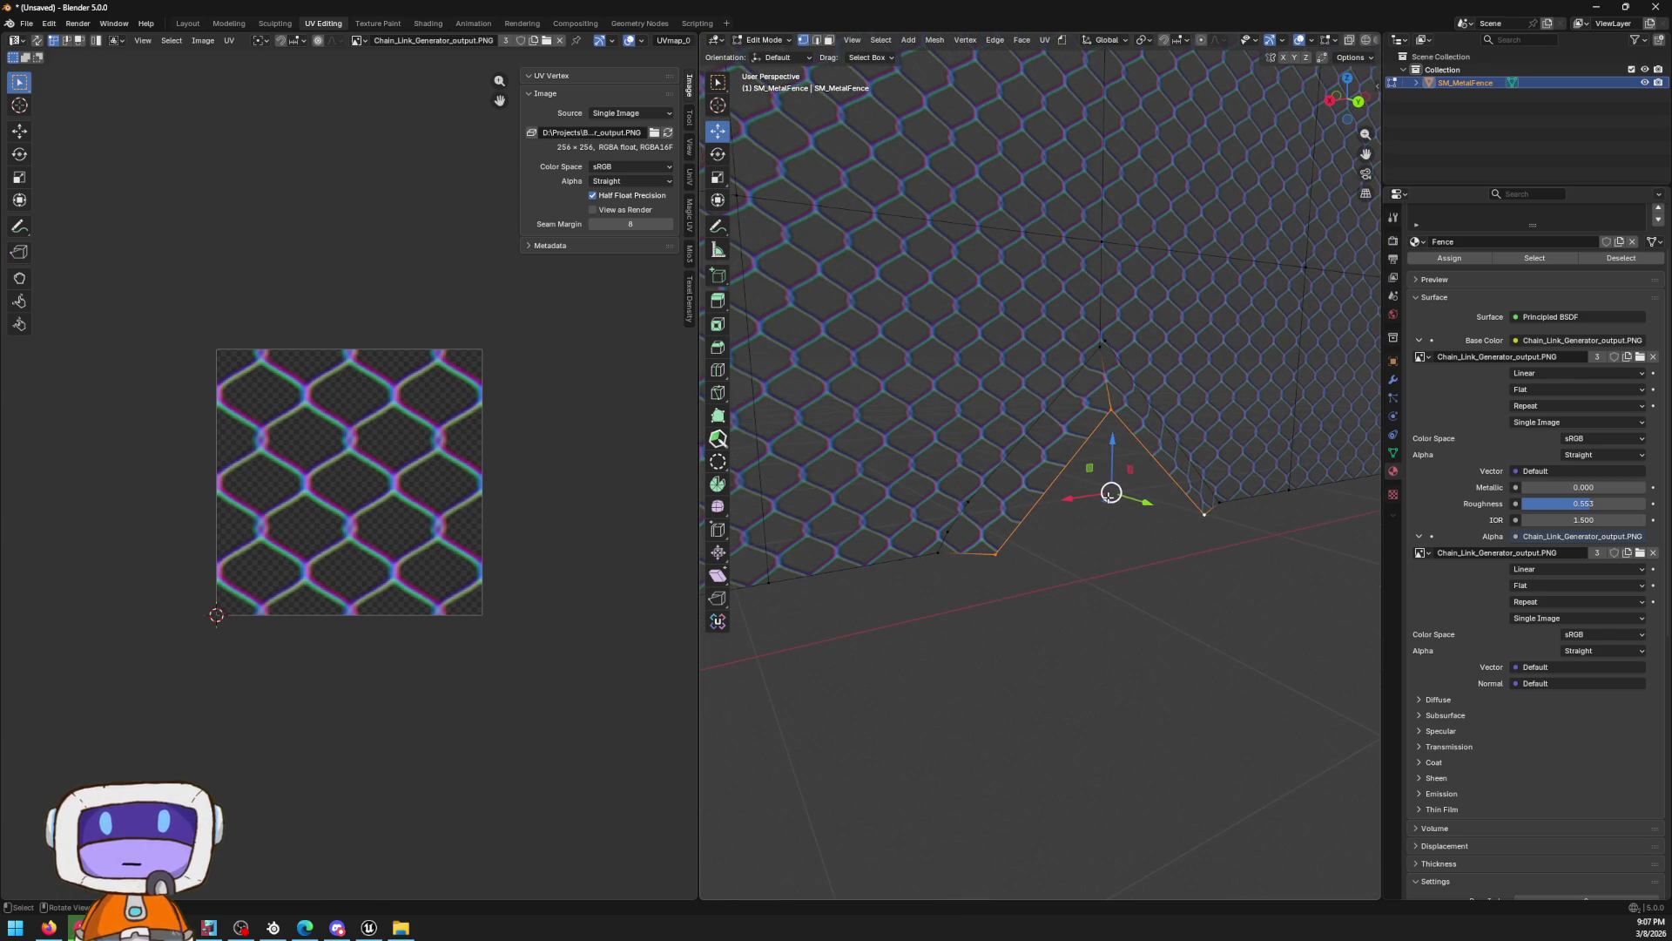
{"action": "left_click_drag", "start_coordinate": [1036, 516], "coordinate": [919, 513]}
{"action": "left_click", "coordinate": [943, 487]}
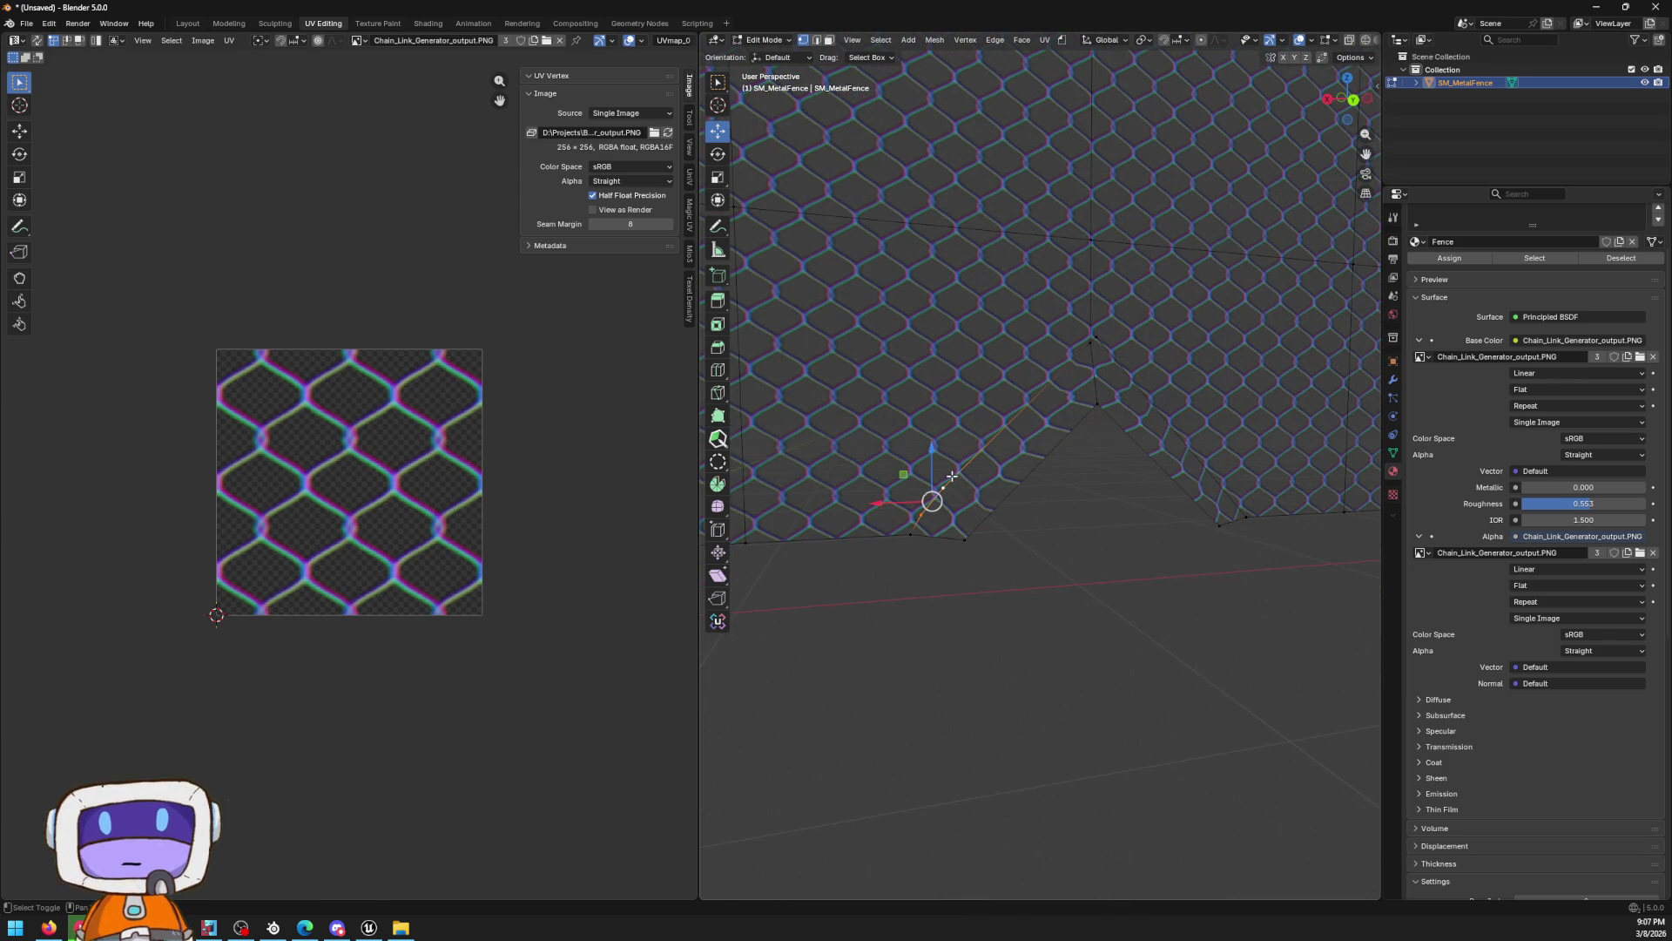
{"action": "key", "text": "m"}
{"action": "left_click", "coordinate": [950, 524]}
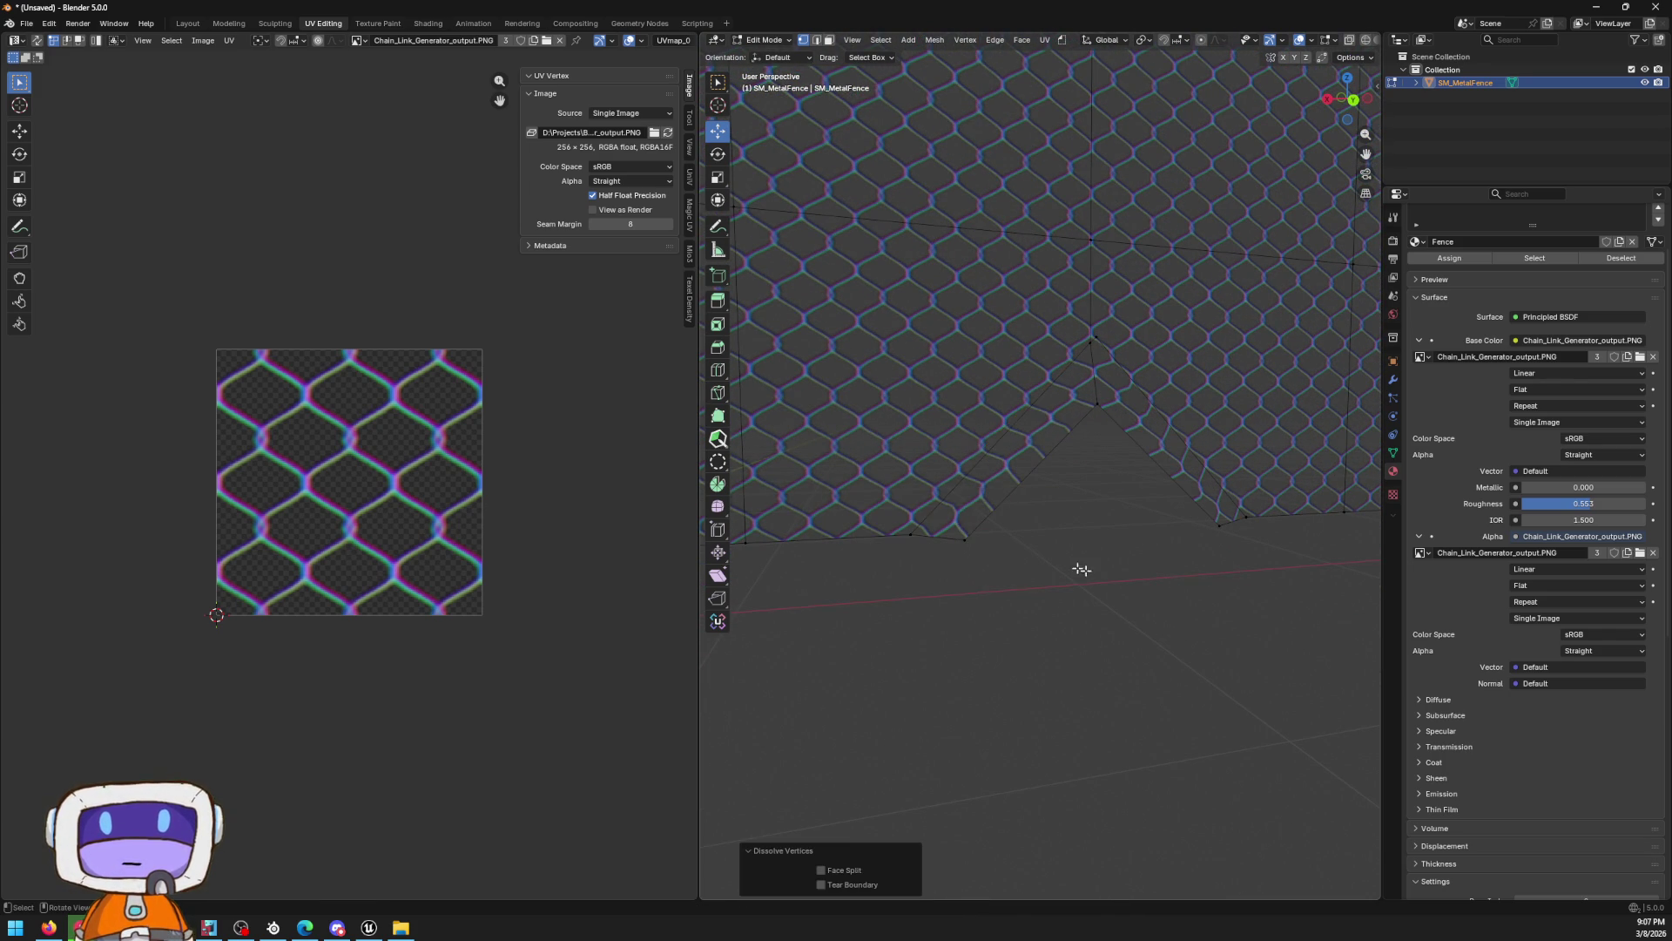
{"action": "mouse_move", "coordinate": [1082, 570]}
{"action": "left_mouse_down"}
{"action": "mouse_move", "coordinate": [1143, 592]}
{"action": "mouse_move", "coordinate": [959, 579]}
{"action": "mouse_move", "coordinate": [1127, 526]}
{"action": "mouse_move", "coordinate": [1064, 543]}
{"action": "left_mouse_up"}
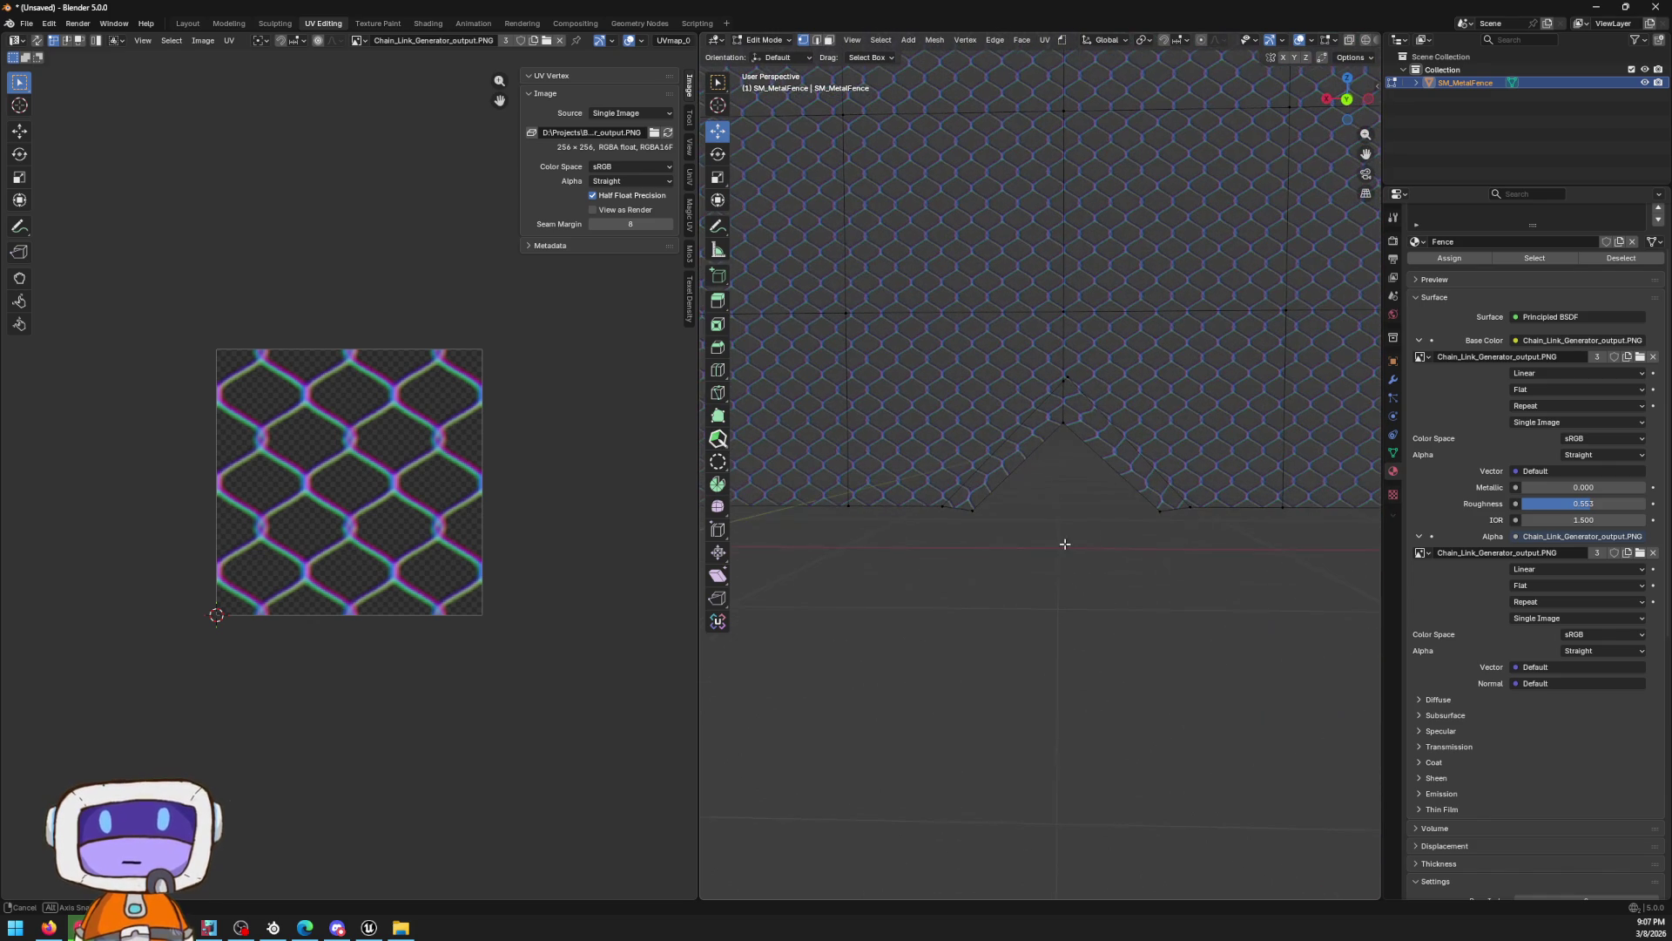
Knife a diagonal cut from an upper-left fence vertex down to the gap's edge
{"action": "left_click", "coordinate": [717, 393]}
{"action": "left_click", "coordinate": [1028, 452]}
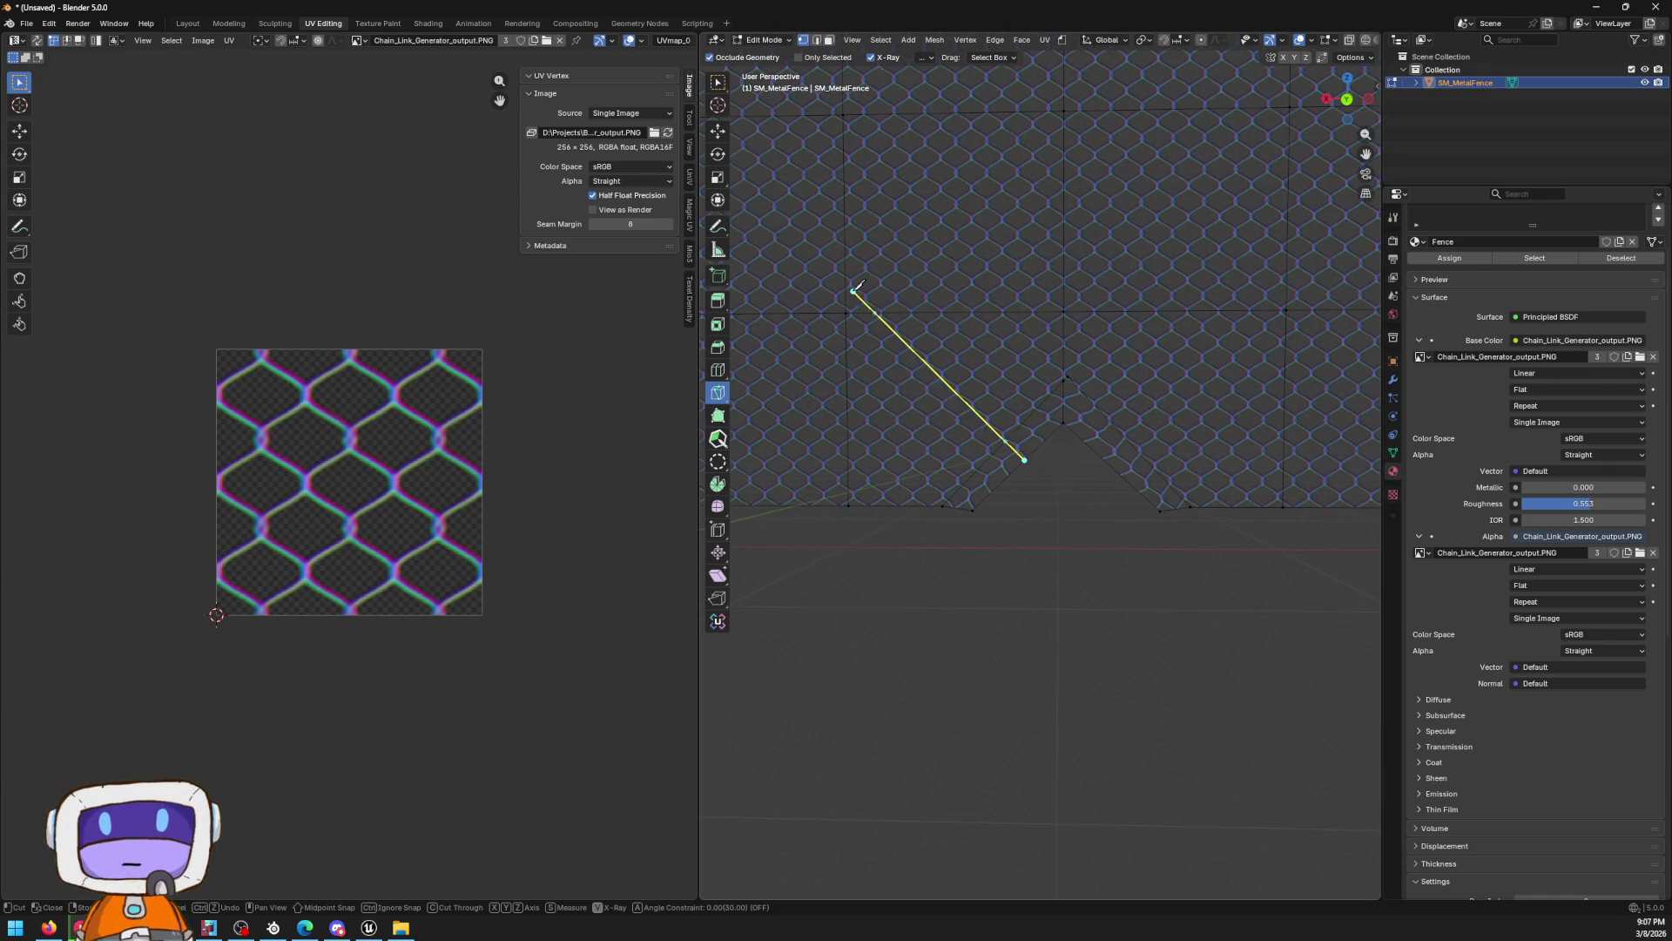
{"action": "right_click", "coordinate": [851, 309]}
{"action": "left_click", "coordinate": [846, 311]}
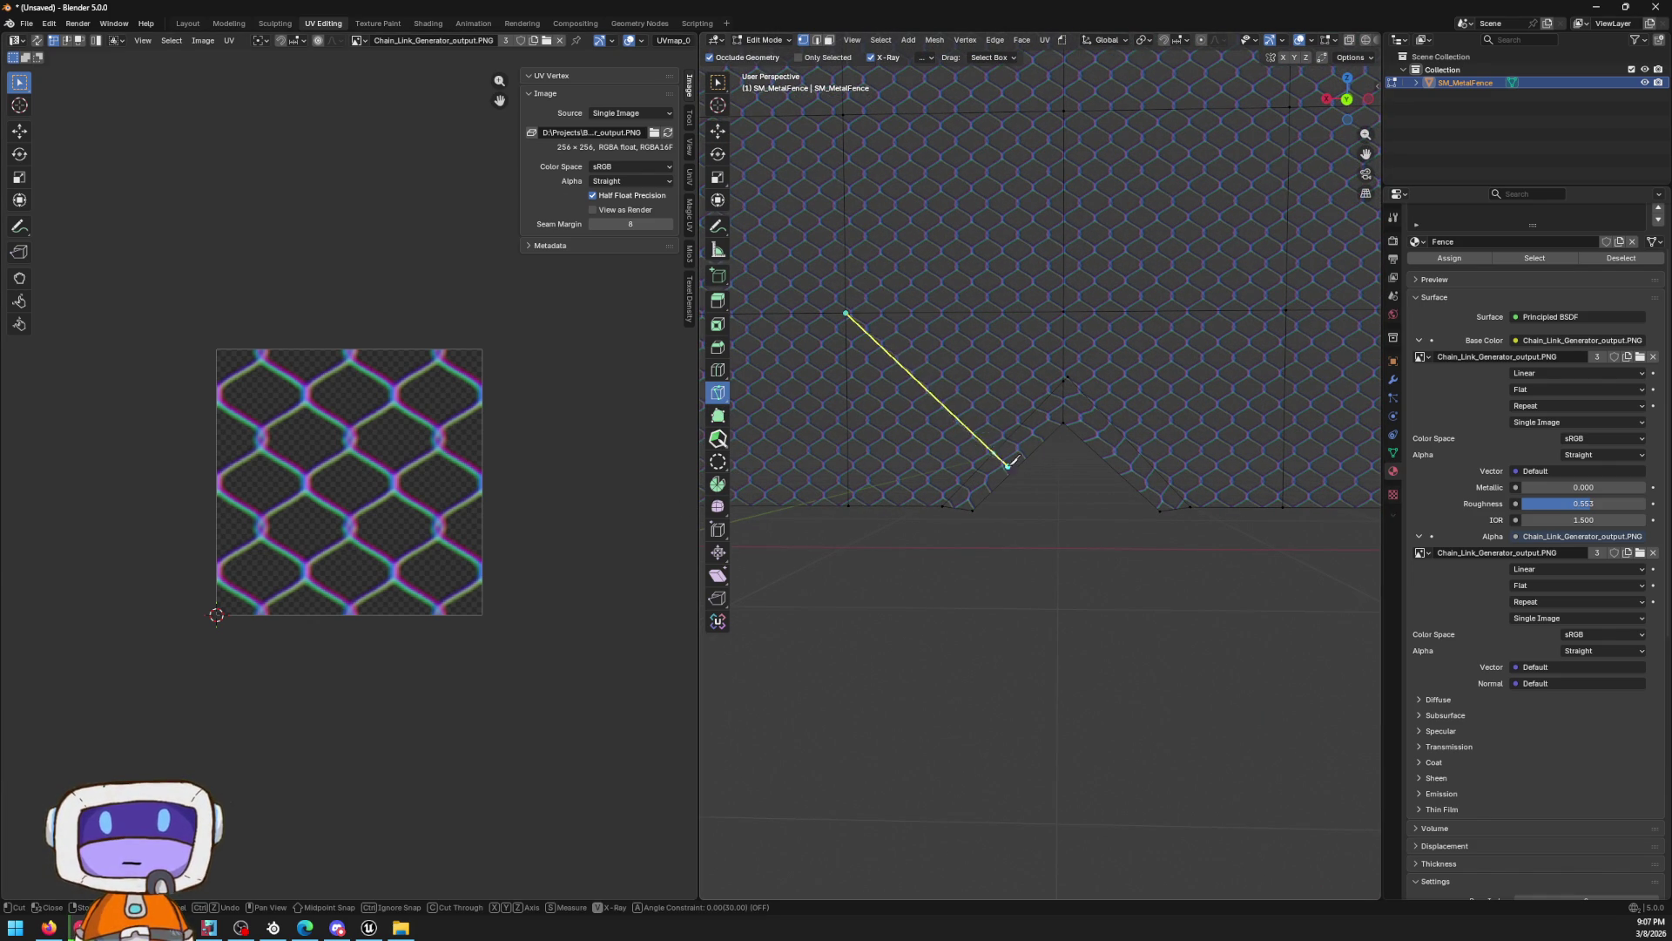
{"action": "left_click", "coordinate": [1023, 460]}
{"action": "key", "text": "Return"}
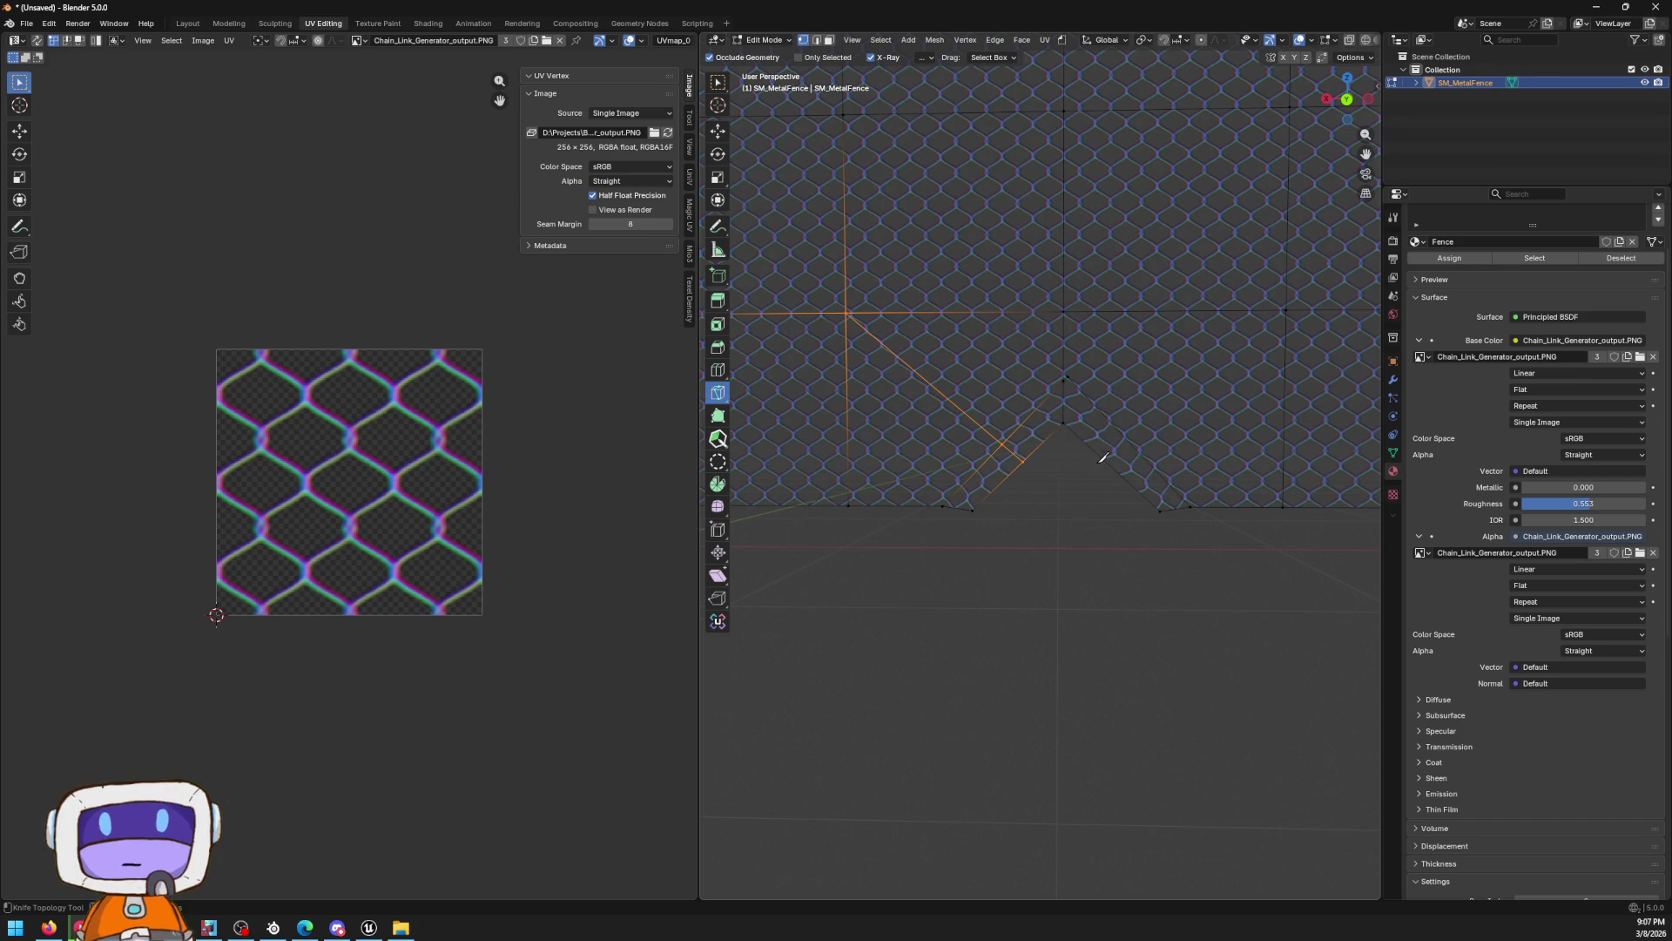
Knife a second diagonal cut between the fence edge and the gap's right side
{"action": "left_click", "coordinate": [1062, 423]}
{"action": "right_click", "coordinate": [1197, 361]}
{"action": "left_click", "coordinate": [1287, 309]}
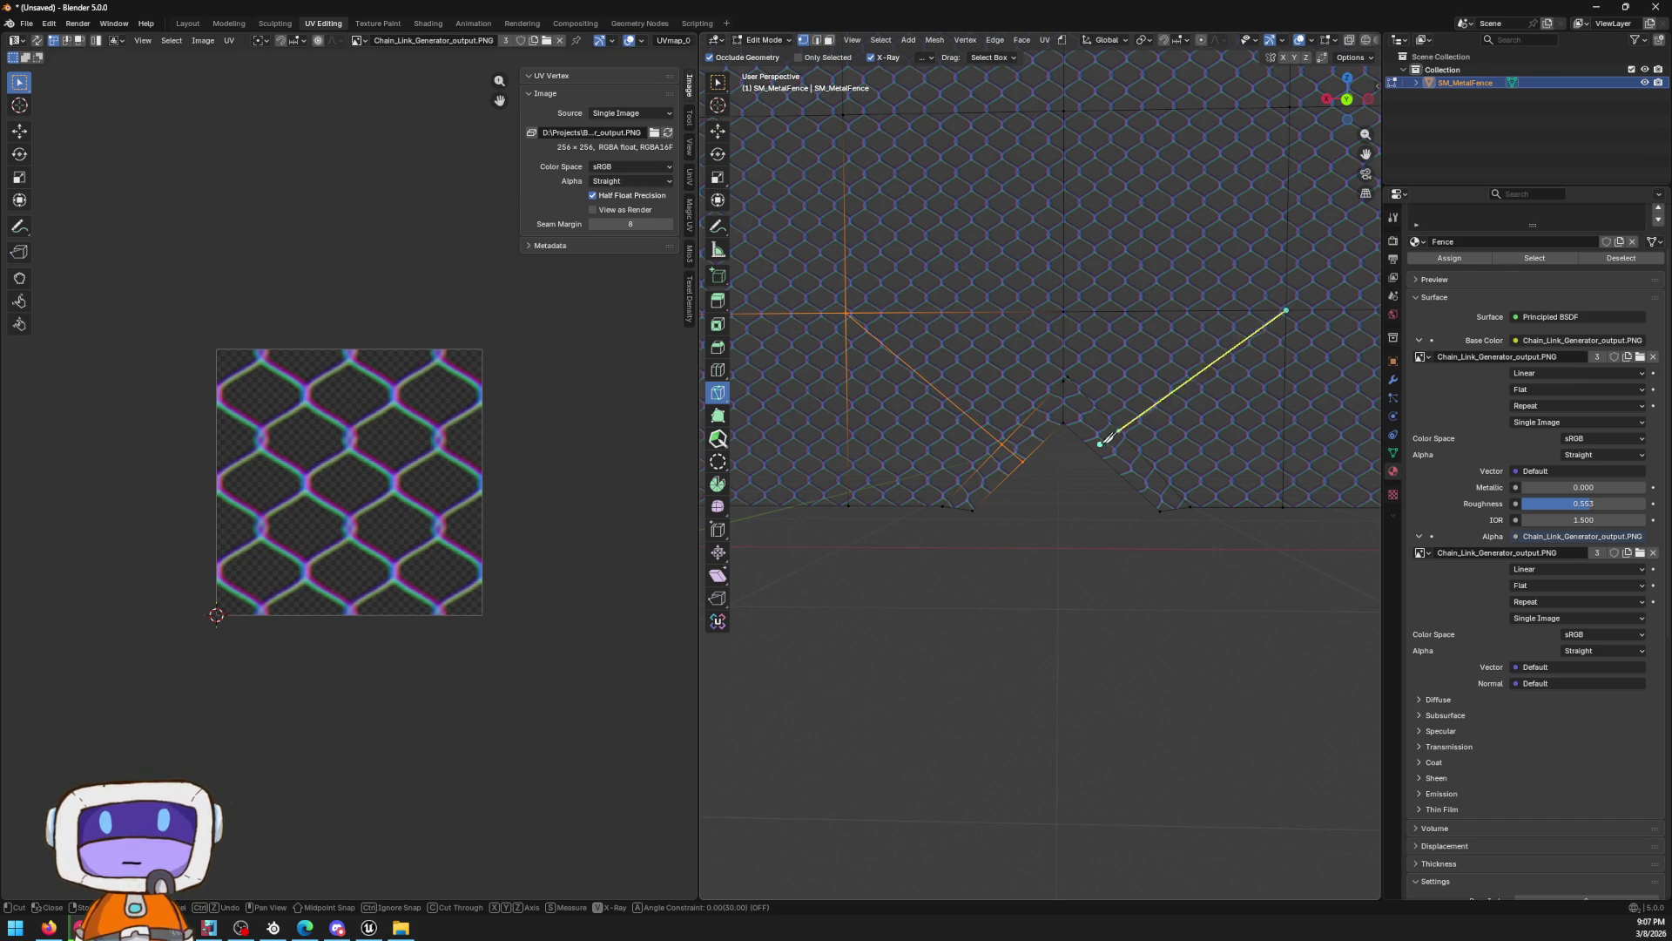
{"action": "left_click", "coordinate": [1105, 457]}
{"action": "key", "text": "Return"}
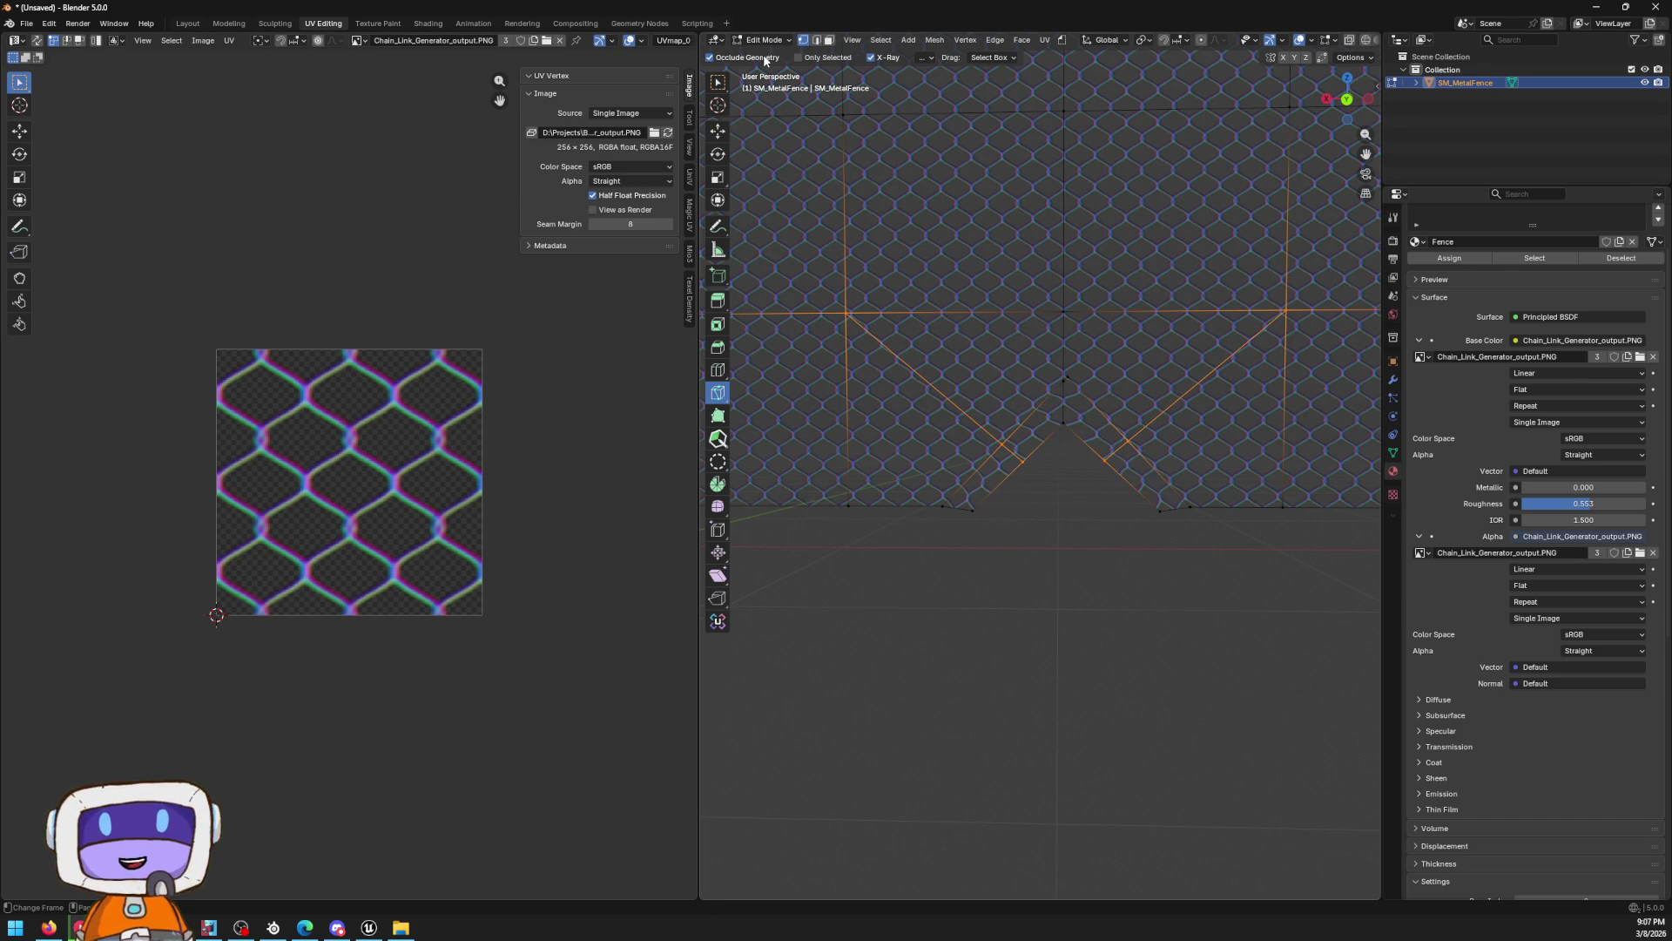
Box-select the lower fence vertices, nudge them, and enlarge them by 1.05
{"action": "left_click", "coordinate": [718, 105]}
{"action": "mouse_move", "coordinate": [1006, 427]}
{"action": "left_mouse_down"}
{"action": "mouse_move", "coordinate": [955, 395]}
{"action": "mouse_move", "coordinate": [1038, 483]}
{"action": "left_mouse_up"}
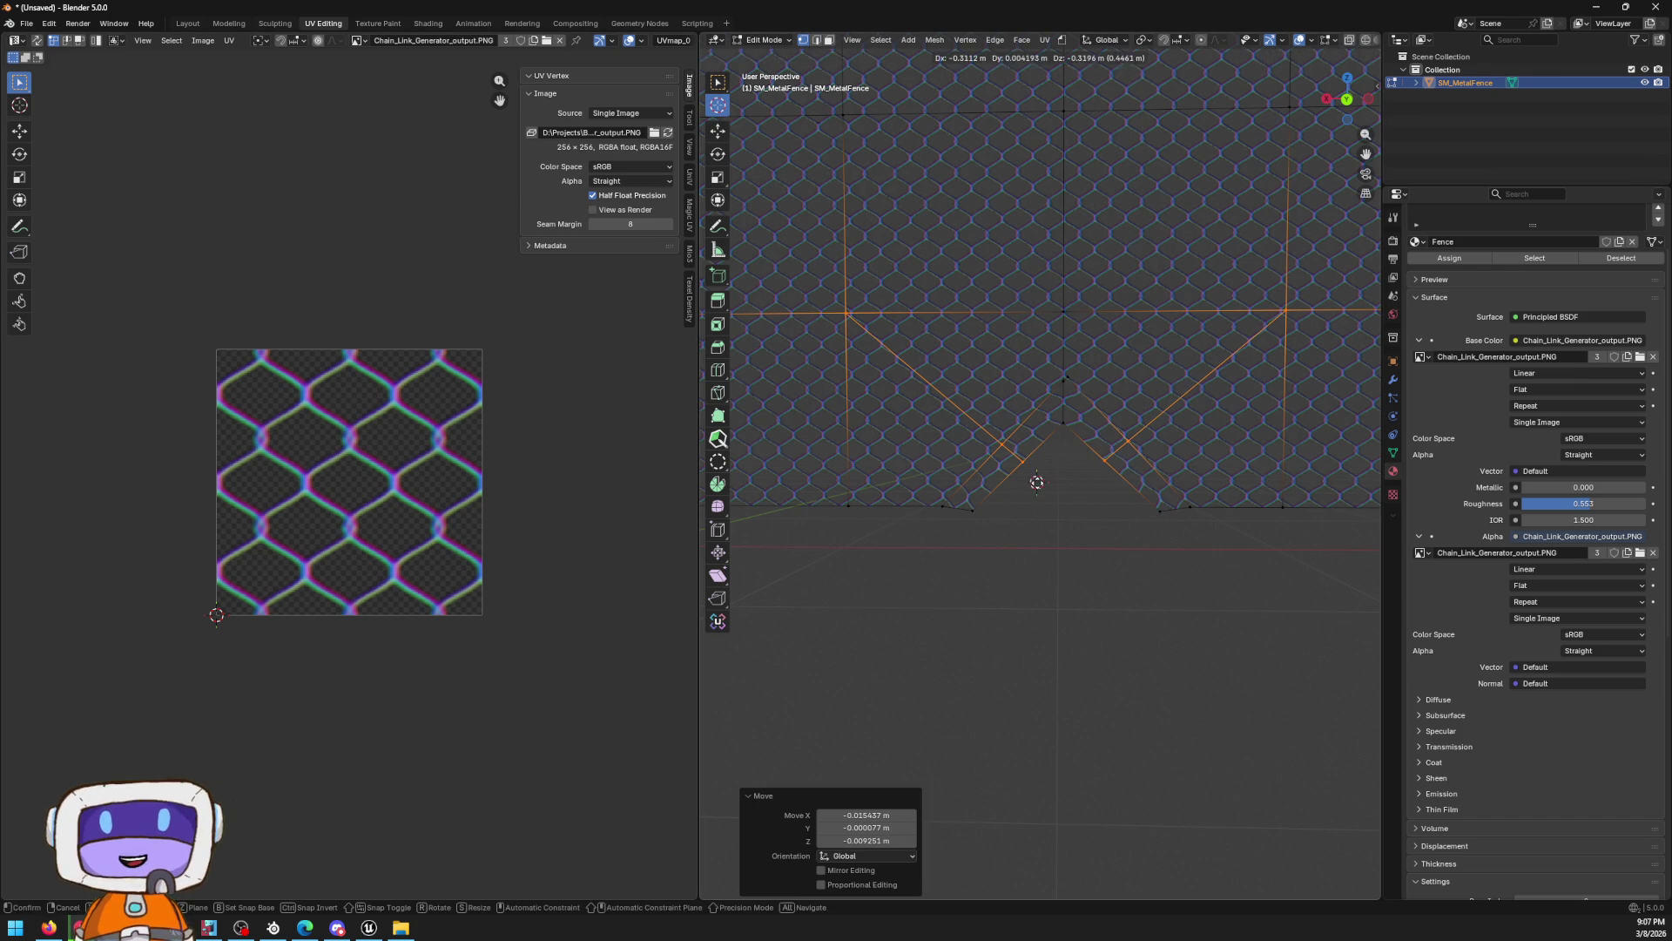
{"action": "left_click", "coordinate": [717, 131]}
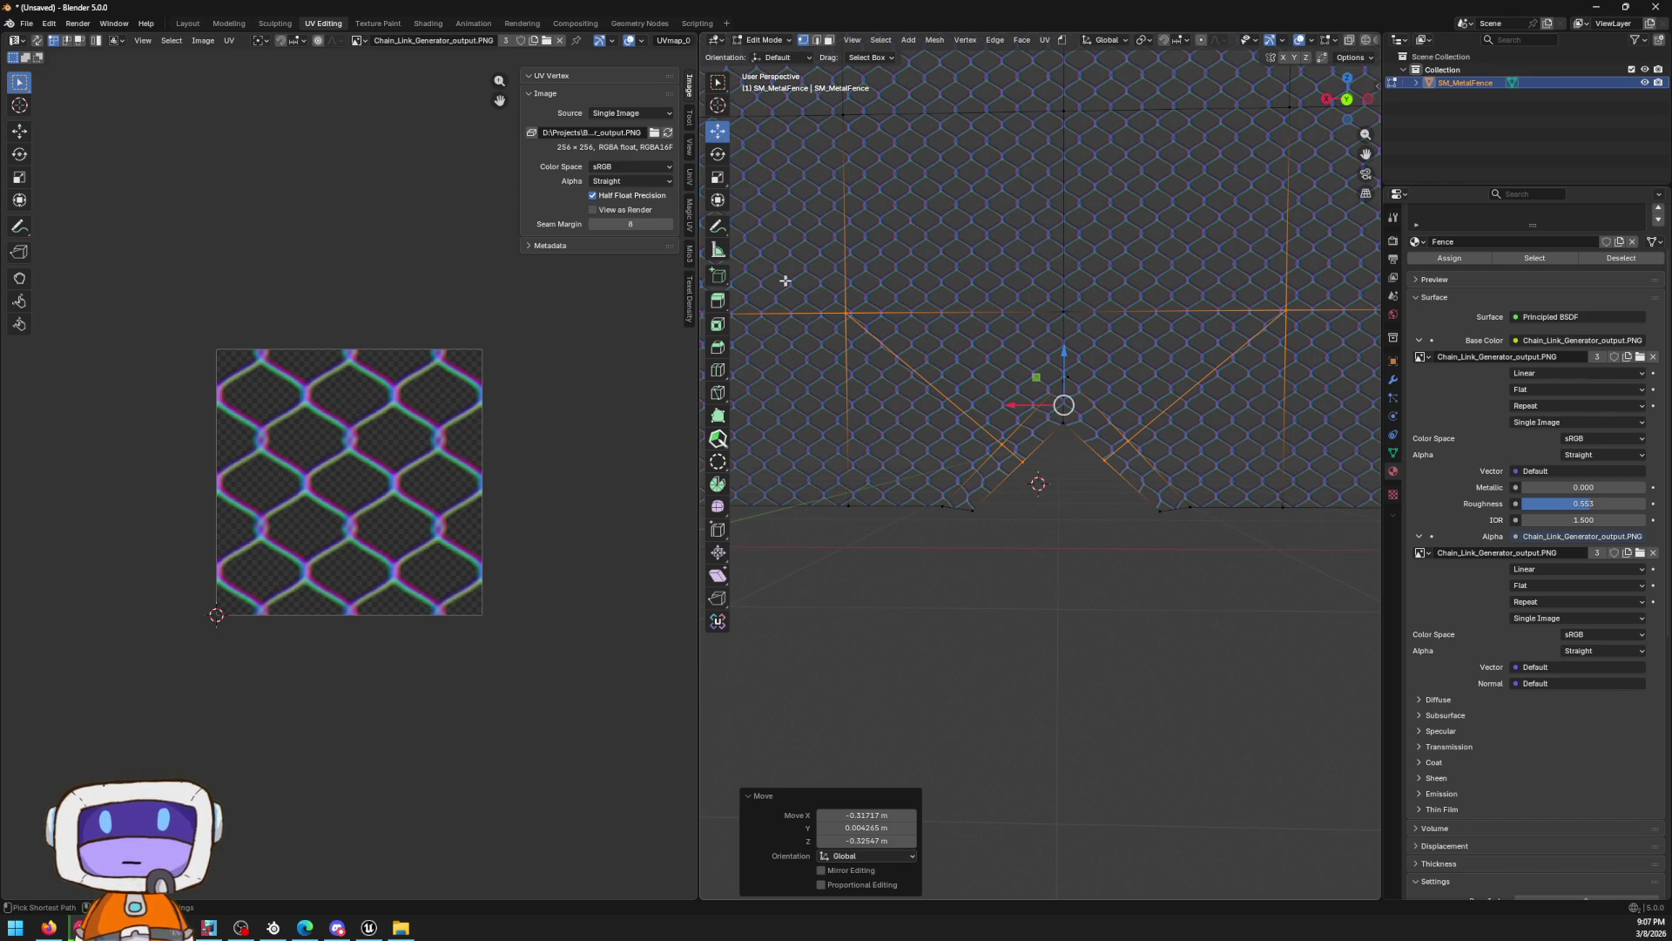
{"action": "left_click_drag", "start_coordinate": [777, 266], "coordinate": [1361, 364]}
{"action": "key", "text": "g"}
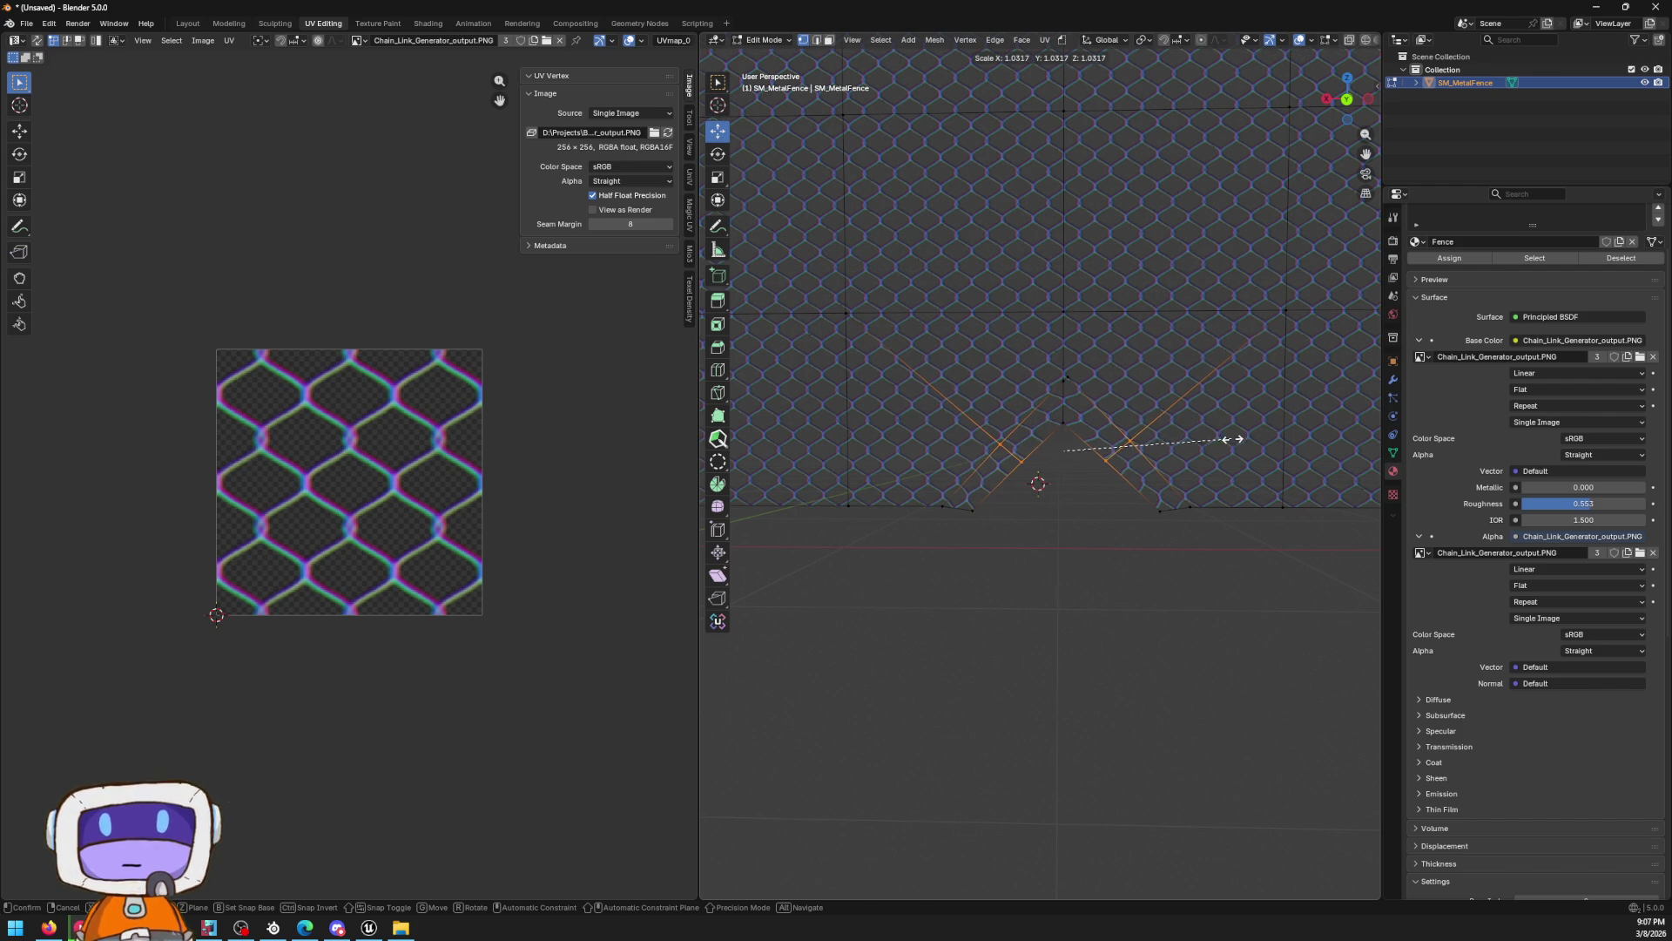
{"action": "left_click", "coordinate": [1235, 435]}
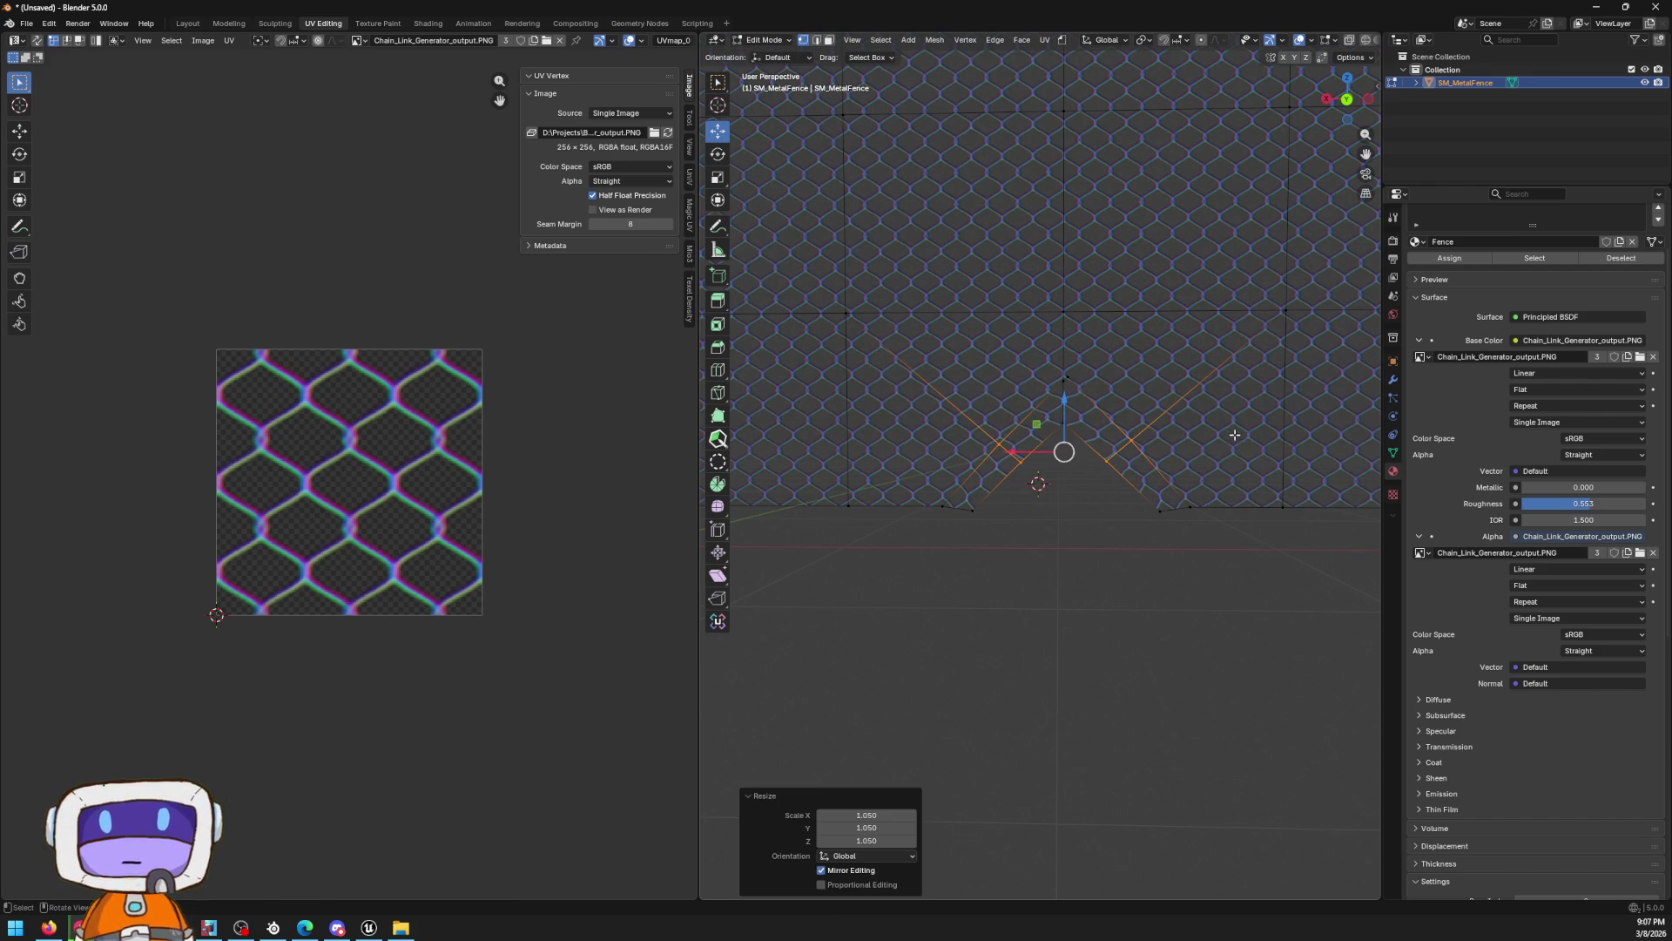
{"action": "left_click", "coordinate": [1015, 525]}
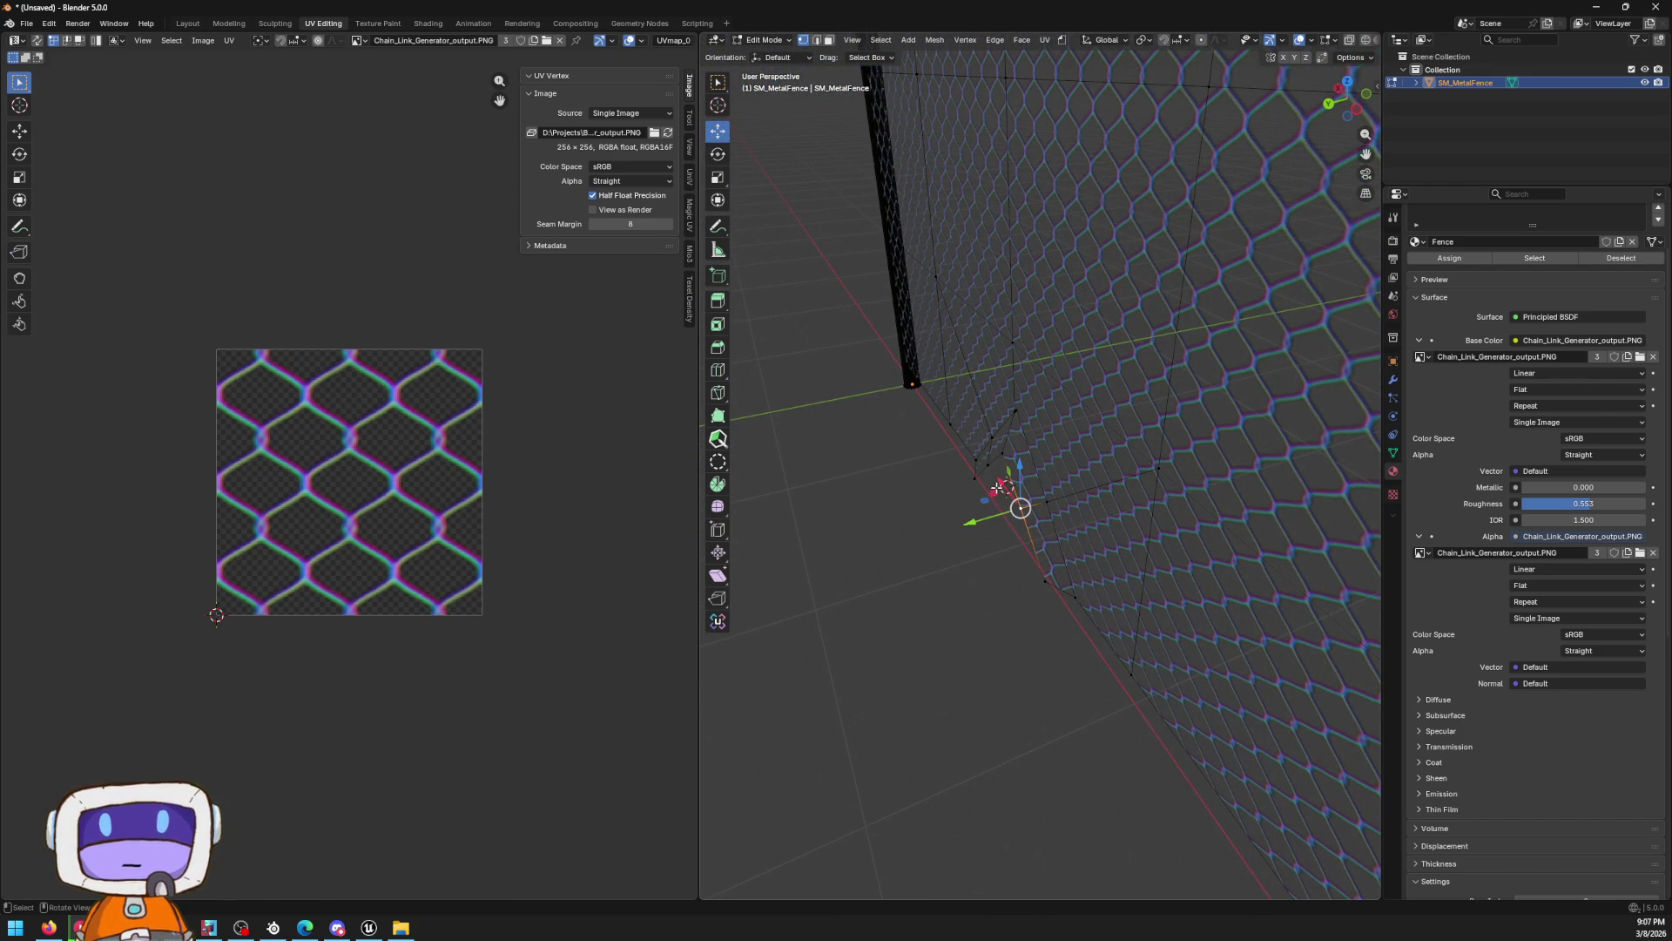
Move the gap's bottom-edge vertices into a jagged, torn outline, then clear the selection
{"action": "left_click", "coordinate": [988, 511]}
{"action": "left_click_drag", "start_coordinate": [988, 511], "coordinate": [988, 519]}
{"action": "key", "text": "g"}
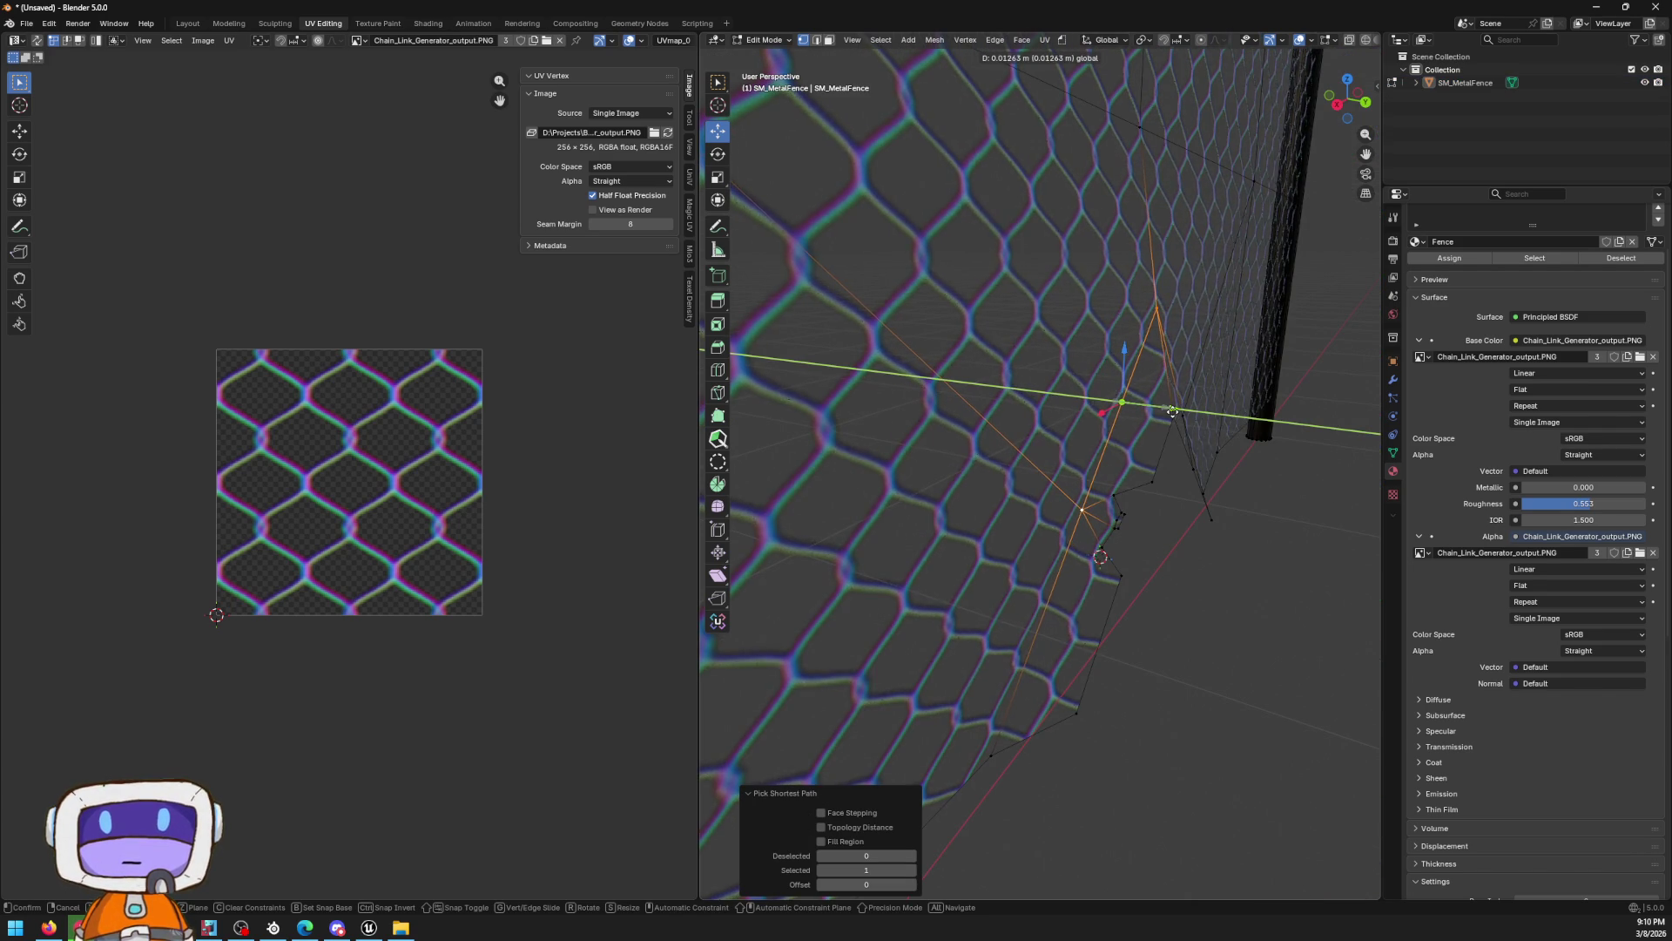
{"action": "left_click", "coordinate": [1167, 410]}
{"action": "left_click", "coordinate": [1221, 634]}
{"action": "mouse_move", "coordinate": [1221, 634]}
{"action": "left_mouse_down"}
{"action": "mouse_move", "coordinate": [981, 468]}
{"action": "mouse_move", "coordinate": [1064, 419]}
{"action": "mouse_move", "coordinate": [1070, 403]}
{"action": "mouse_move", "coordinate": [1032, 417]}
{"action": "mouse_move", "coordinate": [1081, 384]}
{"action": "left_mouse_up"}
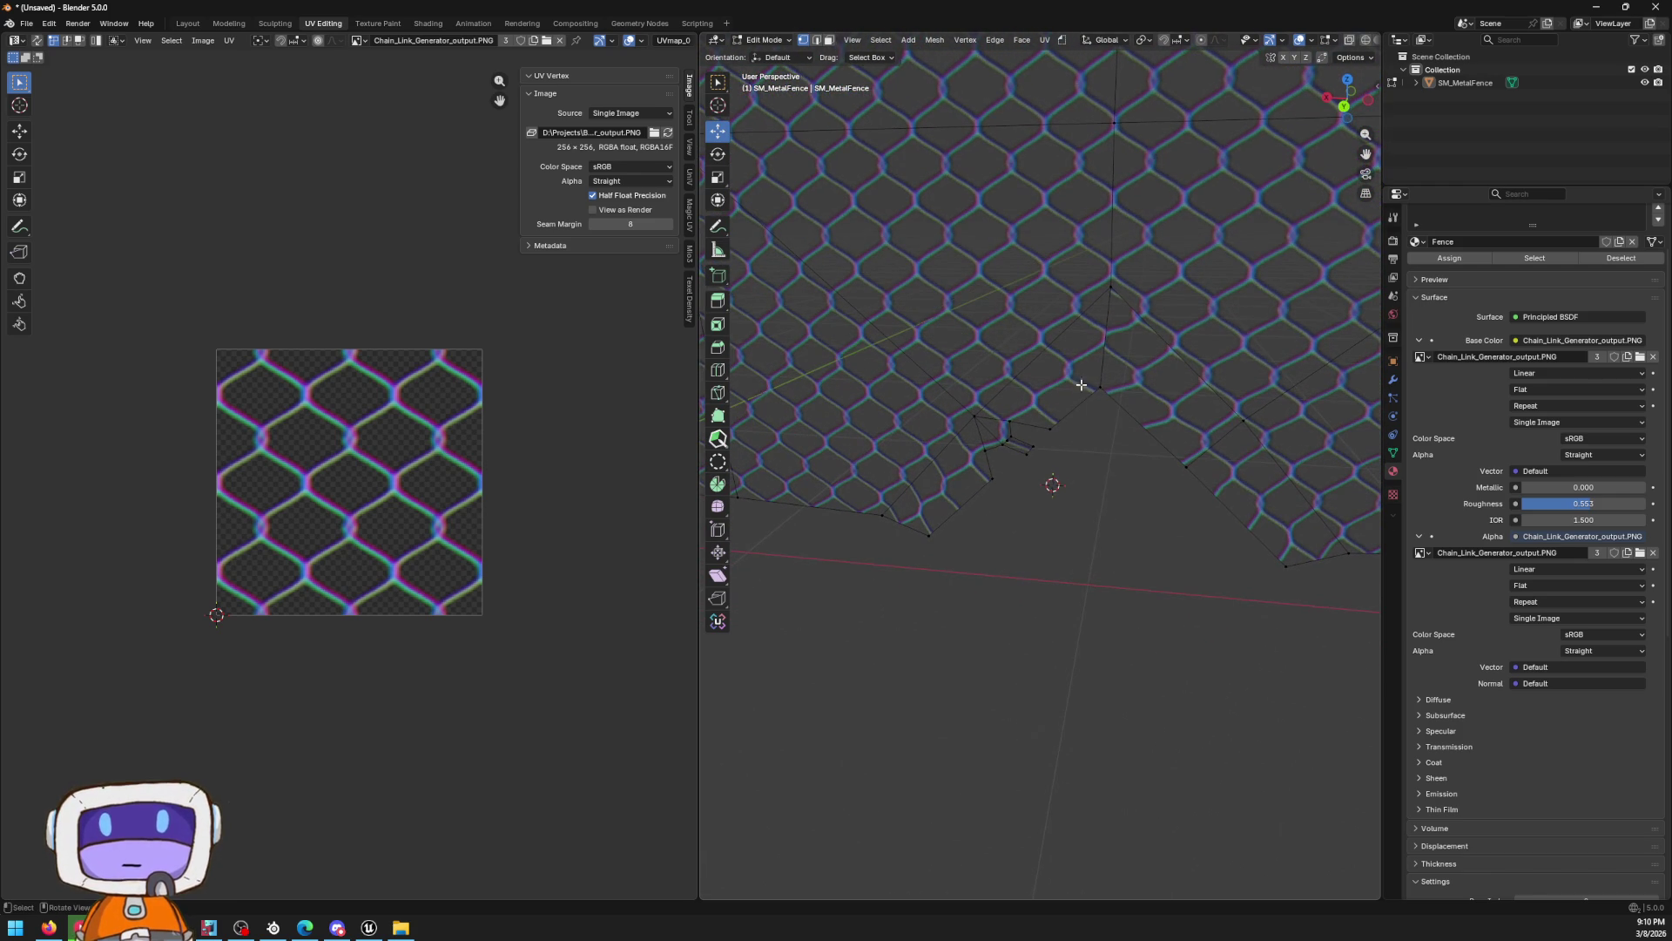
{"action": "scroll", "coordinate": [1089, 385], "scroll_direction": "up", "scroll_amount": 1}
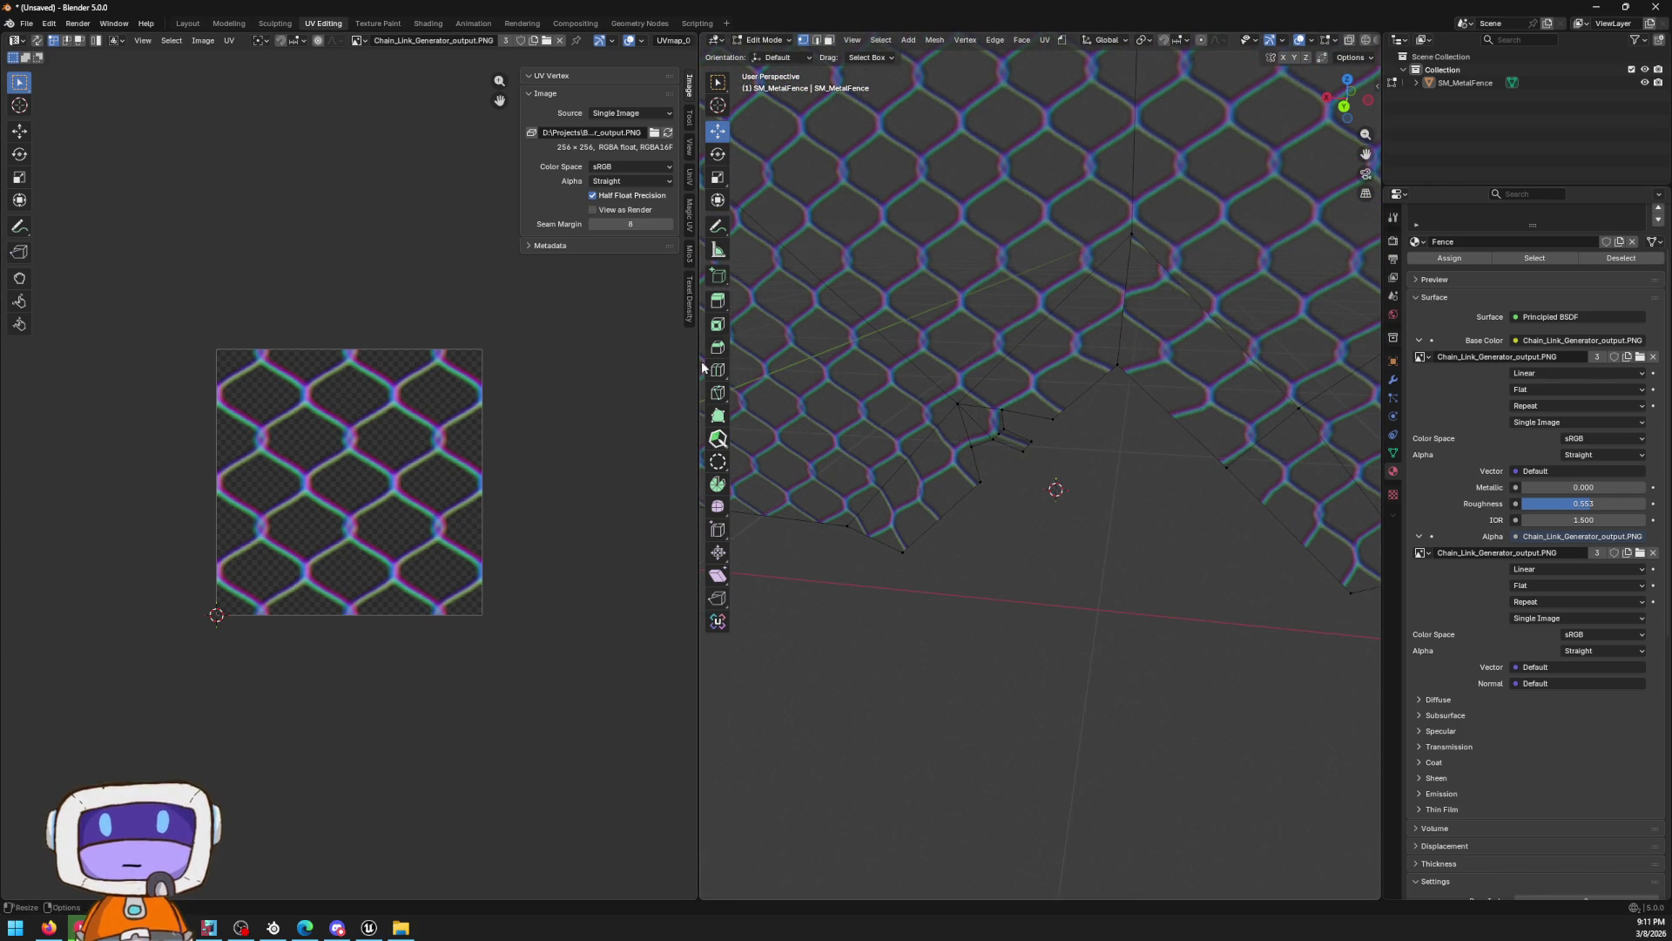
Knife a small cut near the gap's peak, then undo the resulting selection
{"action": "left_click", "coordinate": [718, 393]}
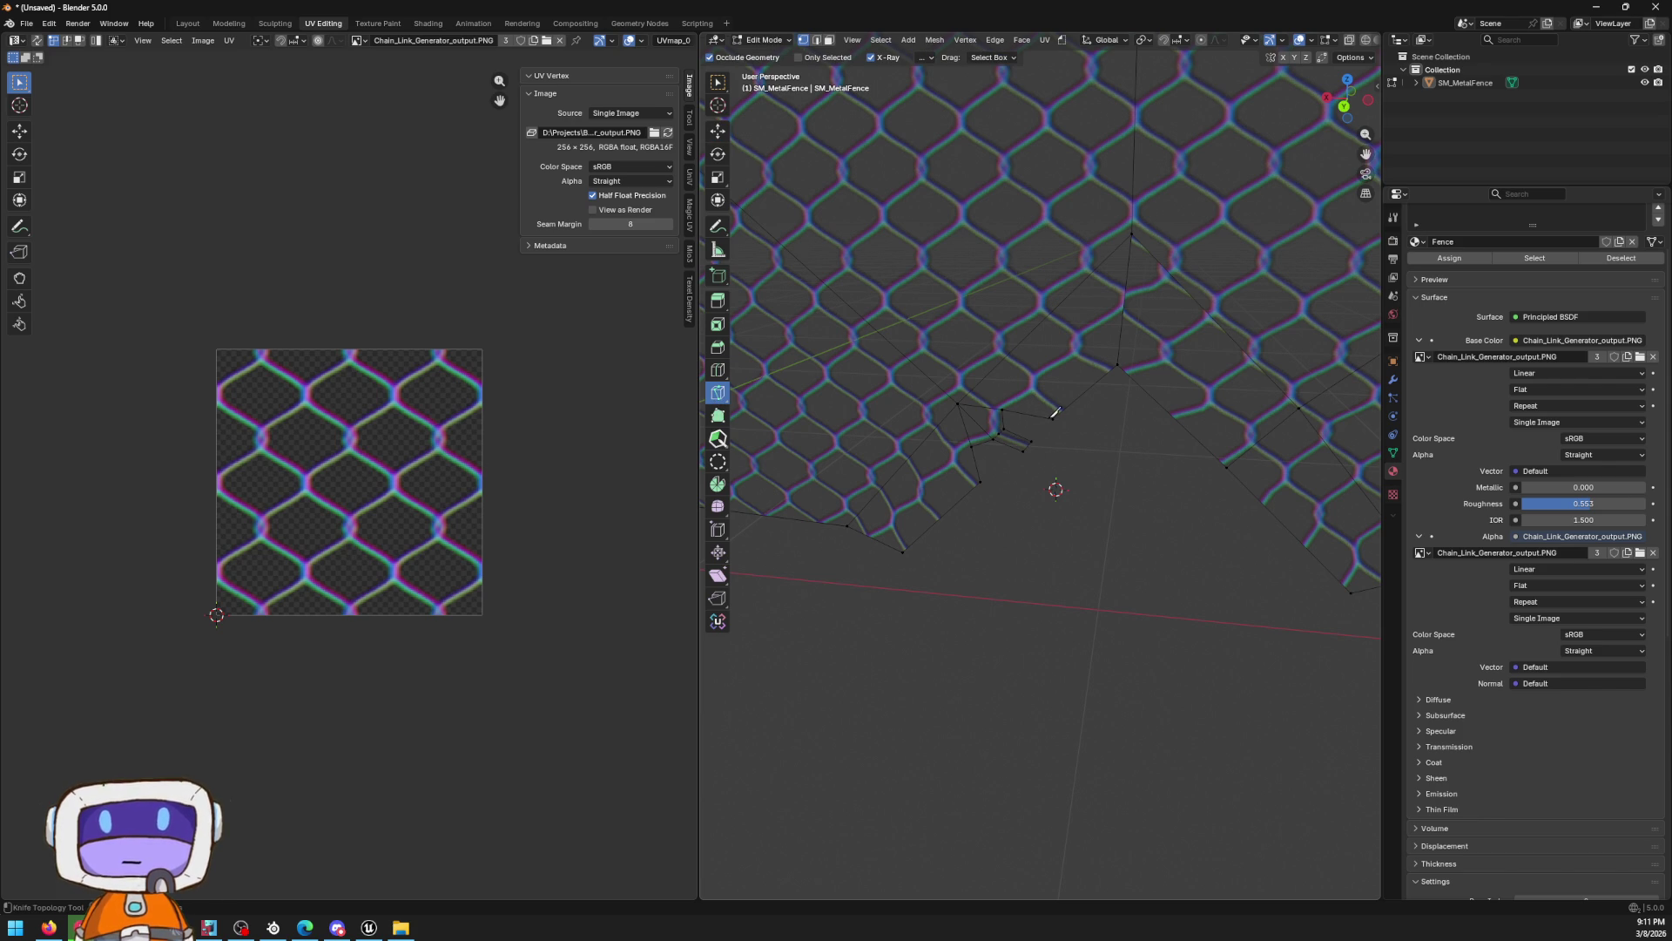
{"action": "left_click", "coordinate": [1053, 418]}
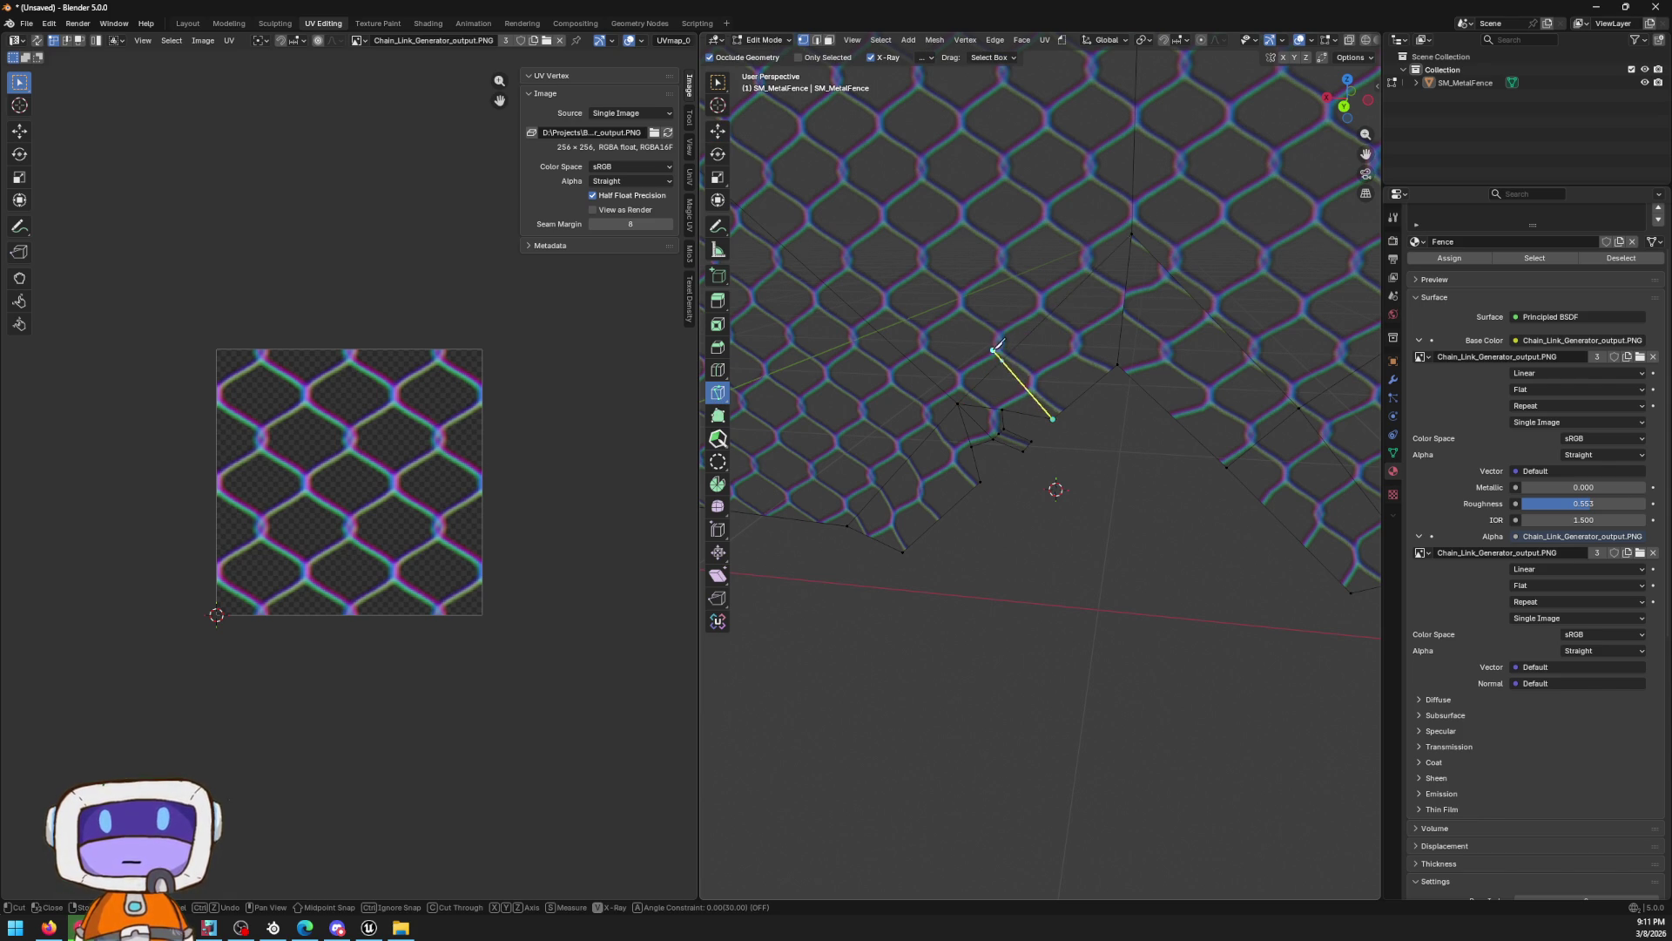
{"action": "left_click", "coordinate": [1006, 357]}
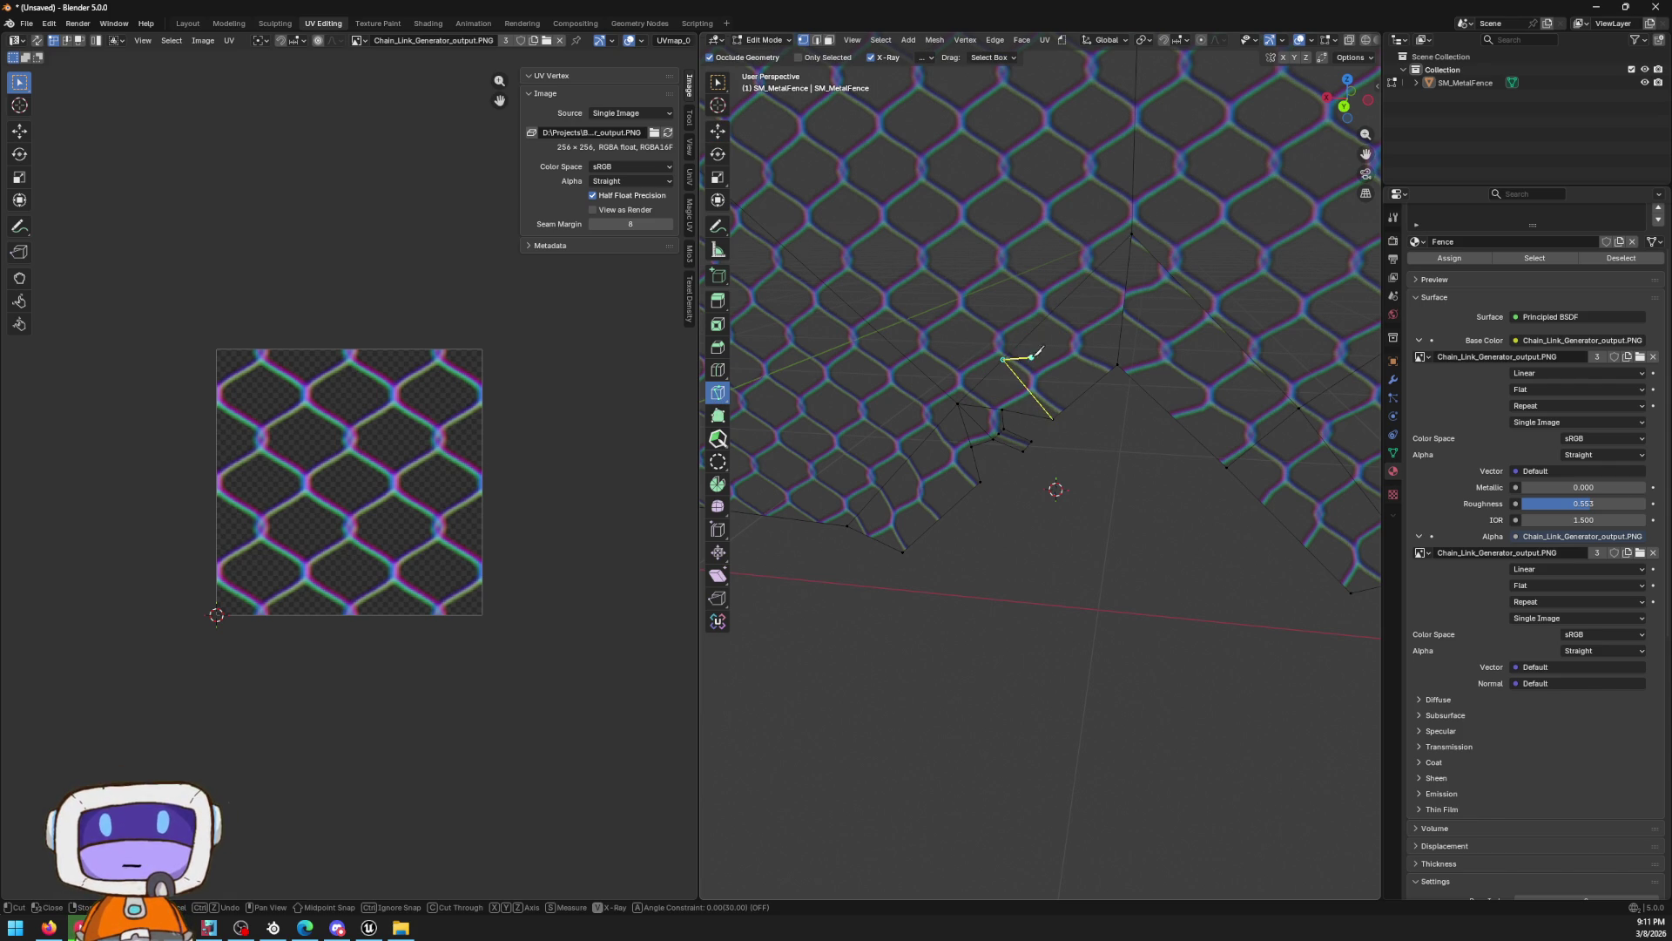
{"action": "left_click", "coordinate": [1091, 347]}
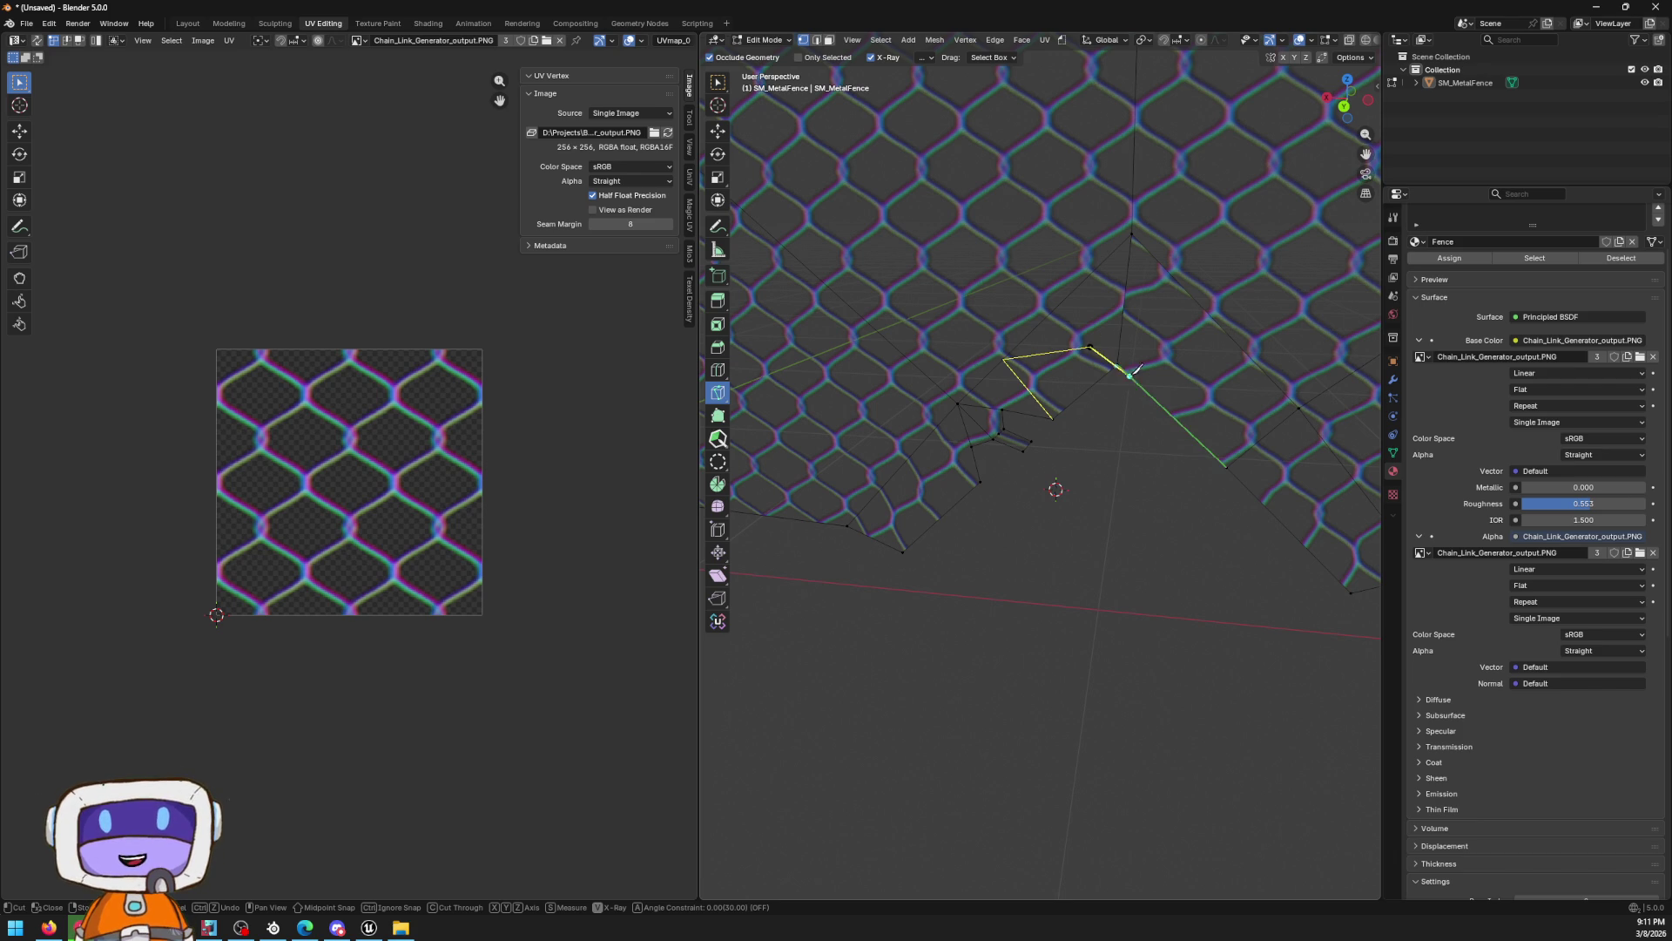
{"action": "key", "text": "Return"}
{"action": "scroll", "coordinate": [1081, 428], "scroll_direction": "up", "scroll_amount": 2}
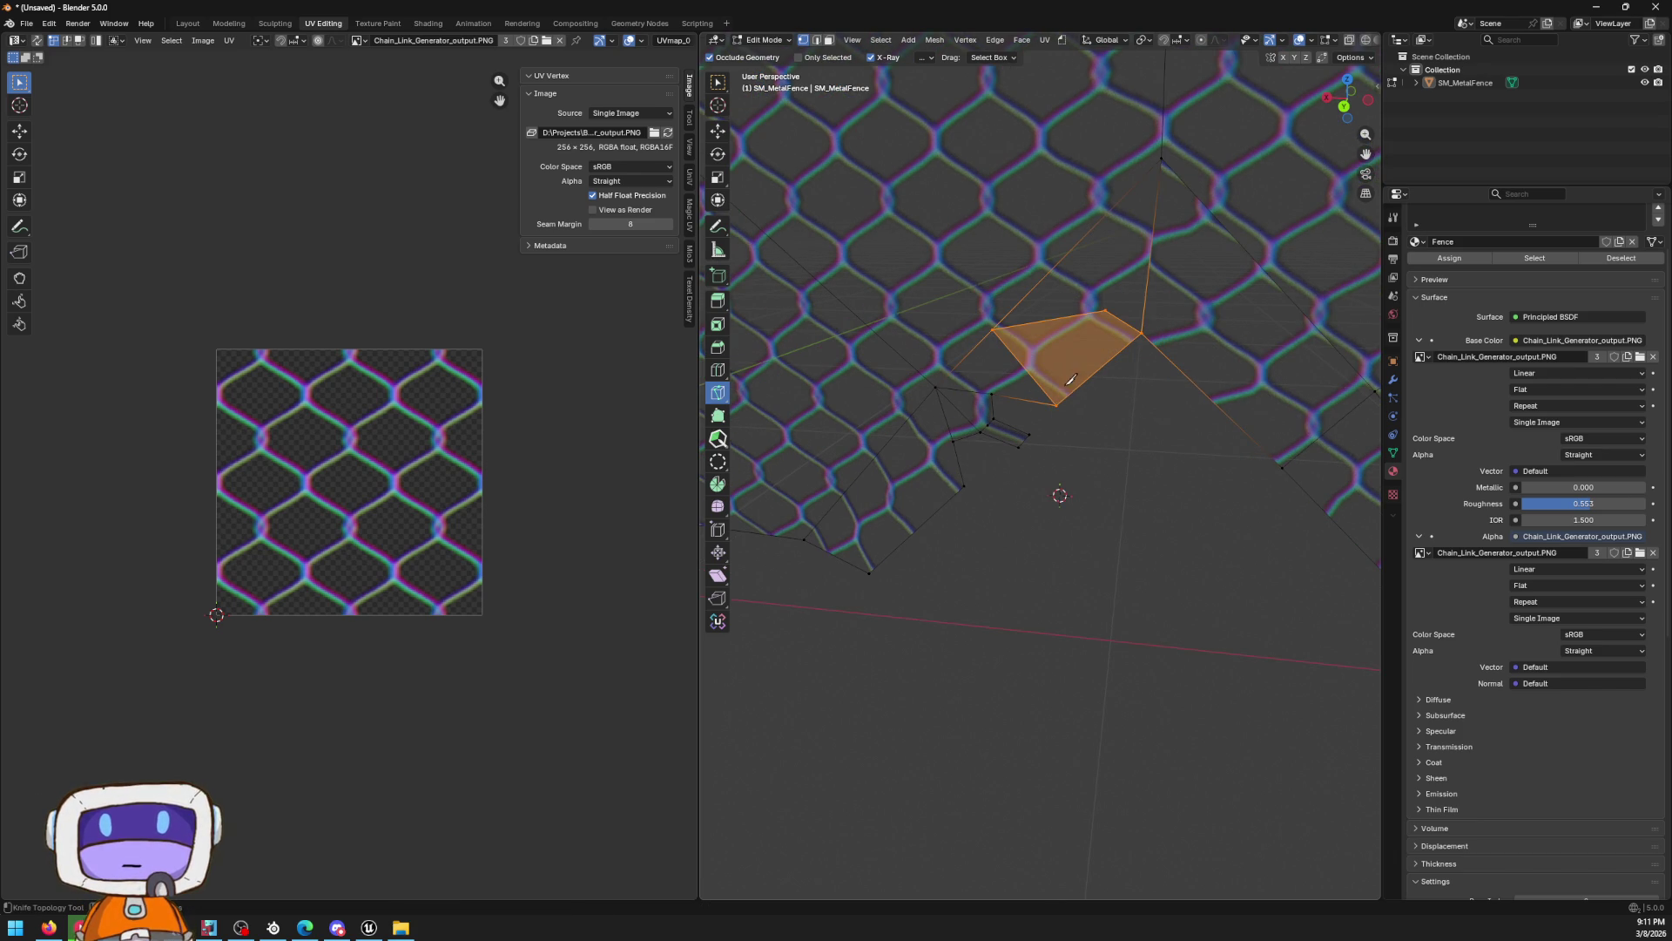
{"action": "key", "text": "ctrl+z"}
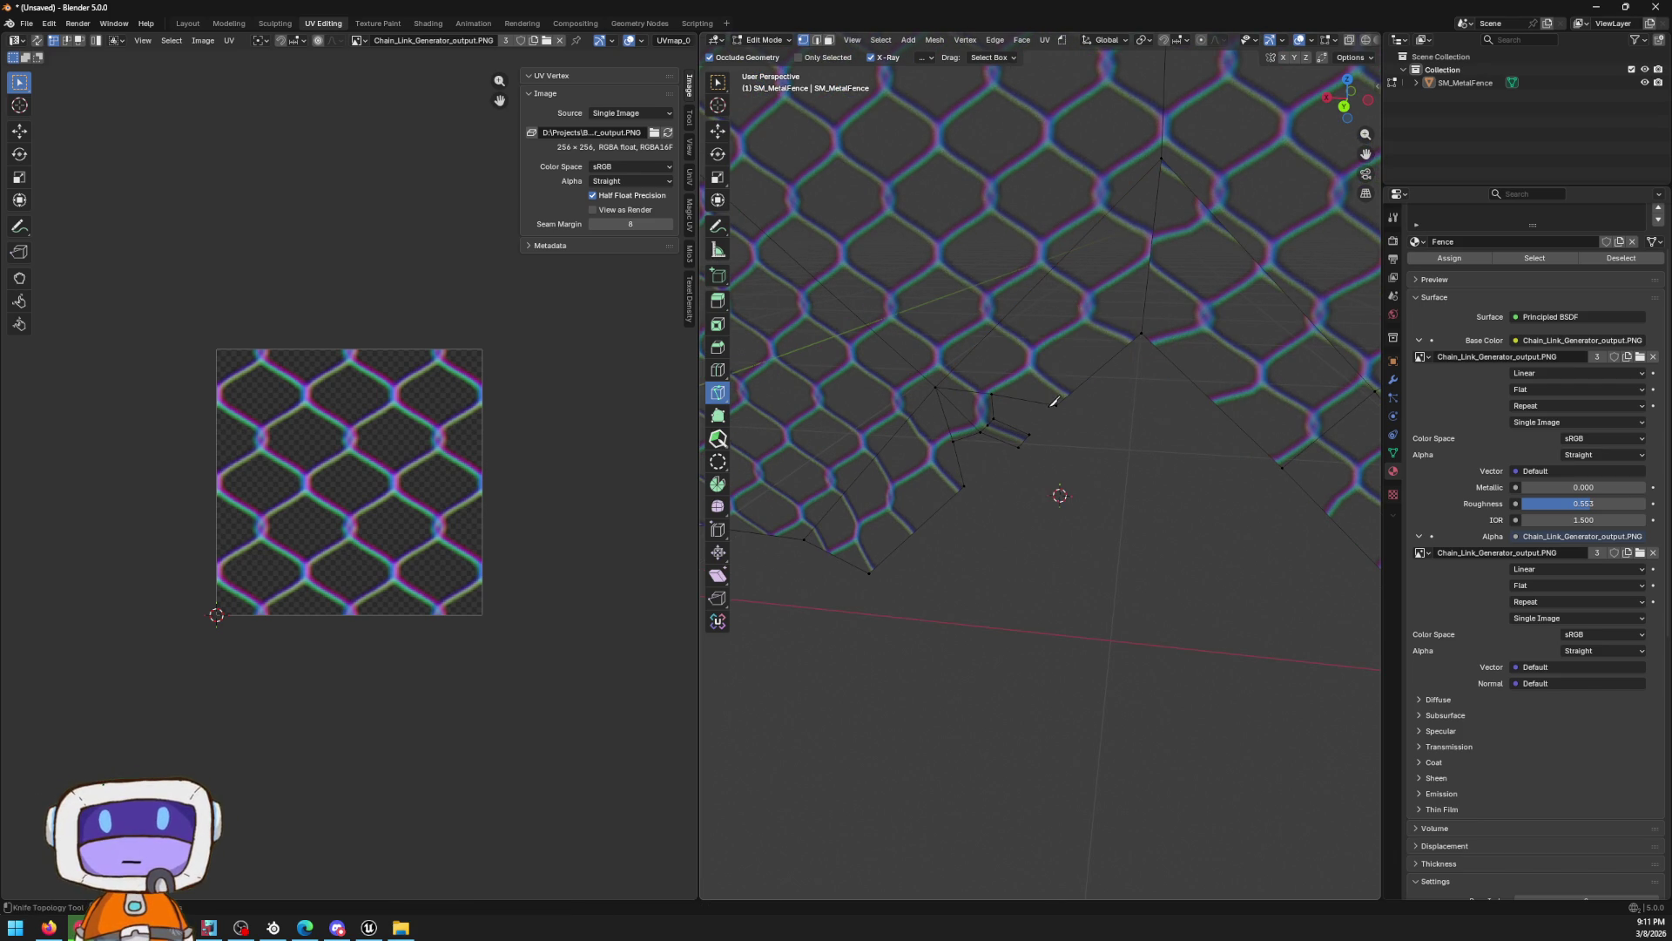
Knife two more cuts beside the peak, outlining a small quad face
{"action": "left_click", "coordinate": [1055, 404]}
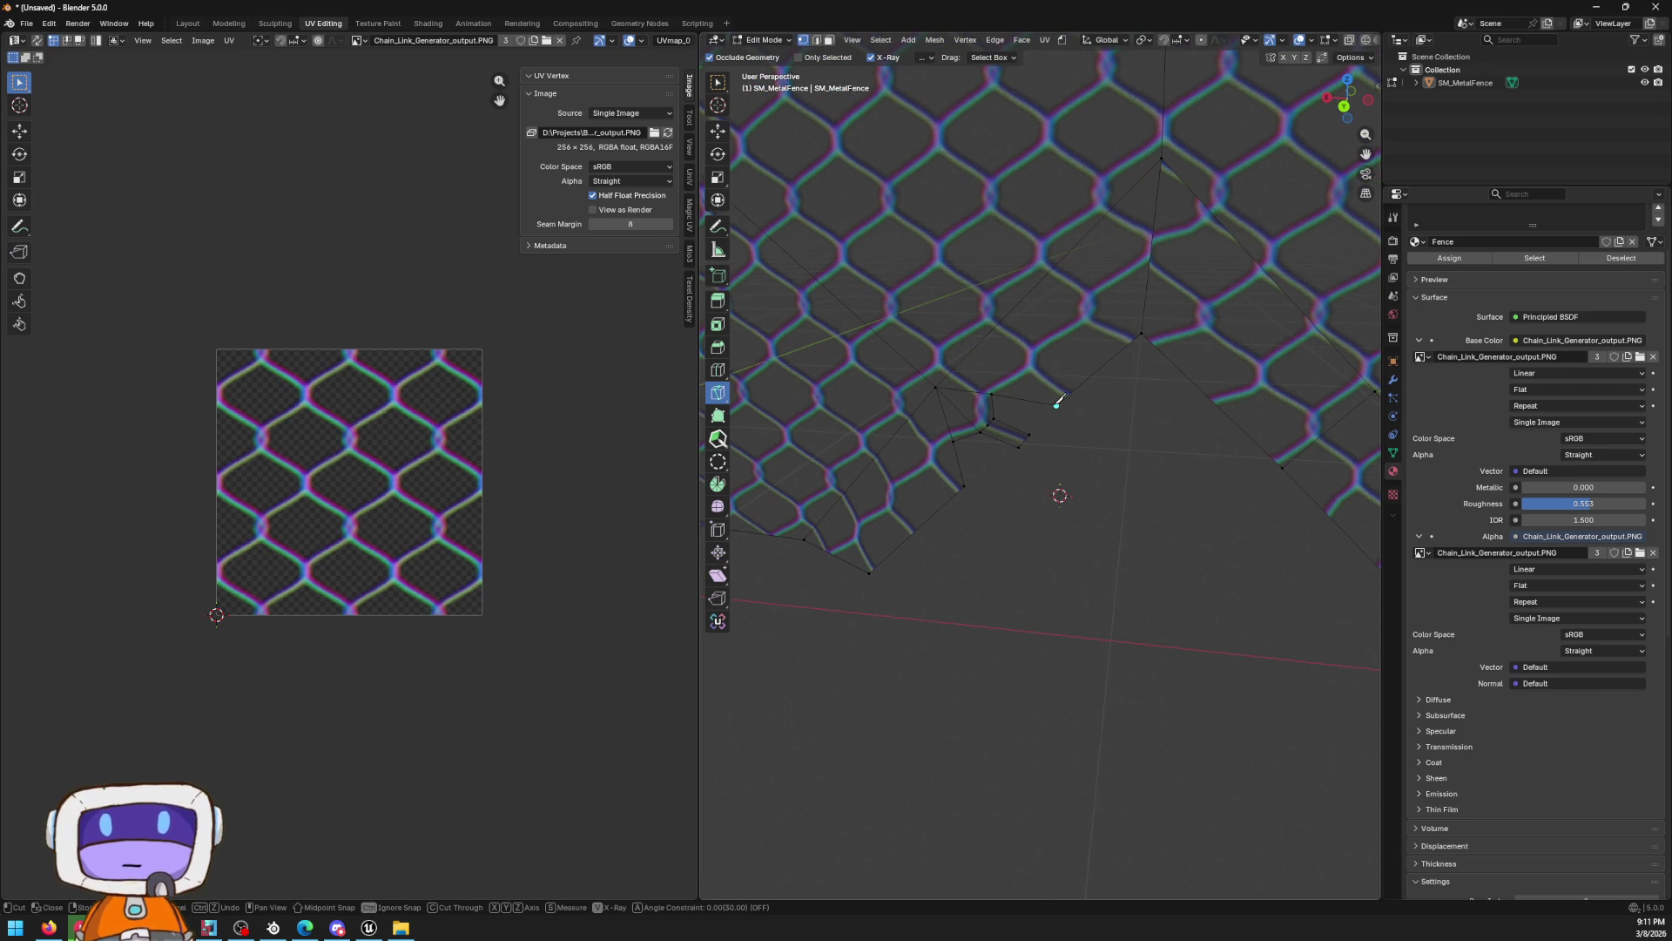
{"action": "left_click", "coordinate": [996, 328]}
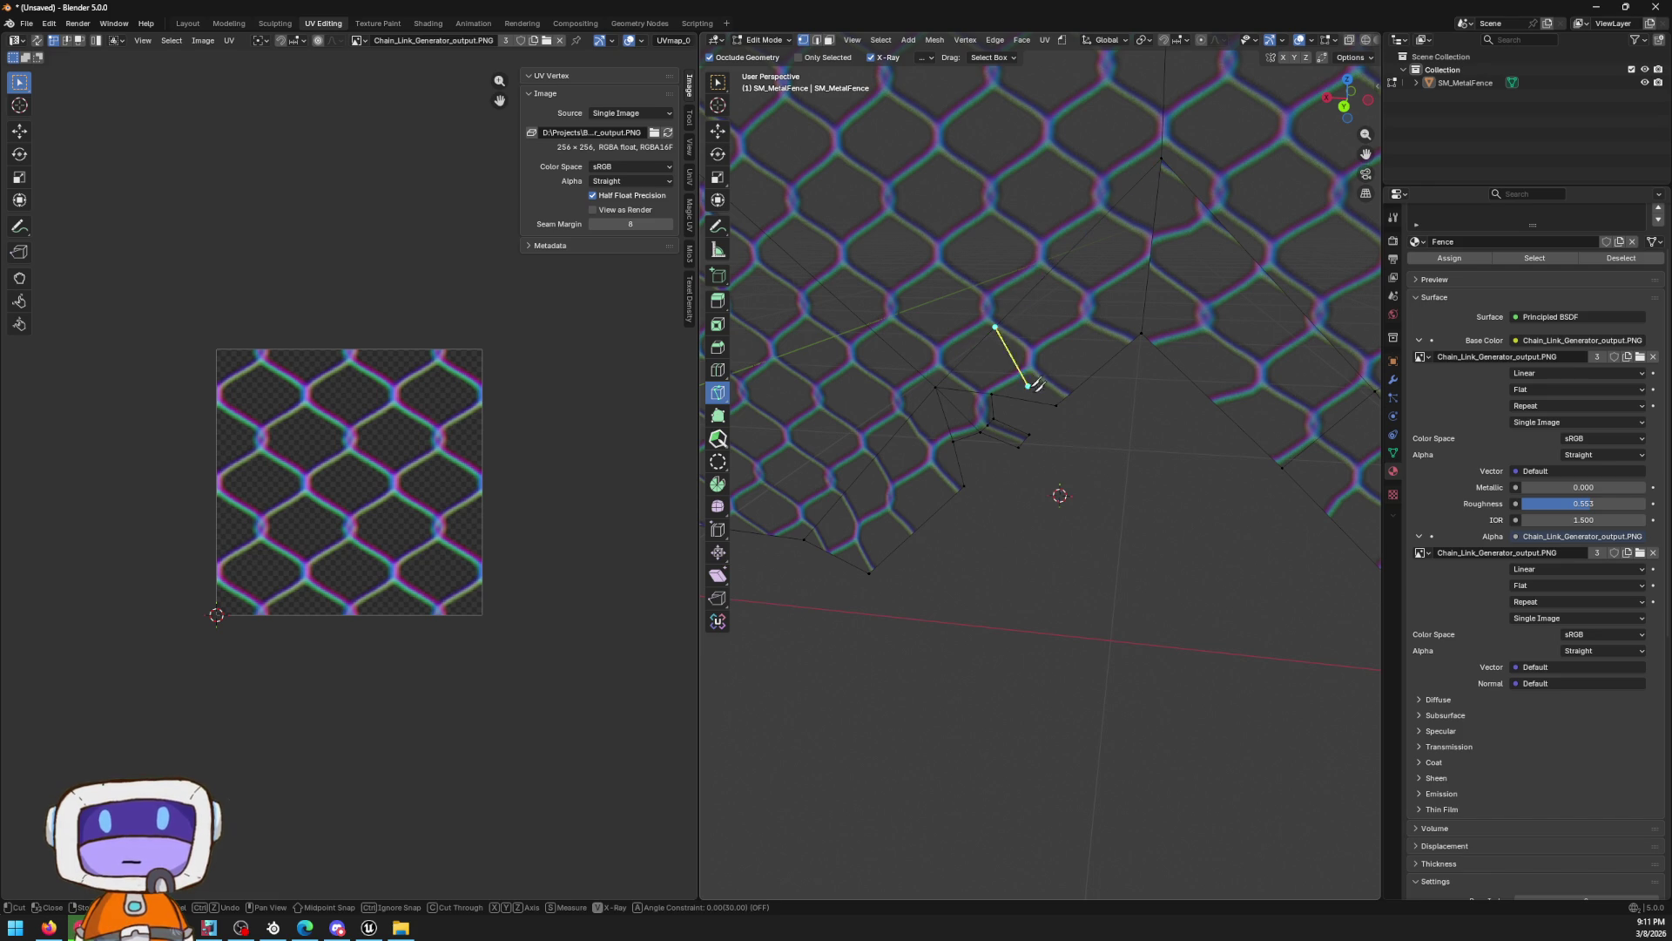
{"action": "key", "text": "Return"}
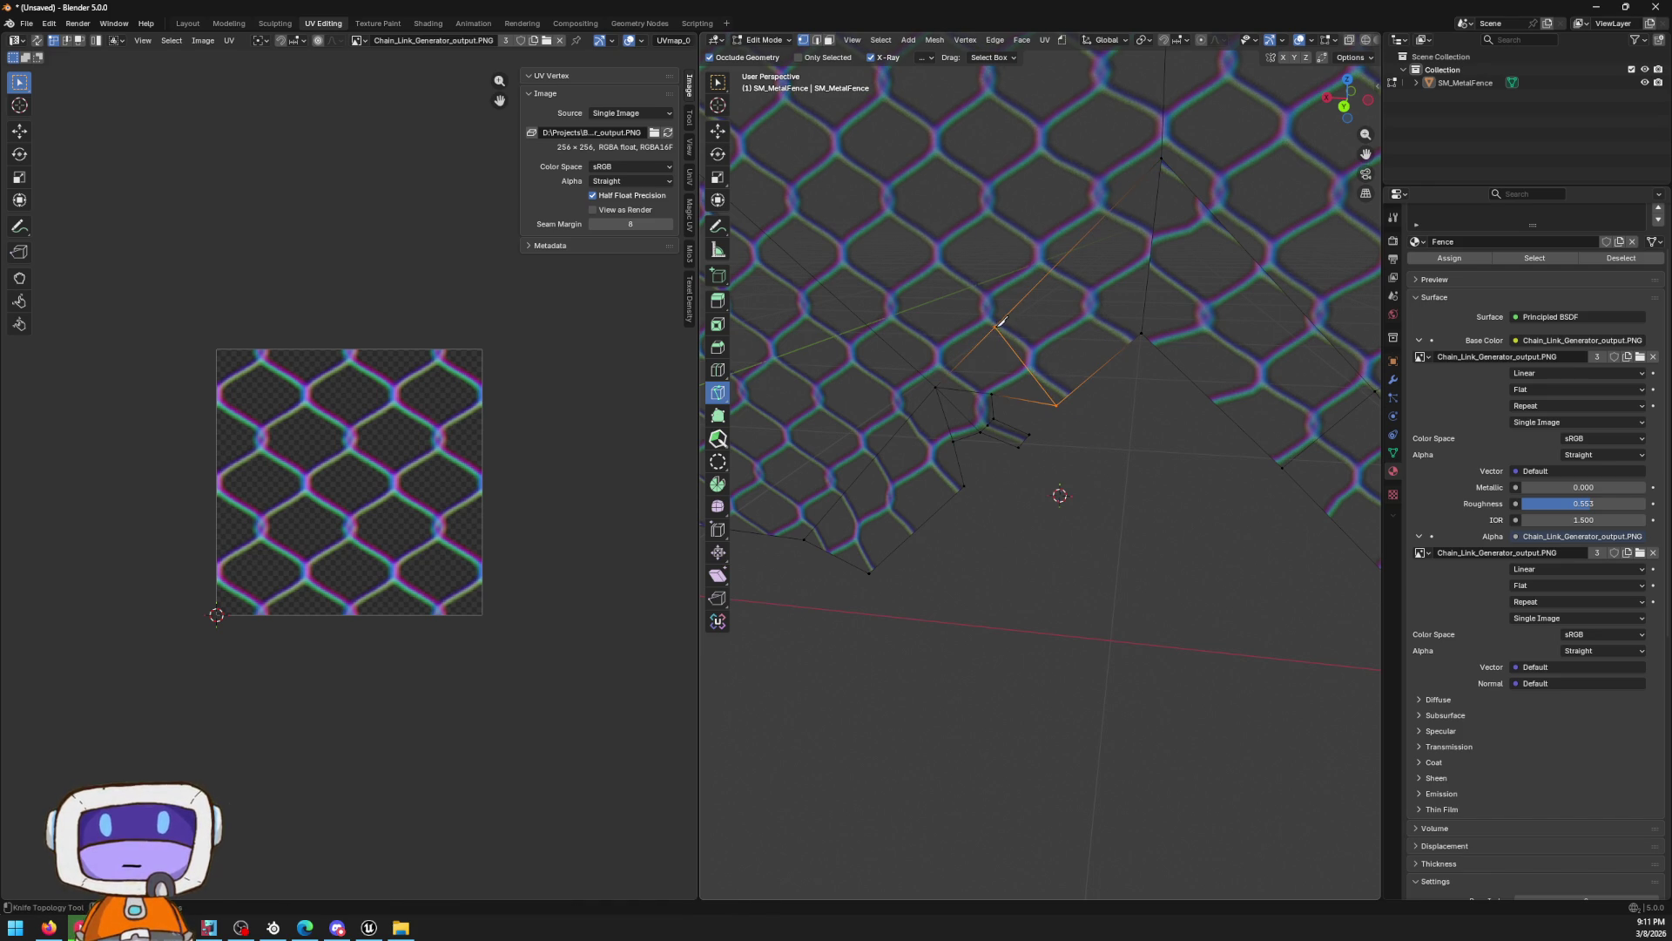
{"action": "left_click", "coordinate": [1074, 391], "text": "shift"}
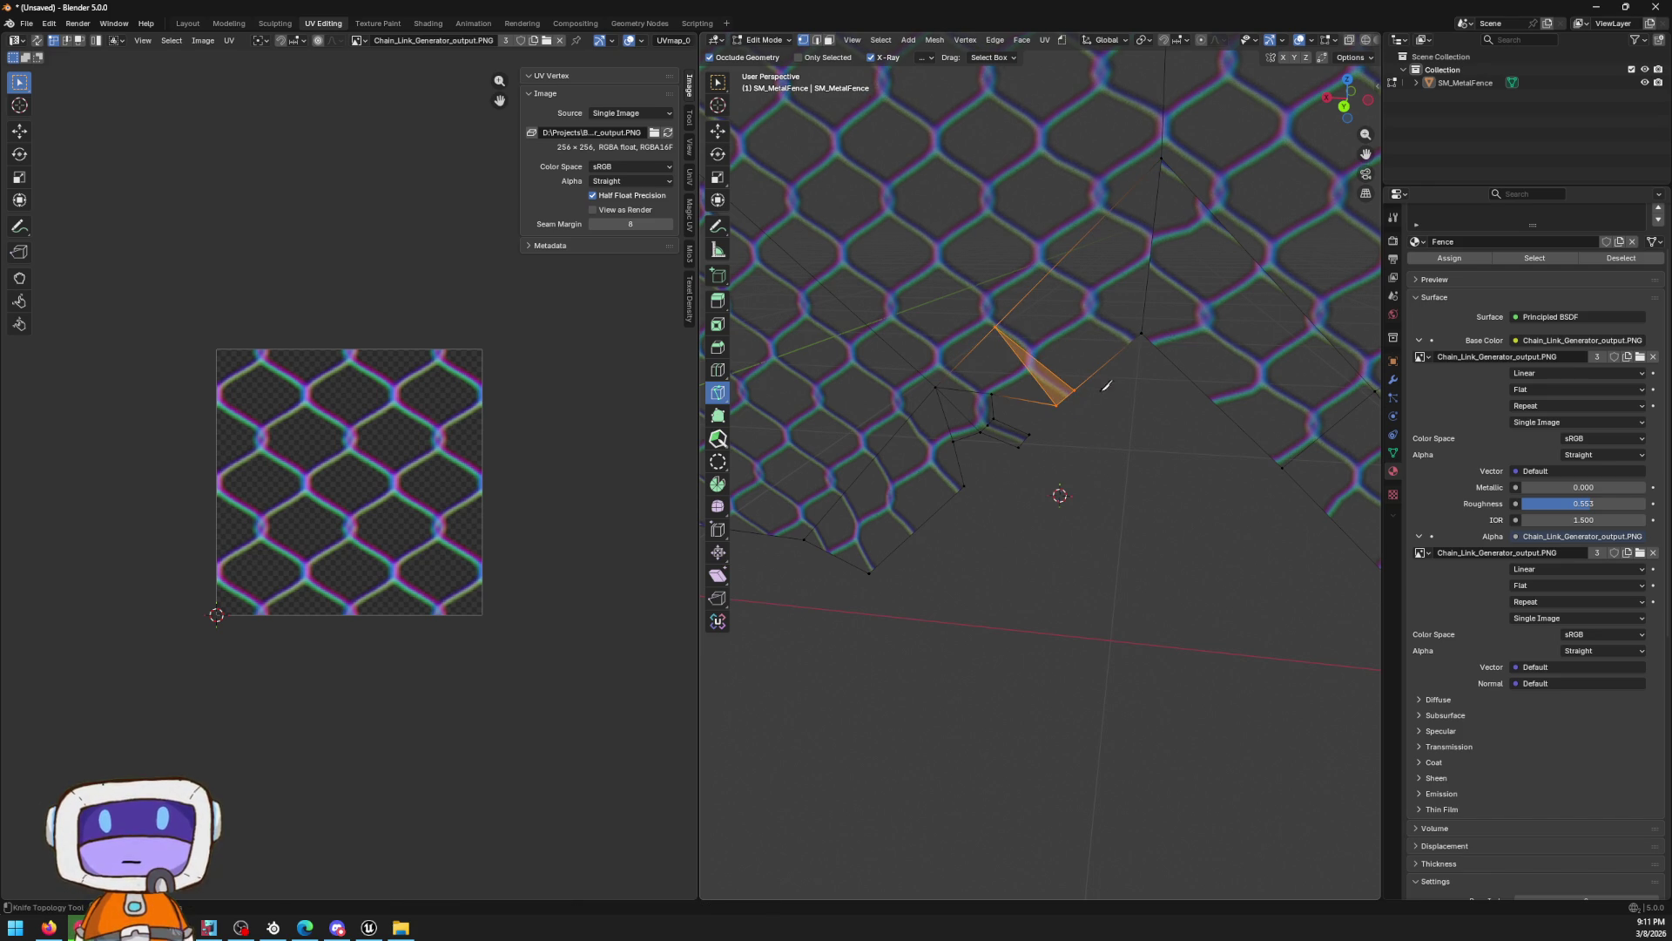
{"action": "scroll", "coordinate": [1084, 393], "scroll_direction": "up", "scroll_amount": 1}
{"action": "left_click_drag", "start_coordinate": [1028, 317], "coordinate": [1016, 353]}
{"action": "left_click", "coordinate": [1085, 360]}
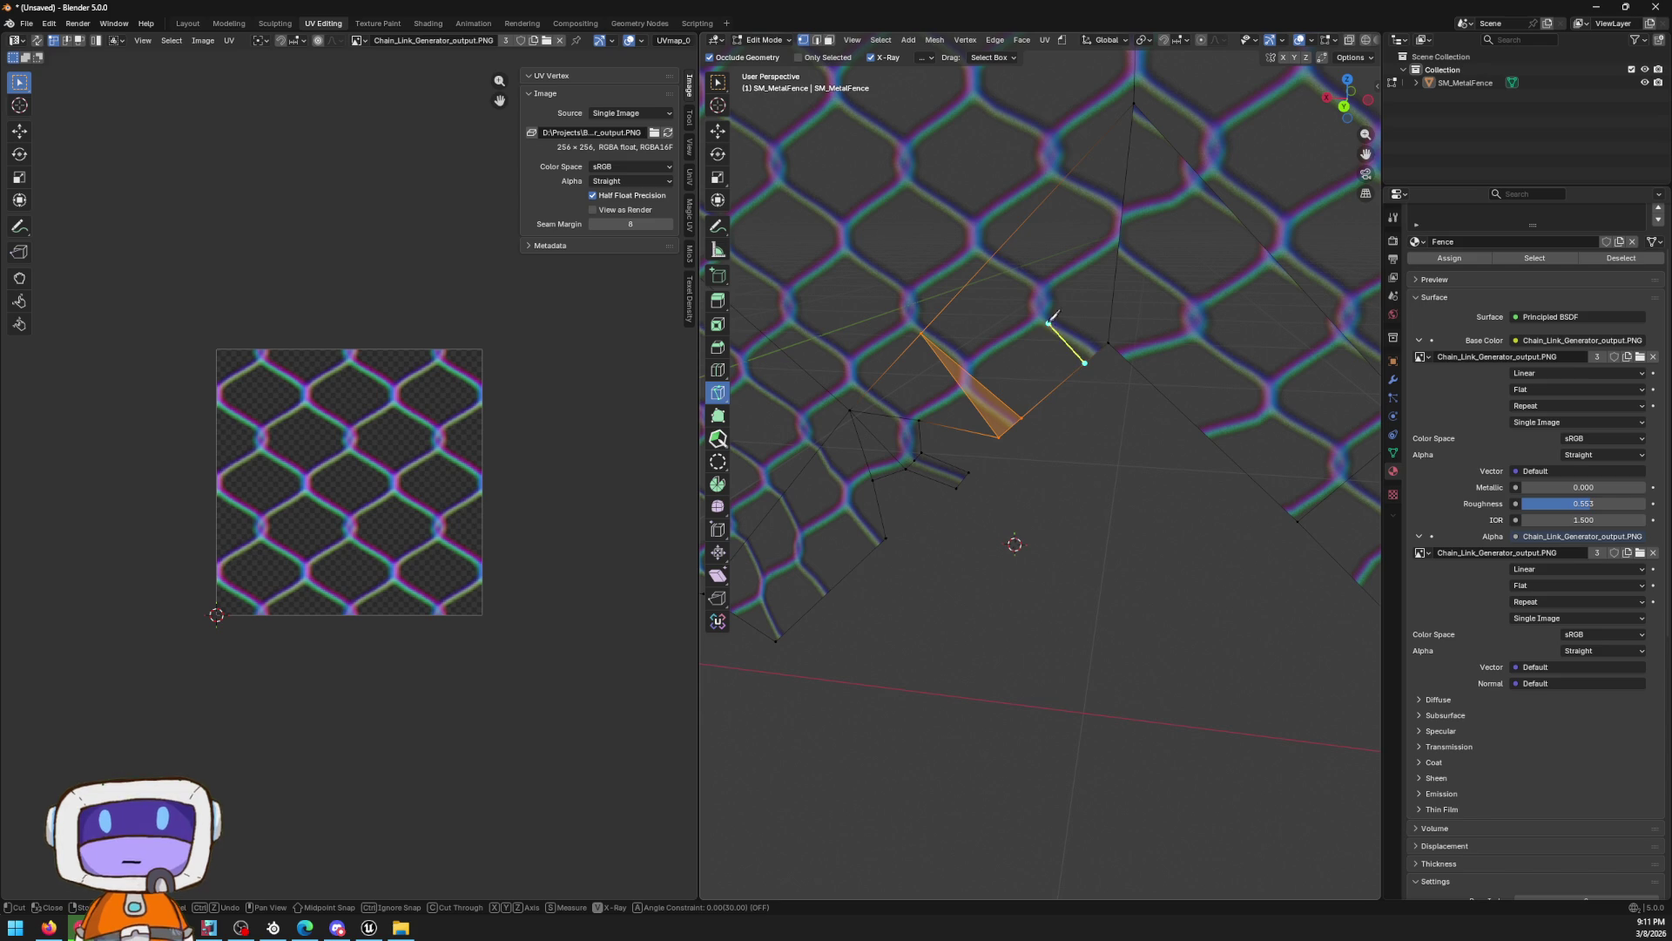
{"action": "left_click", "coordinate": [991, 261]}
{"action": "key", "text": "Return"}
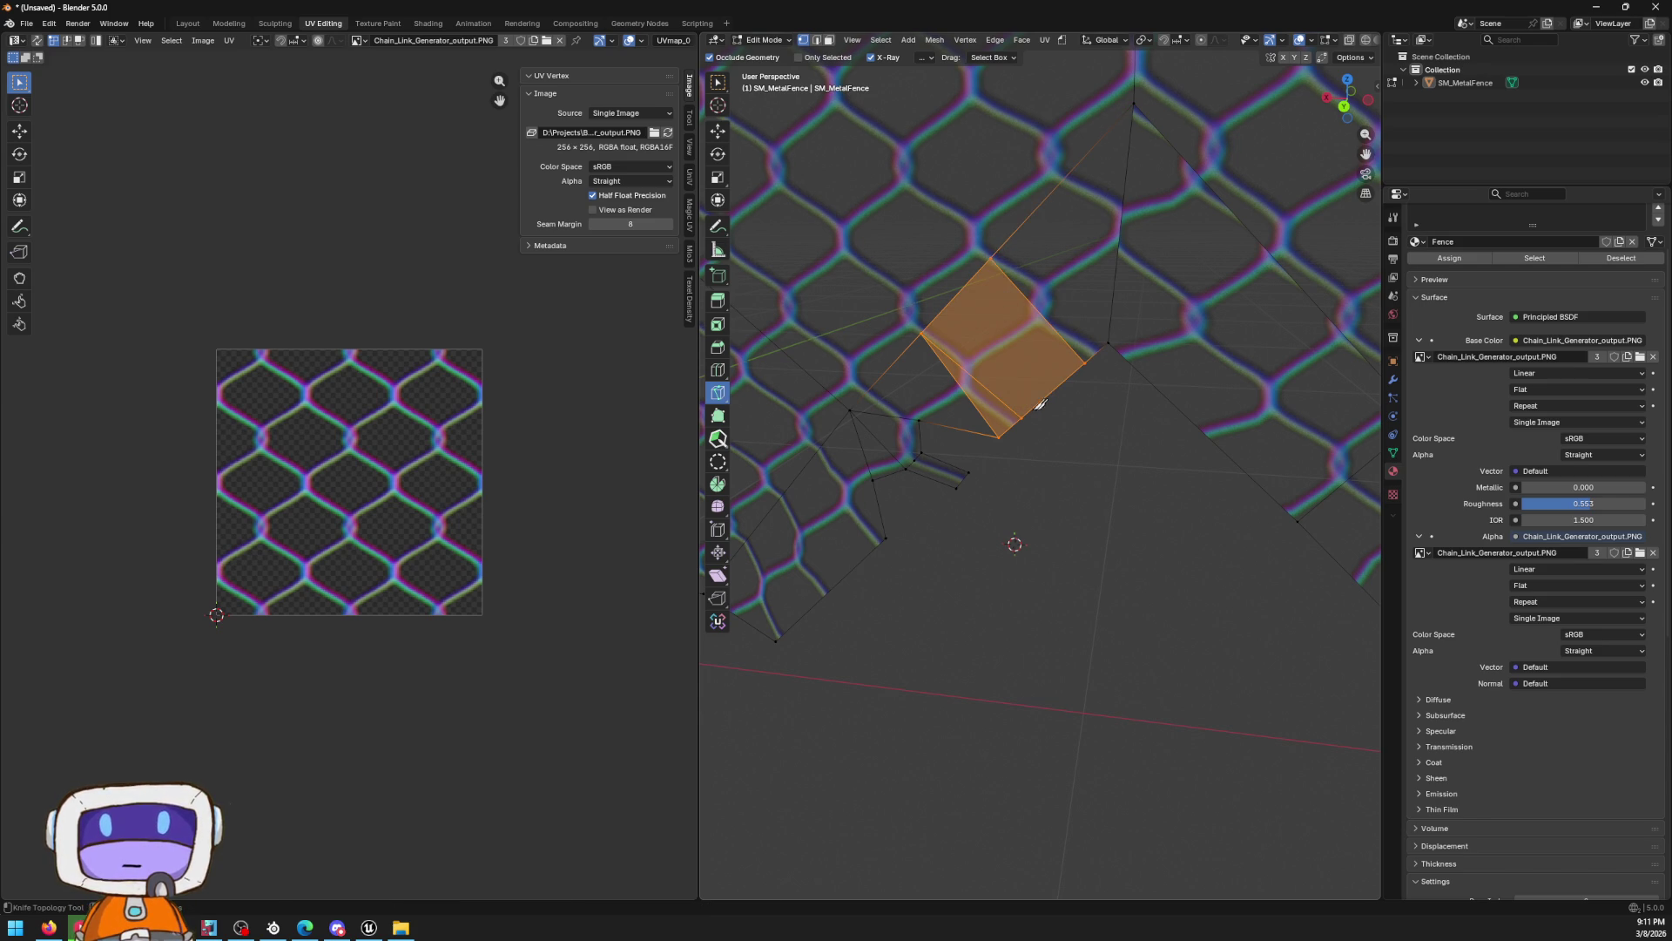
Split the quad with a cut across it and select its lower-right face
{"action": "left_click", "coordinate": [830, 41]}
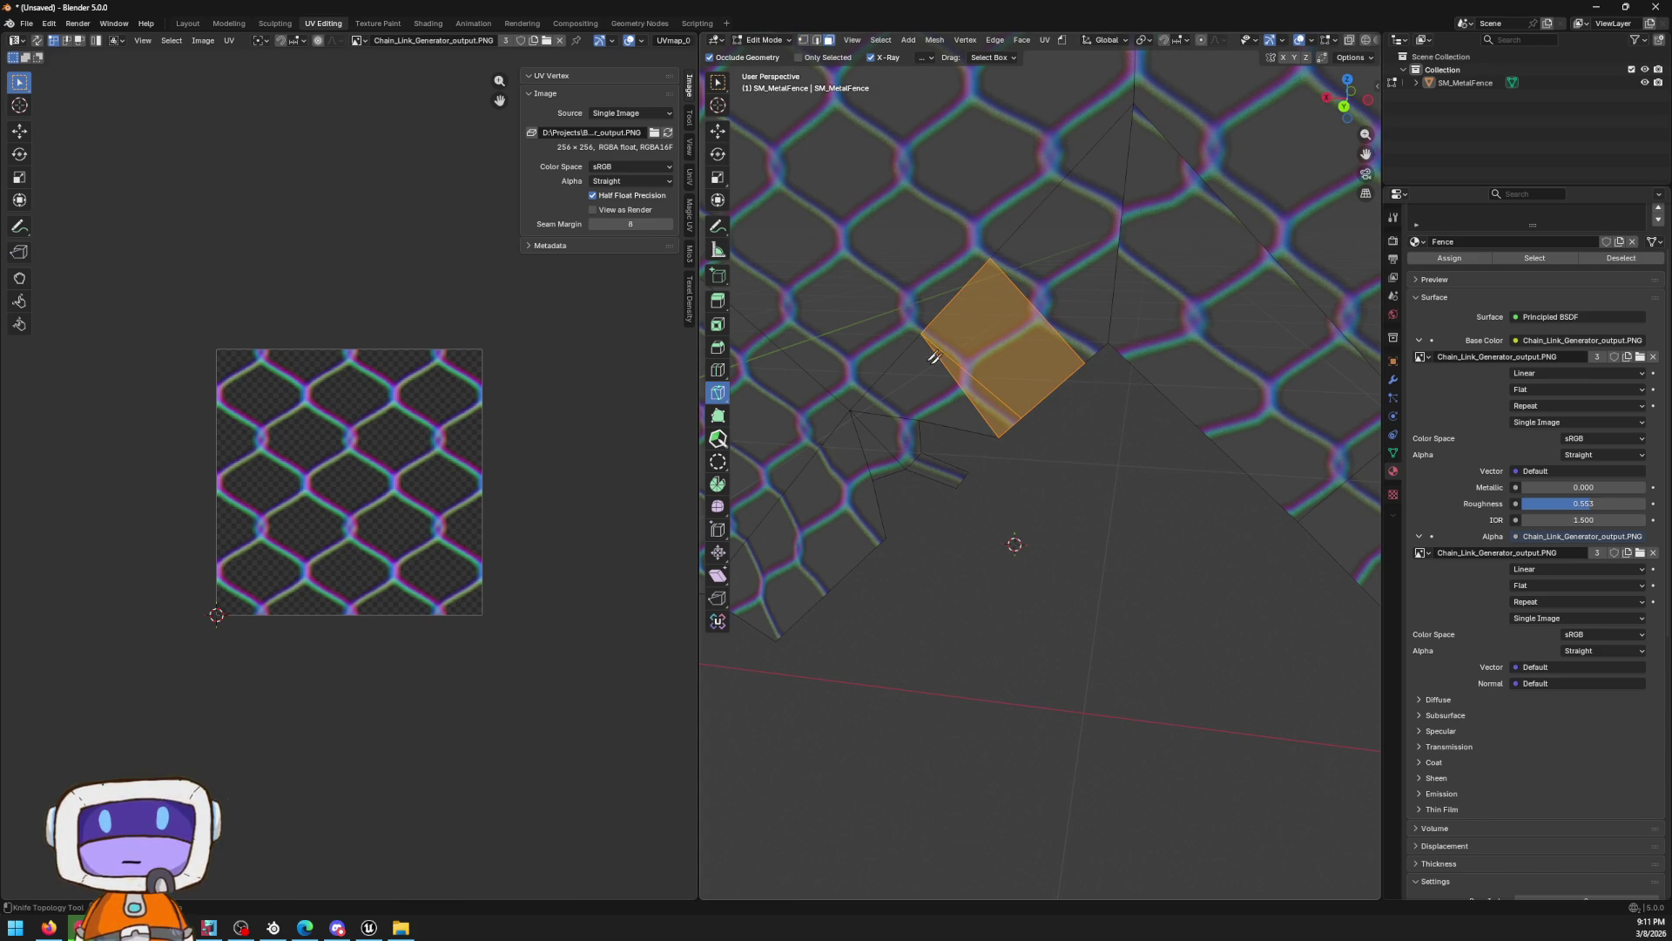
{"action": "left_click", "coordinate": [973, 375]}
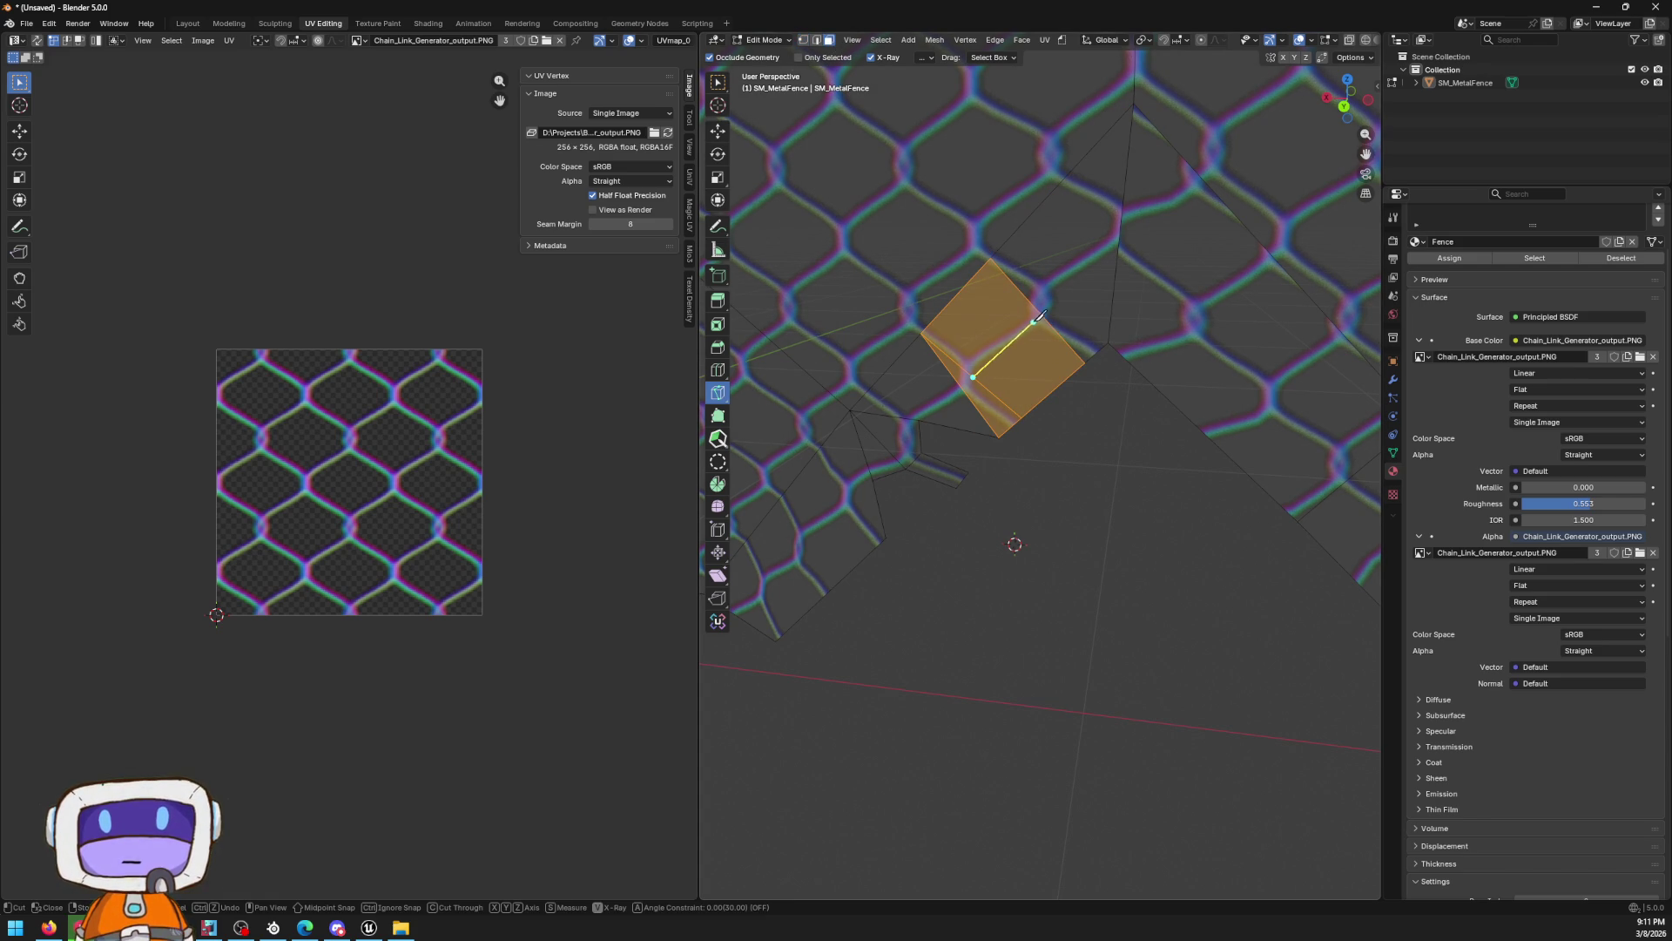
{"action": "left_click", "coordinate": [1049, 321]}
{"action": "key", "text": "Return"}
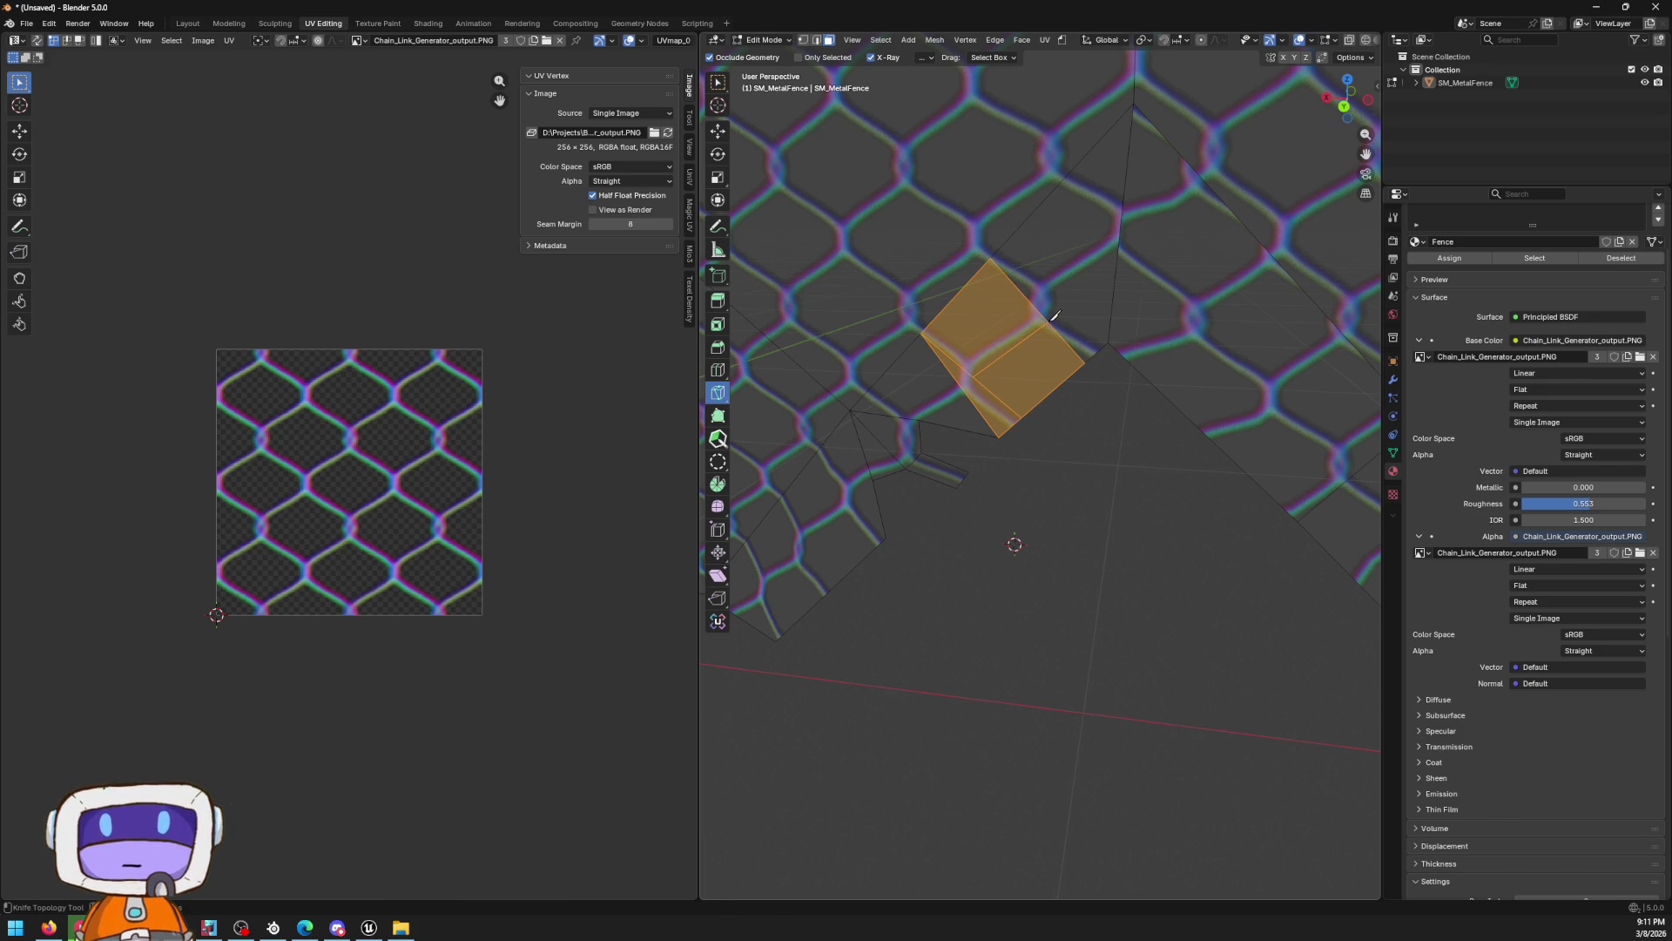
{"action": "left_click", "coordinate": [718, 131]}
{"action": "left_click", "coordinate": [1036, 372]}
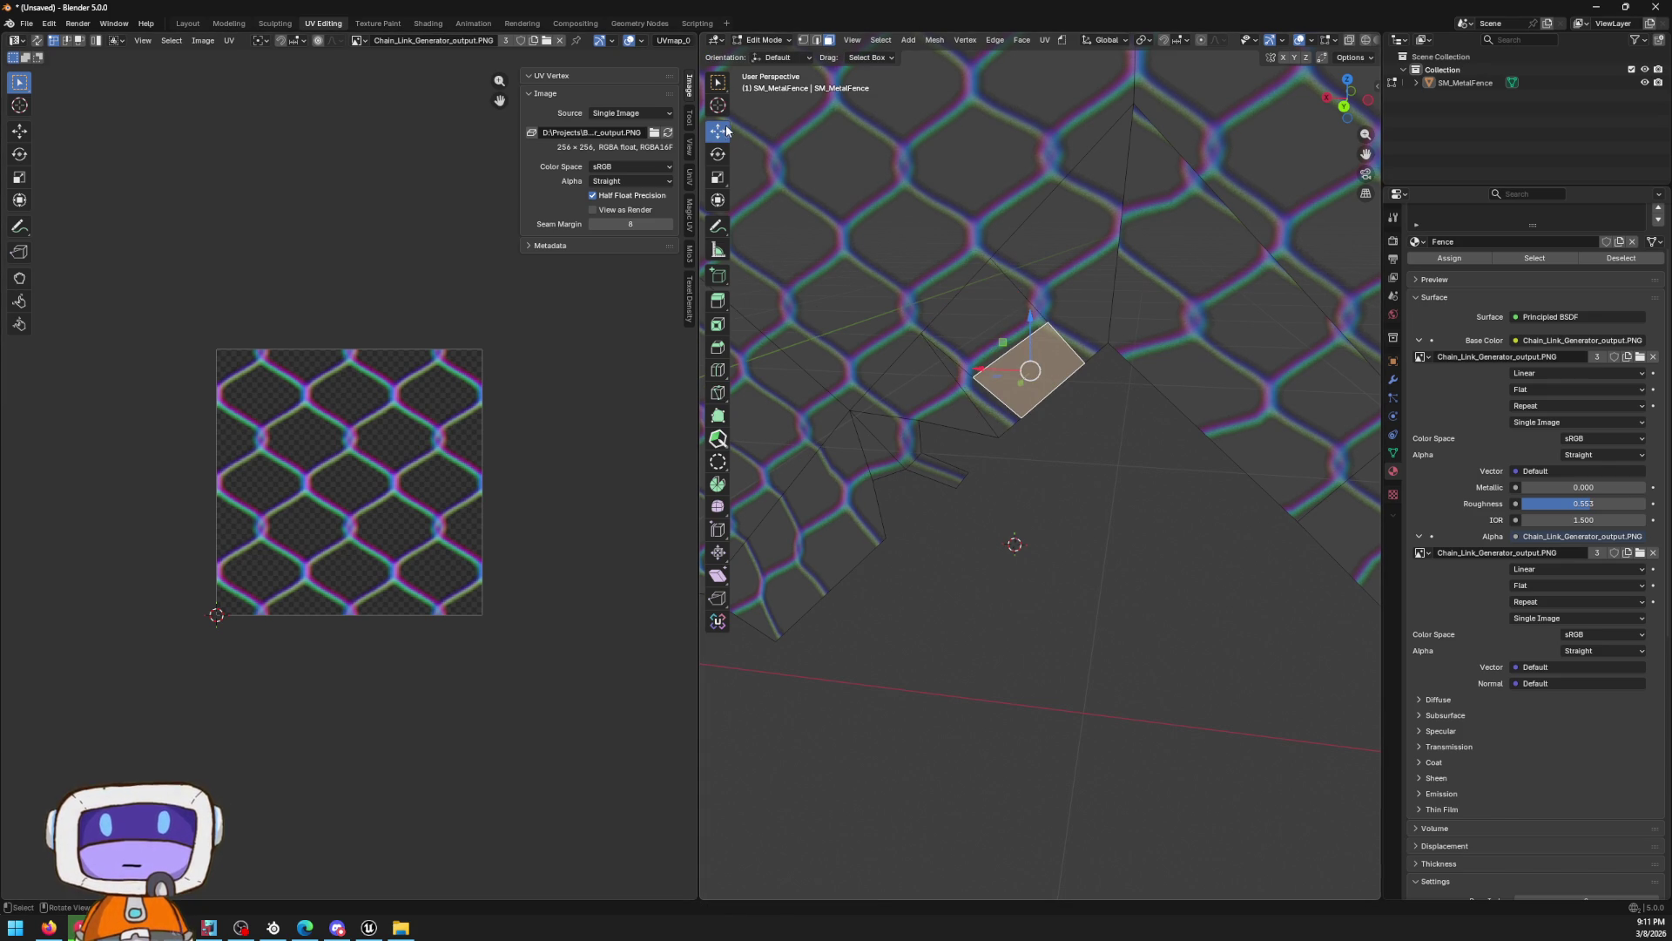
Enable Correct UVs in the transform options and reposition a quad corner vertex
{"action": "left_click", "coordinate": [1350, 58]}
{"action": "left_click", "coordinate": [1353, 99]}
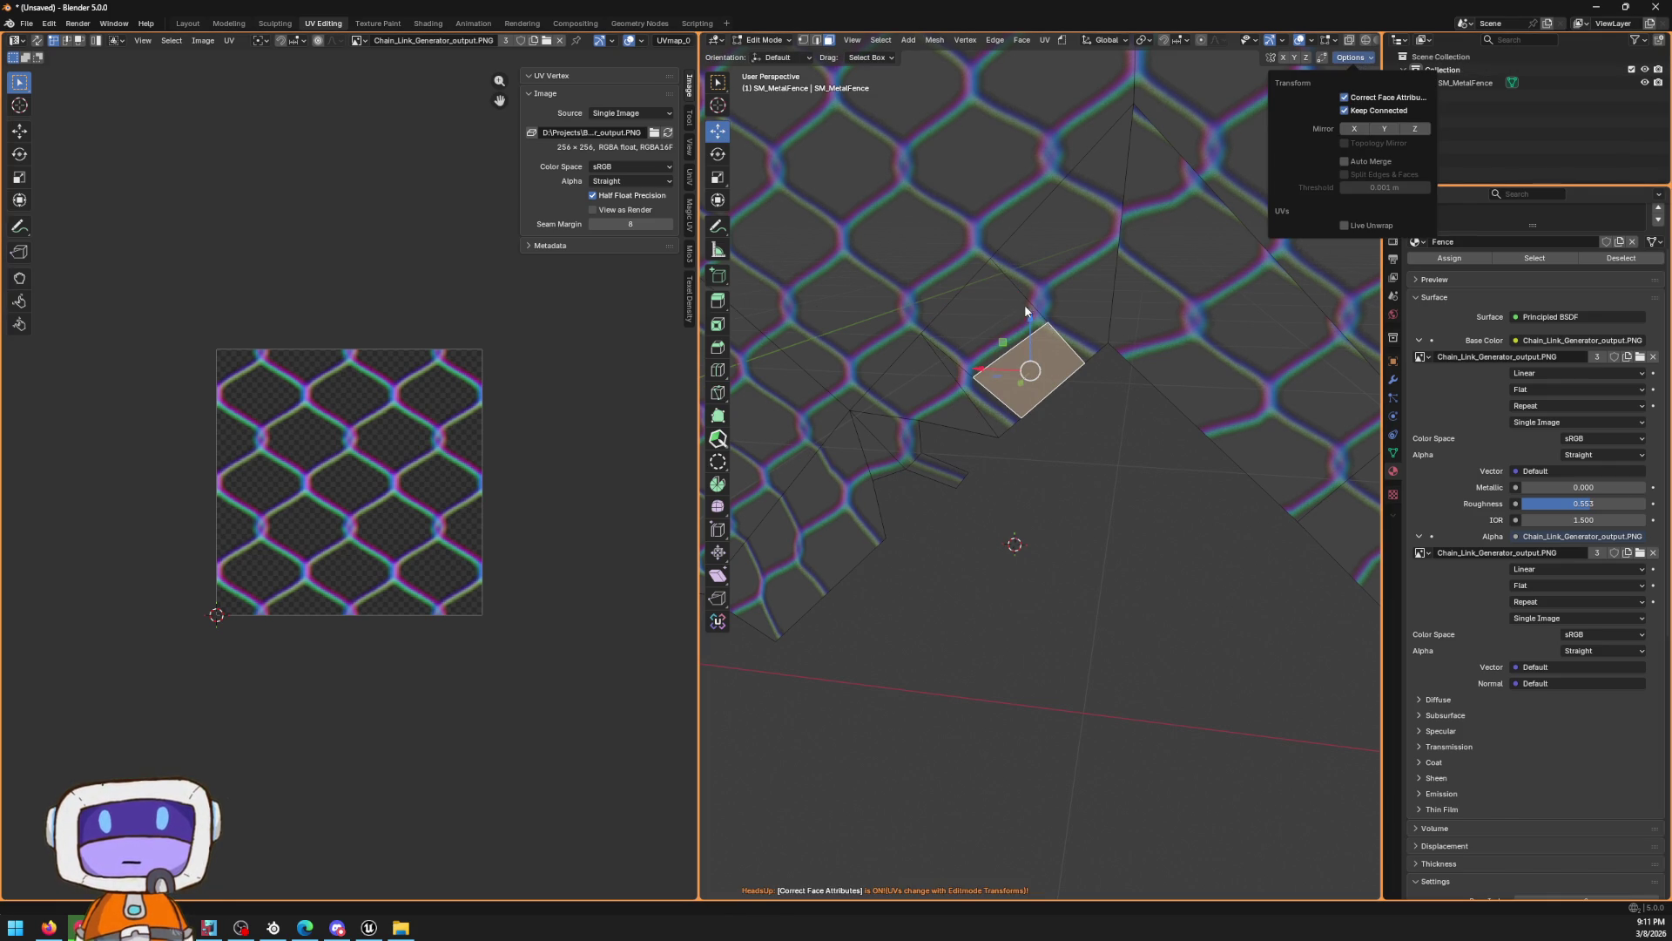
{"action": "left_click", "coordinate": [803, 41]}
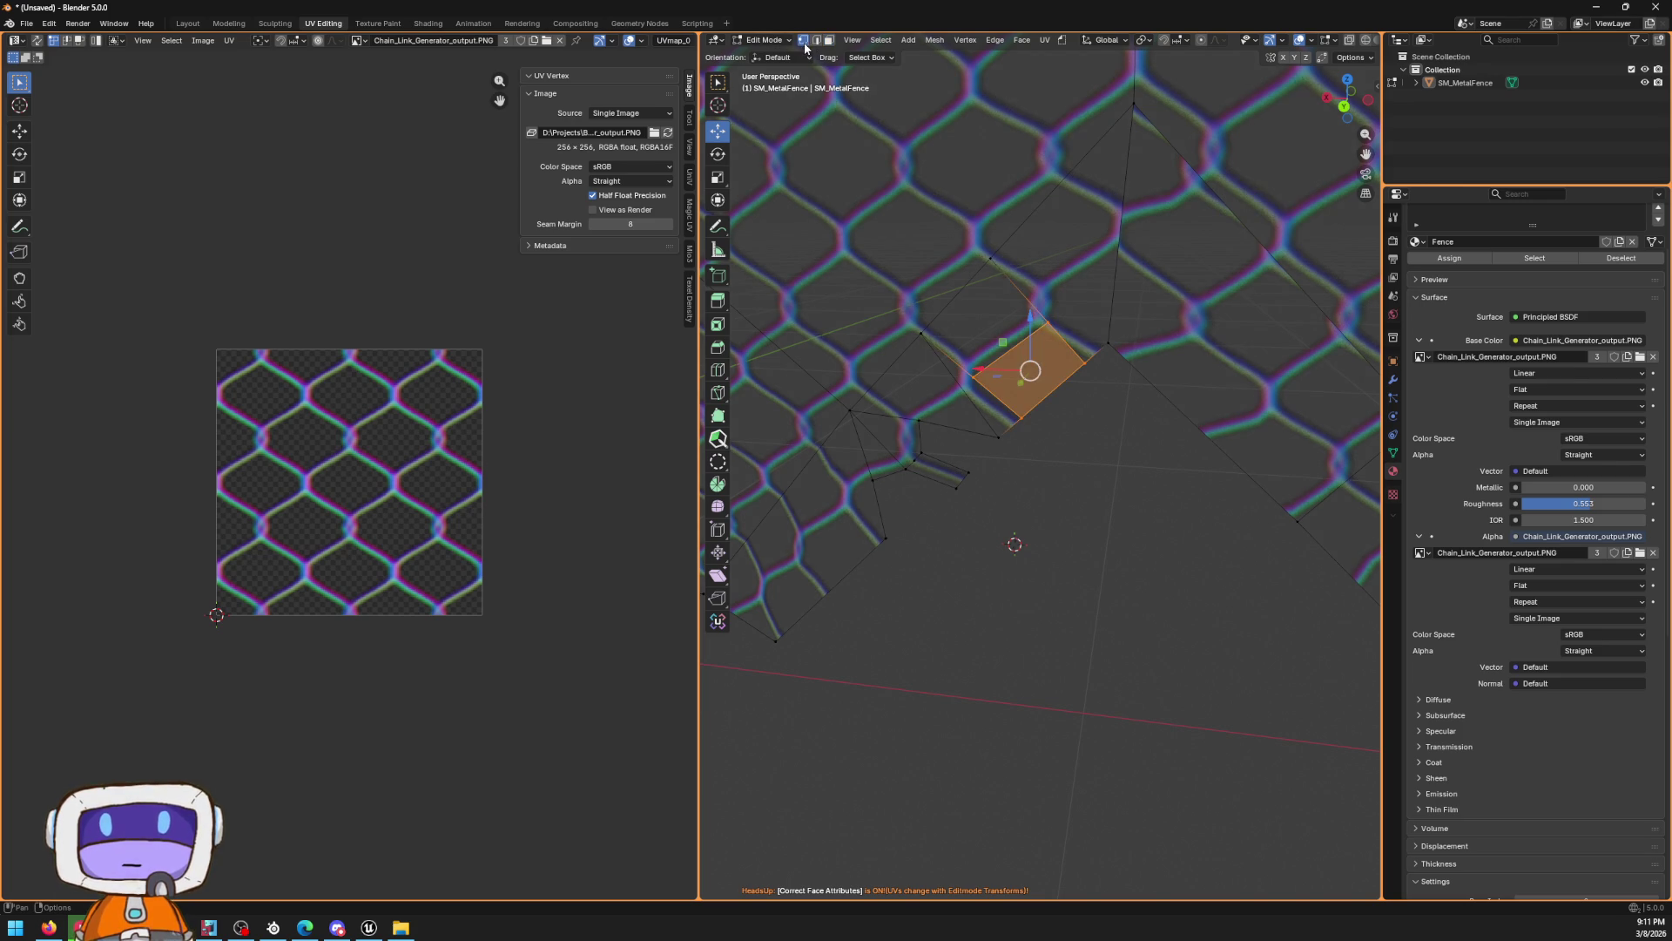
{"action": "scroll", "coordinate": [1056, 169], "scroll_direction": "up", "scroll_amount": 4}
{"action": "left_click", "coordinate": [1056, 169]}
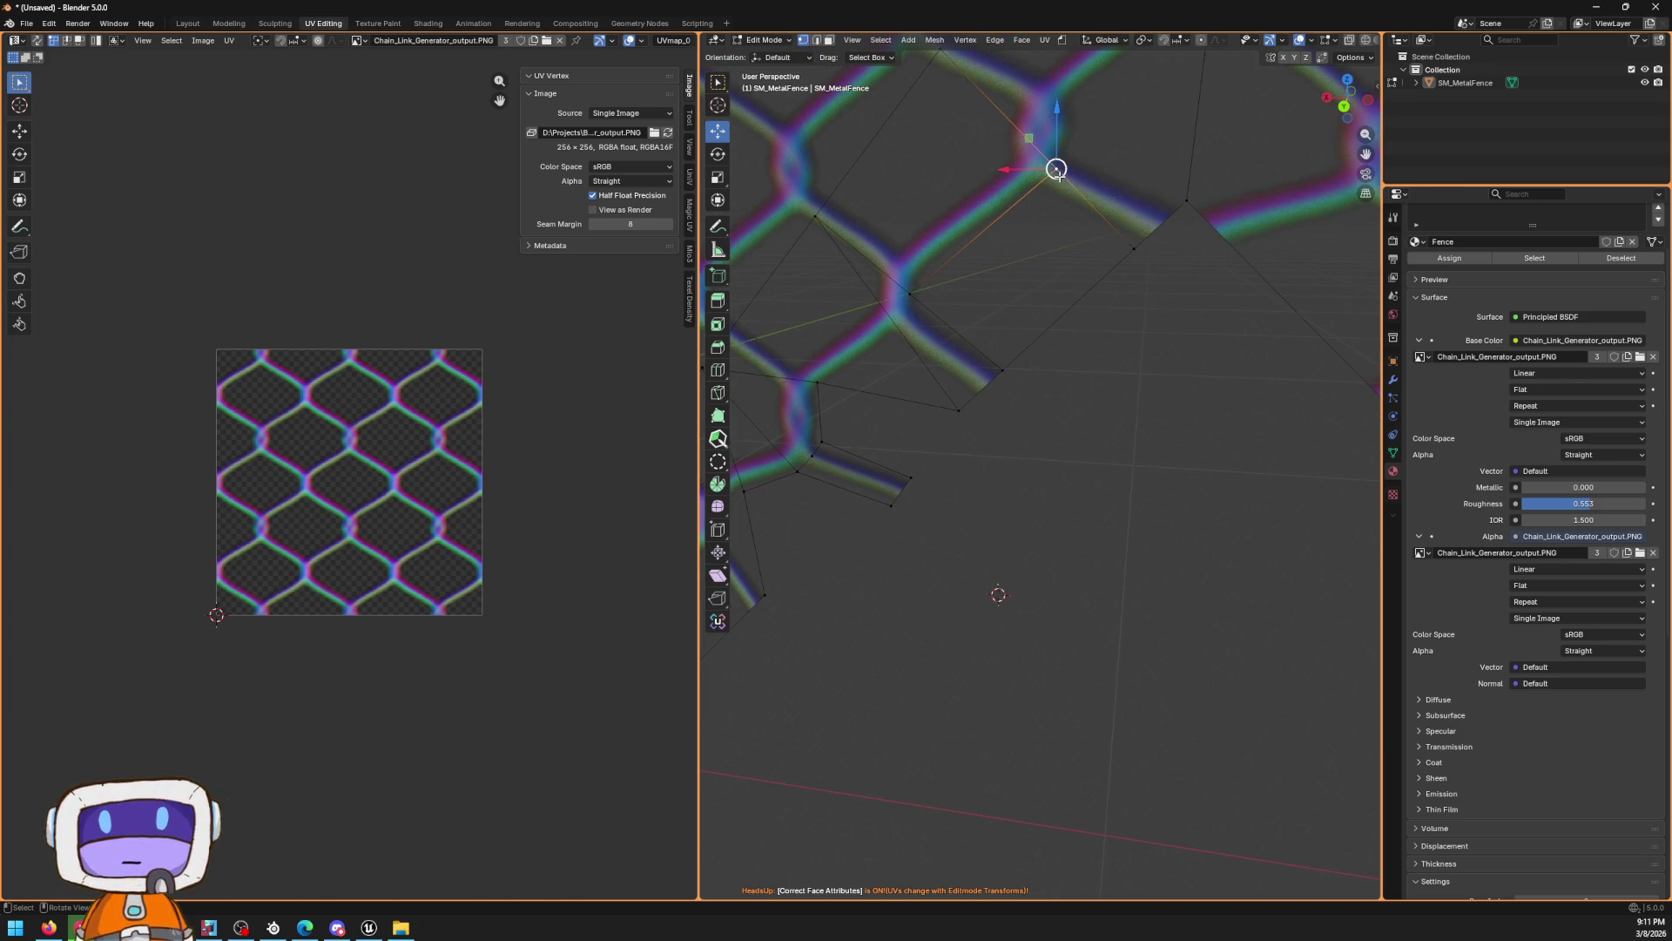
{"action": "left_click_drag", "start_coordinate": [1057, 169], "coordinate": [1035, 206]}
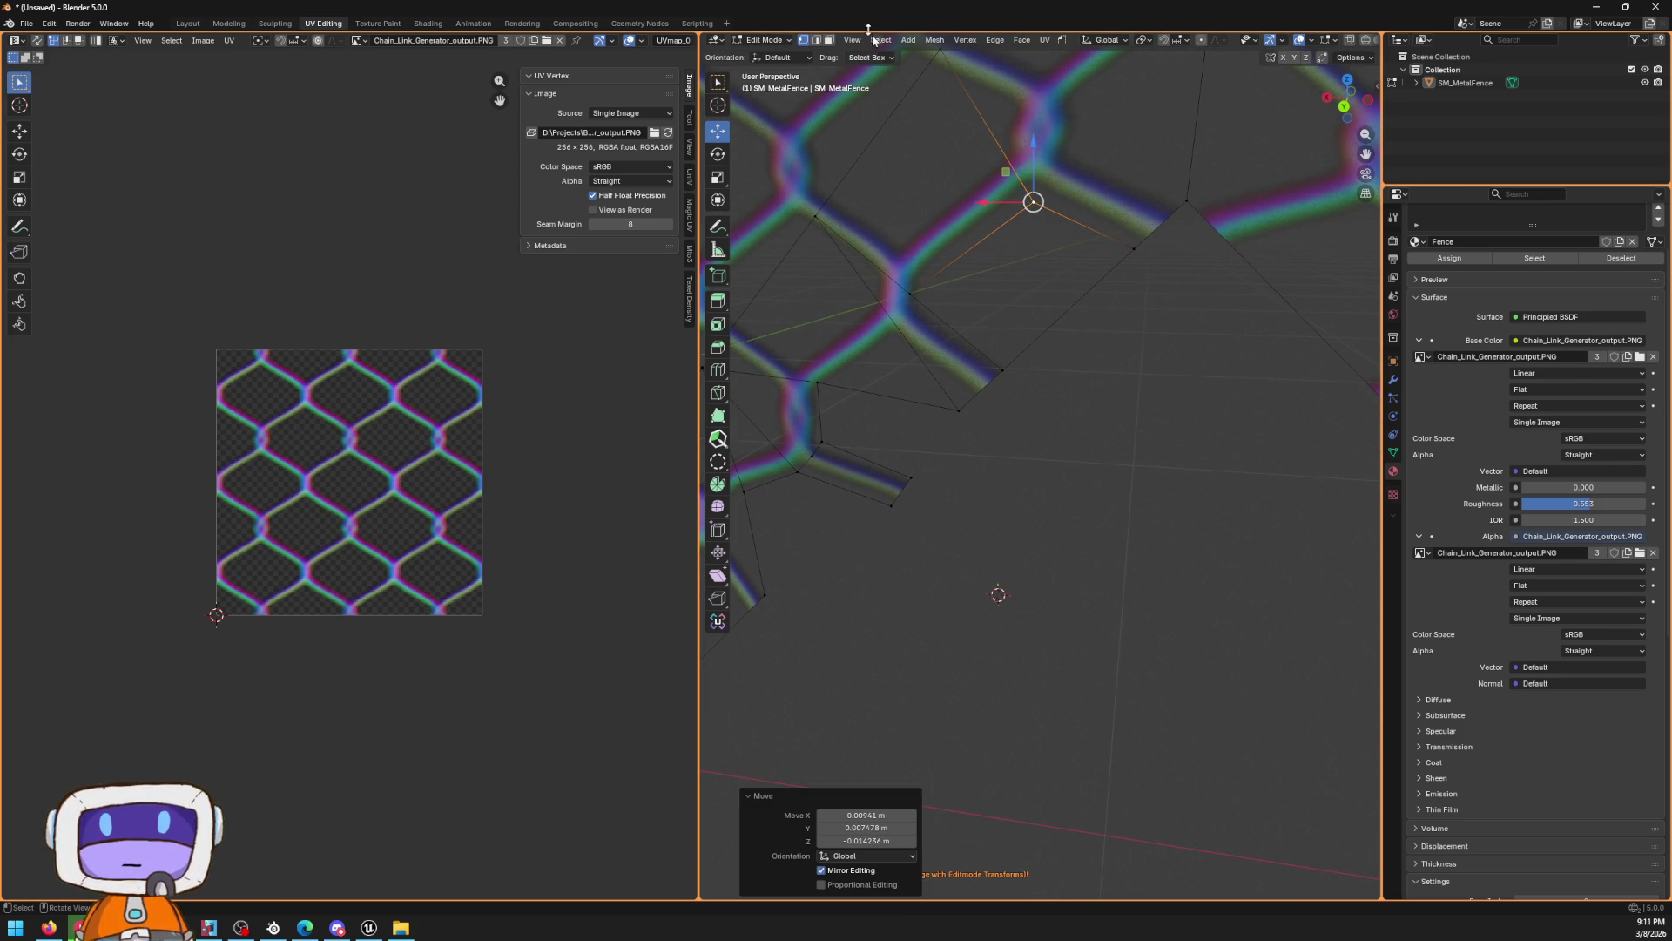
Delete the stray quad face at the fence opening
{"action": "key", "text": "3"}
{"action": "left_click", "coordinate": [993, 228]}
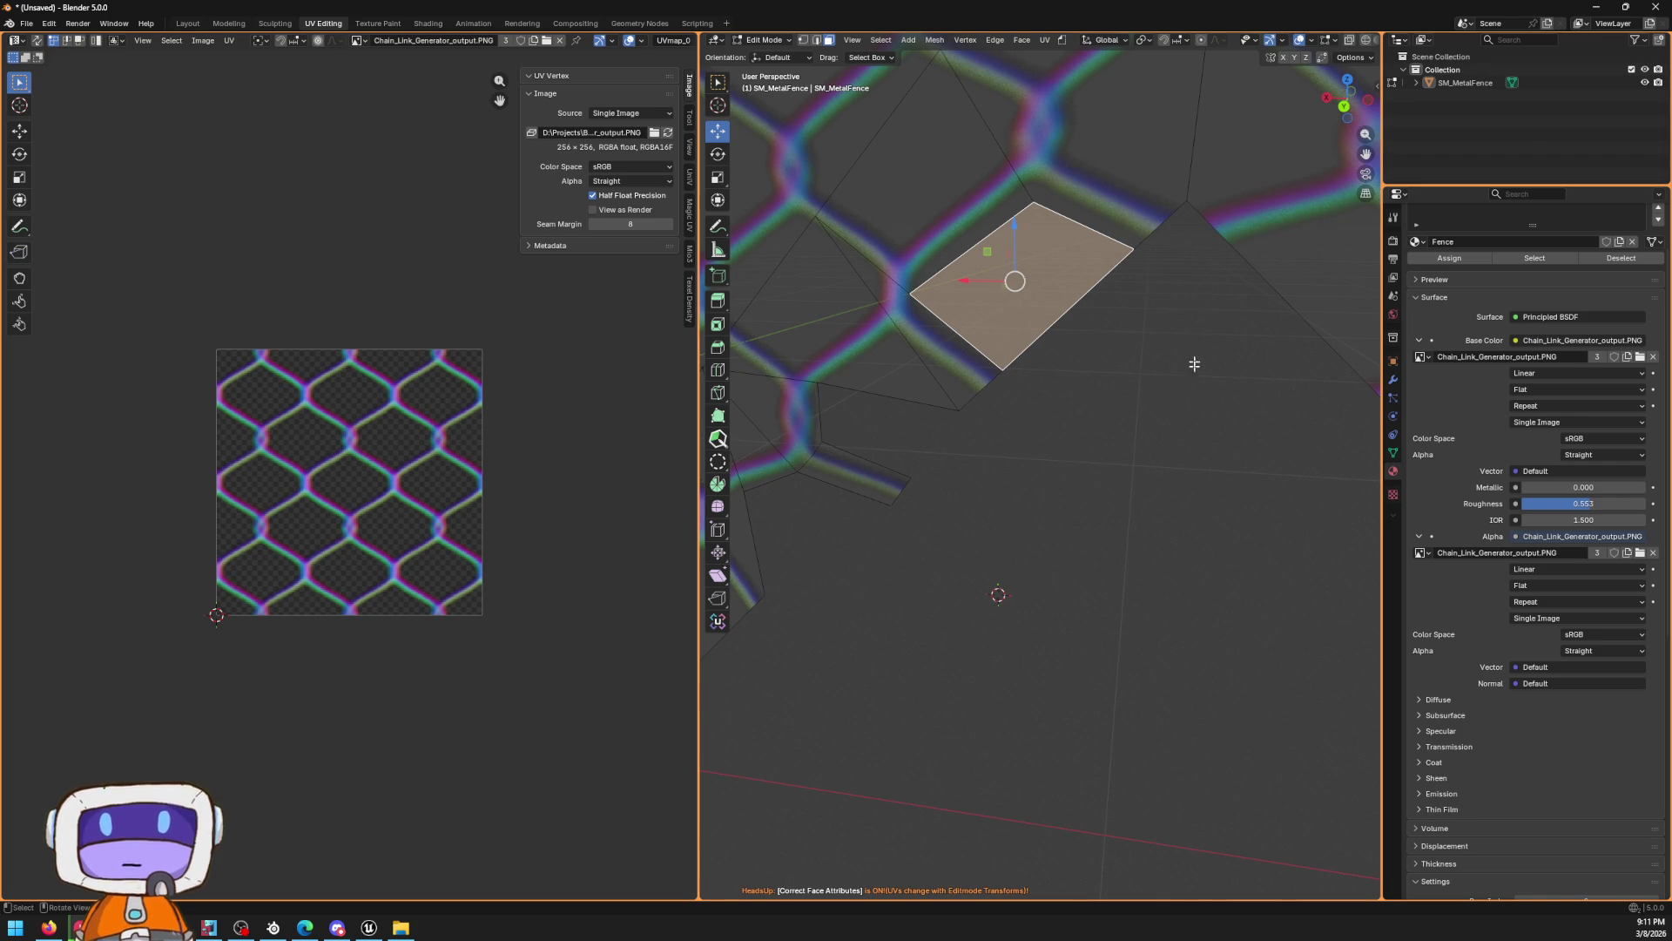
{"action": "left_click_drag", "start_coordinate": [1064, 270], "coordinate": [1075, 291]}
{"action": "key", "text": "x"}
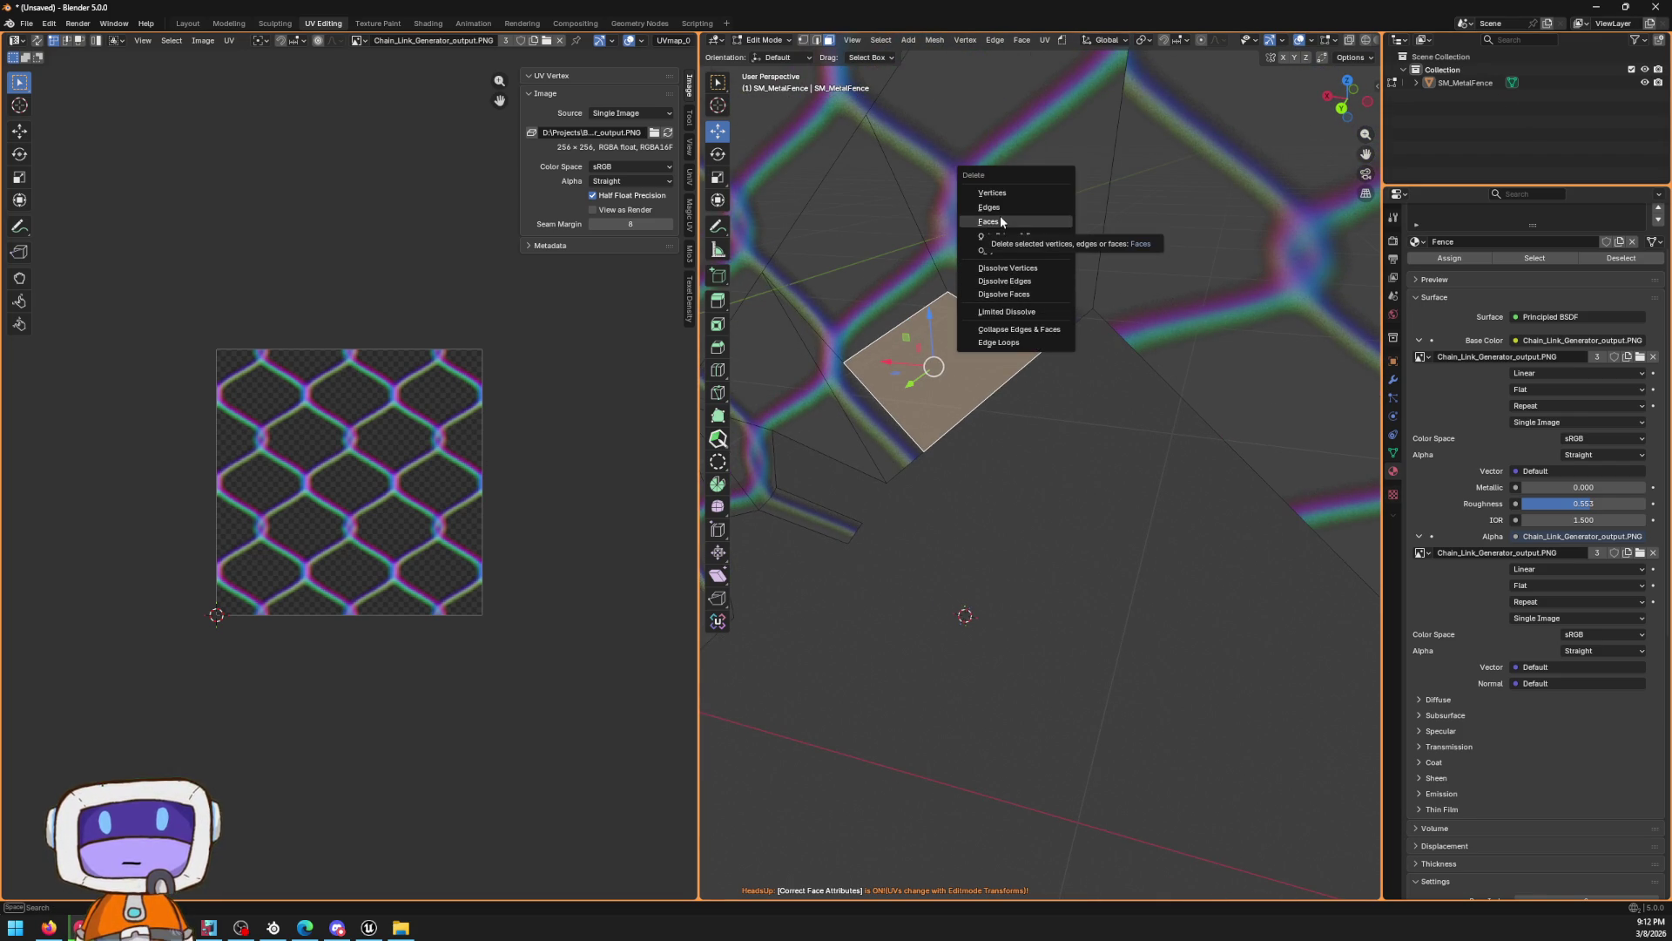
{"action": "left_click", "coordinate": [991, 225]}
Knife a cut across the thin sliver triangle beside the opening
{"action": "left_click_drag", "start_coordinate": [1187, 459], "coordinate": [985, 412]}
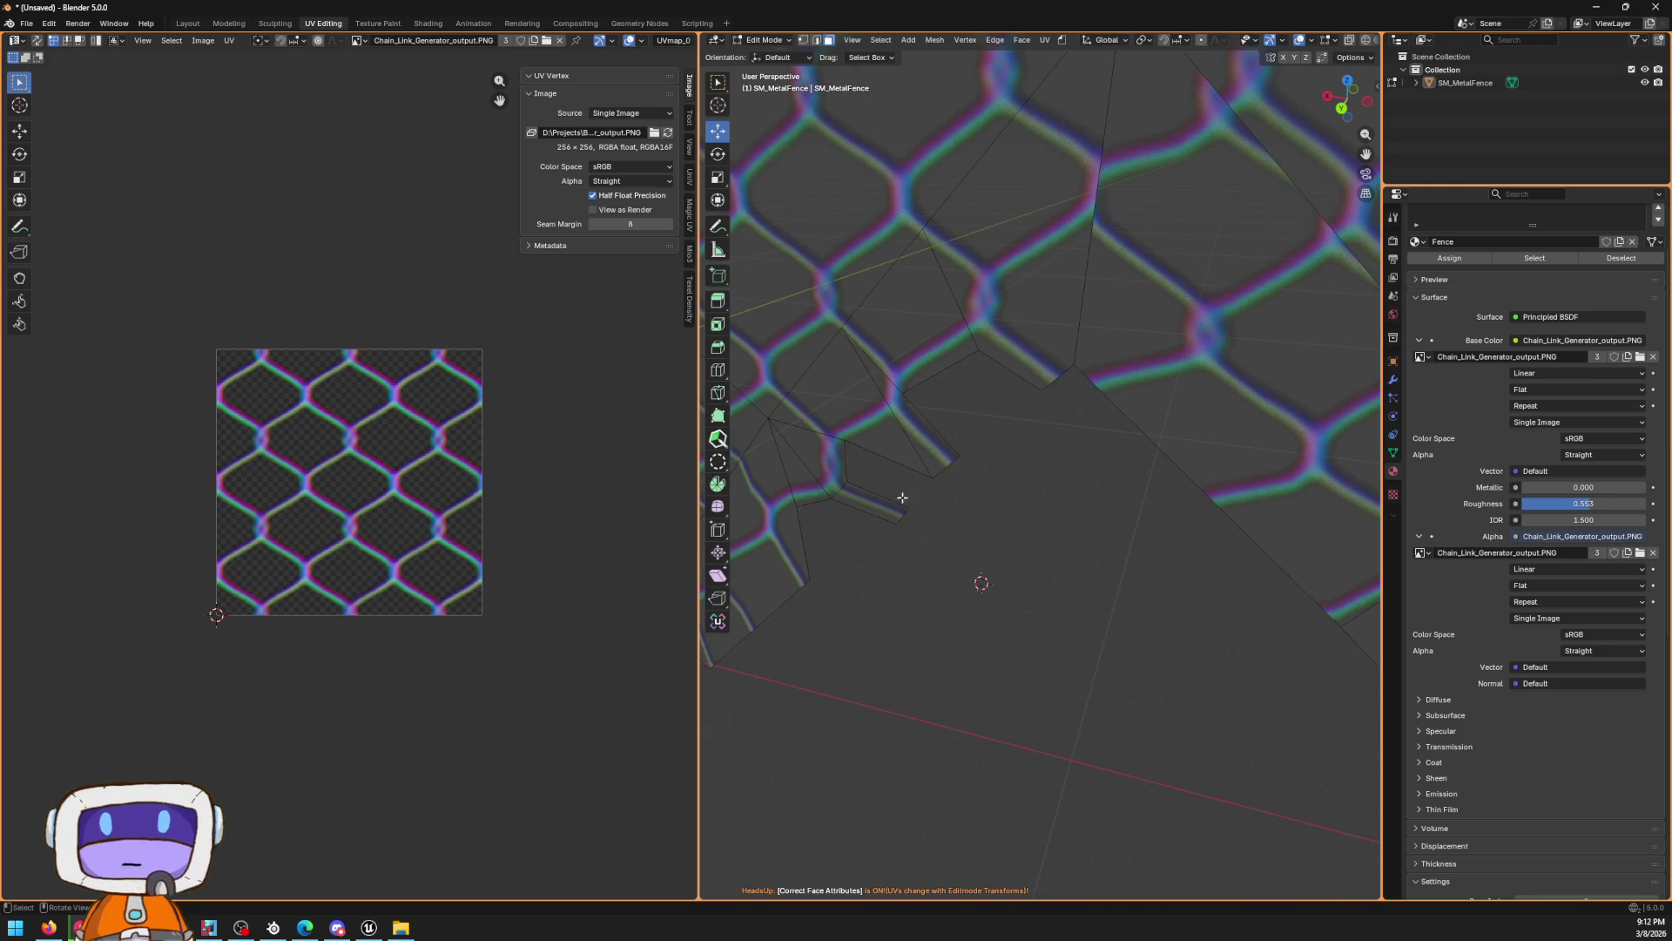
{"action": "left_click", "coordinate": [932, 463]}
{"action": "mouse_move", "coordinate": [972, 475]}
{"action": "left_mouse_down"}
{"action": "mouse_move", "coordinate": [966, 444]}
{"action": "mouse_move", "coordinate": [992, 422]}
{"action": "mouse_move", "coordinate": [981, 441]}
{"action": "left_mouse_up"}
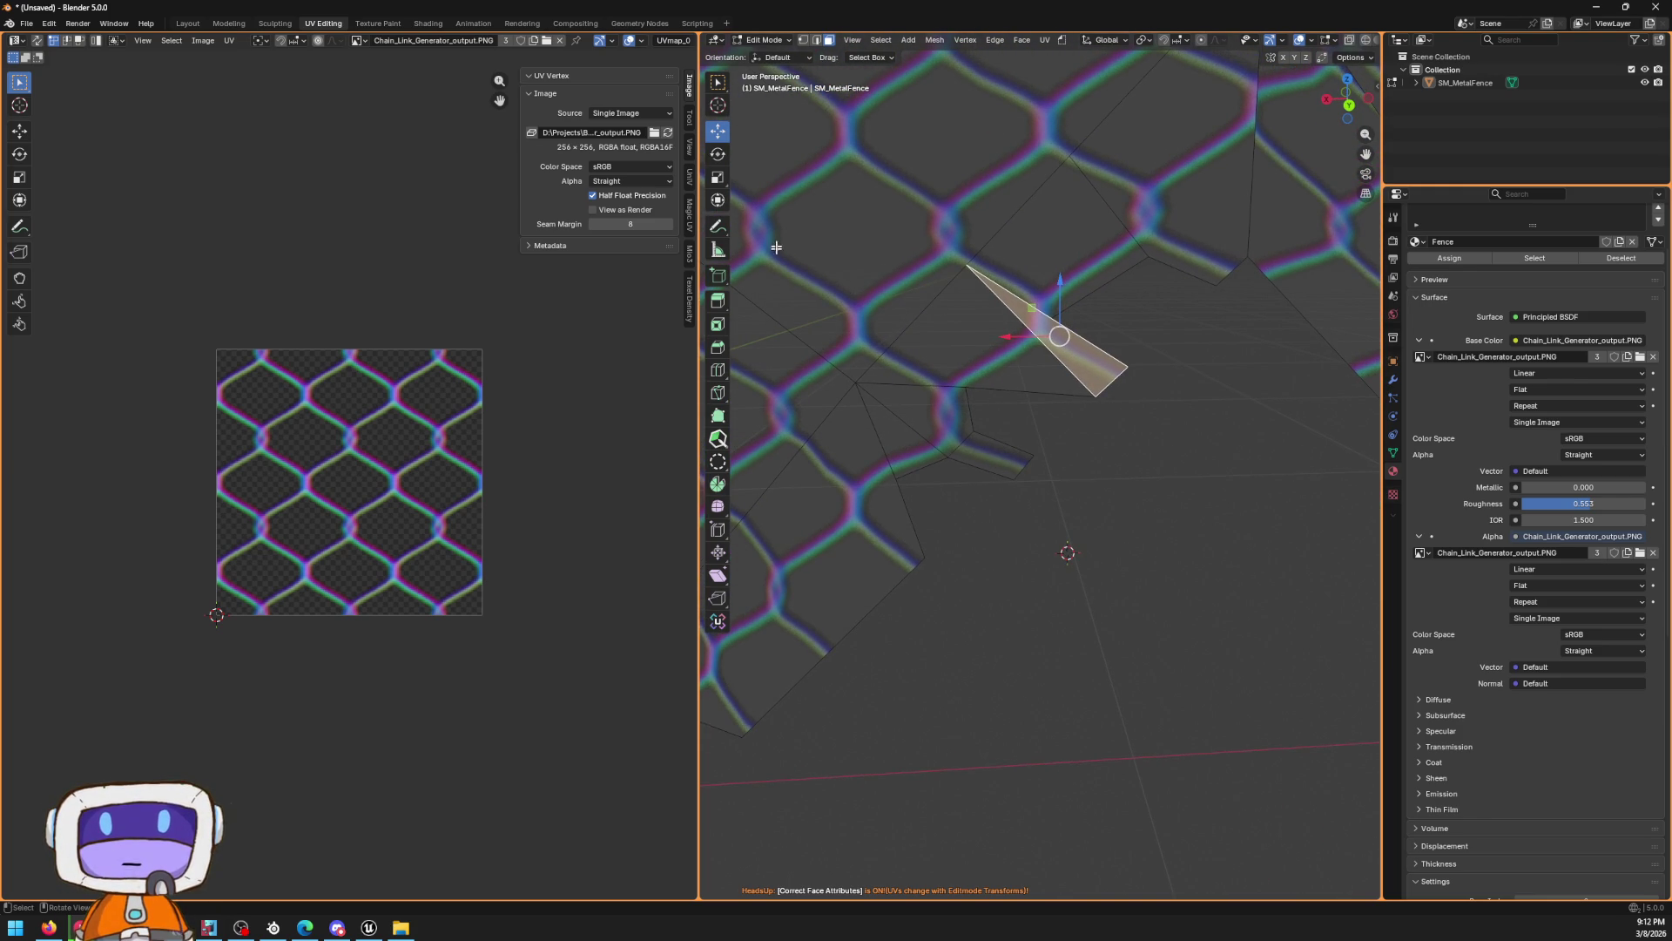
{"action": "left_click", "coordinate": [804, 40]}
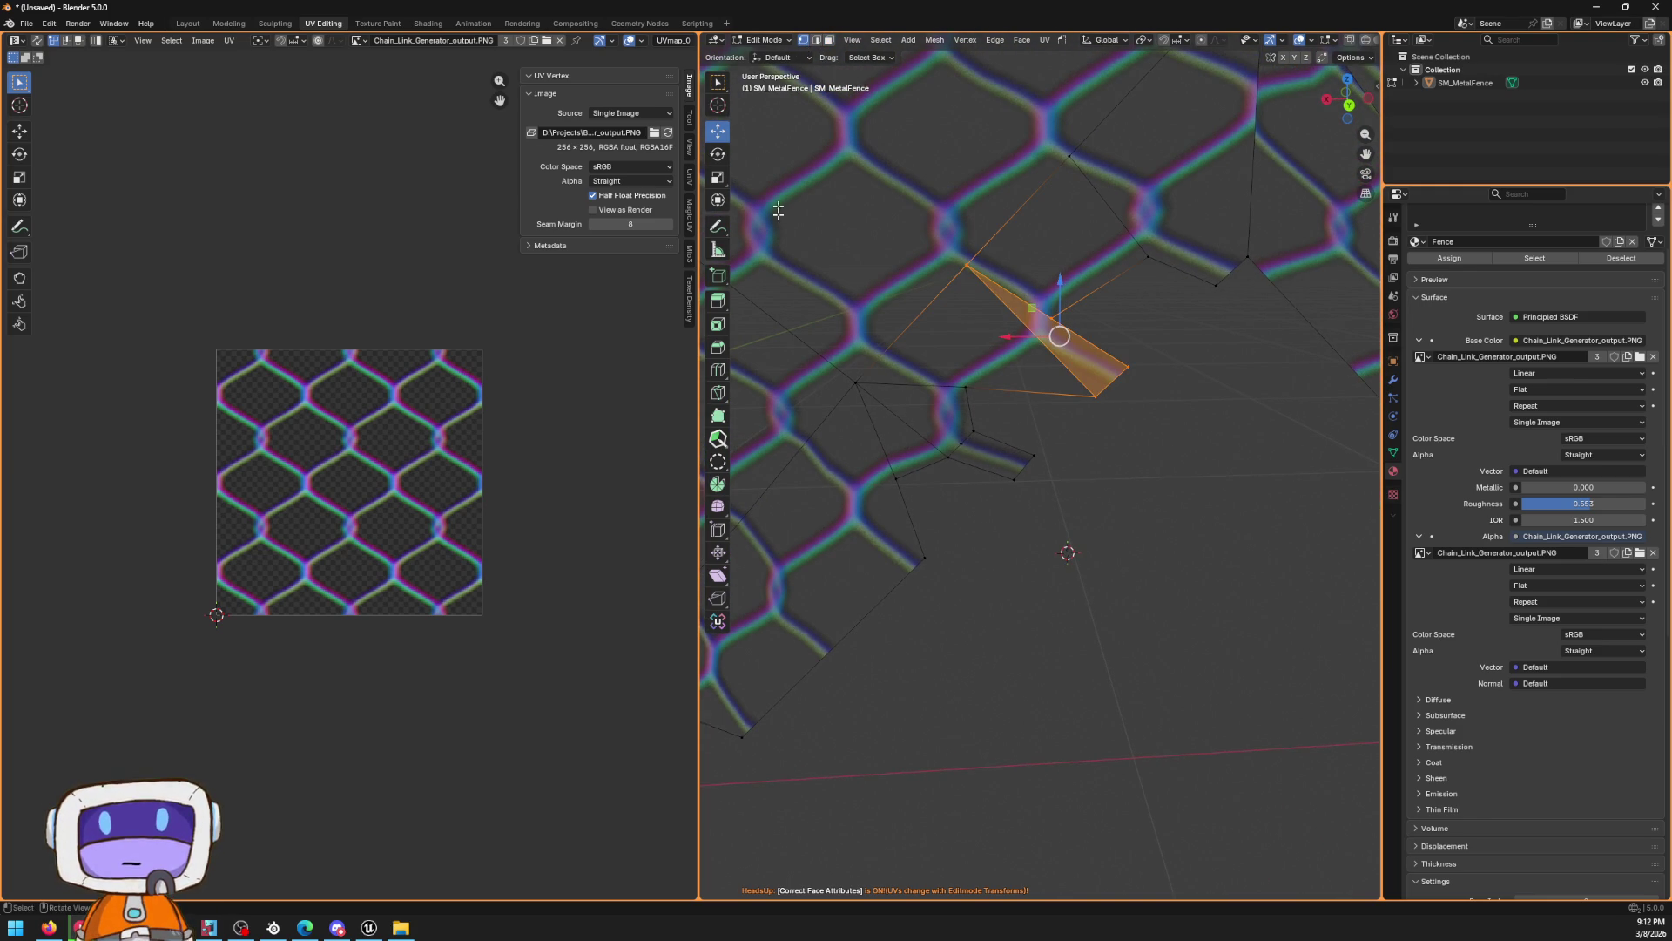
{"action": "left_click", "coordinate": [718, 391]}
{"action": "left_click", "coordinate": [966, 386]}
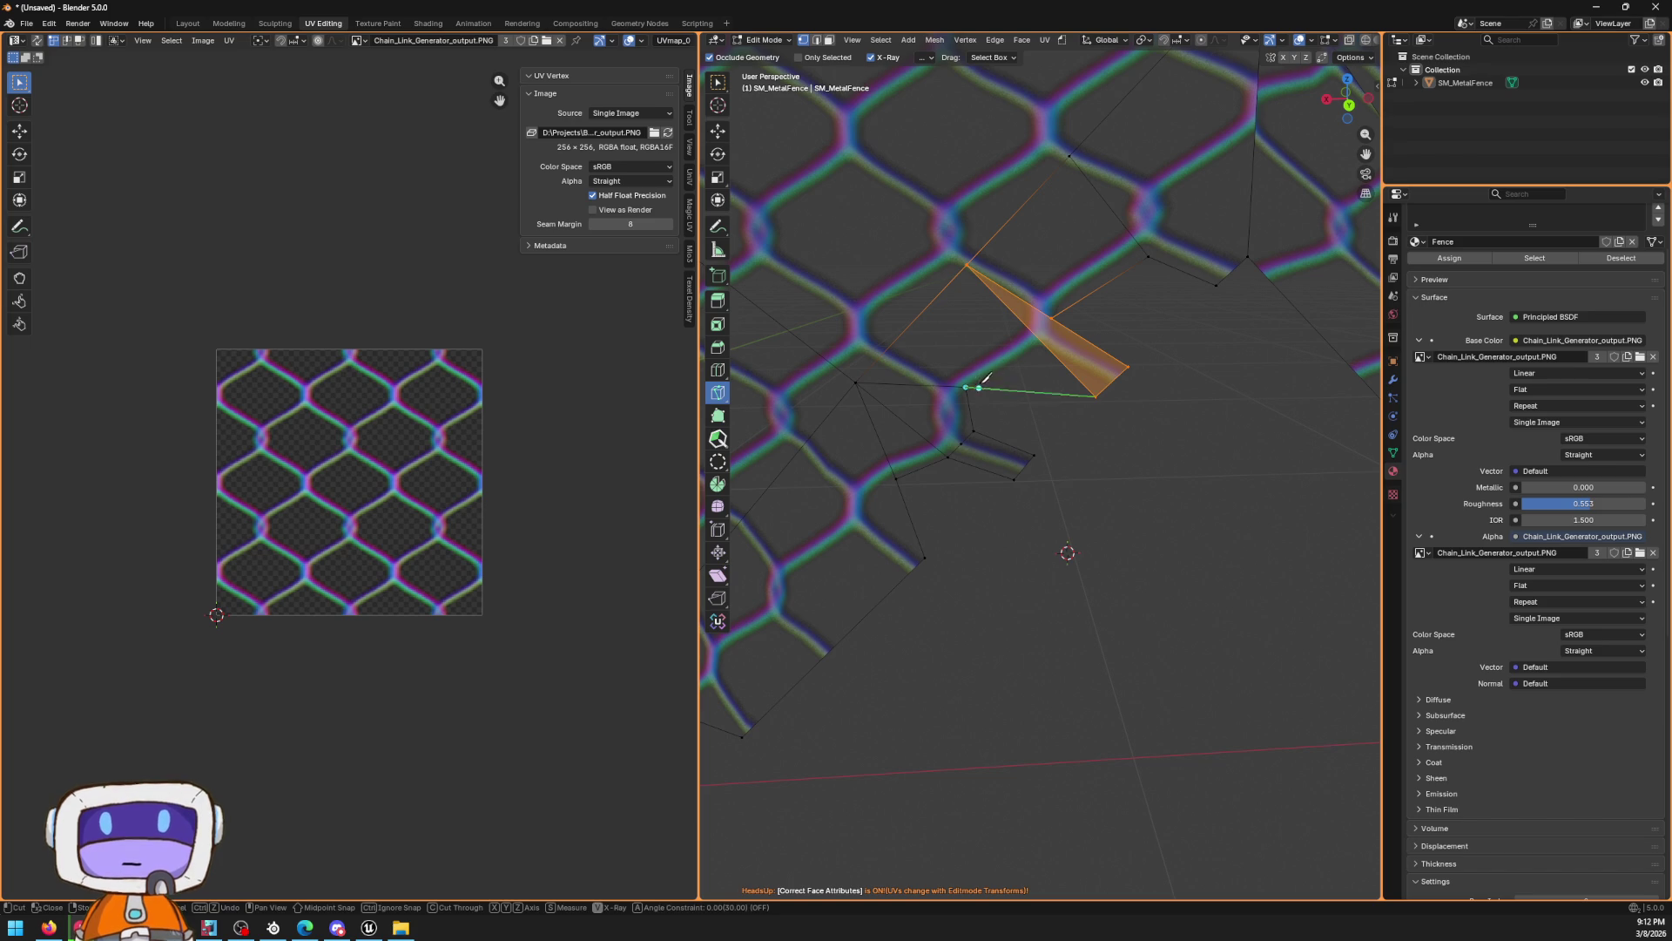
{"action": "left_click", "coordinate": [1048, 348]}
{"action": "key", "text": "Return"}
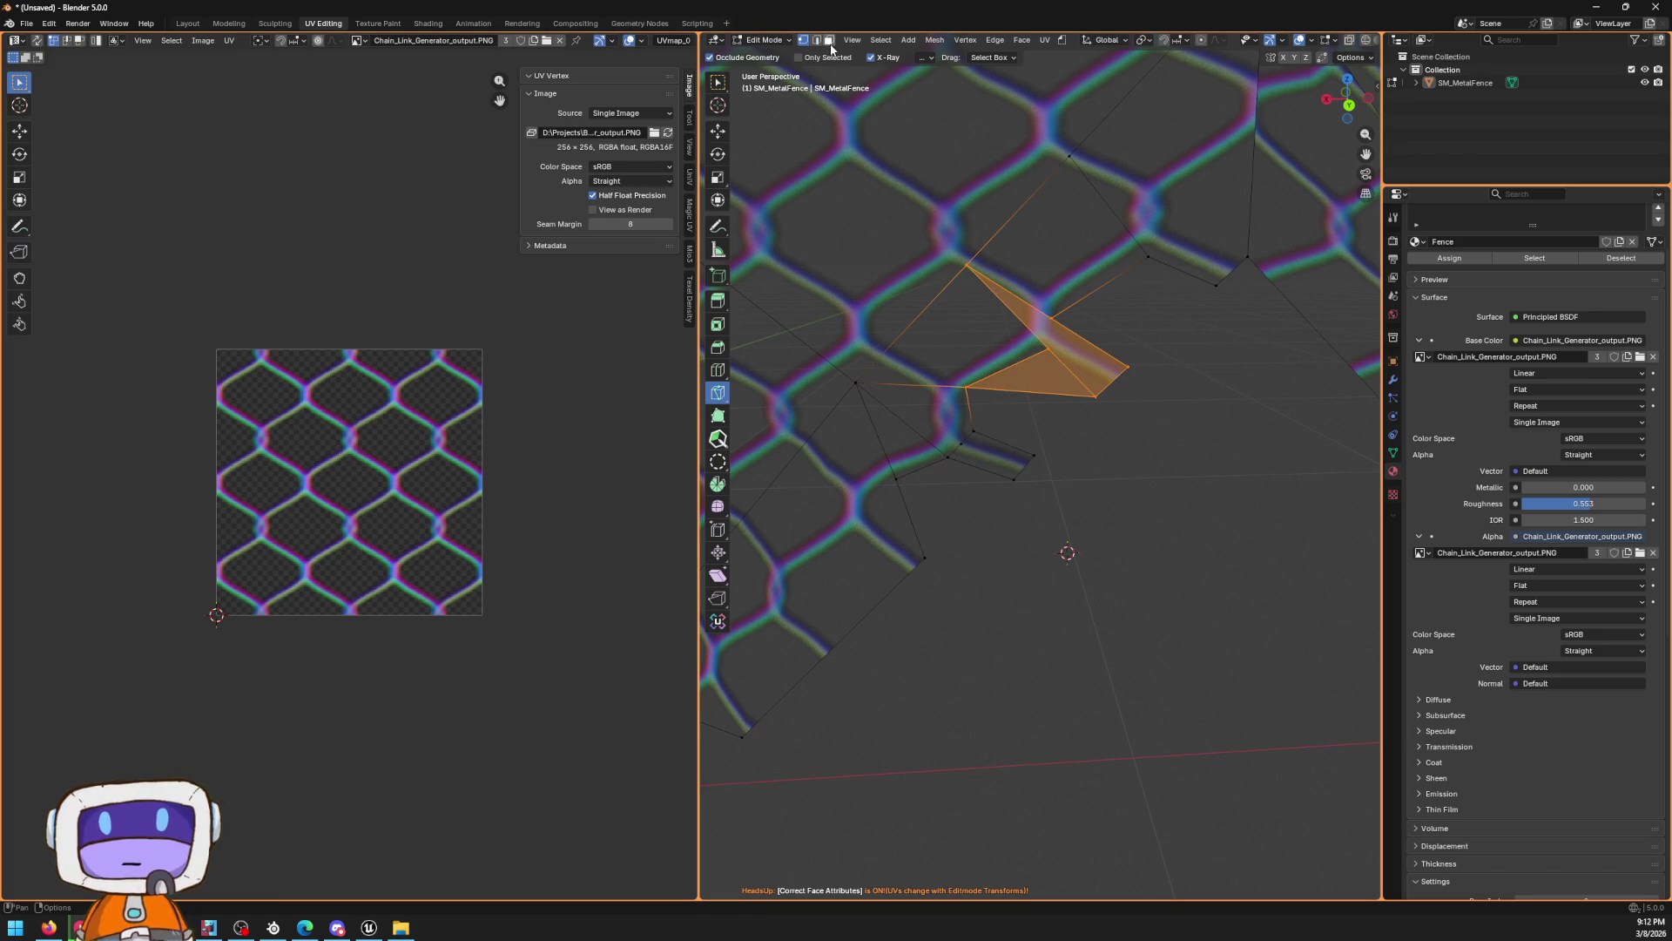
Delete the small cut-off triangle's face and edges
{"action": "left_click", "coordinate": [829, 40]}
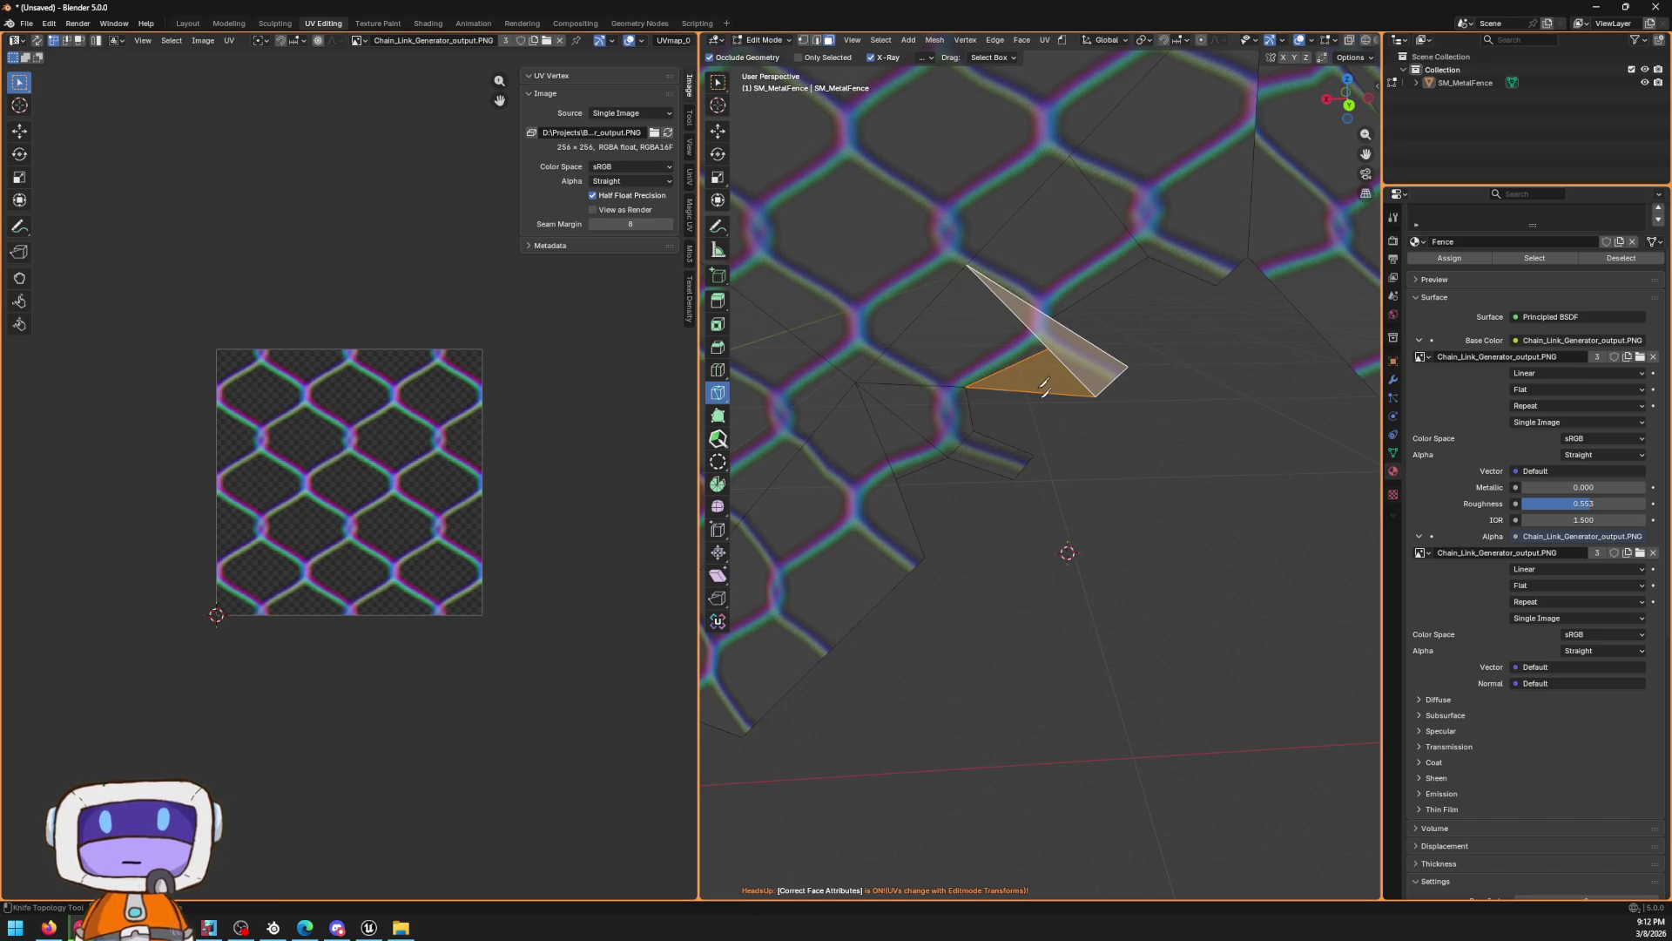
{"action": "left_click", "coordinate": [717, 131]}
{"action": "key", "text": "Delete"}
{"action": "left_click", "coordinate": [1062, 384]}
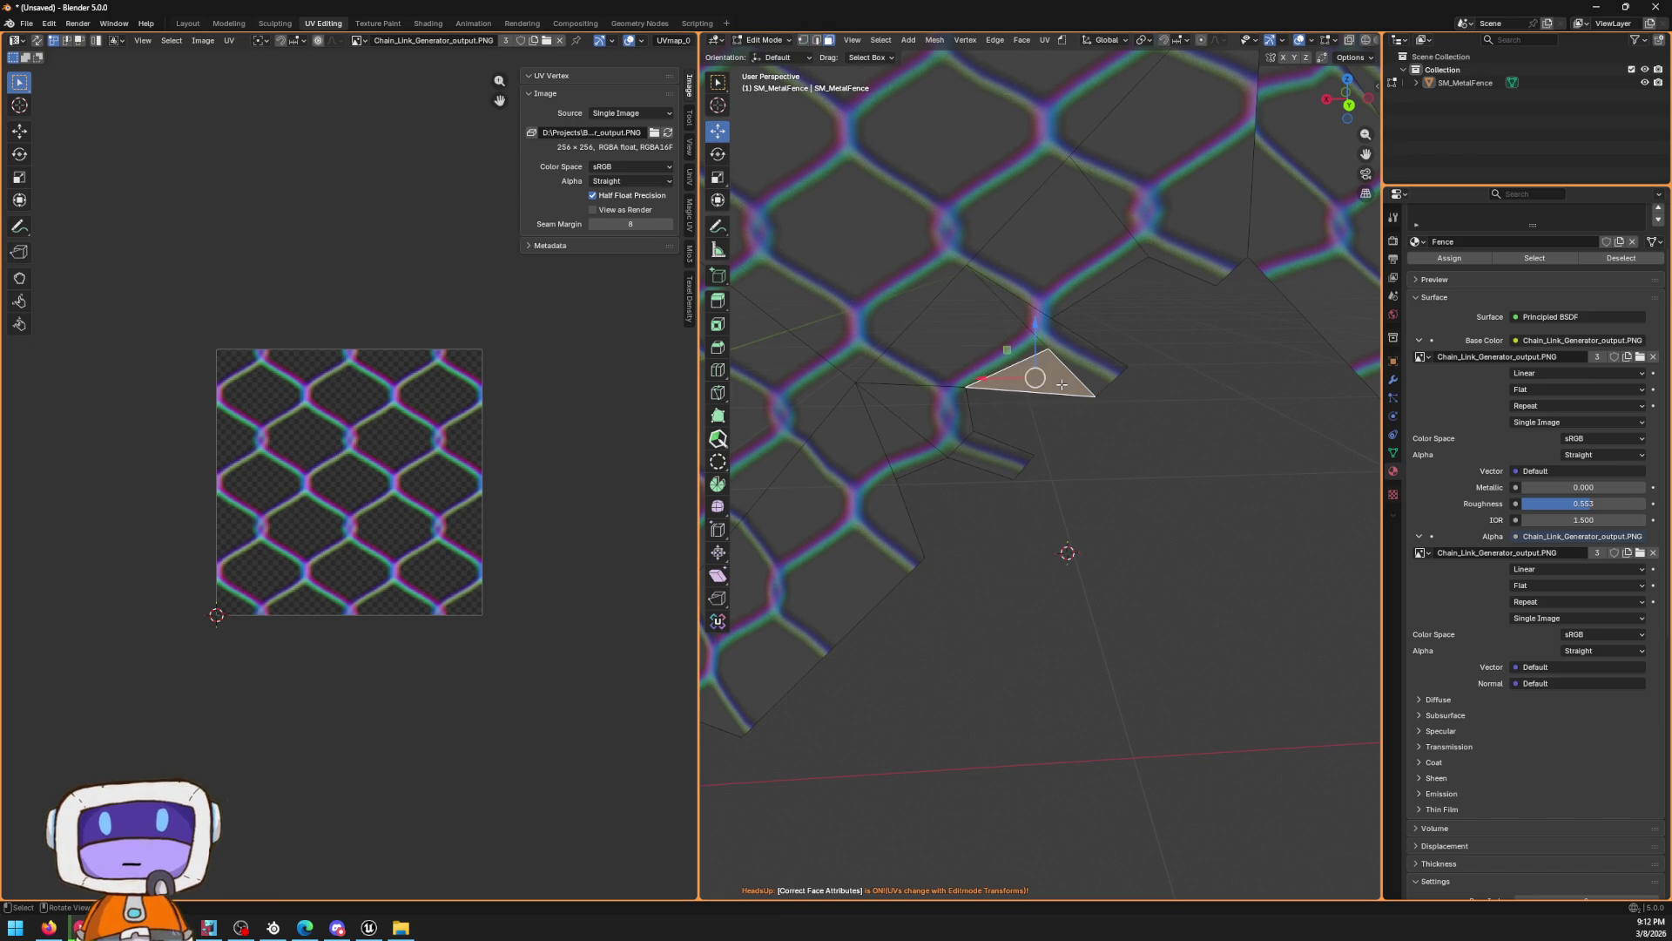
{"action": "key", "text": "x"}
{"action": "left_click", "coordinate": [1061, 384]}
{"action": "scroll", "coordinate": [1142, 404], "scroll_direction": "down", "scroll_amount": 3}
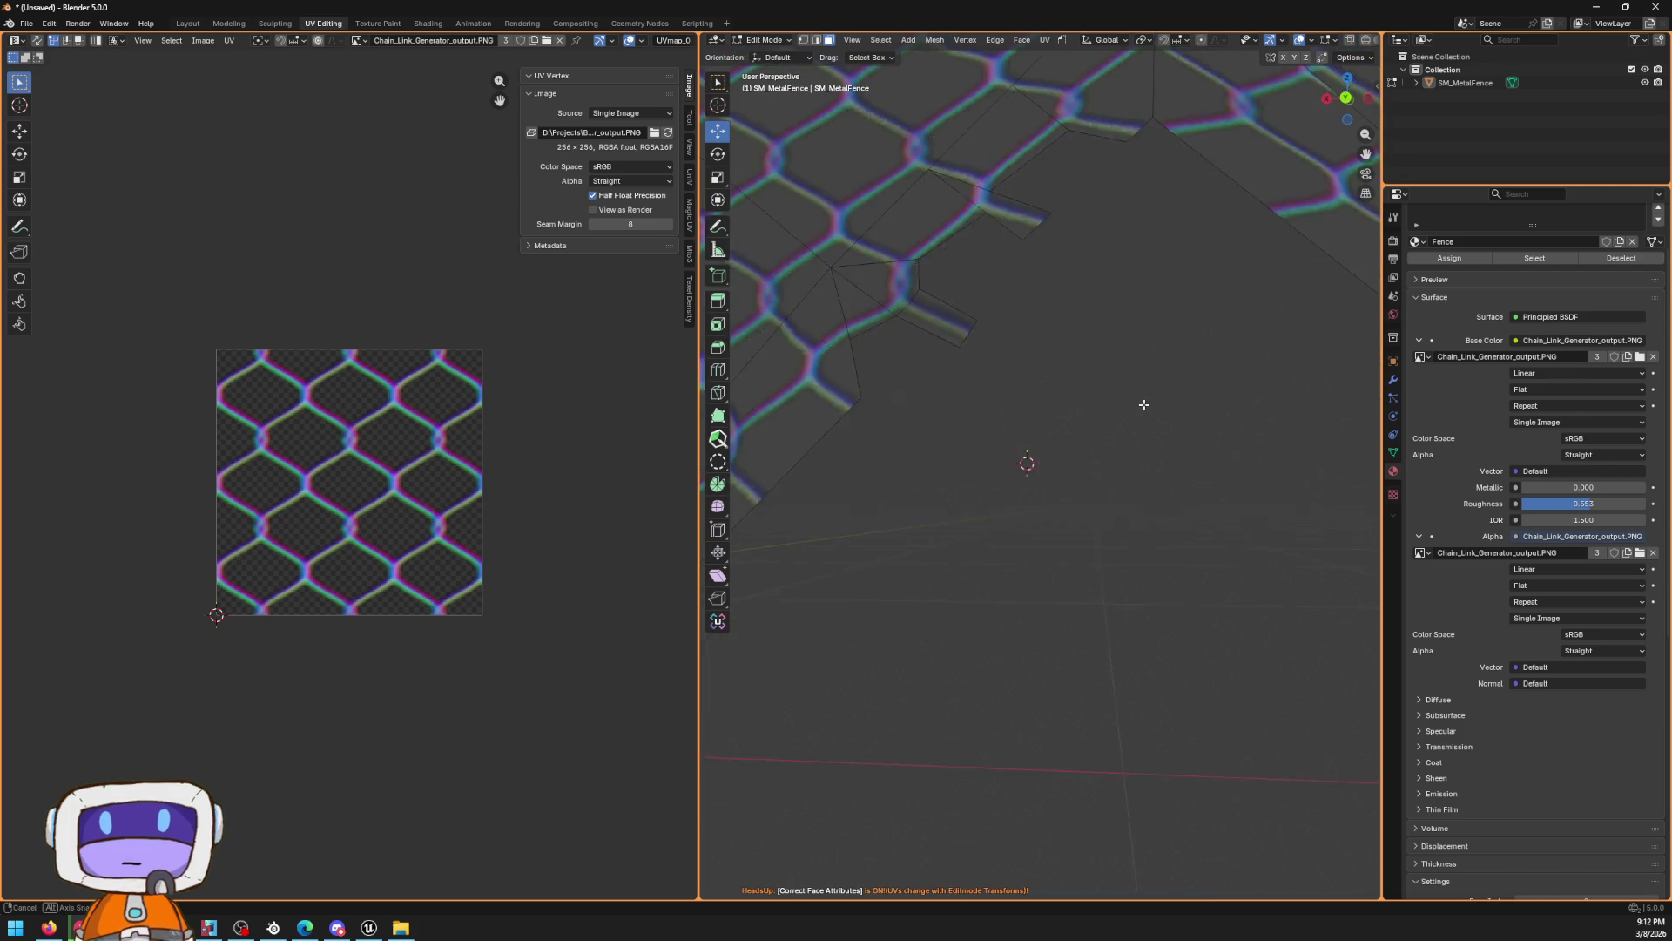
{"action": "scroll", "coordinate": [1169, 442], "scroll_direction": "up", "scroll_amount": 3}
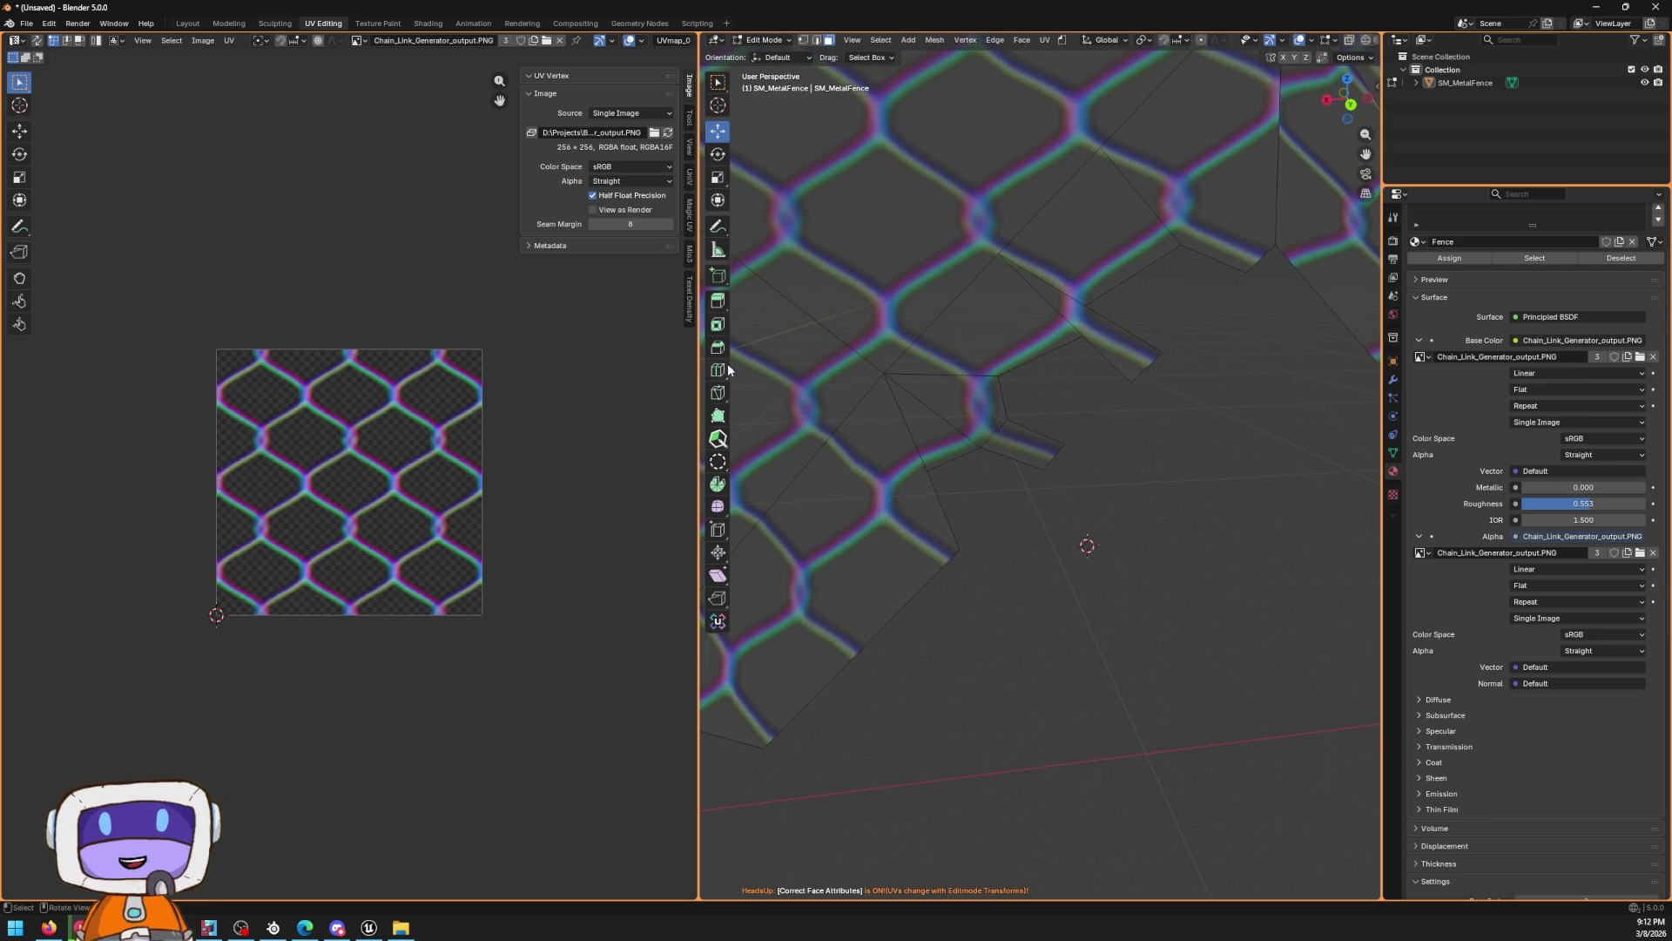
Knife a new cut across the fence mesh
{"action": "left_click", "coordinate": [716, 393]}
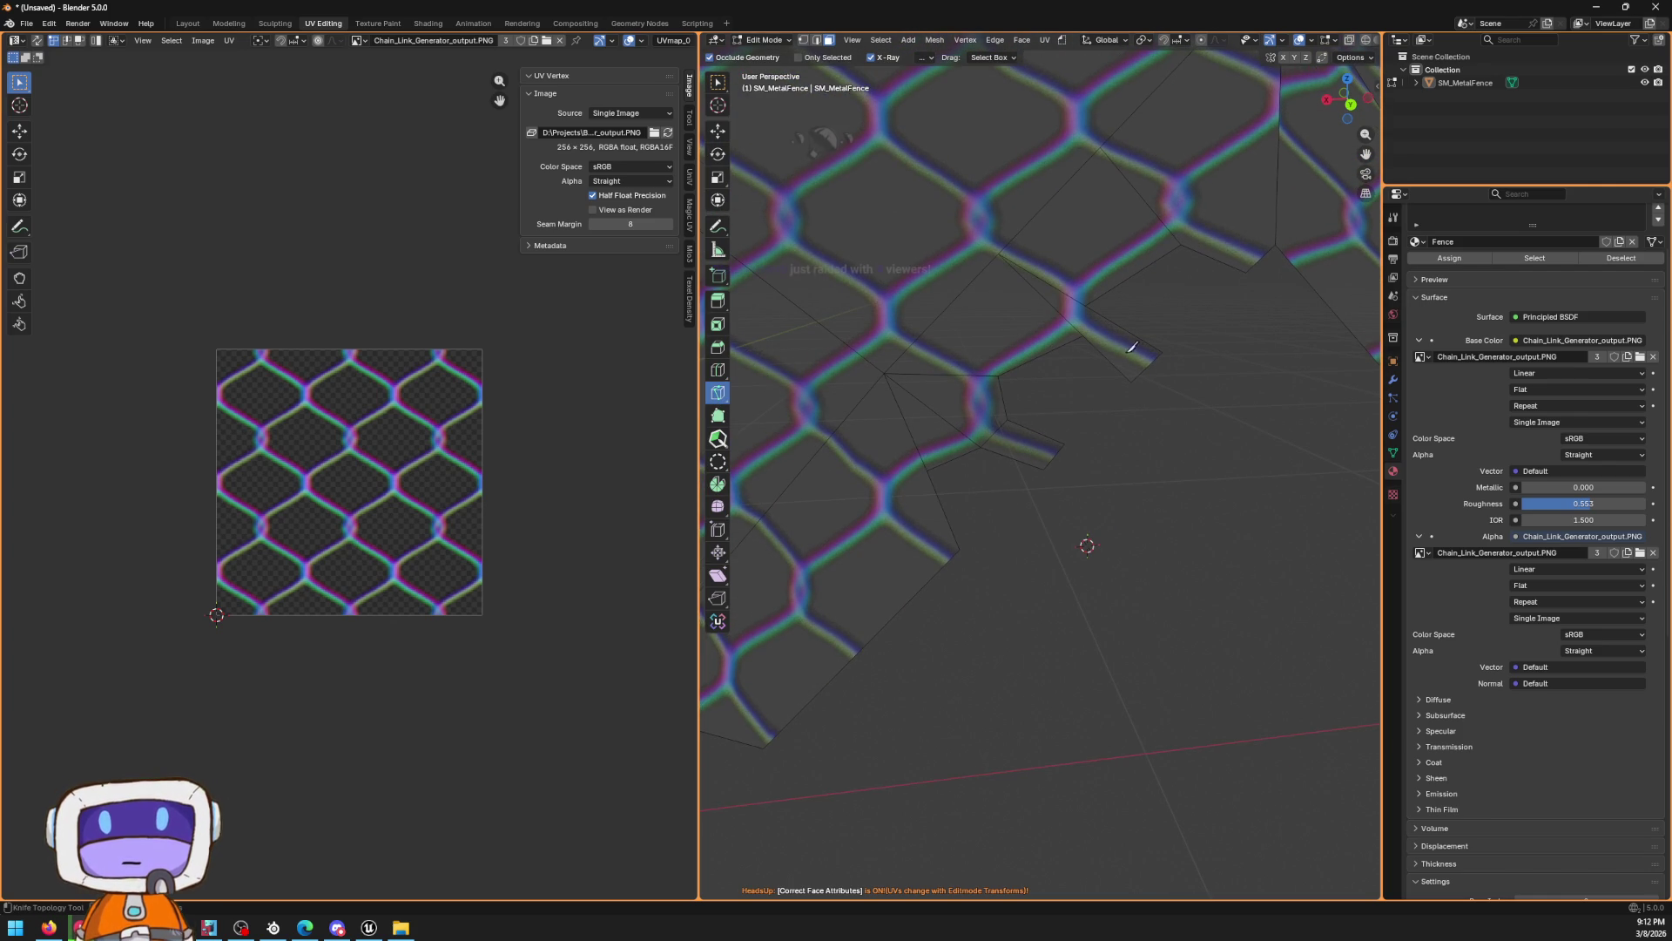
{"action": "left_click", "coordinate": [1084, 336]}
{"action": "key", "text": "Return"}
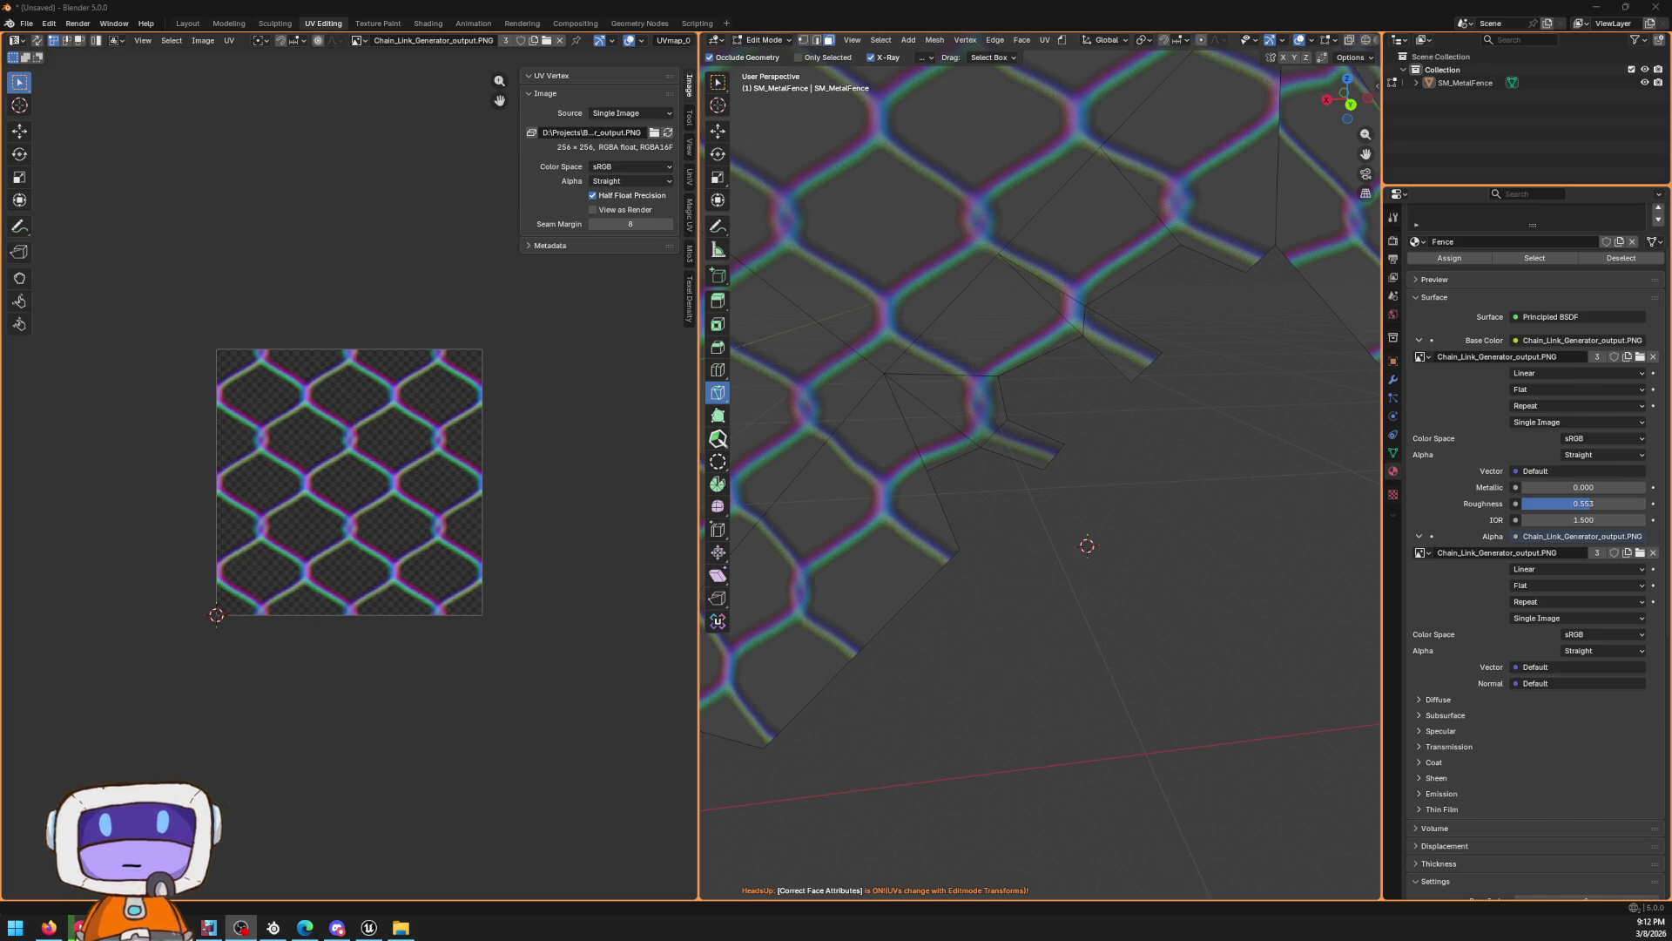
Select a vertex at the fence opening and slide it along the Y axis
{"action": "key", "text": "k"}
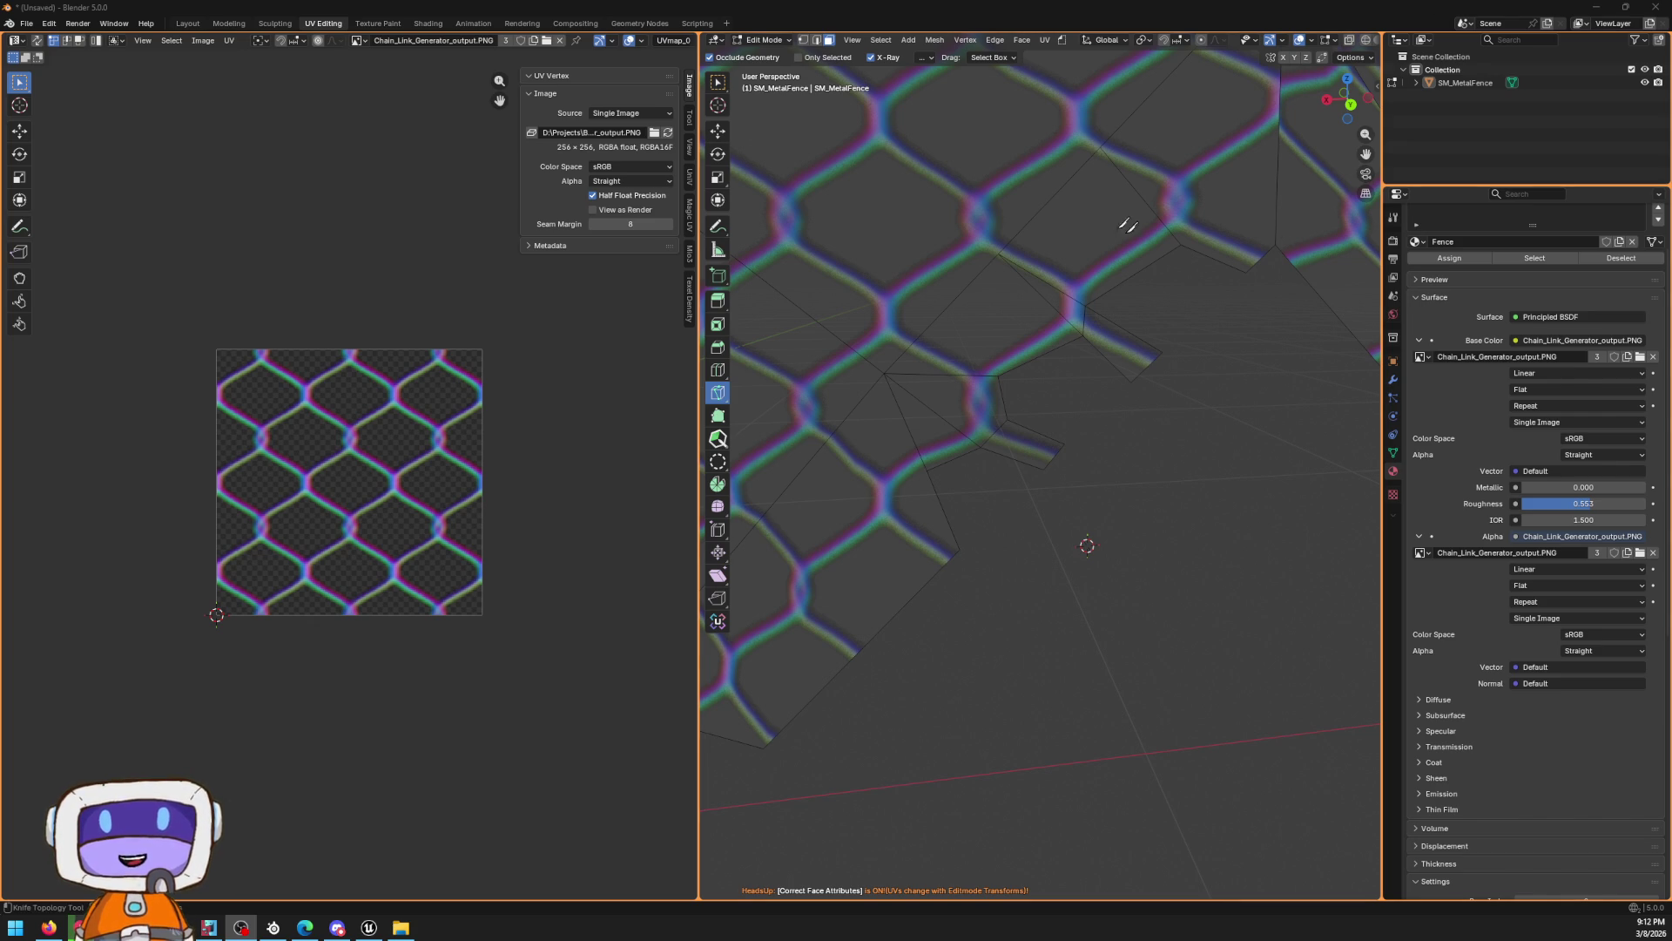
{"action": "left_click", "coordinate": [719, 131]}
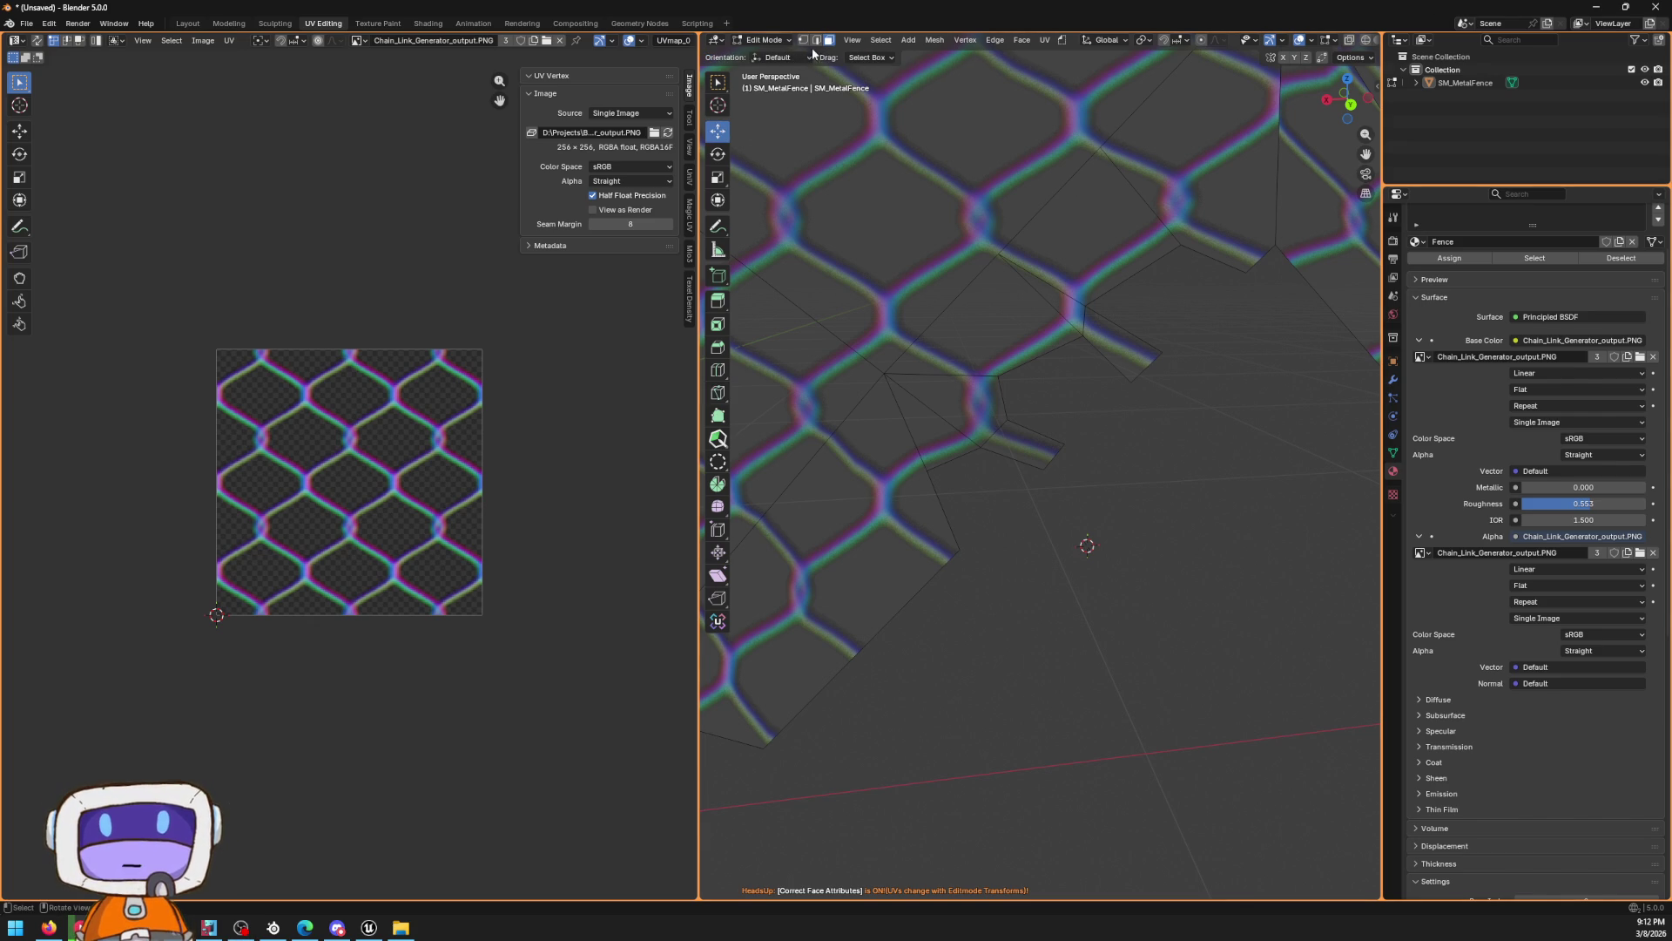
{"action": "left_click", "coordinate": [1113, 328]}
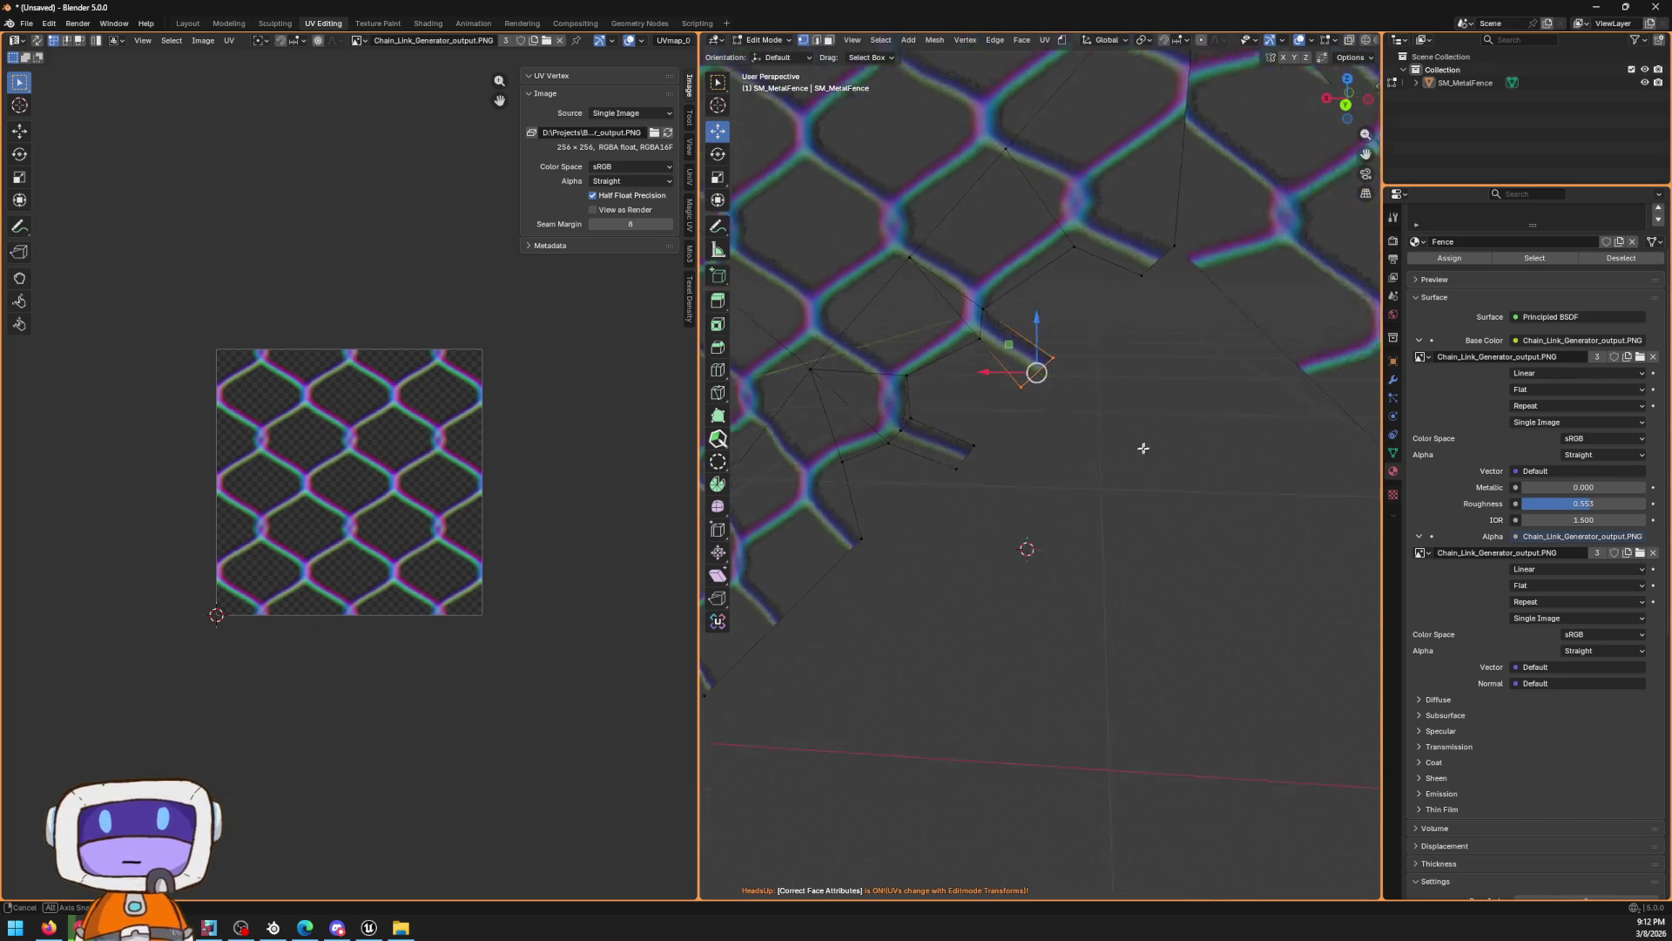
{"action": "mouse_move", "coordinate": [881, 492]}
{"action": "left_mouse_down"}
{"action": "mouse_move", "coordinate": [951, 477]}
{"action": "mouse_move", "coordinate": [981, 448]}
{"action": "mouse_move", "coordinate": [968, 442]}
{"action": "mouse_move", "coordinate": [1151, 419]}
{"action": "left_mouse_up"}
{"action": "key", "text": "g"}
{"action": "key", "text": "y"}
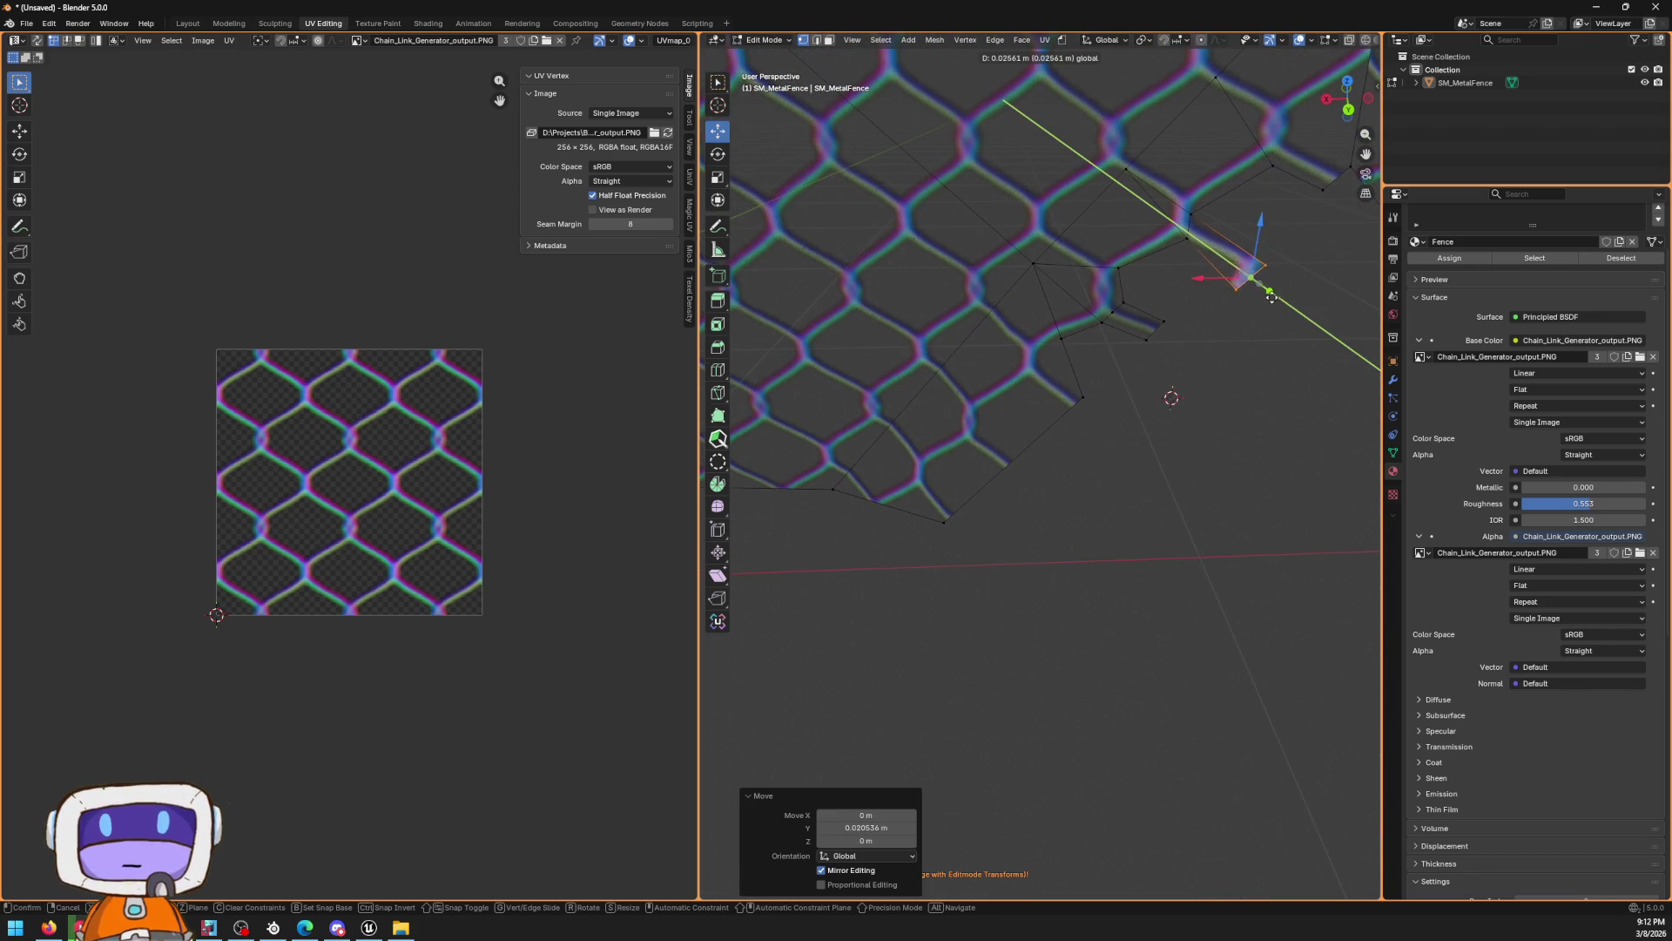
{"action": "right_click", "coordinate": [1257, 281]}
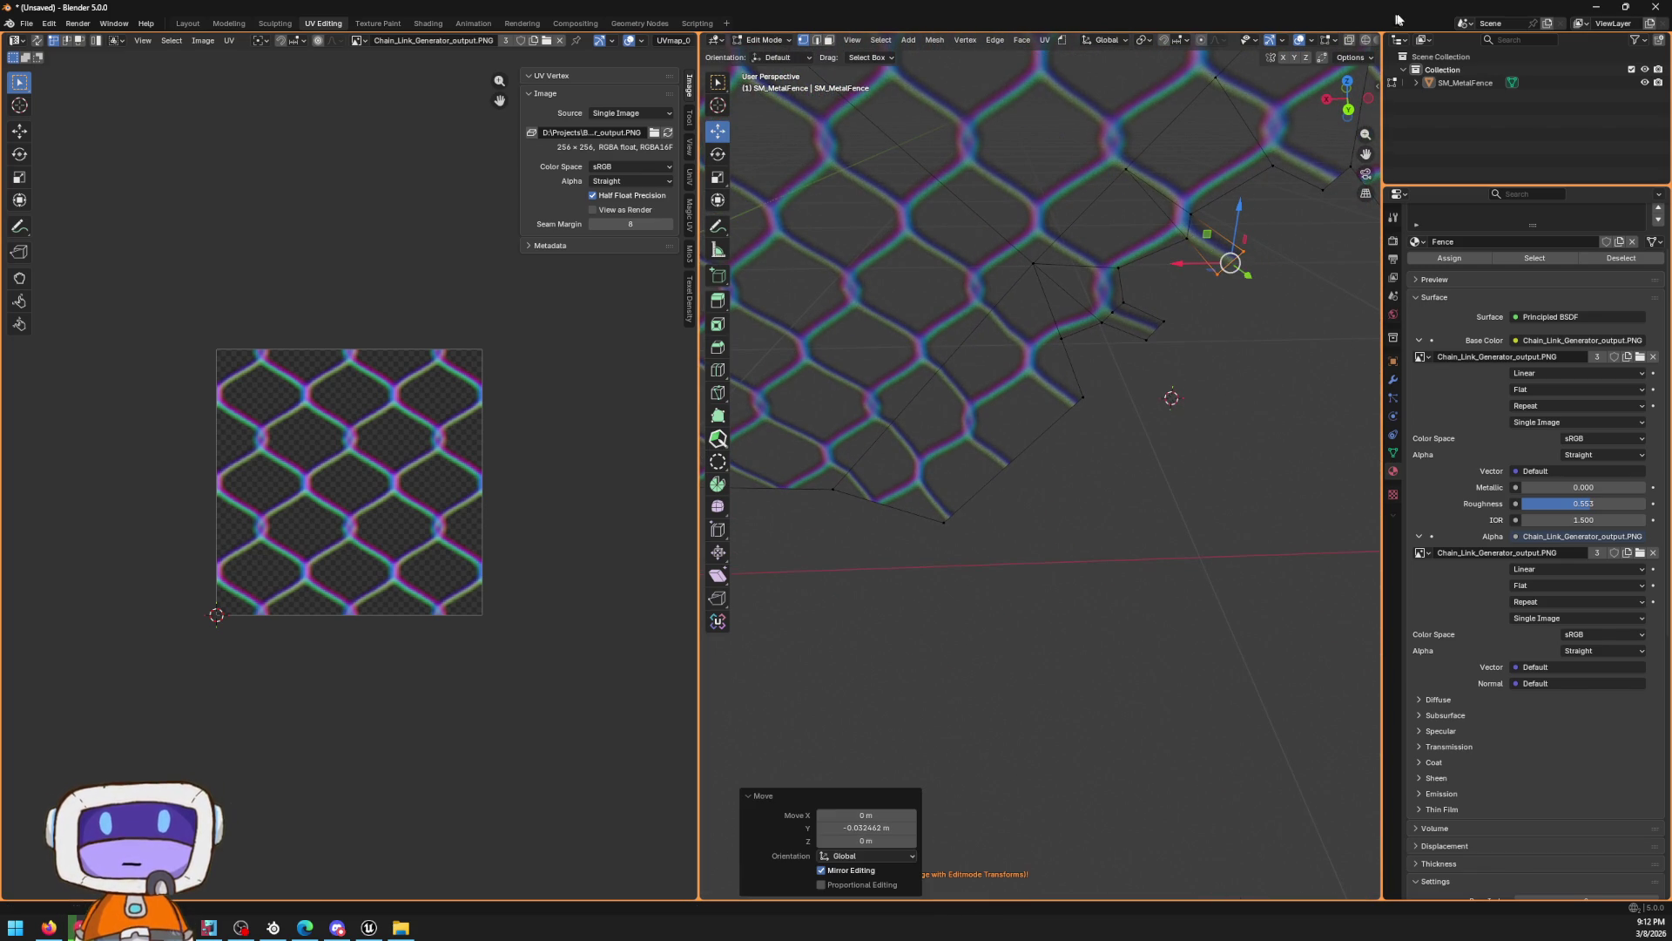
{"action": "left_click", "coordinate": [1355, 57]}
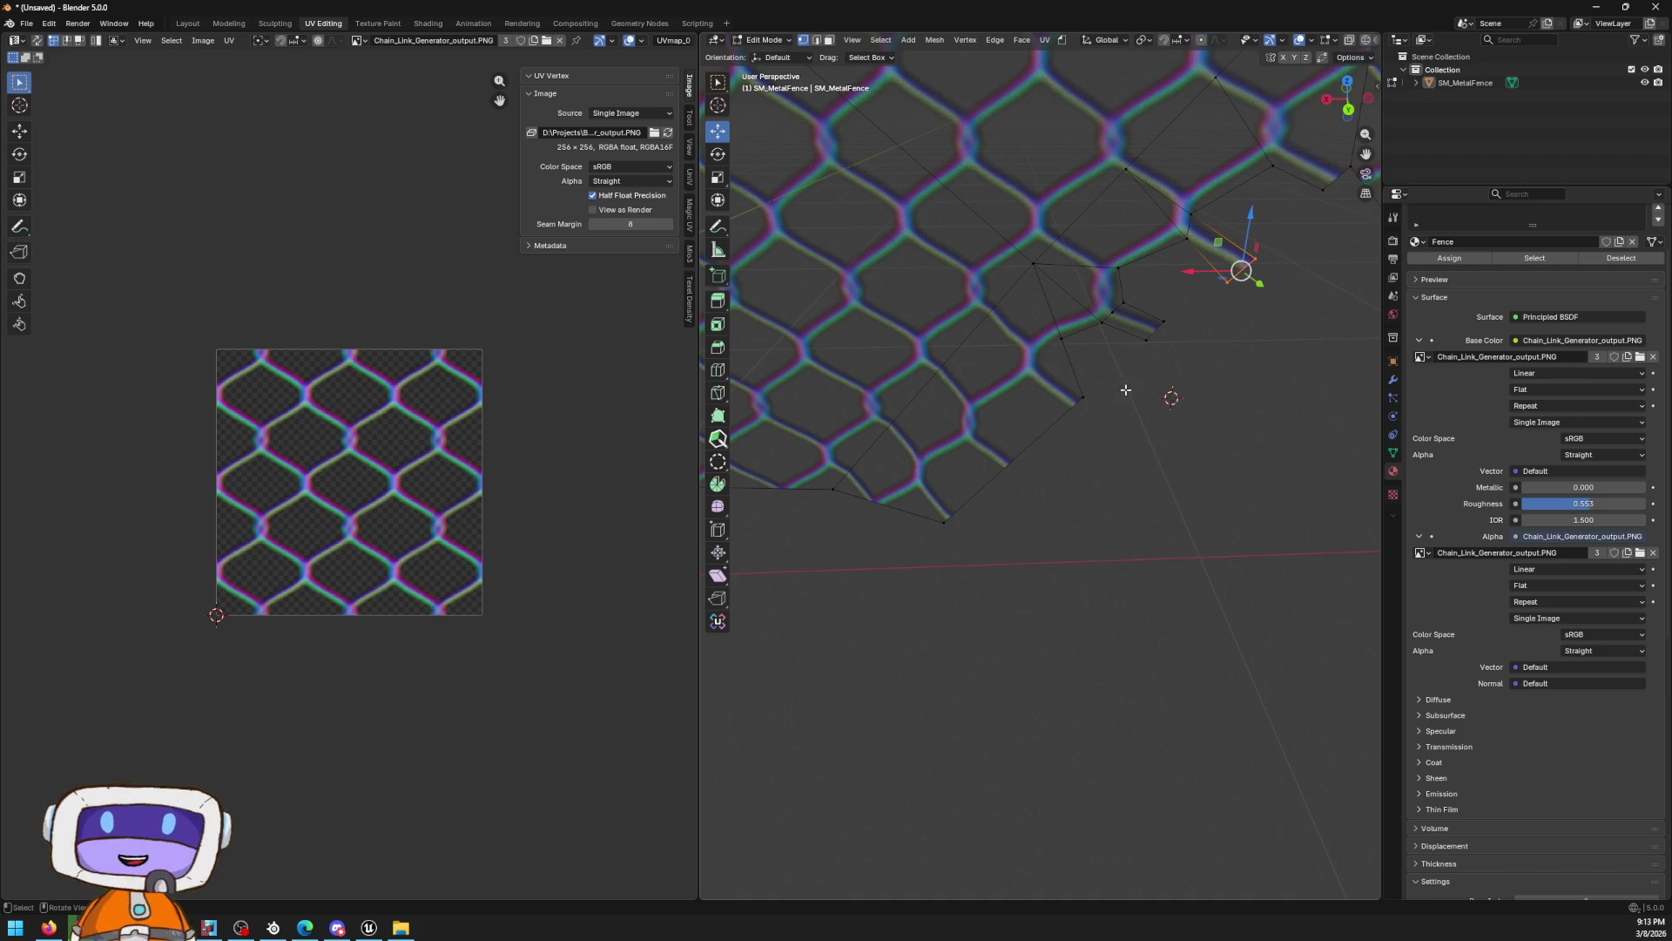
{"action": "left_click_drag", "start_coordinate": [1126, 390], "coordinate": [1160, 396]}
{"action": "key", "text": "g"}
{"action": "key", "text": "y"}
{"action": "left_click", "coordinate": [1194, 455]}
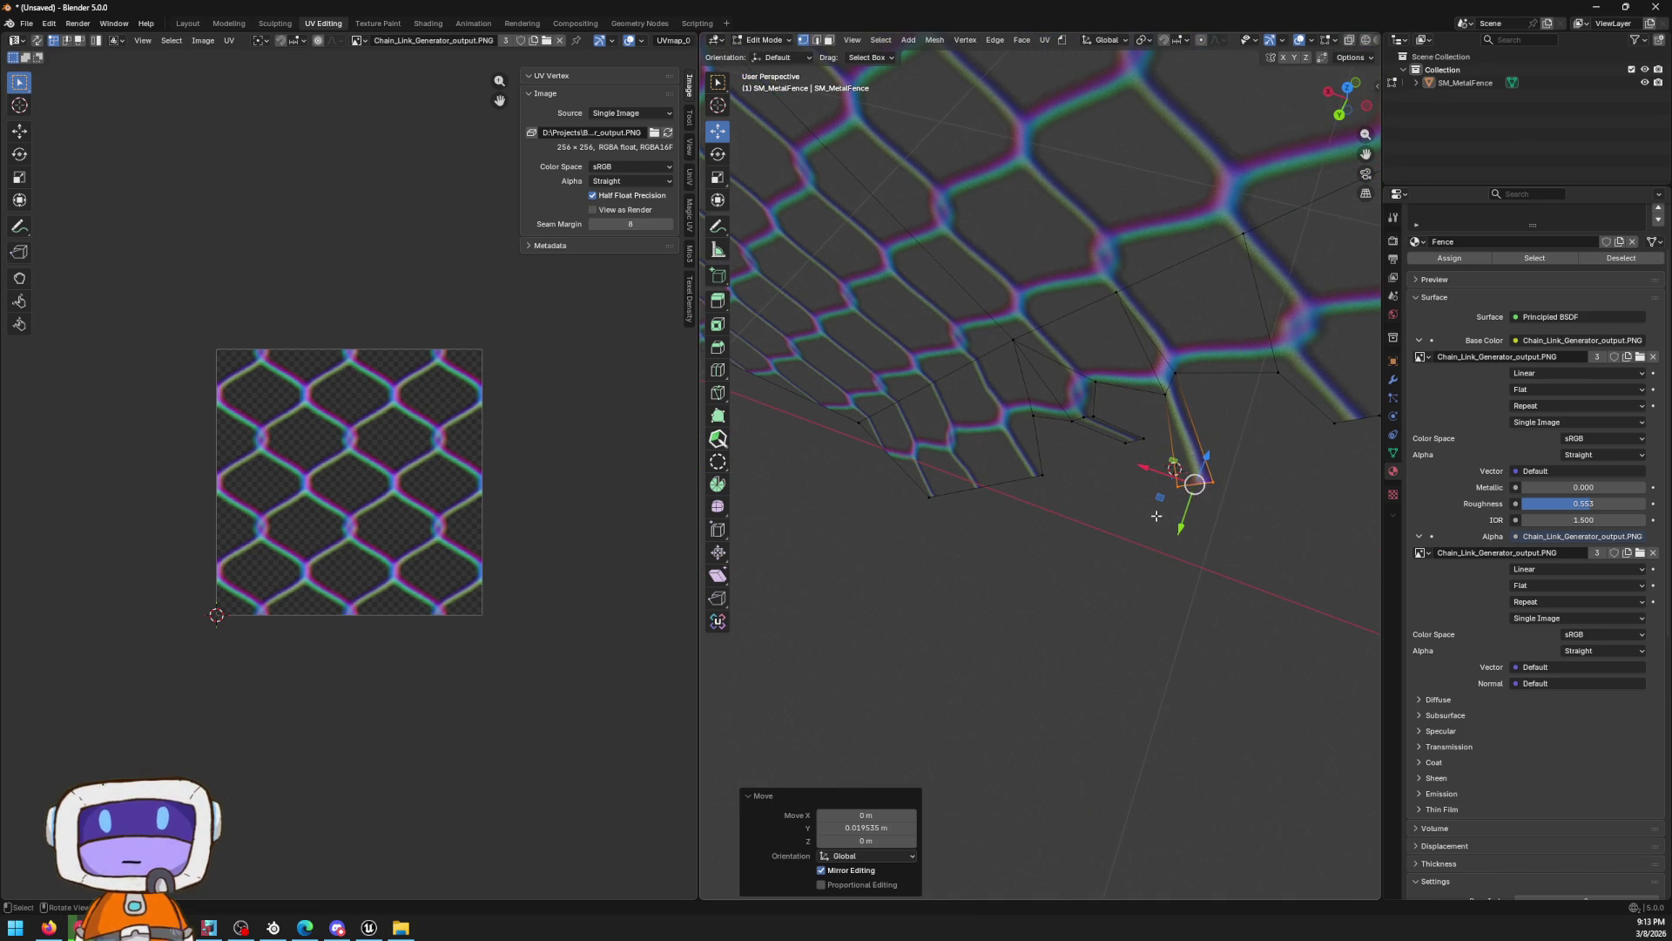
Raise the vertex along Z and rotate the selection into place
{"action": "key", "text": "g"}
{"action": "key", "text": "z"}
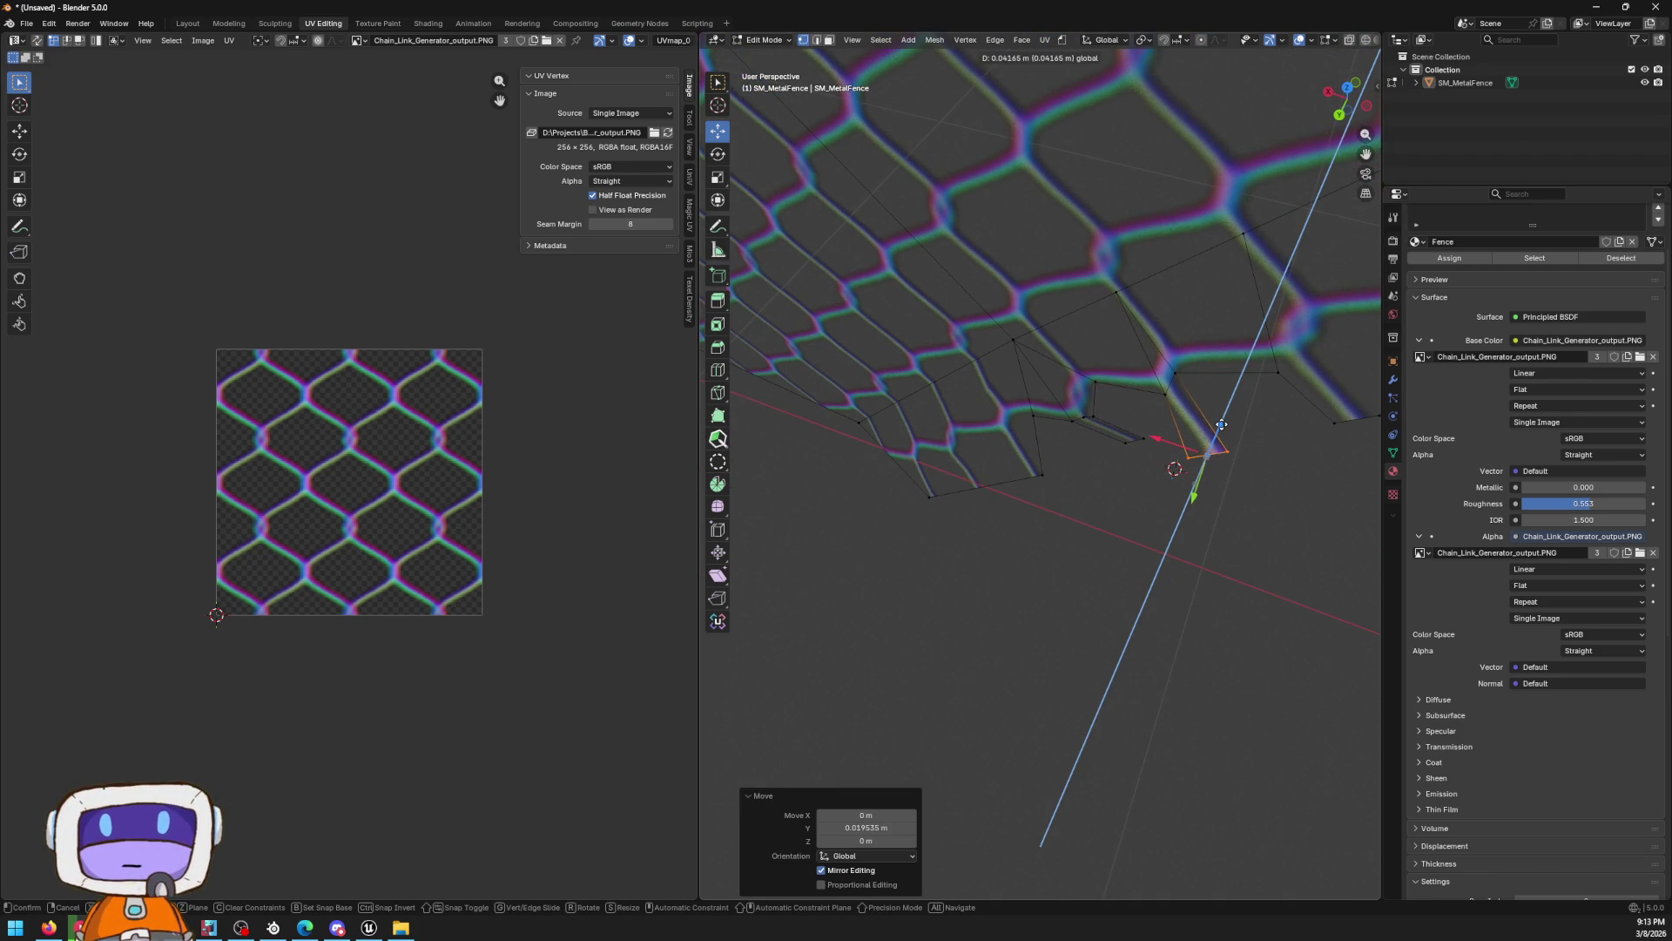
{"action": "left_click", "coordinate": [1188, 453]}
{"action": "mouse_move", "coordinate": [1189, 453]}
{"action": "left_mouse_down"}
{"action": "mouse_move", "coordinate": [1215, 369]}
{"action": "mouse_move", "coordinate": [1198, 373]}
{"action": "left_mouse_up"}
{"action": "key", "text": "r"}
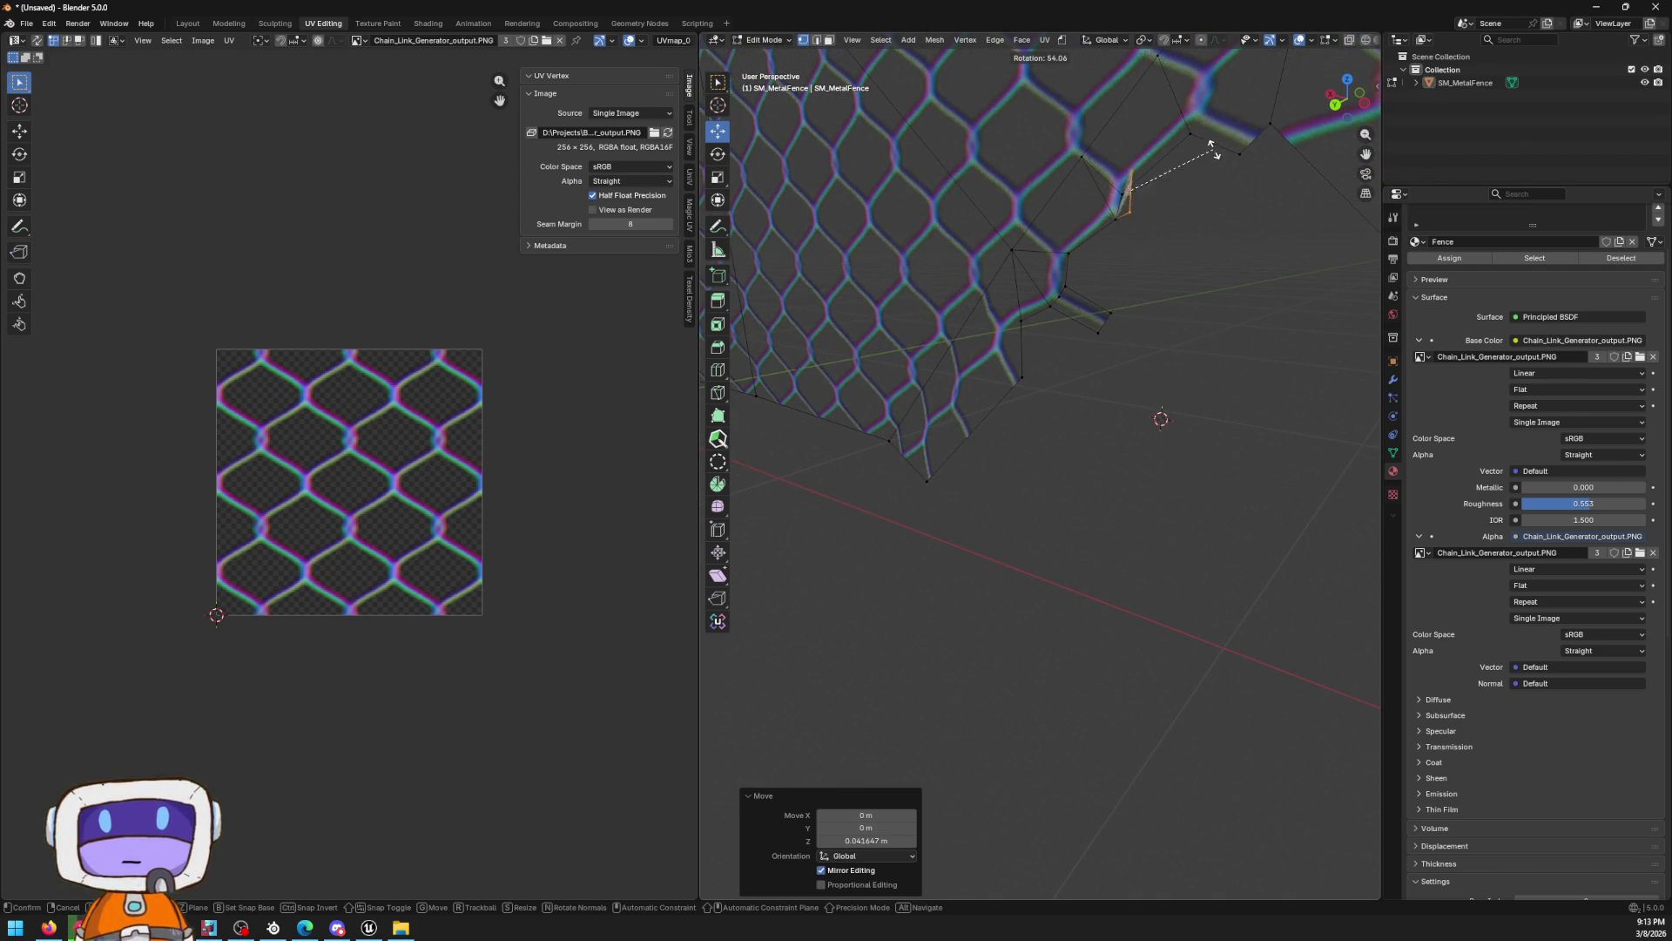
{"action": "left_click", "coordinate": [1202, 144]}
{"action": "mouse_move", "coordinate": [1200, 373]}
{"action": "left_mouse_down"}
{"action": "mouse_move", "coordinate": [1280, 375]}
{"action": "mouse_move", "coordinate": [1229, 335]}
{"action": "left_mouse_up"}
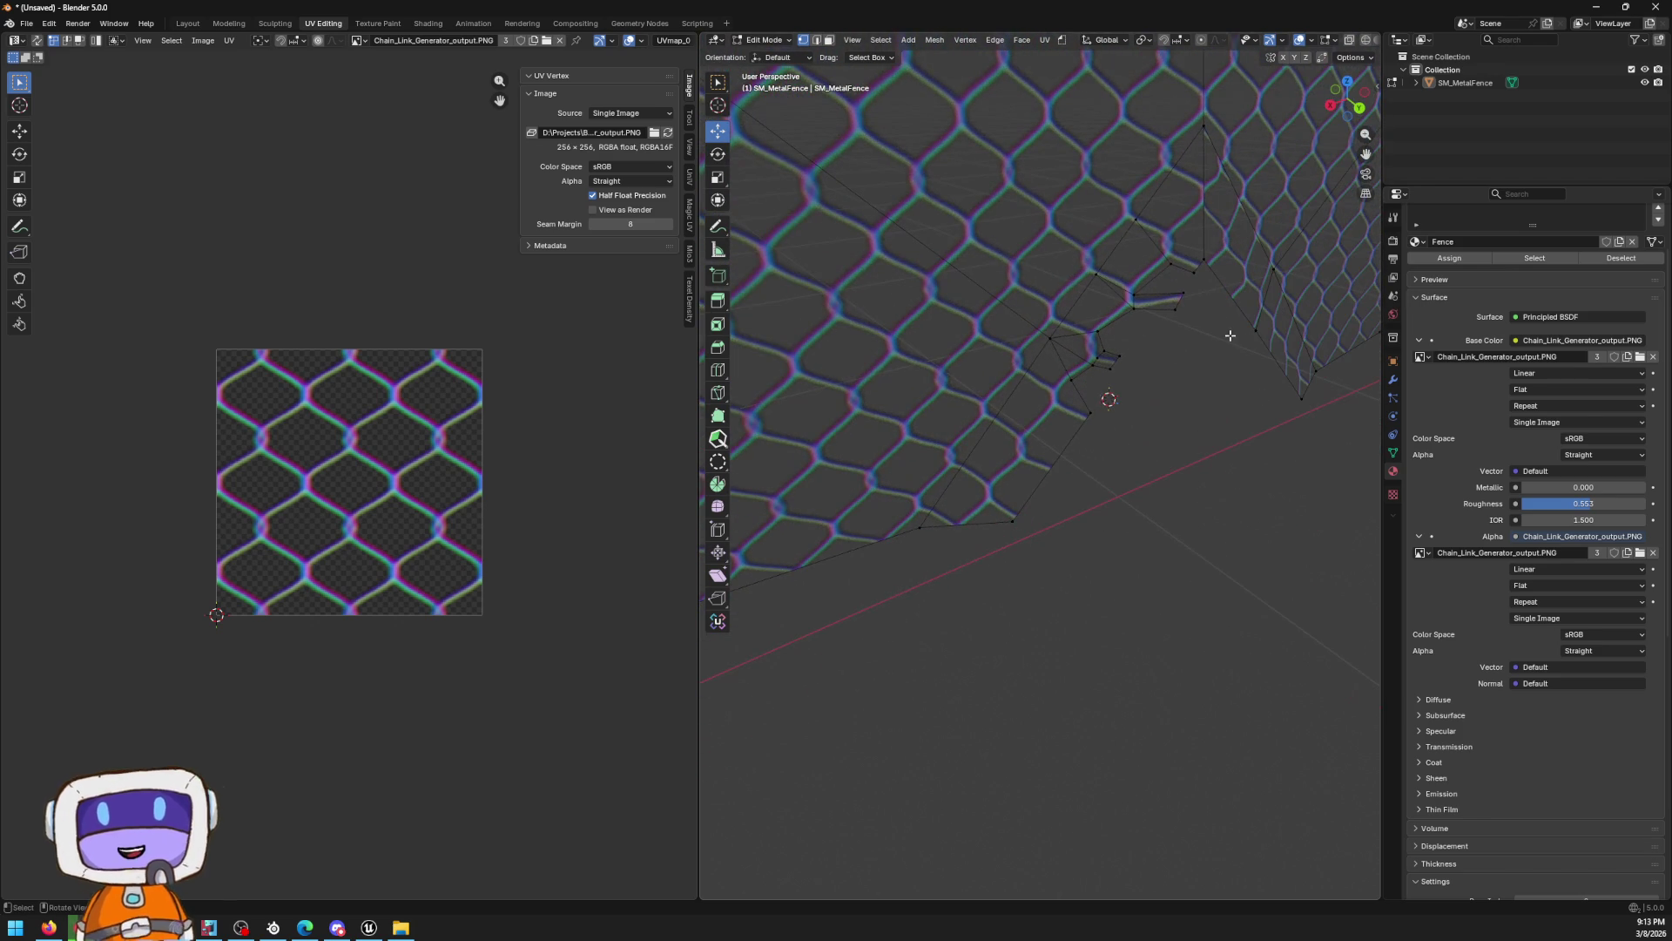
Try rotating an edge along the opening, then return to Object Mode and orbit the fence
{"action": "left_click", "coordinate": [1169, 300]}
{"action": "key", "text": "r"}
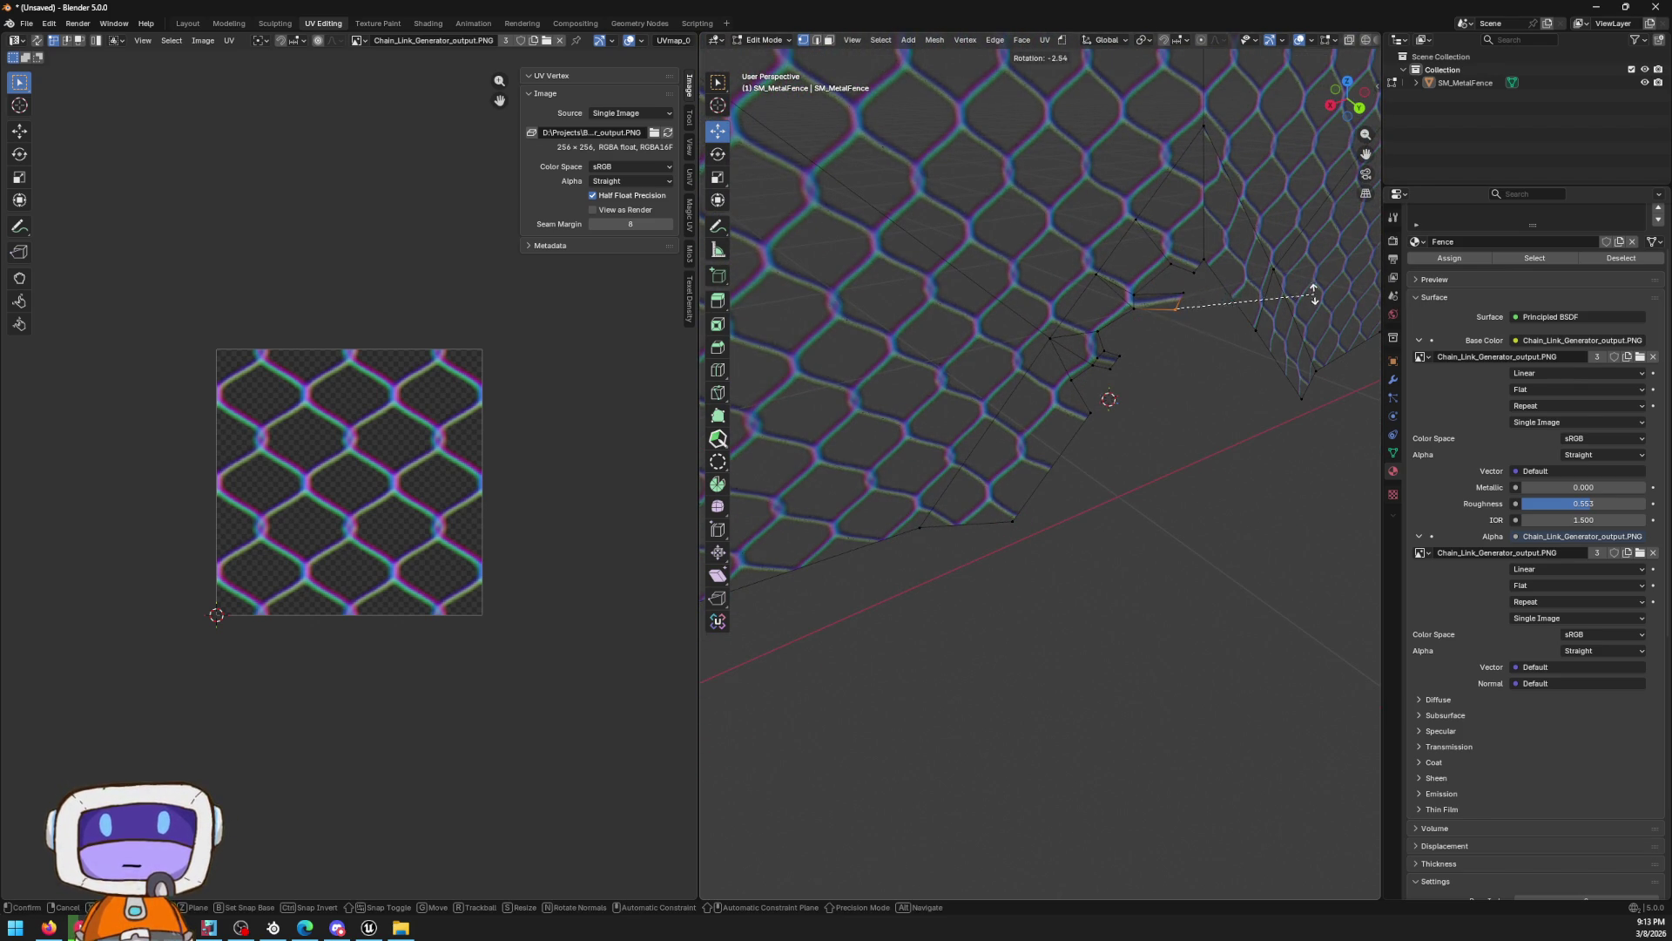
{"action": "right_click", "coordinate": [1314, 296]}
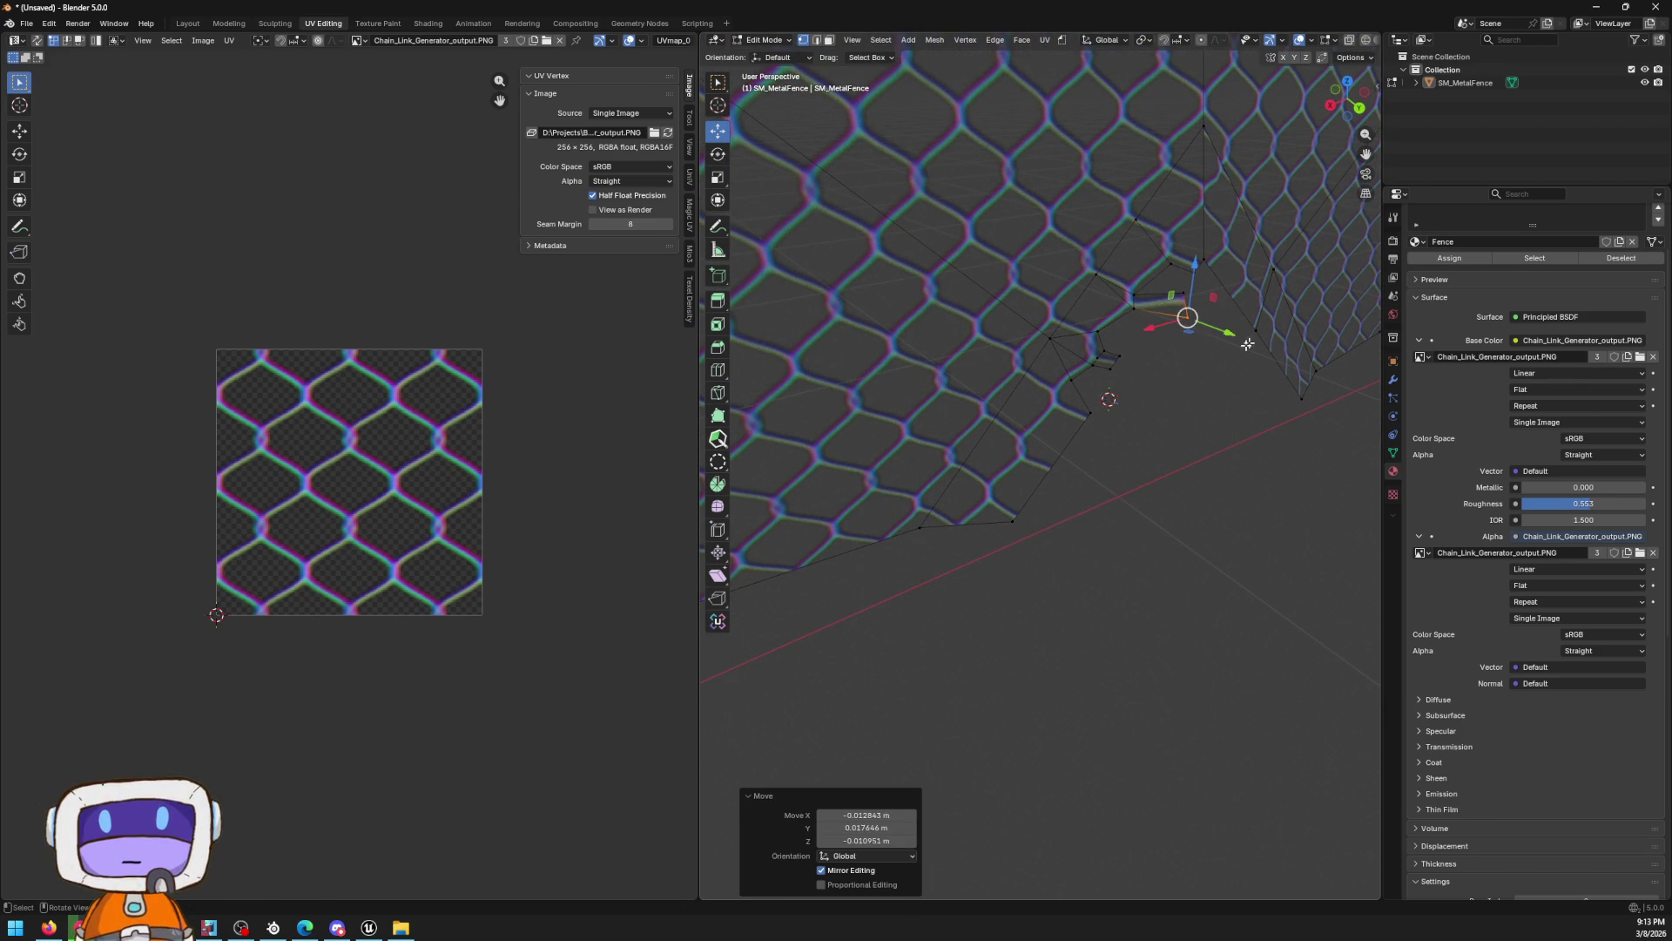
{"action": "key", "text": "Tab"}
{"action": "mouse_move", "coordinate": [1190, 432]}
{"action": "left_mouse_down"}
{"action": "mouse_move", "coordinate": [1114, 416]}
{"action": "mouse_move", "coordinate": [1095, 493]}
{"action": "mouse_move", "coordinate": [1183, 369]}
{"action": "mouse_move", "coordinate": [1105, 366]}
{"action": "mouse_move", "coordinate": [1037, 328]}
{"action": "mouse_move", "coordinate": [1035, 239]}
{"action": "mouse_move", "coordinate": [1008, 392]}
{"action": "mouse_move", "coordinate": [1068, 440]}
{"action": "mouse_move", "coordinate": [1026, 411]}
{"action": "mouse_move", "coordinate": [1053, 470]}
{"action": "mouse_move", "coordinate": [1153, 404]}
{"action": "mouse_move", "coordinate": [1060, 388]}
{"action": "mouse_move", "coordinate": [990, 419]}
{"action": "left_mouse_up"}
{"action": "mouse_move", "coordinate": [1109, 406]}
{"action": "left_mouse_down"}
{"action": "mouse_move", "coordinate": [1180, 402]}
{"action": "mouse_move", "coordinate": [1199, 425]}
{"action": "mouse_move", "coordinate": [1111, 390]}
{"action": "mouse_move", "coordinate": [1091, 436]}
{"action": "left_mouse_up"}
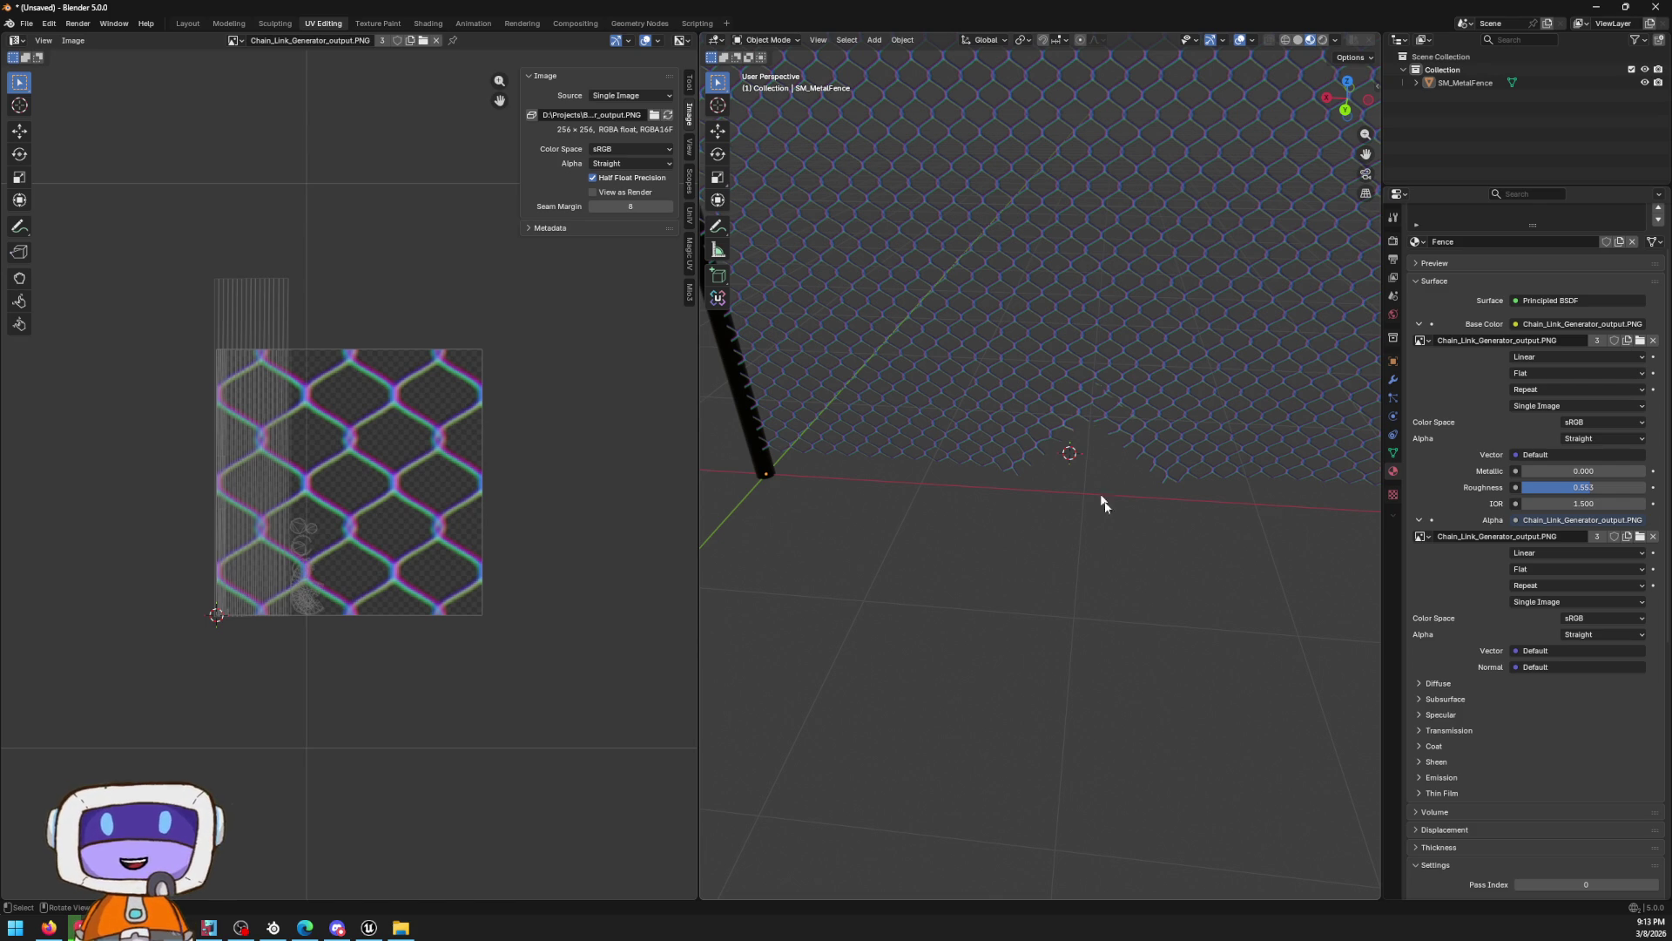
Select the entire fence mesh in Edit Mode and browse the File menu
{"action": "scroll", "coordinate": [1068, 378], "scroll_direction": "down", "scroll_amount": 8}
{"action": "scroll", "coordinate": [1080, 392], "scroll_direction": "up", "scroll_amount": 4}
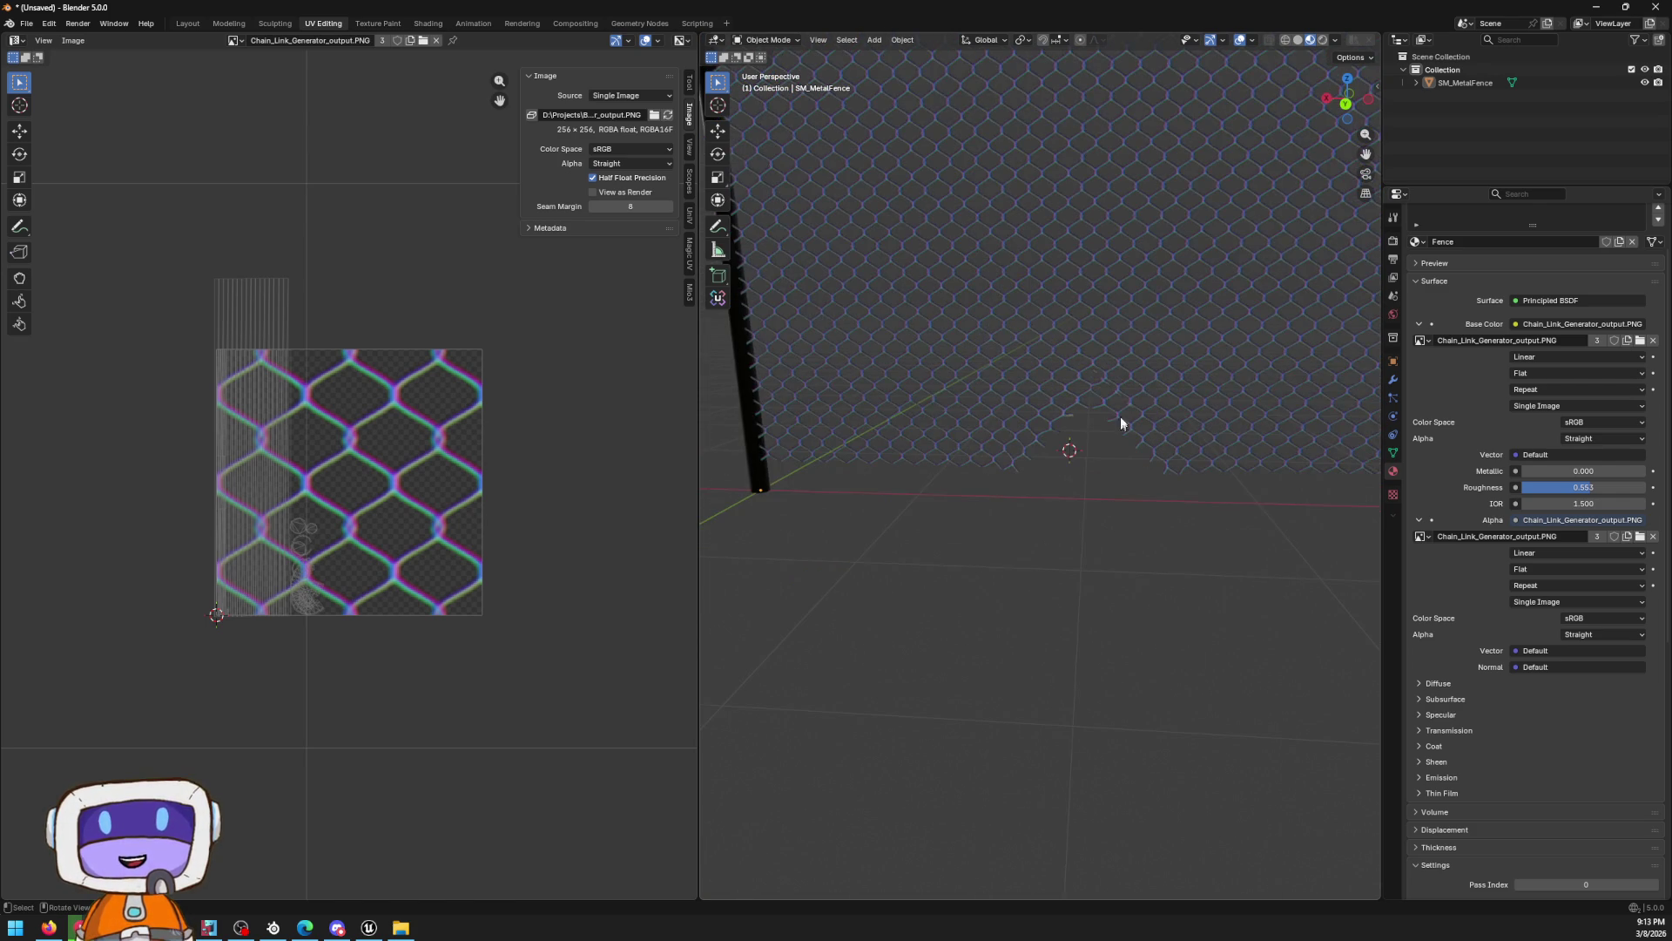
{"action": "scroll", "coordinate": [893, 334], "scroll_direction": "down", "scroll_amount": 4}
{"action": "key", "text": "Tab"}
{"action": "key", "text": "a"}
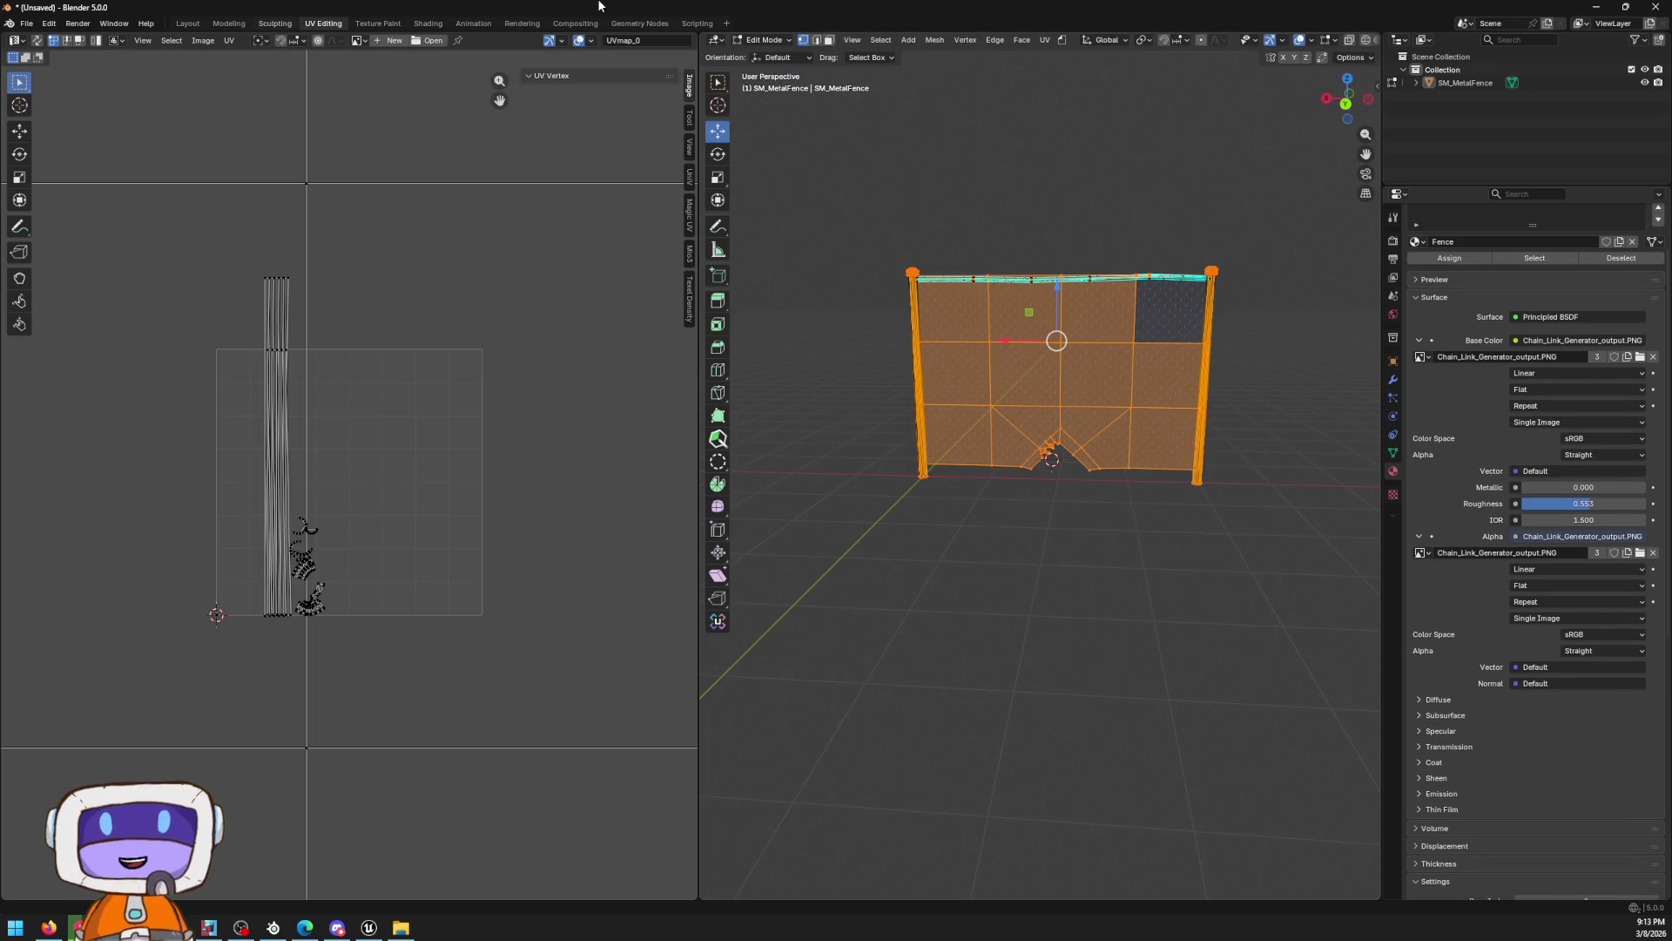
{"action": "left_click", "coordinate": [26, 22]}
{"action": "mouse_move", "coordinate": [85, 251]}
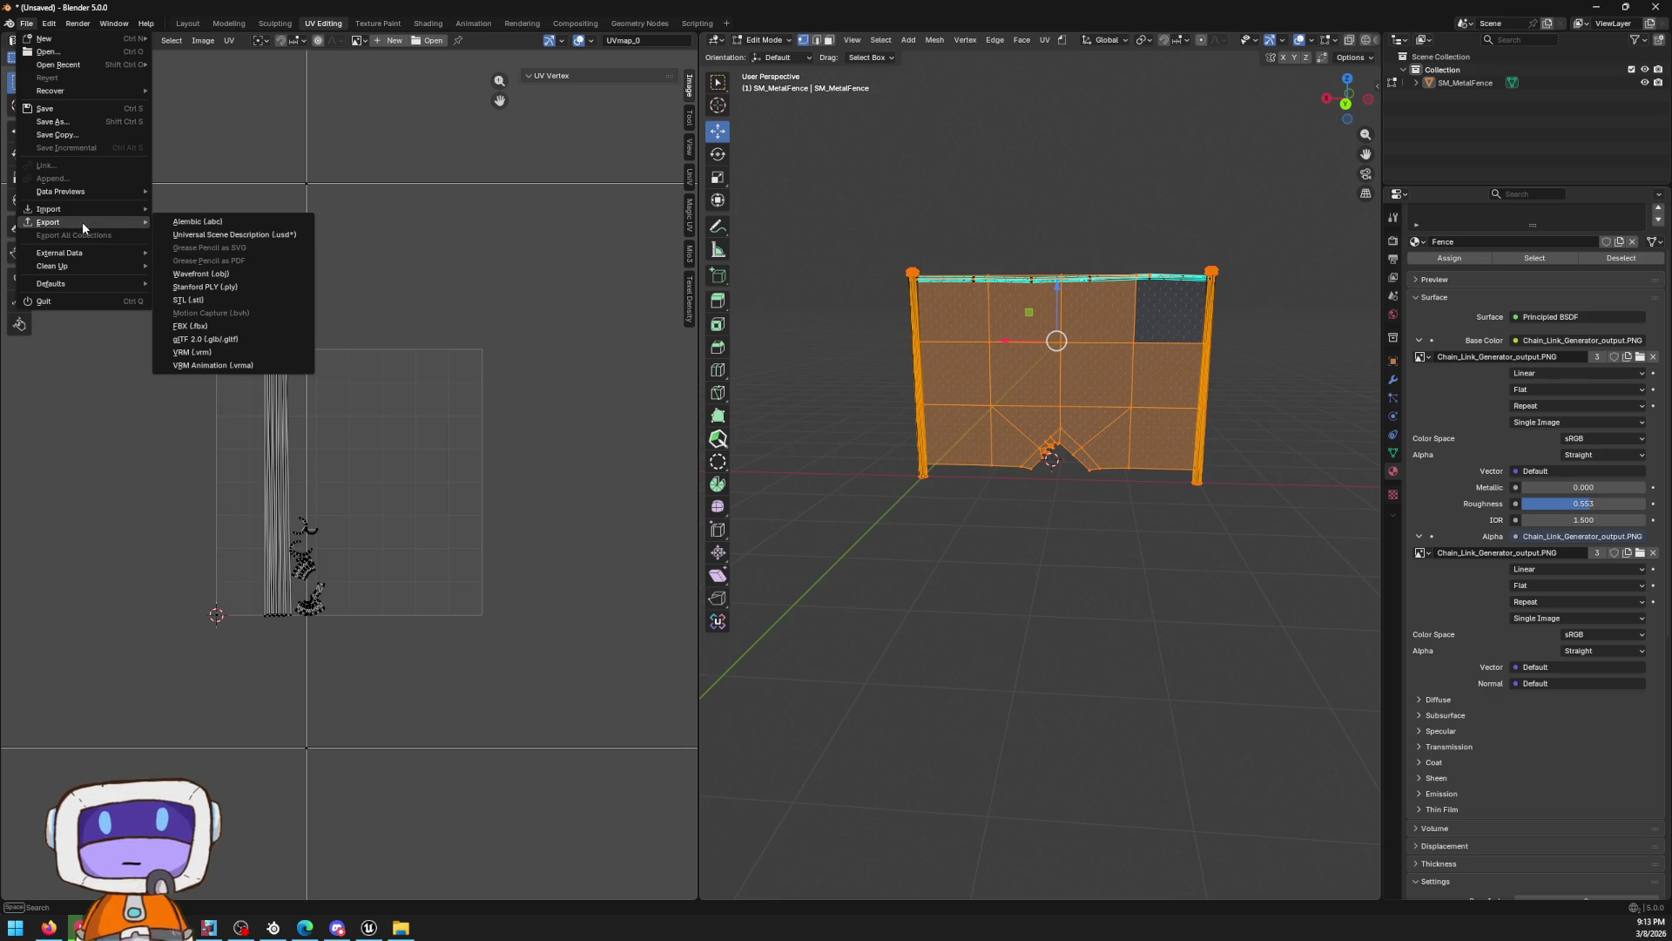
{"action": "left_click", "coordinate": [200, 330]}
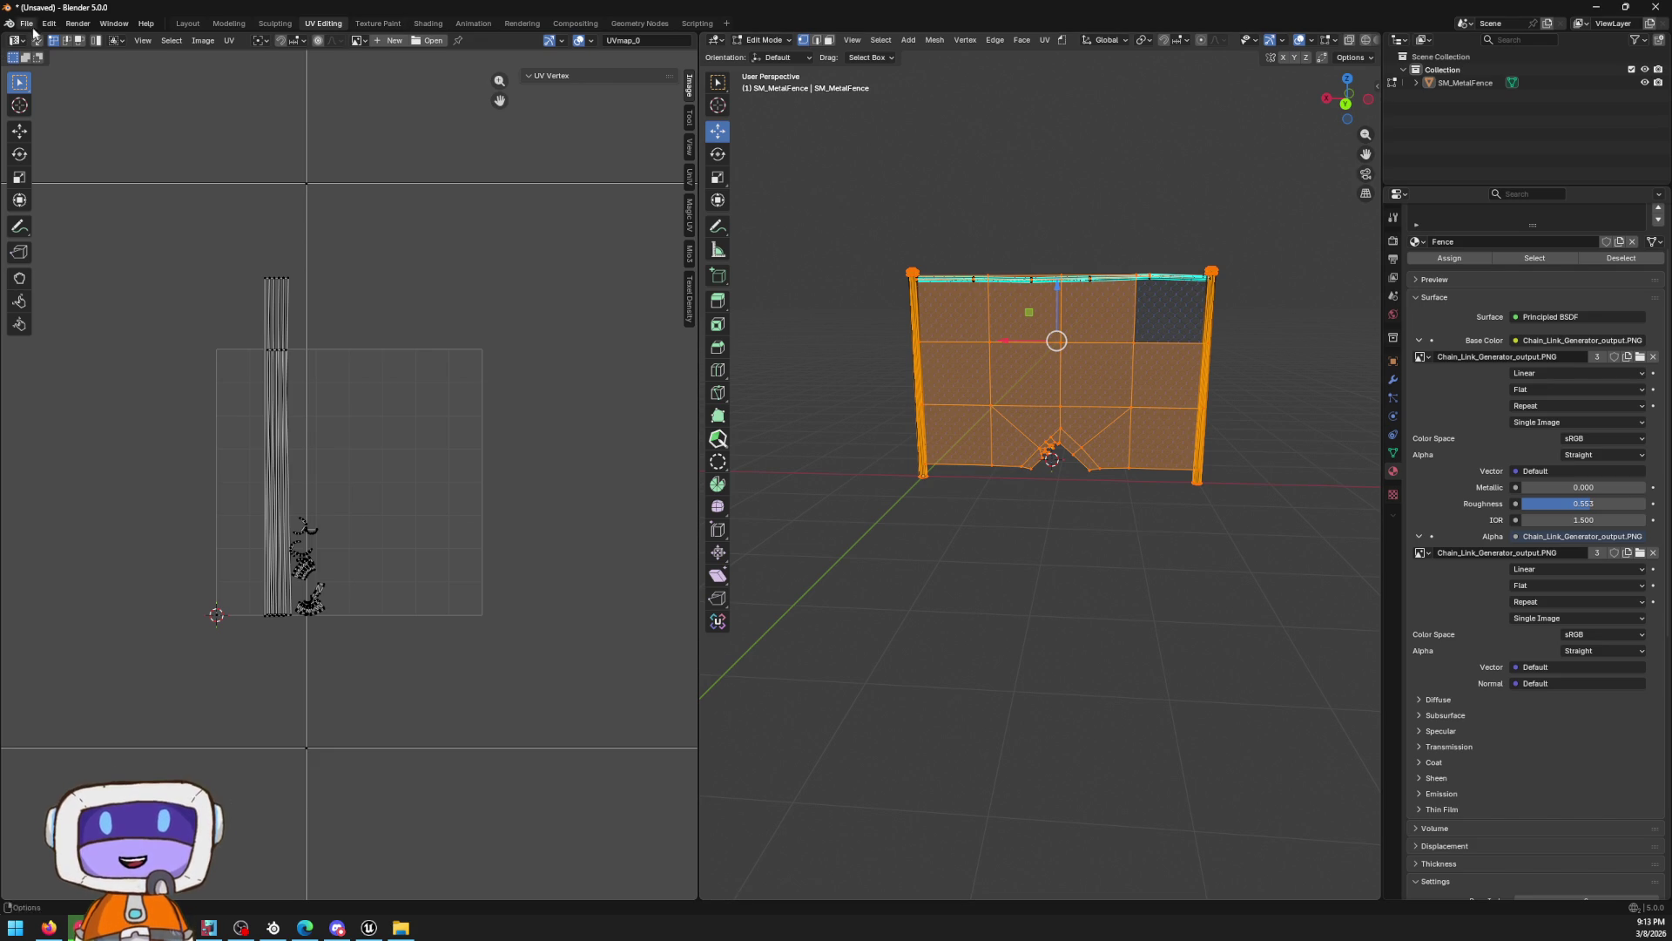
In Object Mode, select the fence object and bring up the File > Export format list
{"action": "key", "text": "Tab"}
{"action": "left_click", "coordinate": [1012, 310]}
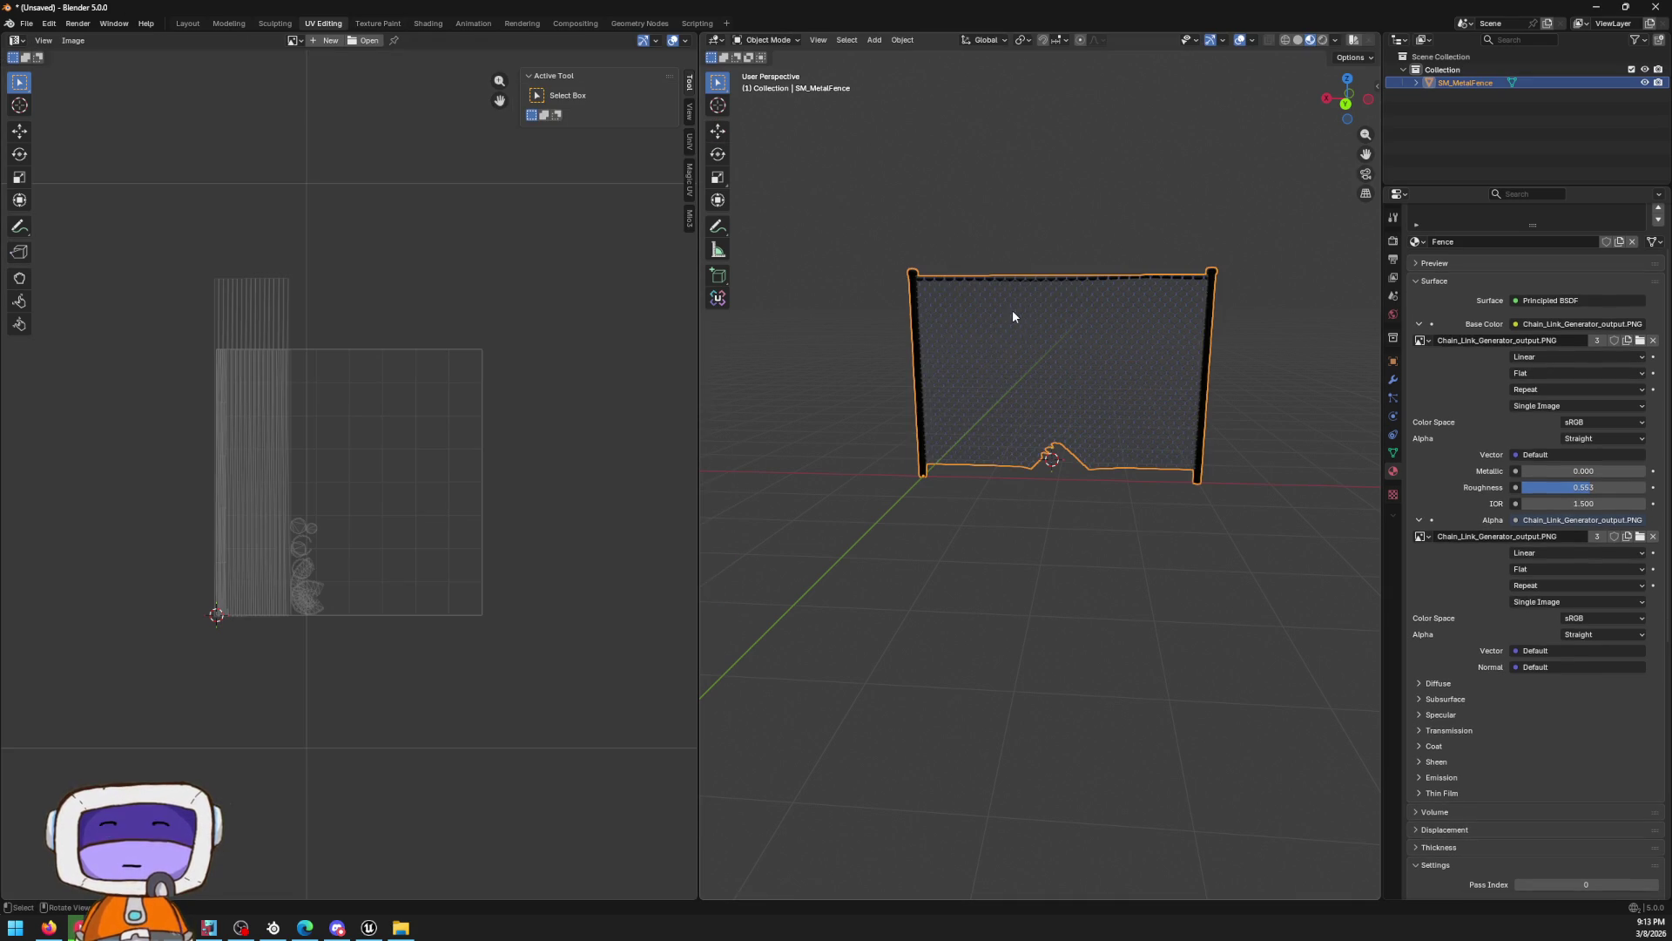
{"action": "left_click", "coordinate": [27, 23]}
{"action": "mouse_move", "coordinate": [84, 224]}
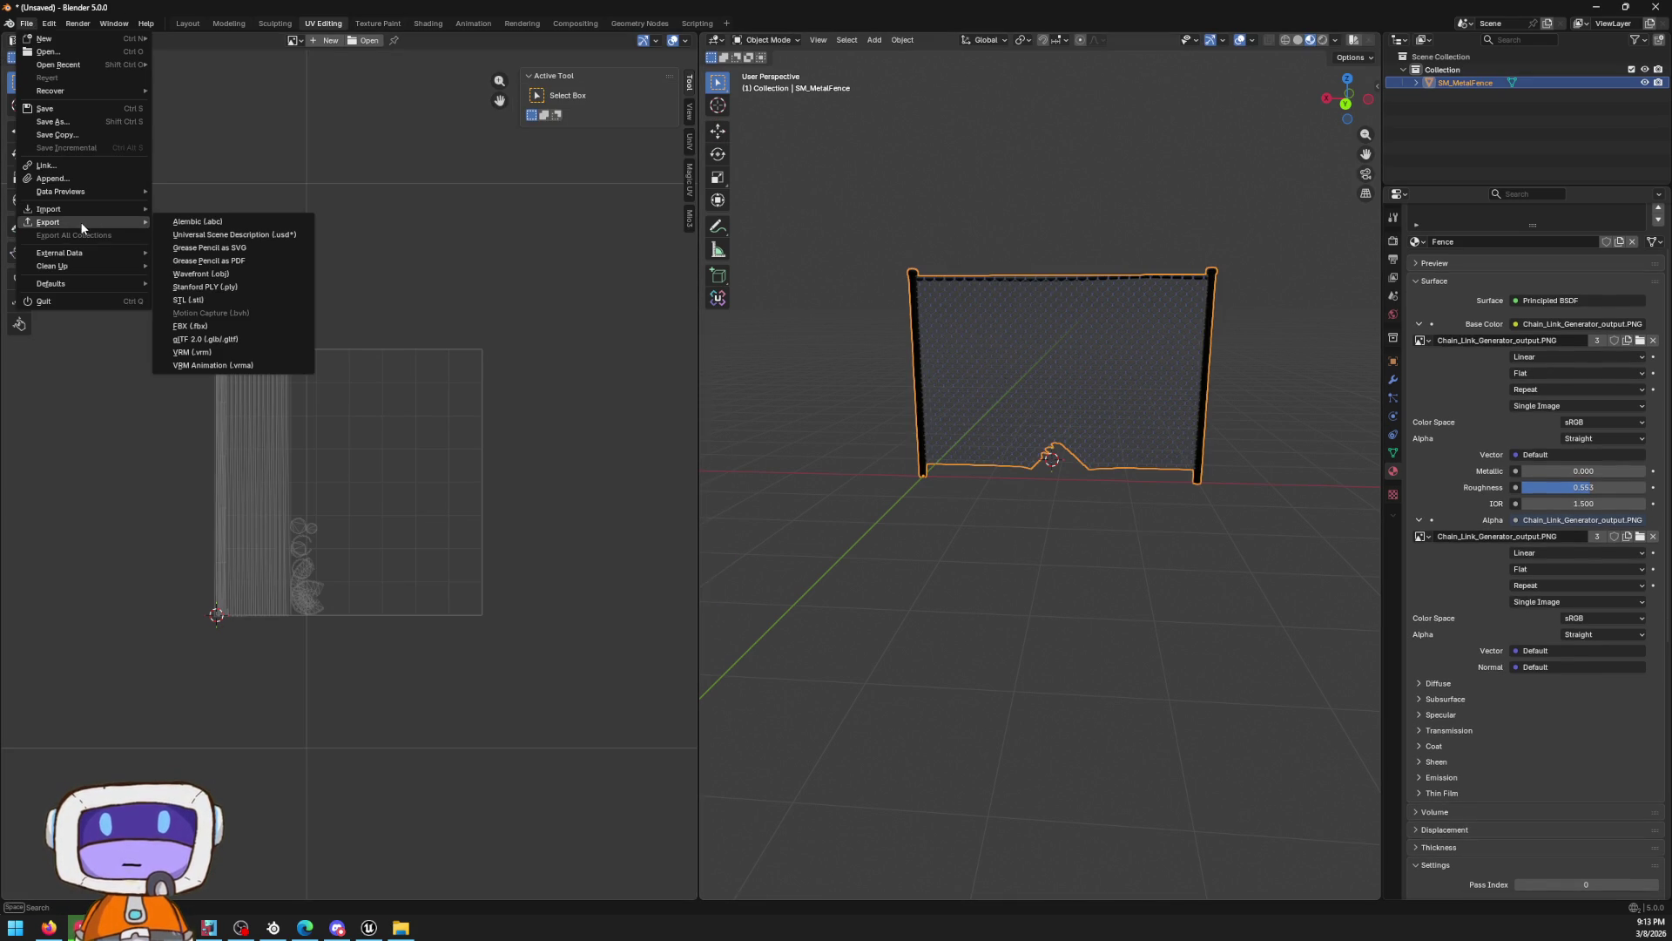
{"action": "left_click", "coordinate": [209, 325]}
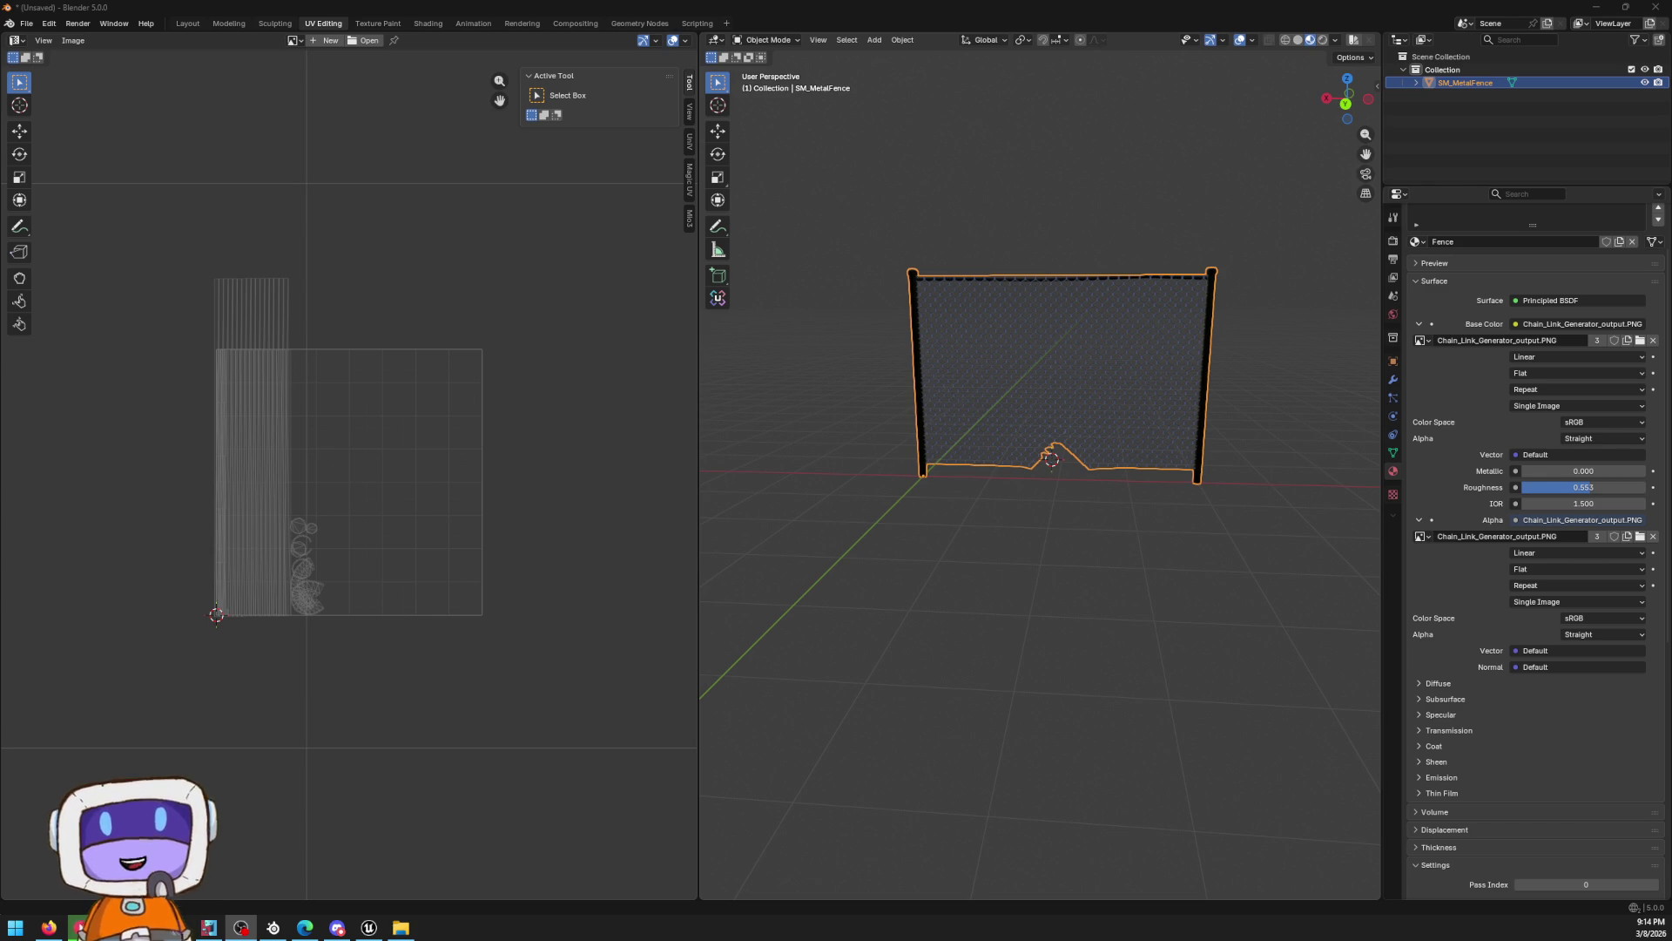
In Unreal, fly the camera into the diner and select the floor BP_WallGen2
{"action": "key", "text": "alt+Tab"}
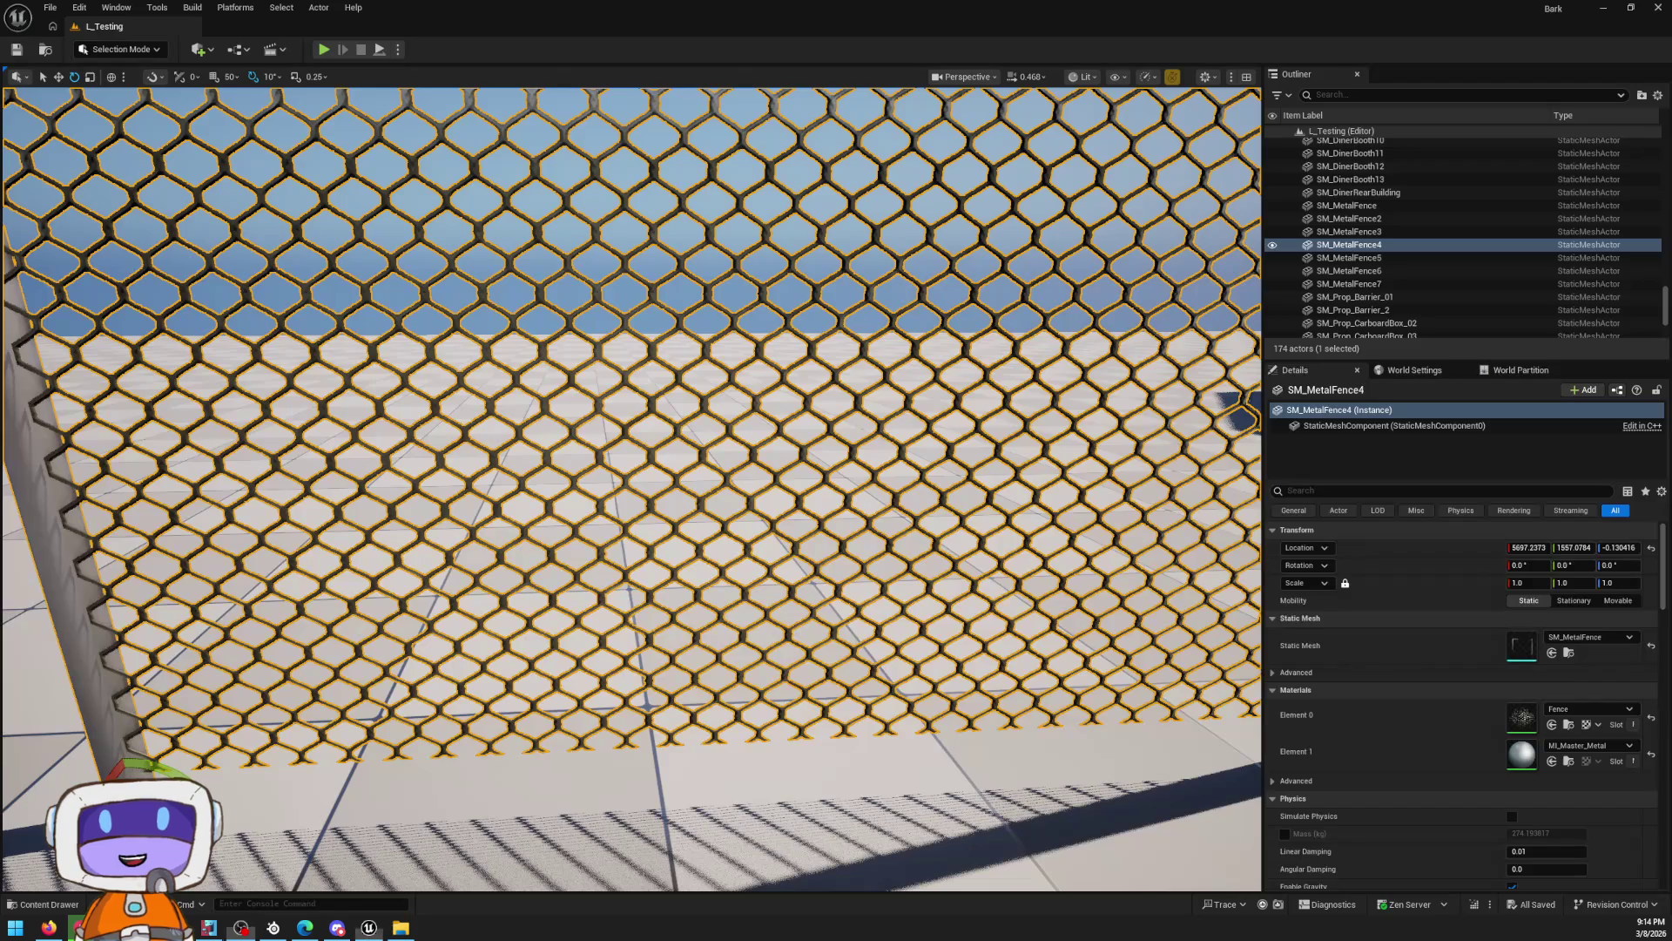
{"action": "key", "text": "w"}
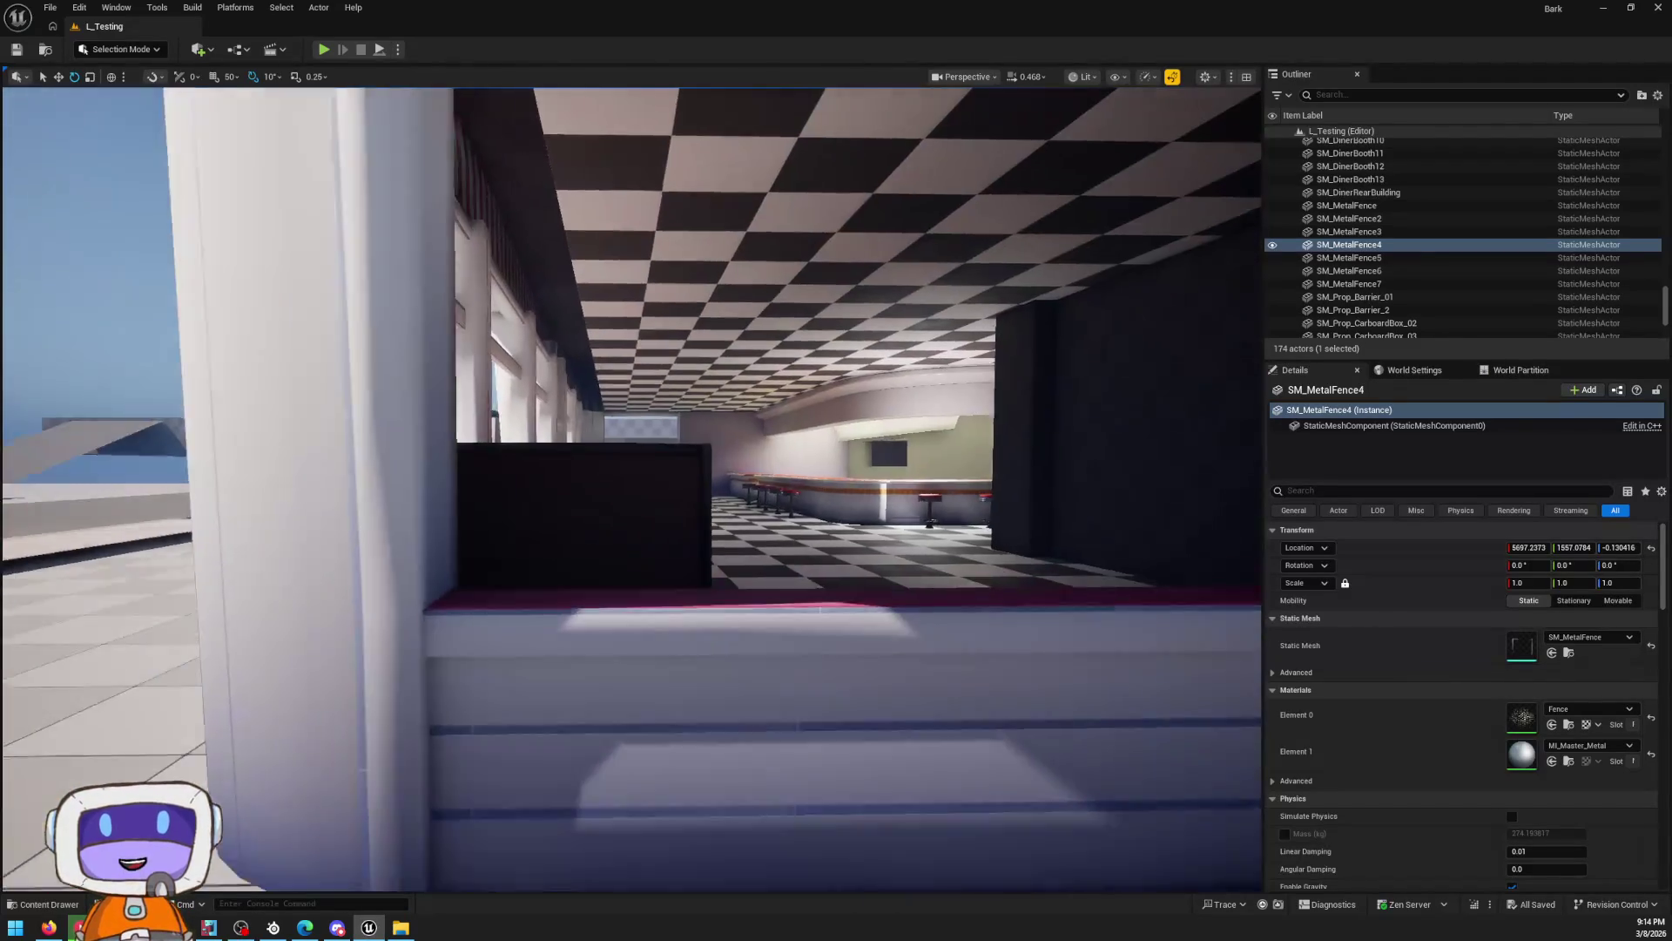
{"action": "key", "text": "q"}
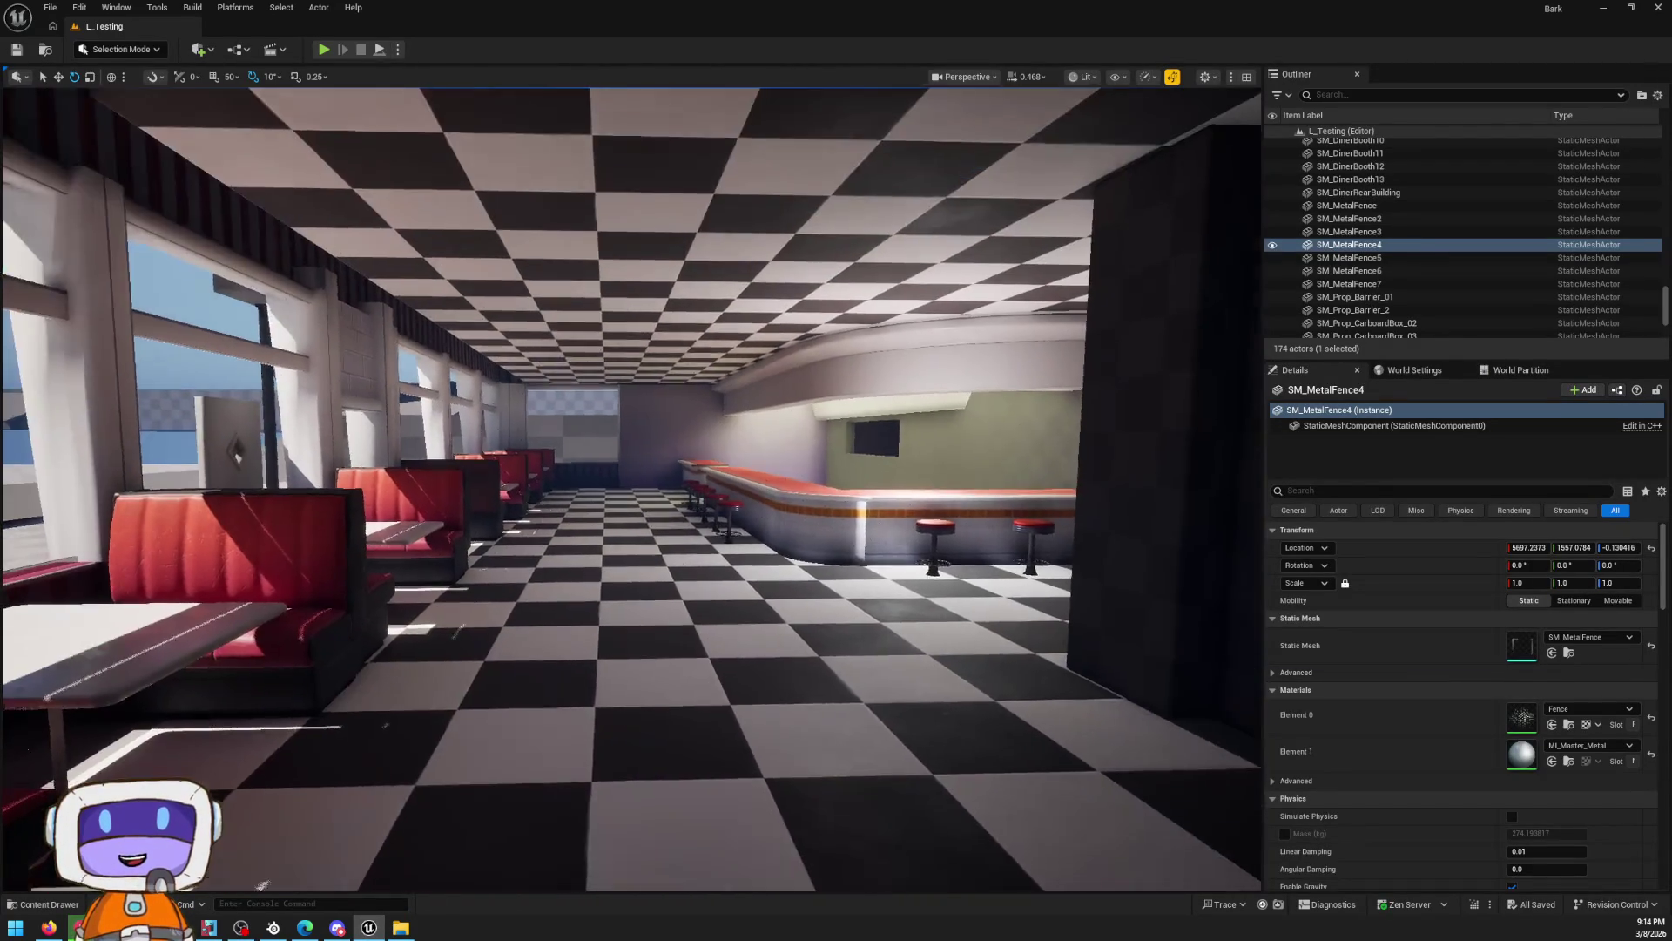
{"action": "key", "text": "e"}
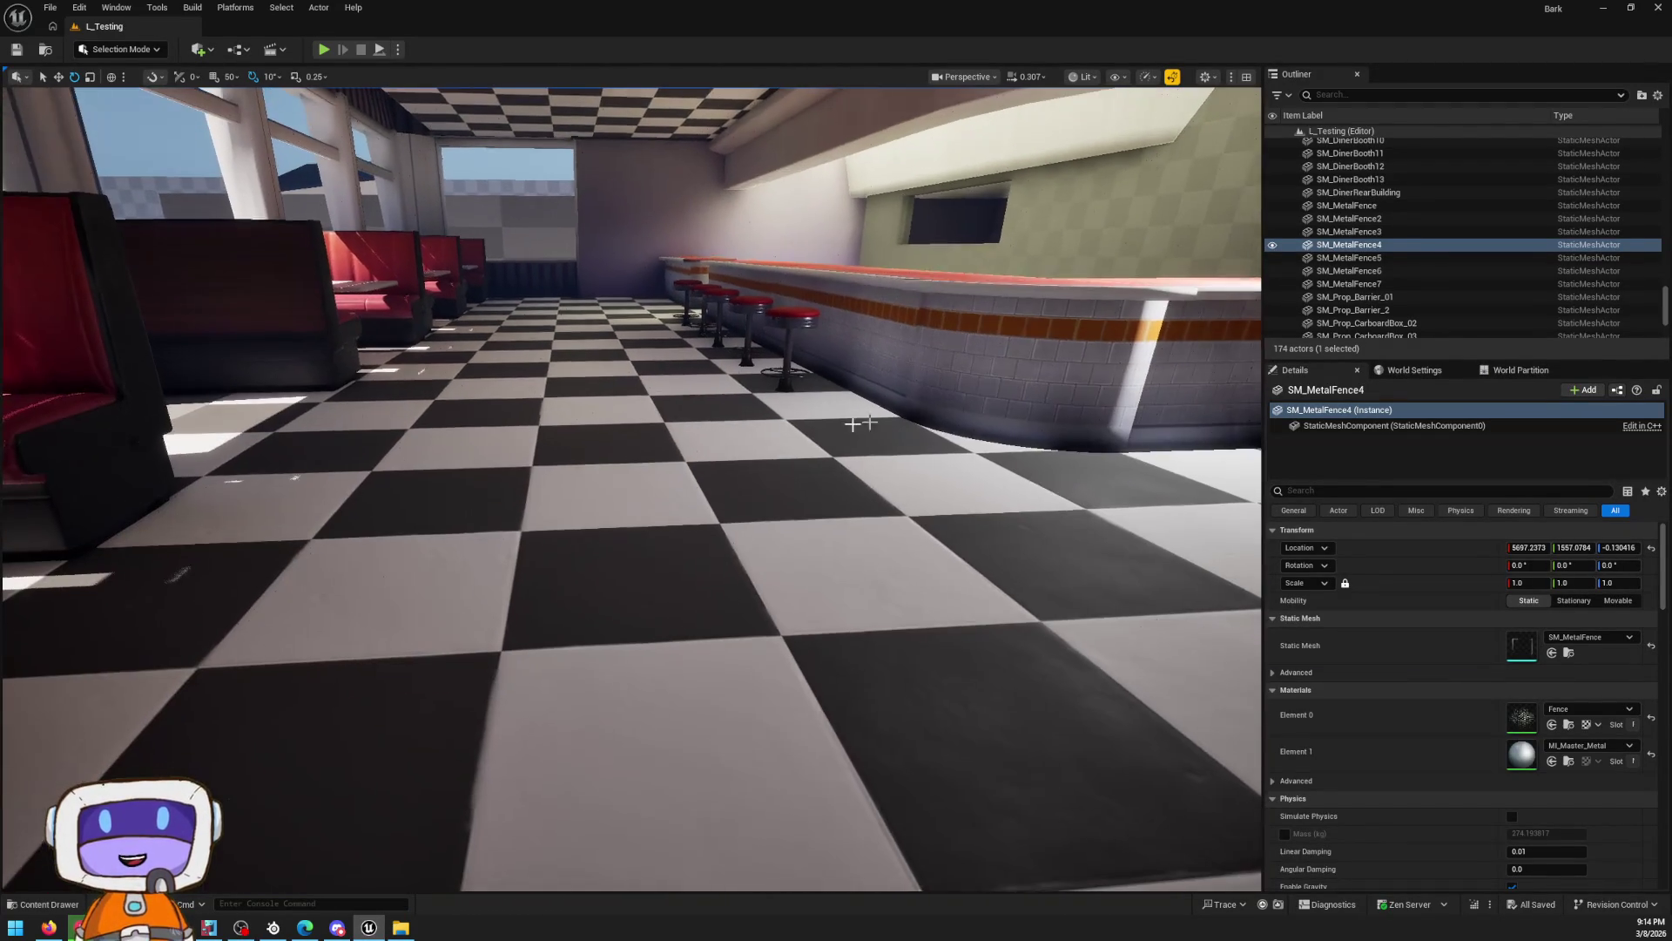
{"action": "left_click", "coordinate": [632, 522]}
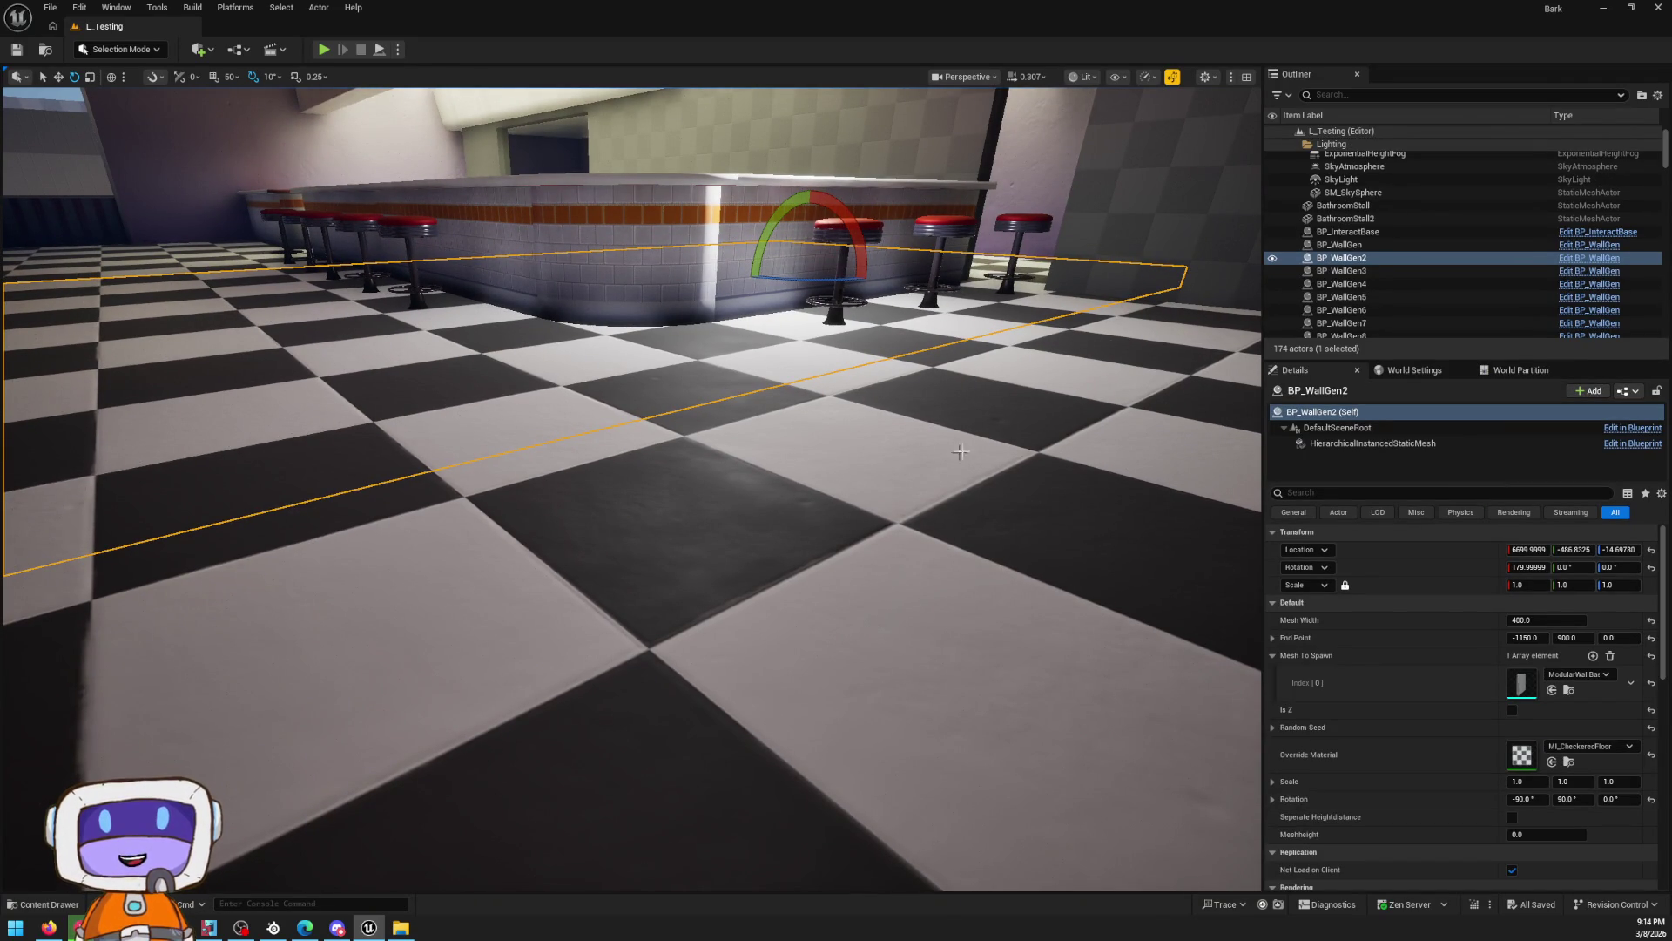
Turn the view past the counter toward the window facing the fence, then return to Blender
{"action": "mouse_move", "coordinate": [787, 464]}
{"action": "left_mouse_down"}
{"action": "mouse_move", "coordinate": [766, 488]}
{"action": "mouse_move", "coordinate": [766, 540]}
{"action": "left_mouse_up"}
{"action": "left_click_drag", "start_coordinate": [506, 341], "coordinate": [506, 340]}
{"action": "left_click_drag", "start_coordinate": [945, 422], "coordinate": [945, 423]}
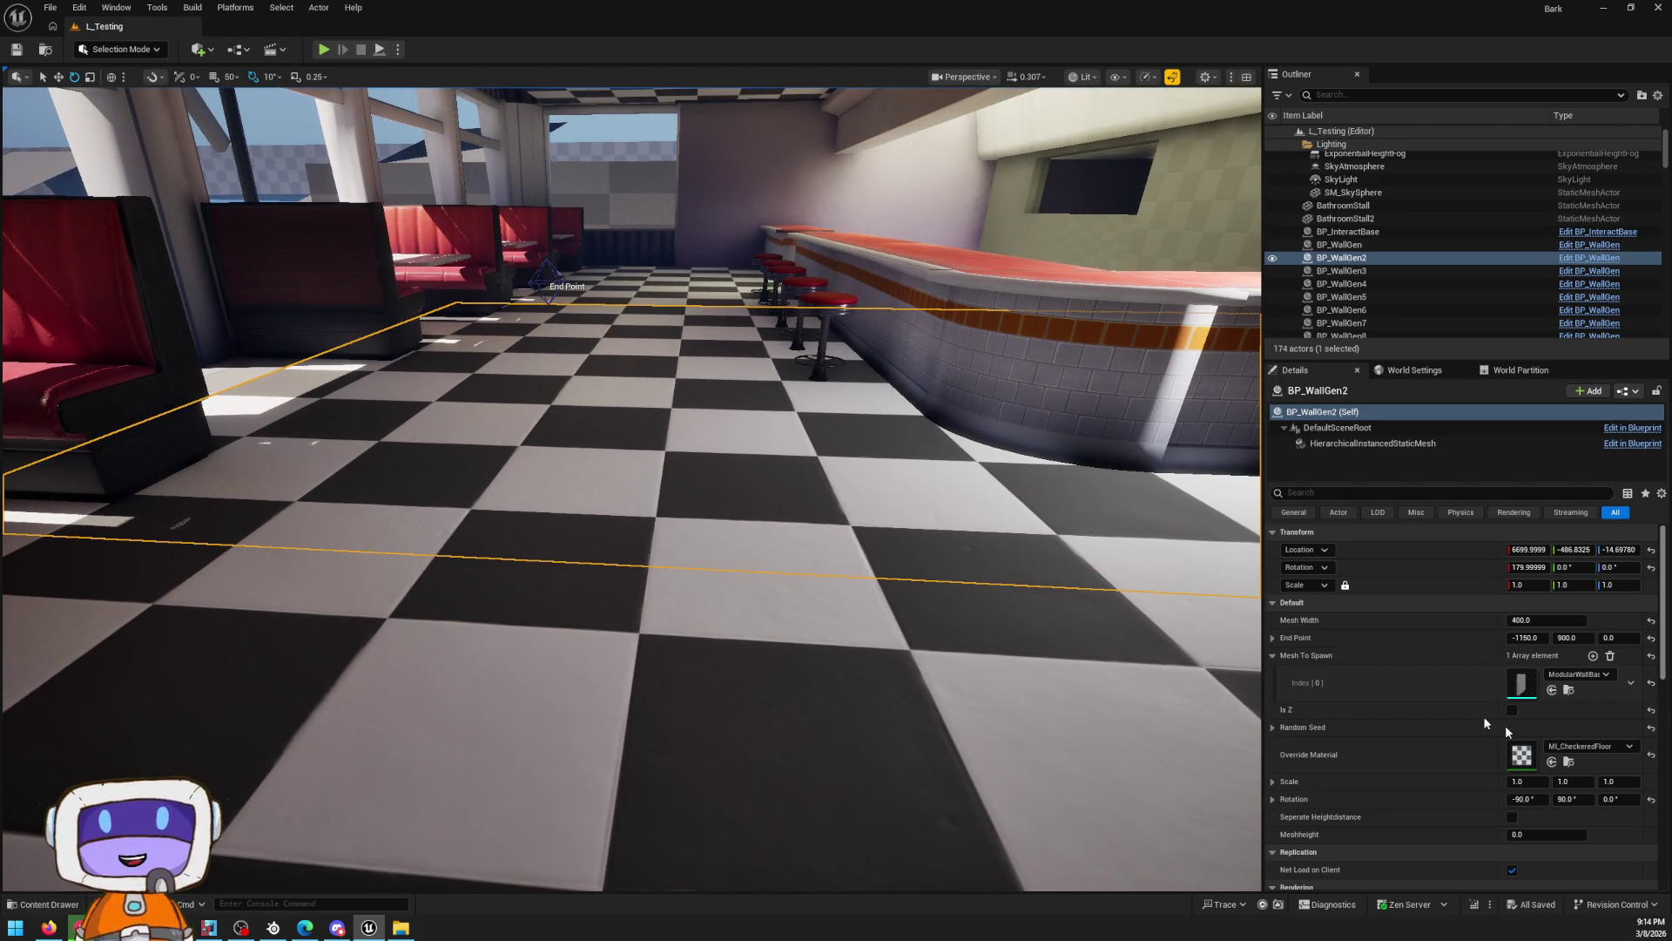
{"action": "left_click_drag", "start_coordinate": [836, 364], "coordinate": [836, 364]}
{"action": "left_click_drag", "start_coordinate": [892, 509], "coordinate": [892, 509]}
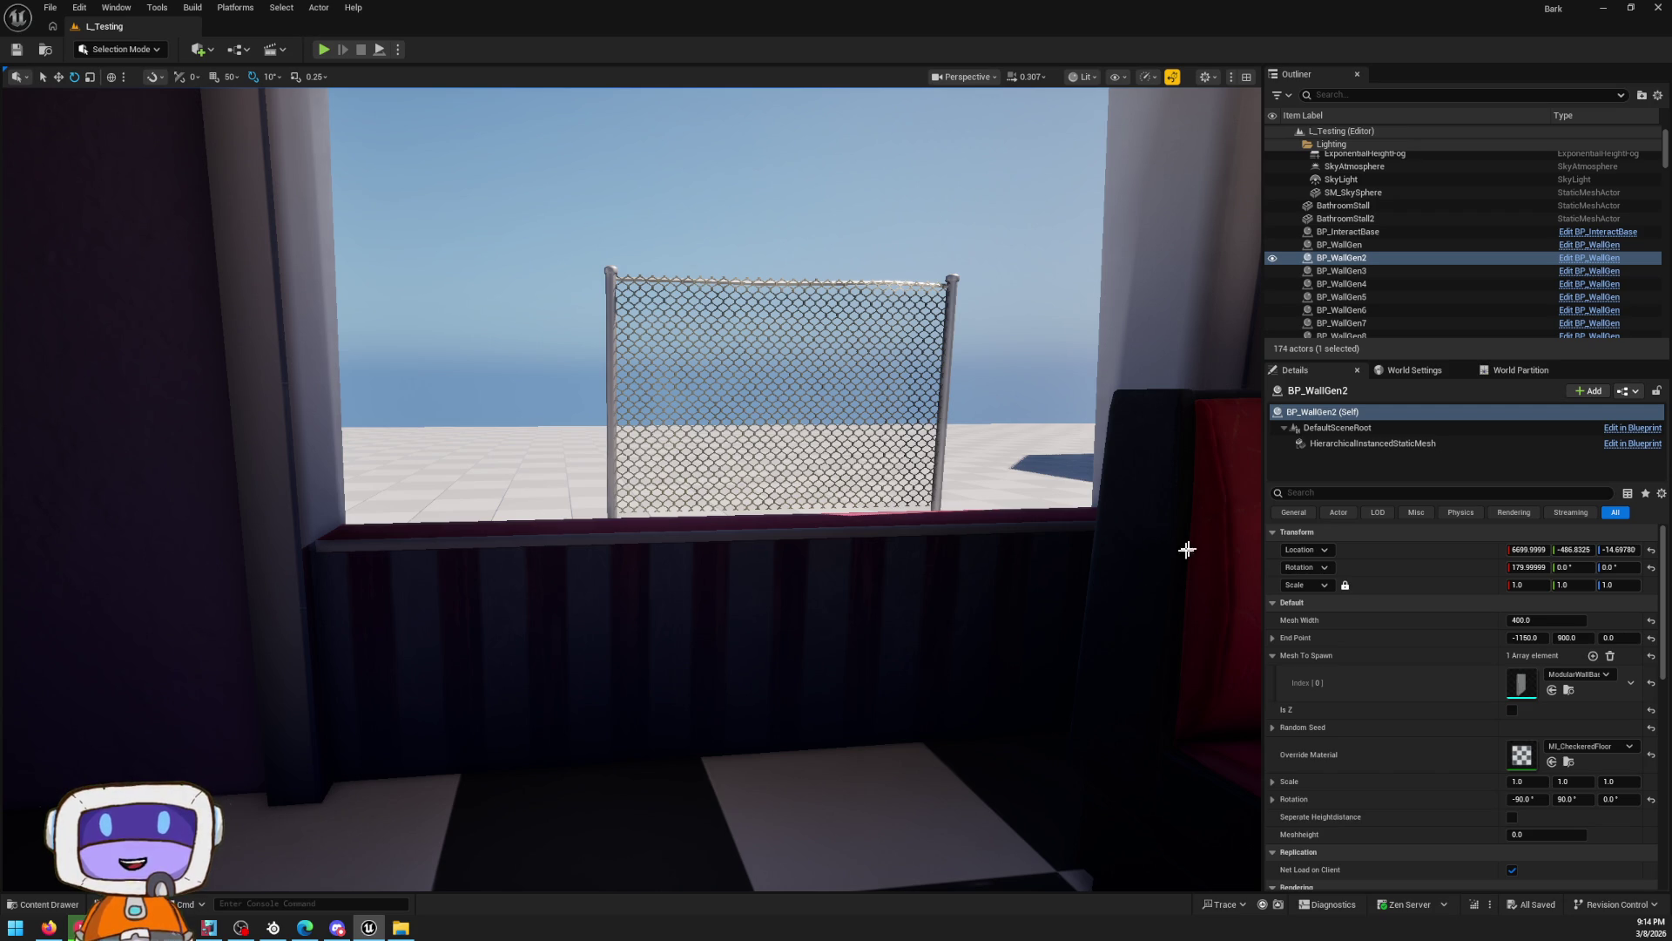
{"action": "key", "text": "alt+Tab"}
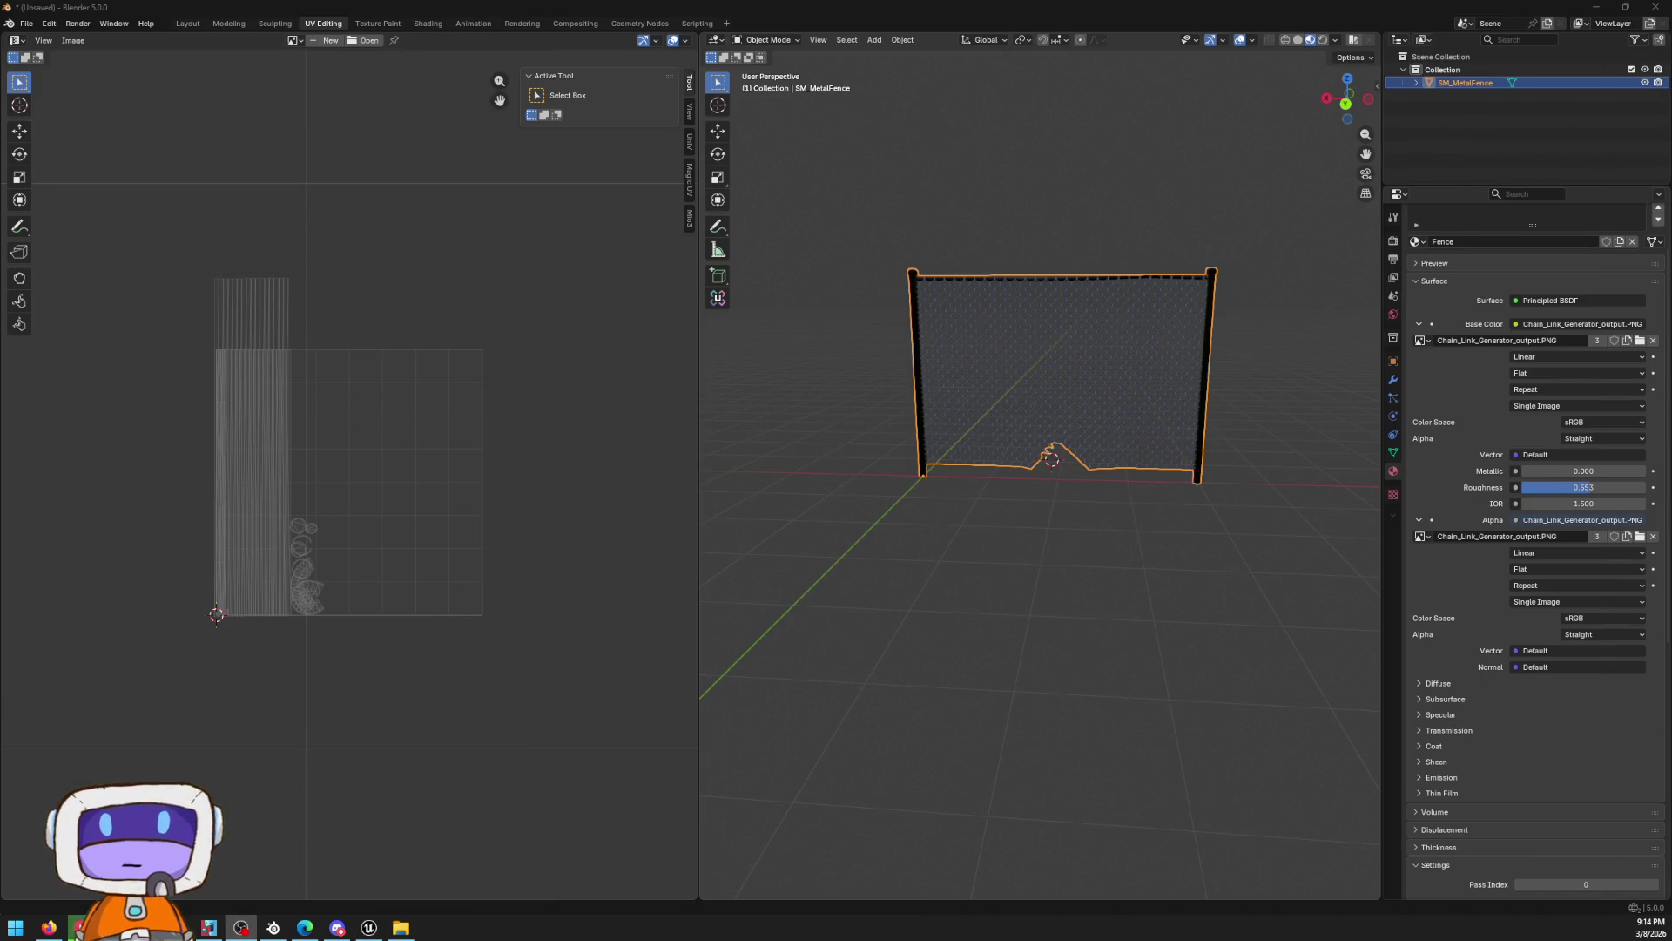
Box-select the whole fence and export it as an FBX file
{"action": "right_click", "coordinate": [1118, 440]}
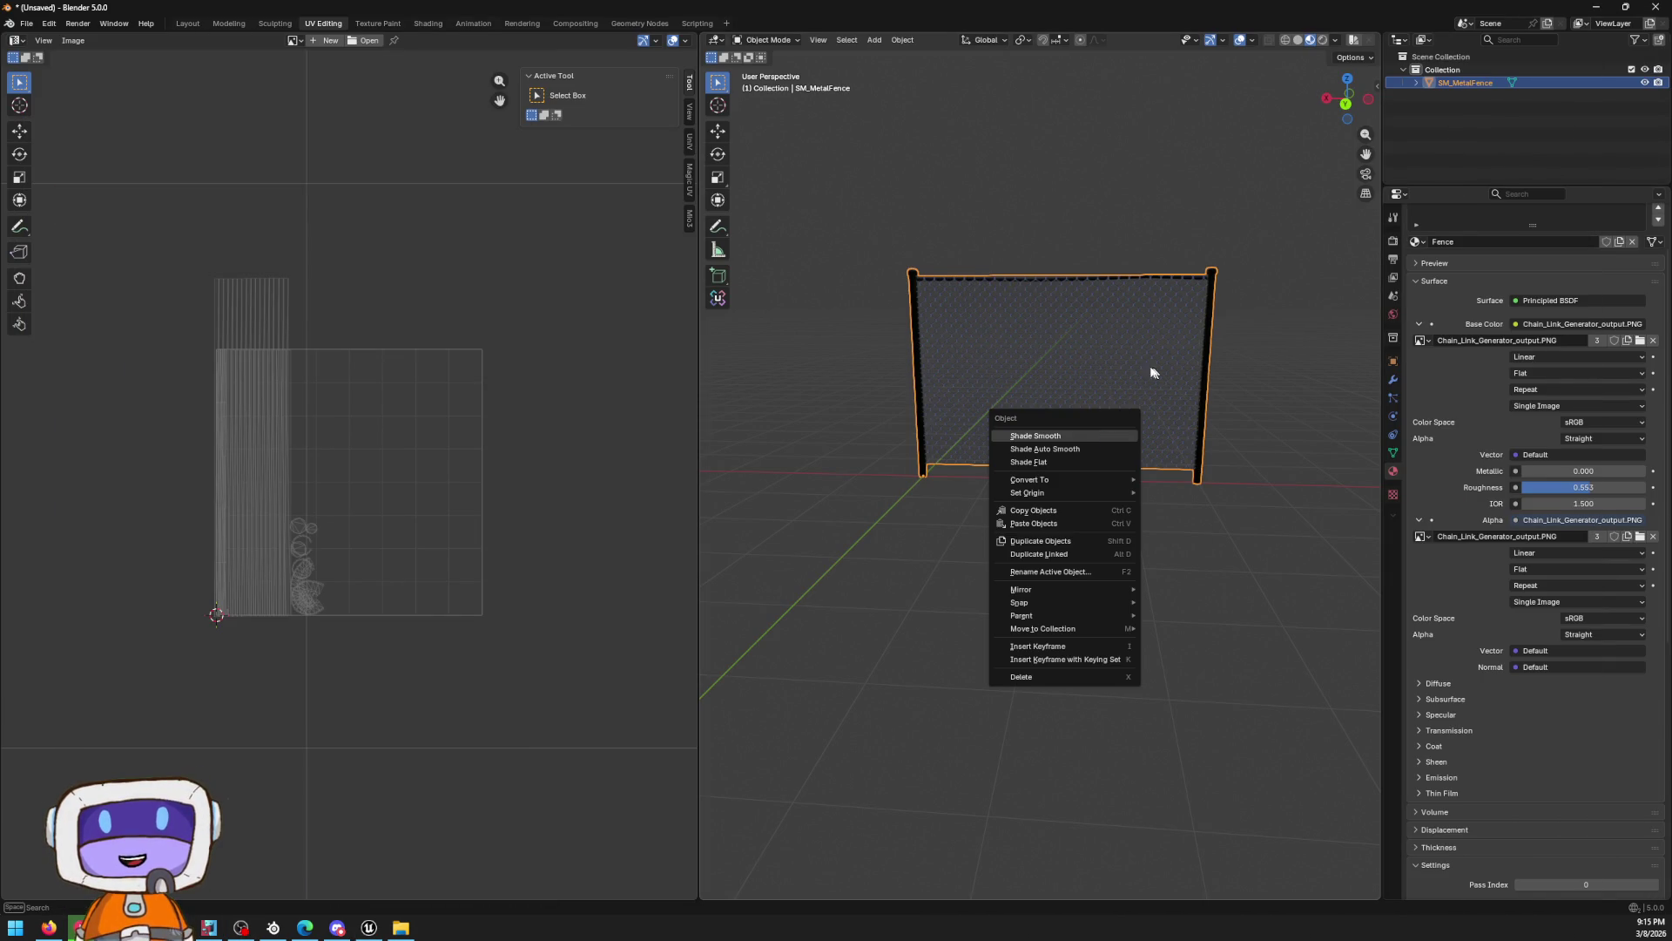
{"action": "scroll", "coordinate": [1109, 344], "scroll_direction": "up", "scroll_amount": 8}
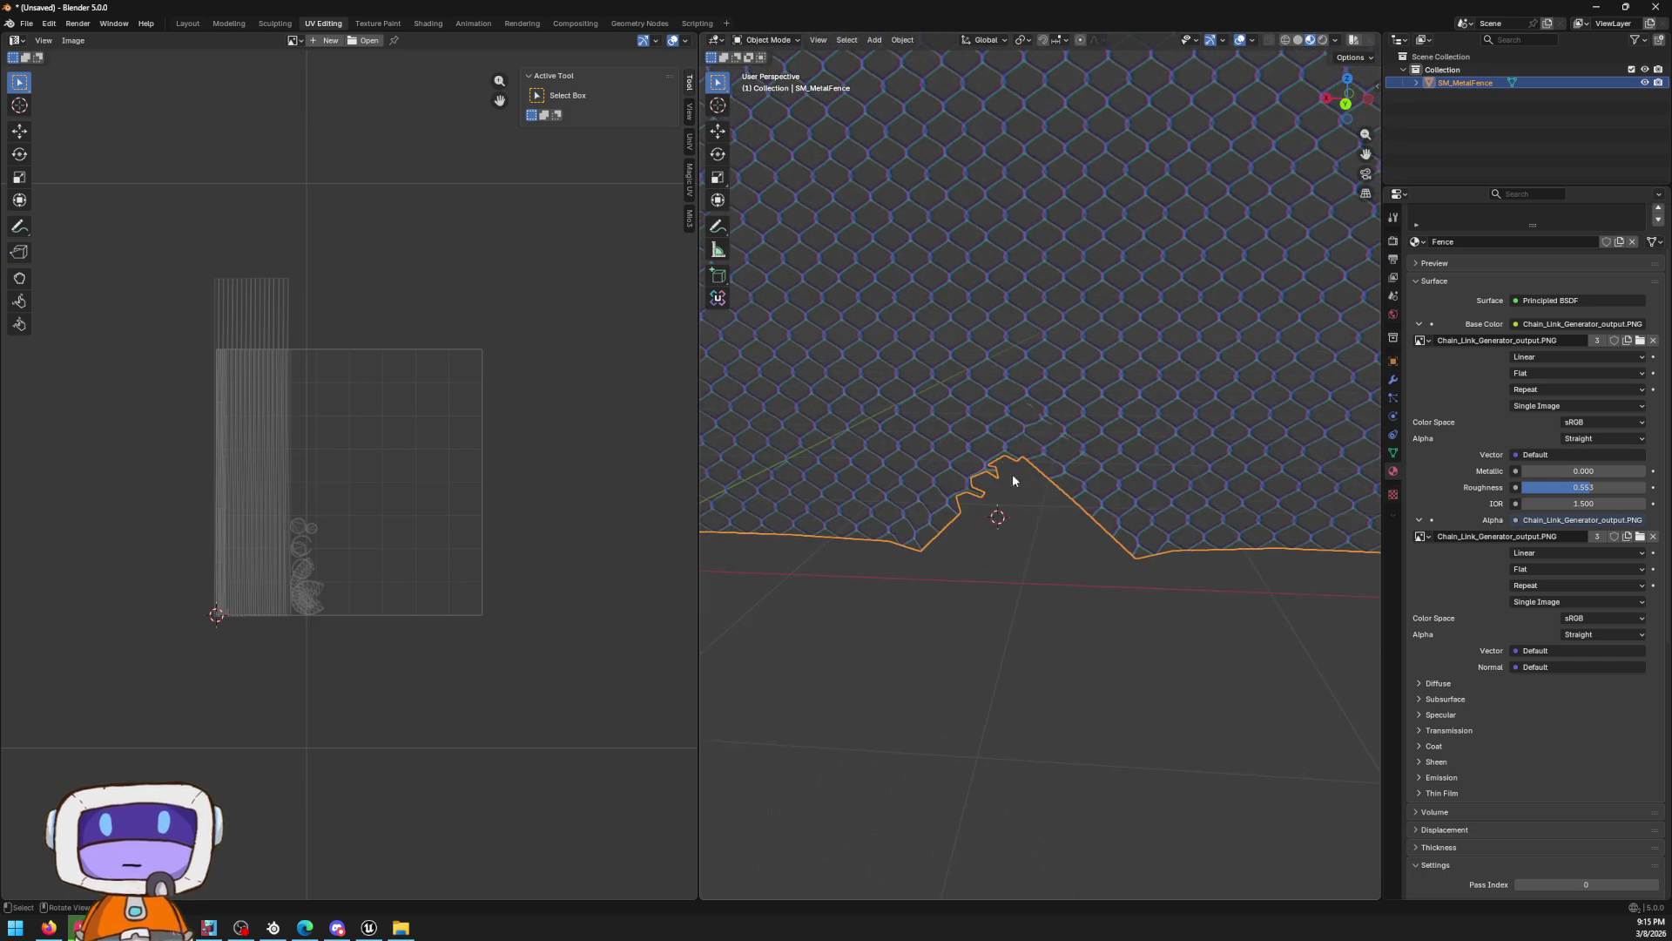
{"action": "scroll", "coordinate": [1091, 438], "scroll_direction": "down", "scroll_amount": 8}
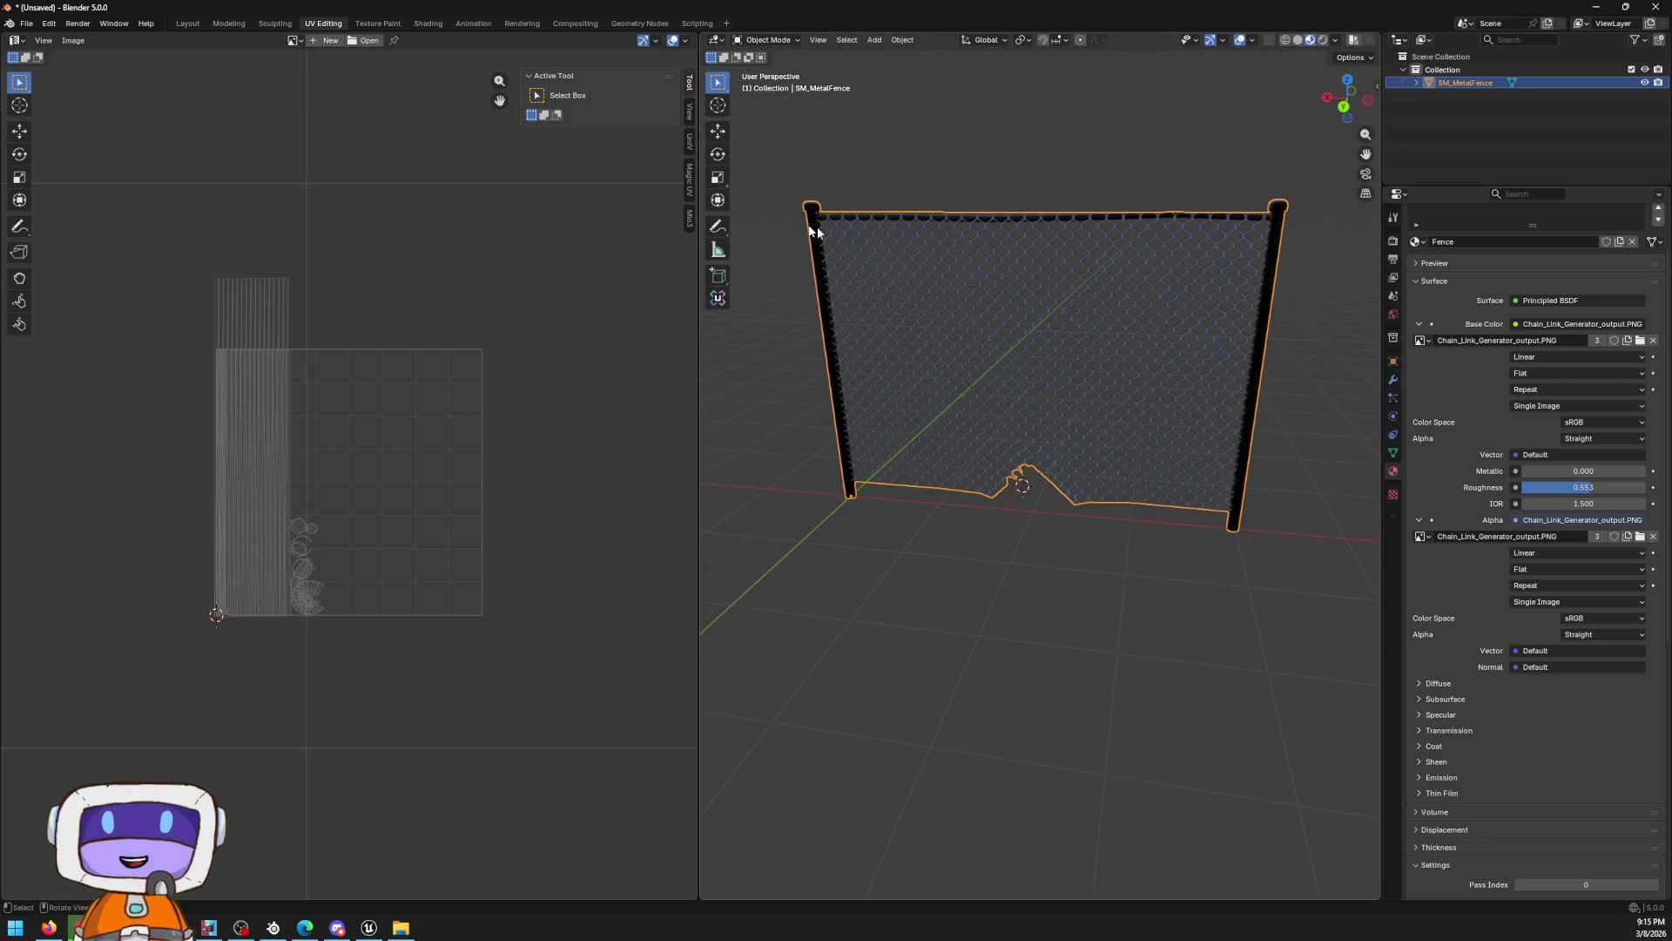
{"action": "left_click", "coordinate": [858, 150]}
{"action": "left_click_drag", "start_coordinate": [755, 165], "coordinate": [1427, 593]}
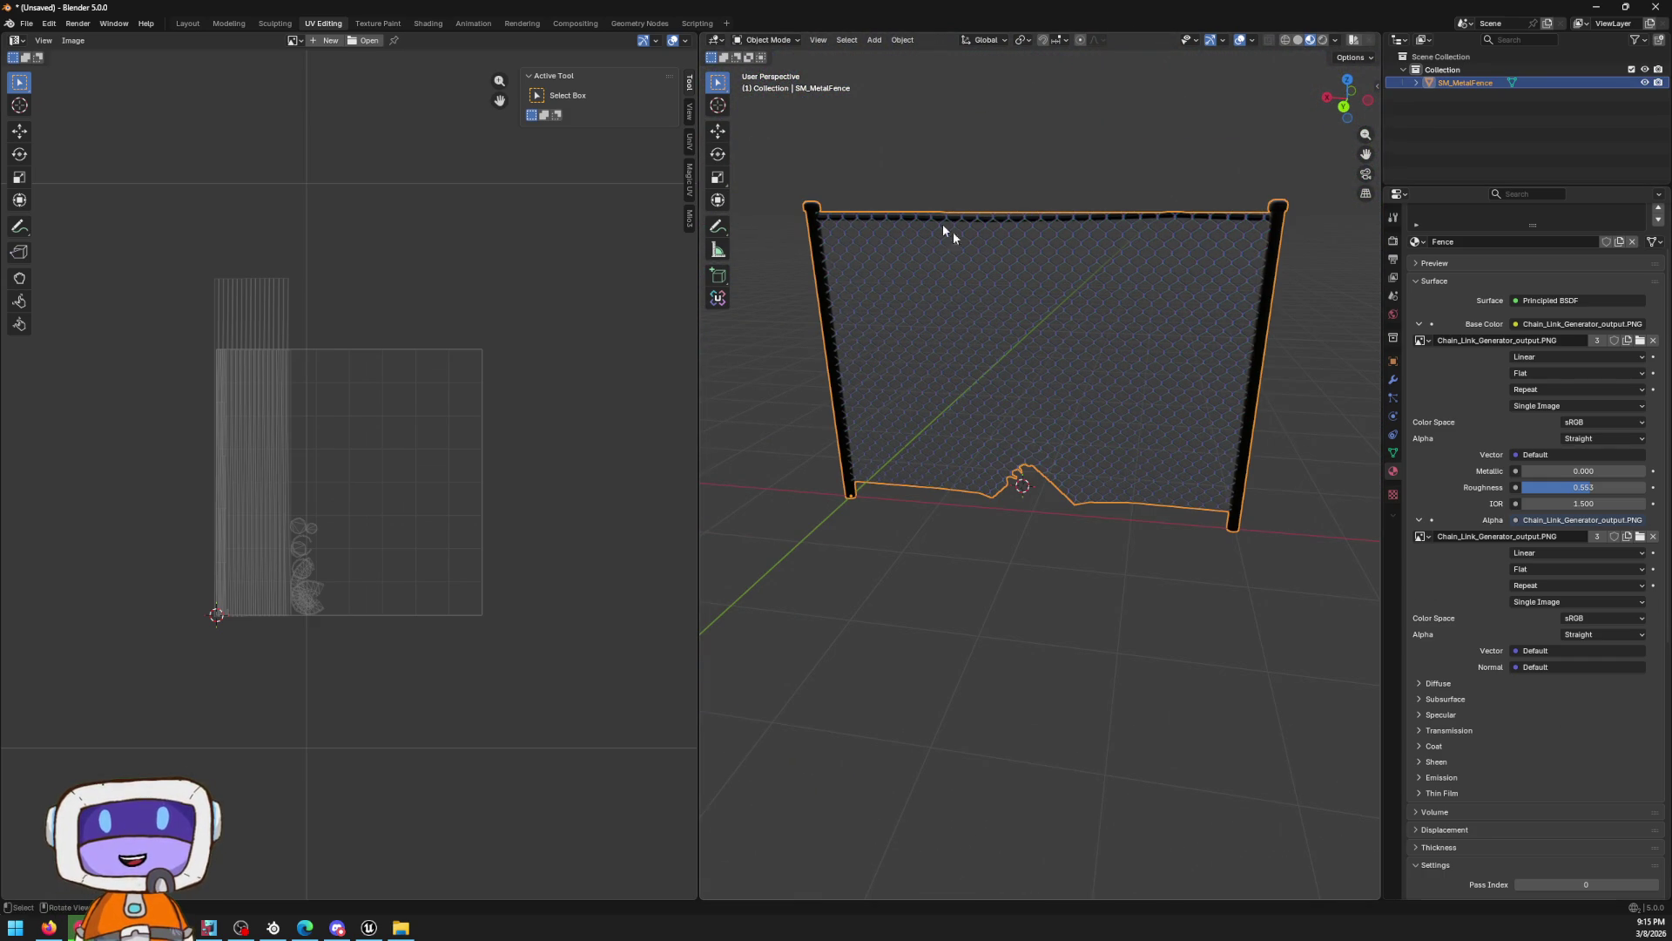
{"action": "left_click", "coordinate": [26, 24]}
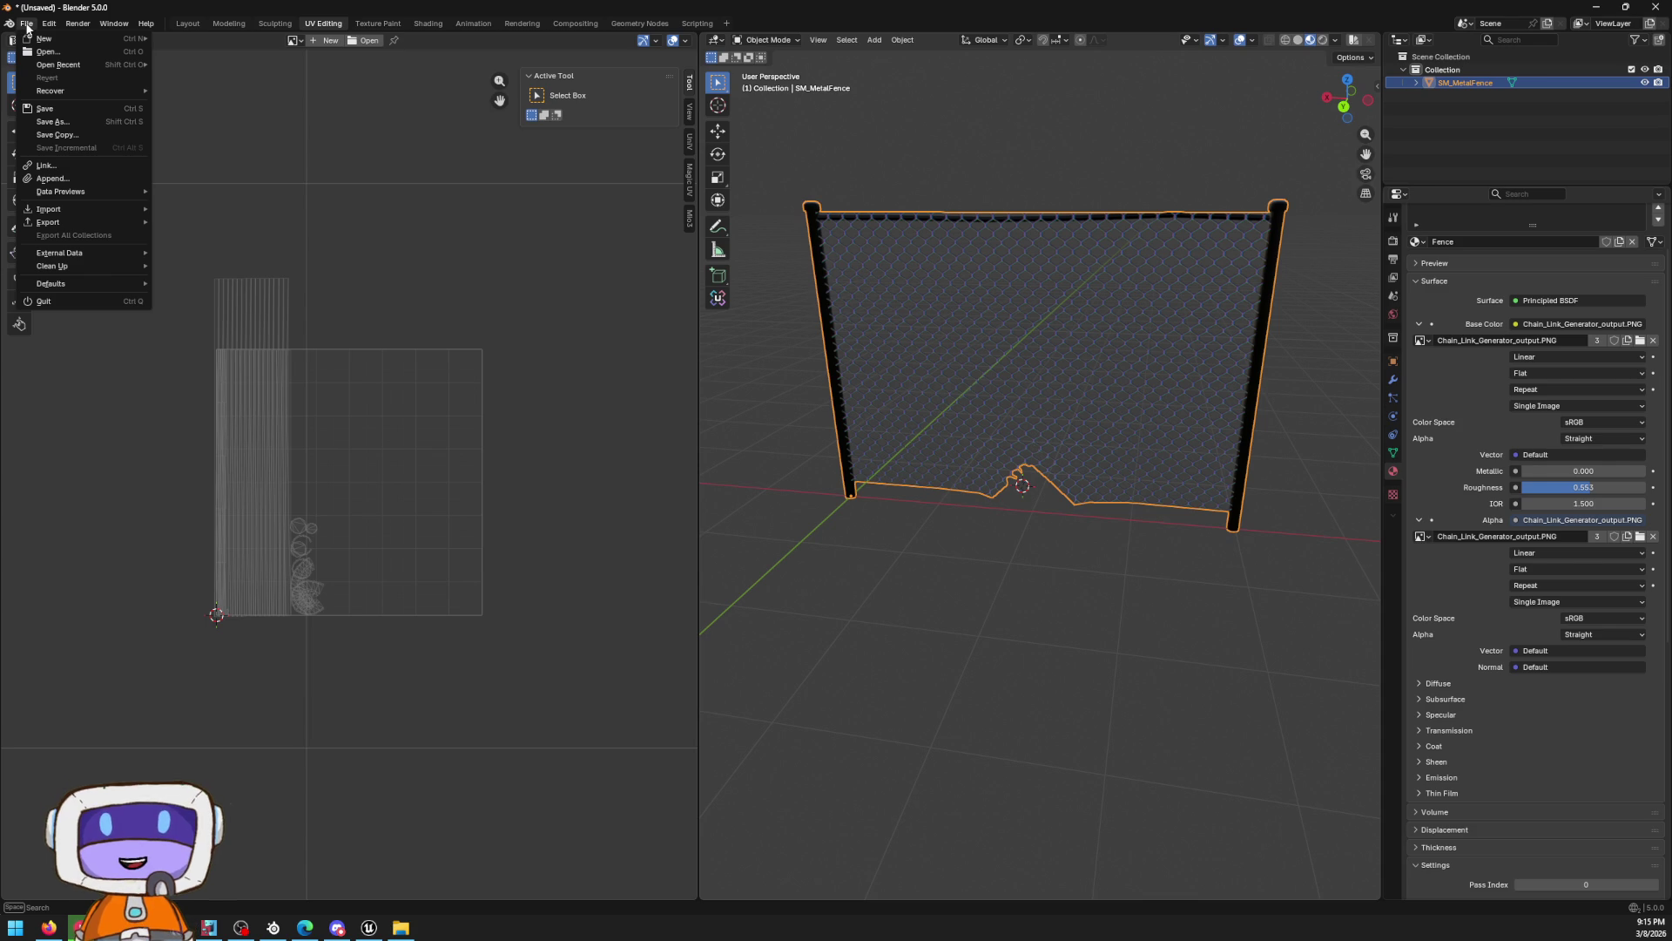
{"action": "mouse_move", "coordinate": [130, 224]}
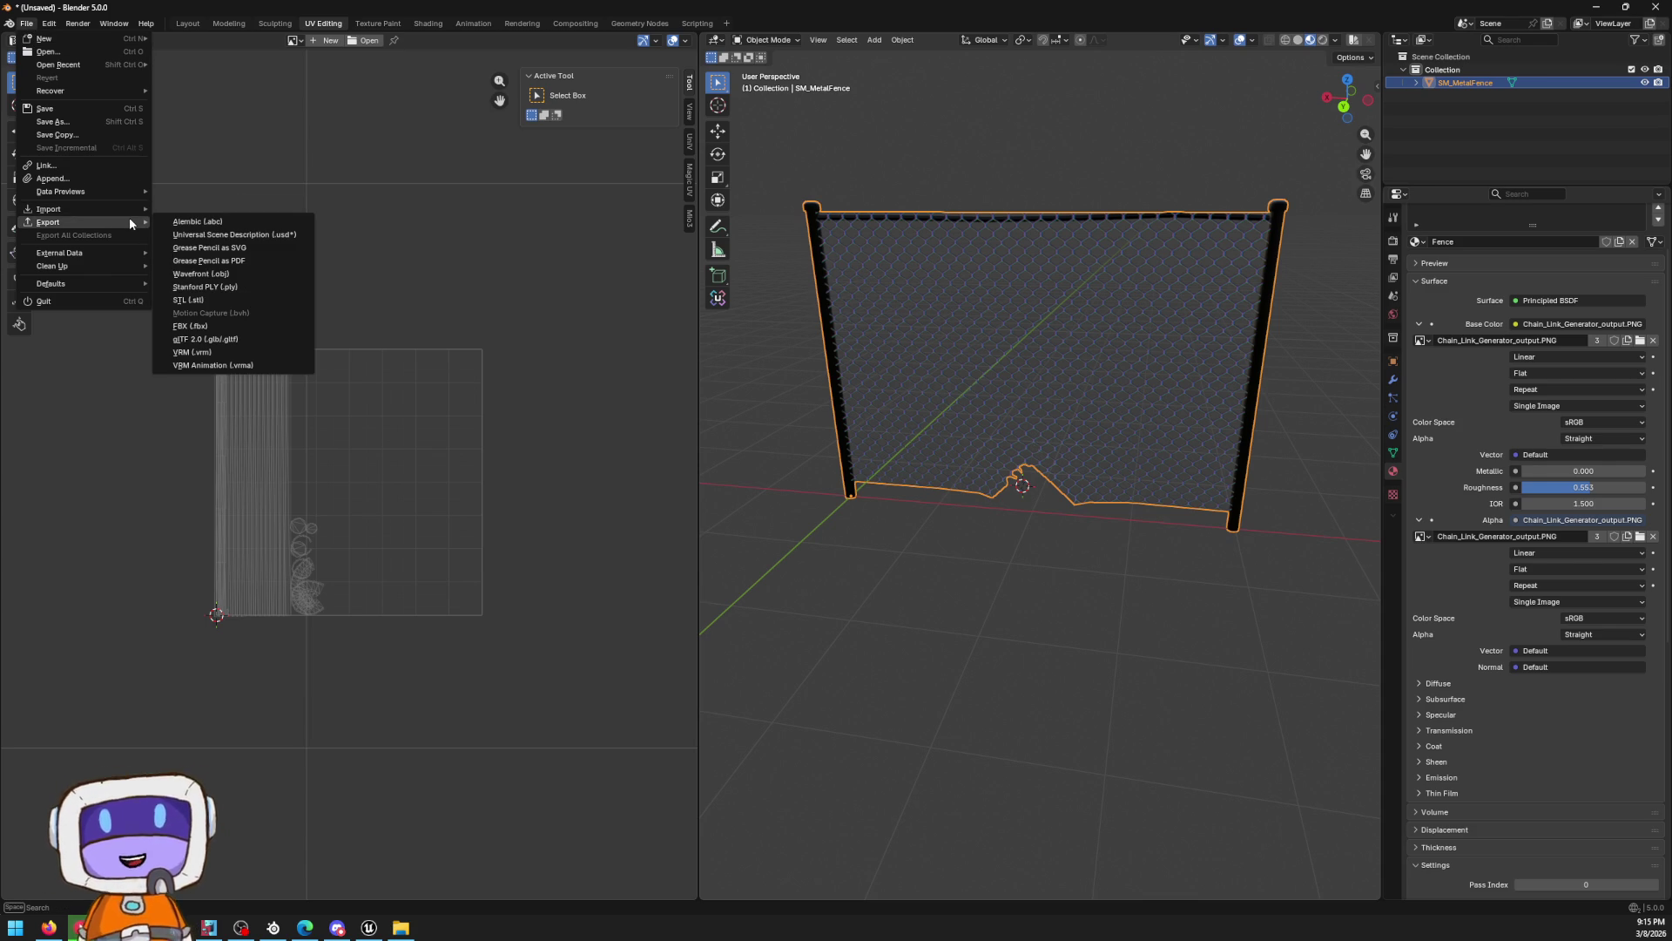
{"action": "left_click", "coordinate": [190, 325]}
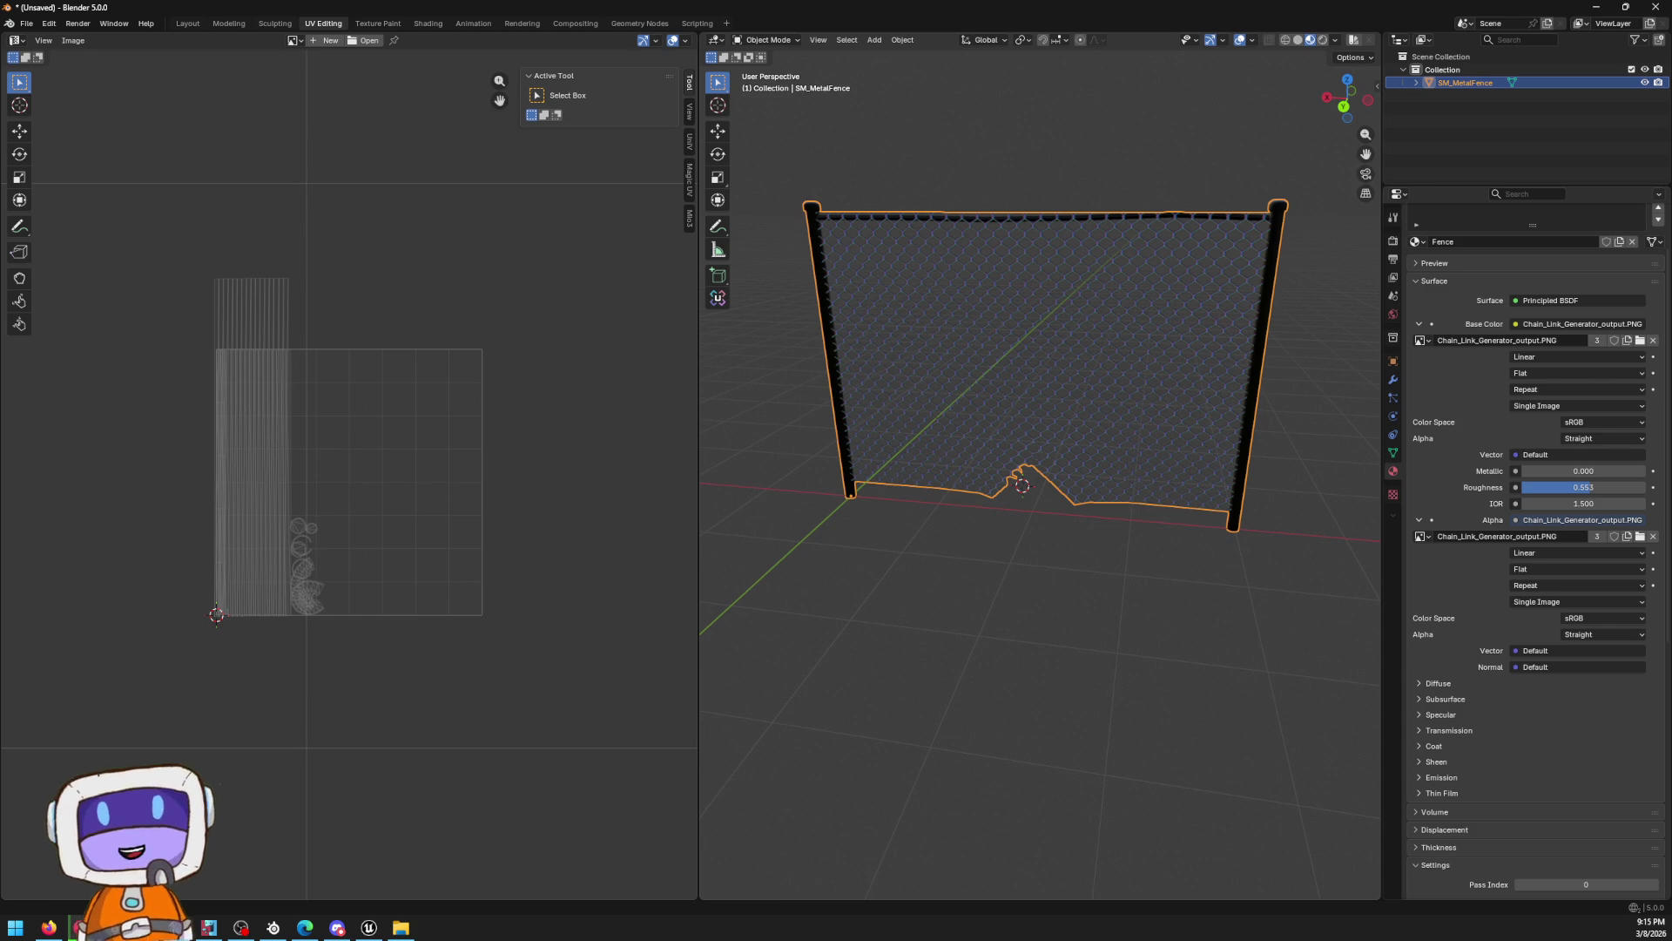
Orbit to inspect the fence's jagged lower edge, then switch to Unreal
{"action": "scroll", "coordinate": [907, 467], "scroll_direction": "up", "scroll_amount": 5}
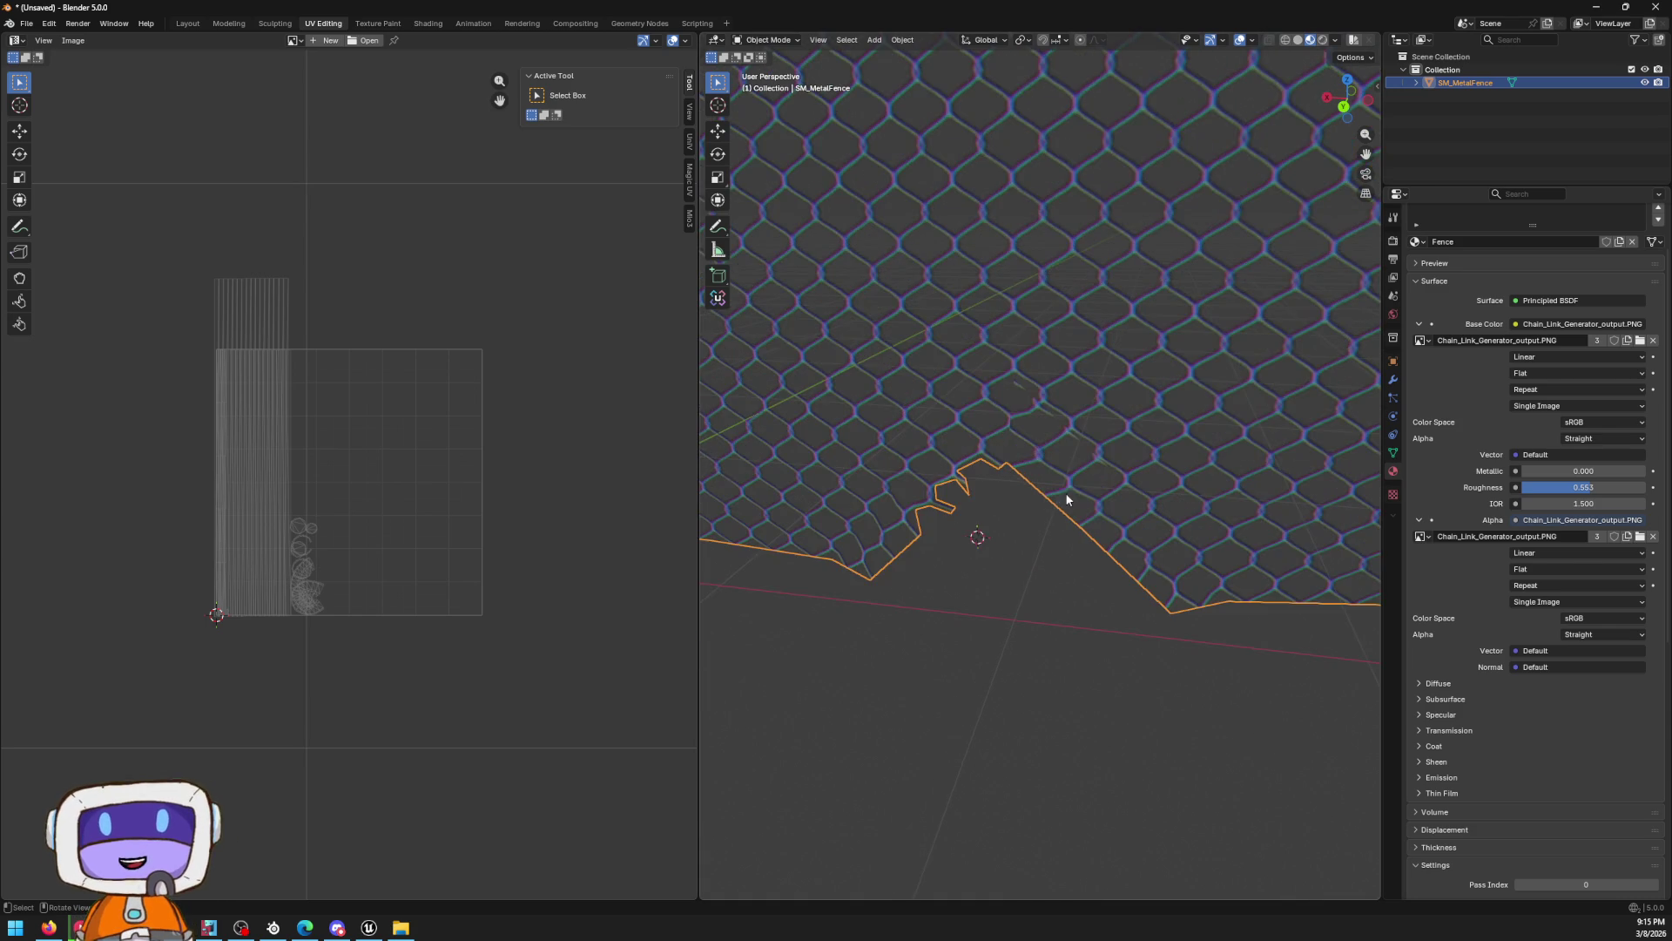
{"action": "mouse_move", "coordinate": [1063, 493]}
{"action": "left_mouse_down"}
{"action": "mouse_move", "coordinate": [970, 560]}
{"action": "mouse_move", "coordinate": [1155, 537]}
{"action": "mouse_move", "coordinate": [1124, 481]}
{"action": "mouse_move", "coordinate": [1263, 533]}
{"action": "mouse_move", "coordinate": [1160, 522]}
{"action": "mouse_move", "coordinate": [1150, 546]}
{"action": "mouse_move", "coordinate": [933, 546]}
{"action": "mouse_move", "coordinate": [990, 541]}
{"action": "mouse_move", "coordinate": [1095, 478]}
{"action": "mouse_move", "coordinate": [1057, 511]}
{"action": "mouse_move", "coordinate": [1093, 496]}
{"action": "left_mouse_up"}
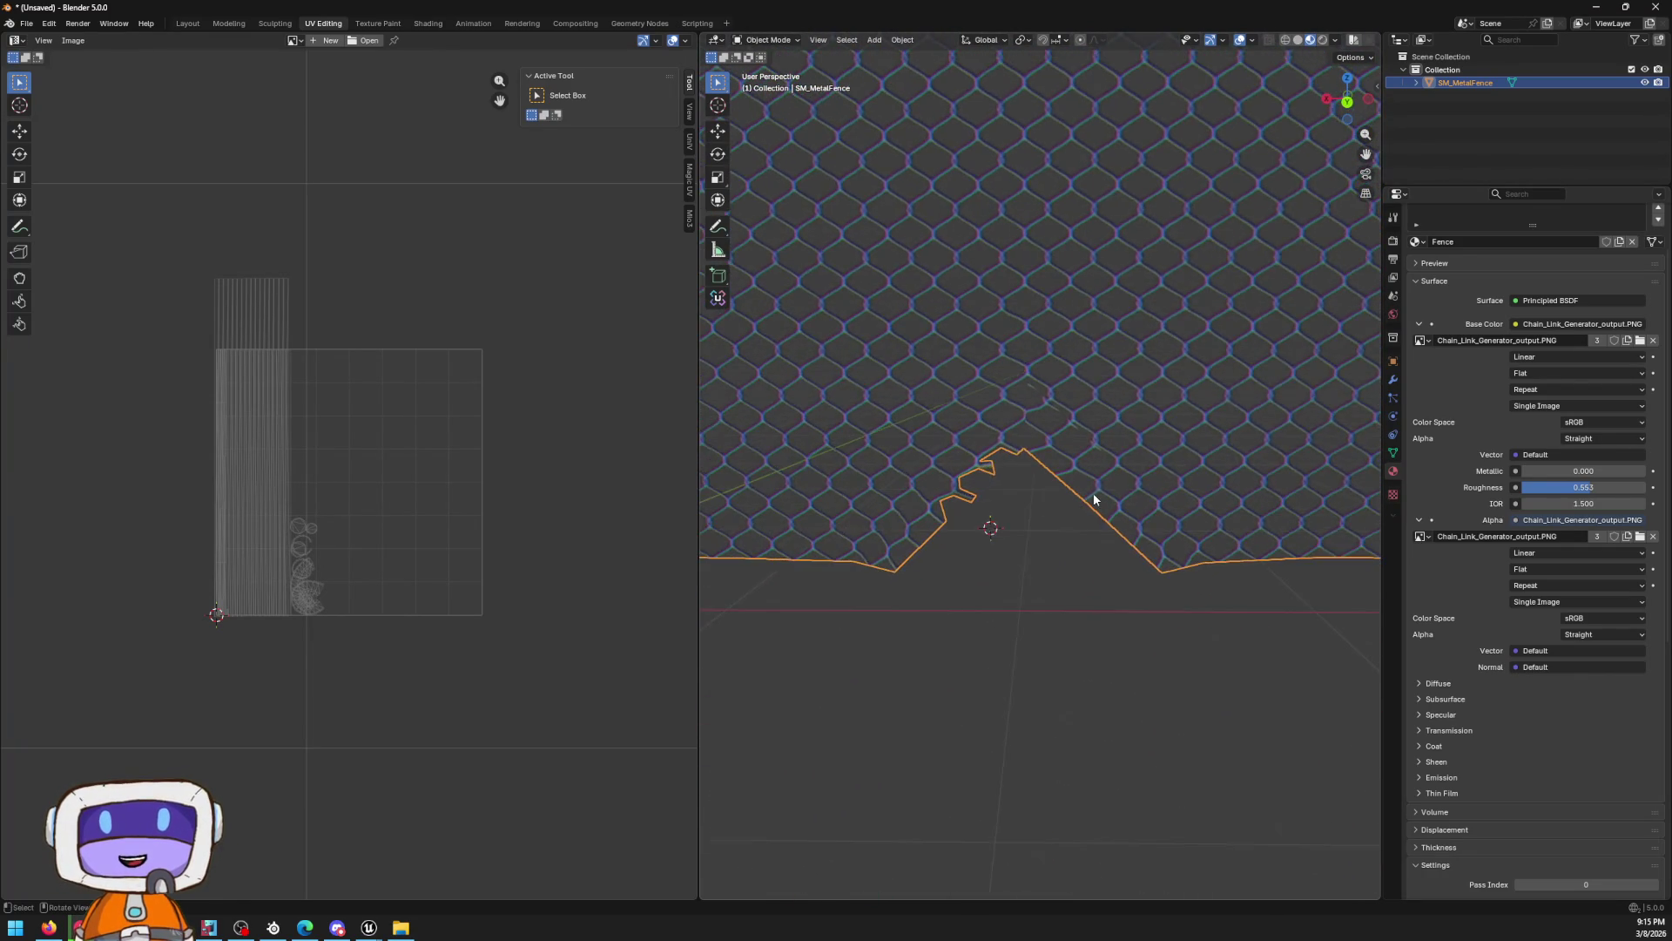
{"action": "scroll", "coordinate": [1090, 519], "scroll_direction": "down", "scroll_amount": 8}
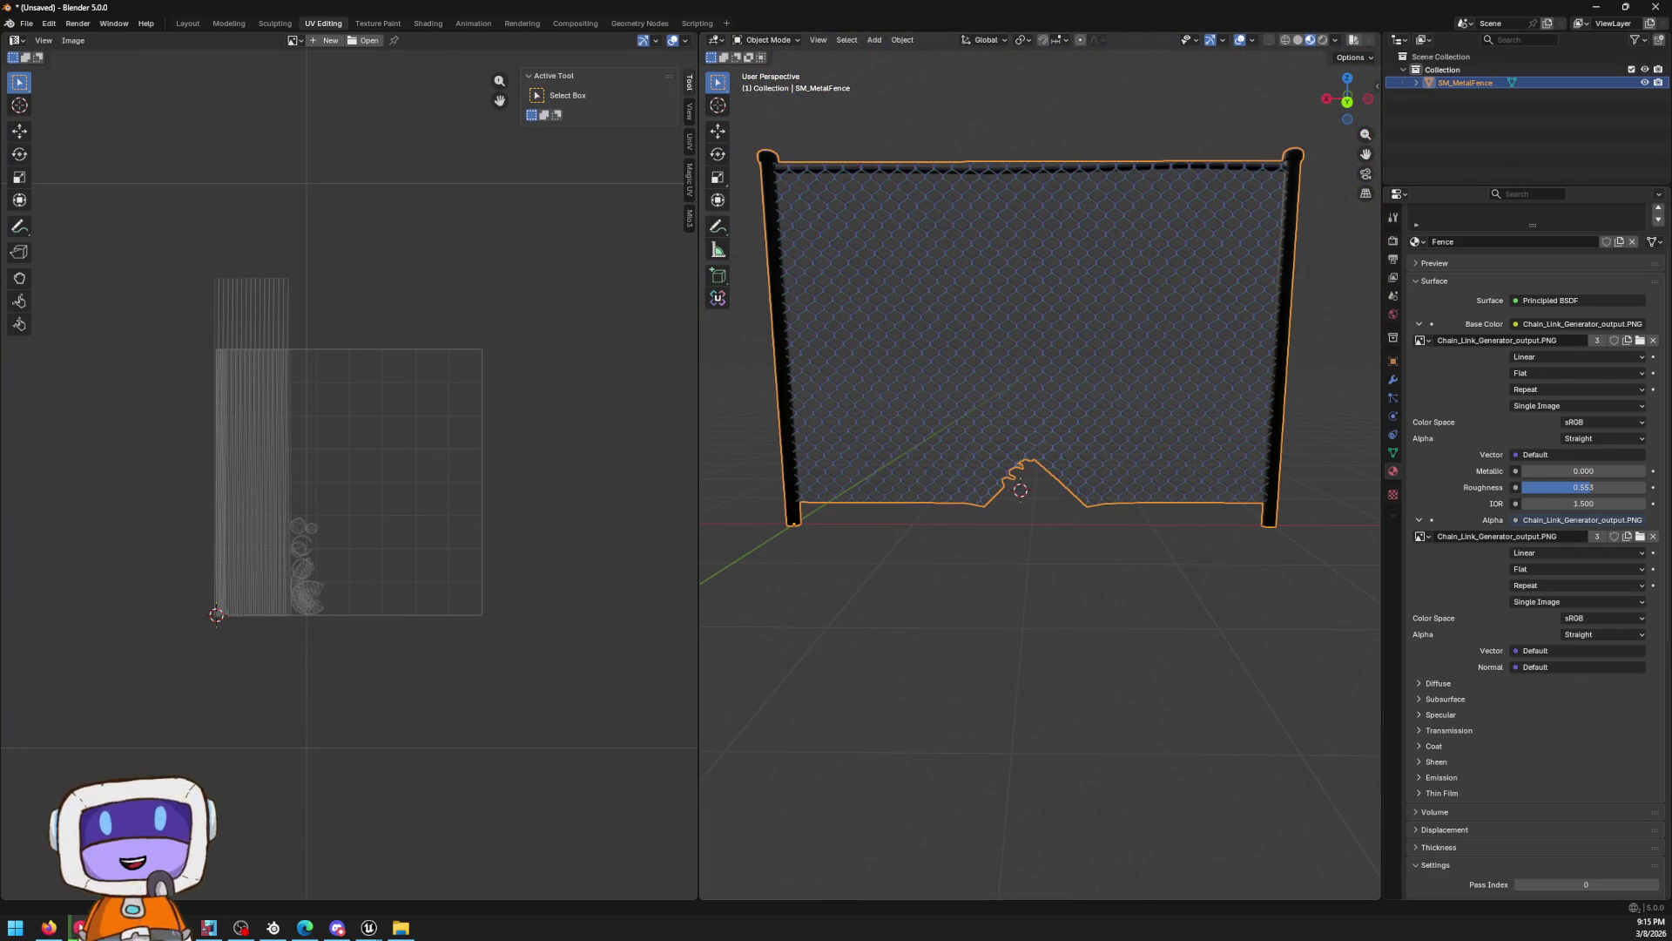
{"action": "key", "text": "alt+Tab"}
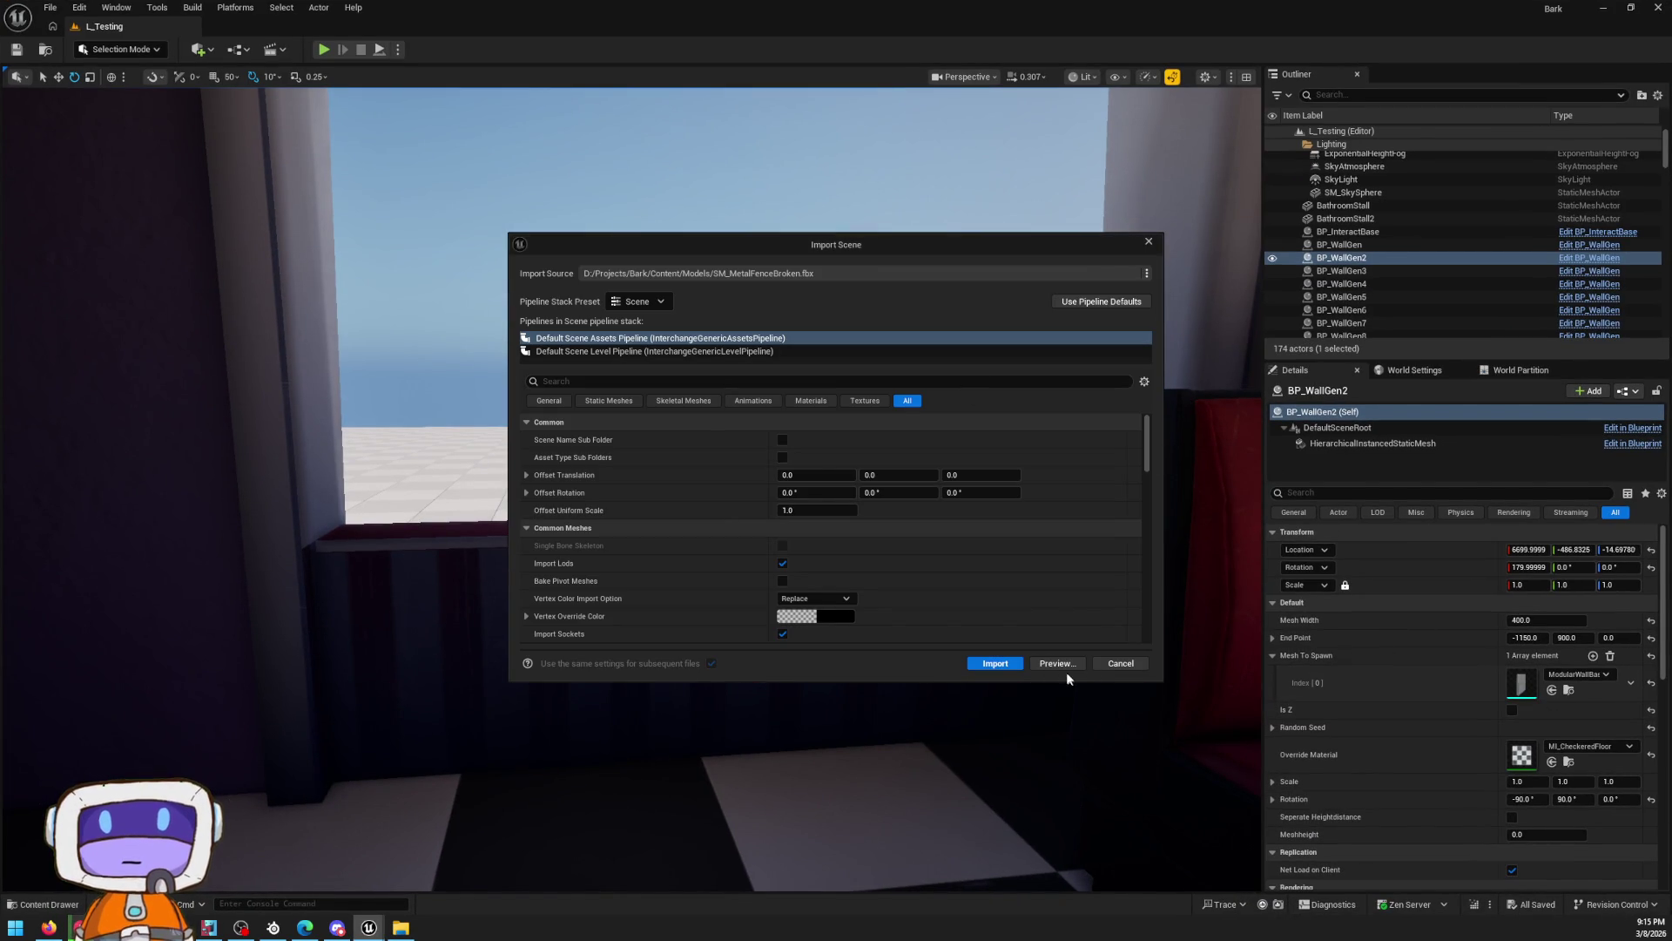
Import SM_MetalFenceBroken.fbx, overriding the chain-link texture, and place it left of the existing fence
{"action": "left_click", "coordinate": [995, 663]}
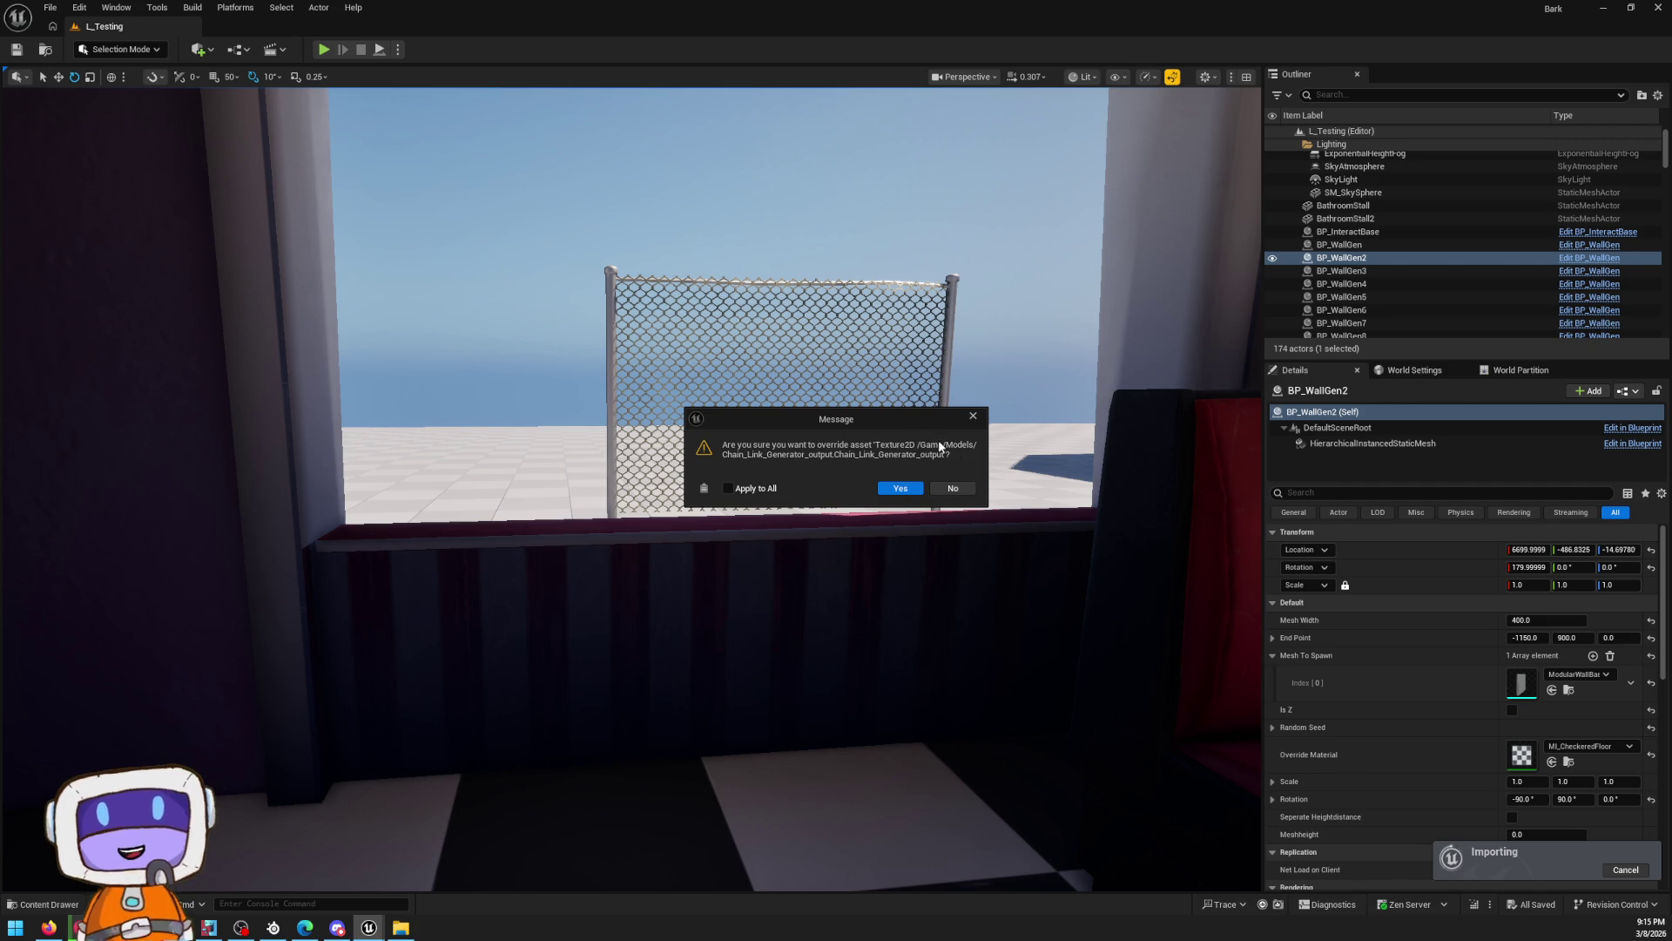
{"action": "left_click", "coordinate": [949, 489]}
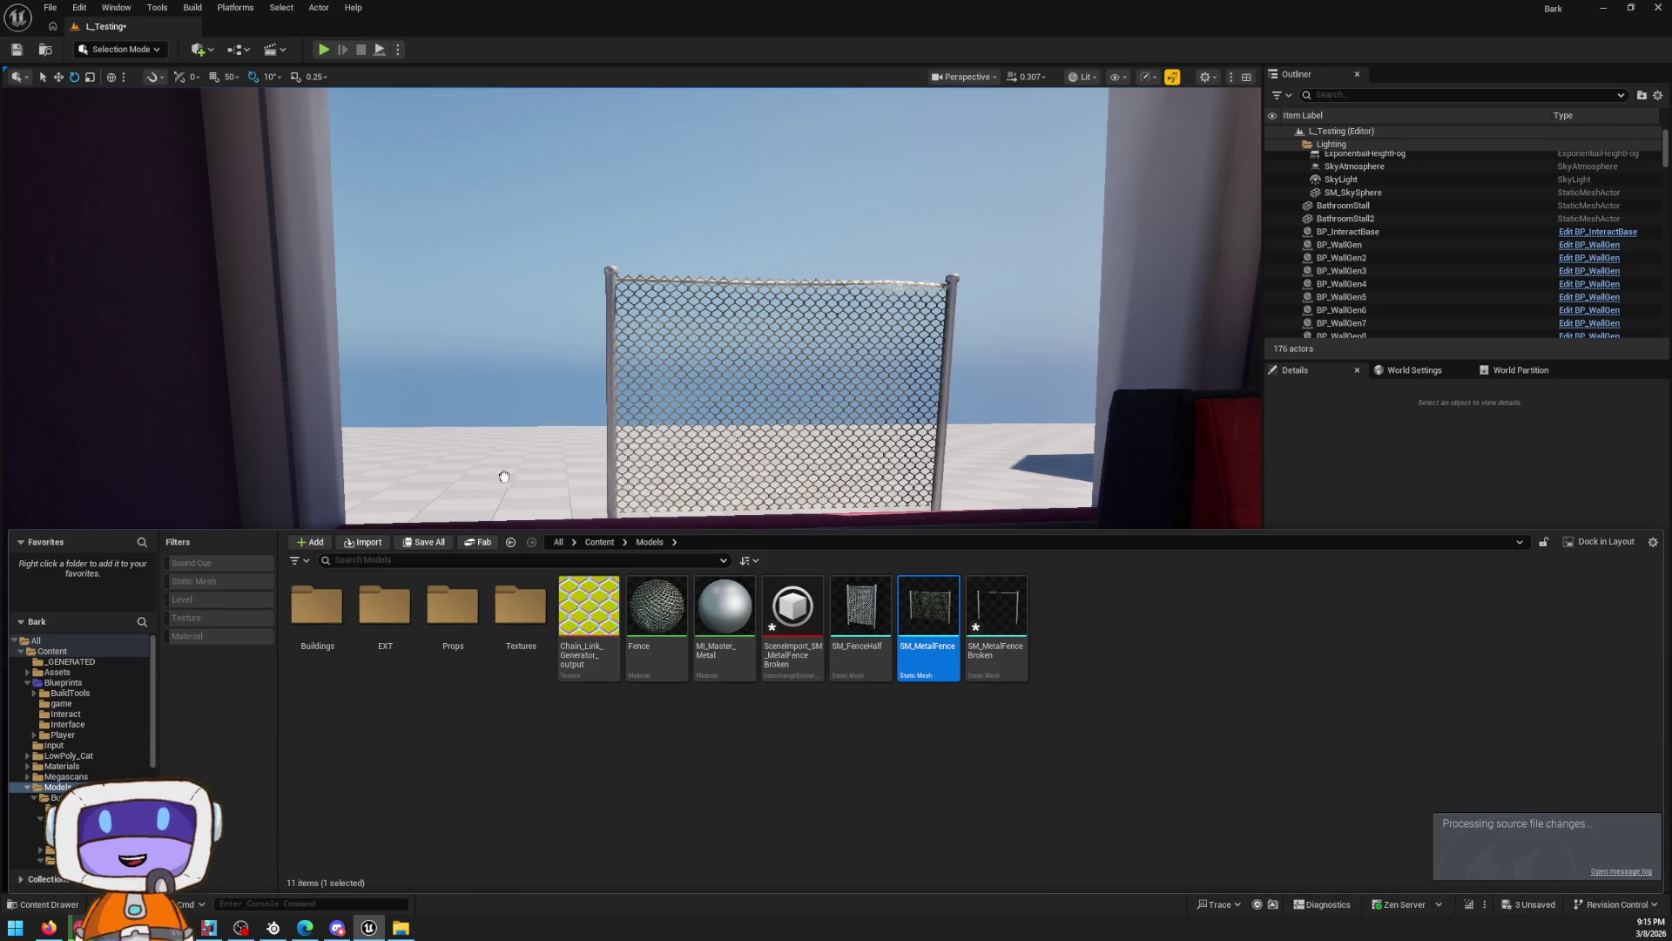
{"action": "mouse_move", "coordinate": [503, 477]}
{"action": "left_mouse_down"}
{"action": "mouse_move", "coordinate": [784, 392]}
{"action": "mouse_move", "coordinate": [468, 490]}
{"action": "left_mouse_up"}
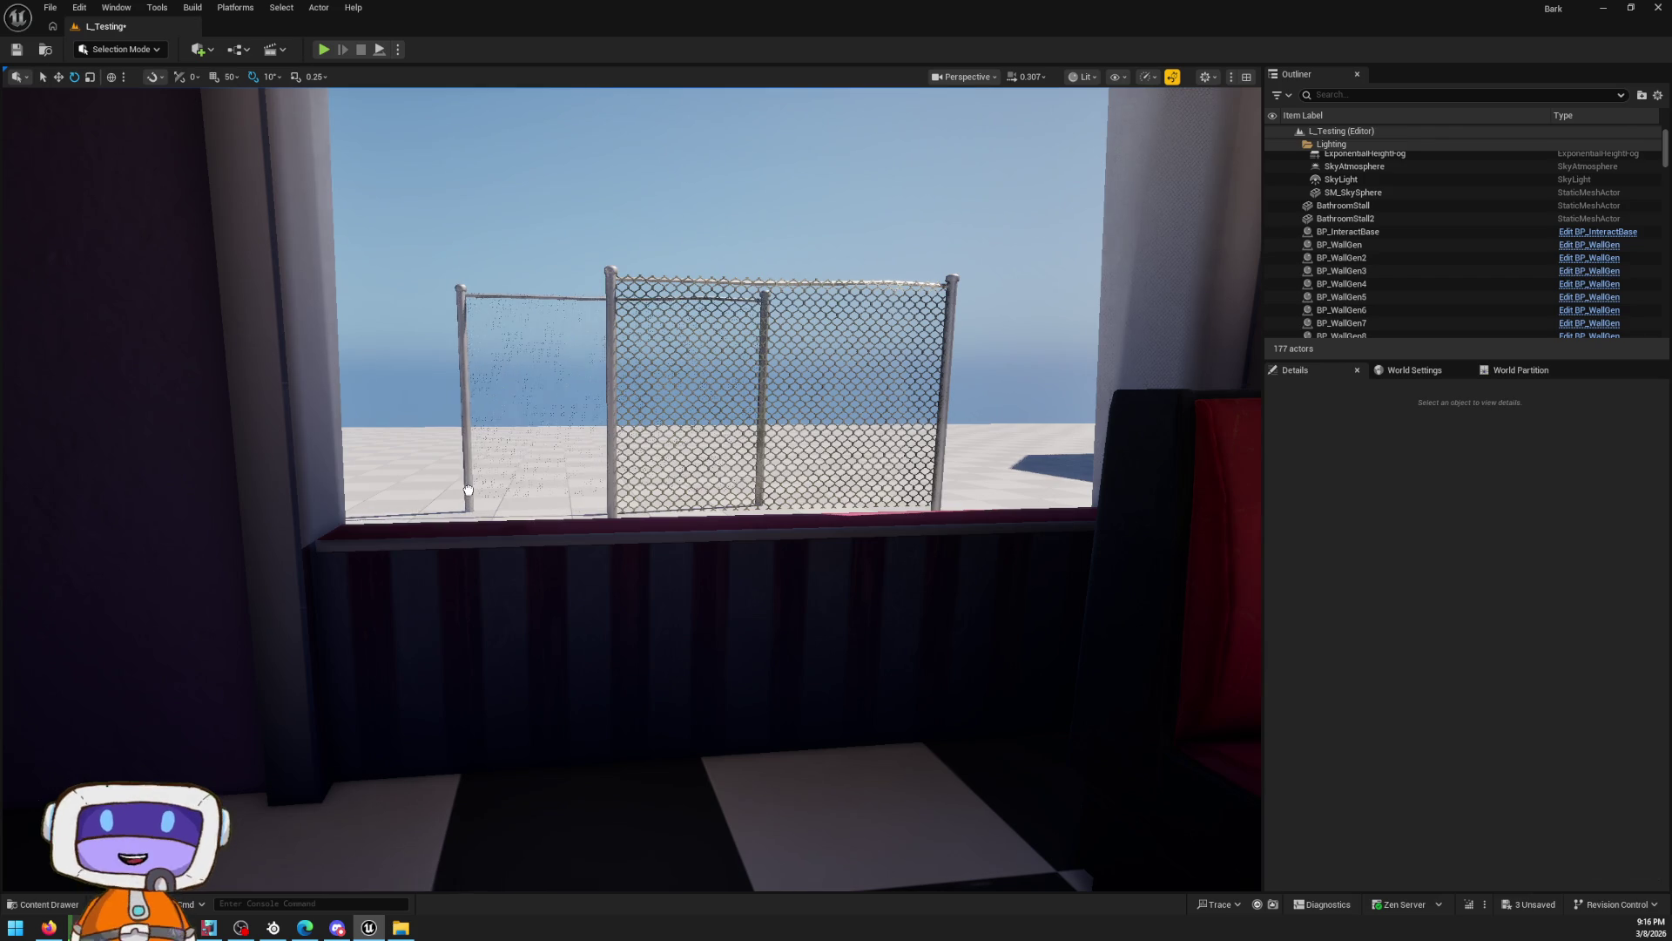
{"action": "left_click", "coordinate": [468, 490]}
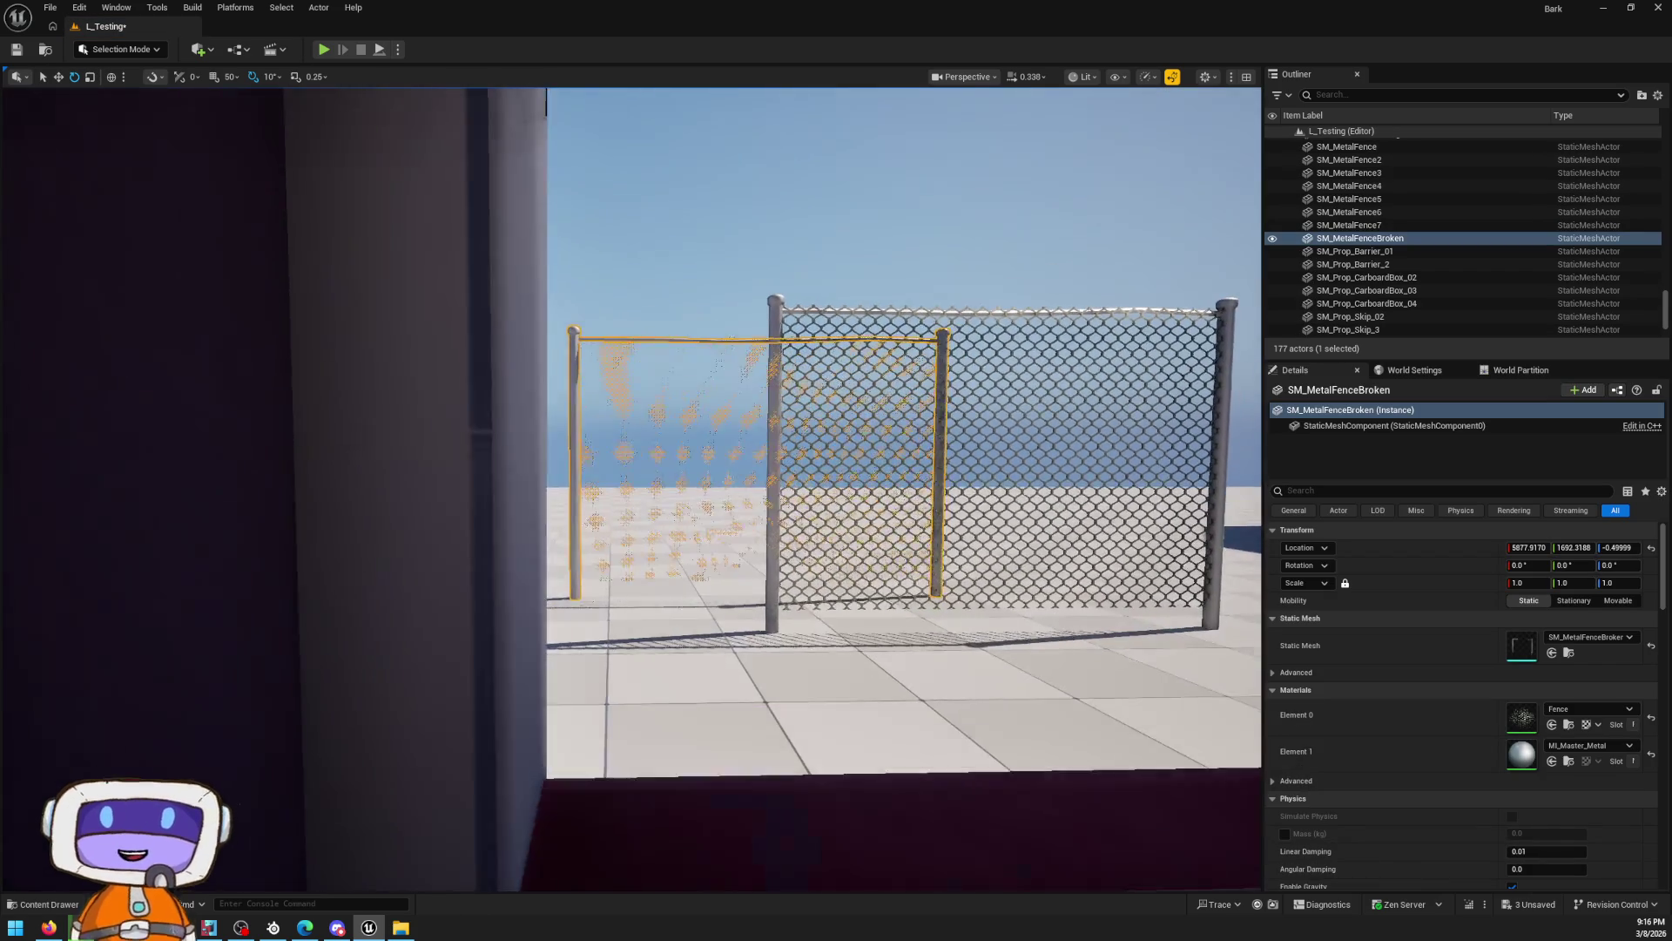
Select the hexagonal-mesh fence SM_MetalFence4 and bring up the Models folder in the Content Drawer
{"action": "scroll", "coordinate": [632, 488], "scroll_direction": "up", "scroll_amount": 1}
{"action": "key", "text": "w"}
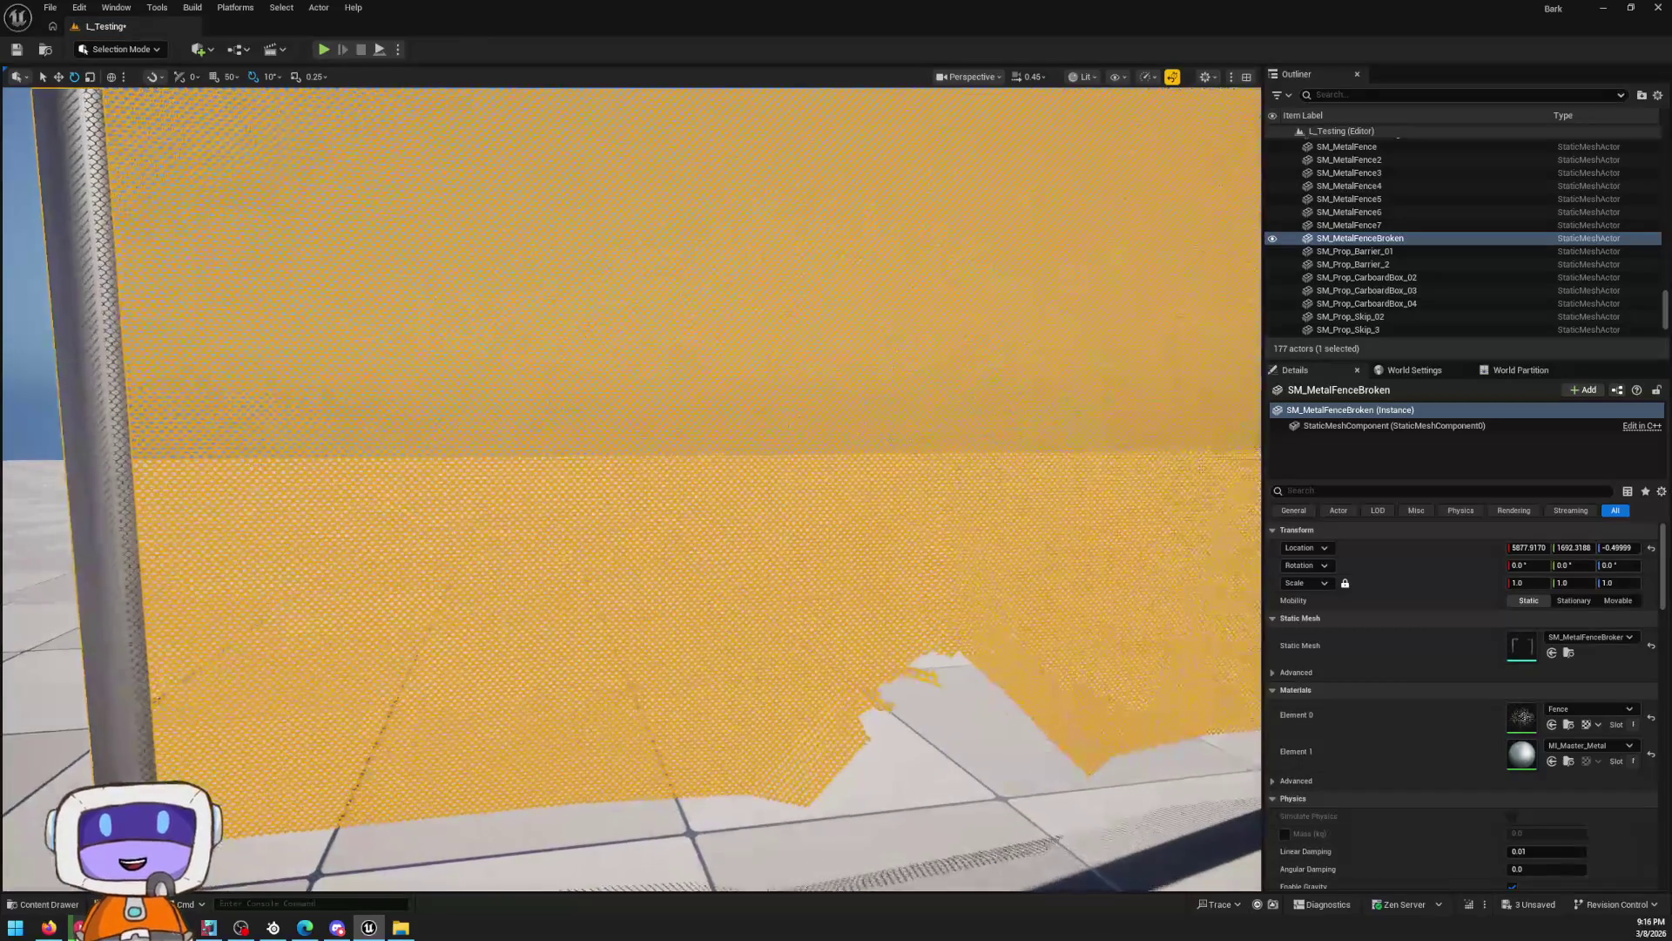
{"action": "key", "text": "s"}
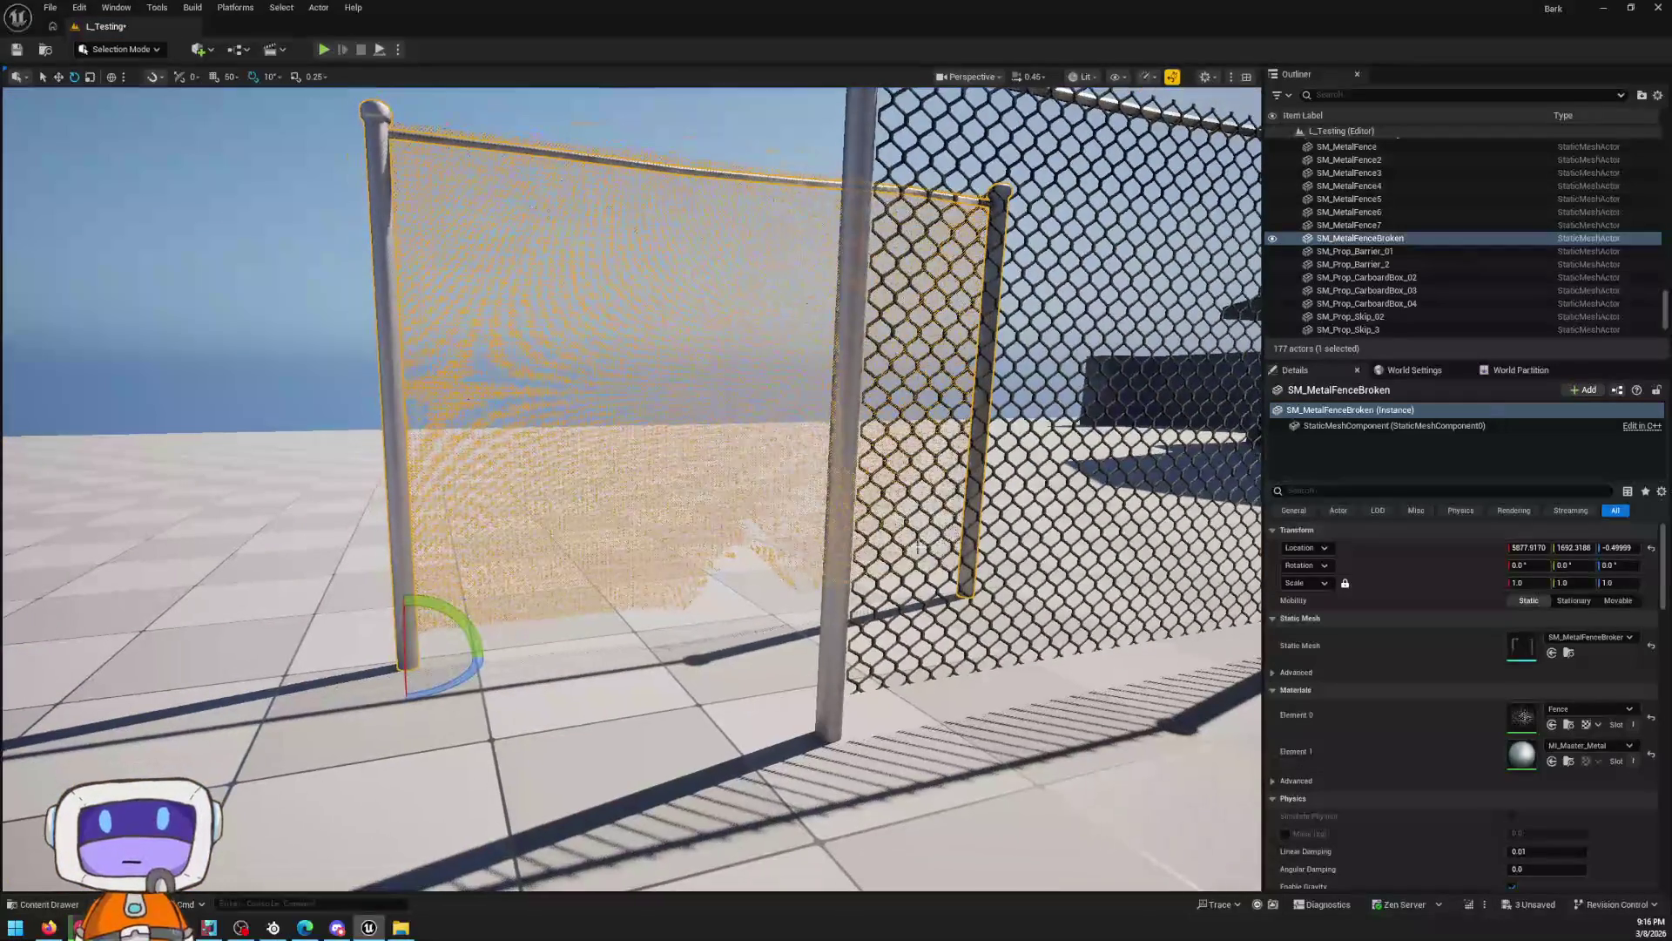
{"action": "left_click", "coordinate": [1172, 482]}
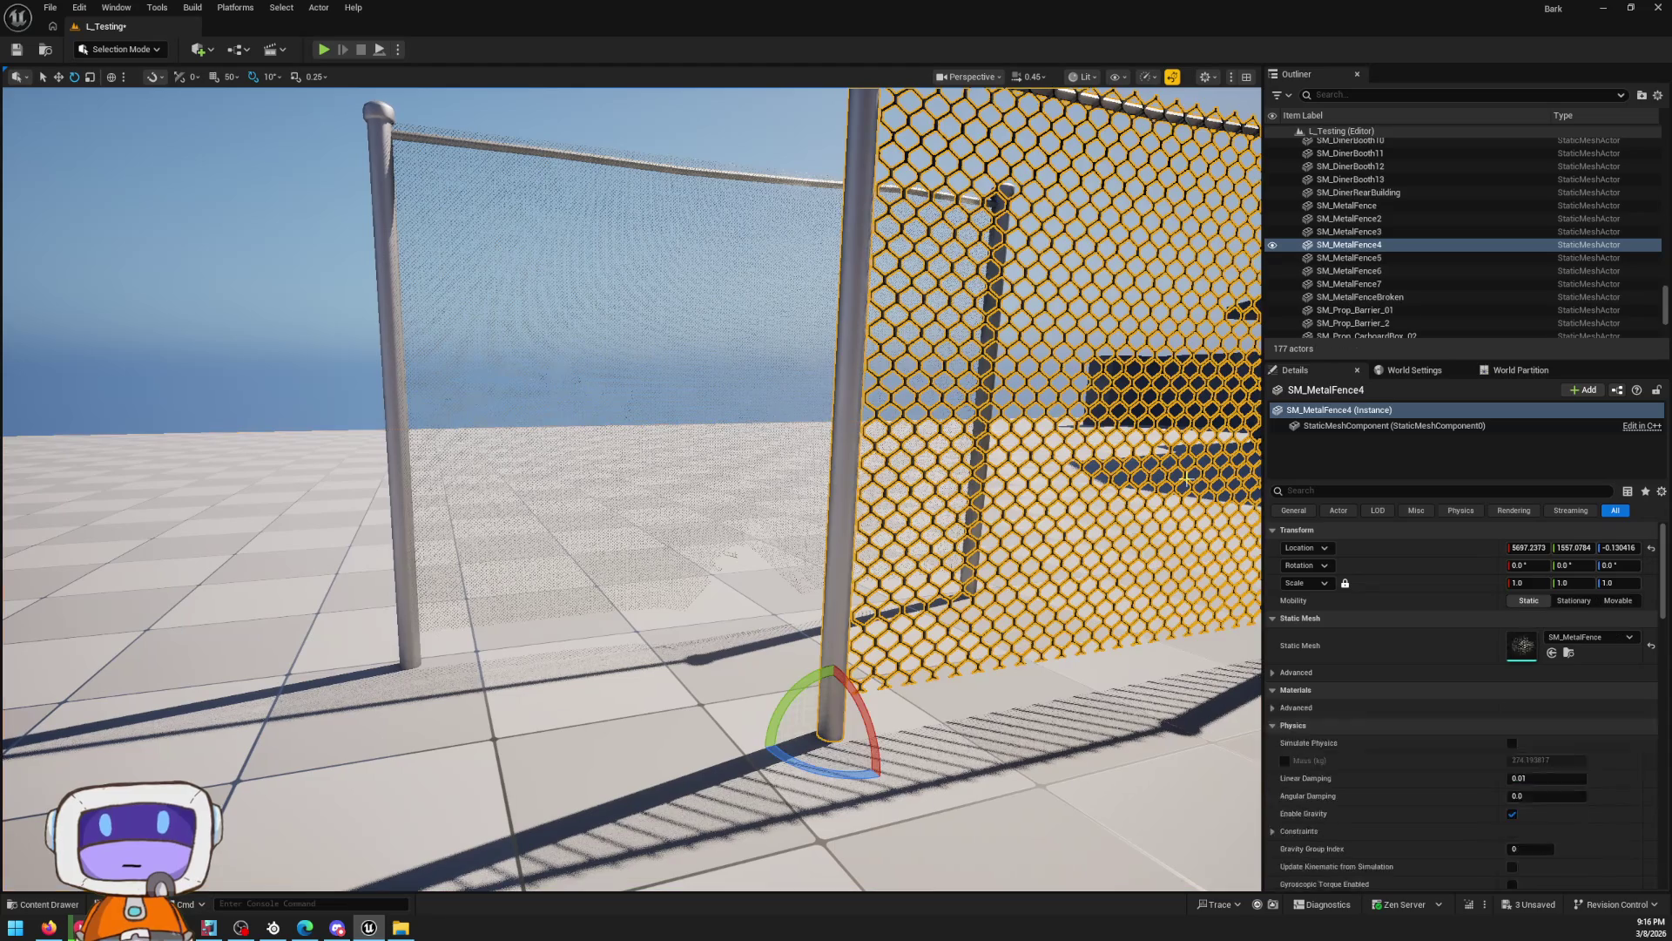
{"action": "key", "text": "ctrl+space"}
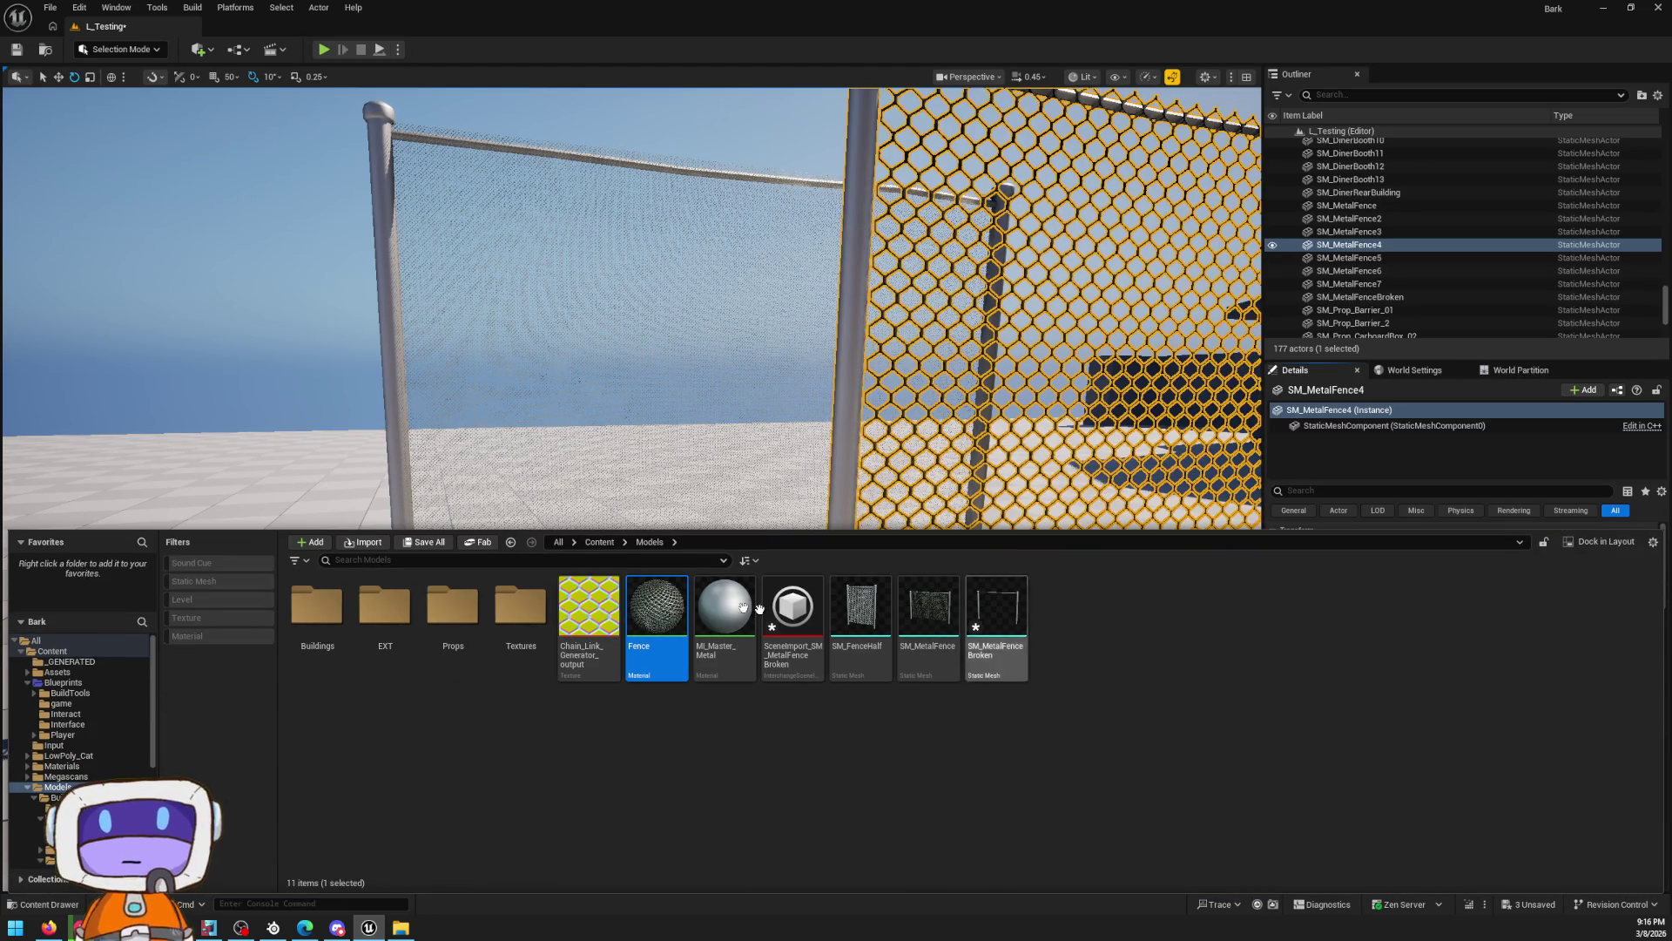
Open the Fence material and pan the graph to the TexCoord and Texture Sample nodes
{"action": "double_click", "coordinate": [650, 624]}
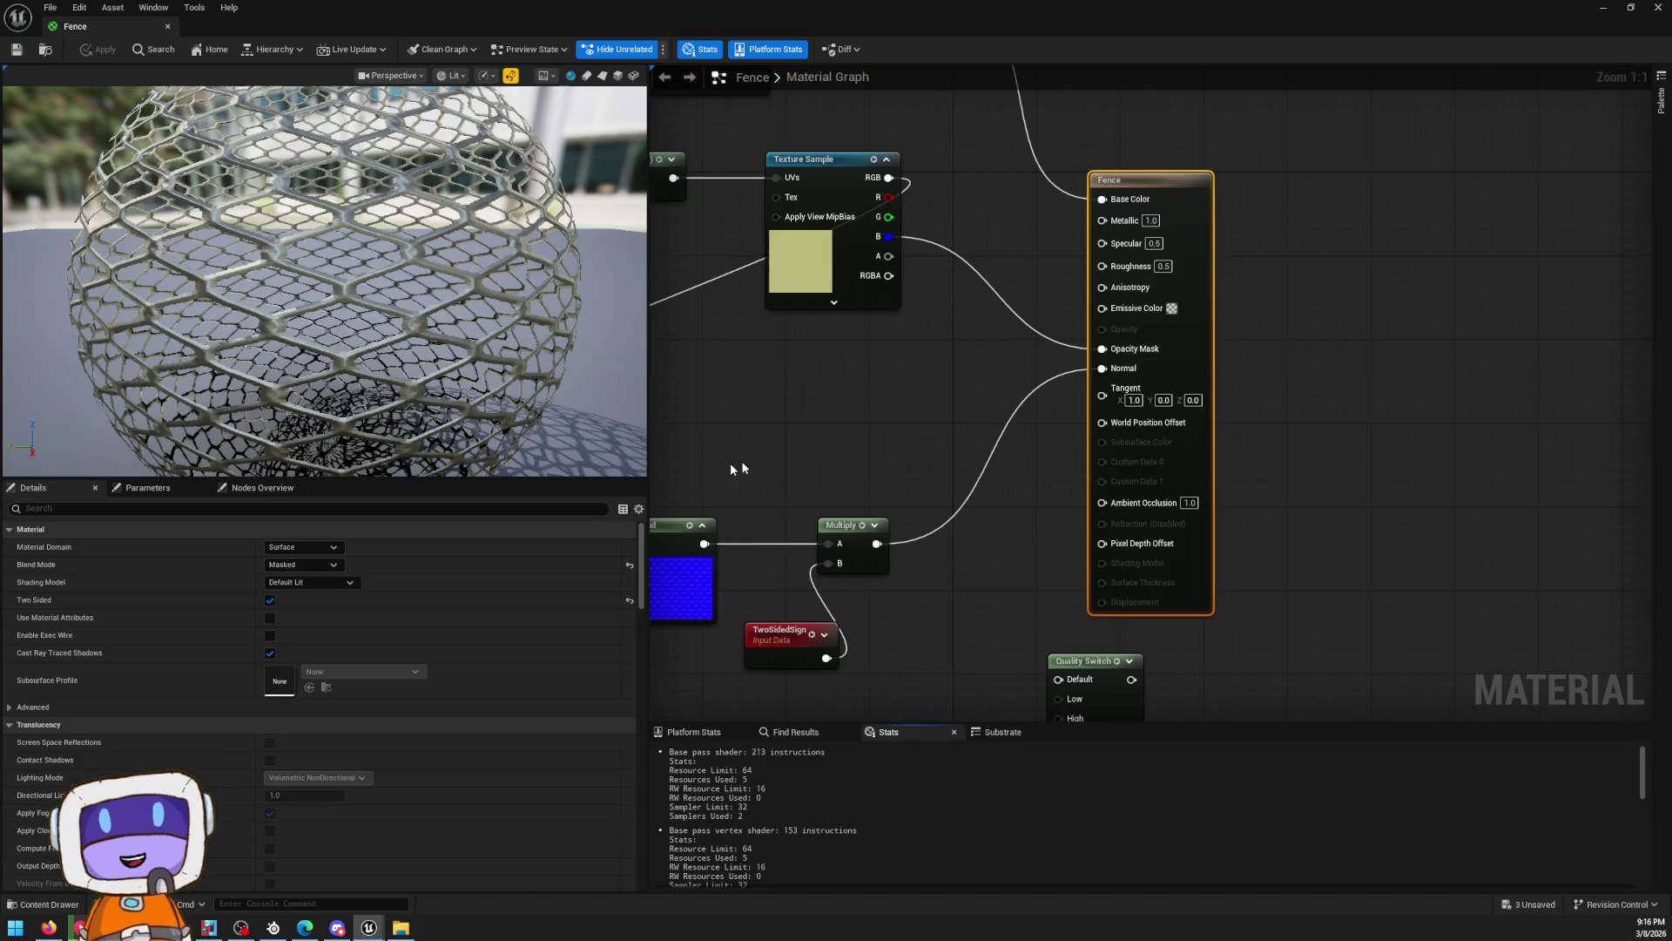
{"action": "scroll", "coordinate": [1217, 463], "scroll_direction": "down", "scroll_amount": 2}
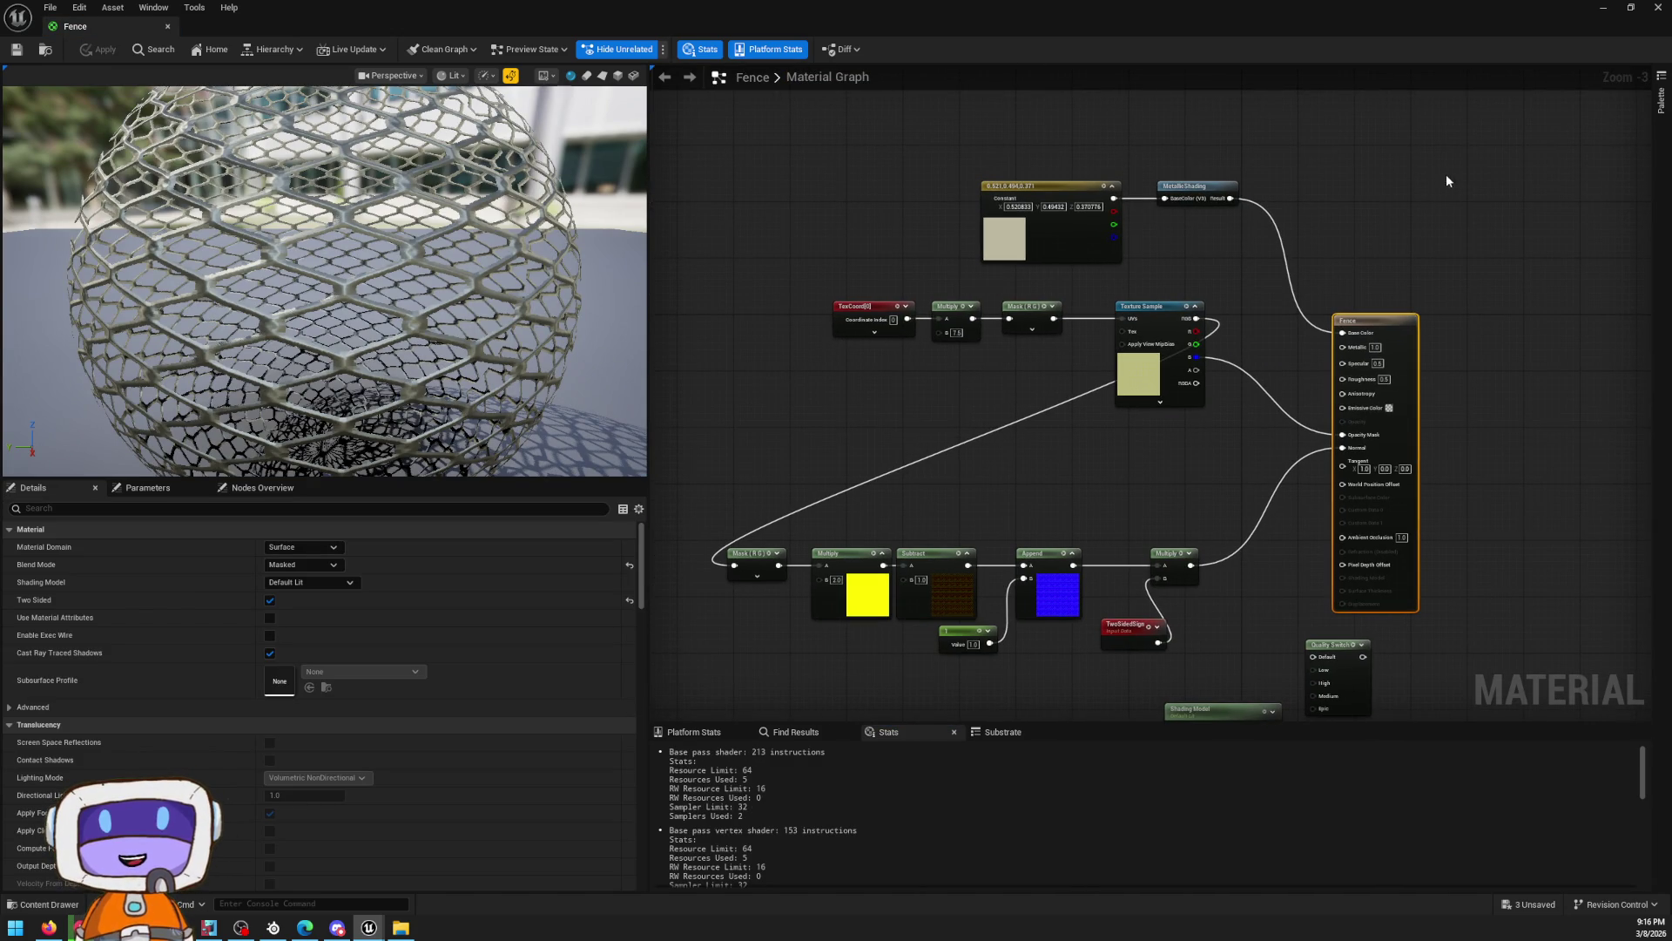
{"action": "left_click", "coordinate": [1658, 7]}
{"action": "key", "text": "ctrl+space"}
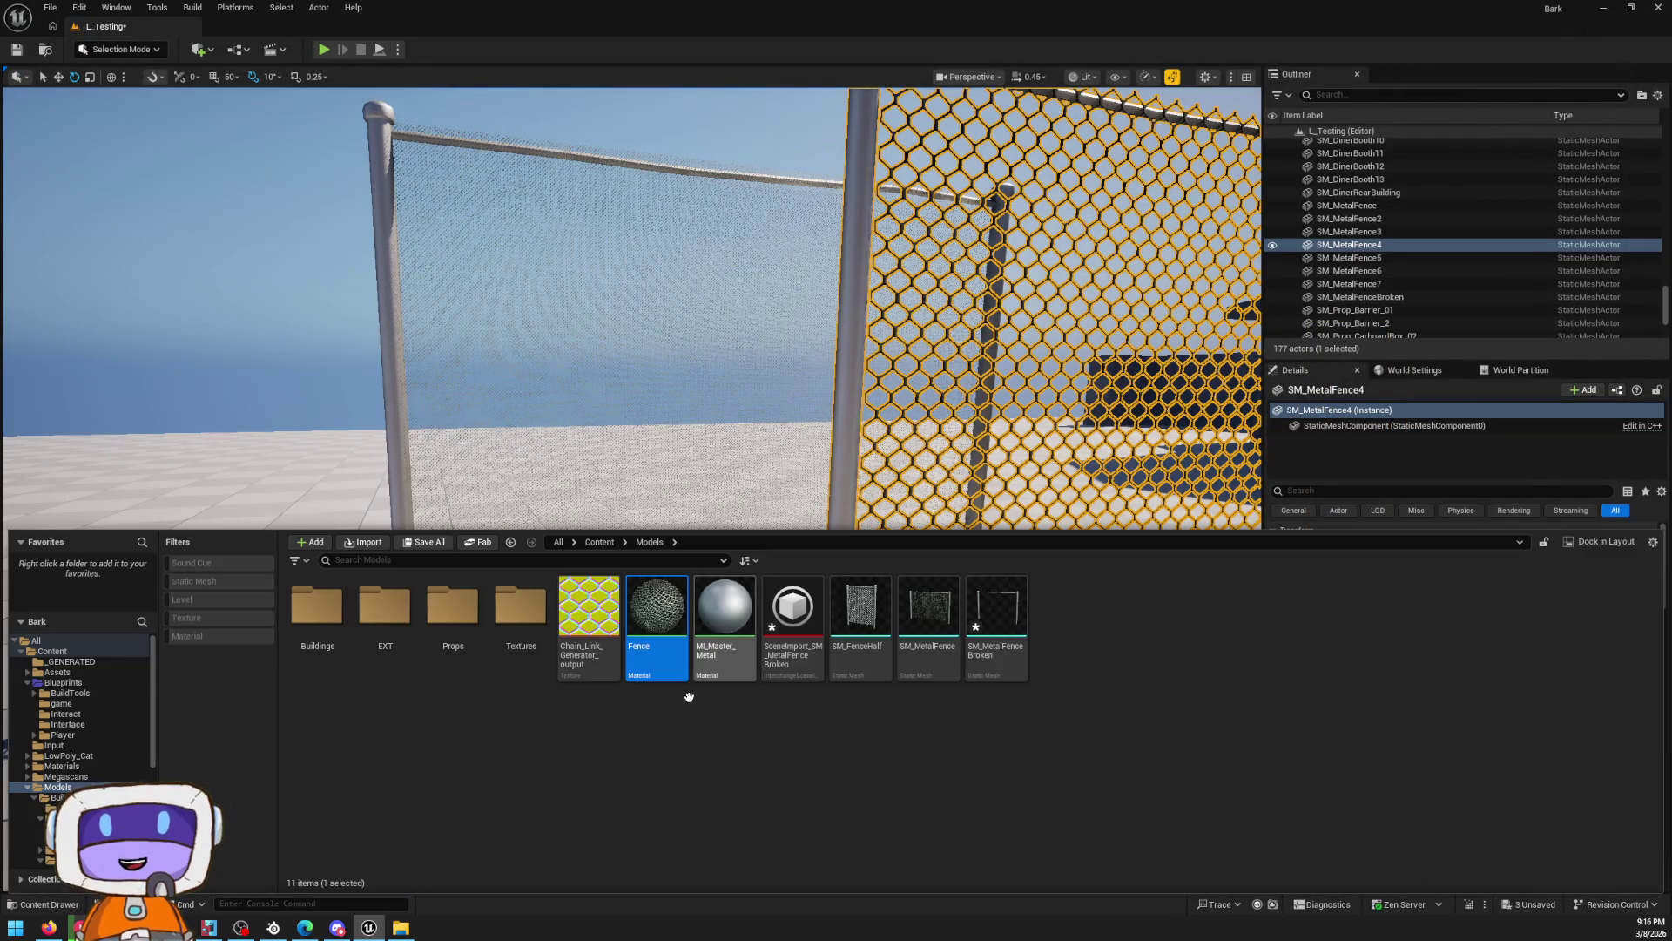
{"action": "double_click", "coordinate": [663, 615]}
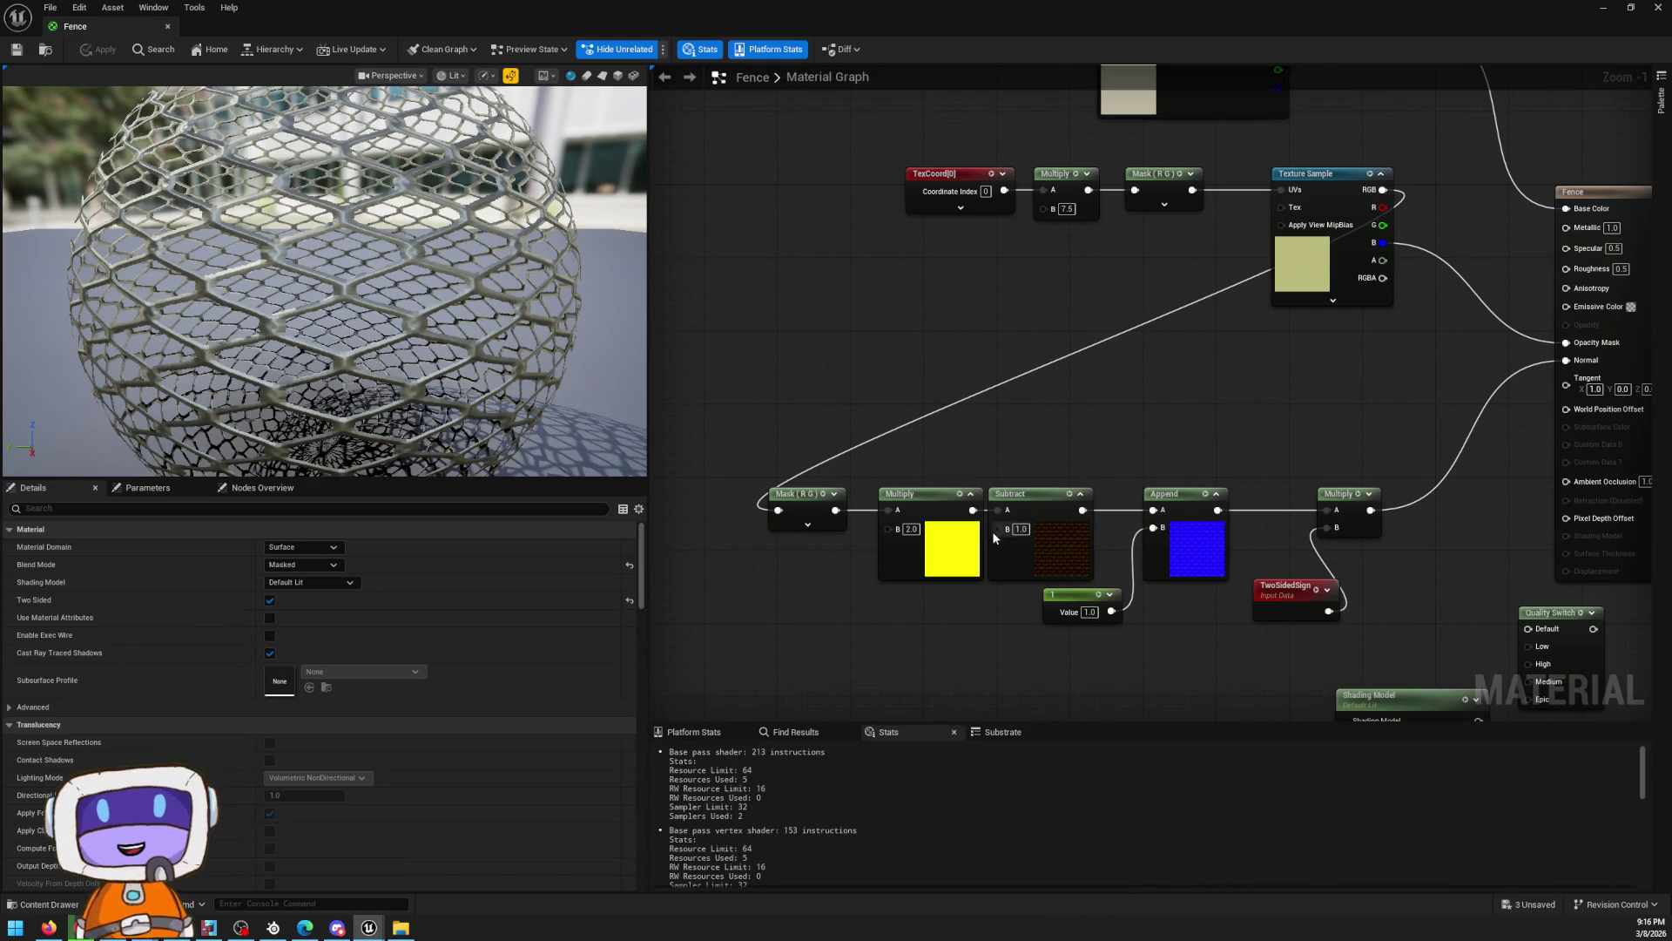
{"action": "mouse_move", "coordinate": [1180, 566]}
{"action": "left_mouse_down"}
{"action": "mouse_move", "coordinate": [1146, 508]}
{"action": "mouse_move", "coordinate": [1250, 579]}
{"action": "mouse_move", "coordinate": [1150, 474]}
{"action": "mouse_move", "coordinate": [1151, 506]}
{"action": "left_mouse_up"}
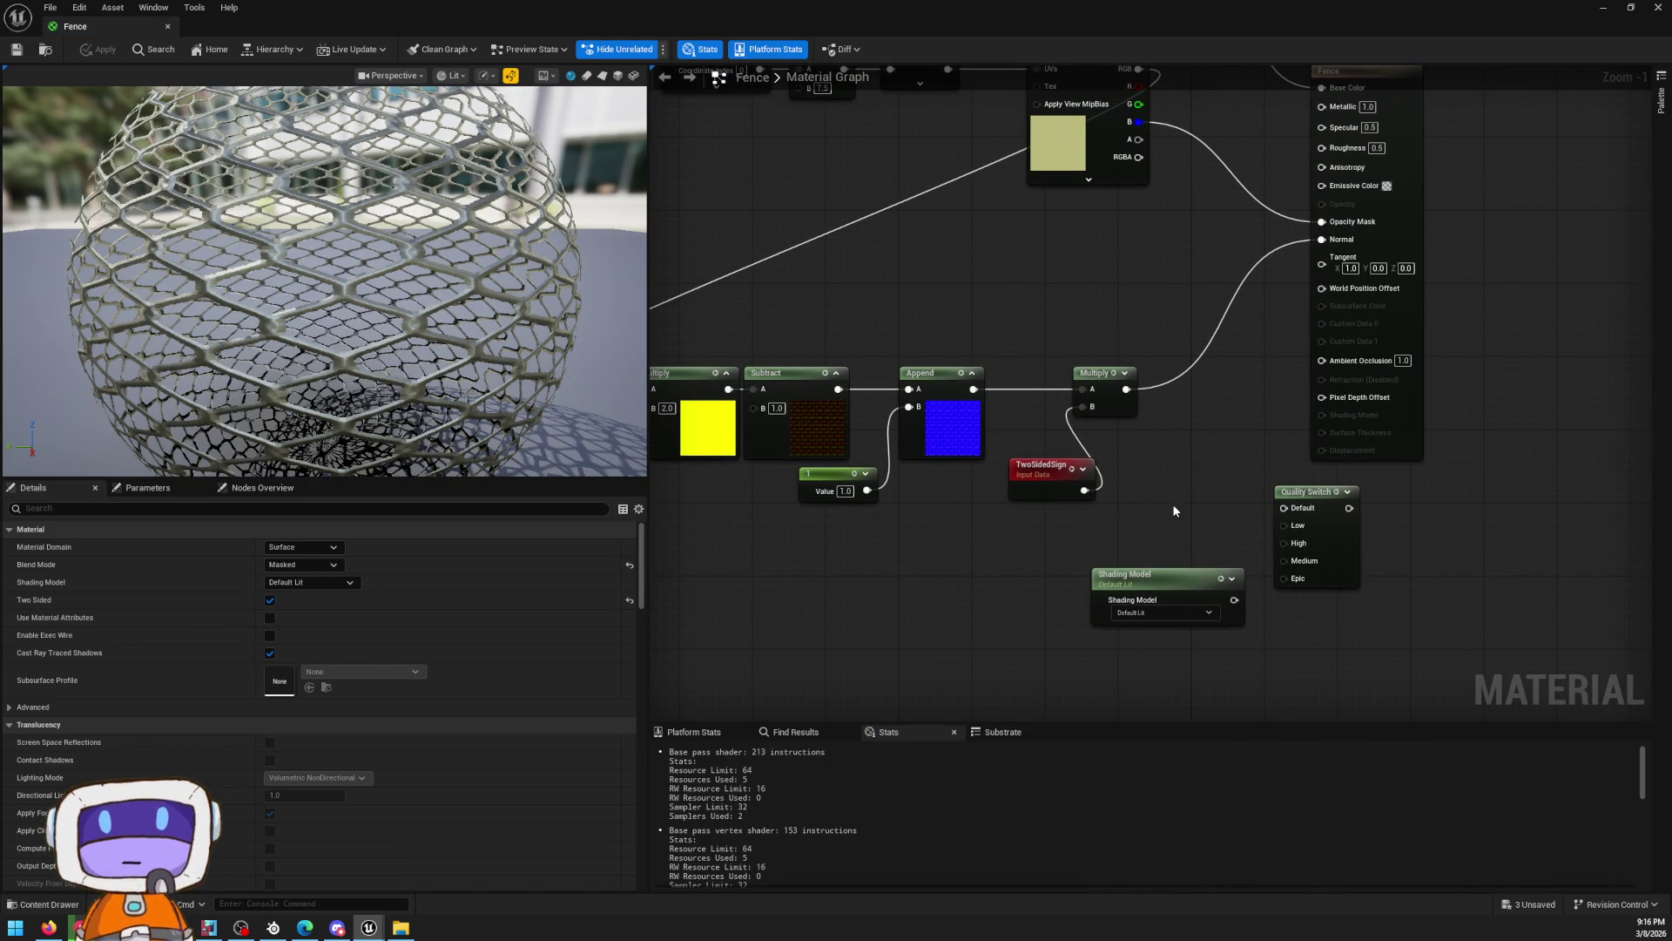
{"action": "mouse_move", "coordinate": [950, 286]}
{"action": "left_mouse_down"}
{"action": "mouse_move", "coordinate": [973, 426]}
{"action": "mouse_move", "coordinate": [1399, 404]}
{"action": "mouse_move", "coordinate": [1287, 485]}
{"action": "mouse_move", "coordinate": [1254, 553]}
{"action": "left_mouse_up"}
{"action": "scroll", "coordinate": [1128, 364], "scroll_direction": "up", "scroll_amount": 1}
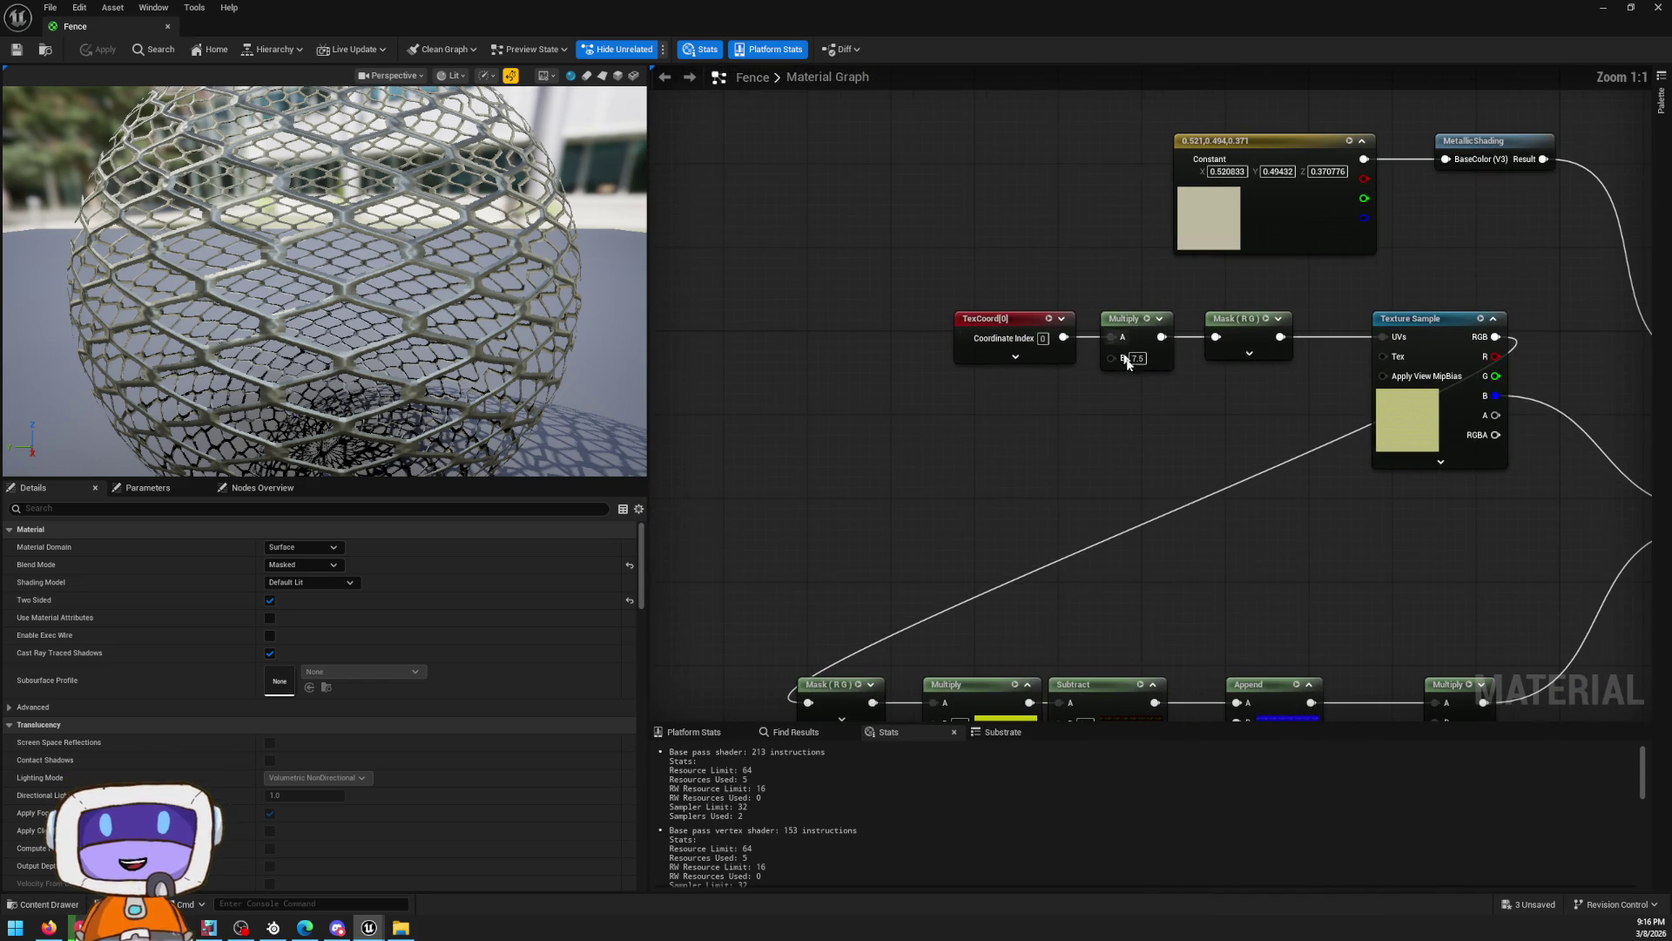
Search the node palette and add a 0.0 Constant node beside the TexCoord nodes
{"action": "right_click", "coordinate": [1064, 432]}
{"action": "type", "text": "prim"}
{"action": "key", "text": "BackSpace"}
{"action": "key", "text": "BackSpace"}
{"action": "key", "text": "BackSpace"}
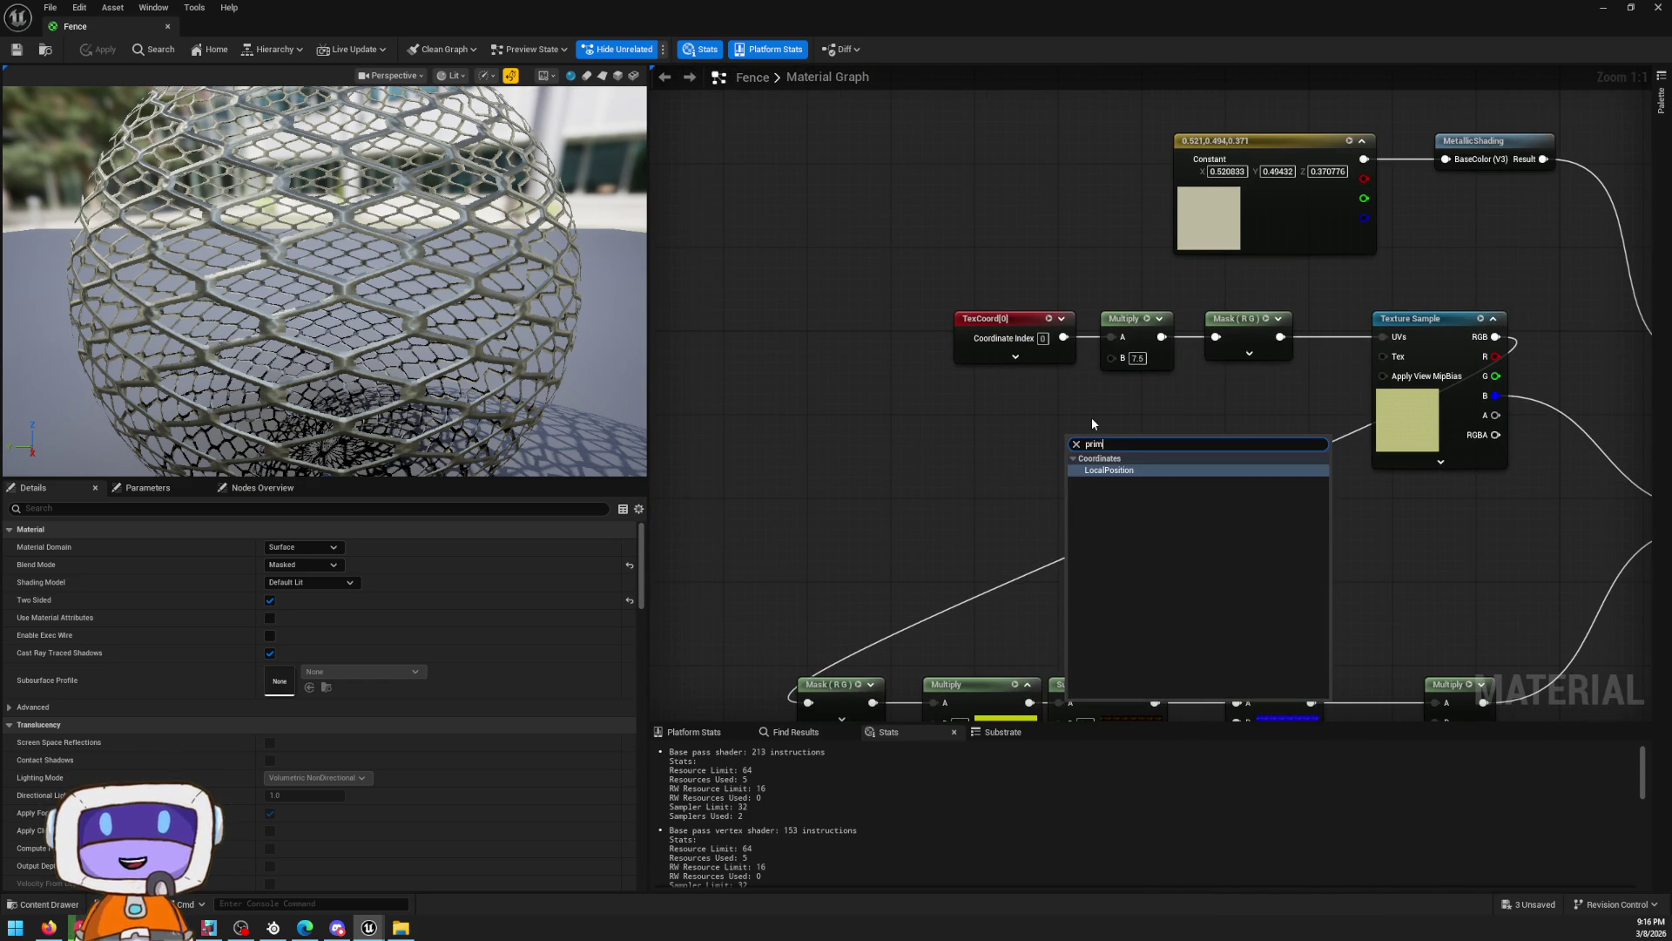
{"action": "type", "text": "loca"}
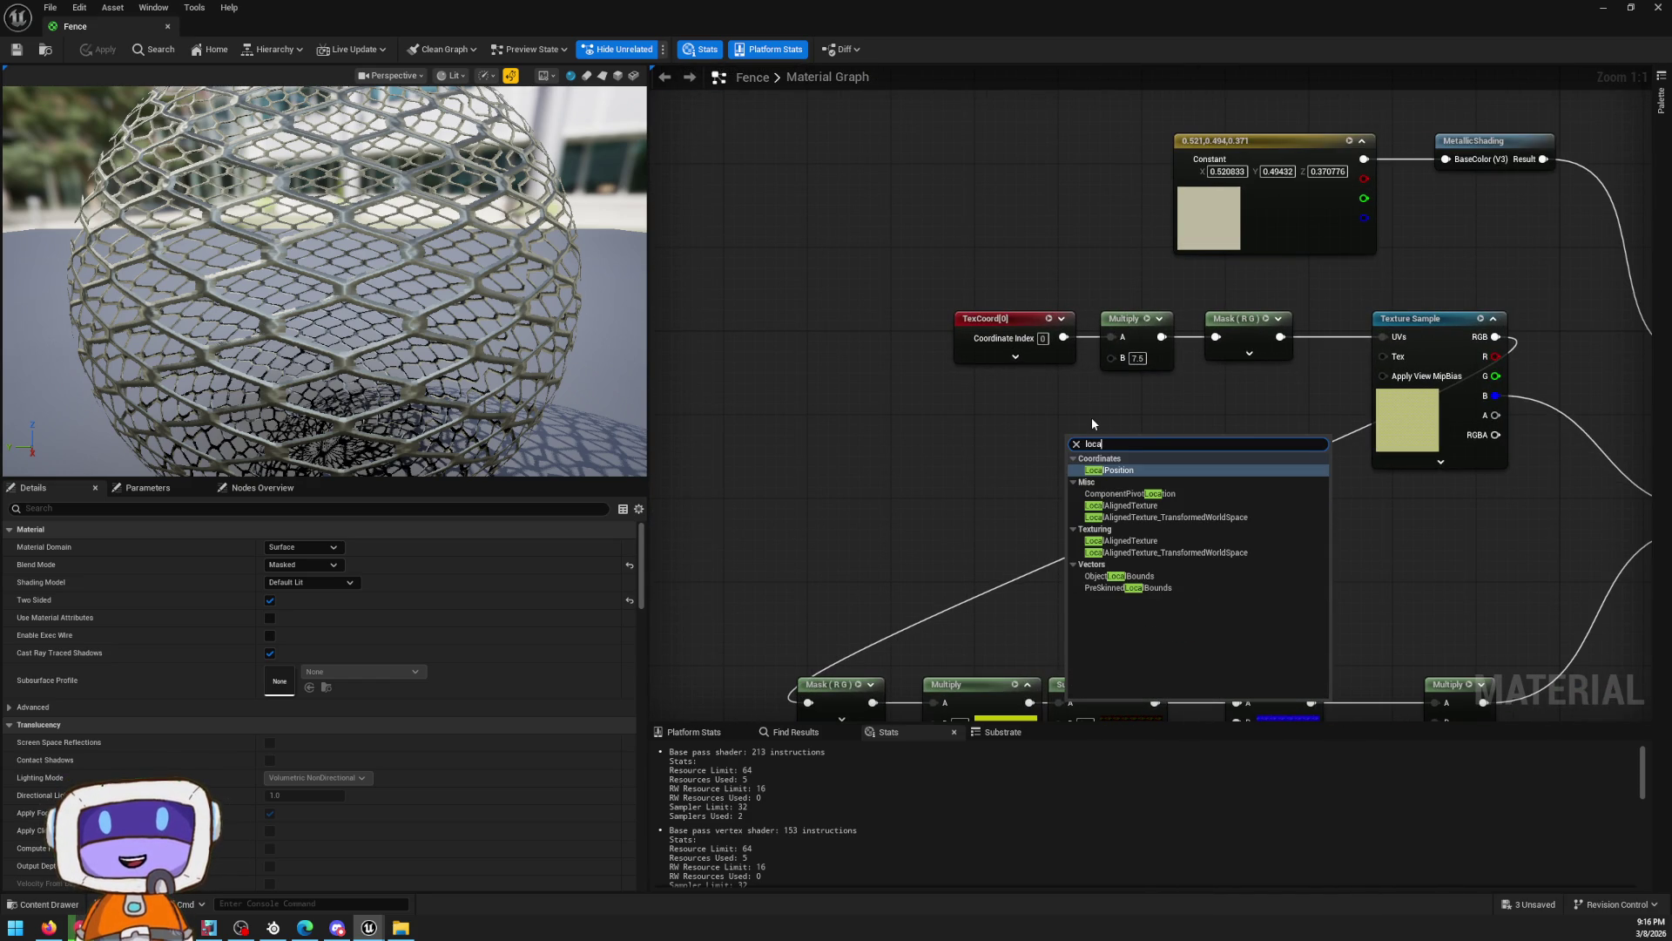
{"action": "key", "text": "BackSpace"}
{"action": "key", "text": "BackSpace"}
{"action": "key", "text": "BackSpace"}
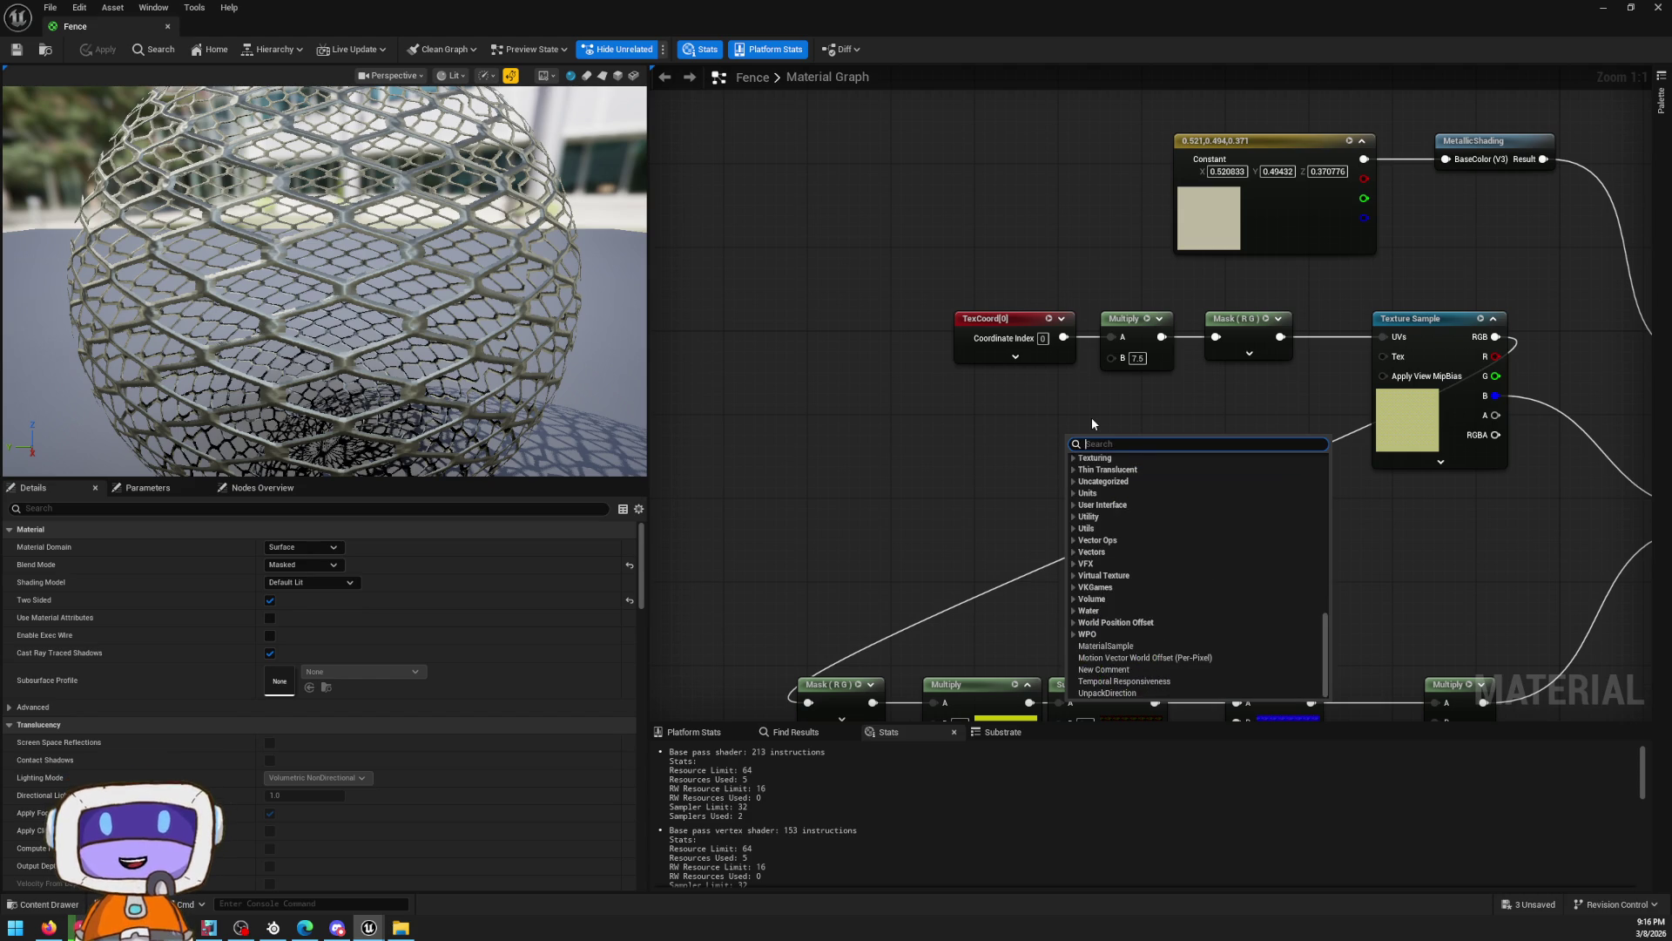
{"action": "type", "text": "p"}
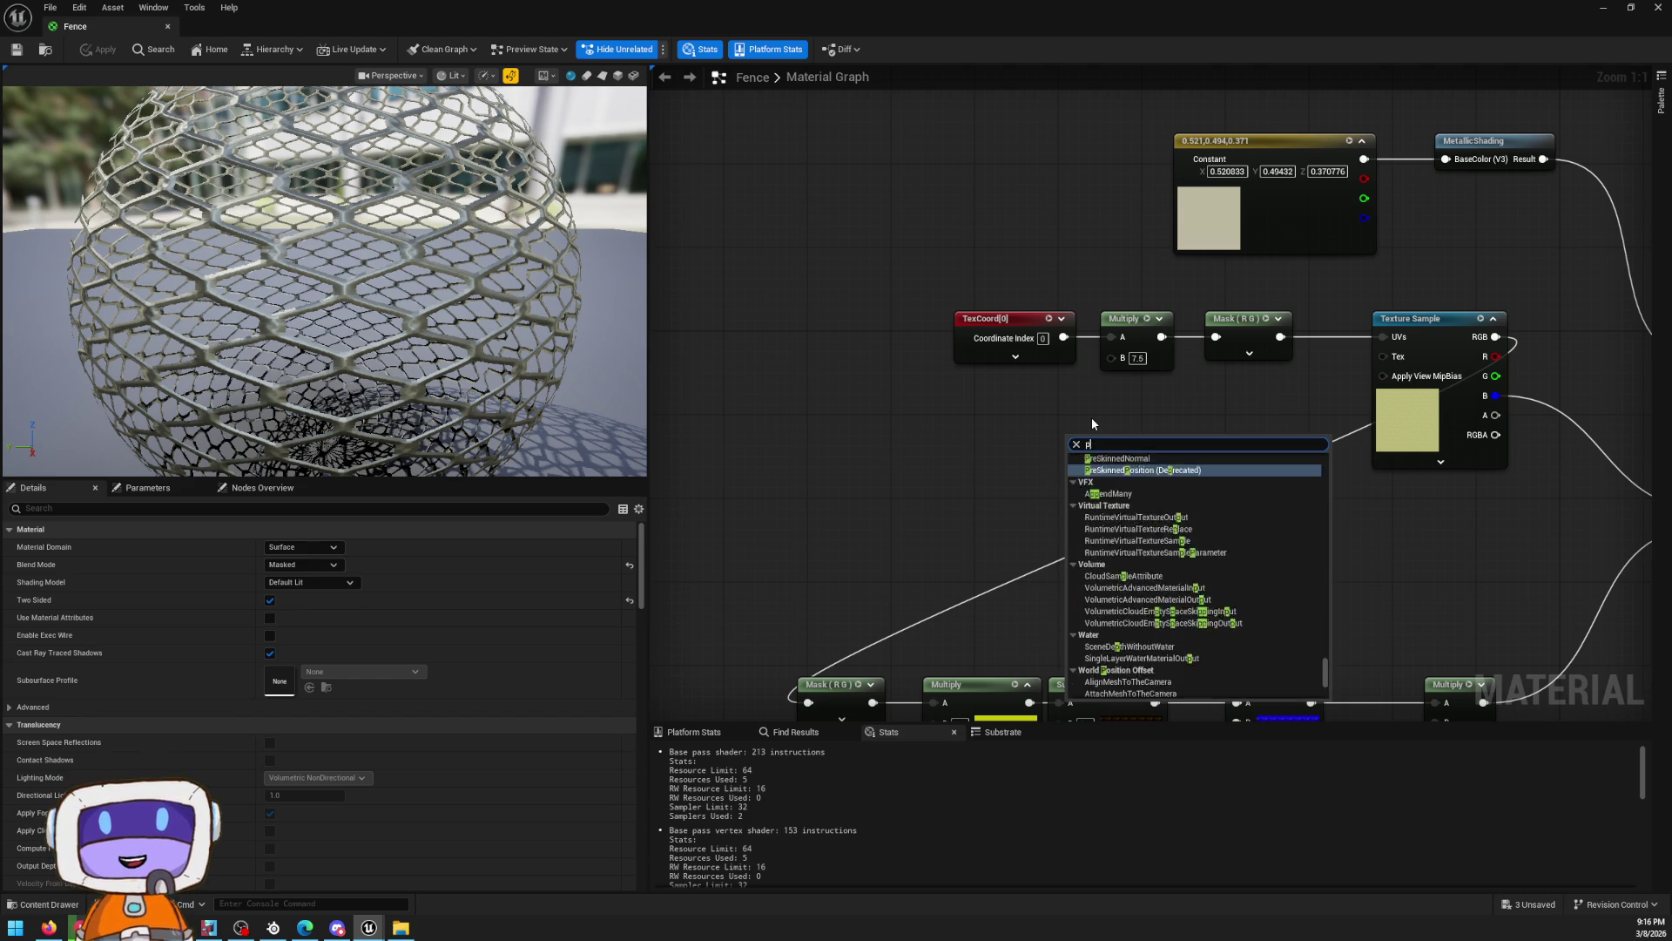
{"action": "key", "text": "BackSpace"}
{"action": "type", "text": "object"}
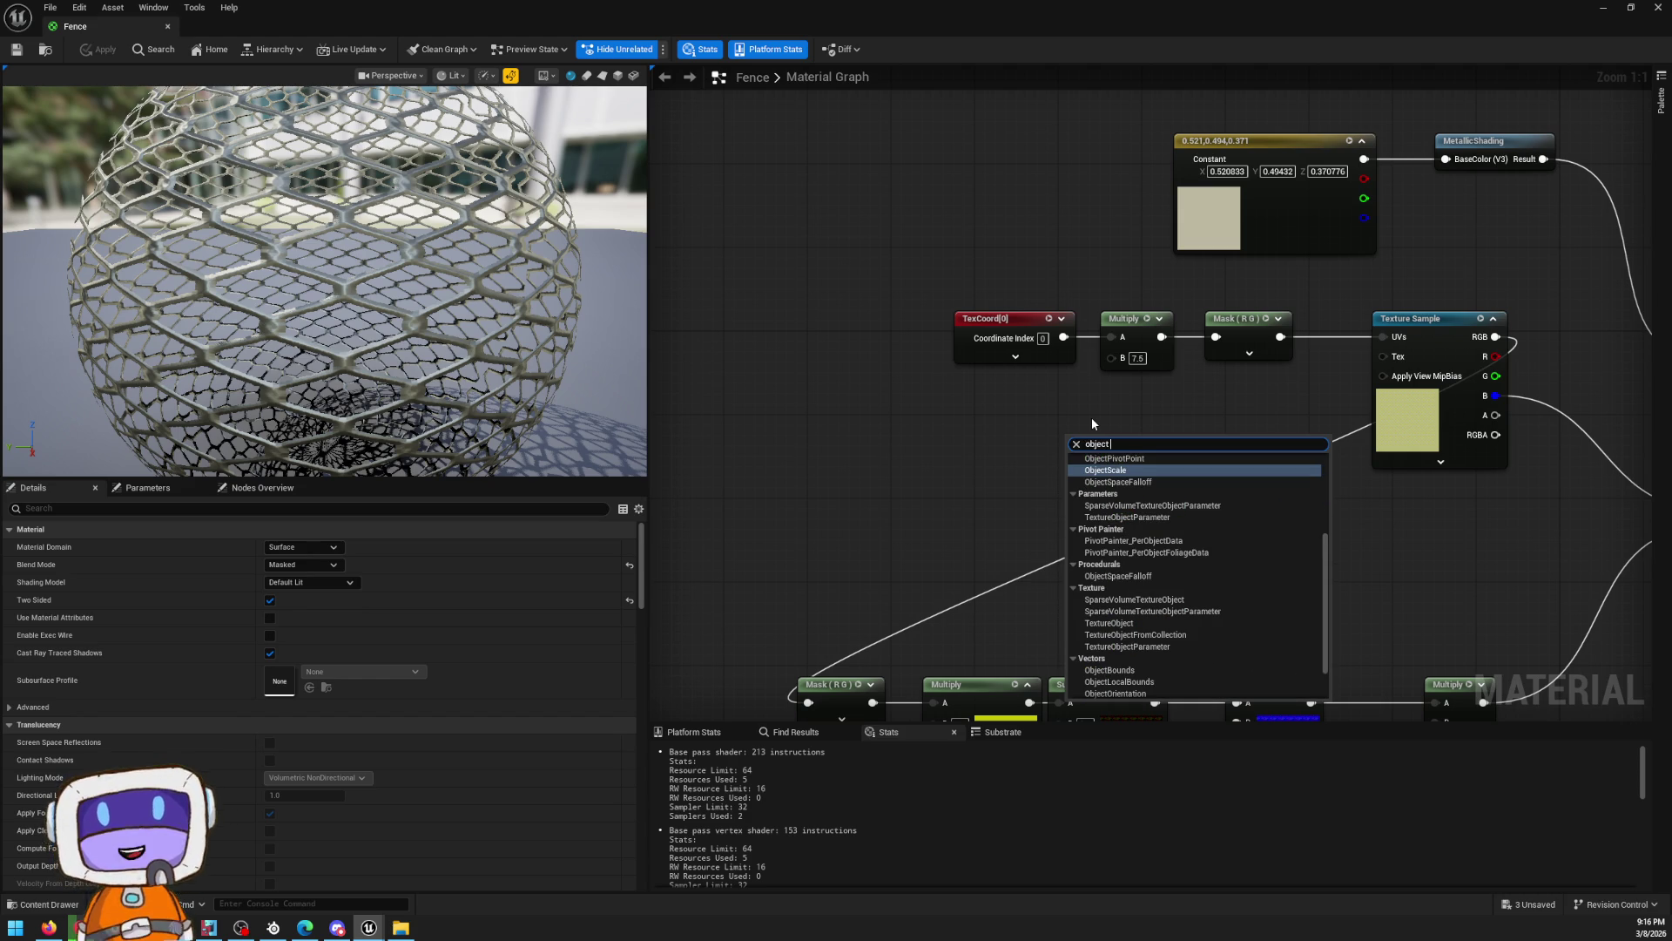
{"action": "scroll", "coordinate": [1124, 501], "scroll_direction": "down", "scroll_amount": 2}
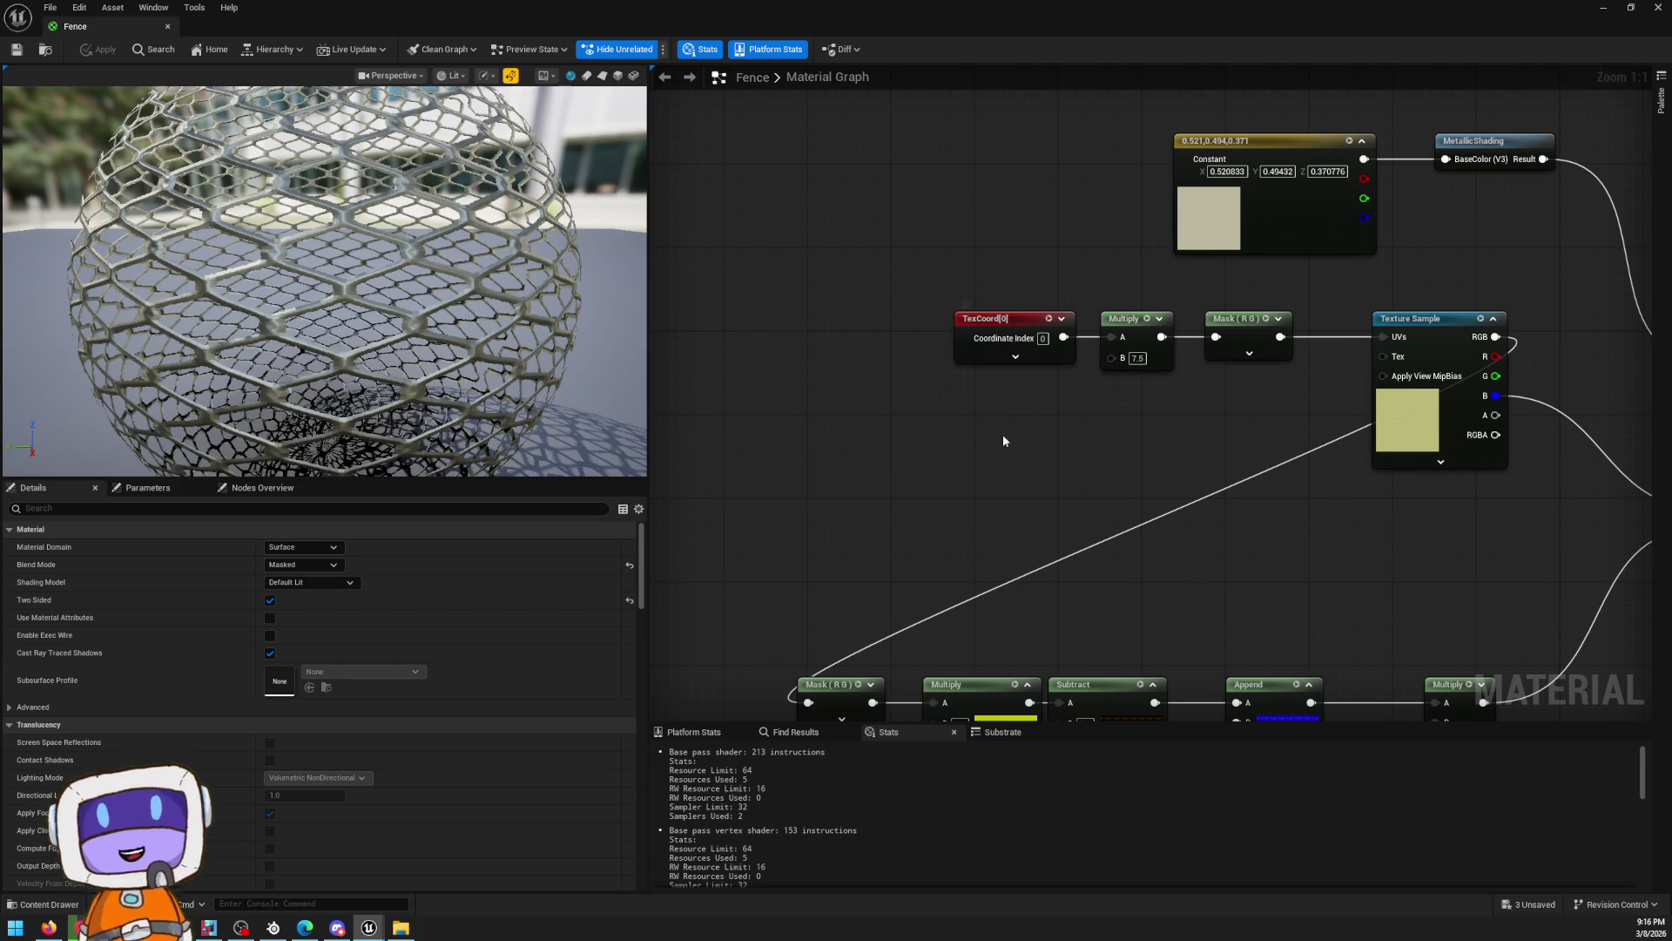
{"action": "left_click", "coordinate": [1030, 398]}
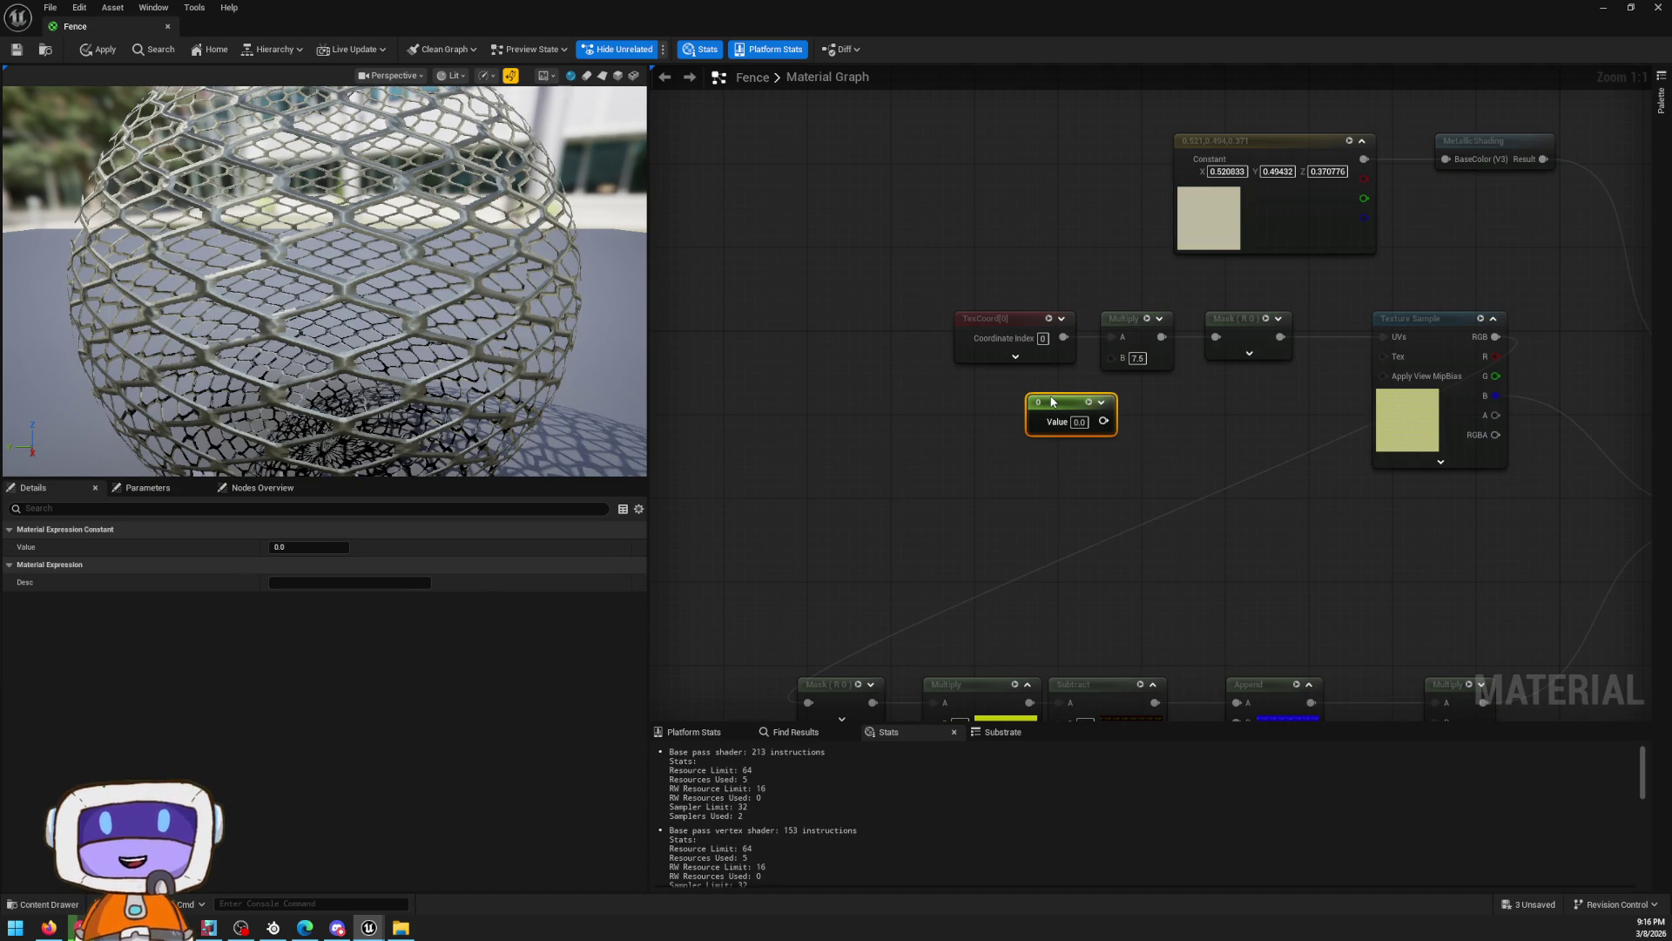
{"action": "right_click", "coordinate": [1053, 401]}
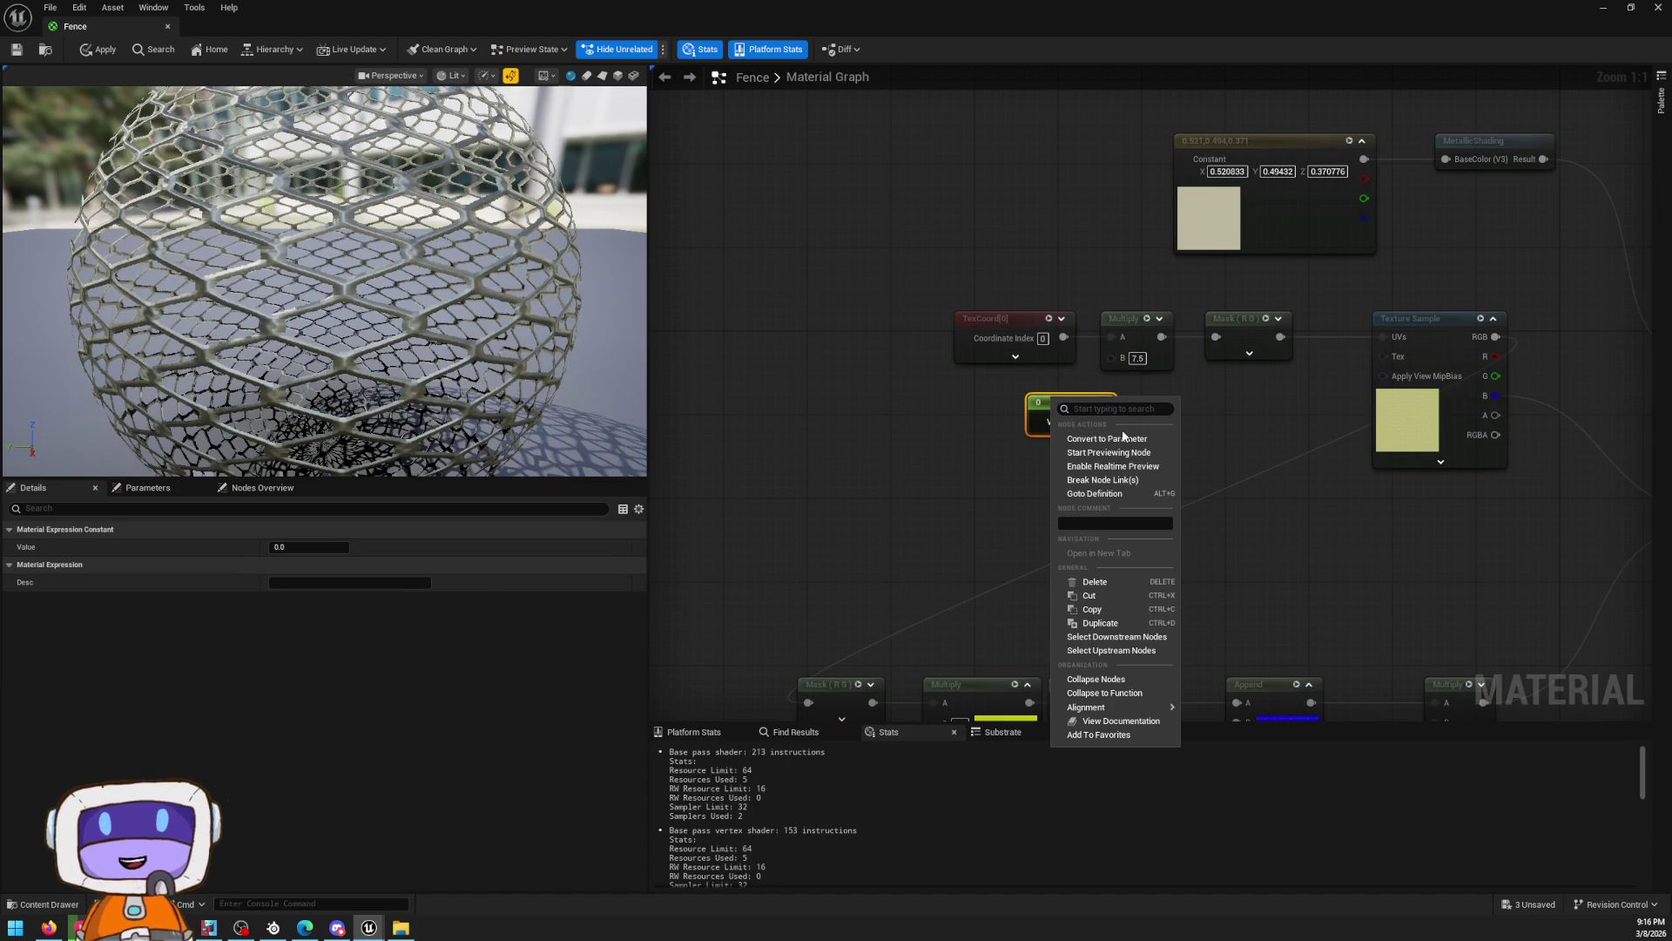
Convert the Constant to a parameter, then undo it back to a plain 0.0 constant
{"action": "left_click", "coordinate": [1128, 439]}
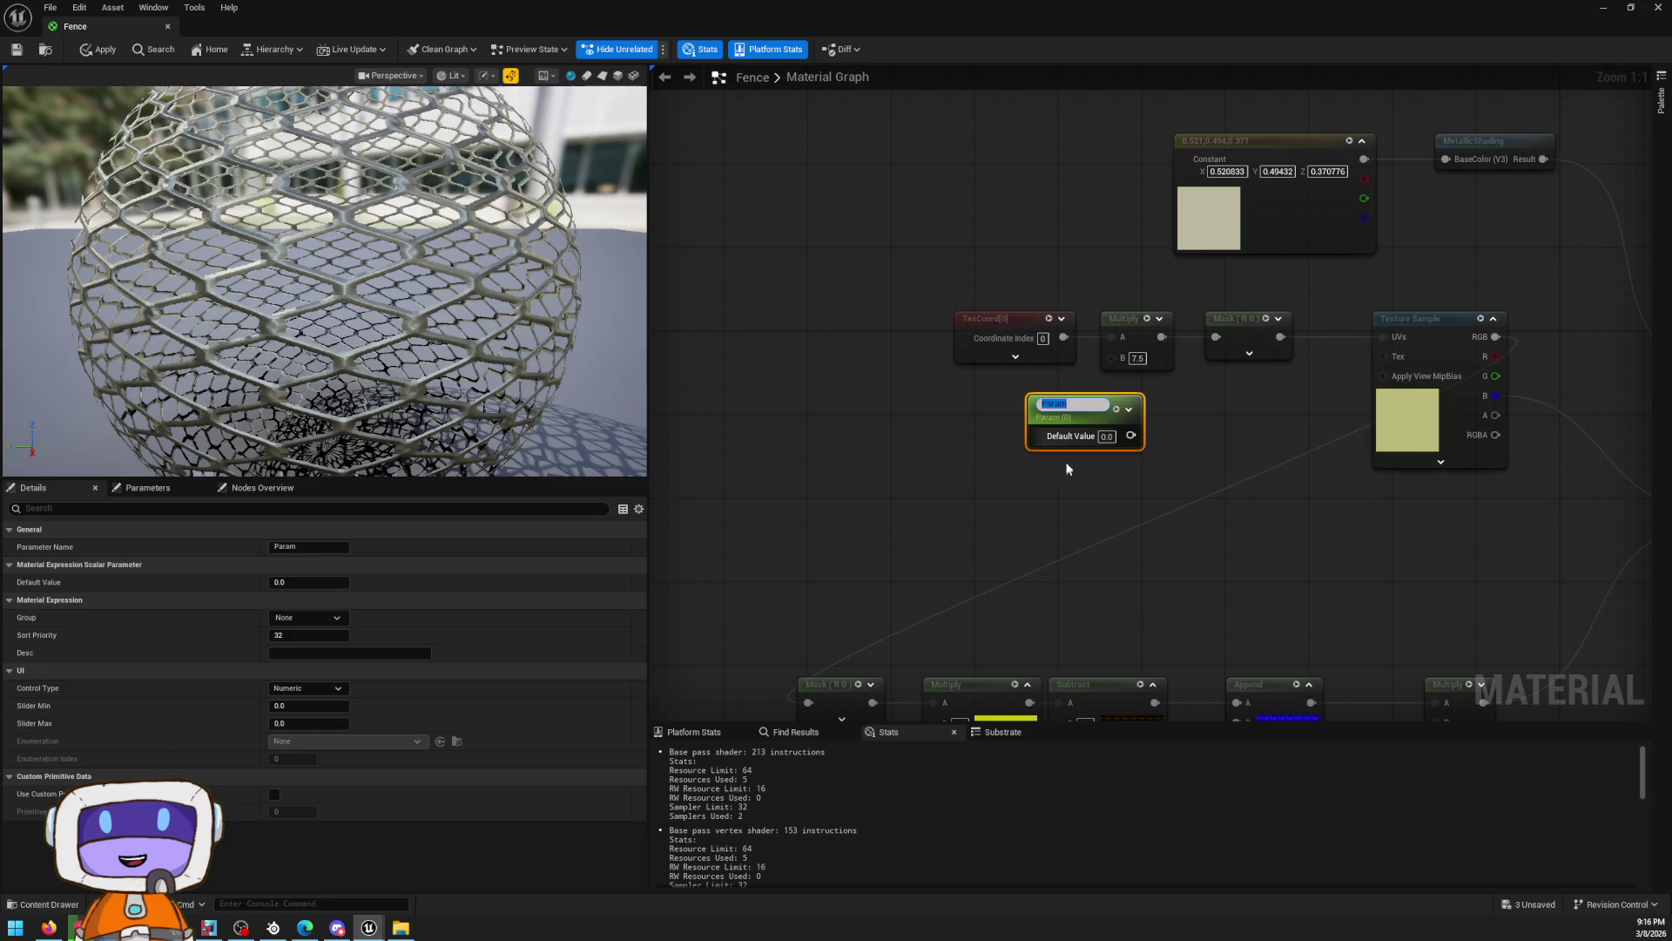
{"action": "right_click", "coordinate": [1073, 406]}
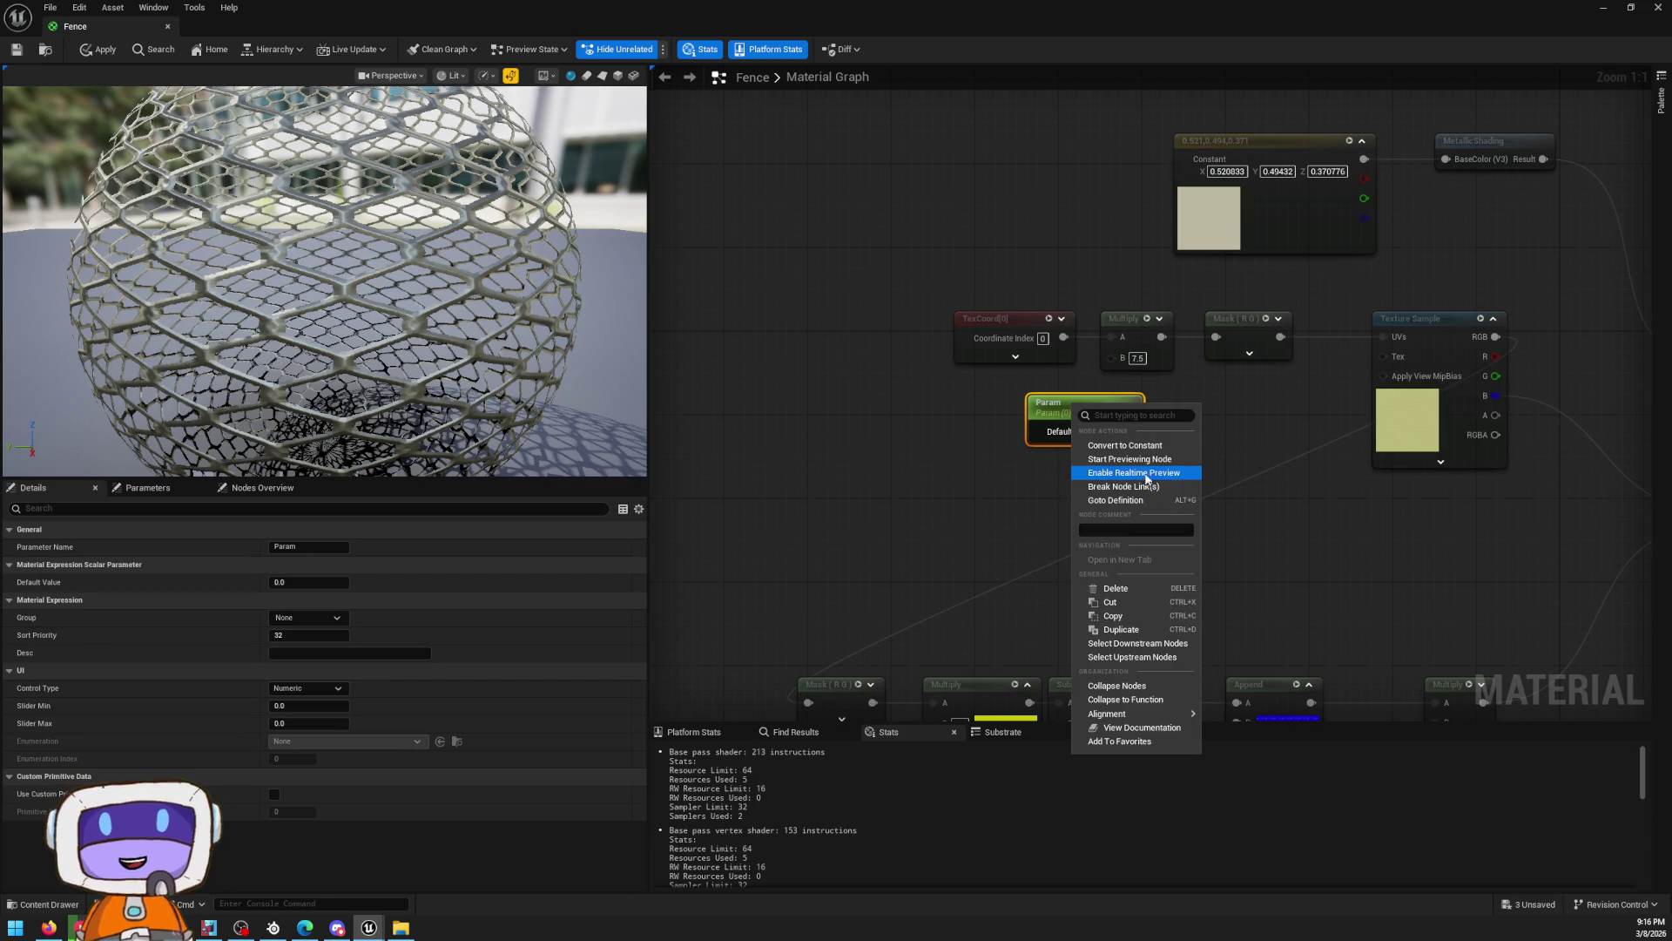
{"action": "left_click", "coordinate": [1021, 441]}
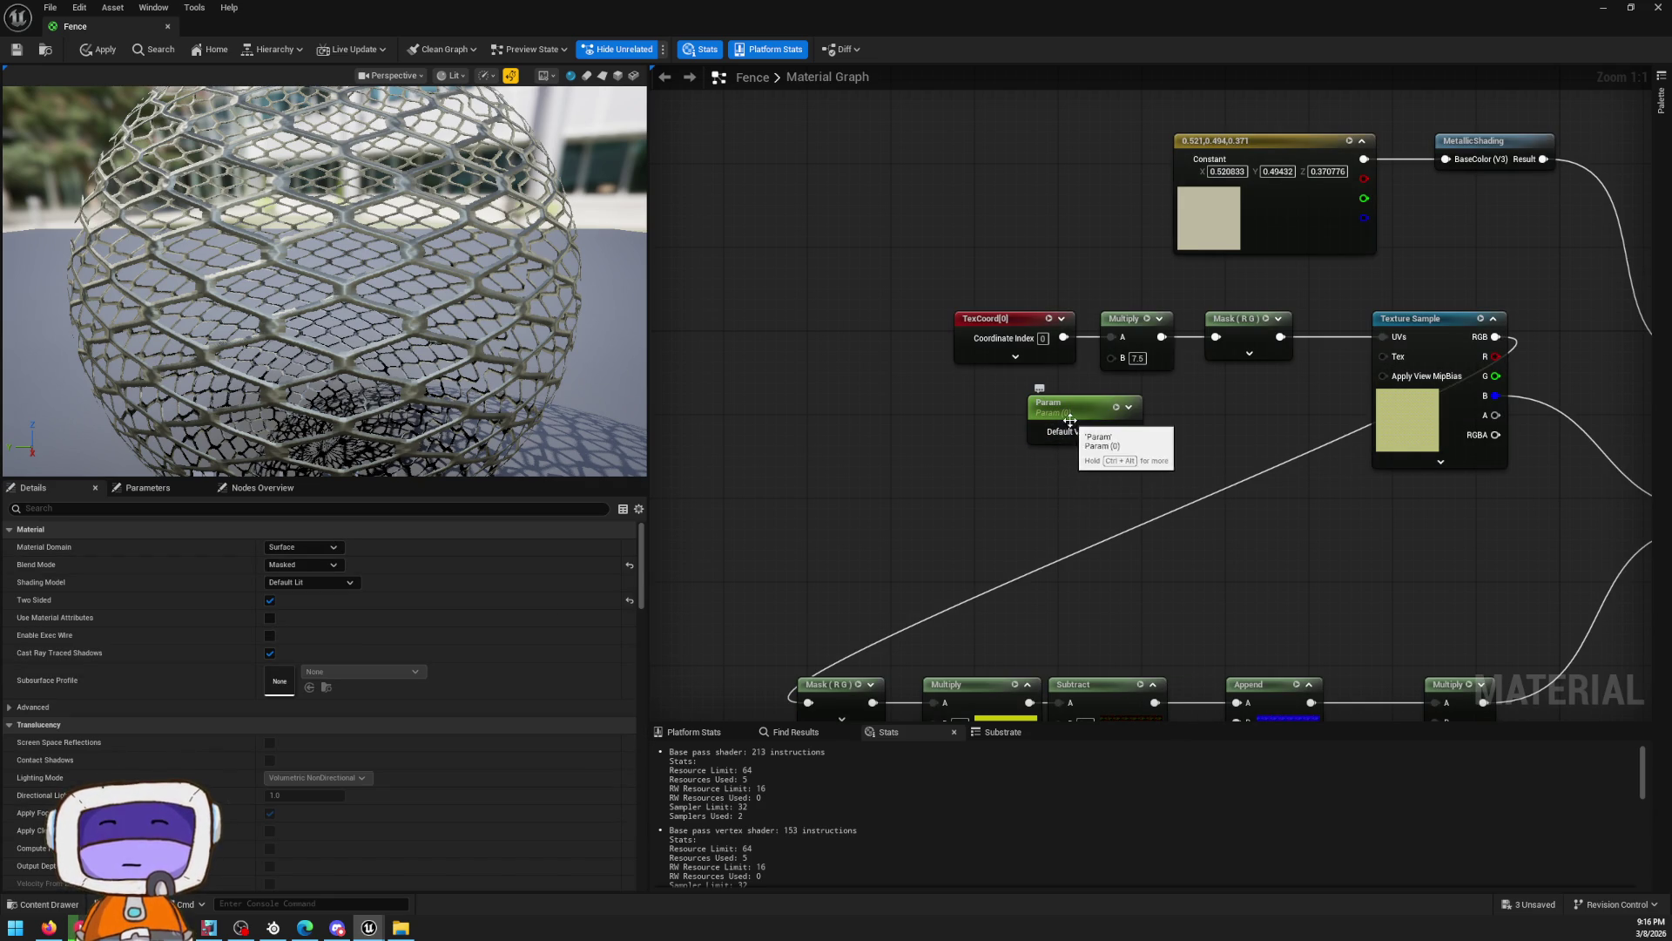
{"action": "right_click", "coordinate": [1070, 420]}
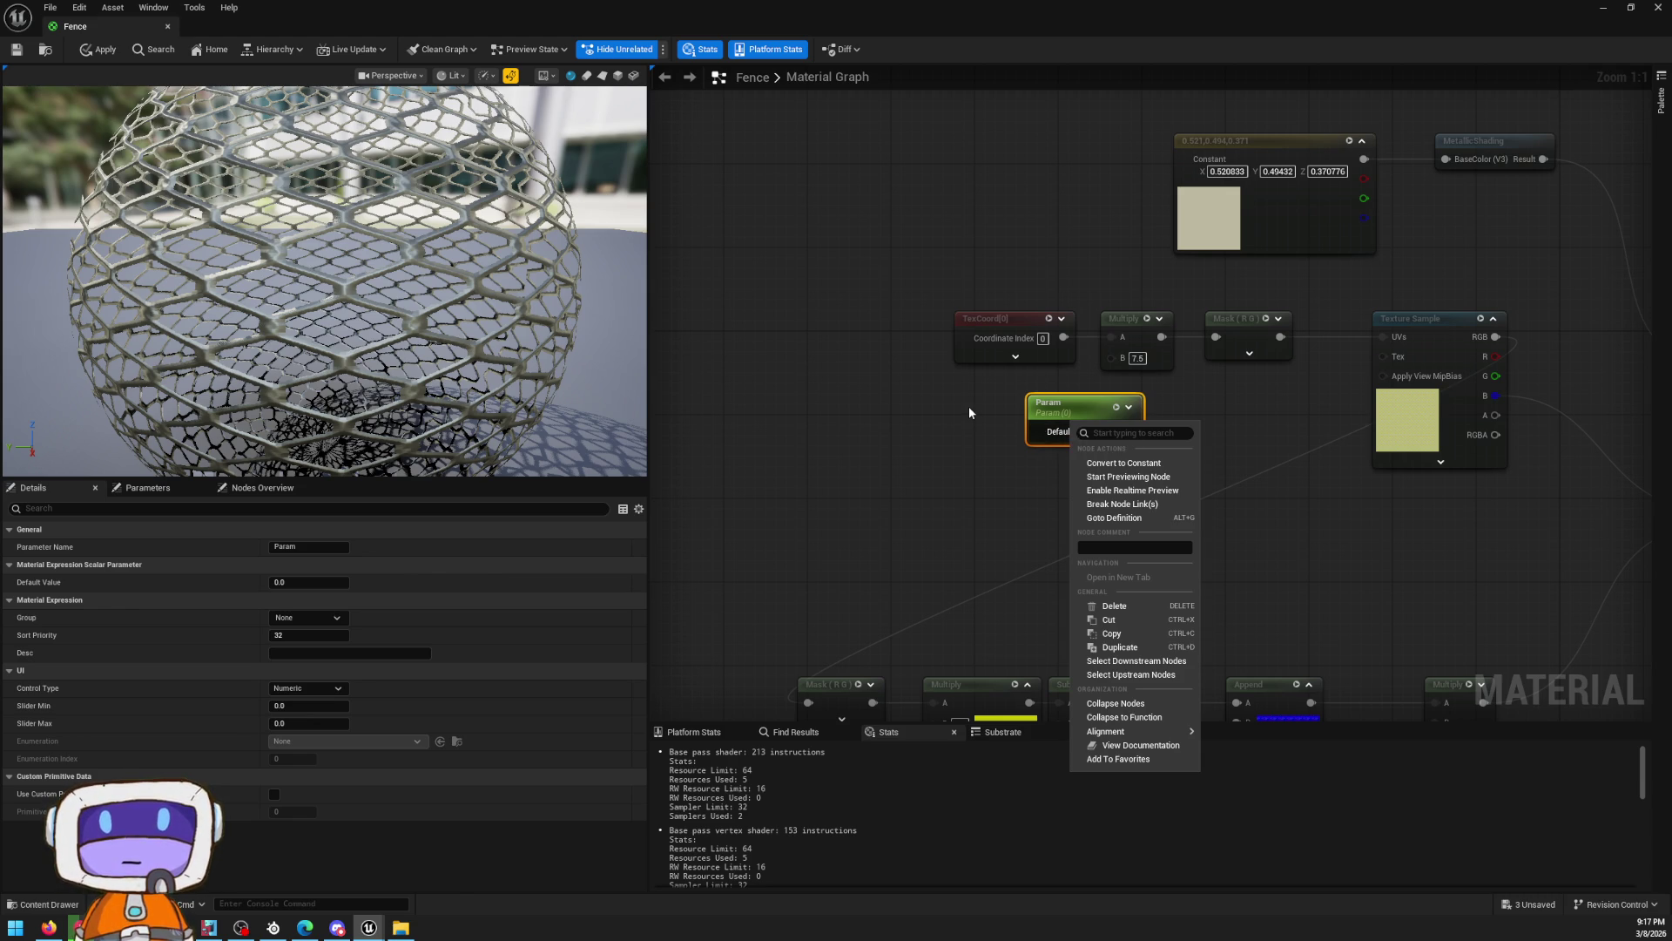
{"action": "key", "text": "Escape"}
{"action": "key", "text": "ctrl+z"}
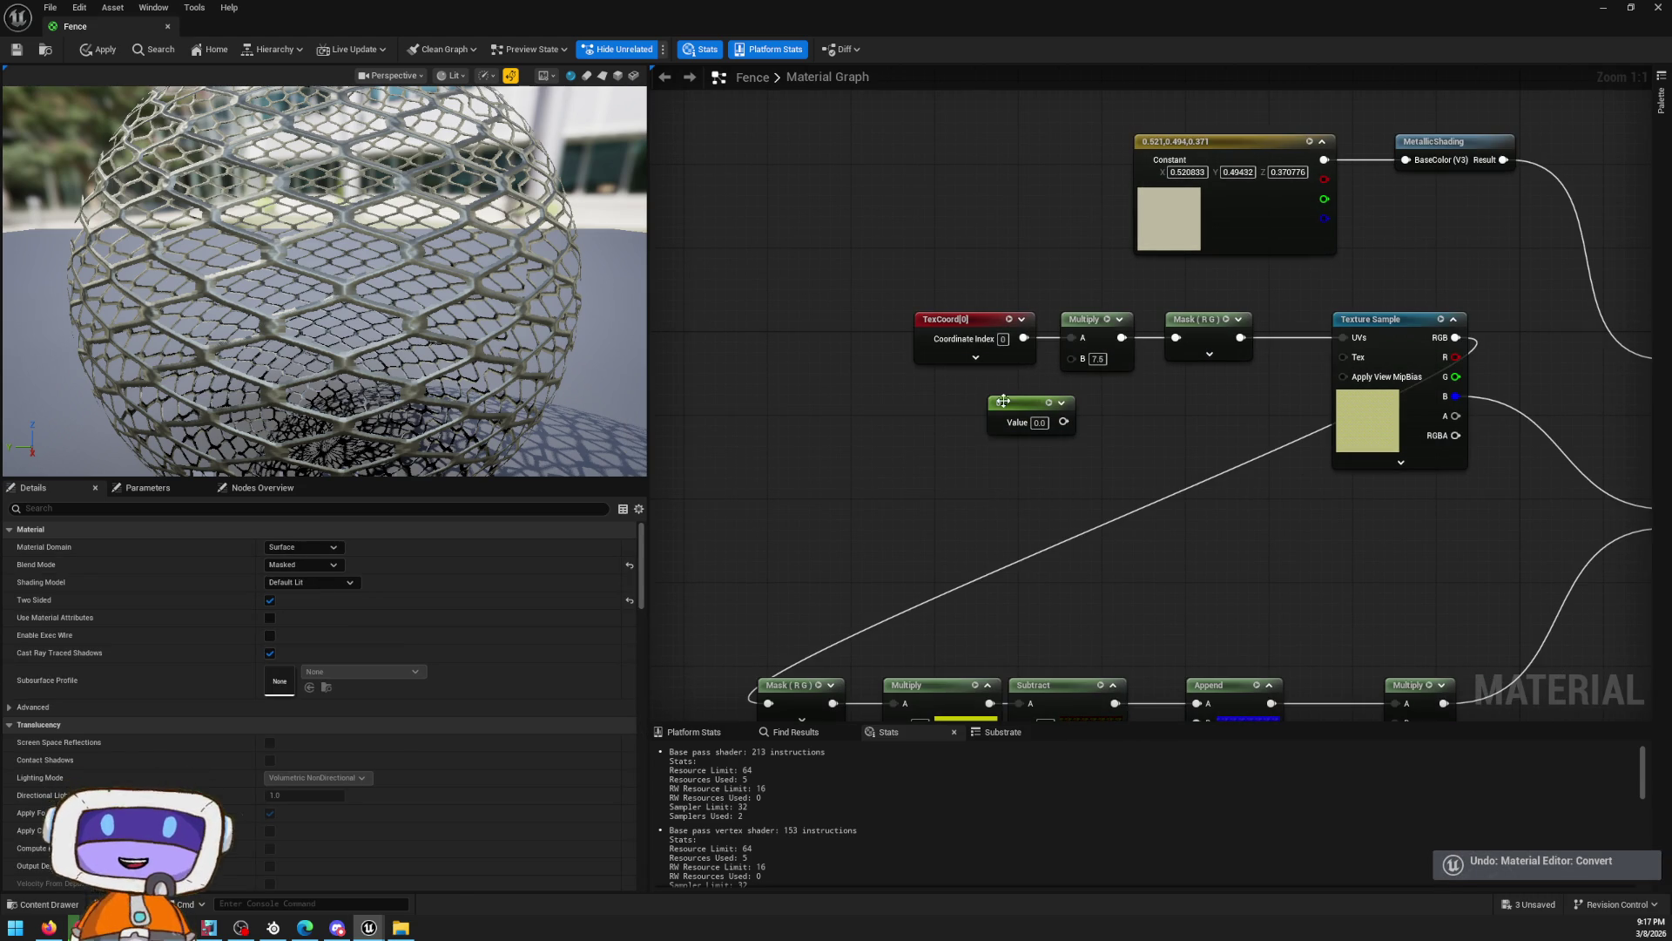
Check the Parameters list, return to Details, and move the Constant node lower in the graph
{"action": "right_click", "coordinate": [1011, 402]}
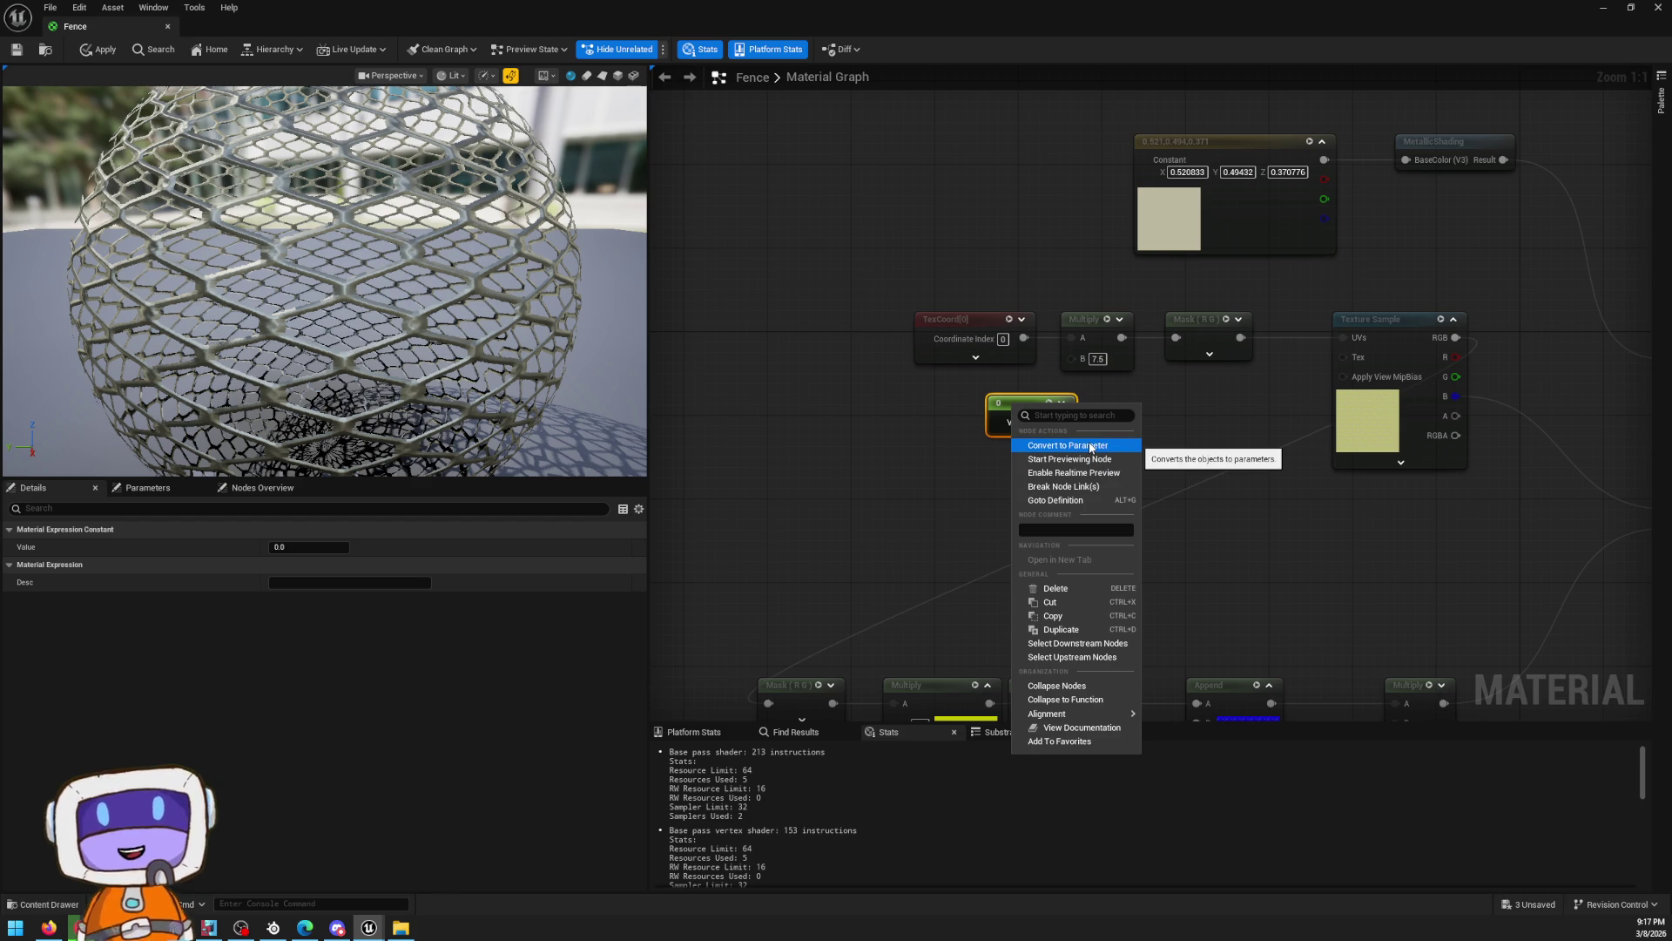
{"action": "left_click", "coordinate": [258, 490]}
{"action": "left_click", "coordinate": [259, 489]}
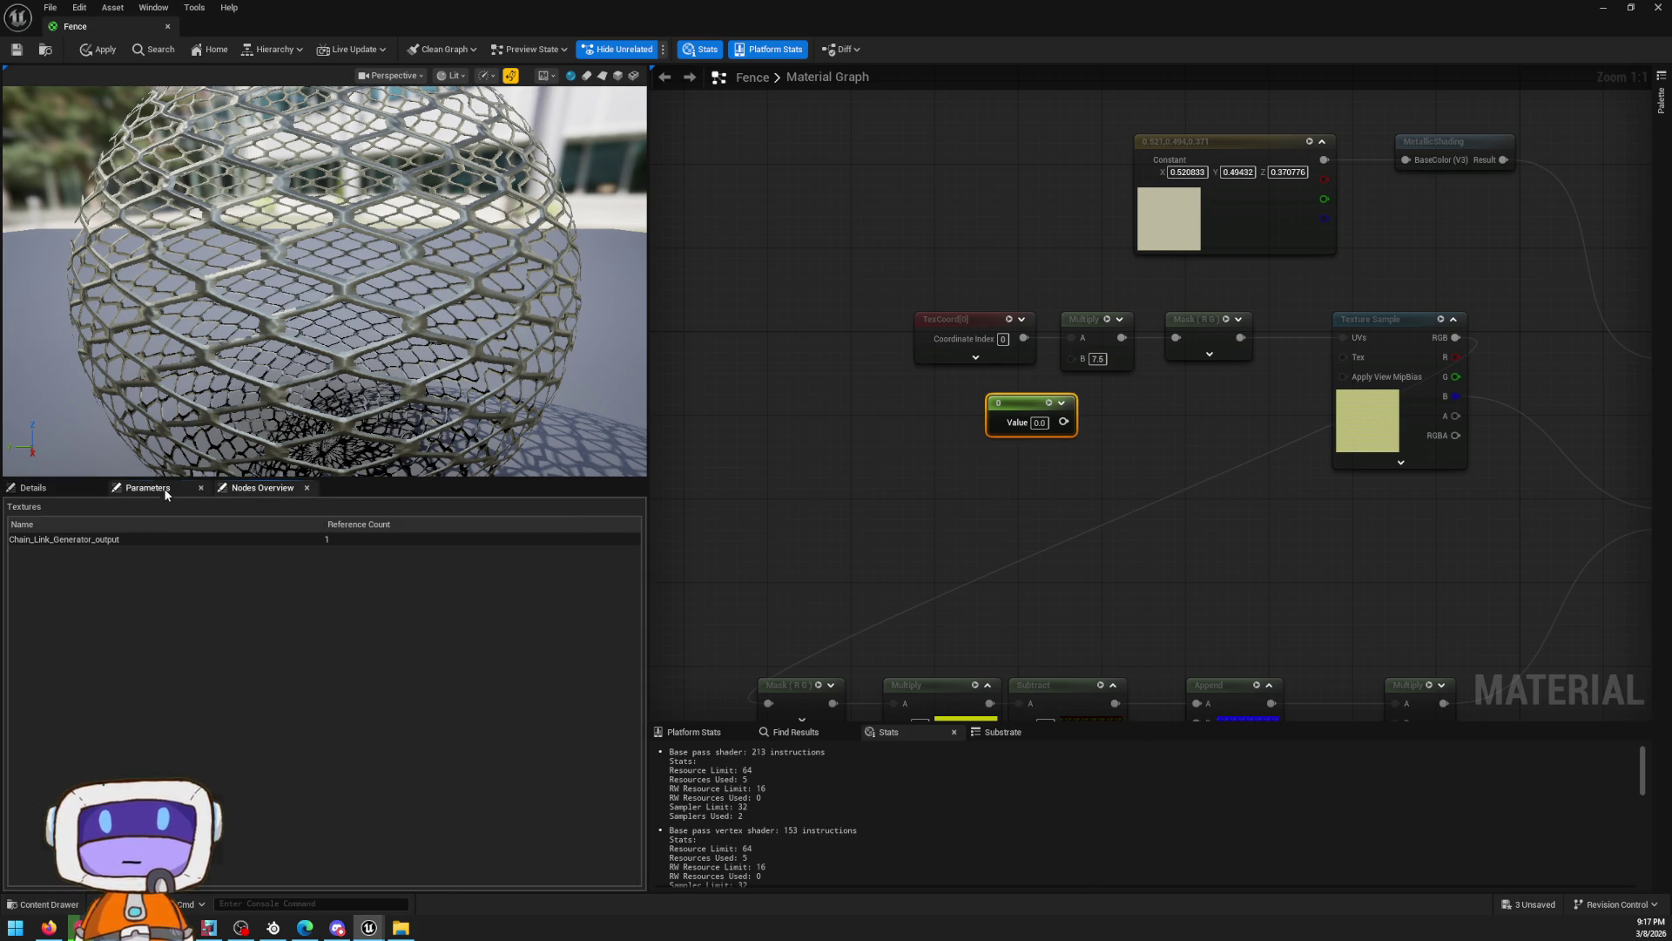
{"action": "left_click", "coordinate": [147, 488]}
{"action": "left_click", "coordinate": [84, 488]}
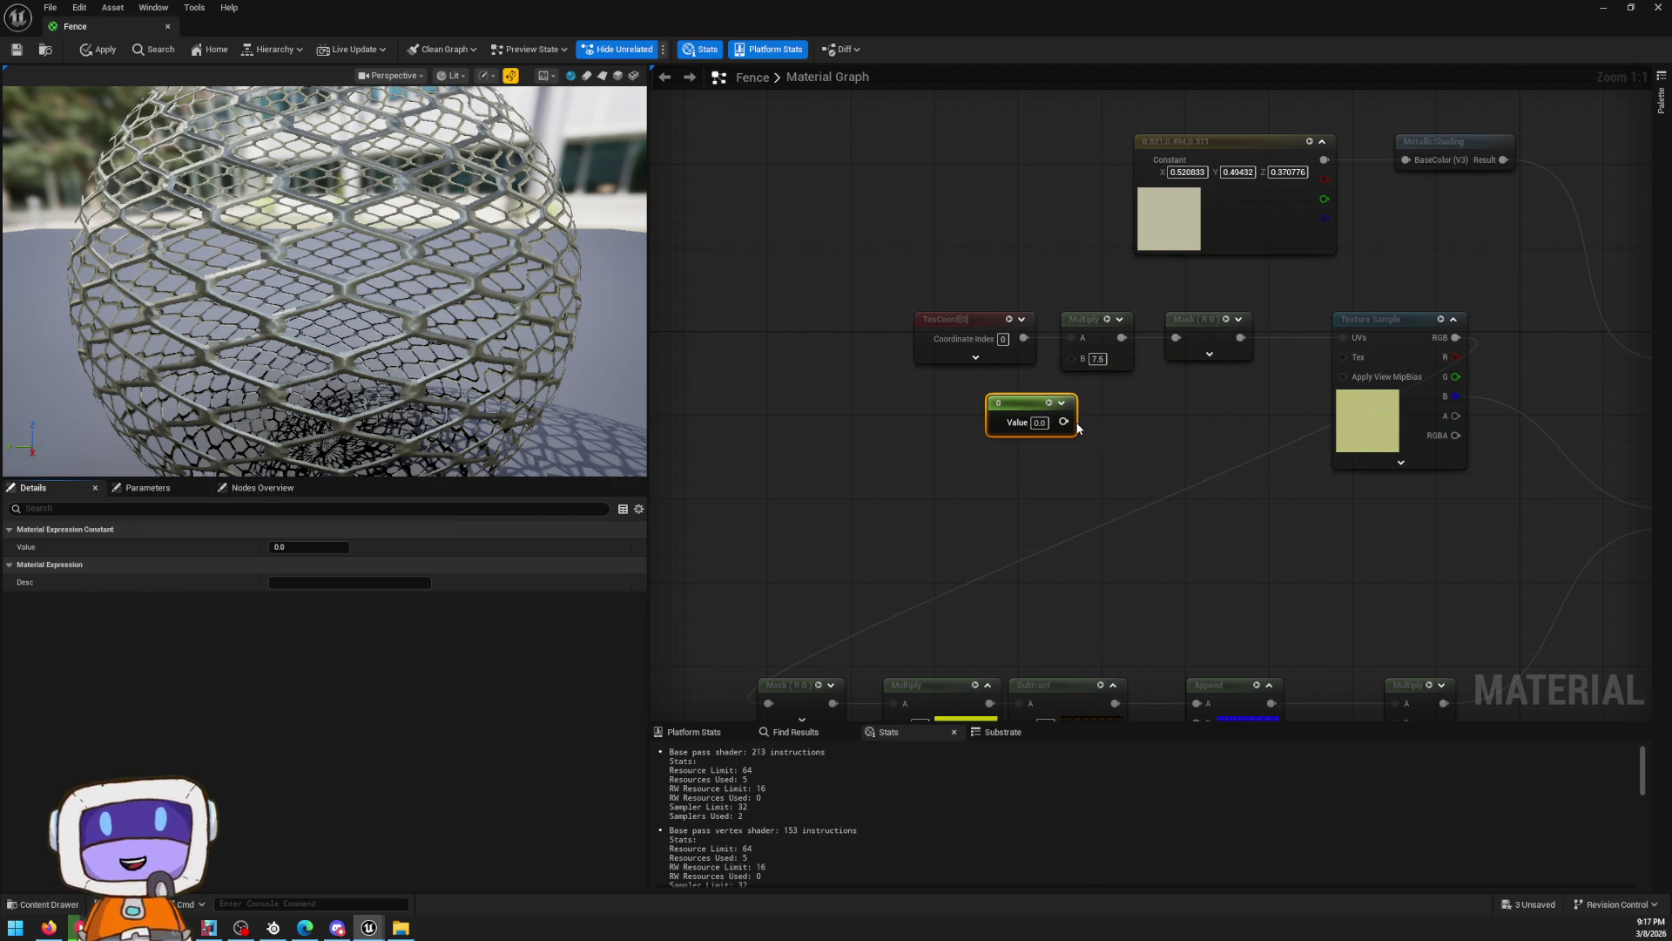
{"action": "left_click_drag", "start_coordinate": [997, 404], "coordinate": [1001, 467]}
{"action": "right_click", "coordinate": [931, 413]}
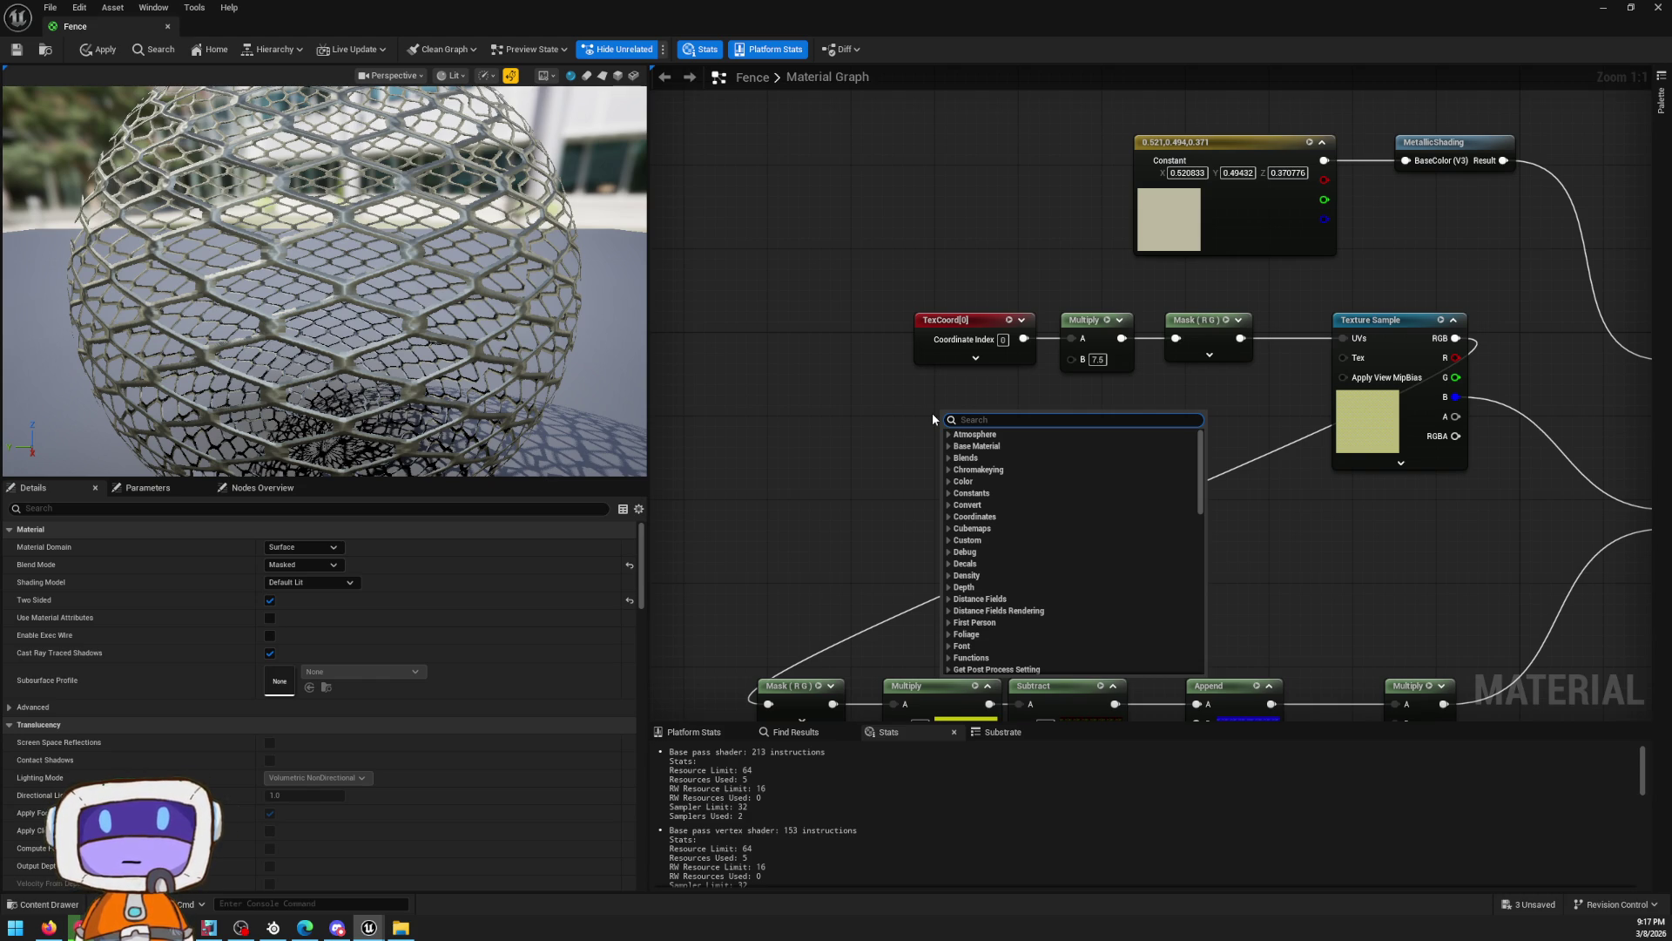
Add a PerInstanceCustomData node to the Fence graph
{"action": "type", "text": "p"}
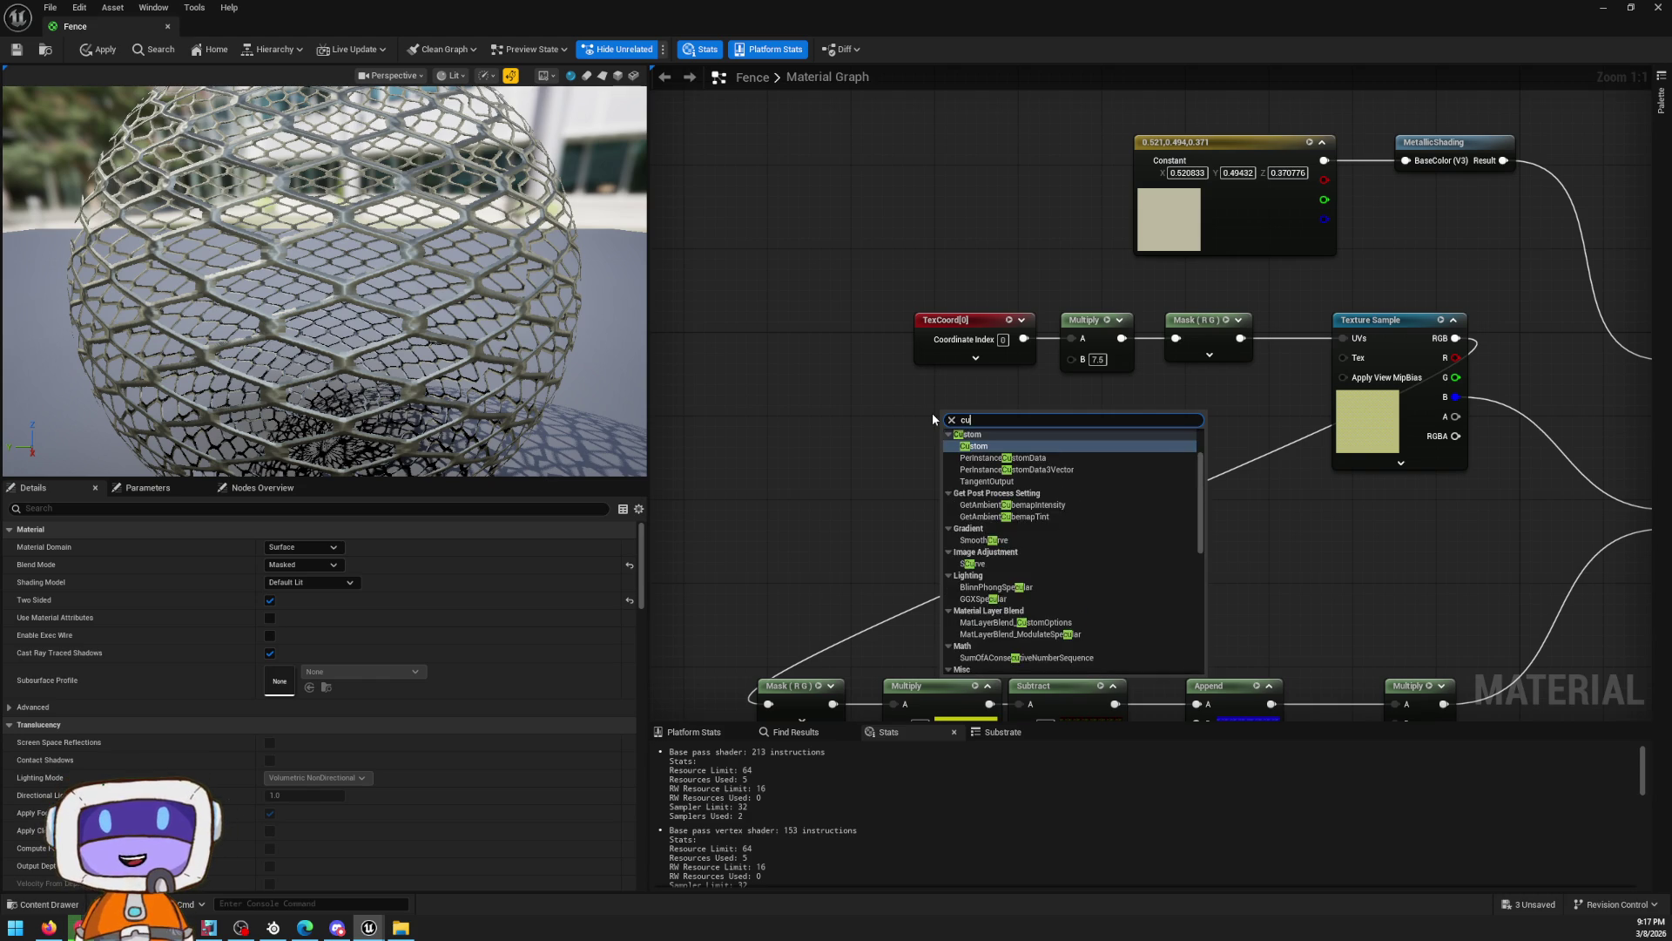
{"action": "key", "text": "Escape"}
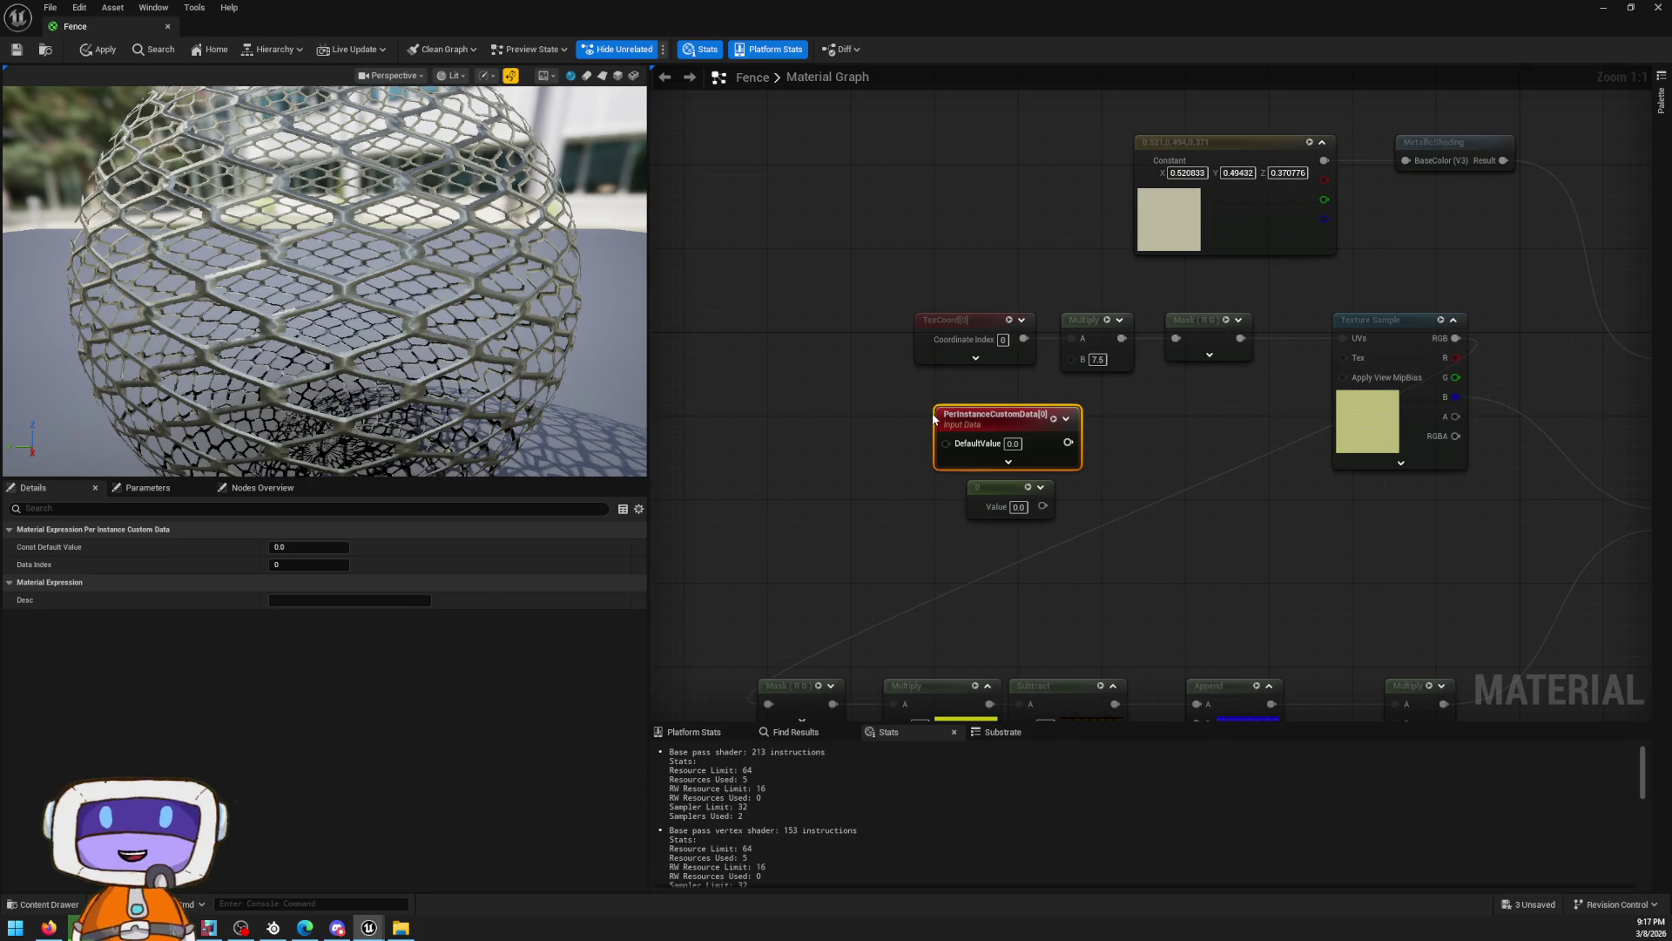
{"action": "left_click", "coordinate": [818, 435]}
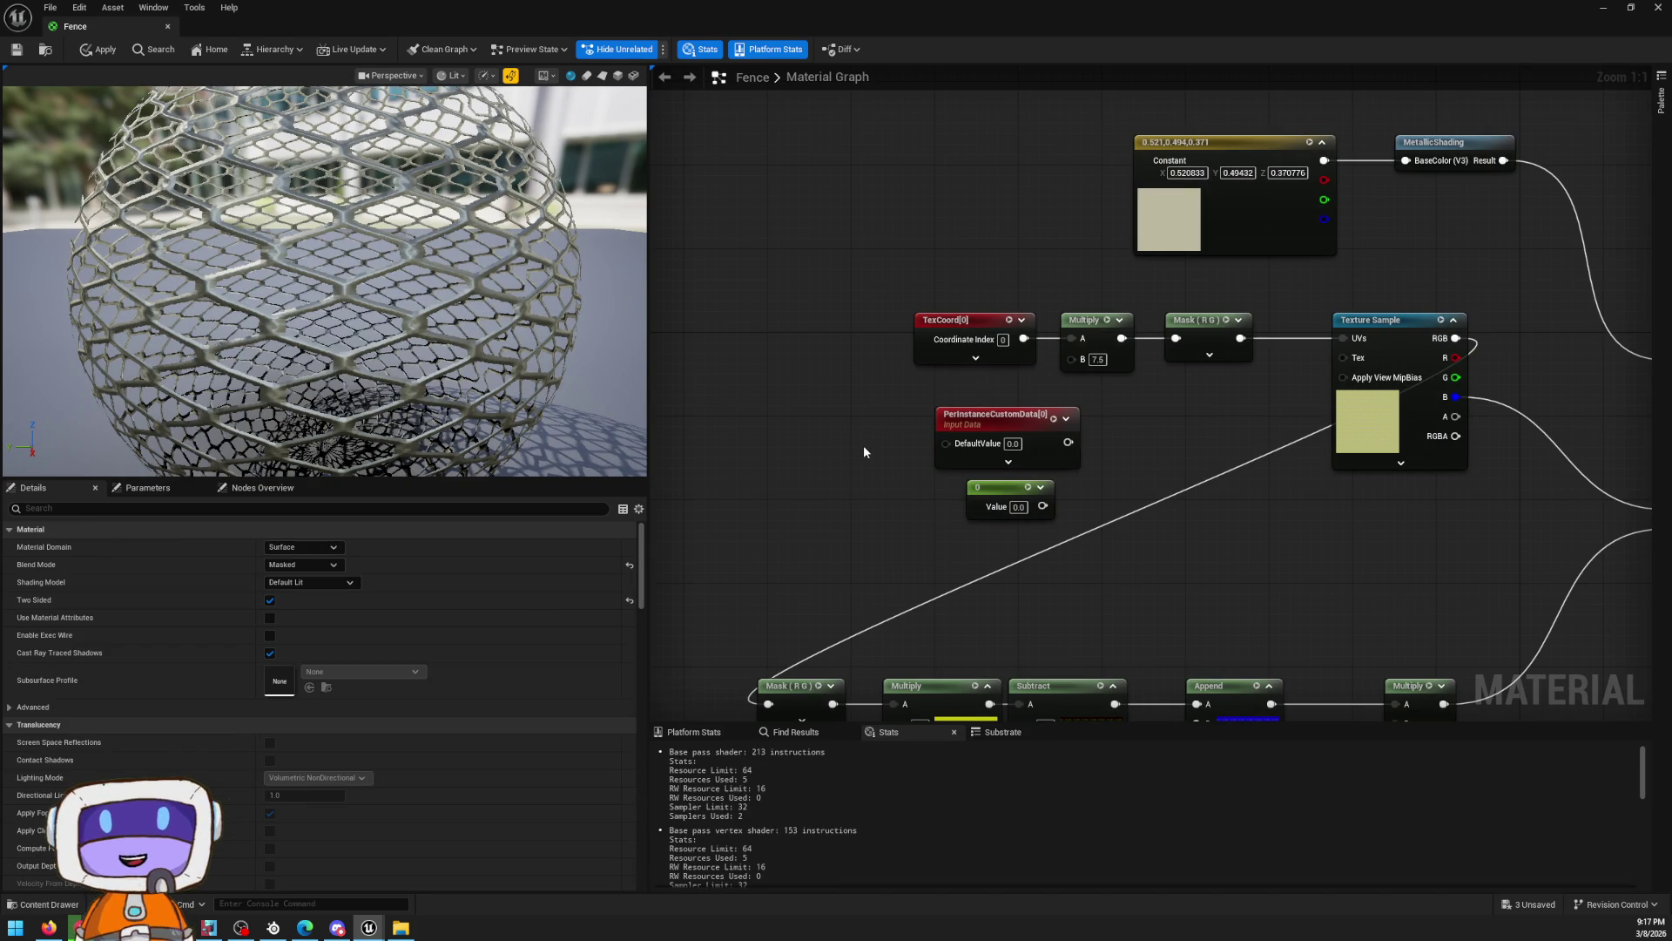
Search for a 'custom data' node without adding one, then preview the 0 Constant alone
{"action": "right_click", "coordinate": [845, 479]}
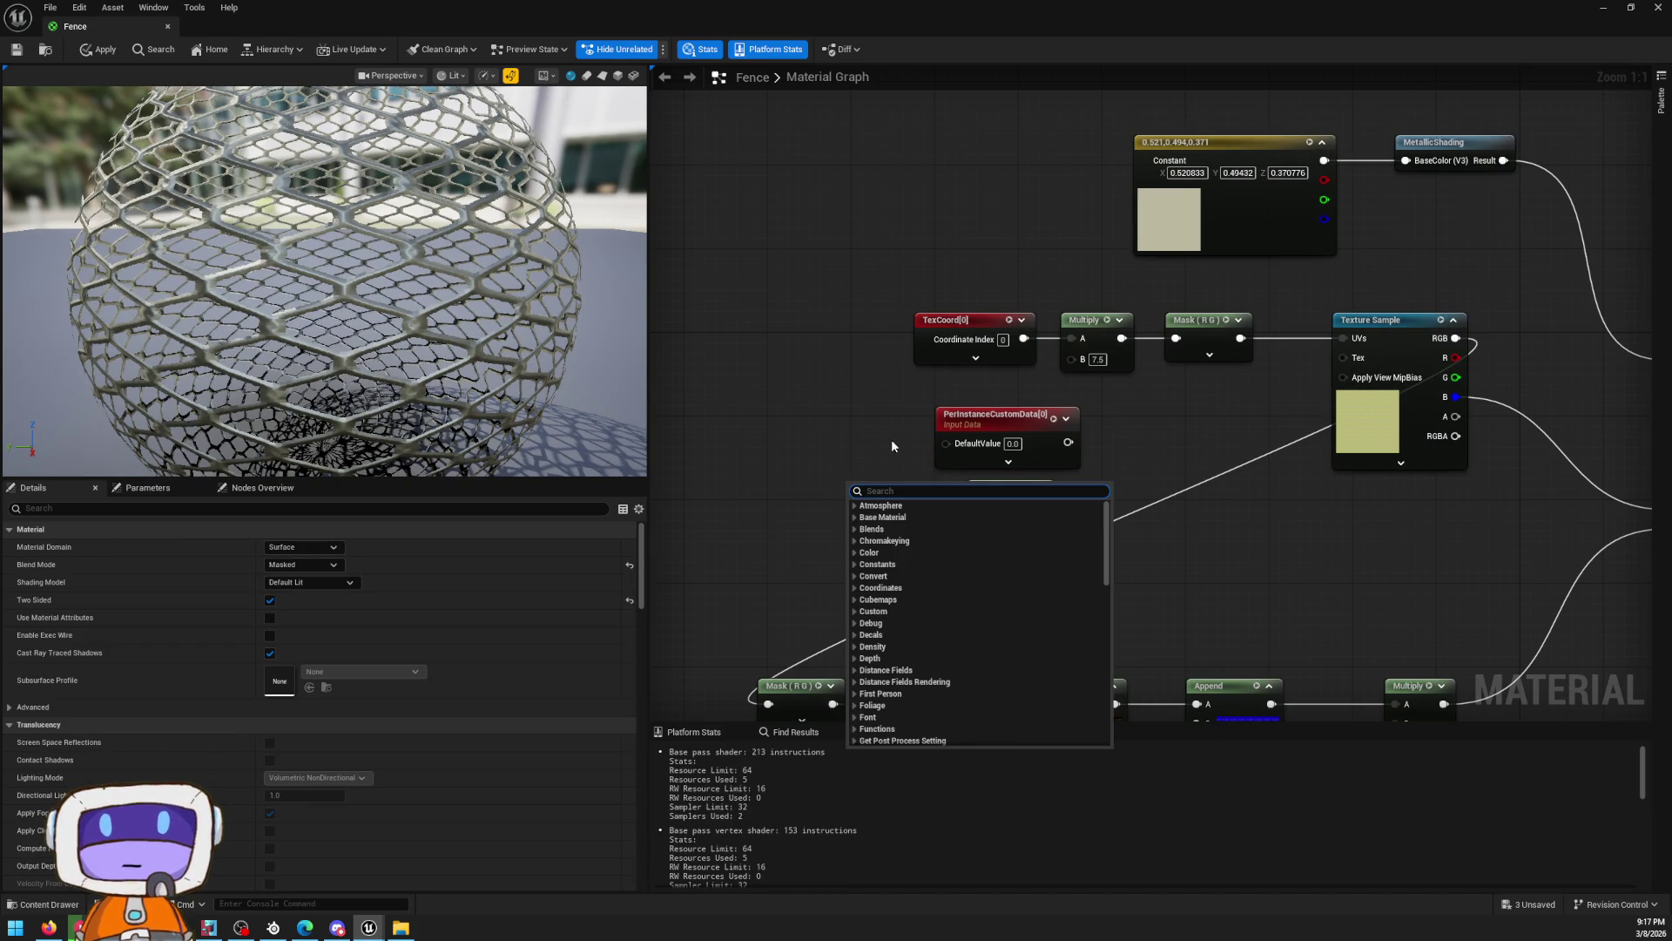
{"action": "type", "text": "cus"}
{"action": "key", "text": "BackSpace"}
{"action": "key", "text": "BackSpace"}
{"action": "key", "text": "BackSpace"}
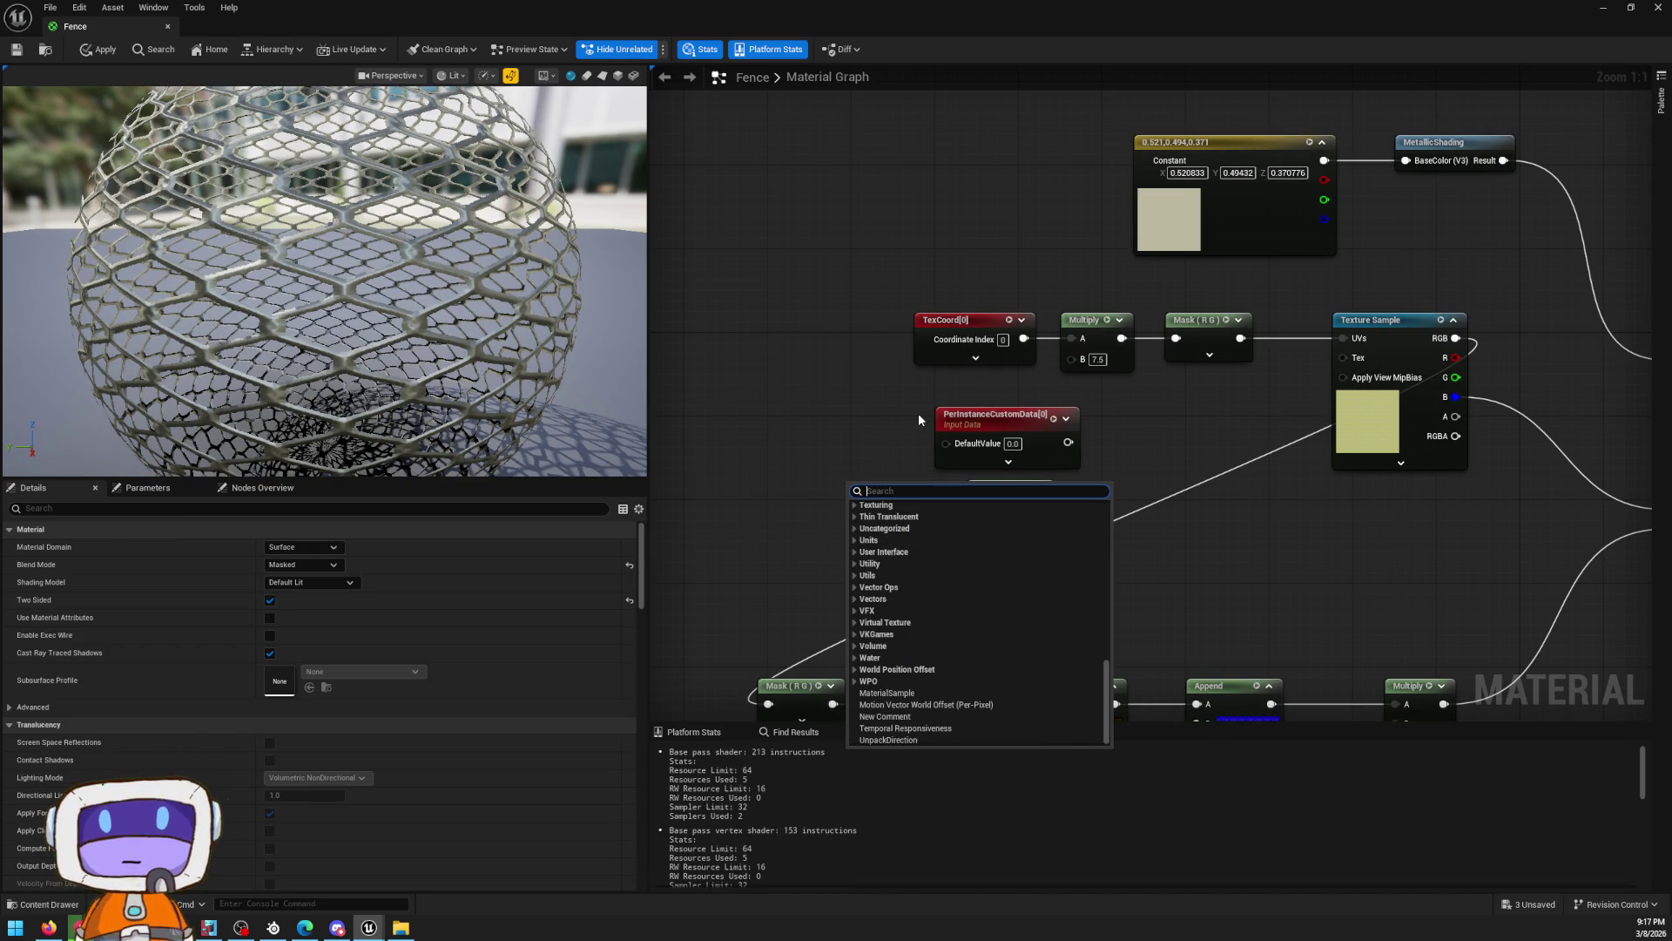
{"action": "type", "text": "cu"}
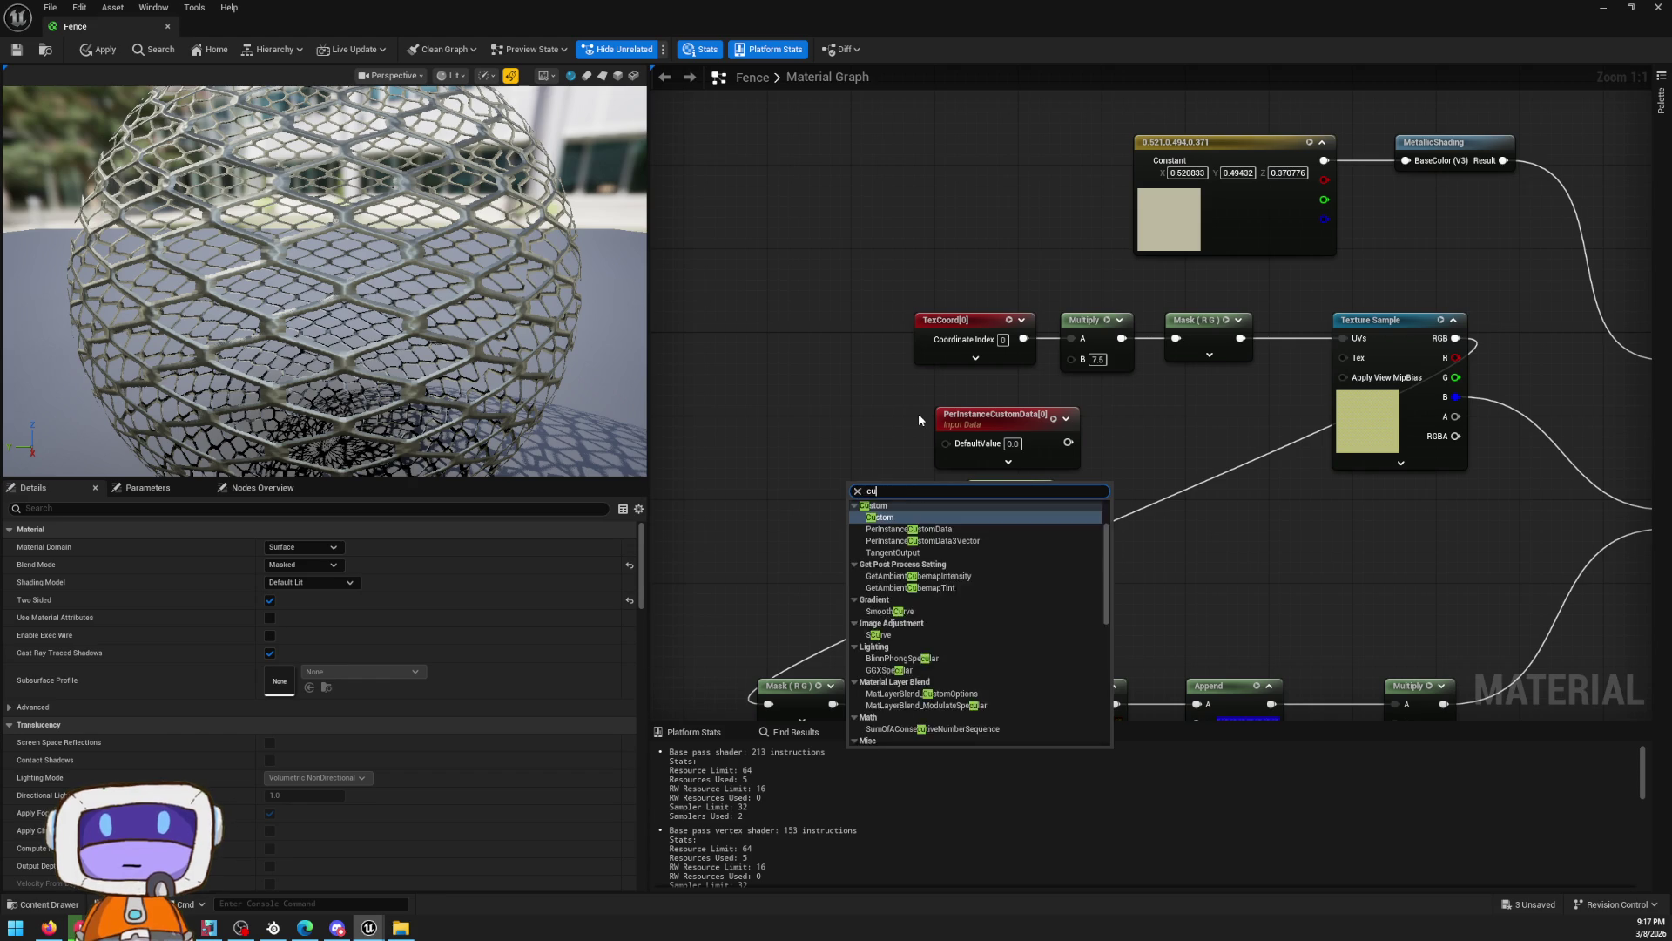
{"action": "type", "text": "stom data"}
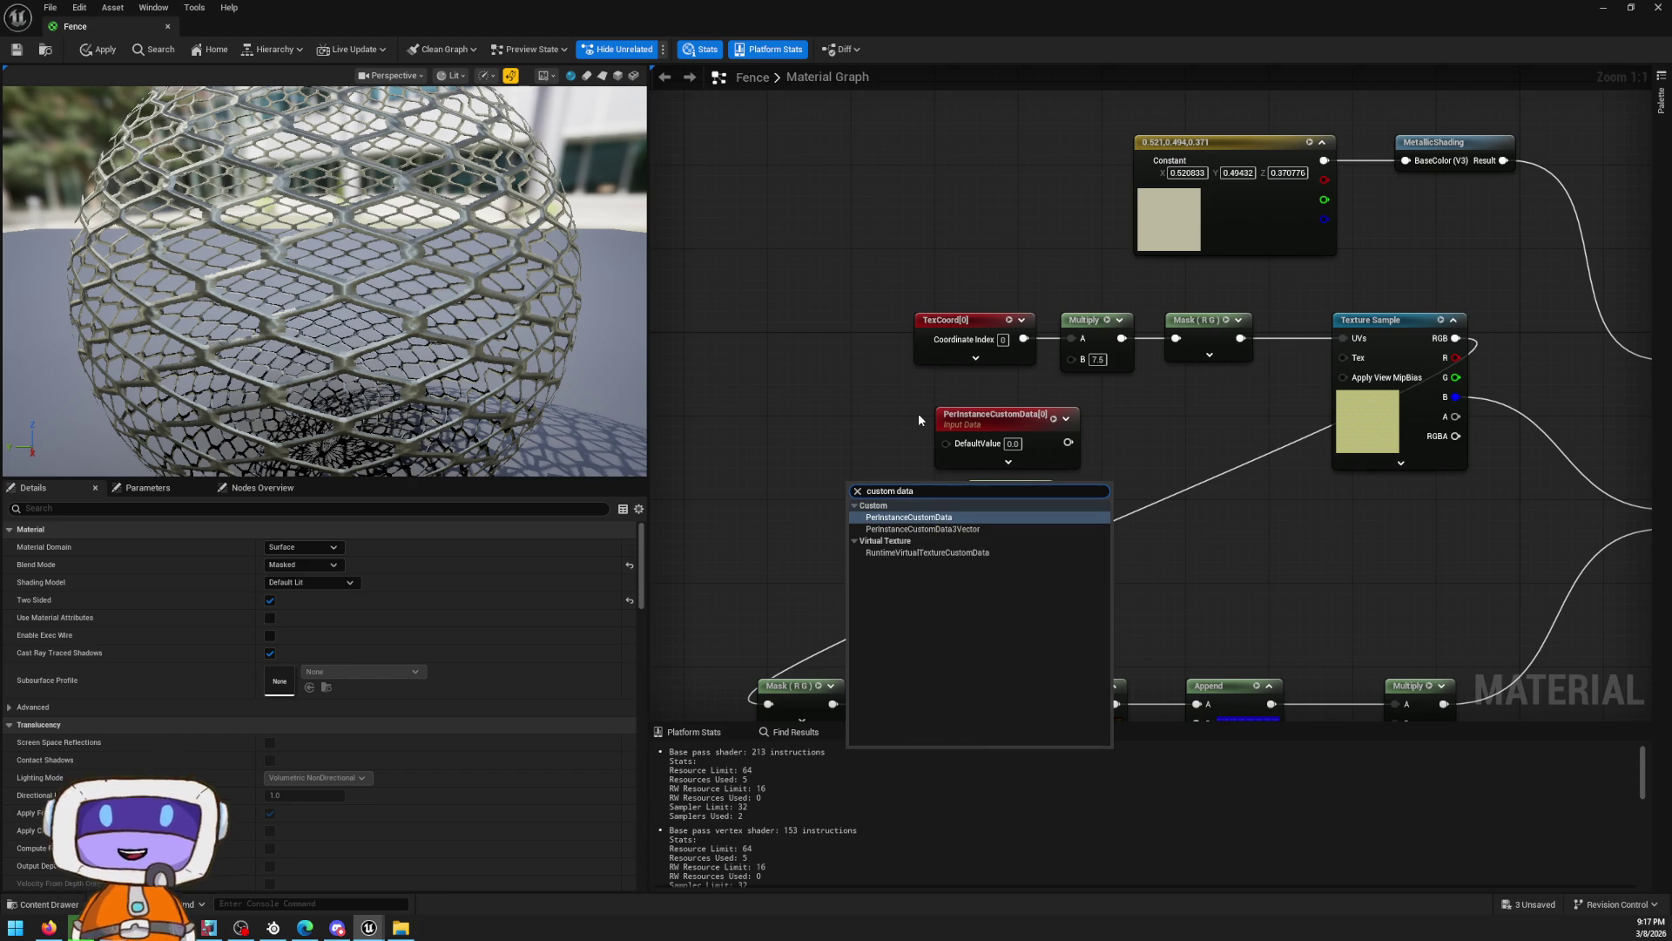
{"action": "left_click", "coordinate": [1021, 390]}
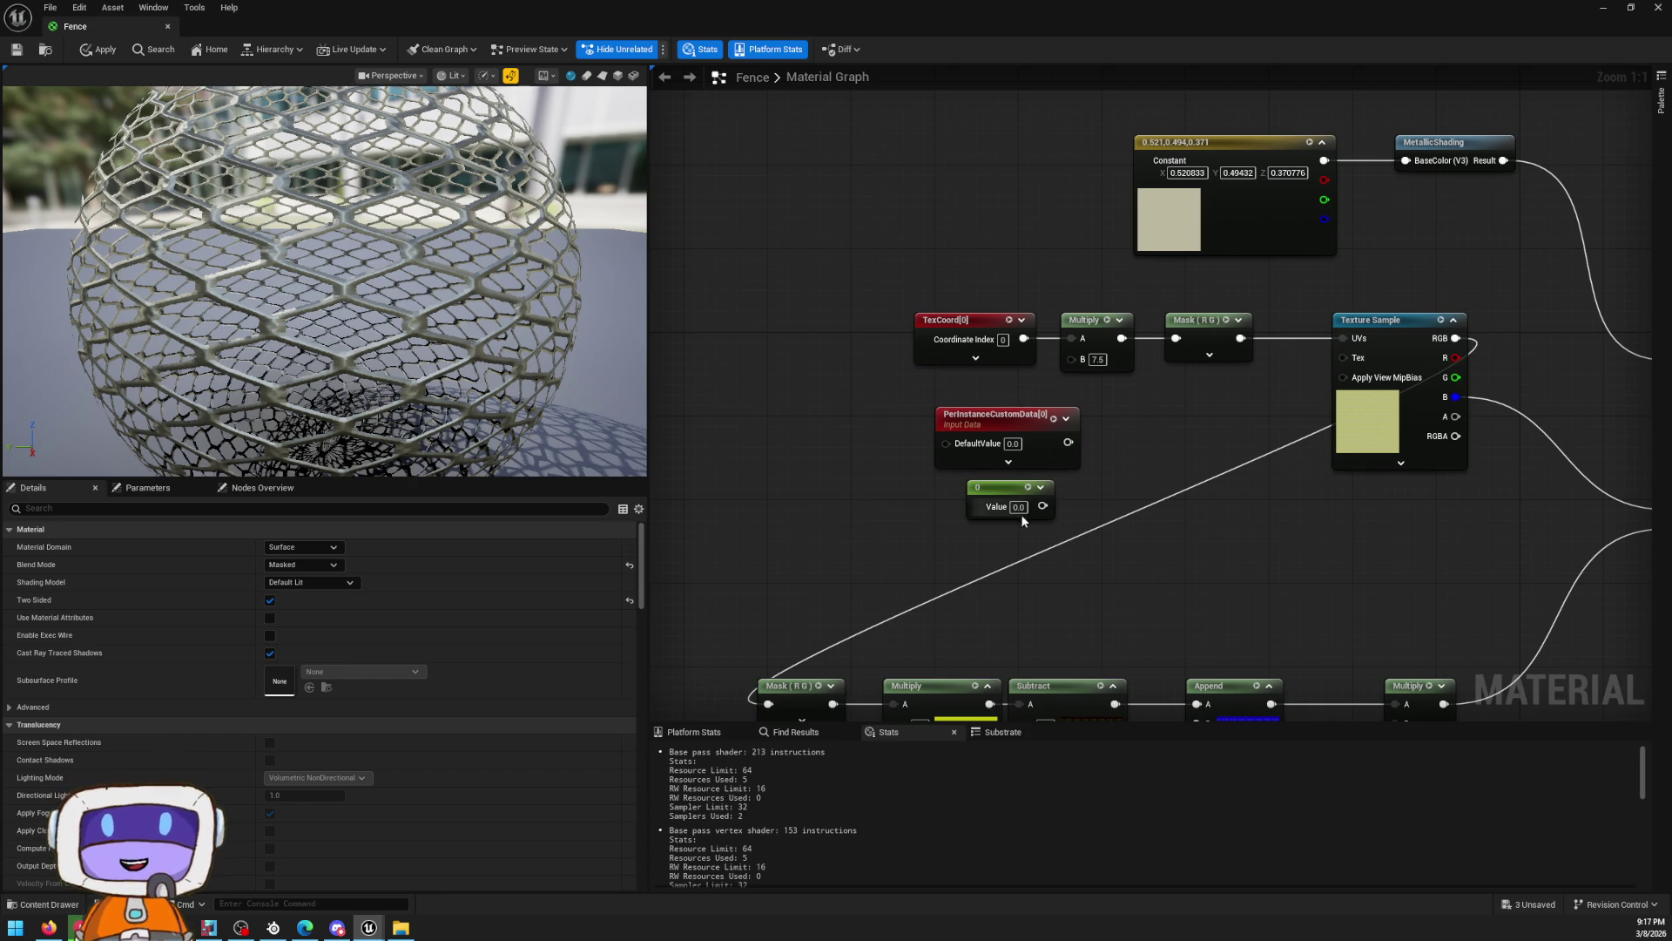
{"action": "key", "text": "space"}
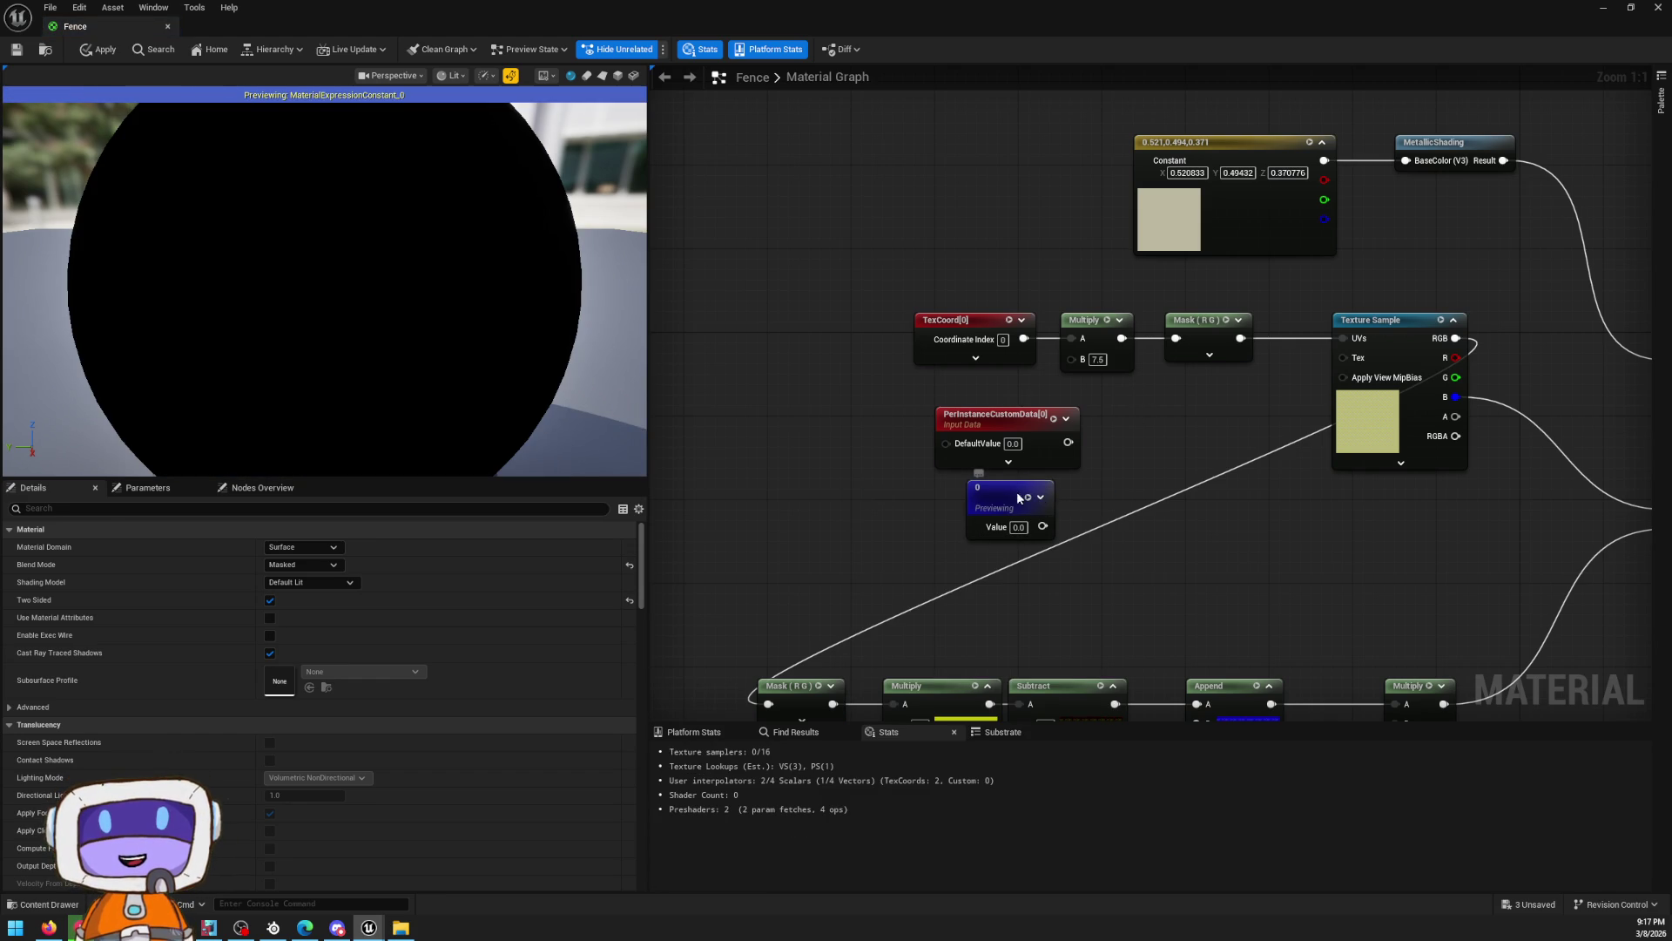
Wire the Constant into Multiply's B input, stop previewing it, set its value to 7.5, and apply
{"action": "left_click", "coordinate": [1018, 497]}
{"action": "left_click_drag", "start_coordinate": [1042, 526], "coordinate": [1071, 361]}
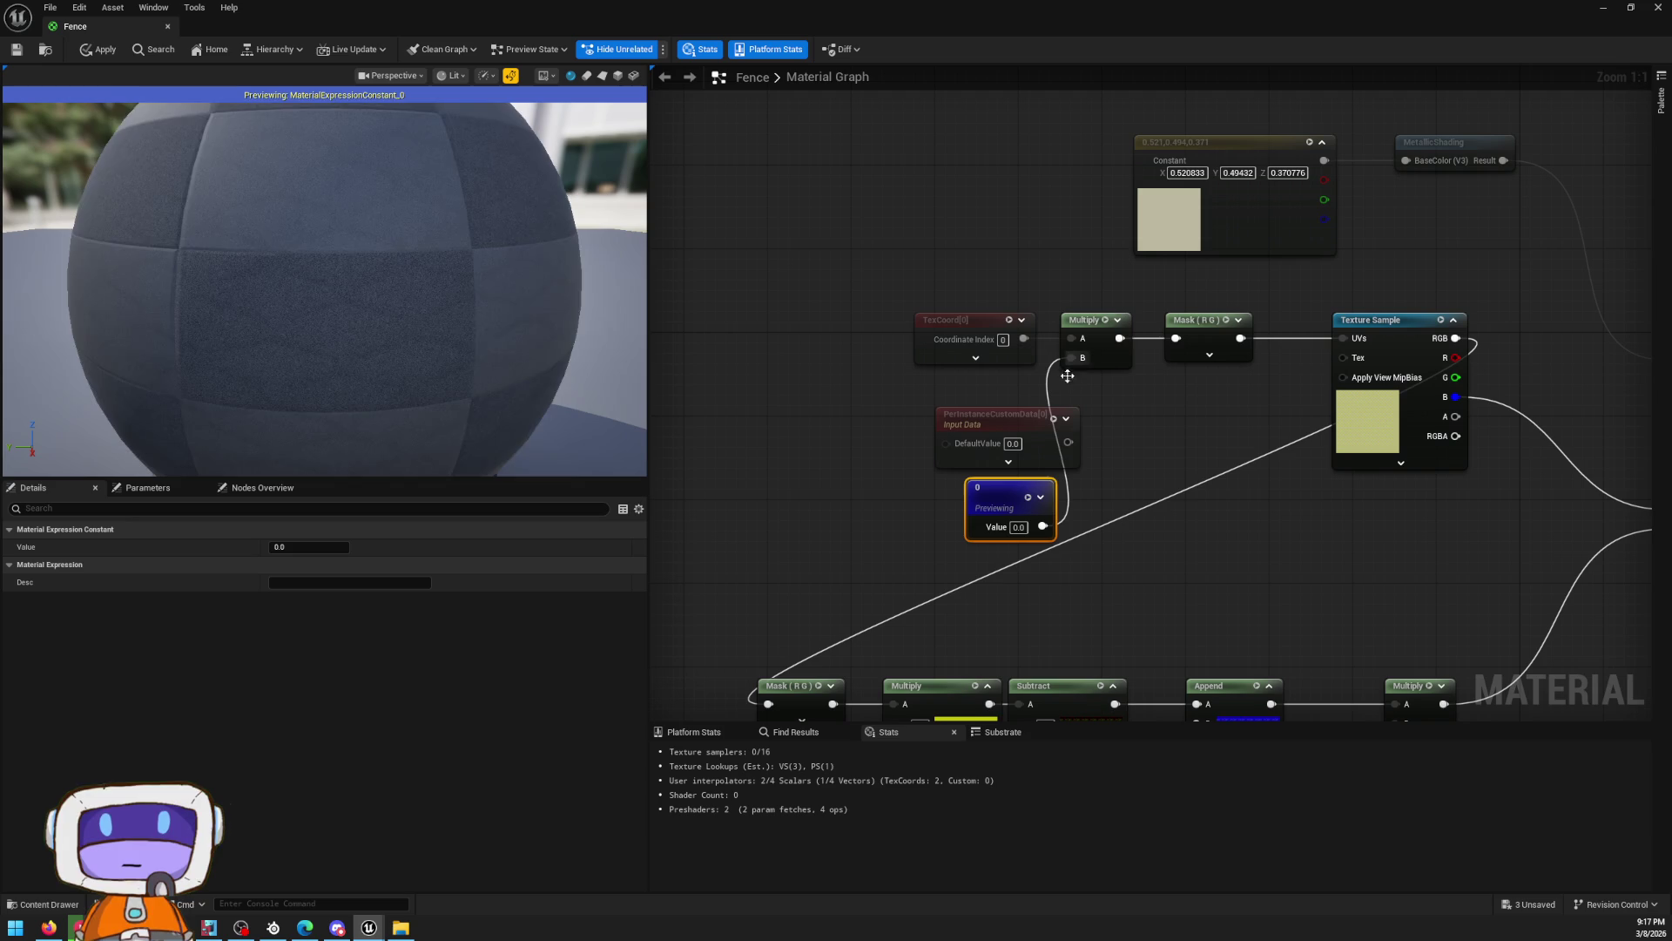
{"action": "right_click", "coordinate": [1013, 501]}
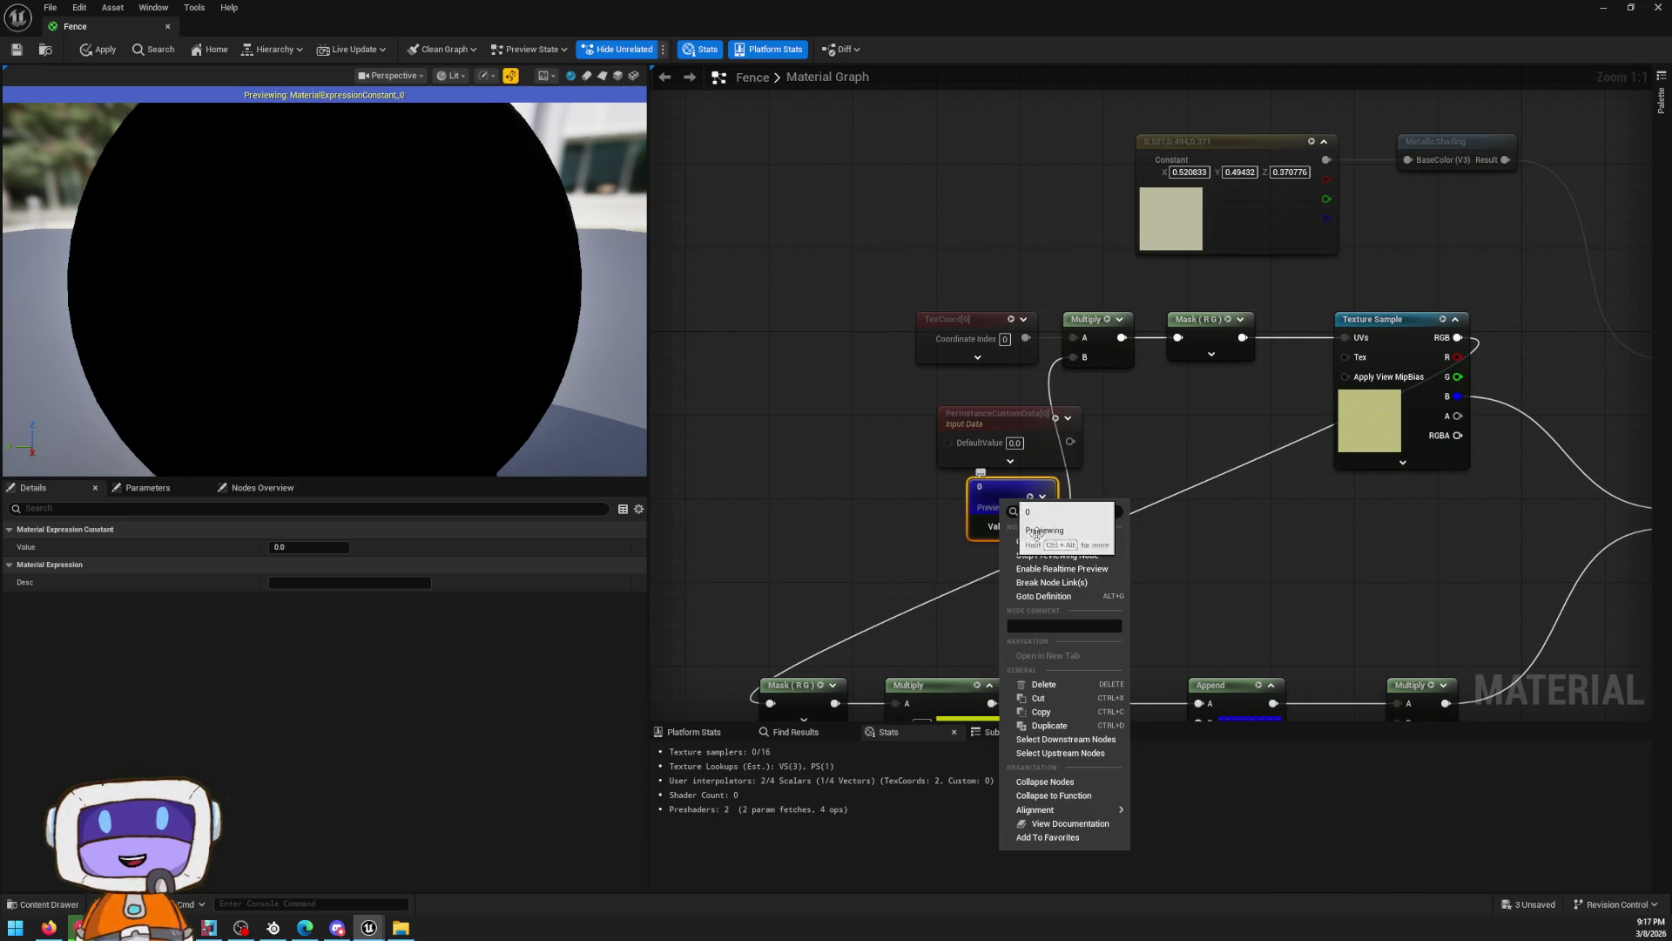
{"action": "left_click", "coordinate": [1074, 553]}
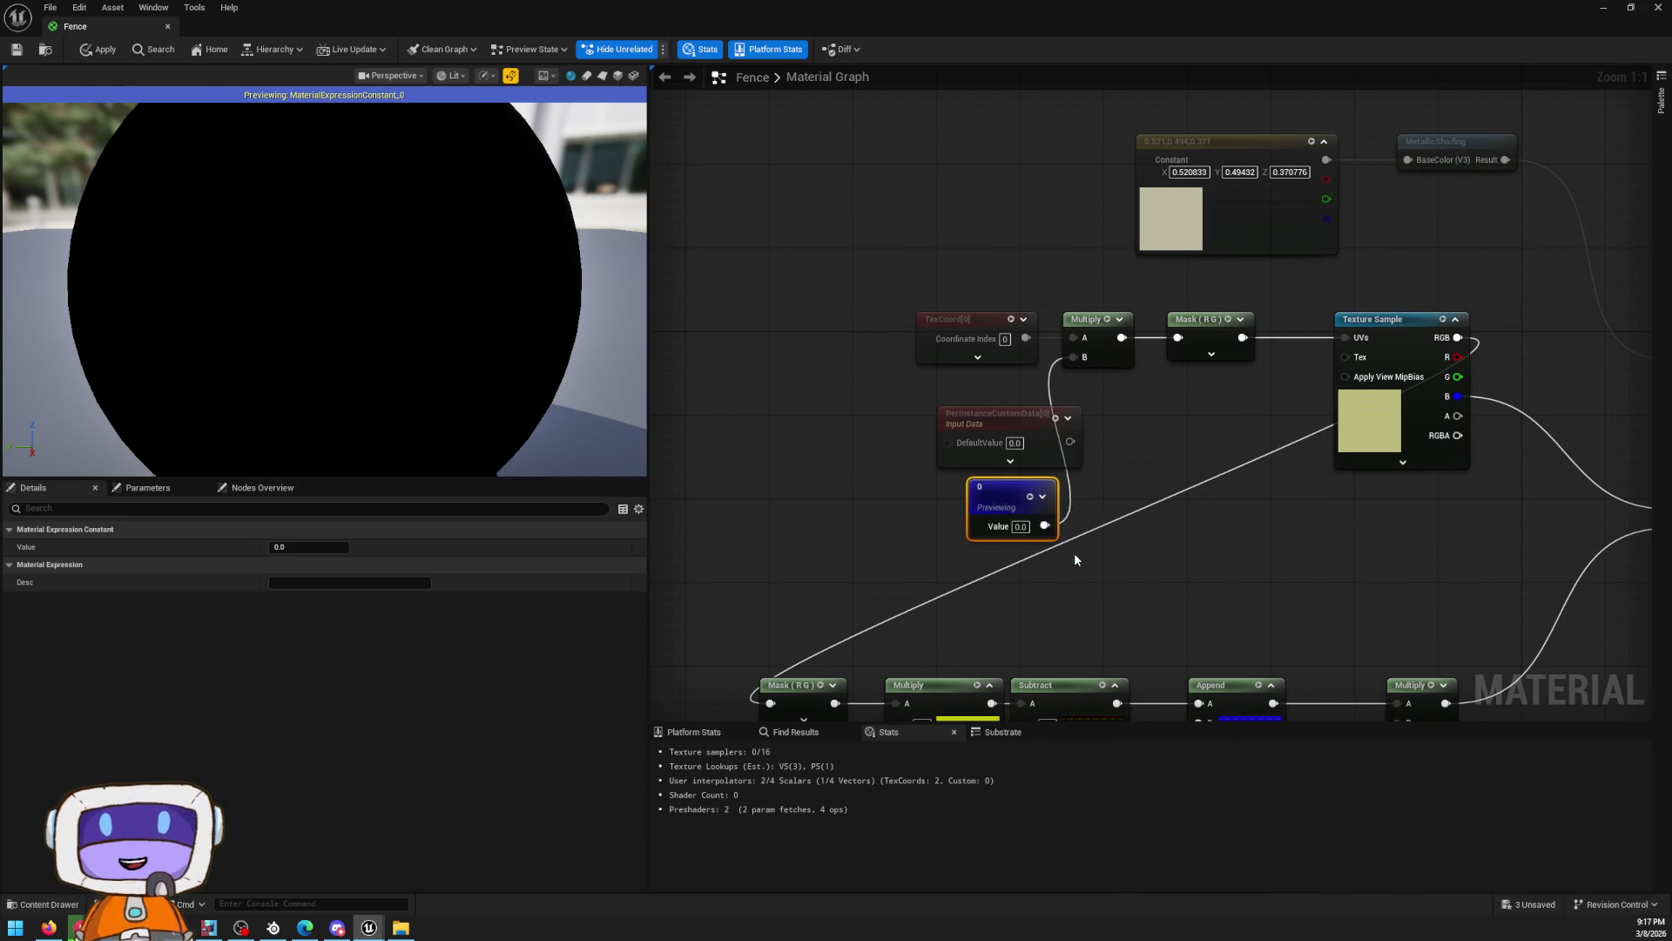
{"action": "type", "text": "7."}
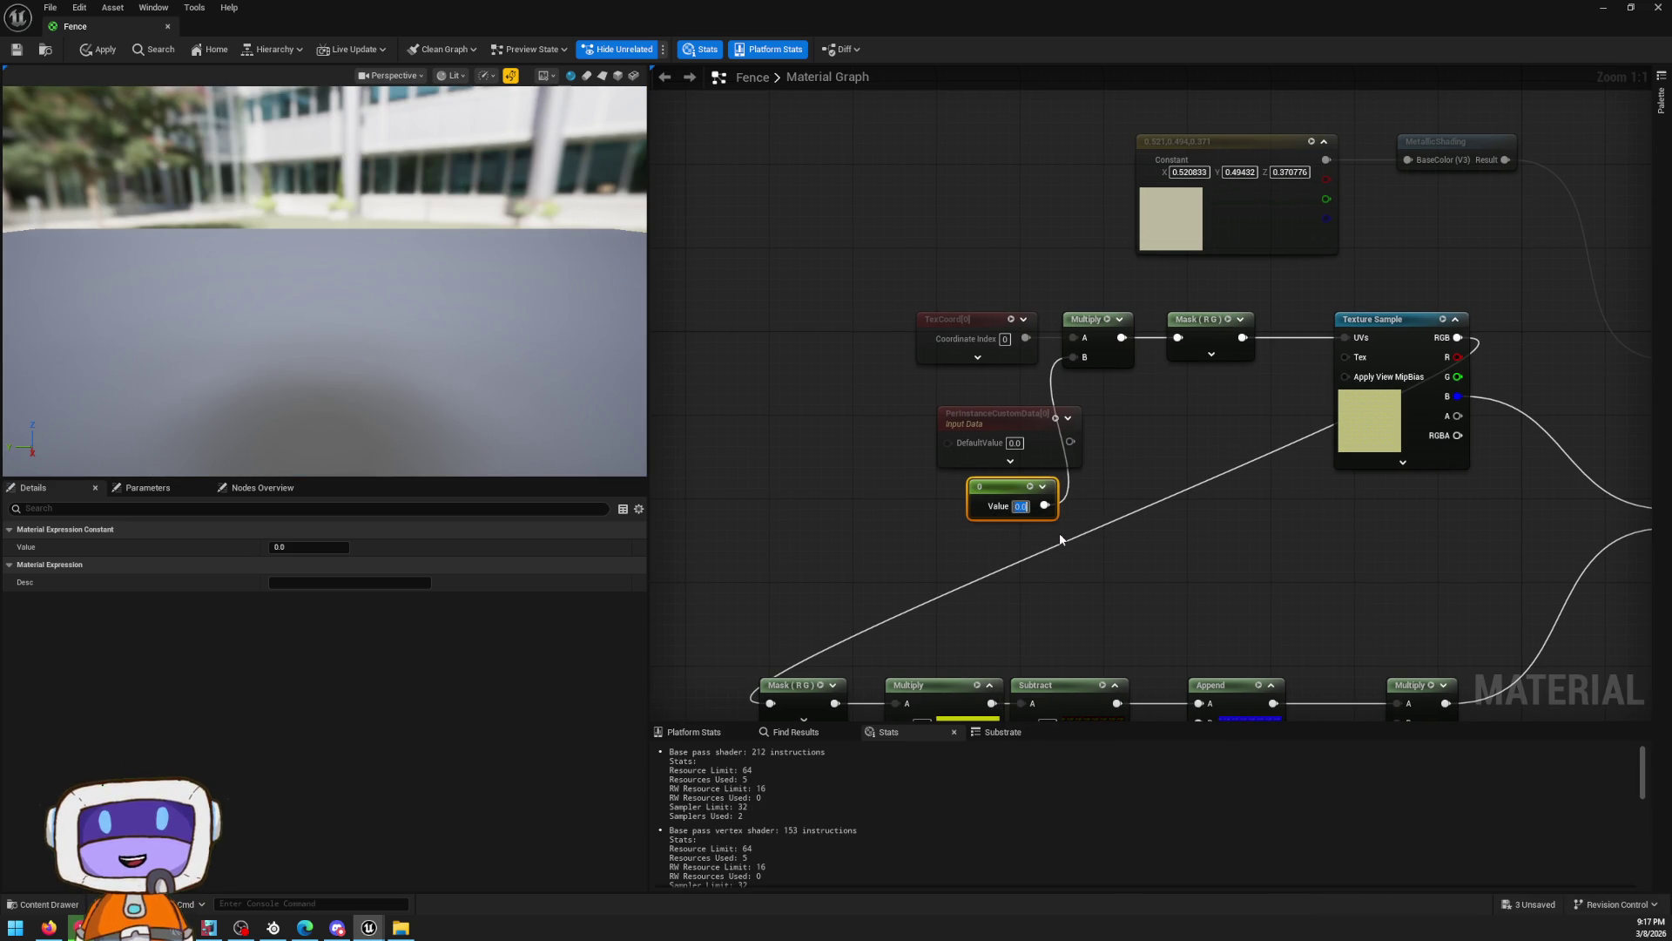
{"action": "type", "text": "5"}
{"action": "key", "text": "Return"}
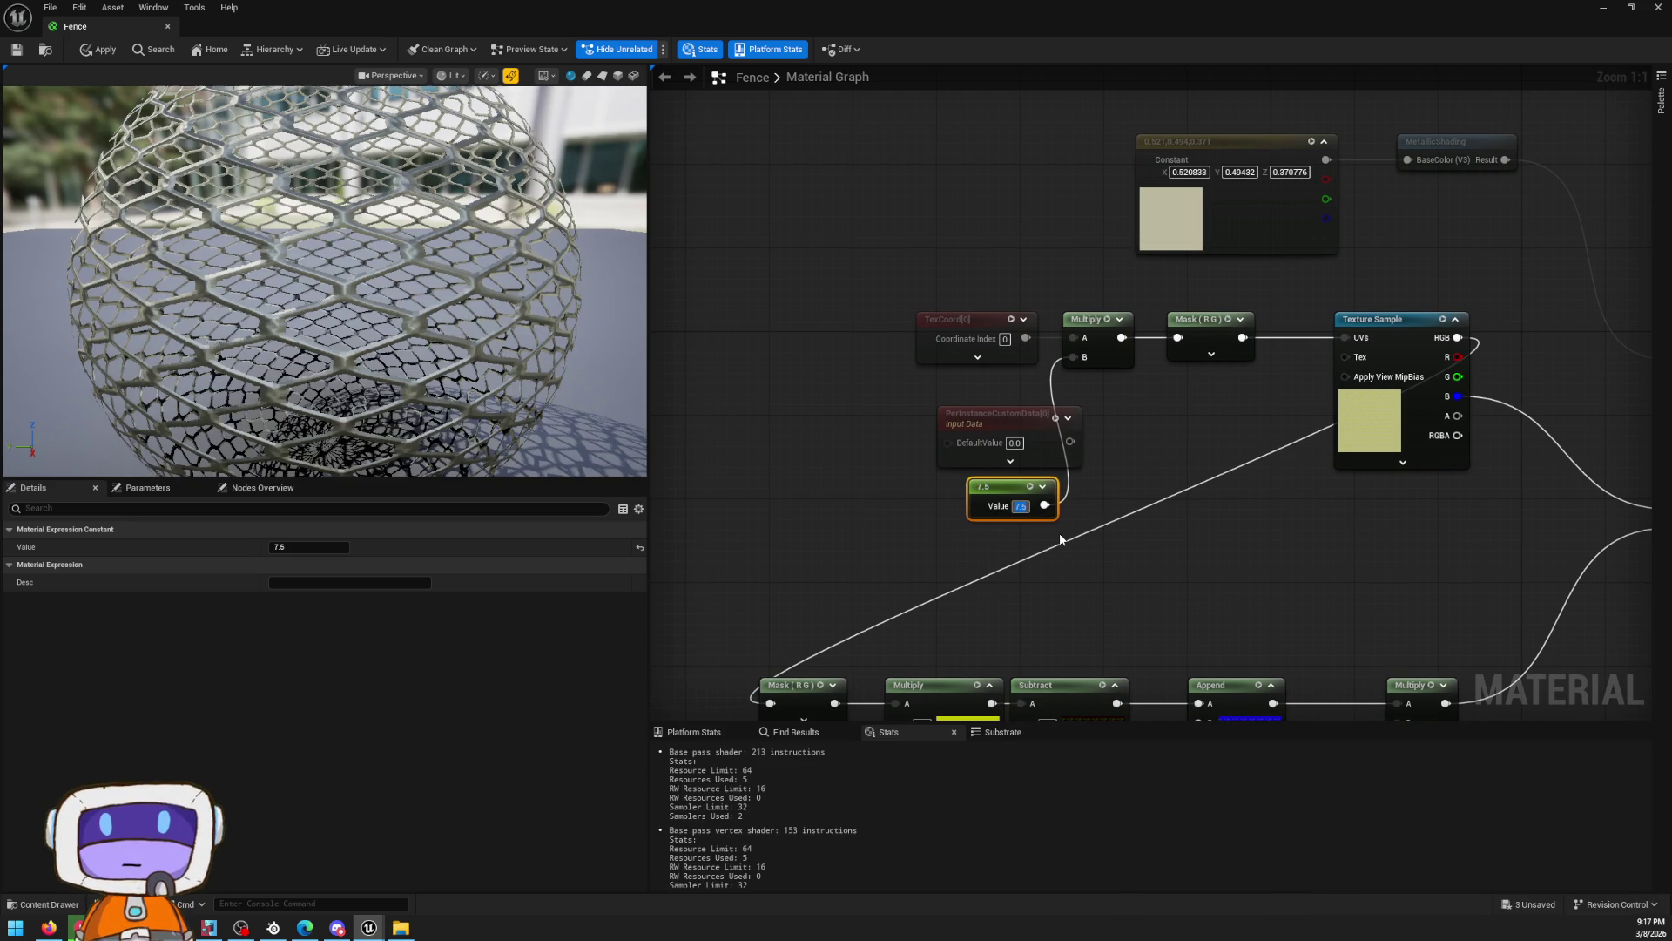
{"action": "left_click", "coordinate": [153, 487]}
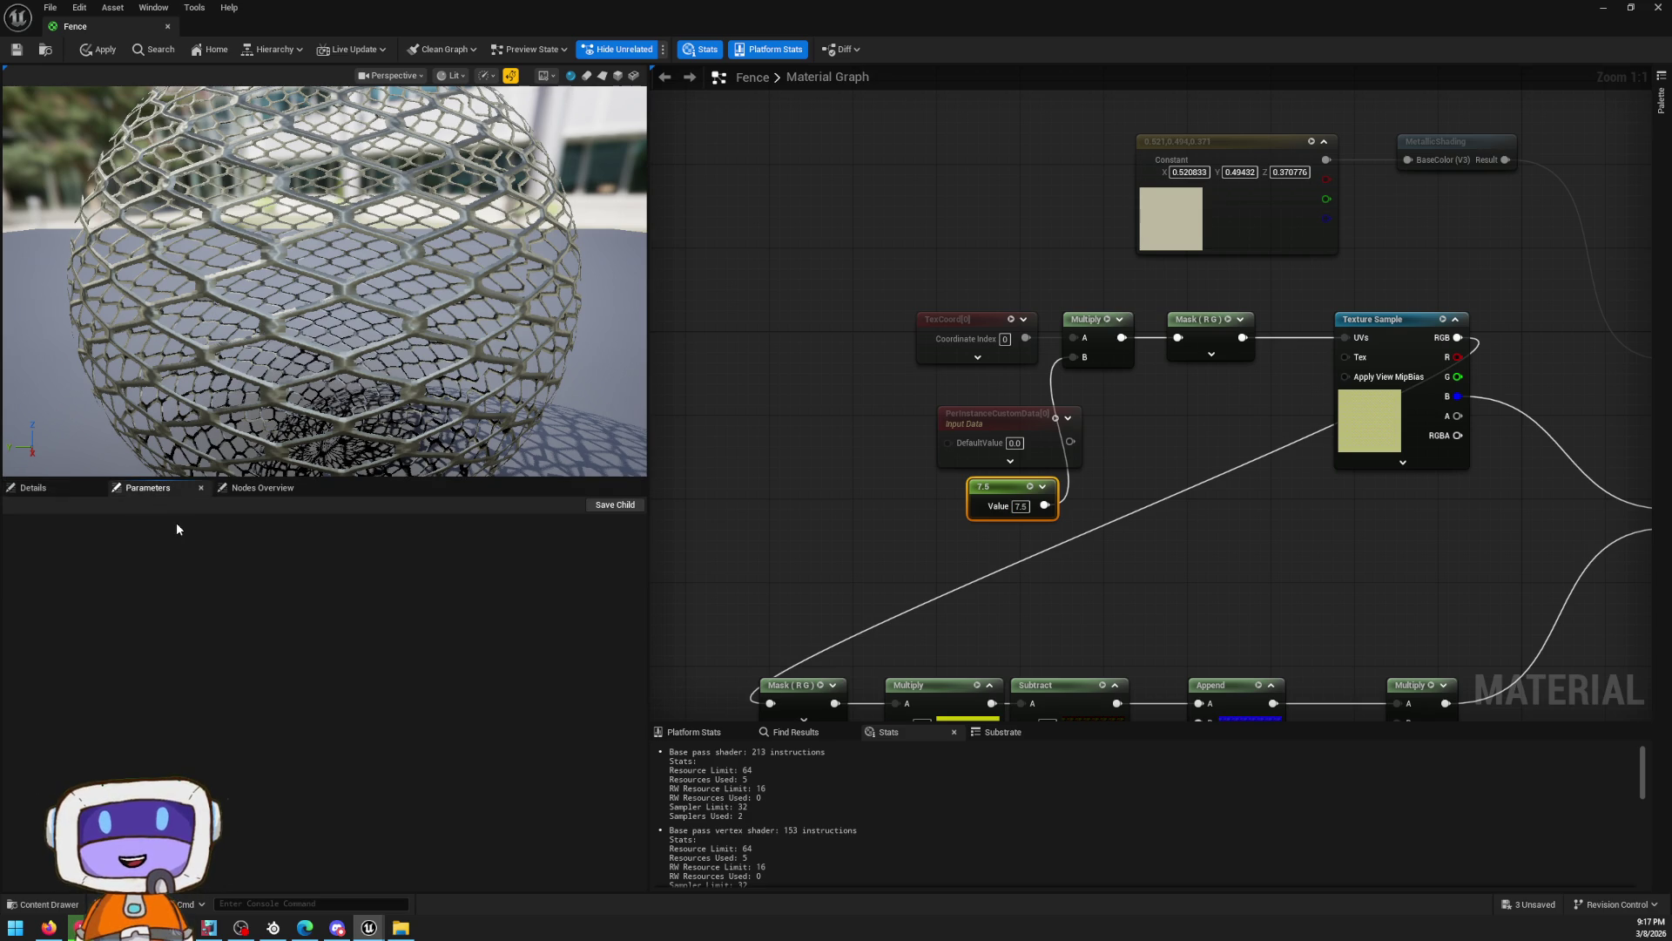
{"action": "left_click", "coordinate": [98, 49]}
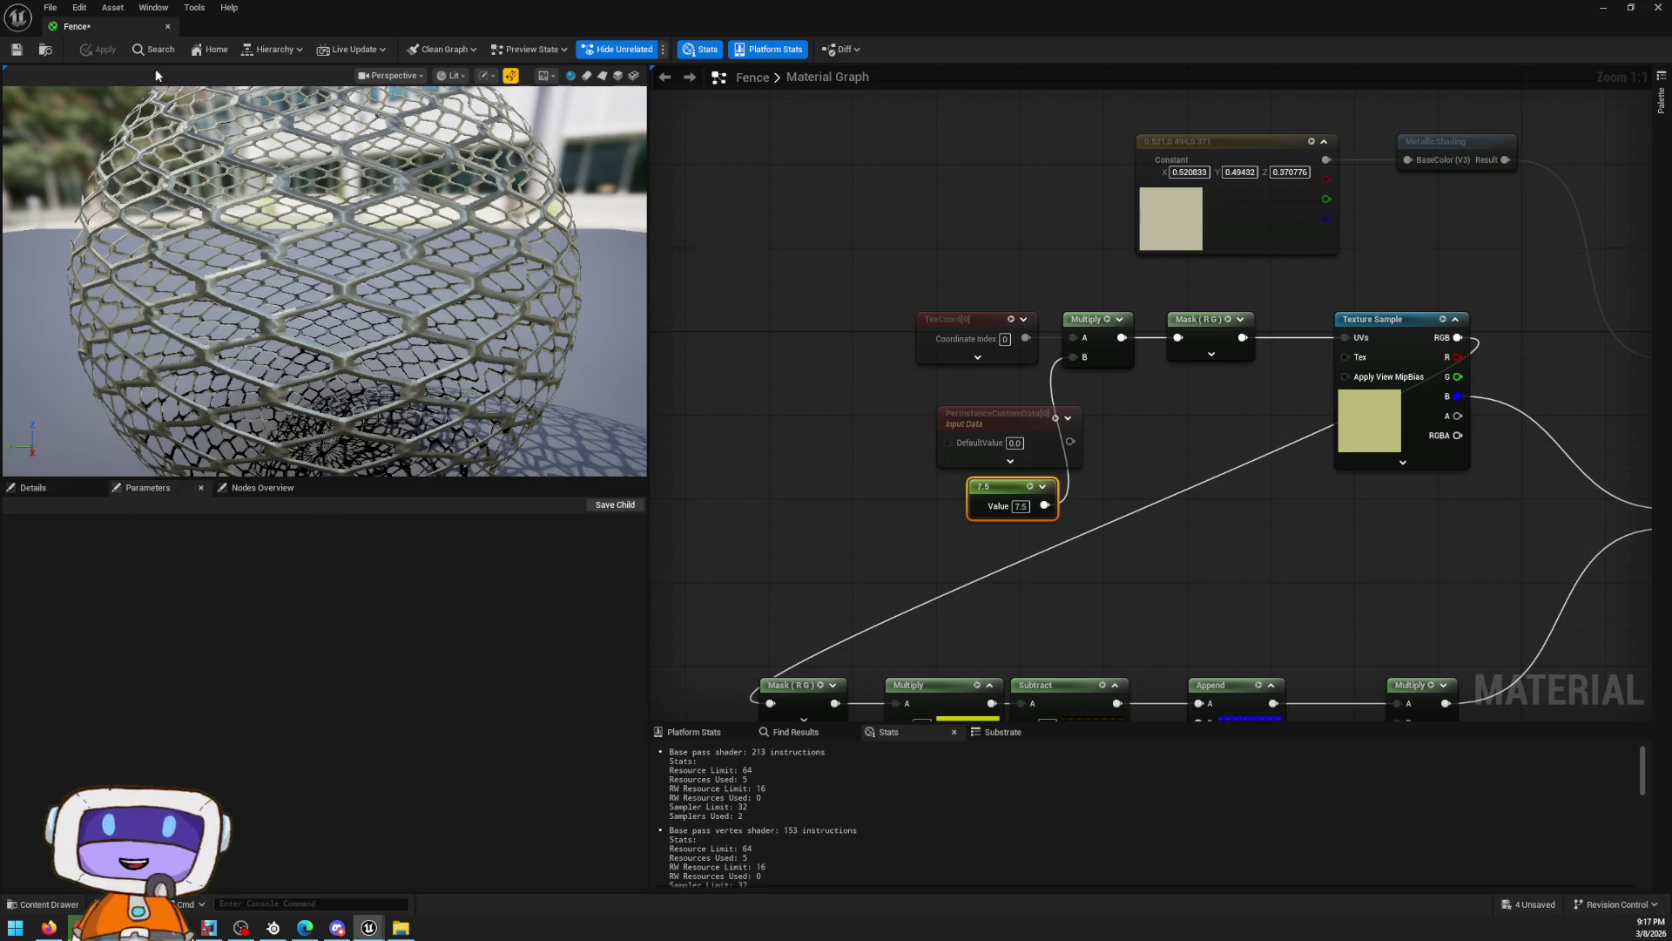
Convert the 7.5 Constant into a parameter node and select it
{"action": "right_click", "coordinate": [1009, 494]}
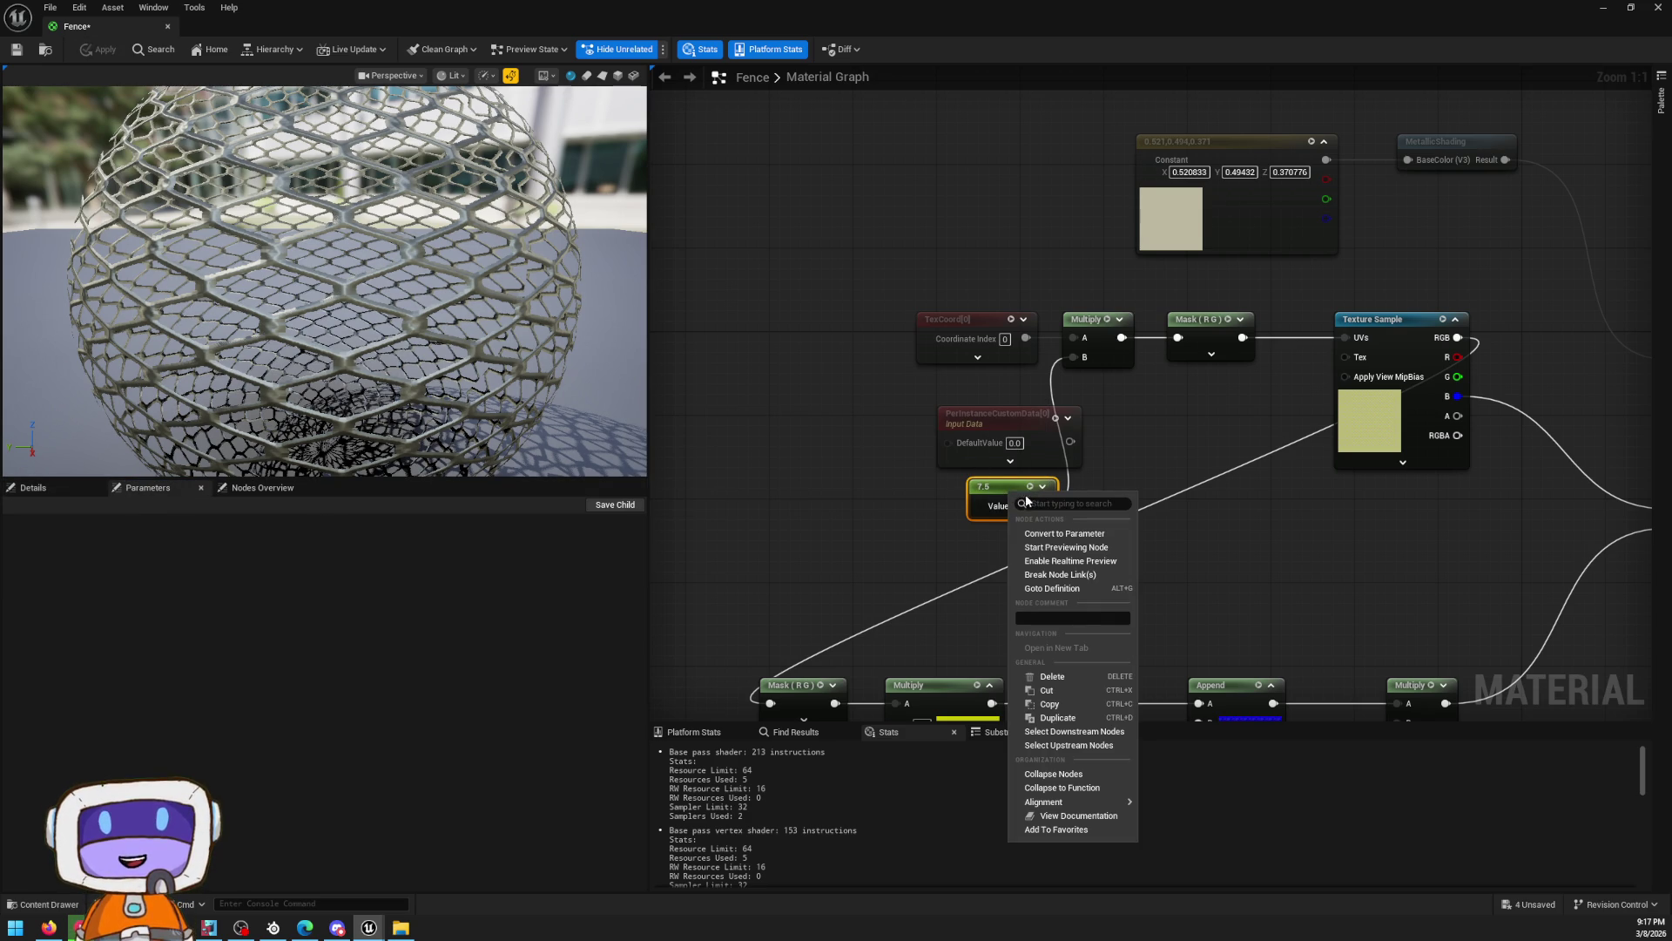
{"action": "left_click", "coordinate": [33, 487]}
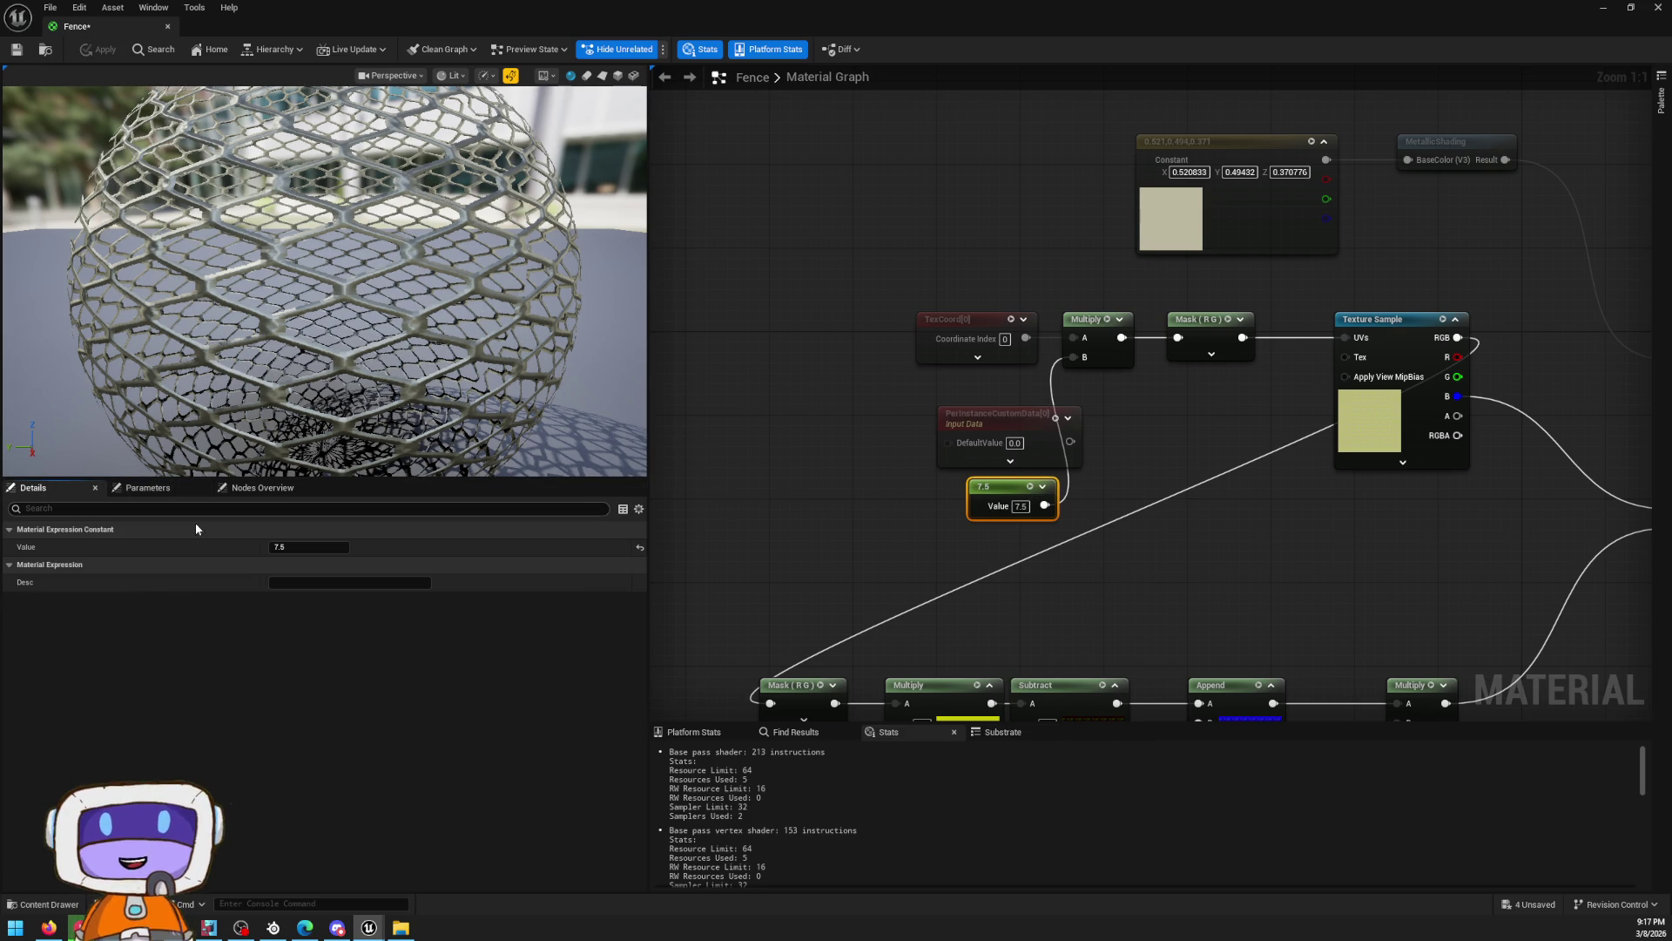
{"action": "right_click", "coordinate": [74, 546]}
{"action": "right_click", "coordinate": [990, 493]}
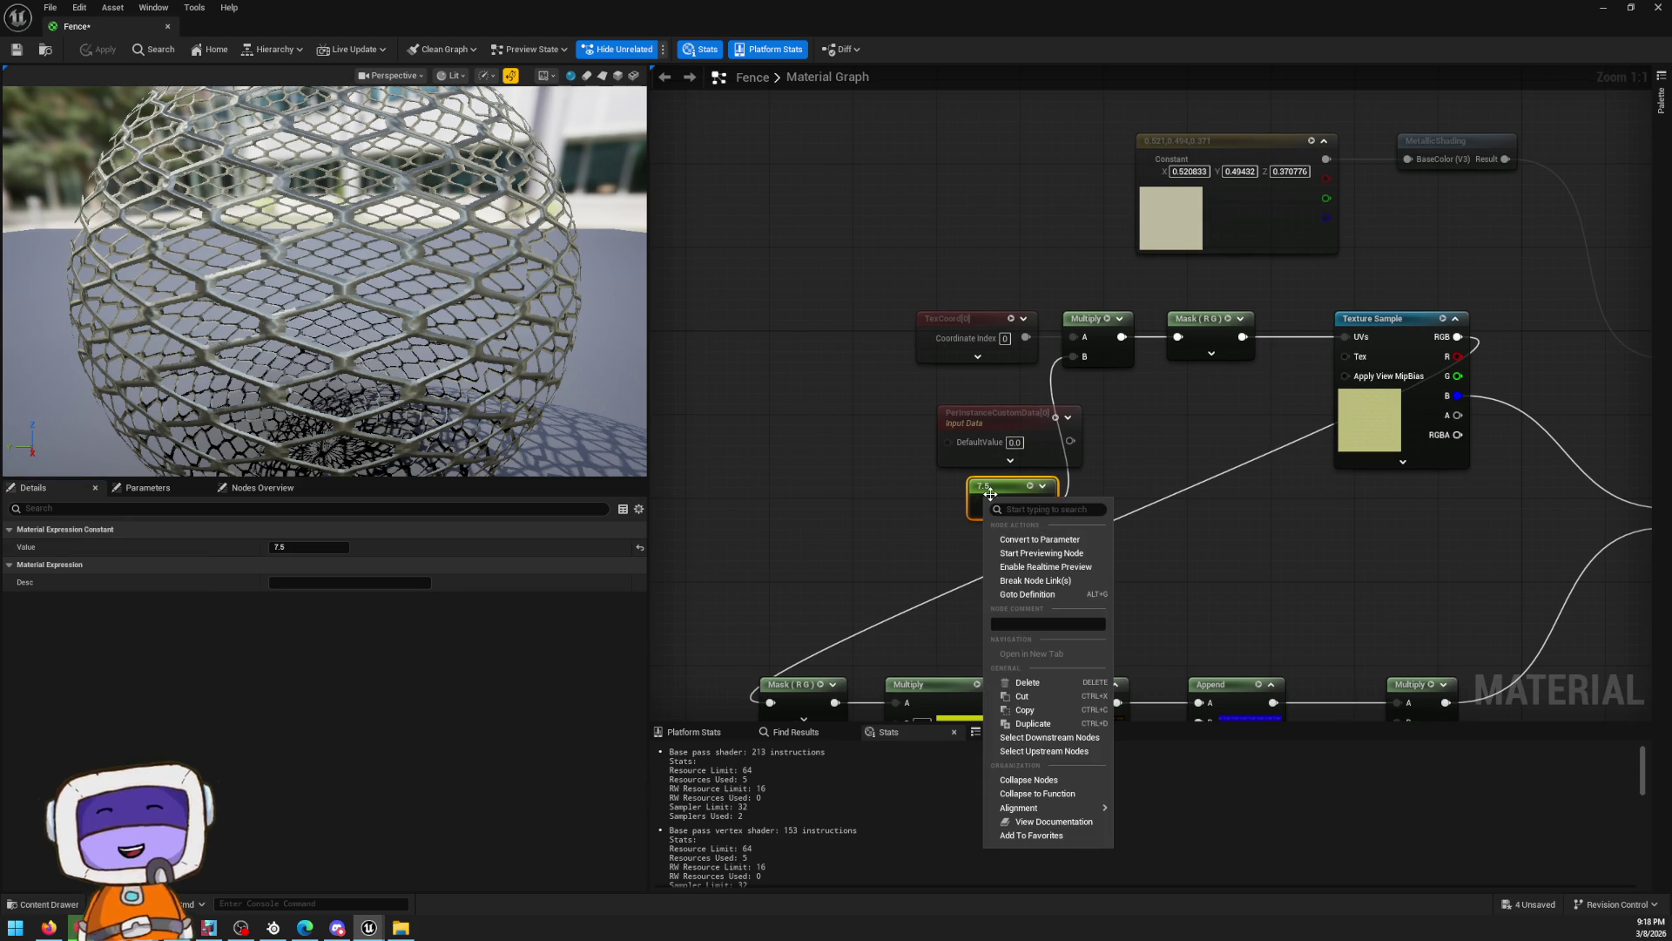
{"action": "left_click", "coordinate": [1071, 540]}
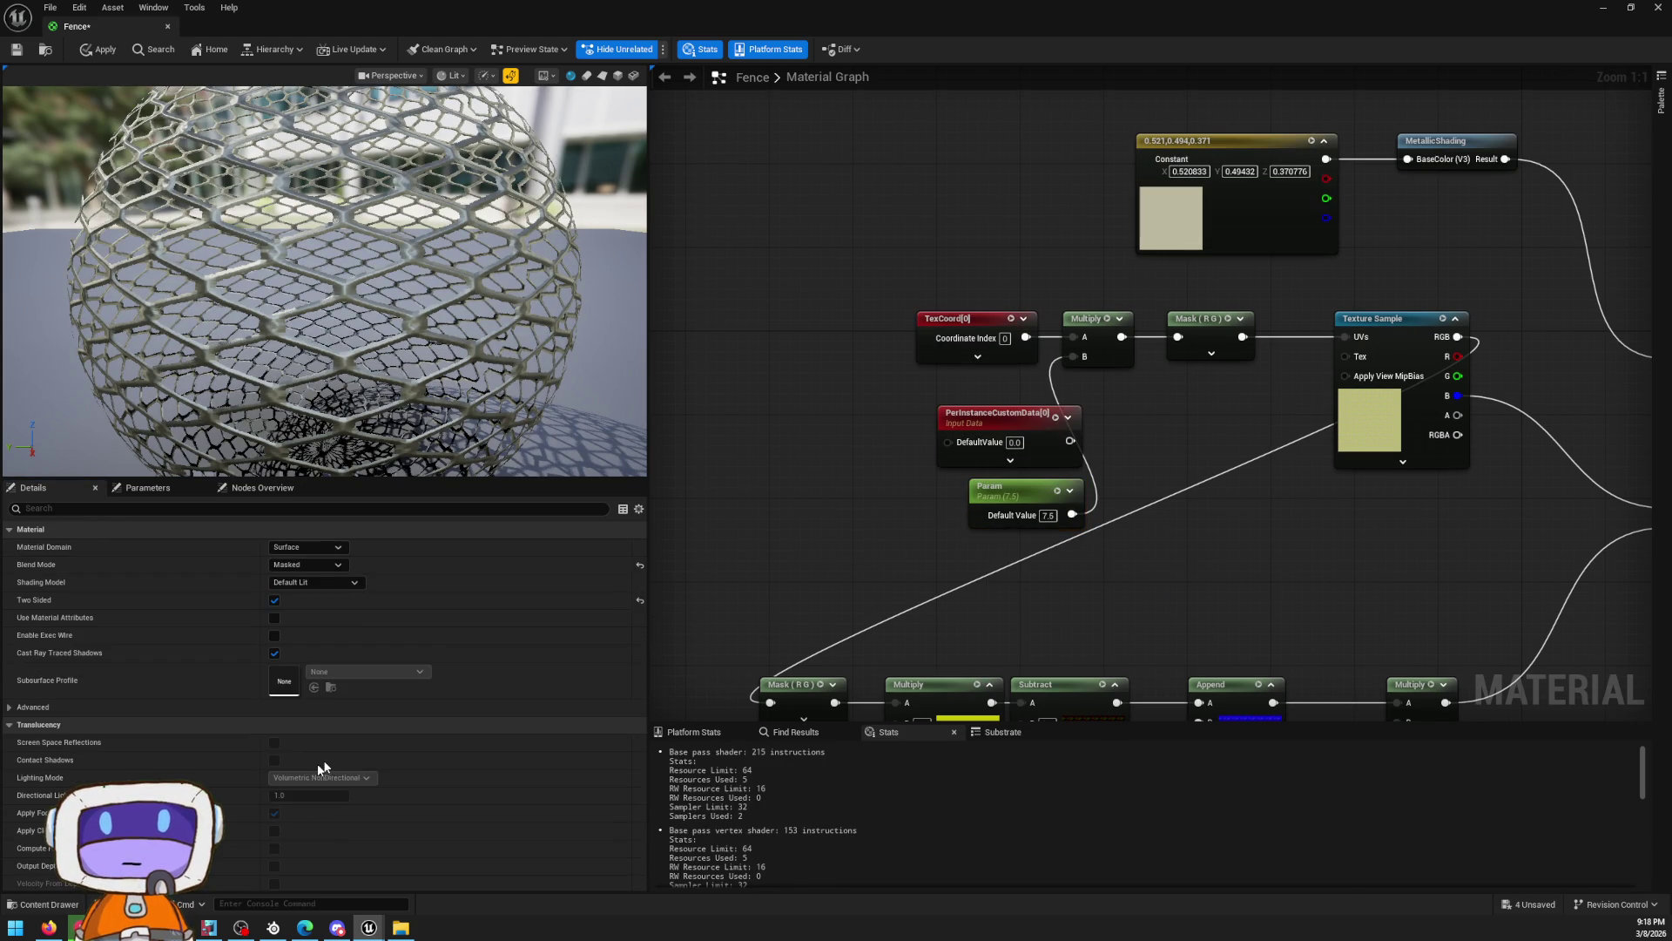
{"action": "left_click", "coordinate": [949, 467]}
{"action": "left_click", "coordinate": [990, 488]}
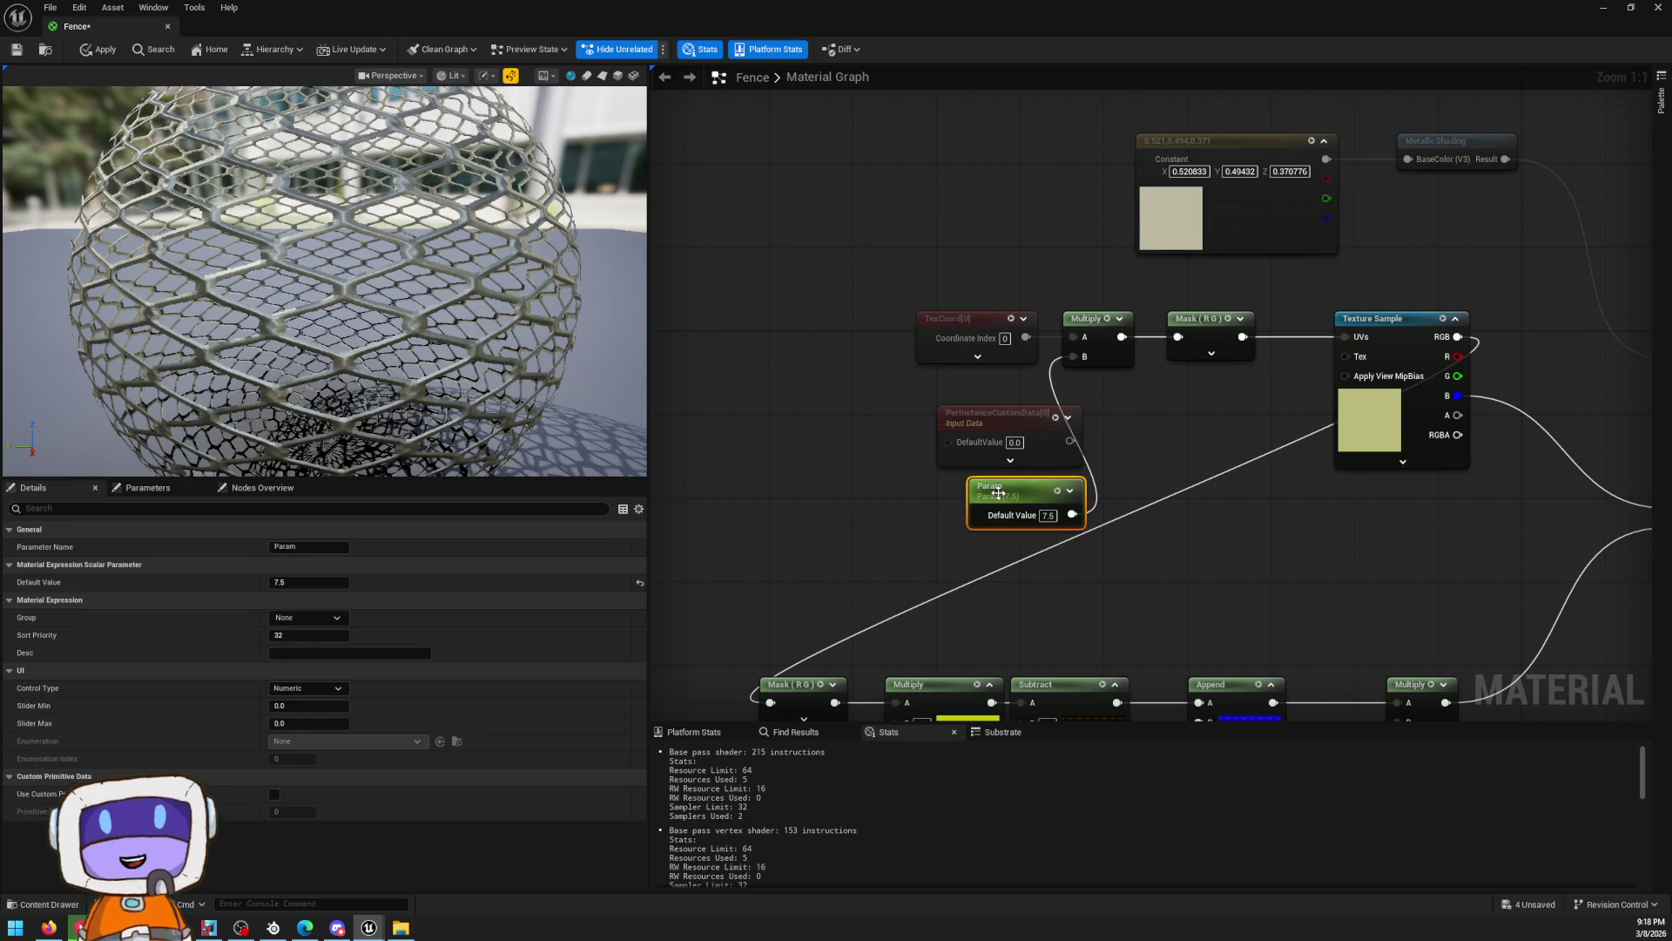
Enable Use Custom Primitive Data, name the parameter ChainTiling, and frame the fence
{"action": "left_click", "coordinate": [277, 793]}
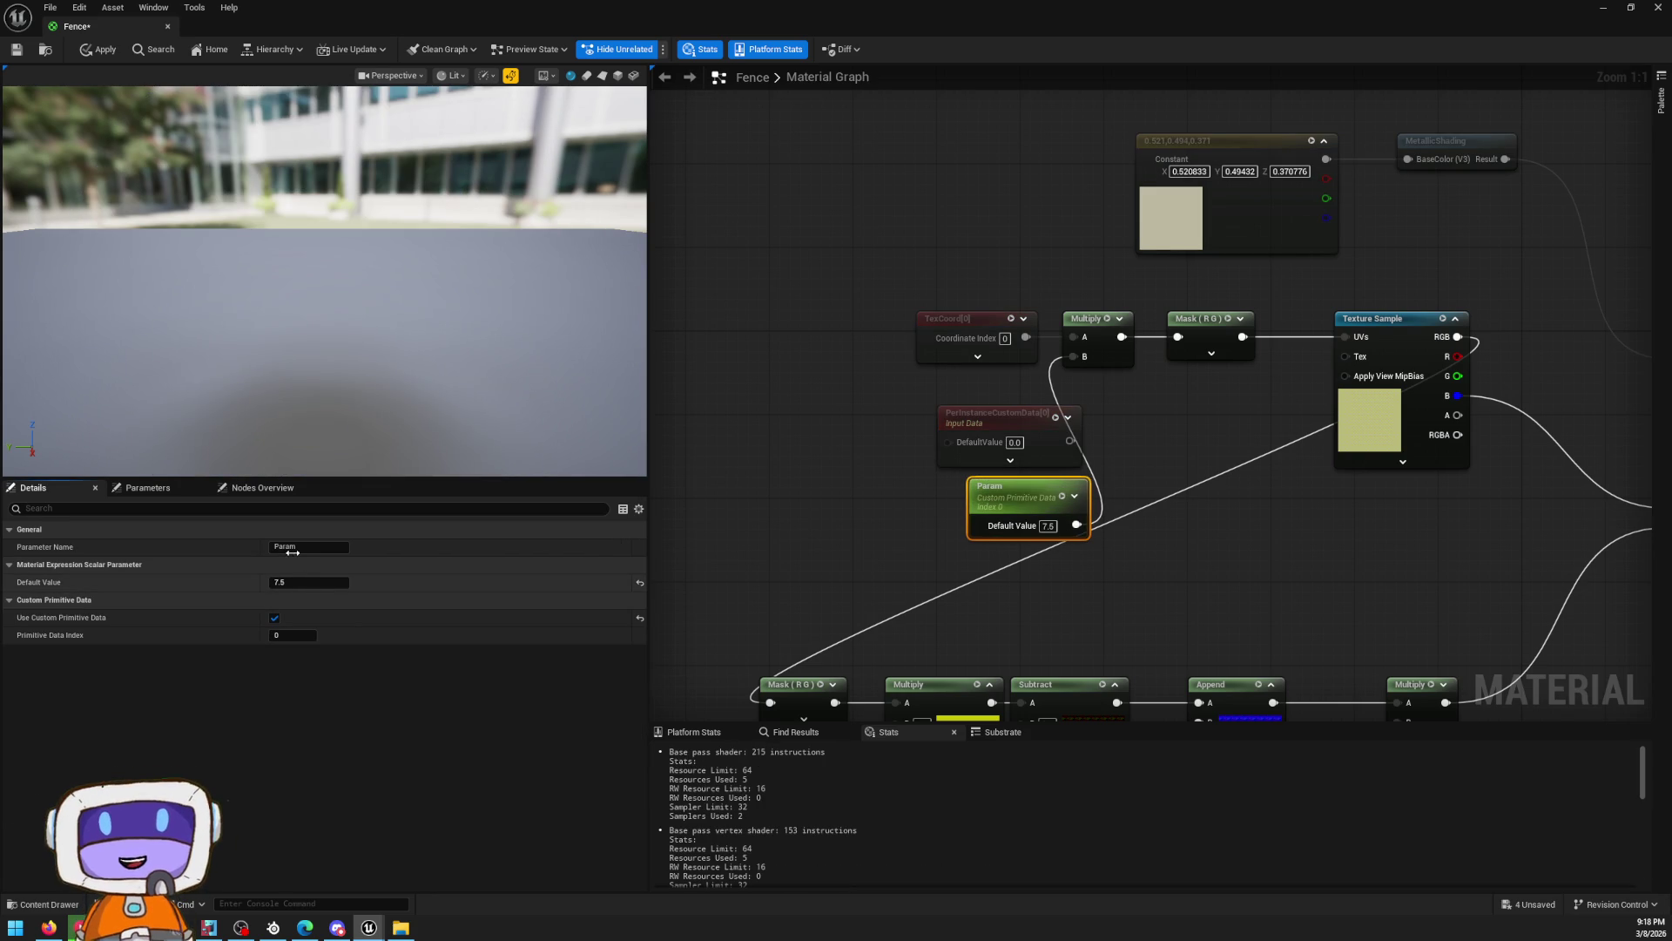
{"action": "left_click", "coordinate": [307, 546]}
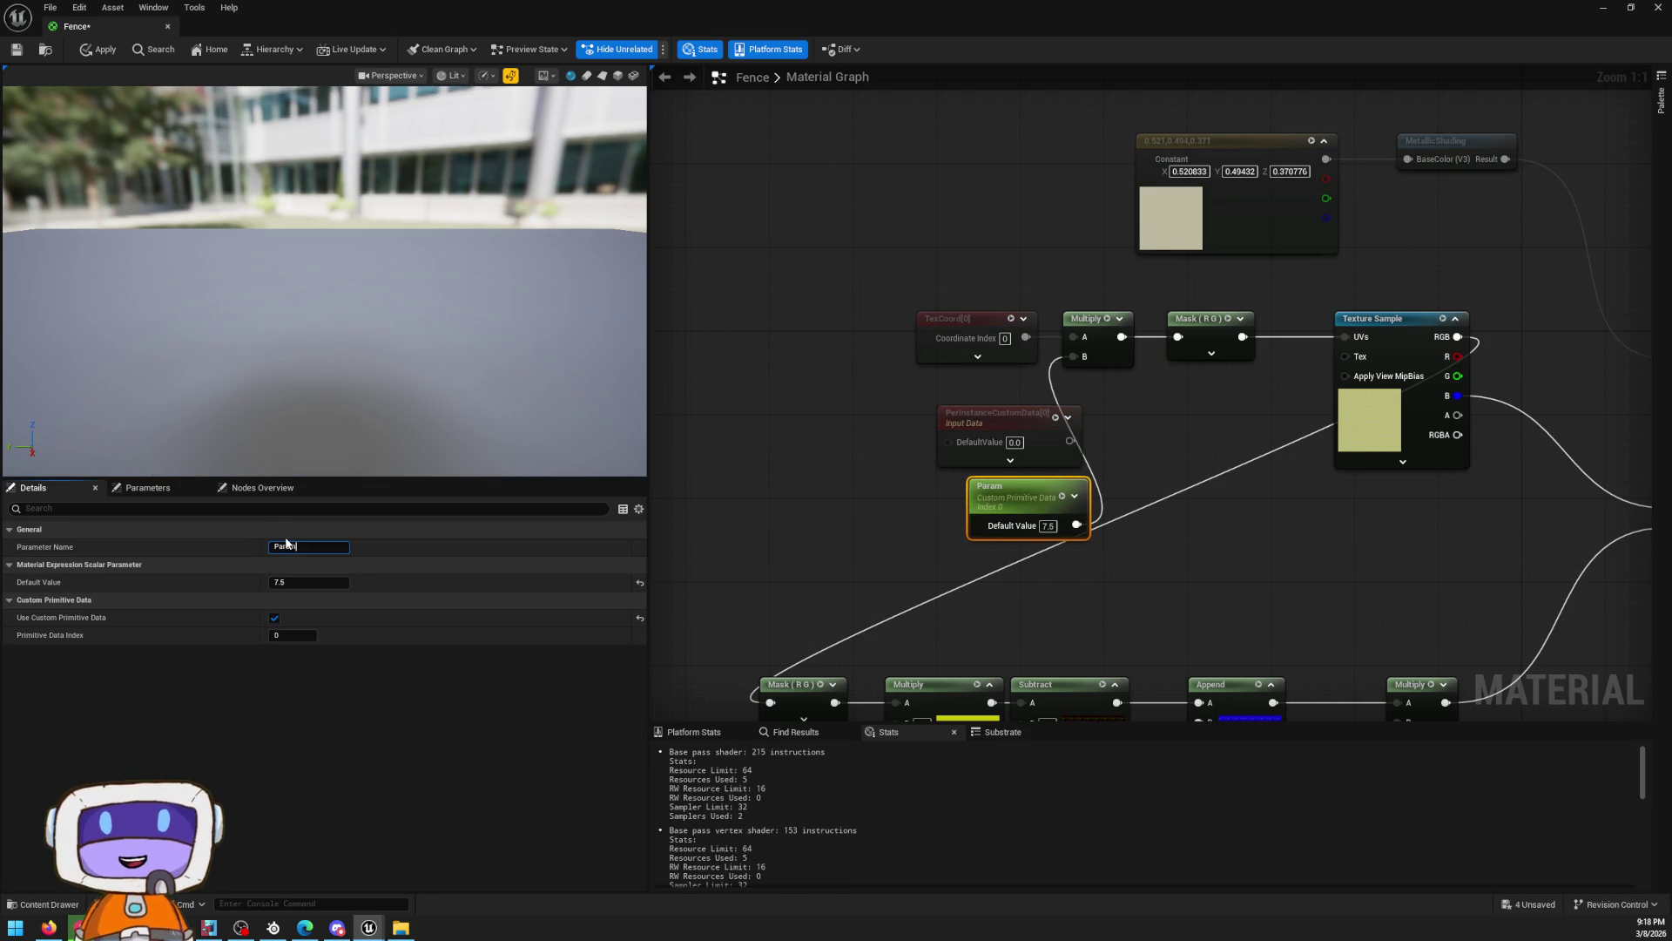
{"action": "type", "text": "Ch"}
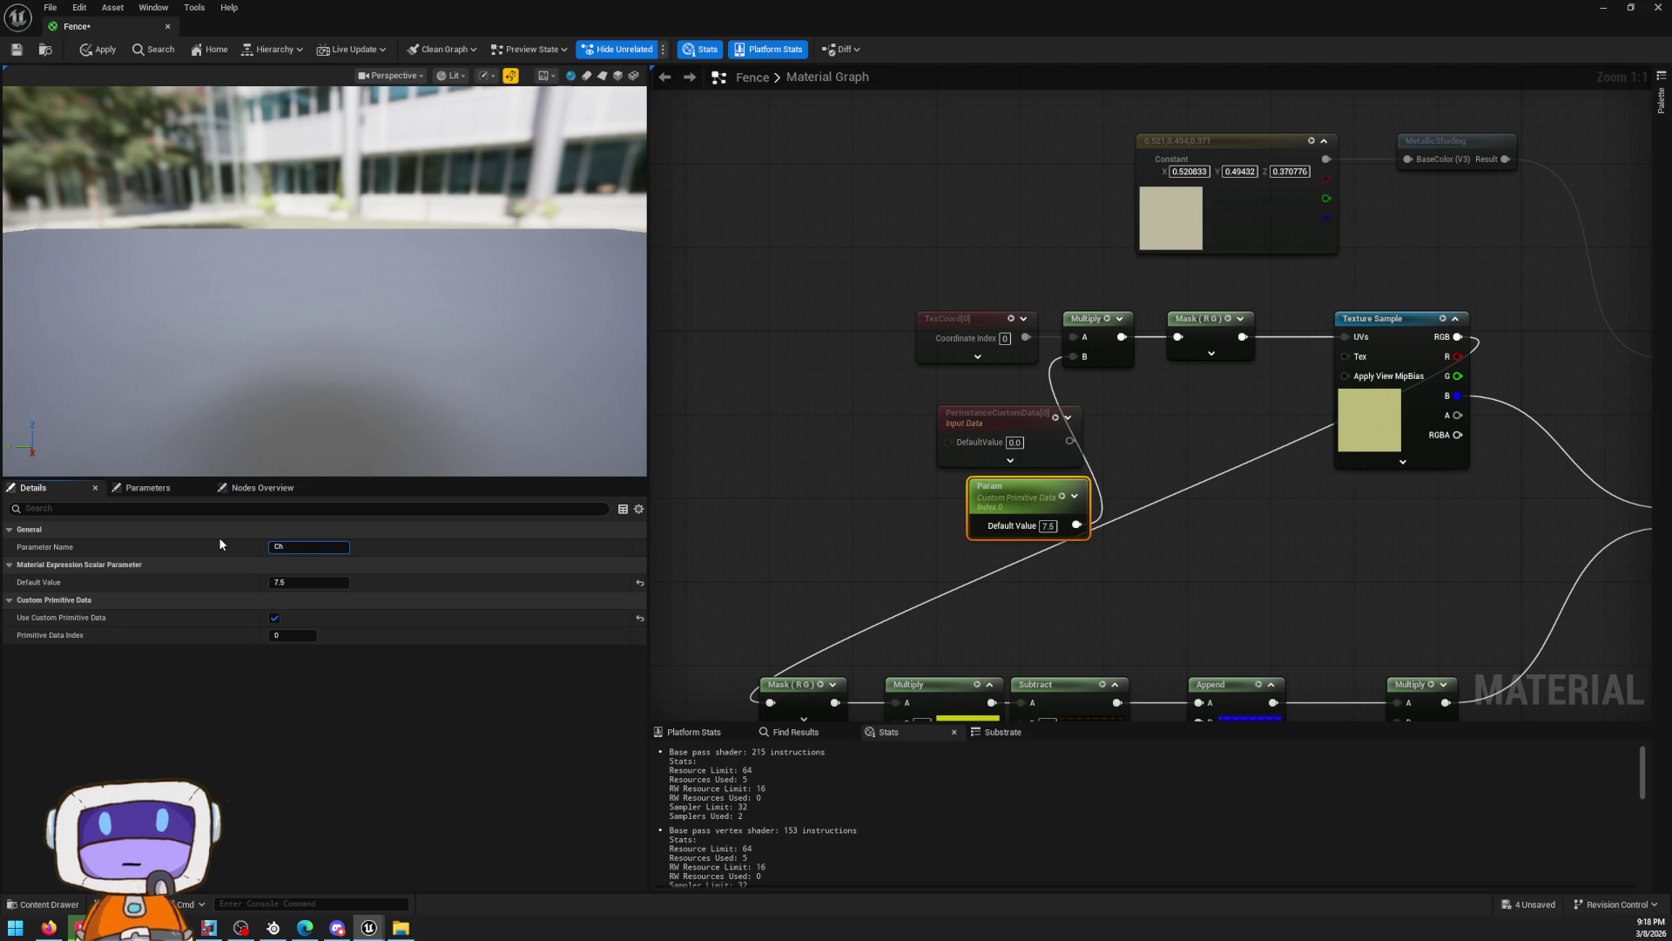
{"action": "type", "text": "ainTiling"}
{"action": "key", "text": "Return"}
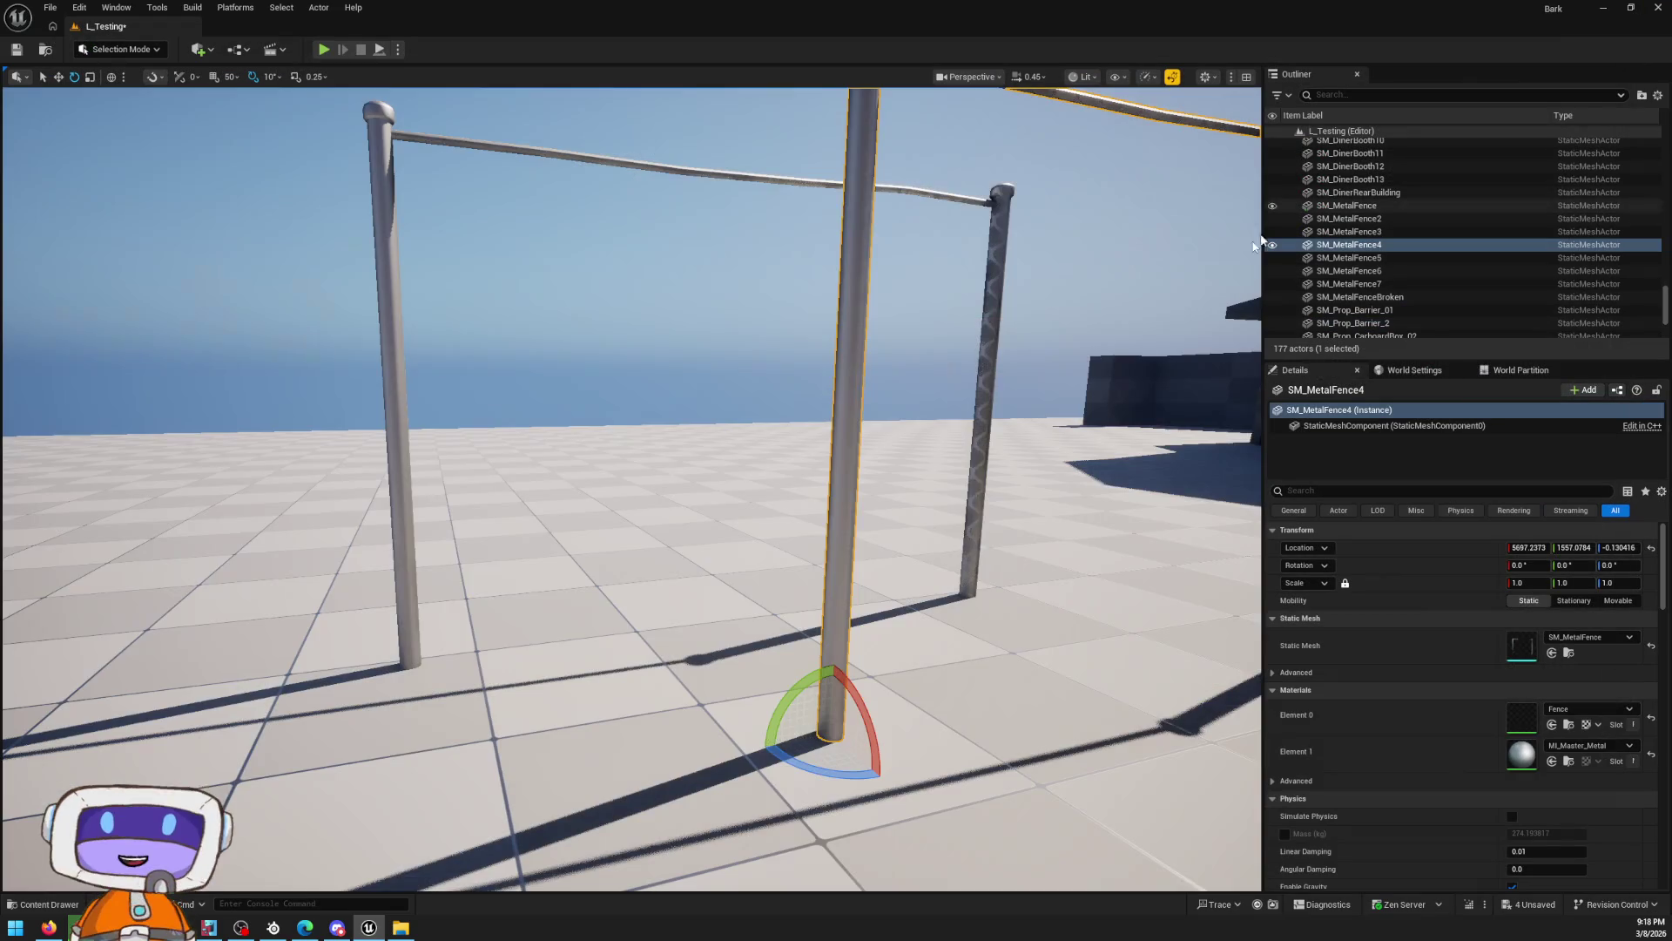
{"action": "key", "text": "f"}
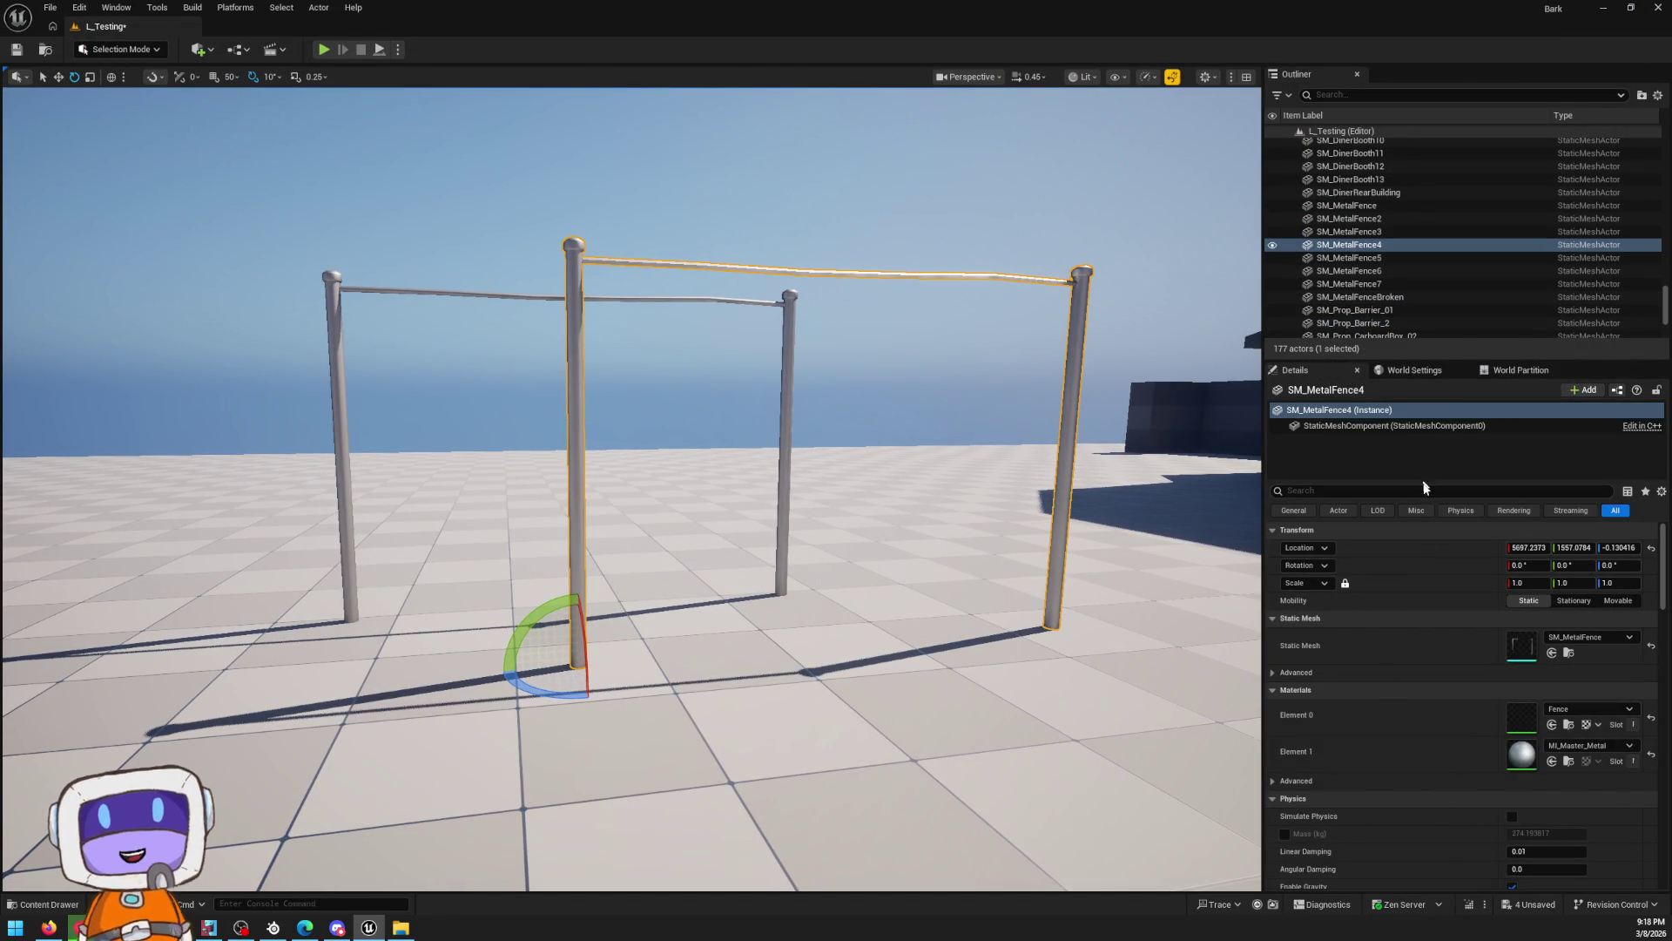
Add a Custom Primitive Data default on the fence and set its ChainTiling to 7.5
{"action": "scroll", "coordinate": [1518, 681], "scroll_direction": "down", "scroll_amount": 6}
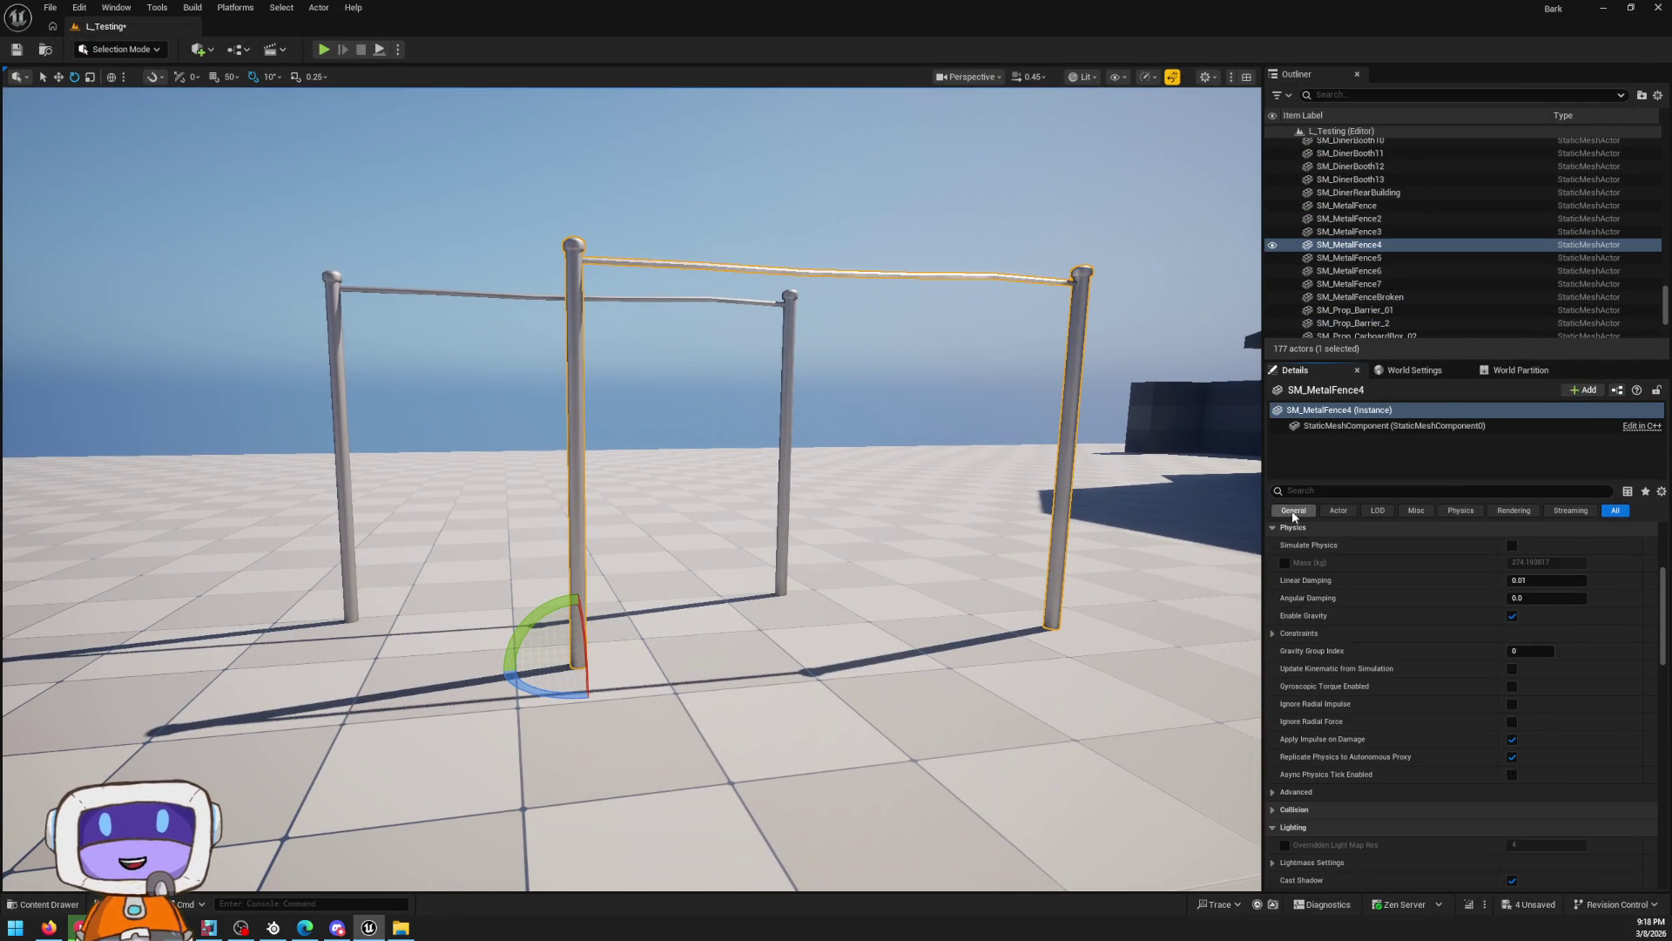
{"action": "left_click", "coordinate": [1512, 510]}
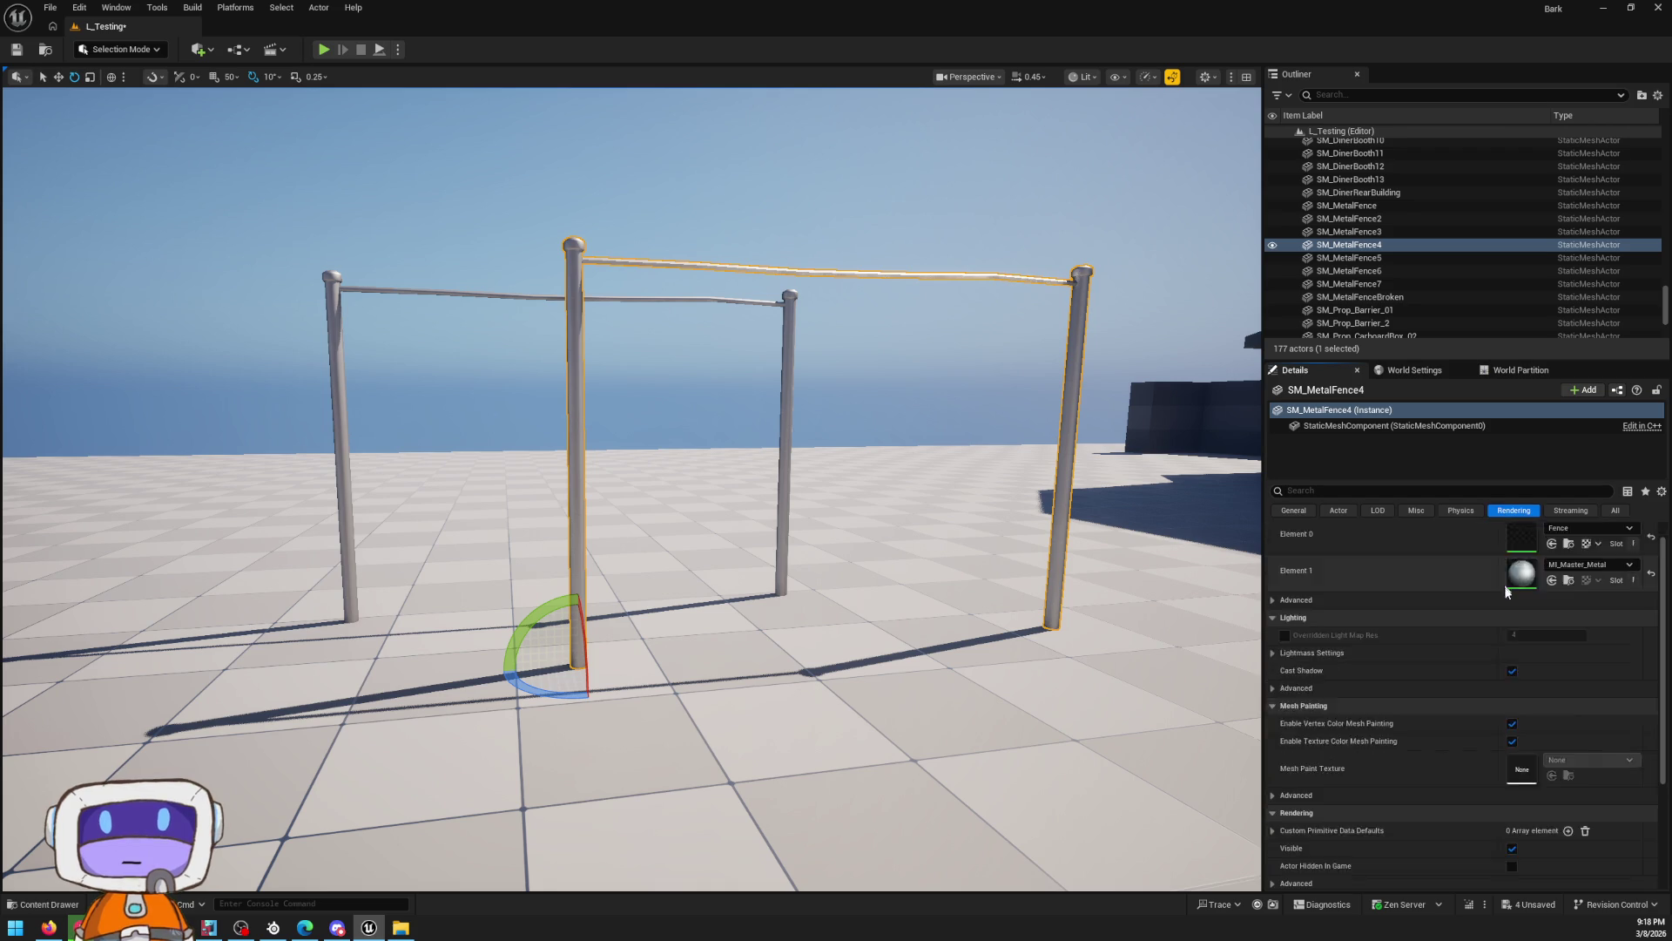
{"action": "scroll", "coordinate": [1519, 635], "scroll_direction": "down", "scroll_amount": 4}
{"action": "left_click", "coordinate": [1567, 685]}
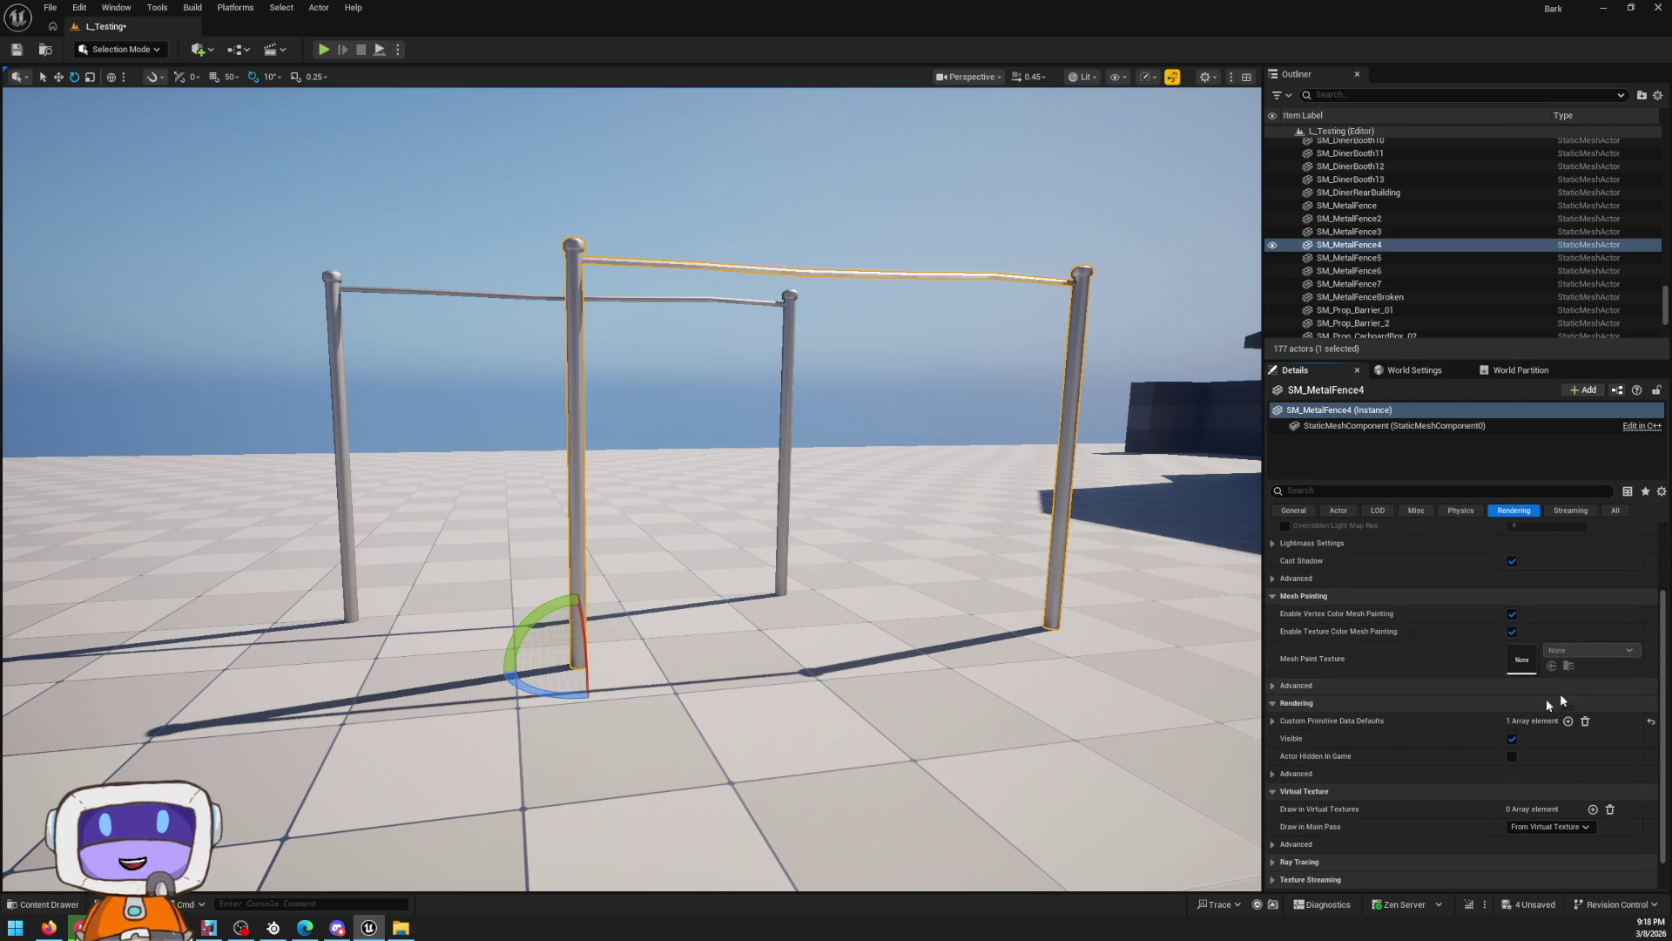
{"action": "left_click", "coordinate": [1383, 721]}
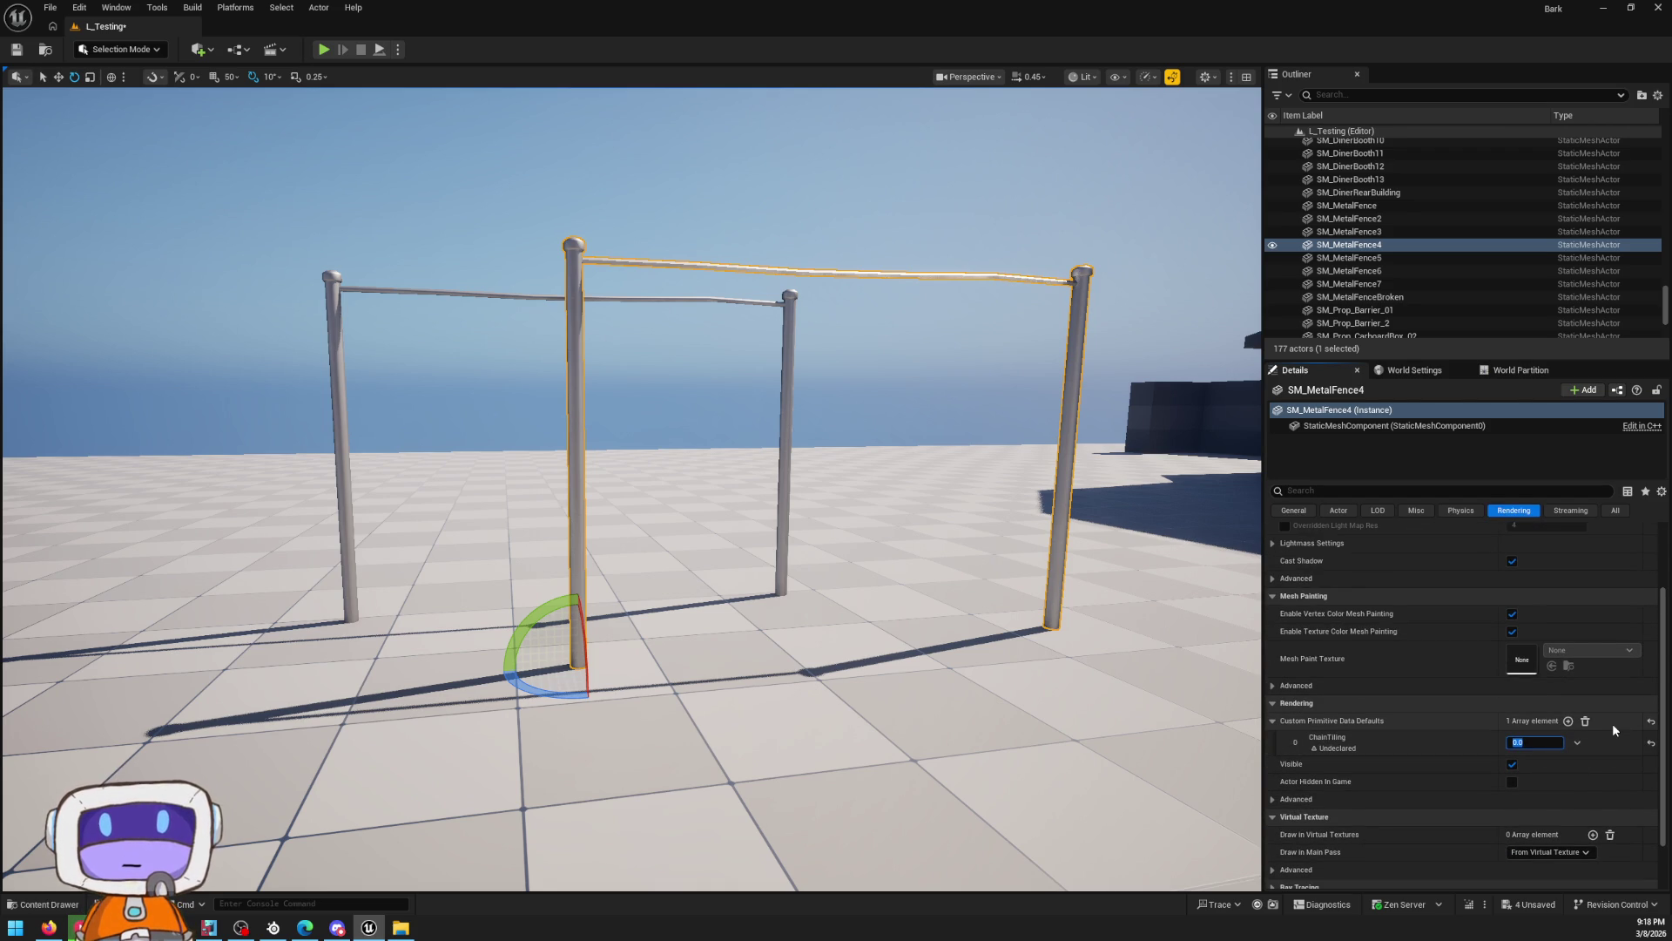
{"action": "type", "text": "7.5"}
{"action": "key", "text": "Return"}
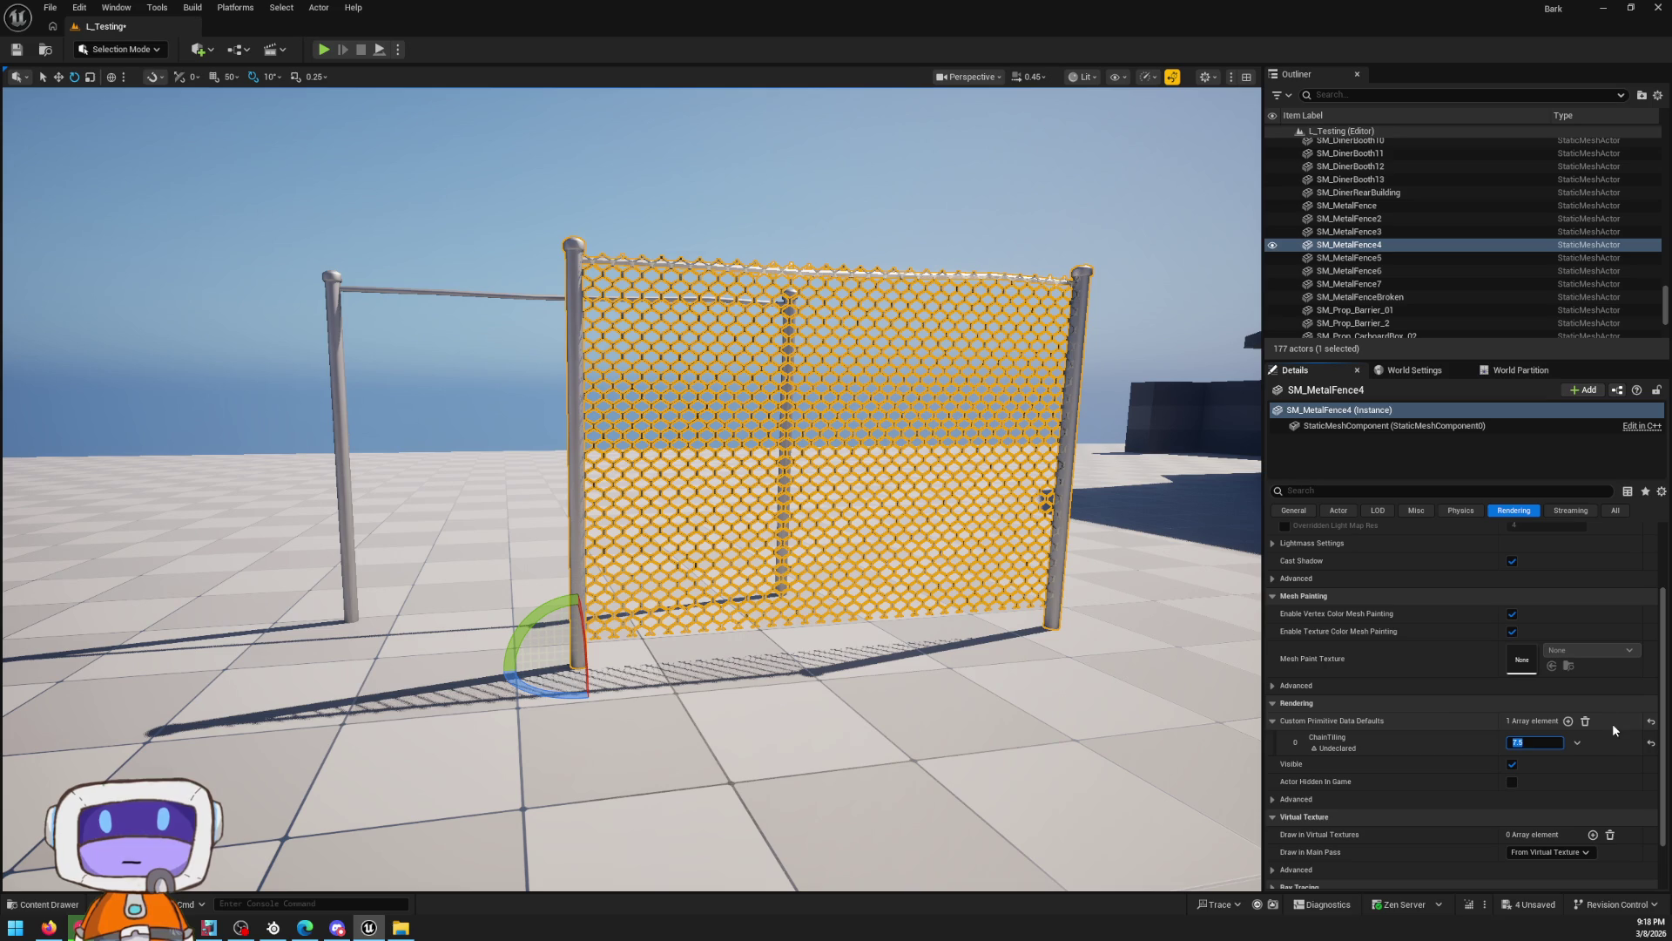
Give SM_MetalFenceBroken a ChainTiling value of 1 and fly closer to inspect it
{"action": "left_click", "coordinate": [334, 278]}
{"action": "type", "text": "1"}
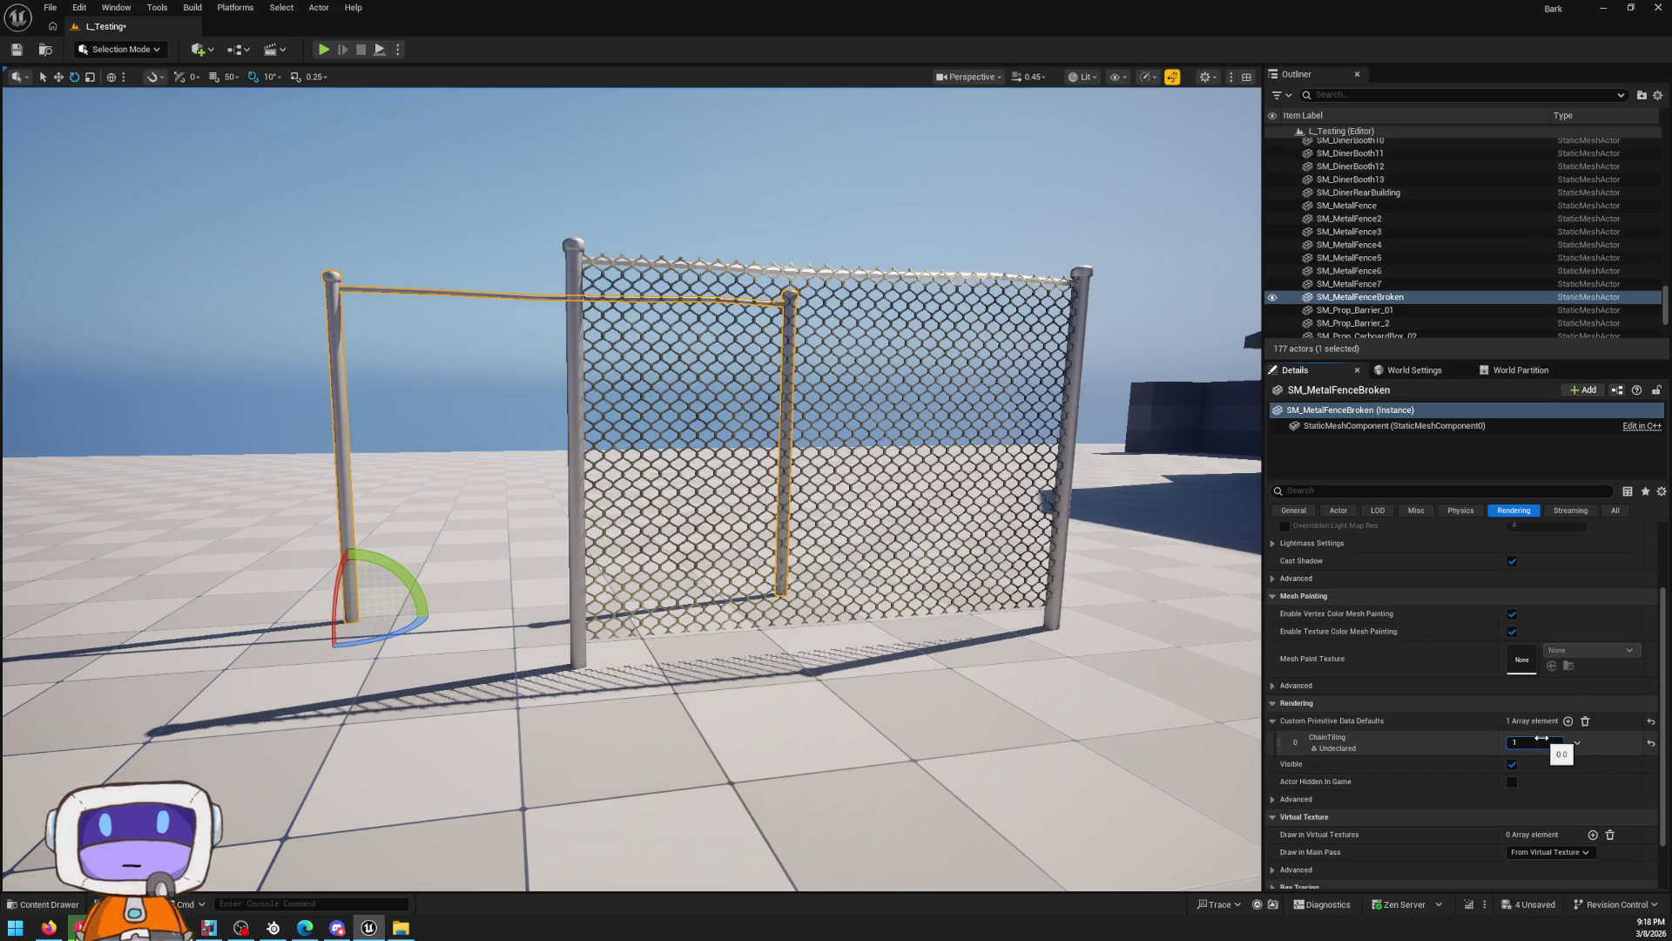
{"action": "key", "text": "Return"}
{"action": "key", "text": "Escape"}
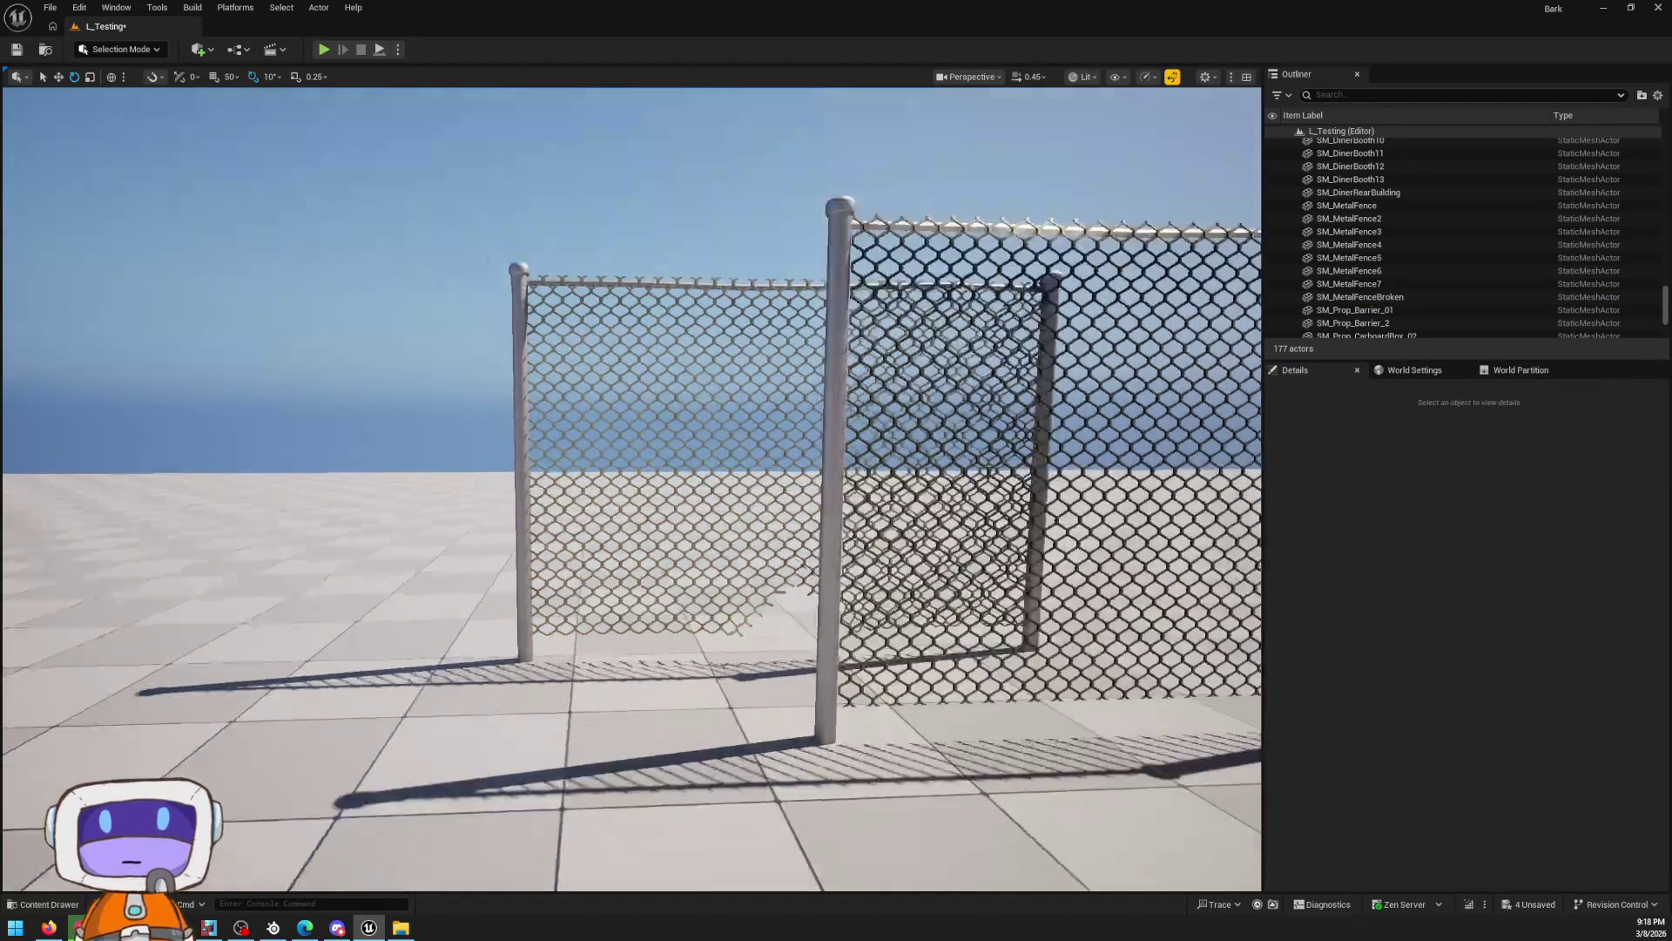
{"action": "key", "text": "w"}
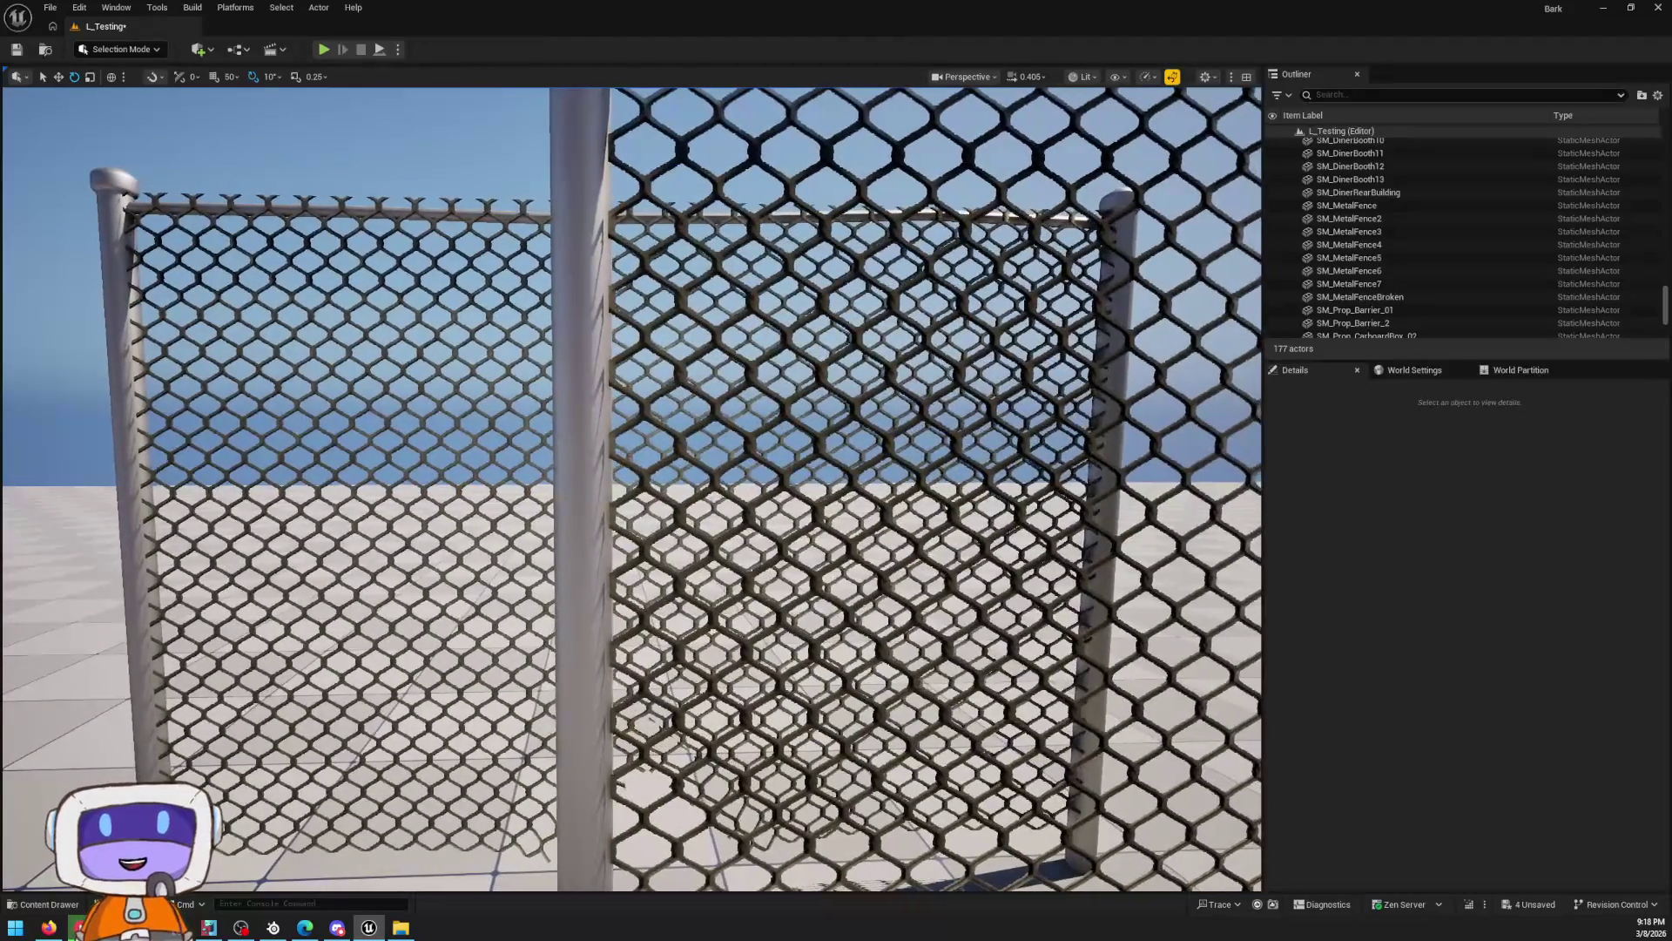
{"action": "left_click", "coordinate": [437, 628]}
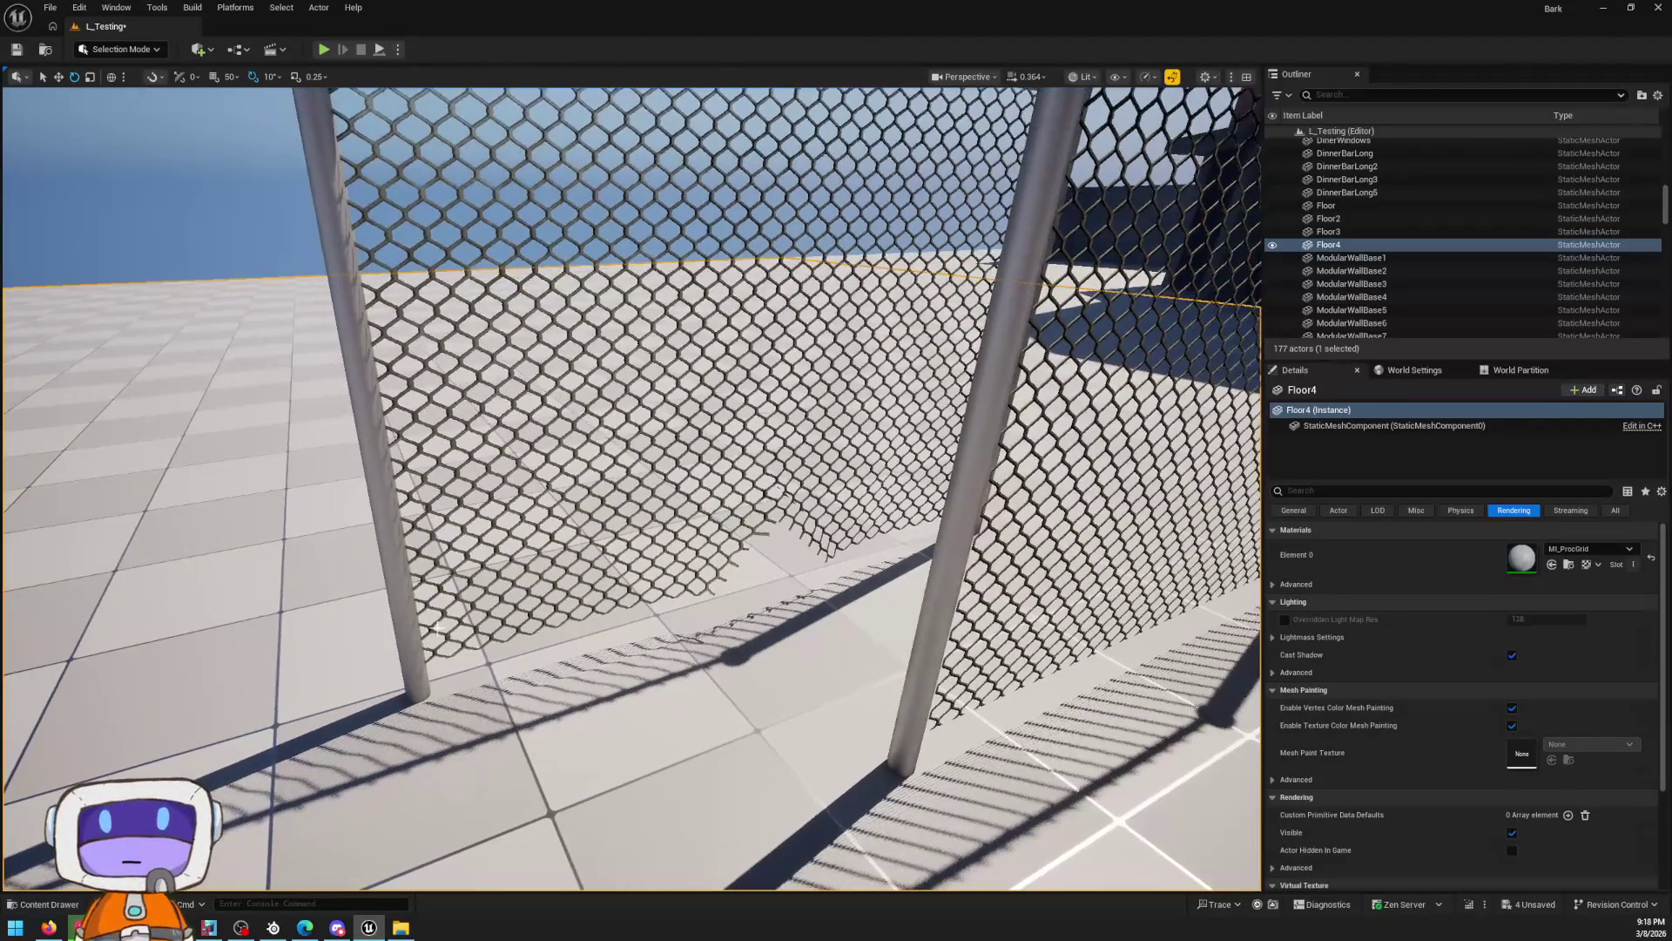
{"action": "key", "text": "s"}
{"action": "left_click", "coordinate": [437, 627]}
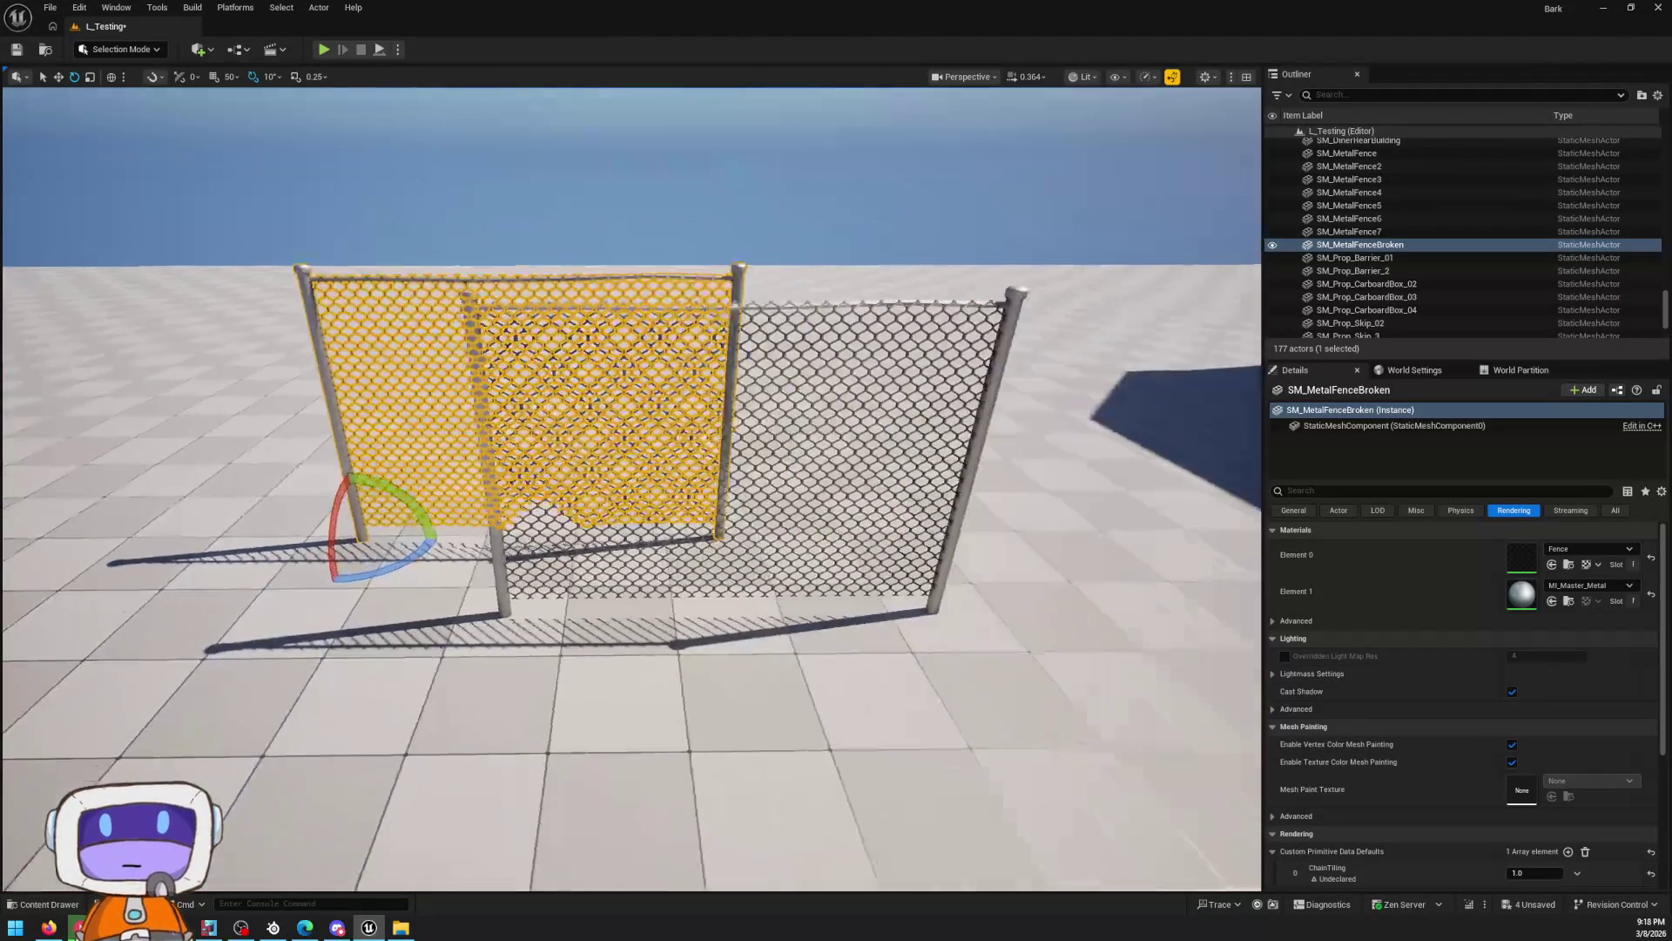
{"action": "key", "text": "w"}
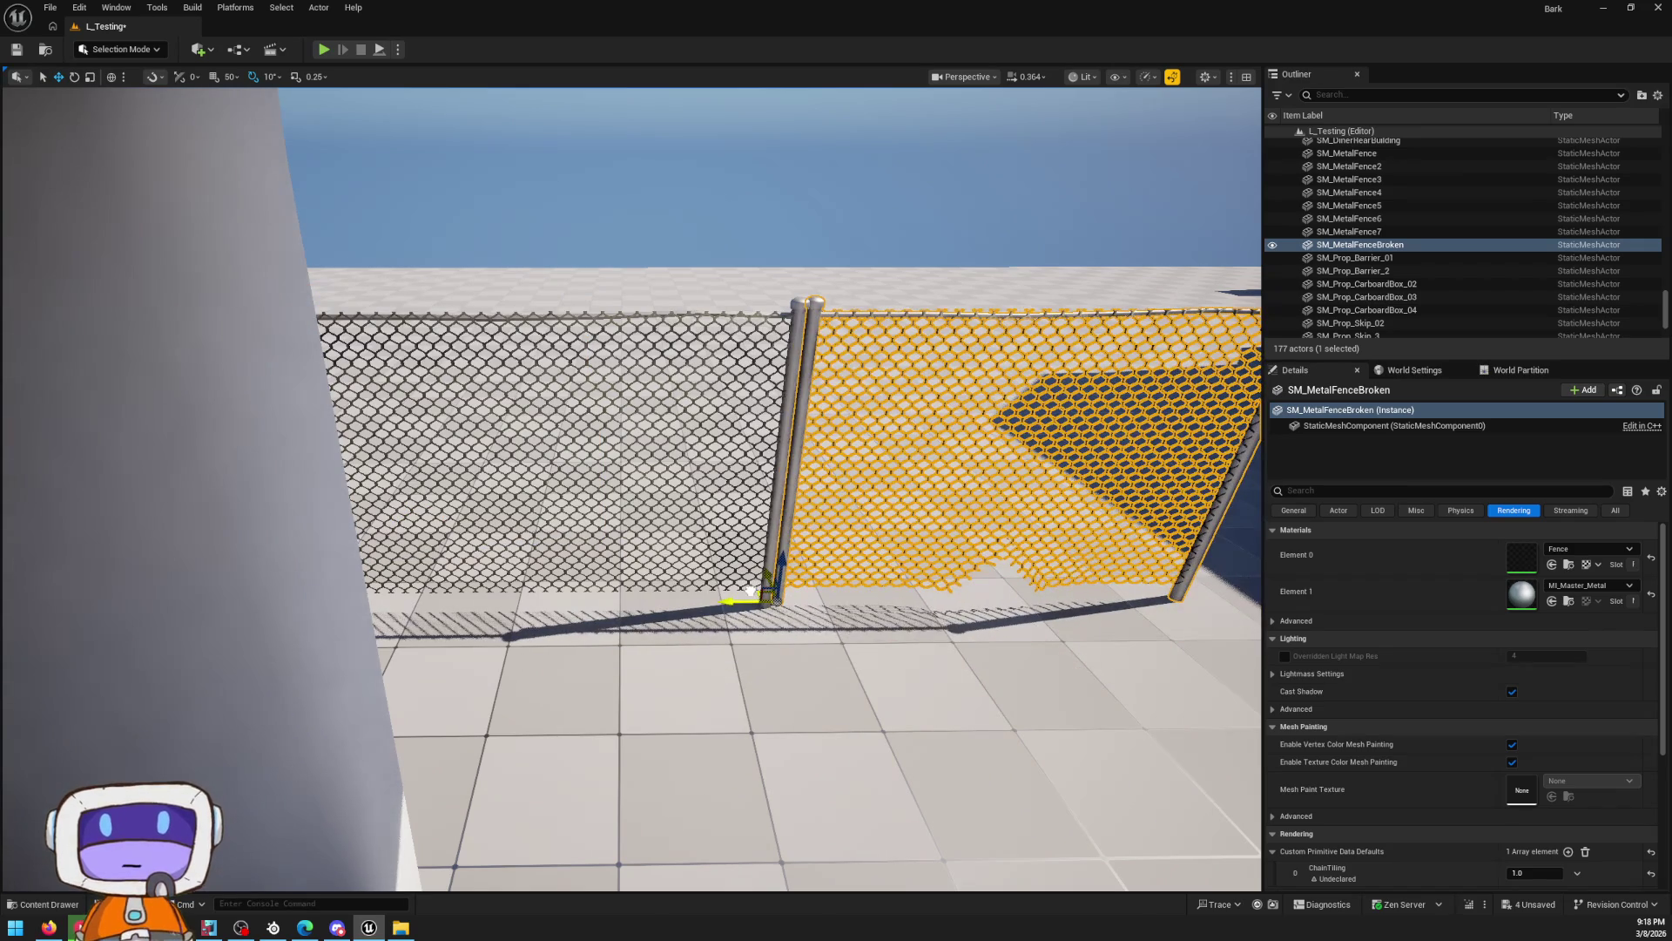
{"action": "key", "text": "Escape"}
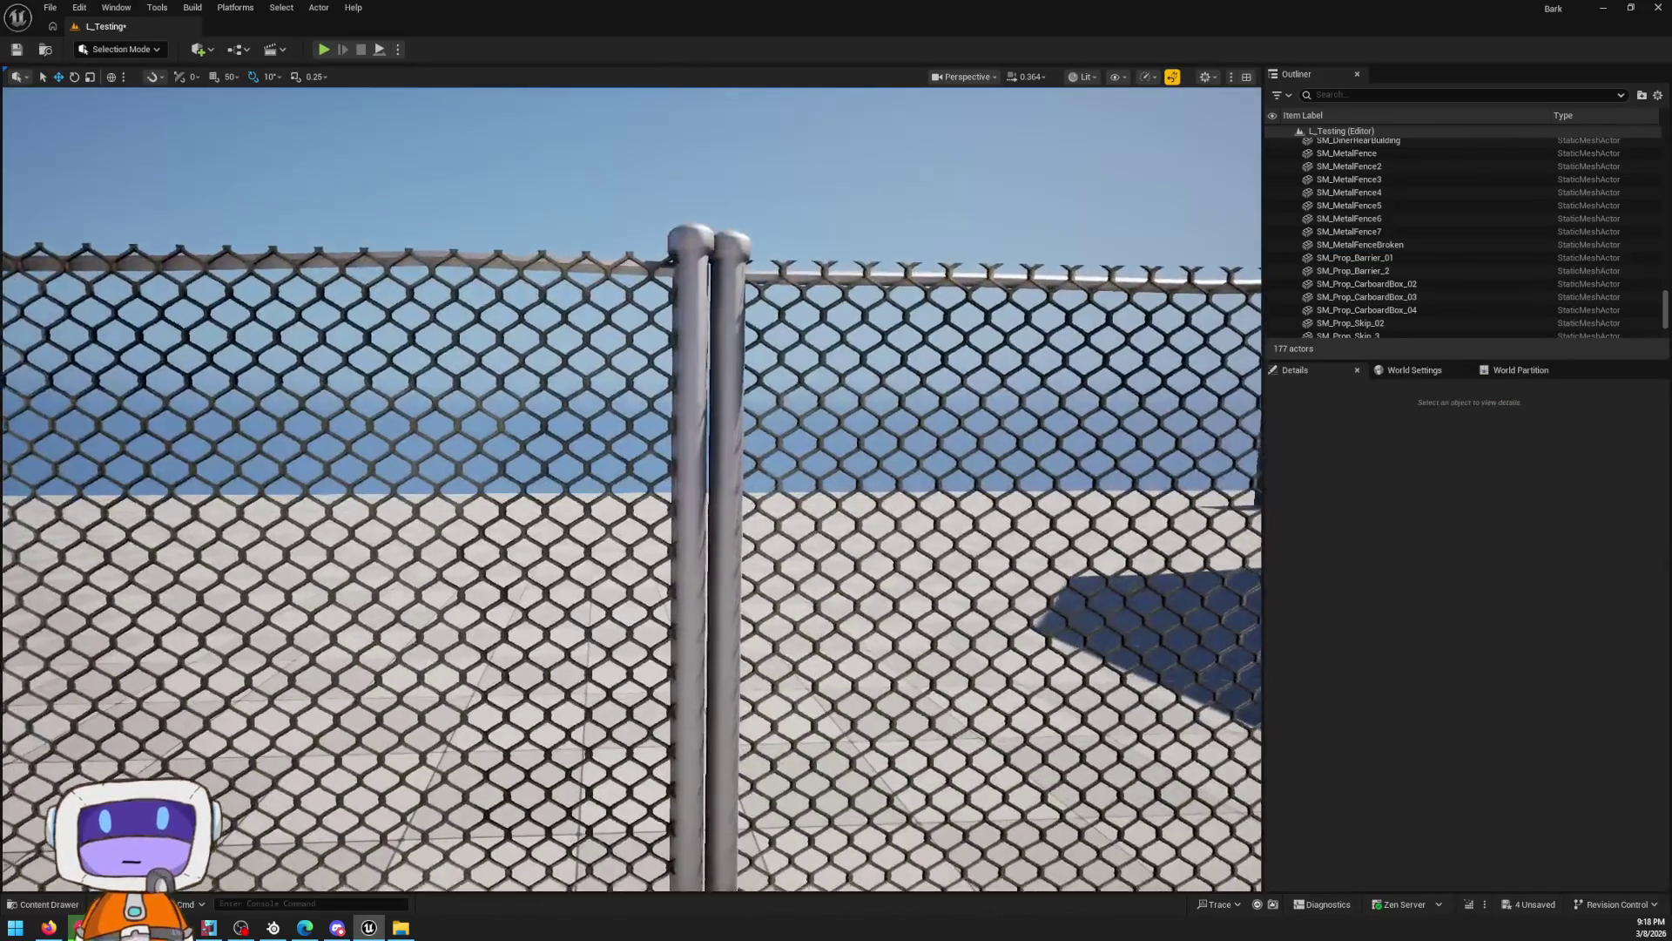
{"action": "key", "text": "w"}
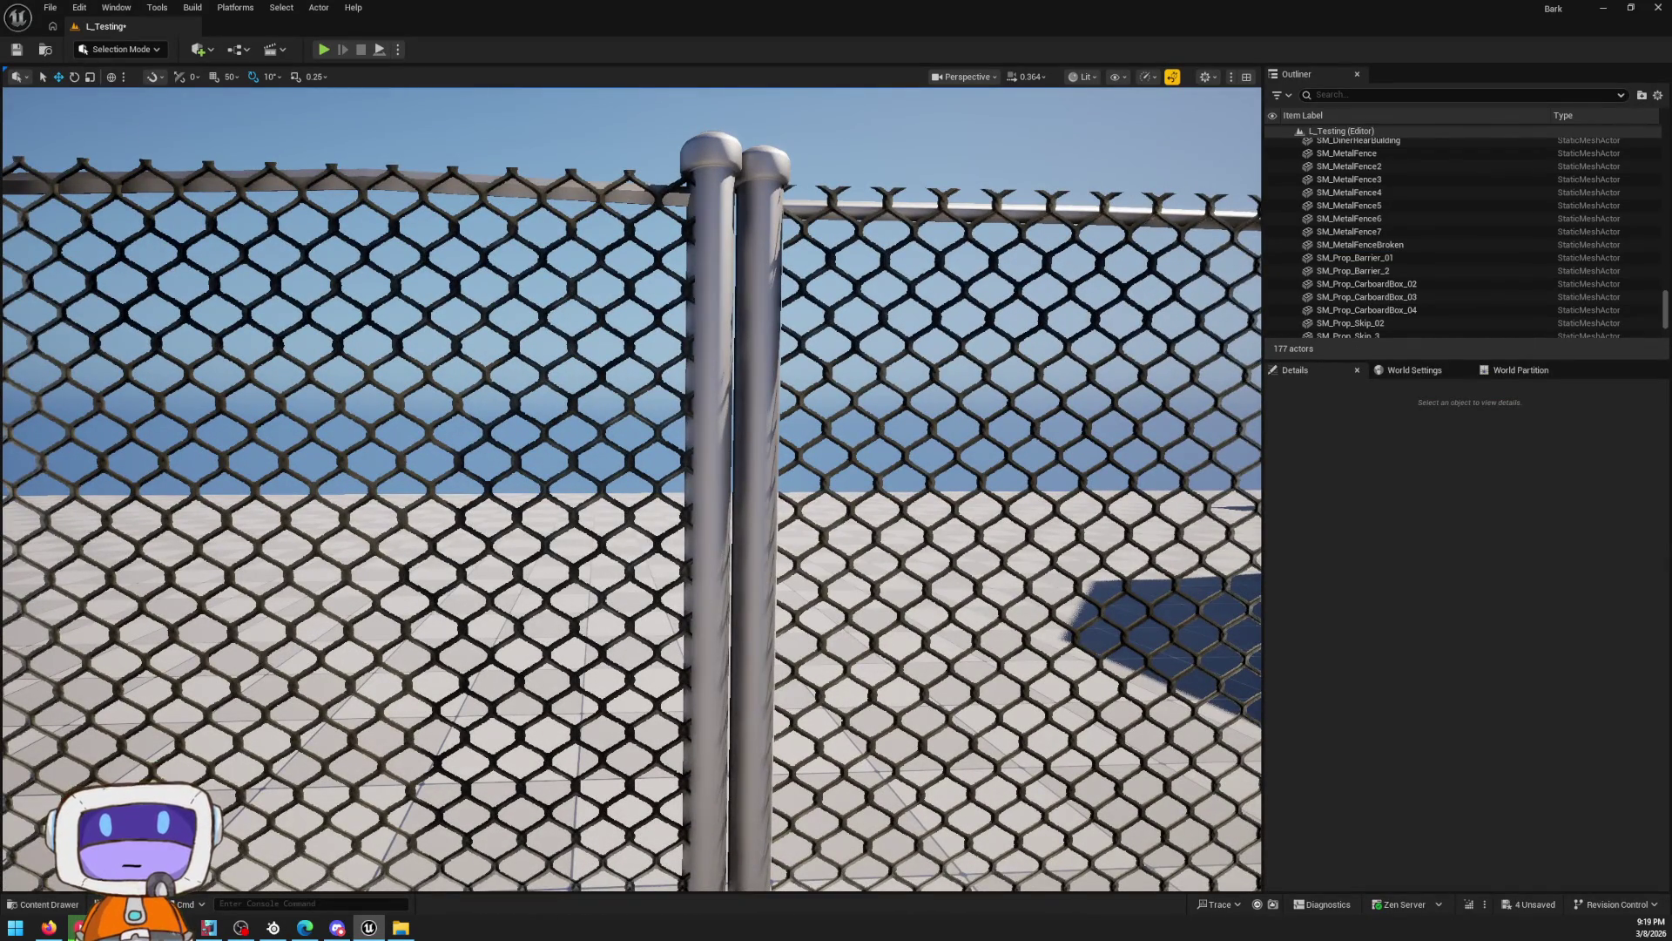
{"action": "key", "text": "s"}
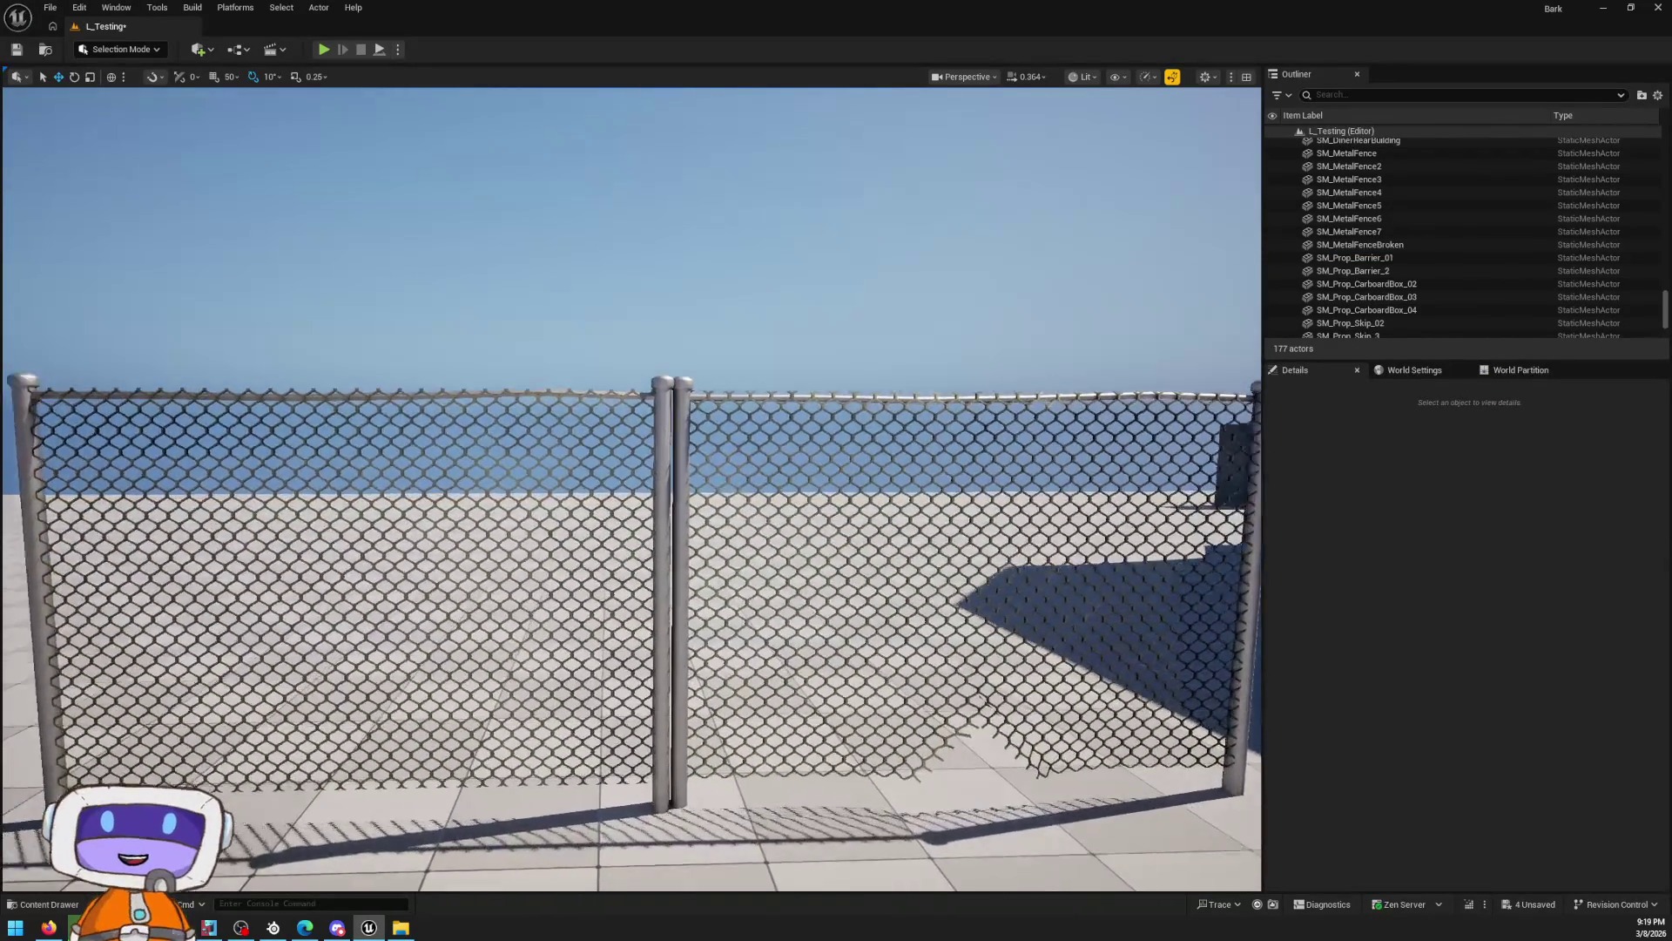
{"action": "key", "text": "w"}
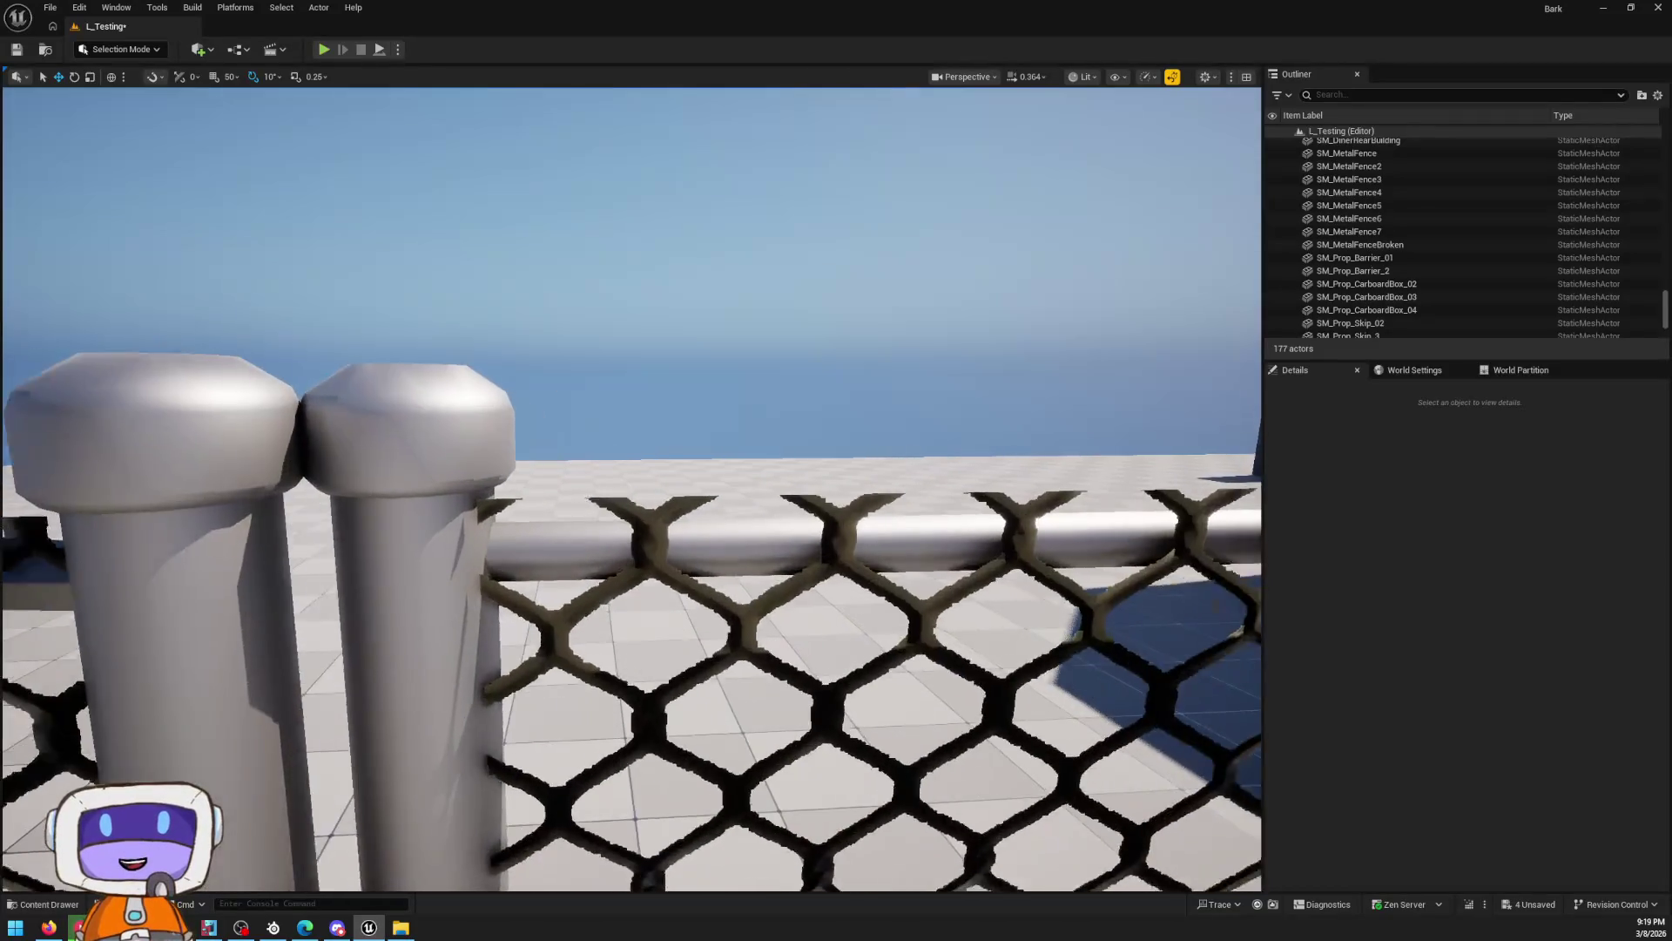
{"action": "key", "text": "s"}
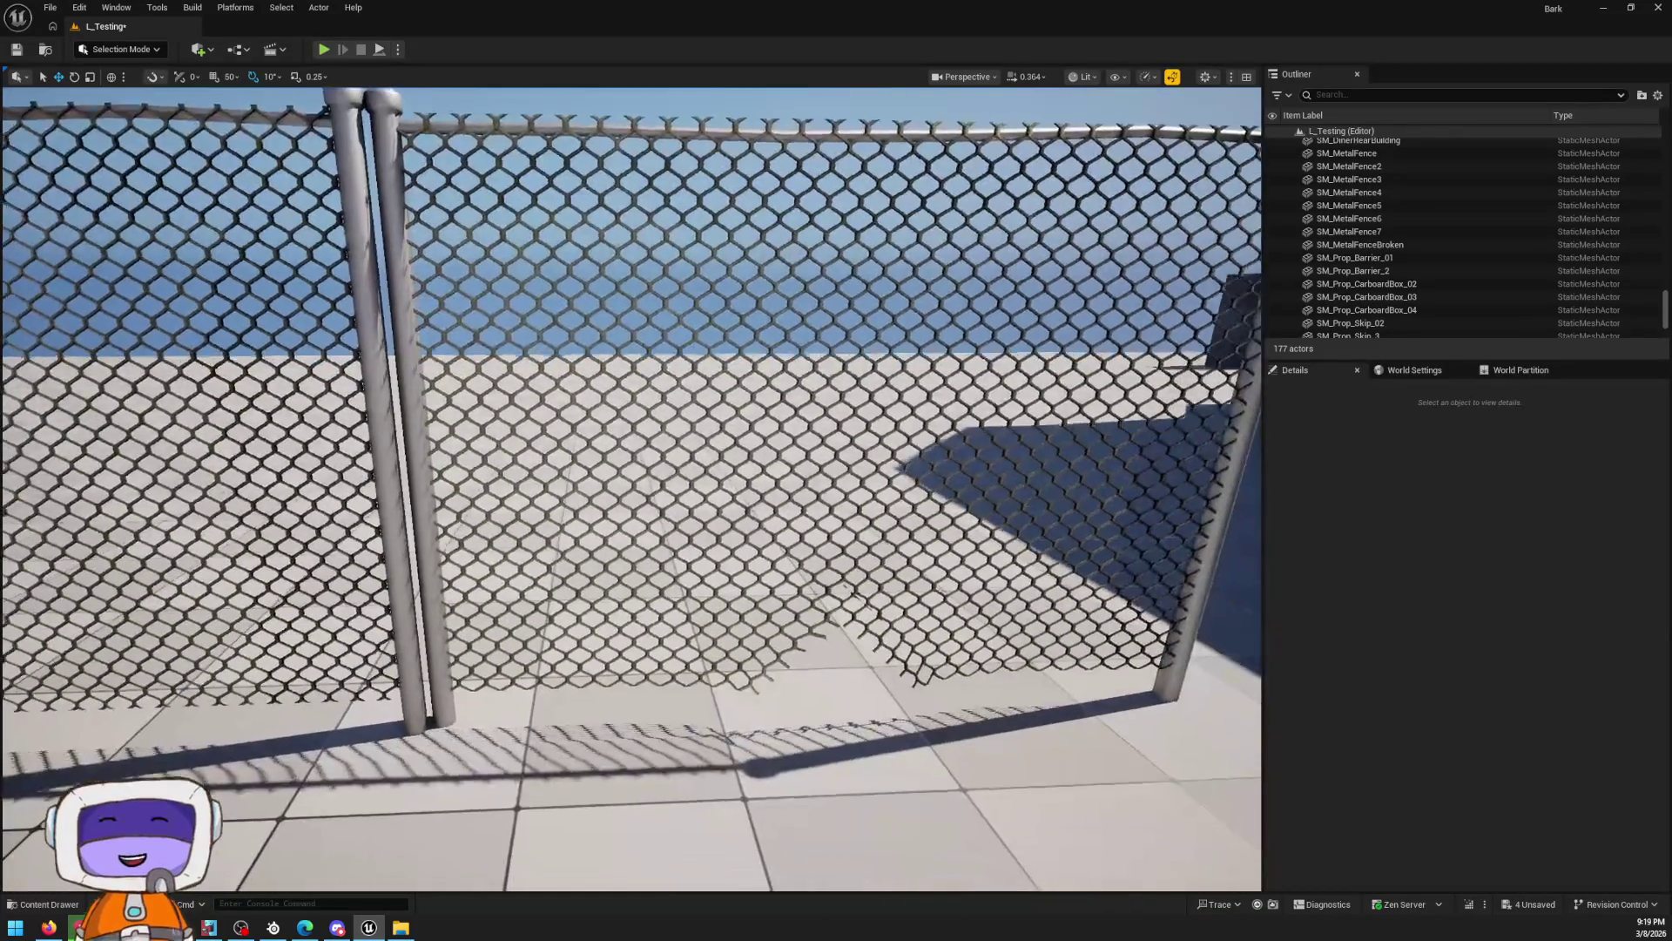
{"action": "key", "text": "w"}
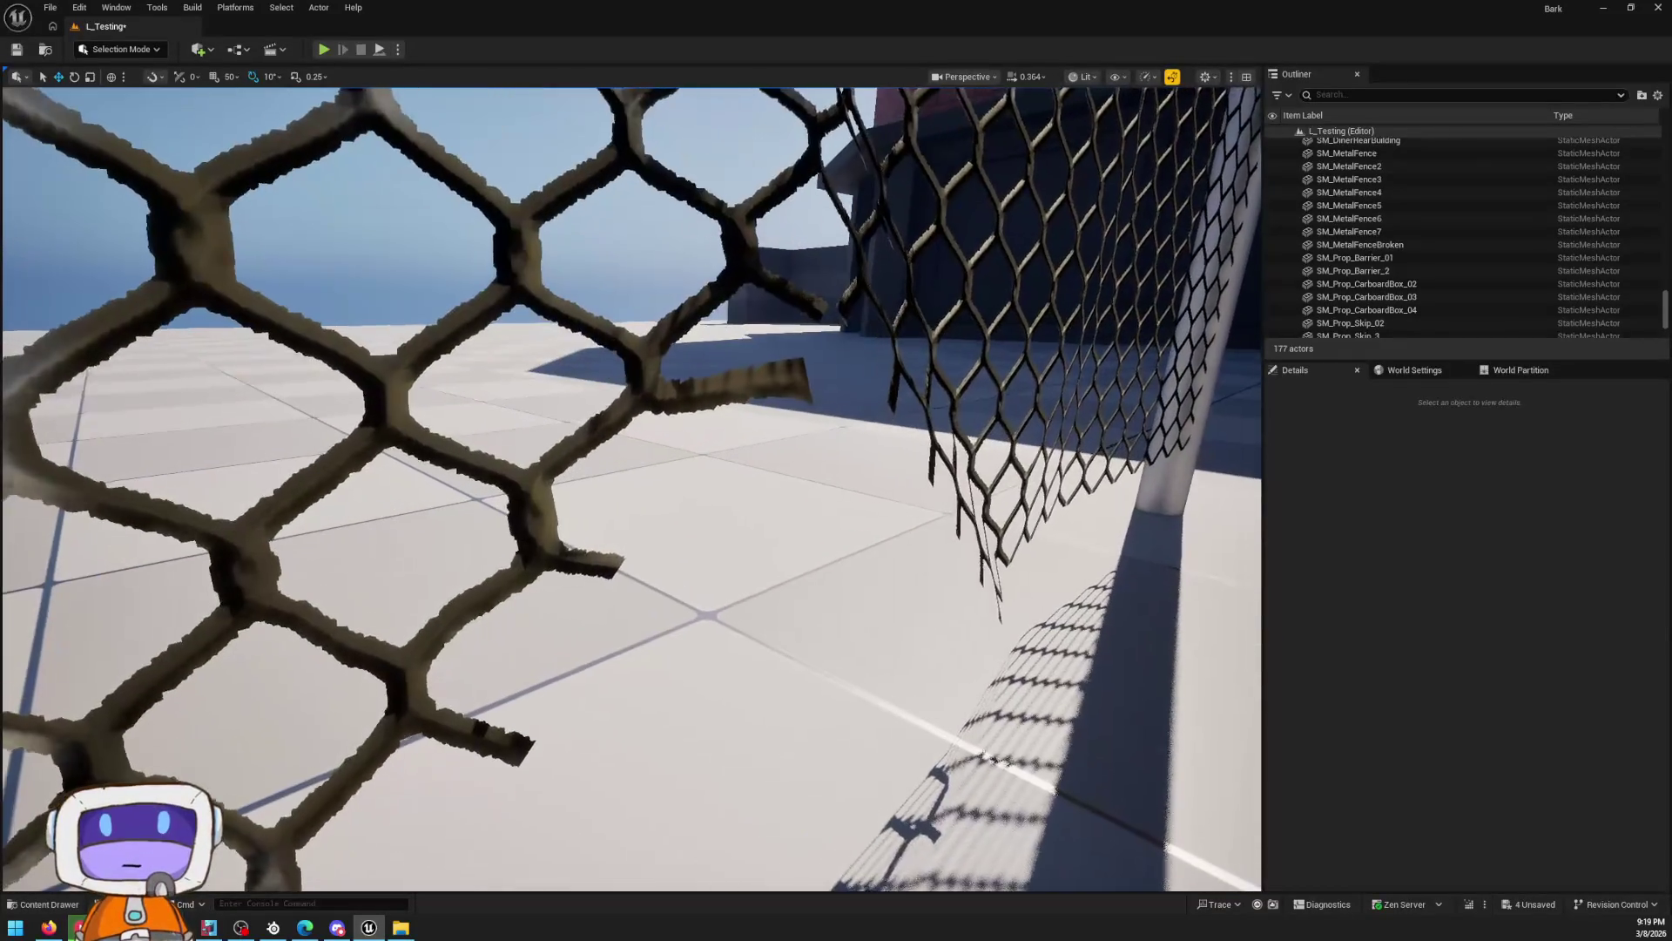
{"action": "key", "text": "s"}
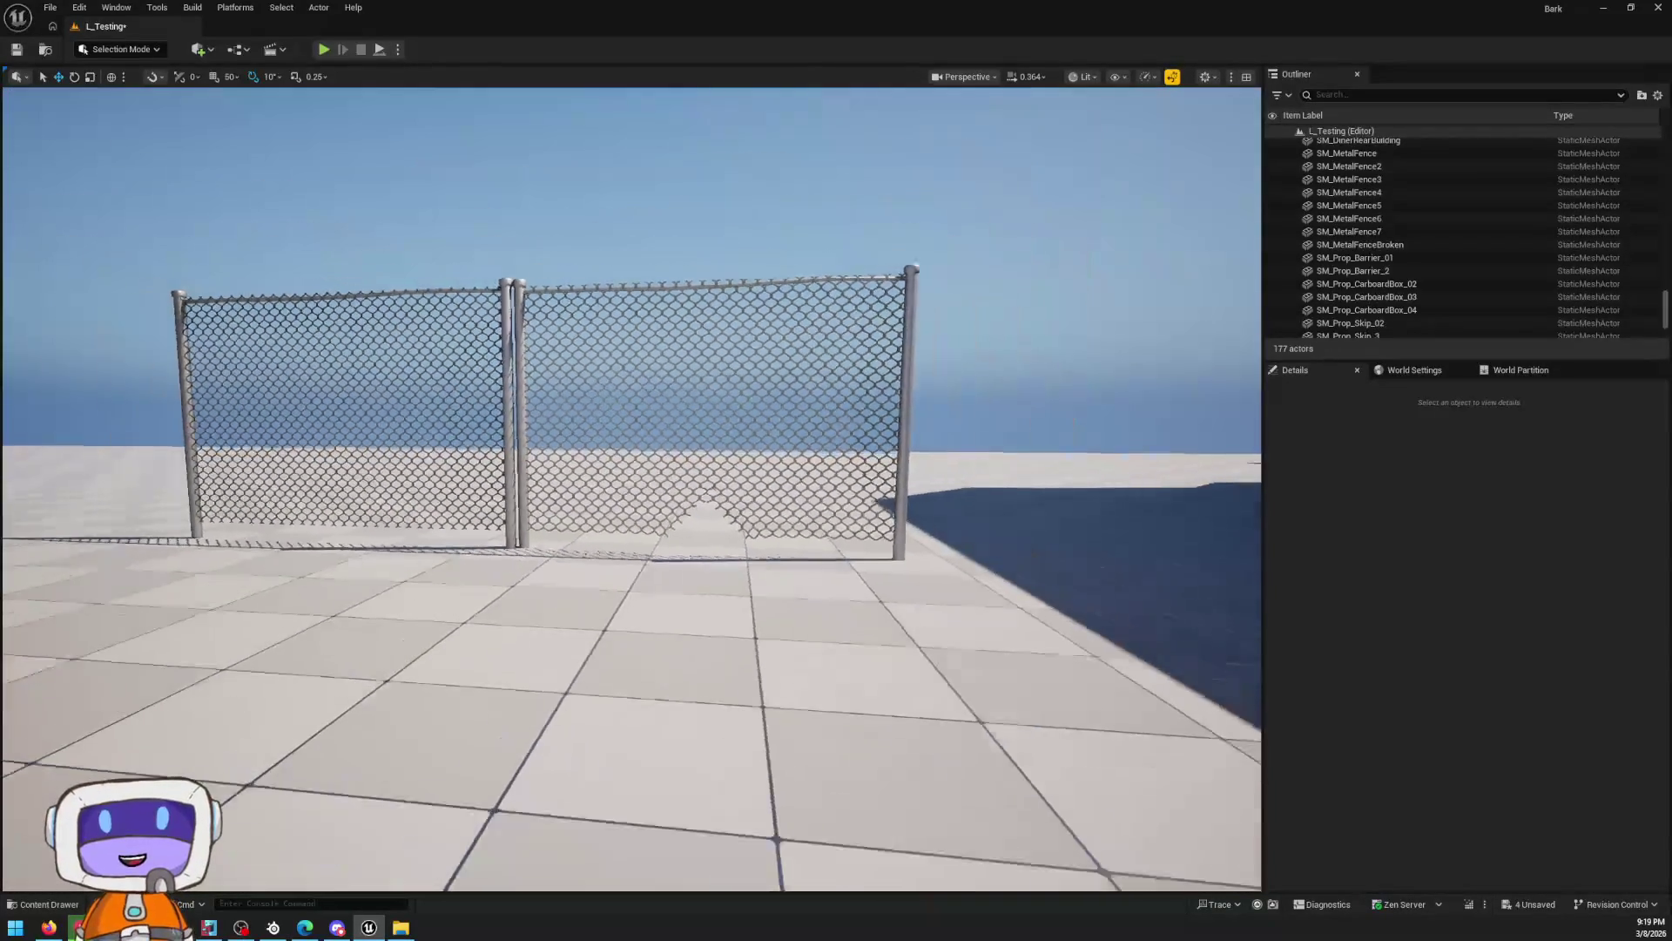
{"action": "key", "text": "s"}
{"action": "key", "text": "d"}
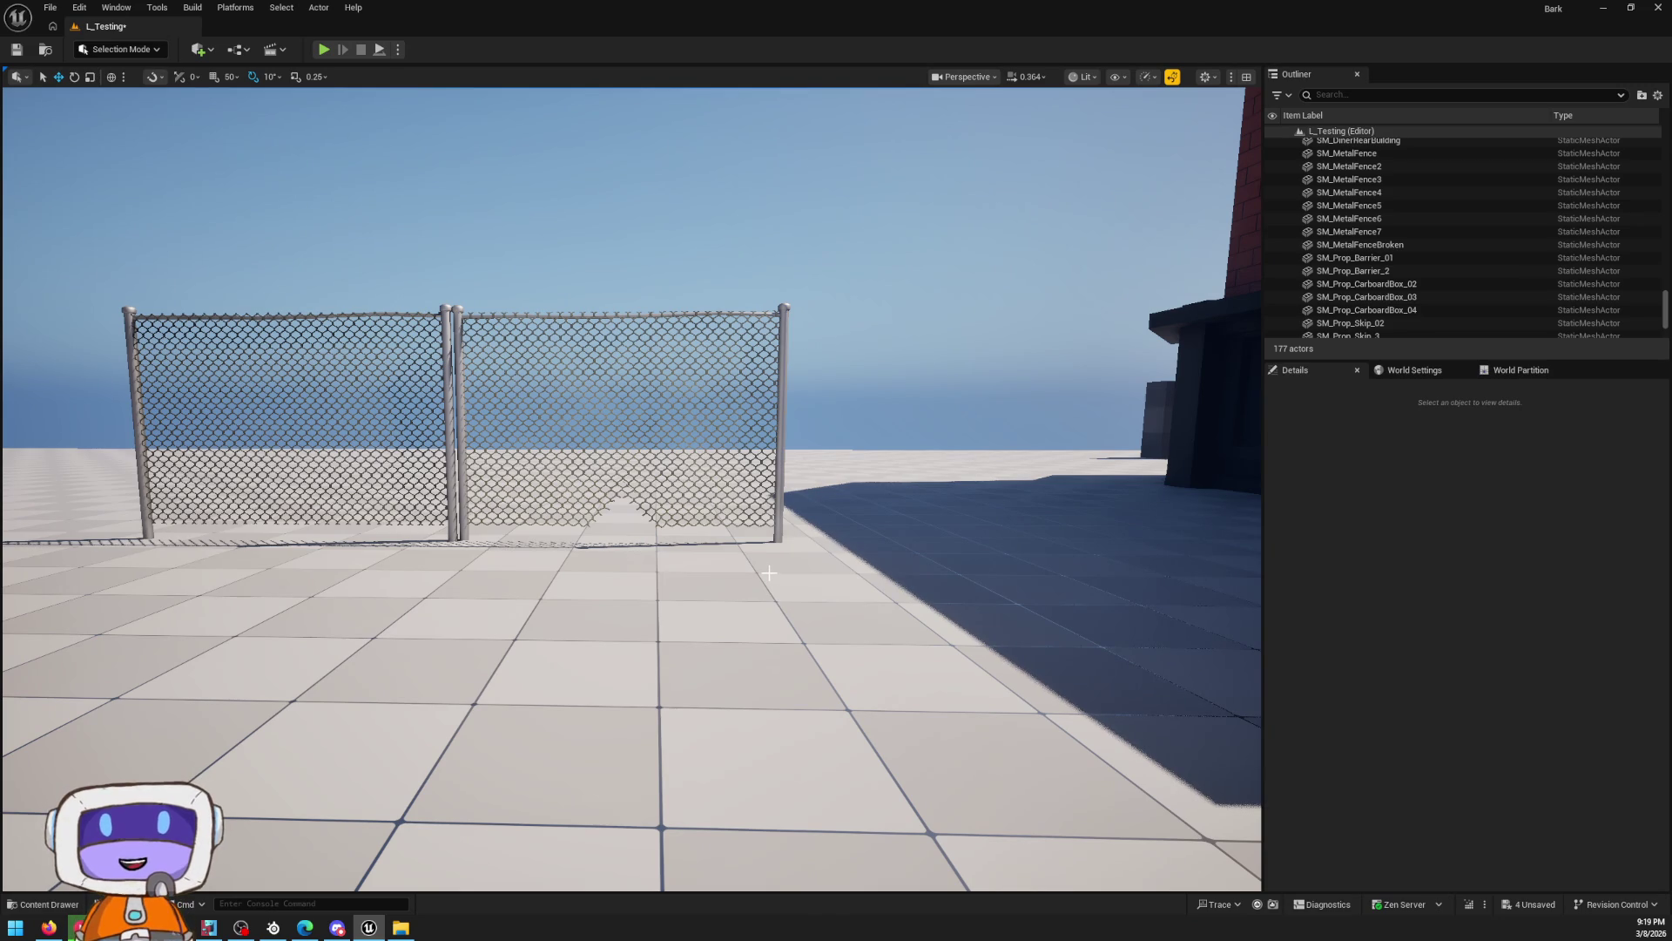
{"action": "key", "text": "w"}
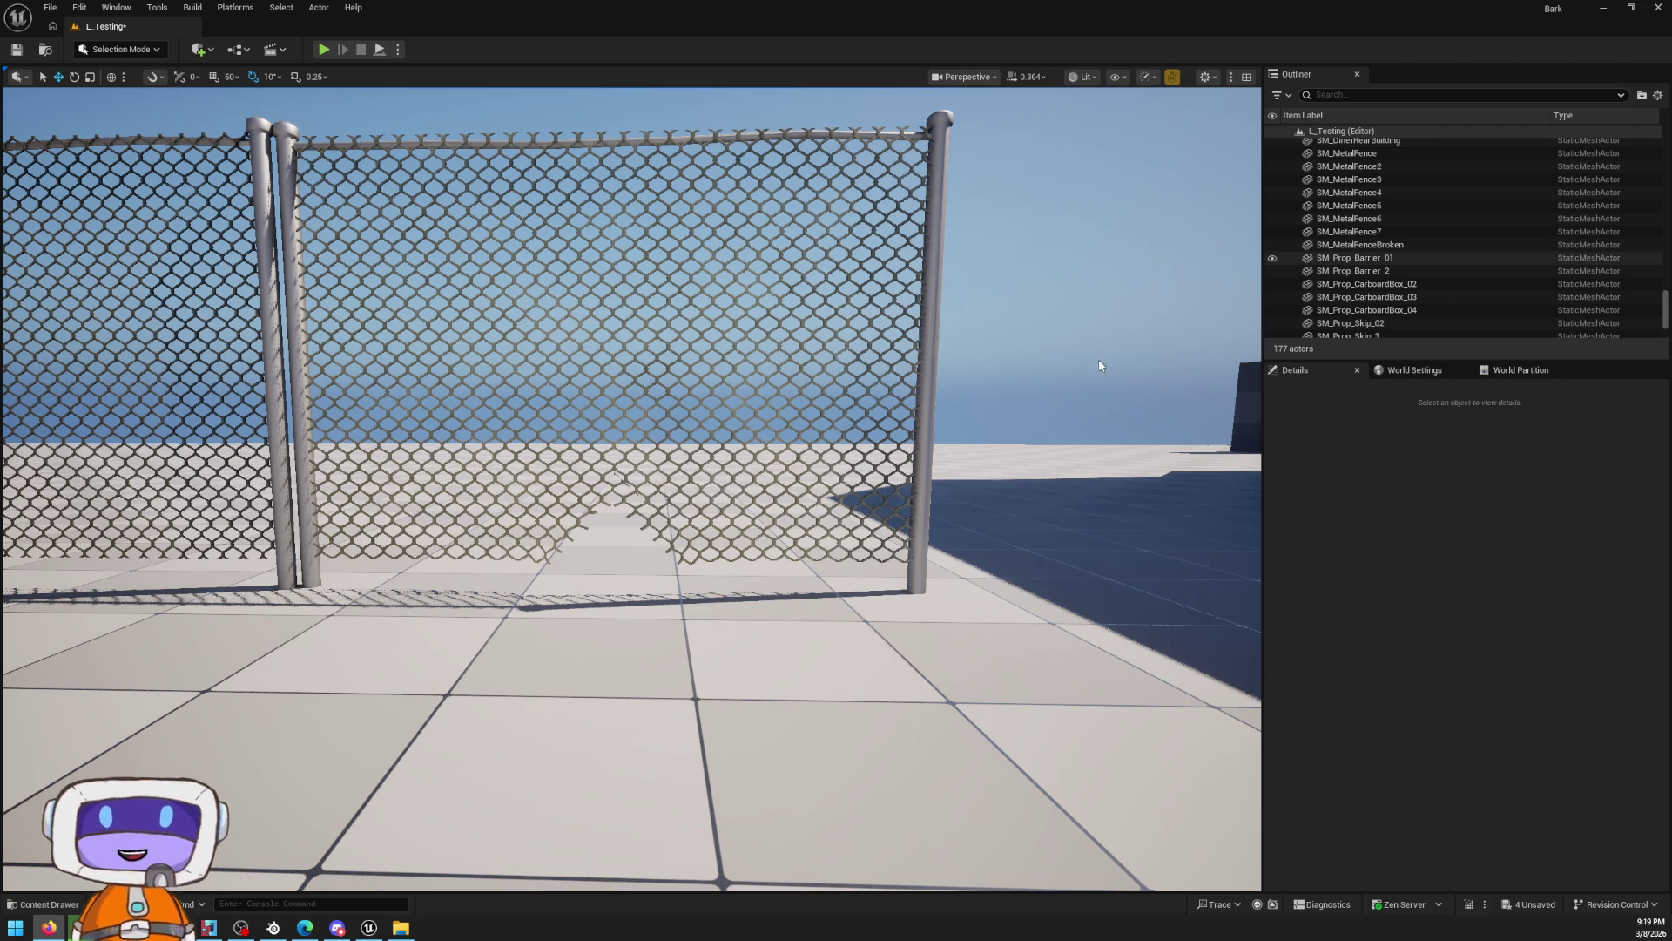
{"action": "key", "text": "s"}
{"action": "key", "text": "w"}
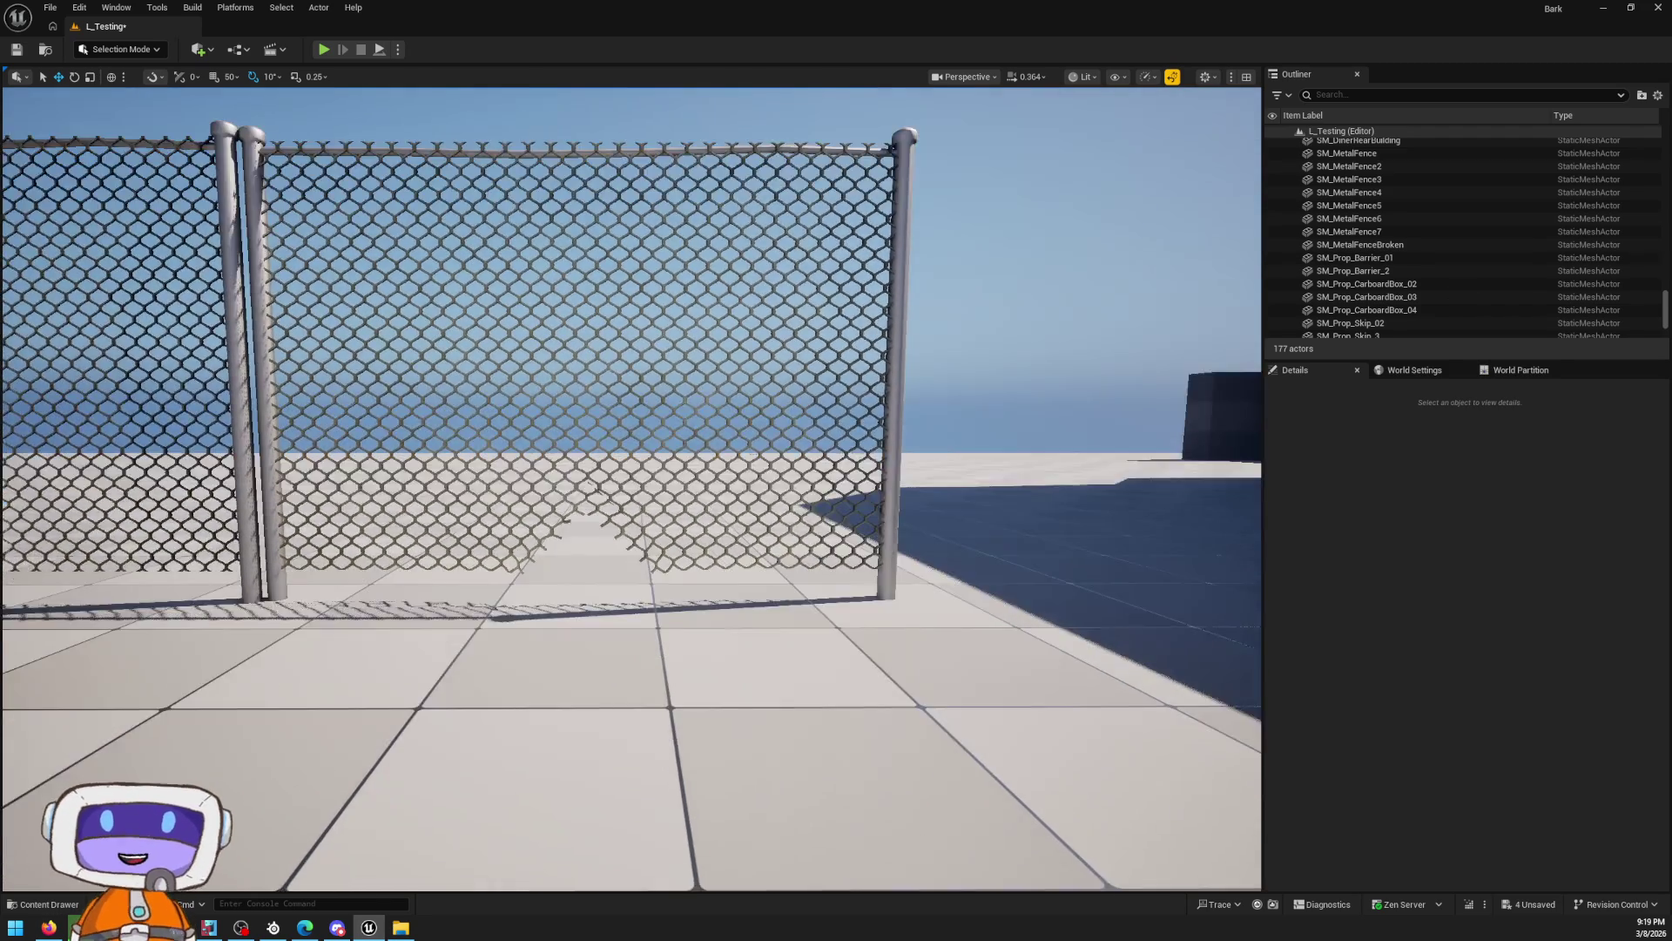
{"action": "key", "text": "s"}
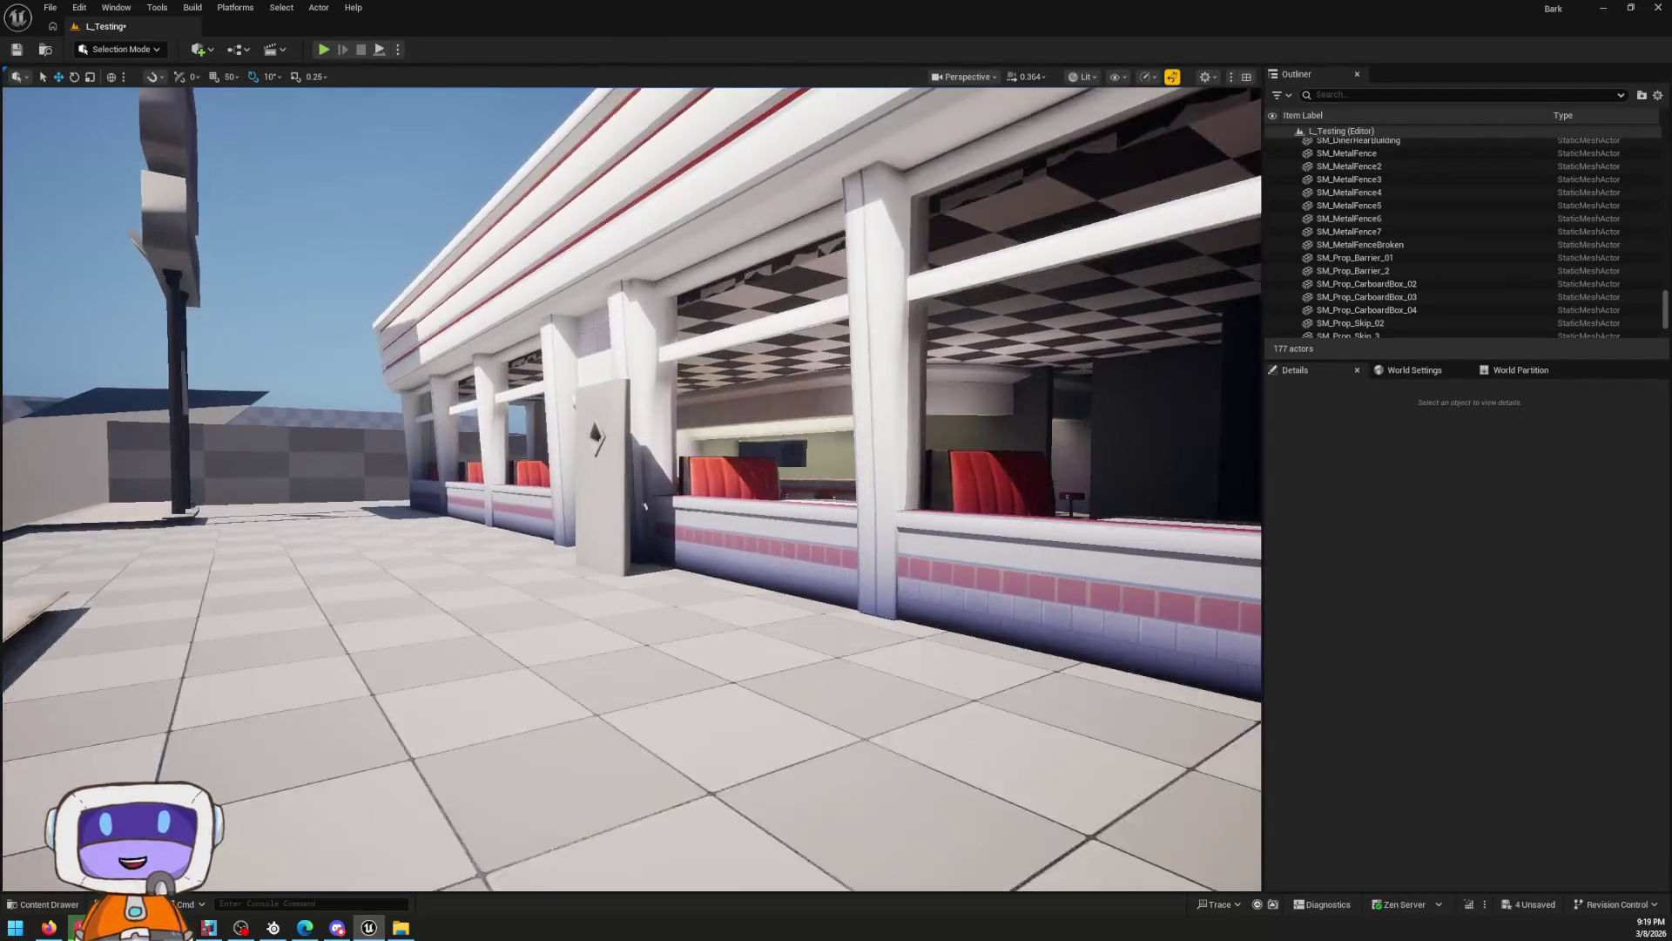
Fly into the diner and slide a checkered wall panel left along X
{"action": "key", "text": "w"}
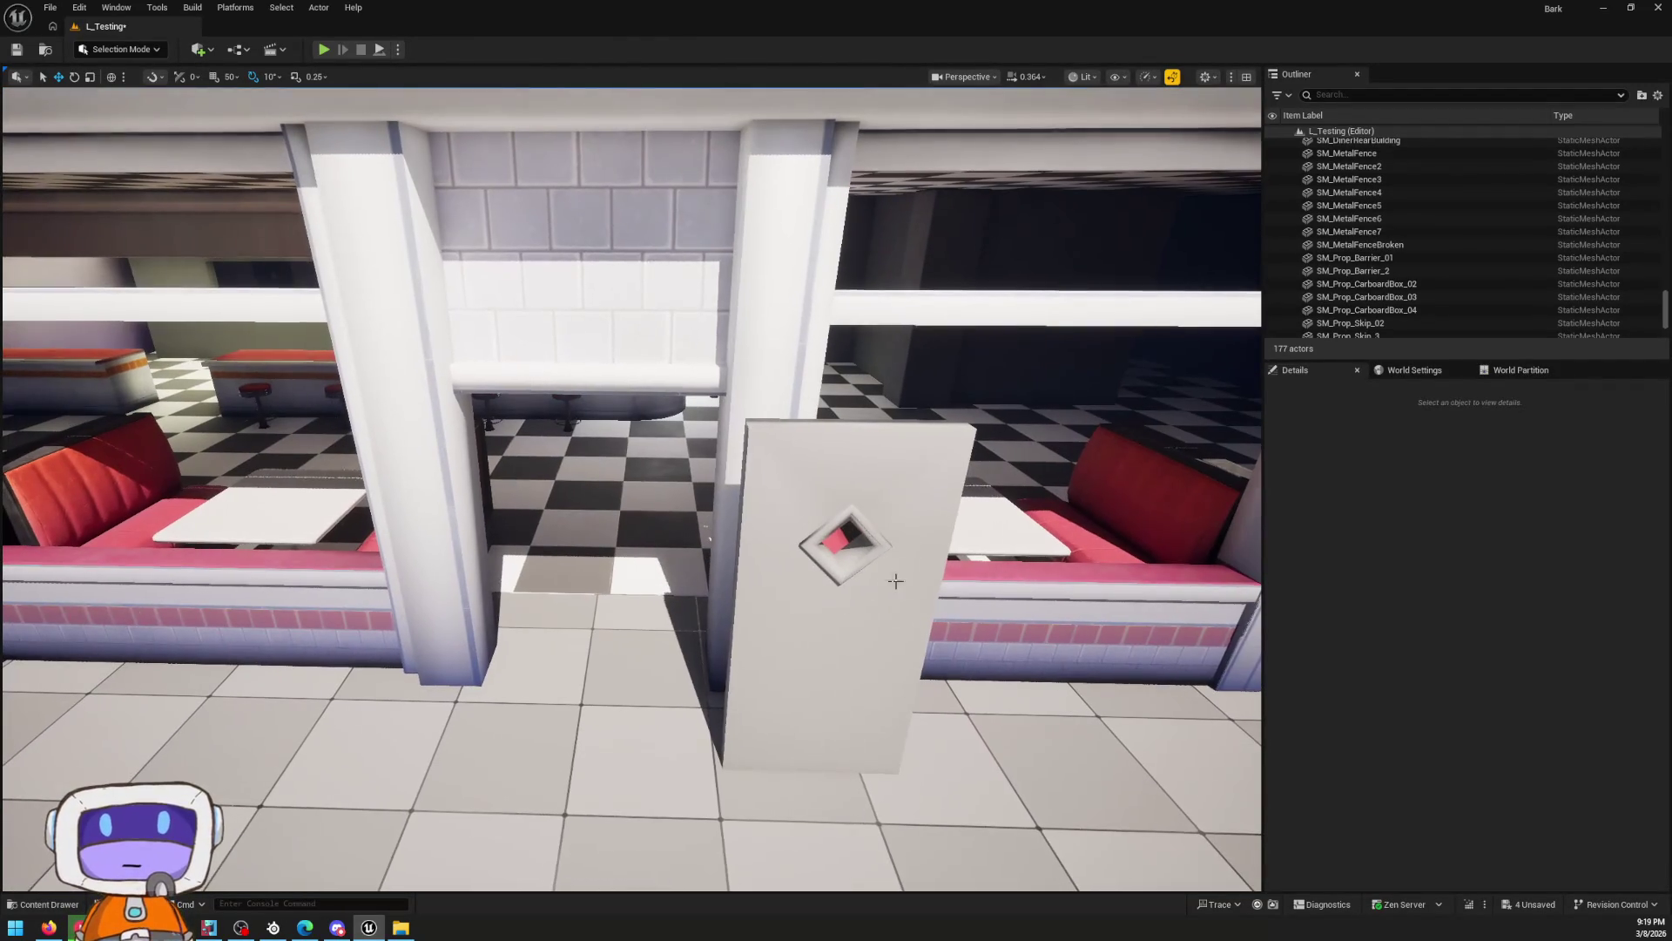
{"action": "left_click", "coordinate": [805, 713]}
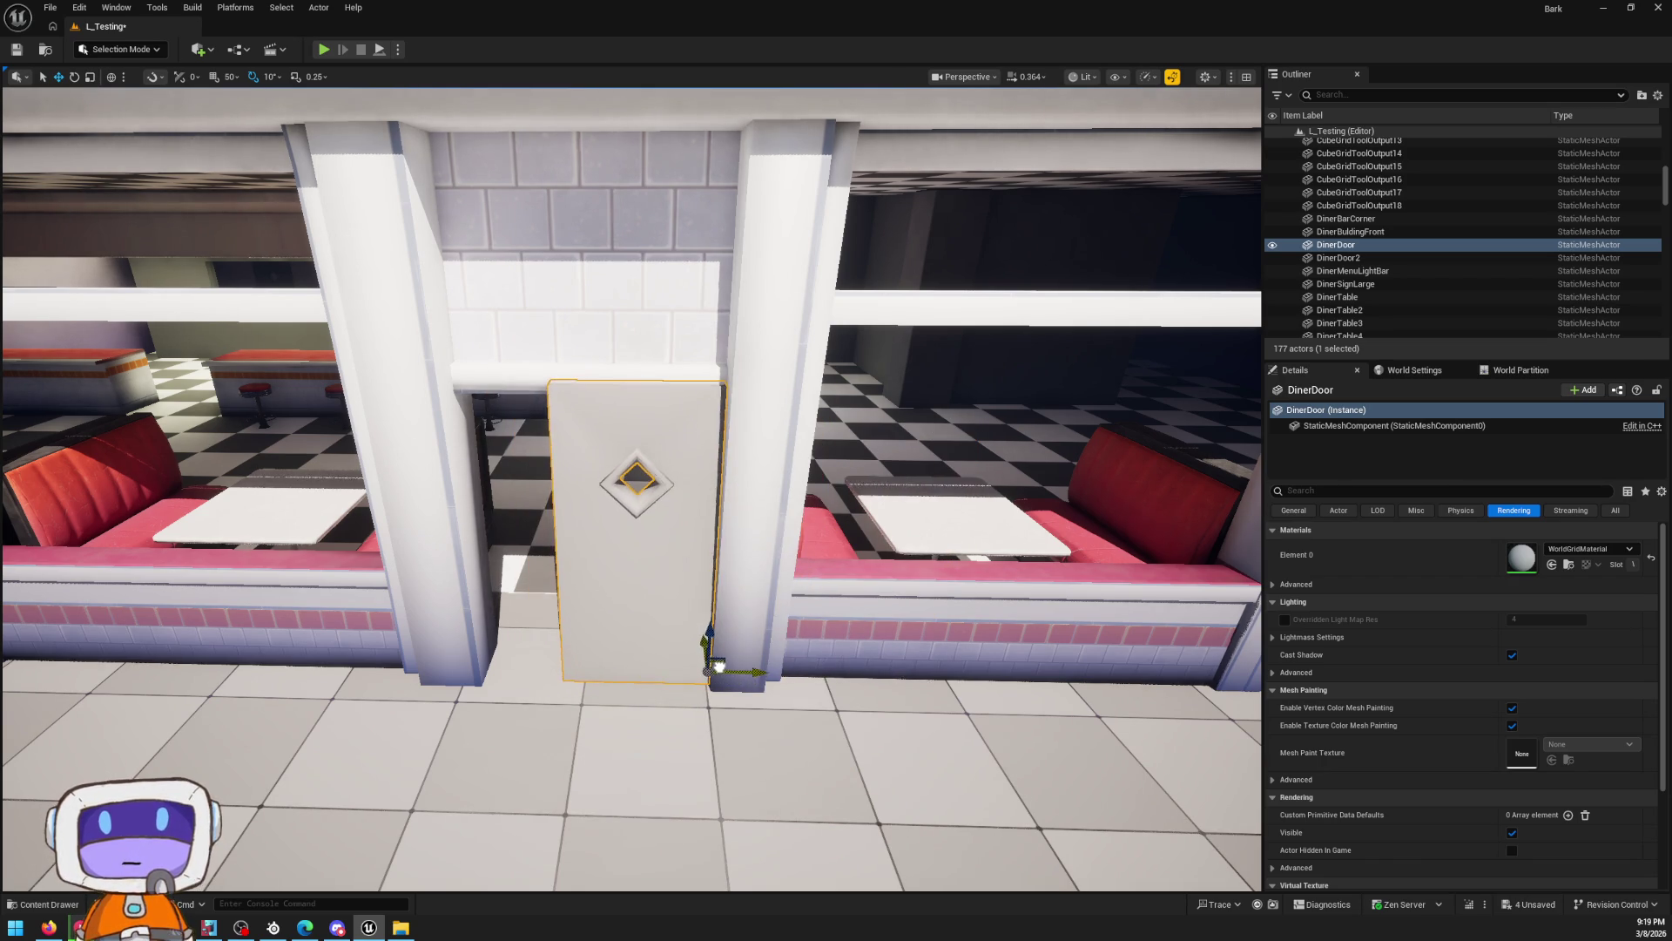
{"action": "key", "text": "w"}
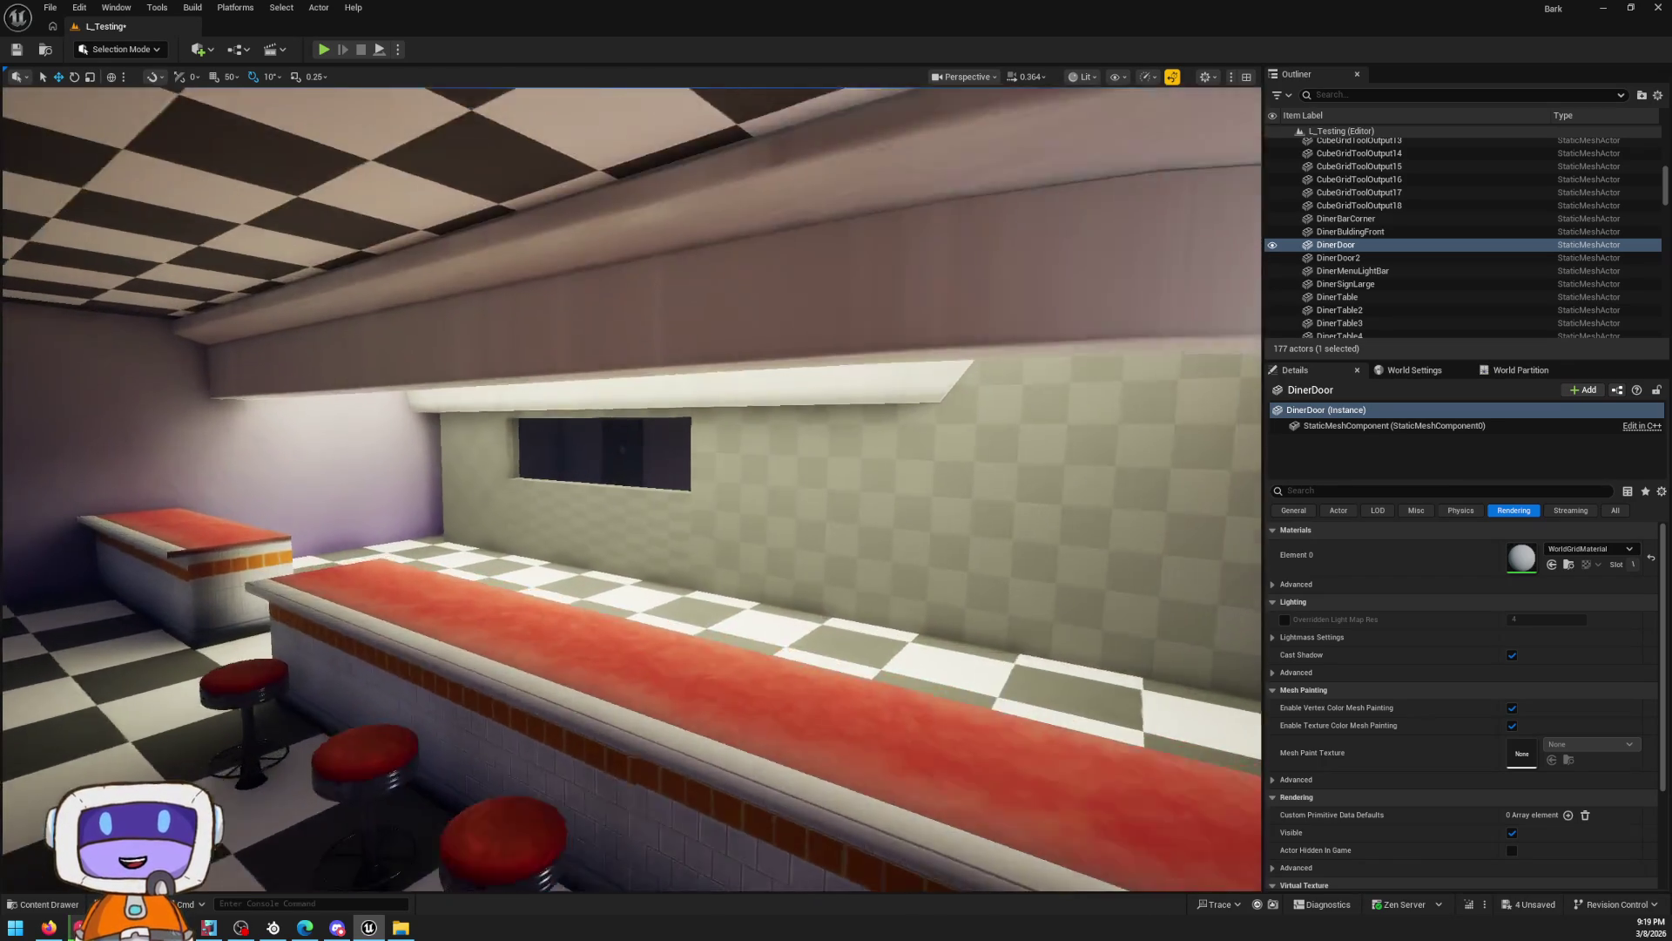
{"action": "key", "text": "w"}
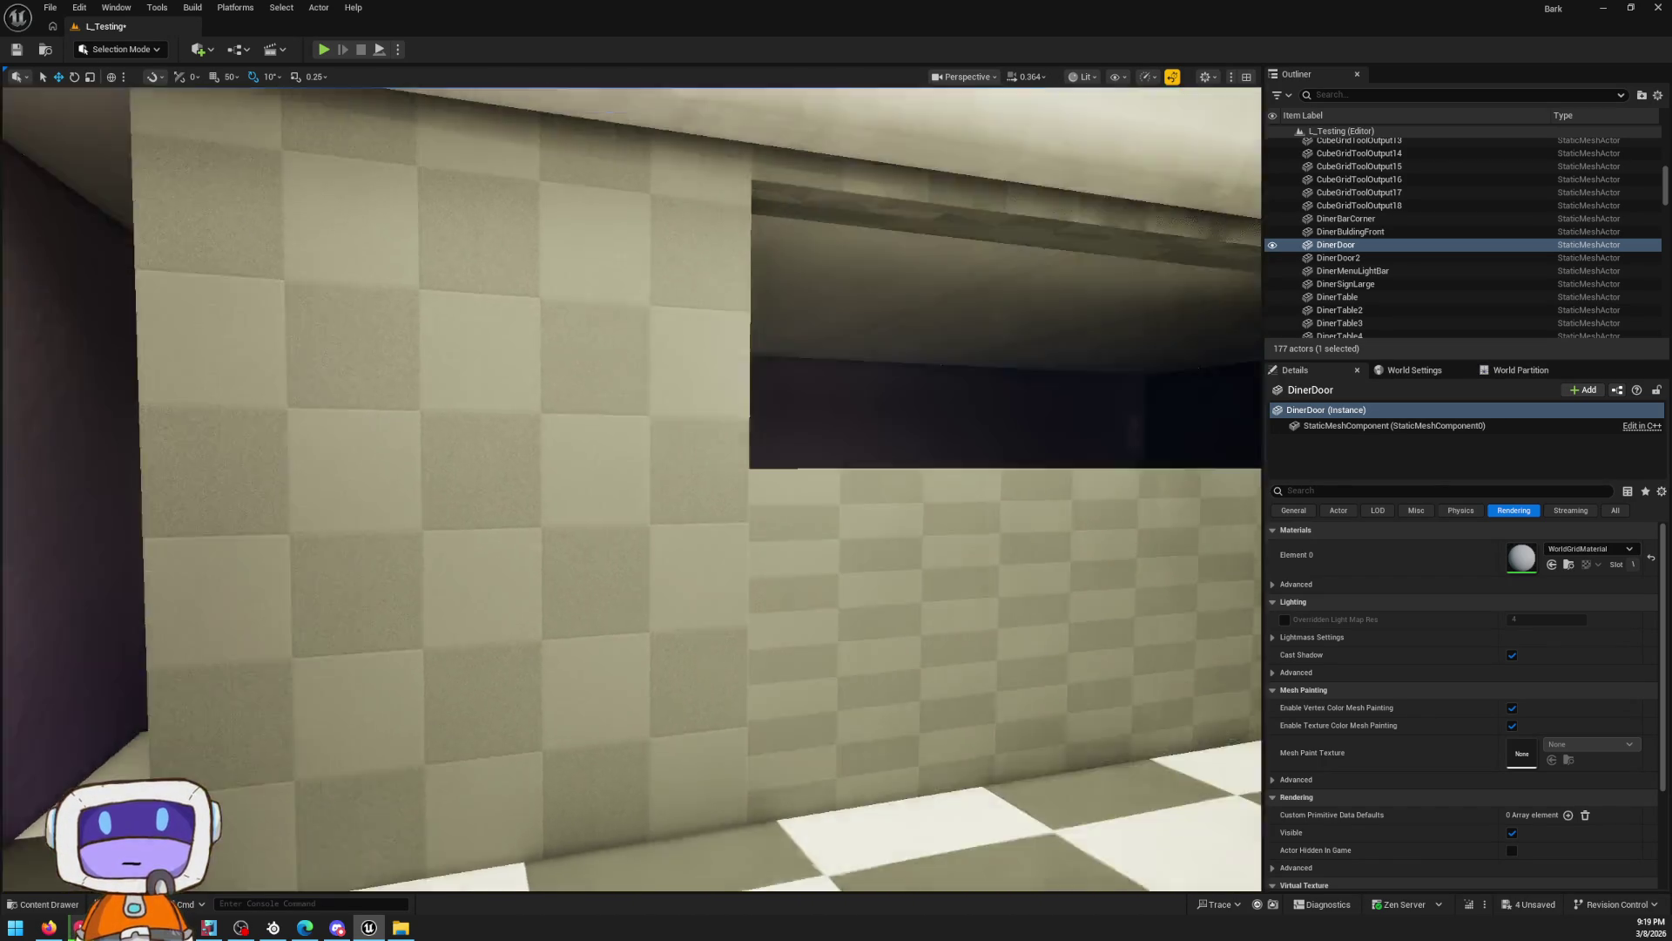
{"action": "left_click", "coordinate": [747, 616]}
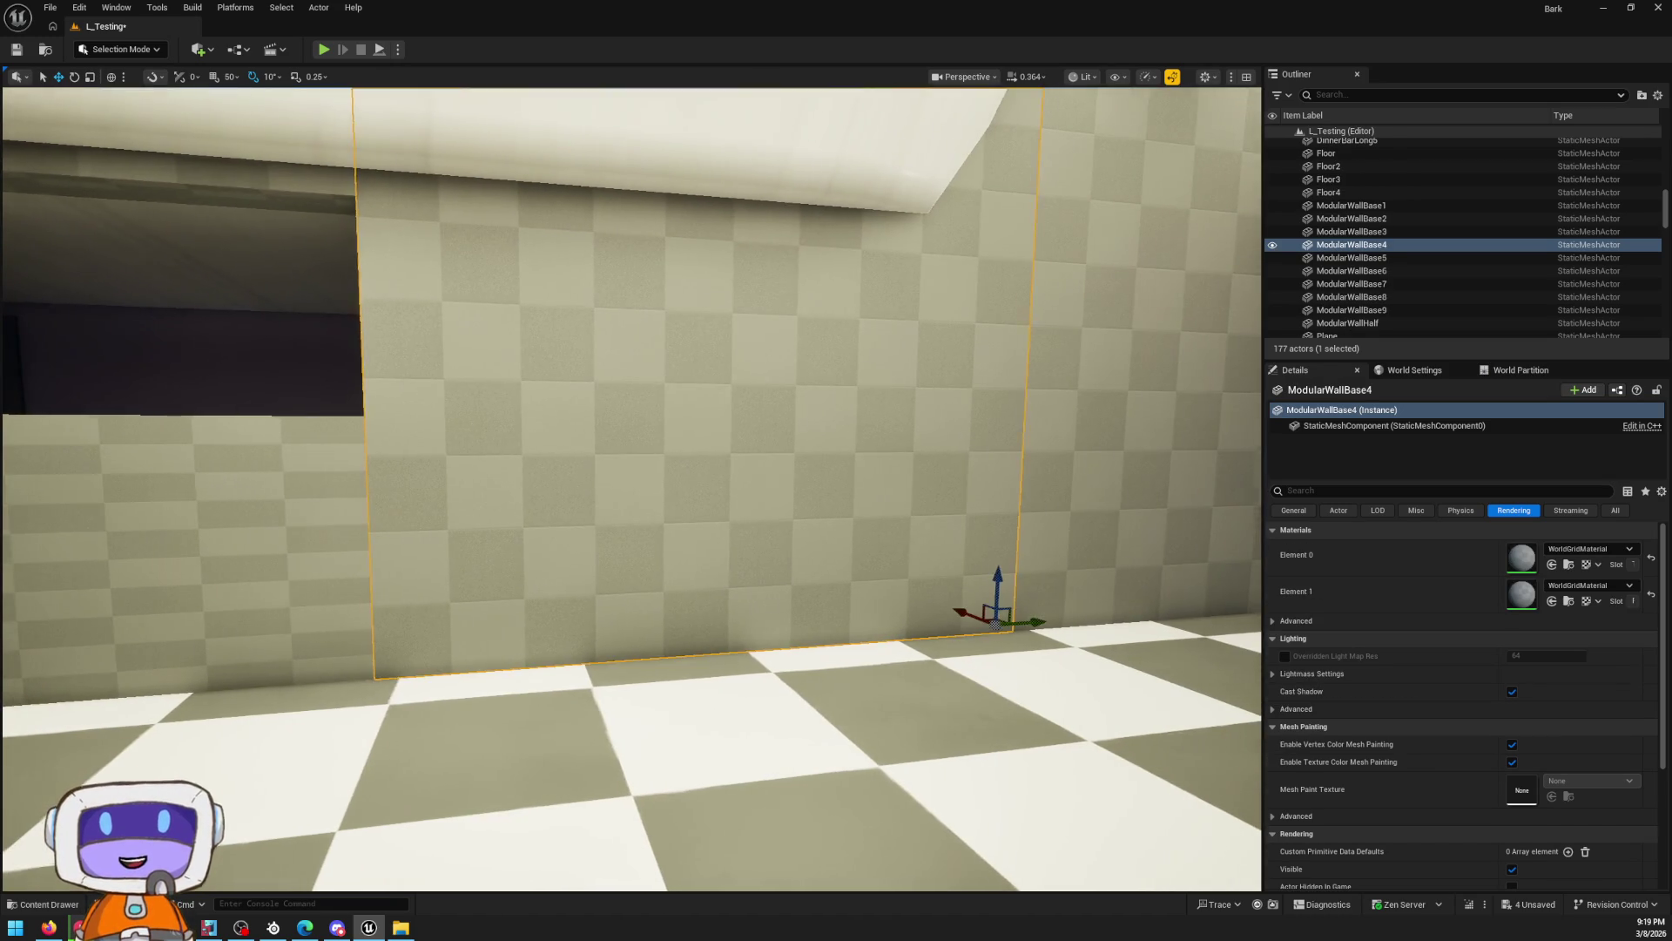
{"action": "key", "text": "s"}
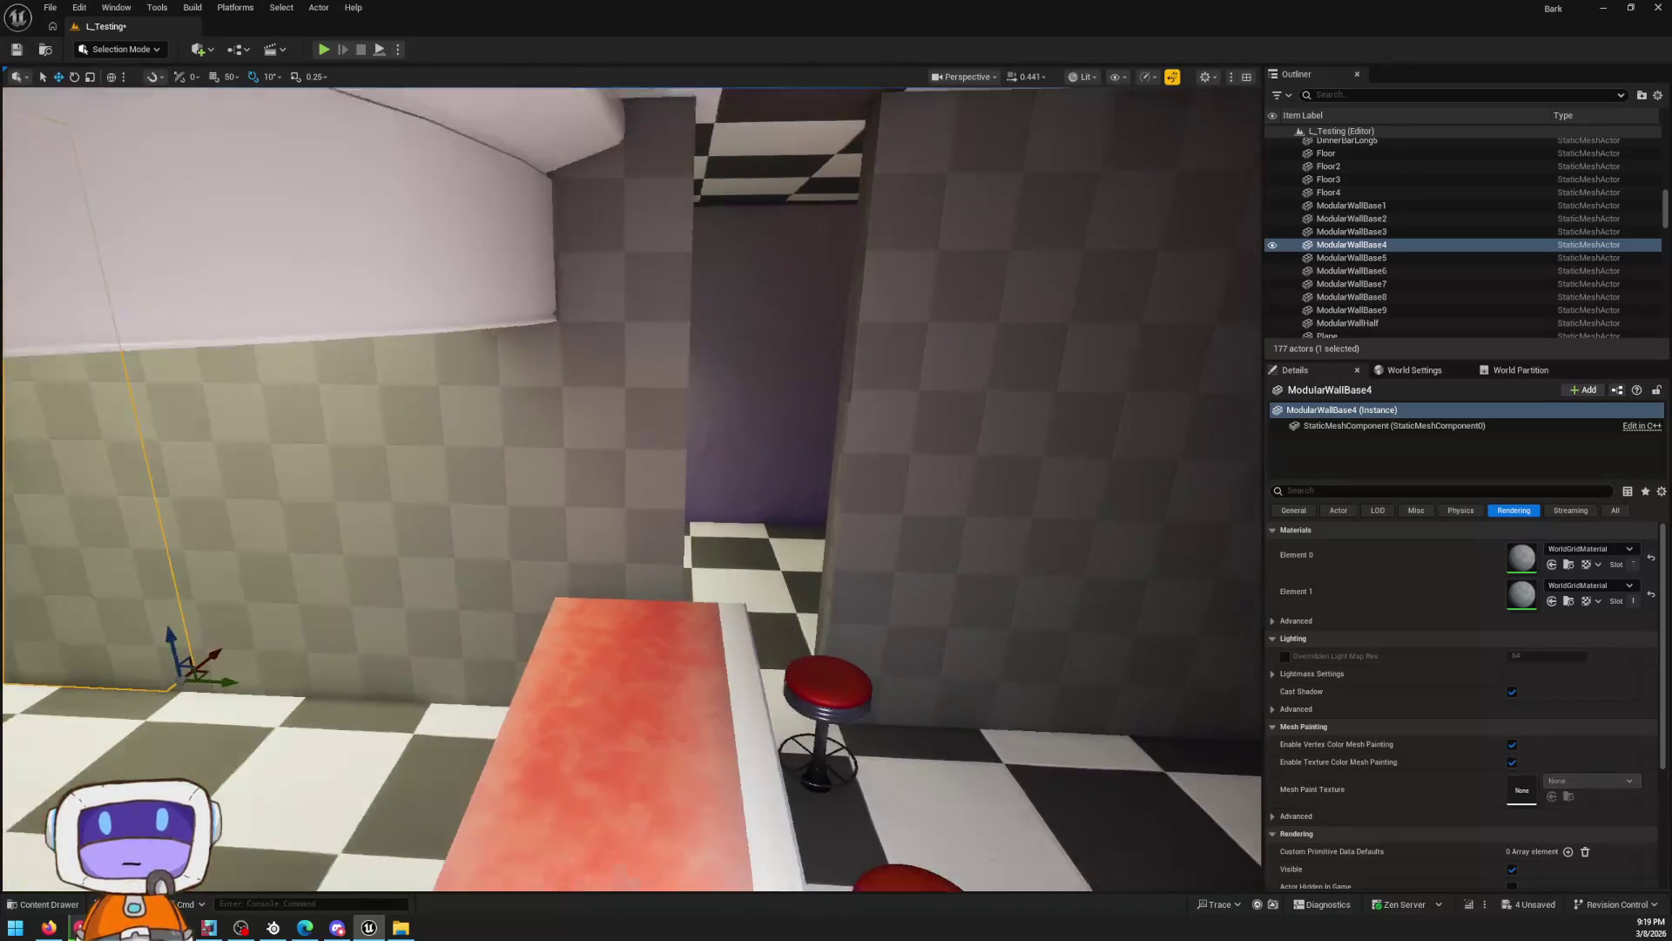
{"action": "left_click", "coordinate": [744, 466]}
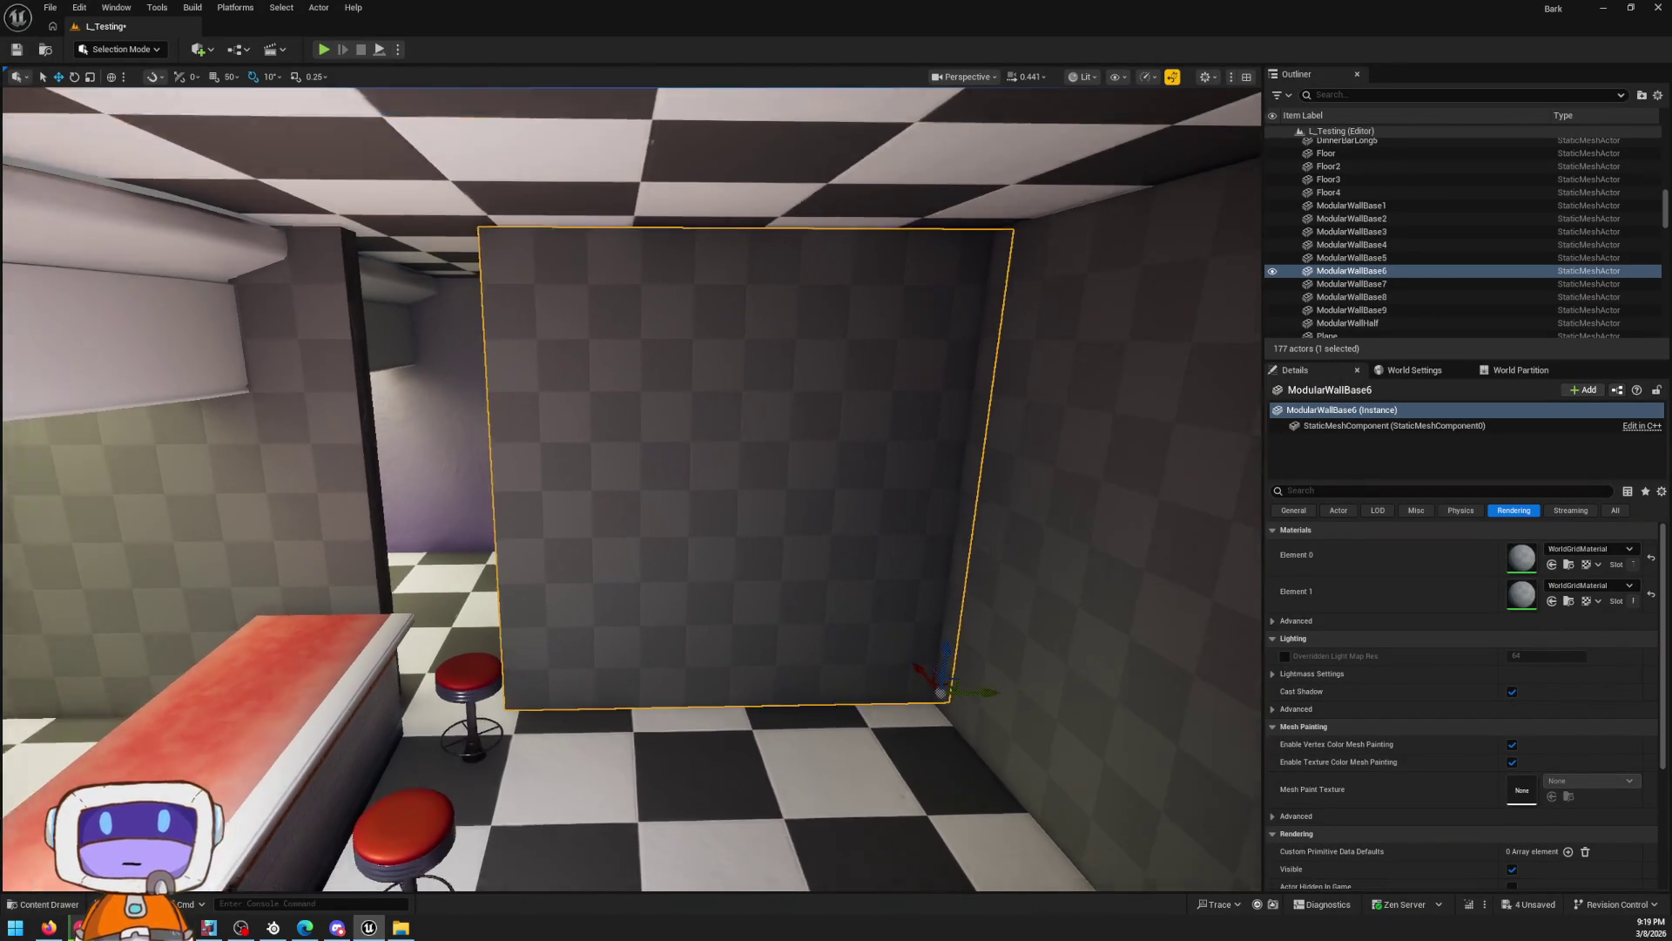
{"action": "left_click_drag", "start_coordinate": [1015, 659], "coordinate": [895, 659]}
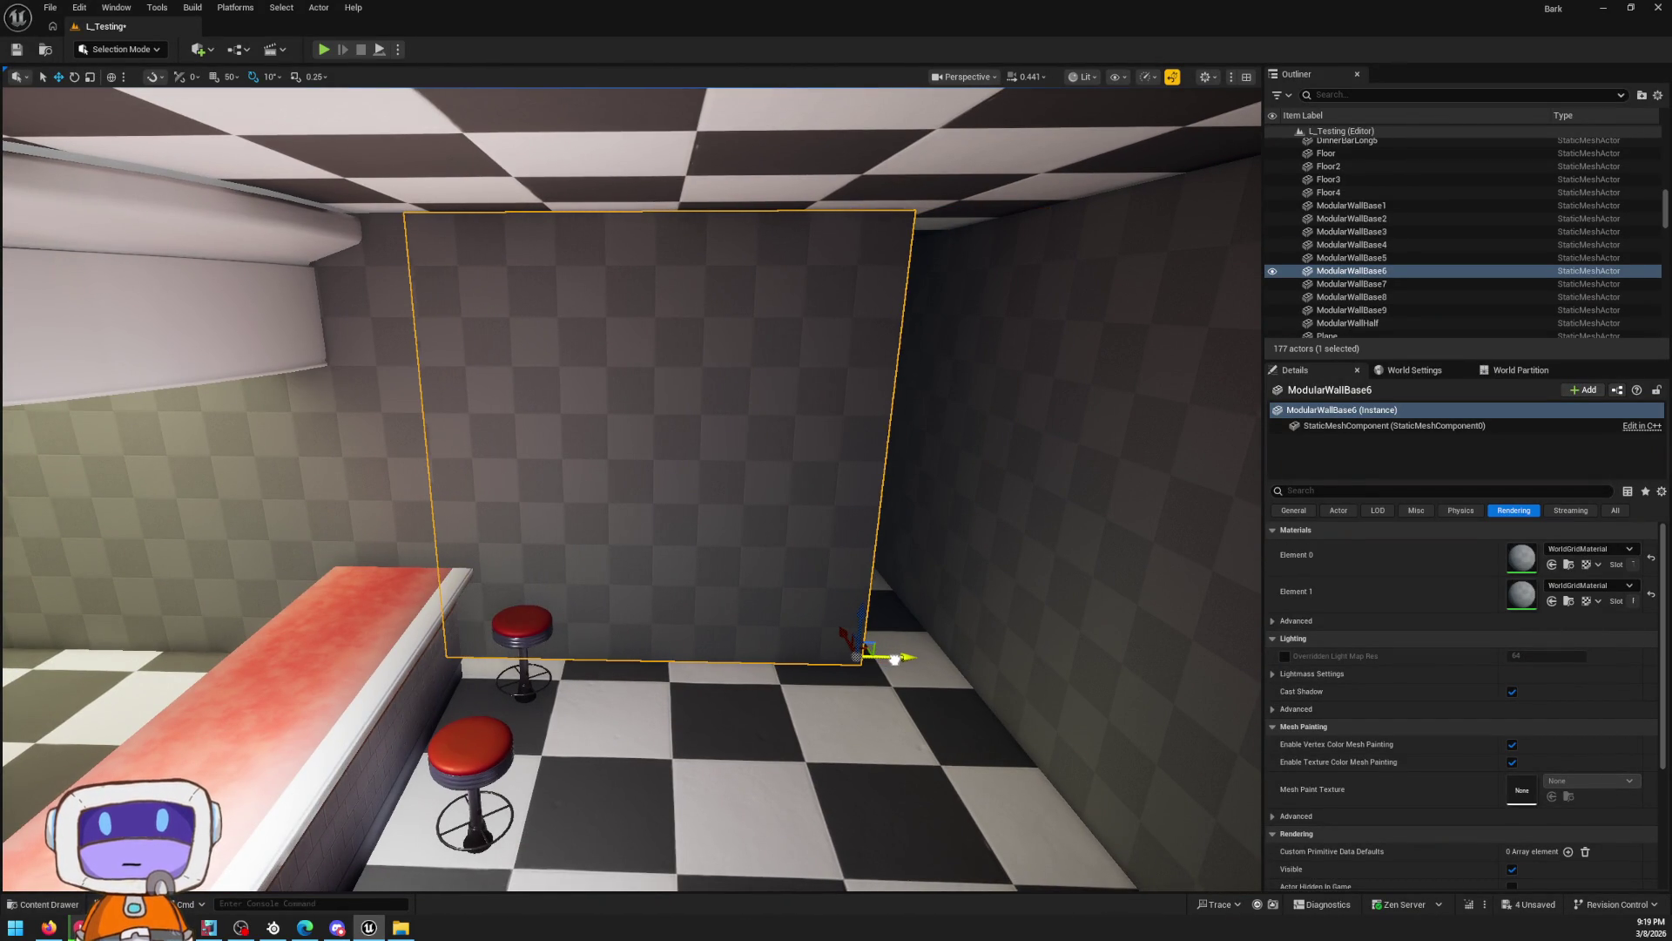
{"action": "key", "text": "w"}
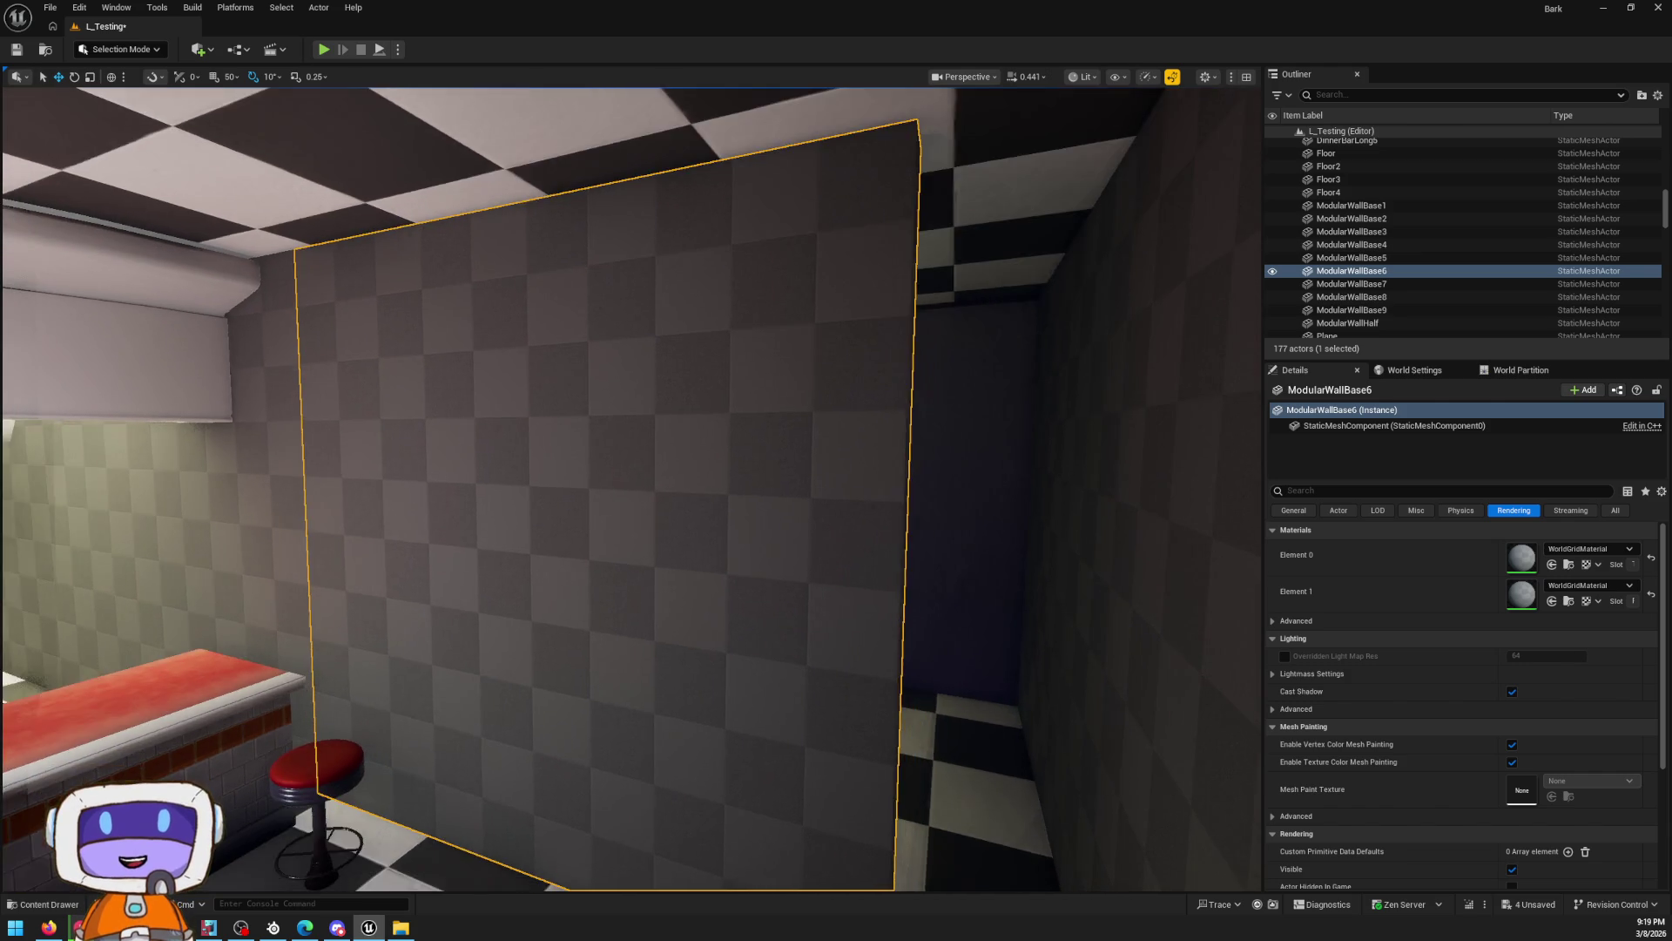
{"action": "key", "text": "s"}
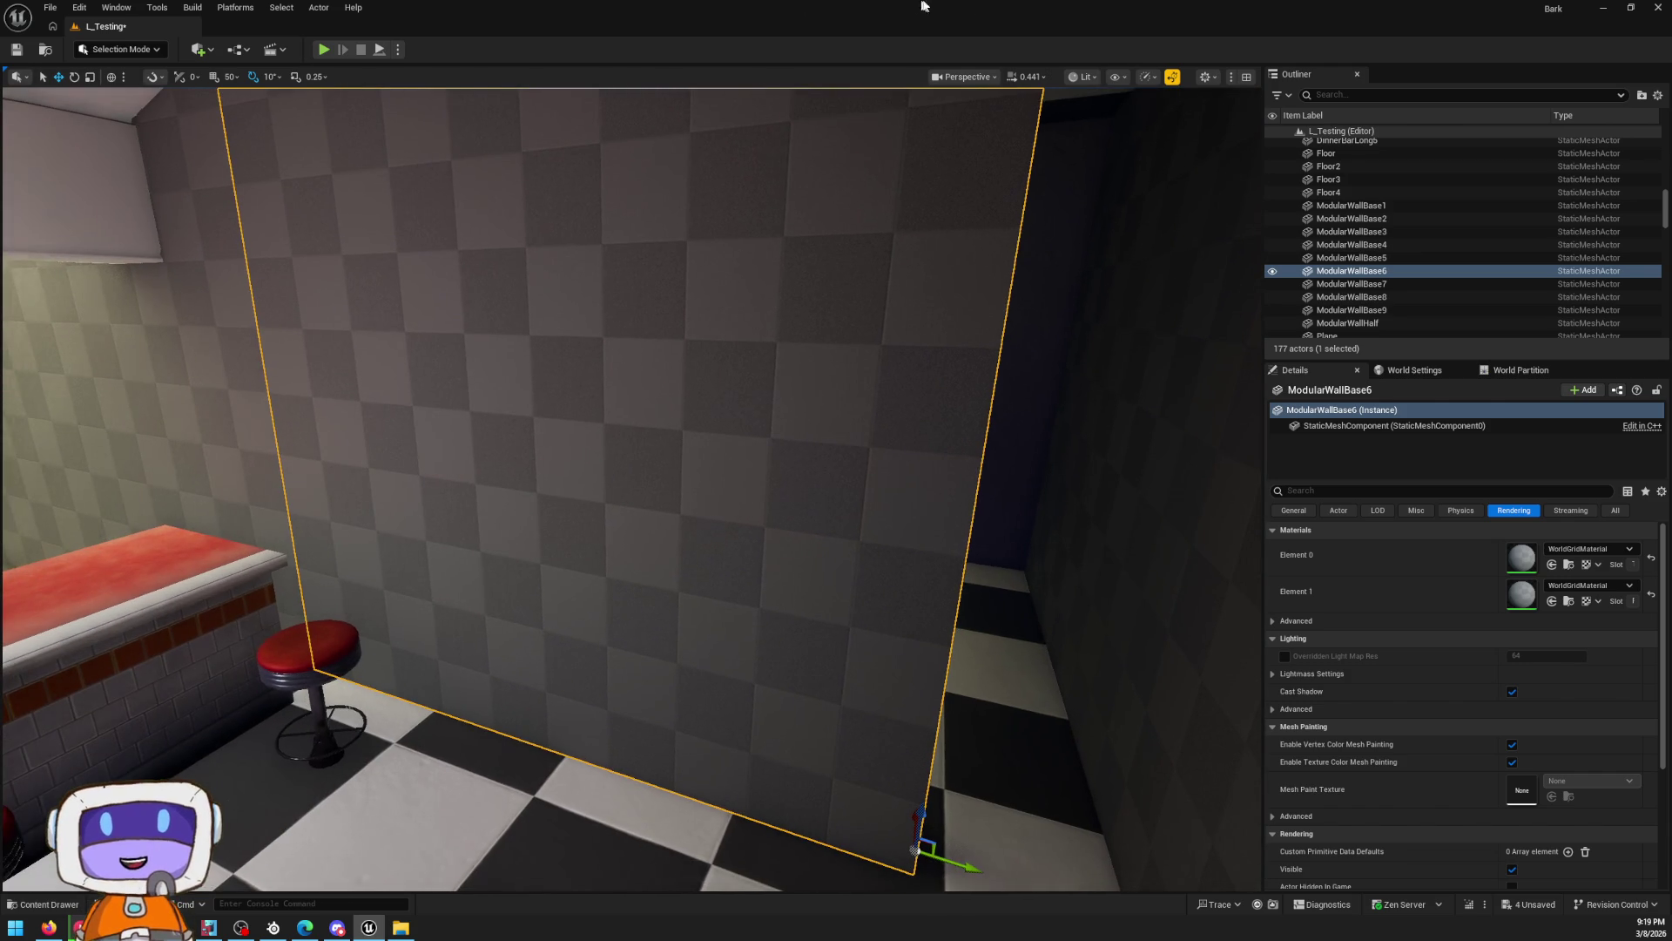
Close Blender without saving and pick the MyProject project
{"action": "mouse_move", "coordinate": [922, 6]}
{"action": "left_mouse_down"}
{"action": "mouse_move", "coordinate": [789, 43]}
{"action": "mouse_move", "coordinate": [700, 183]}
{"action": "left_mouse_up"}
{"action": "left_click", "coordinate": [1650, 6]}
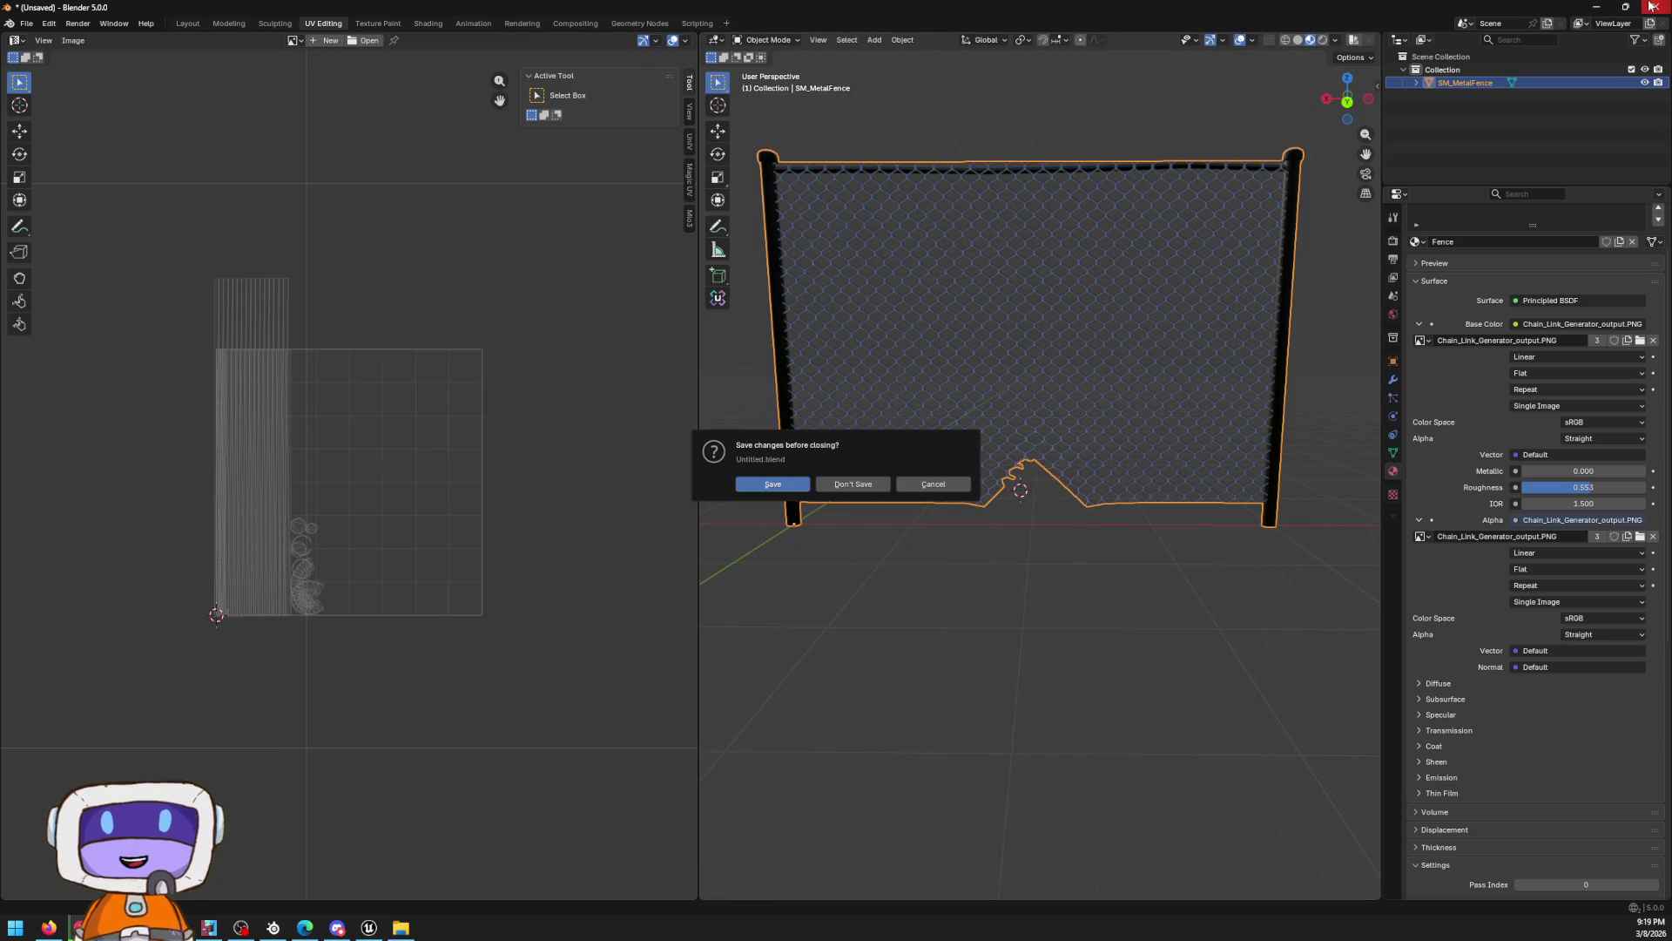
{"action": "left_click", "coordinate": [855, 486]}
{"action": "left_click", "coordinate": [1654, 7]}
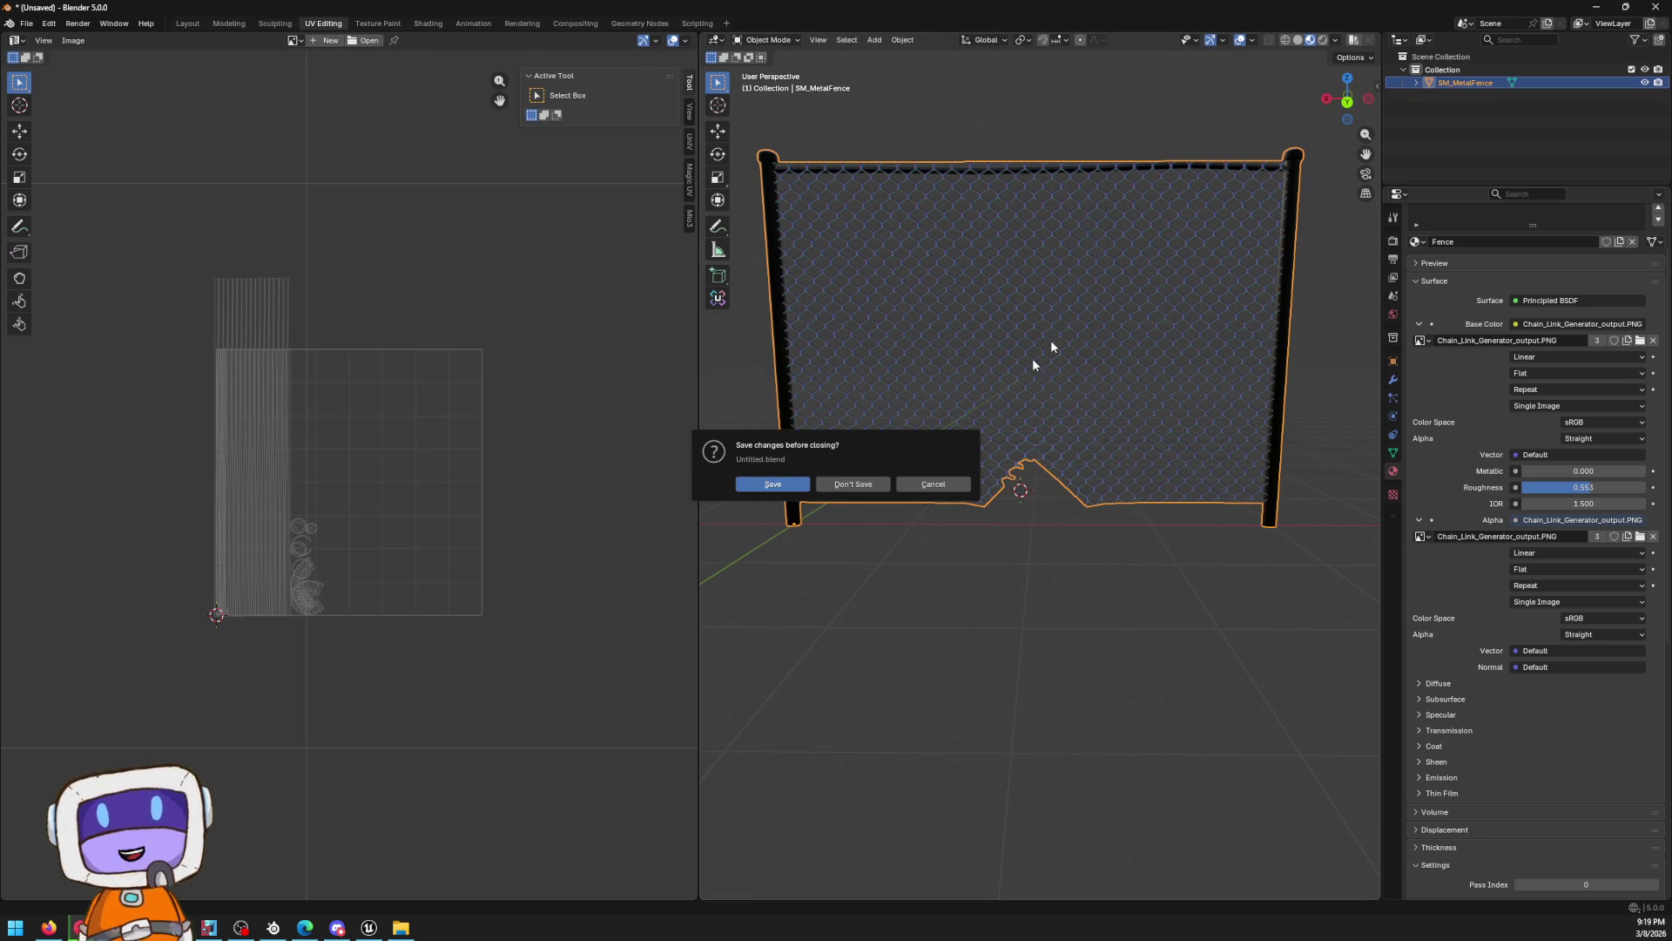
{"action": "left_click", "coordinate": [831, 486]}
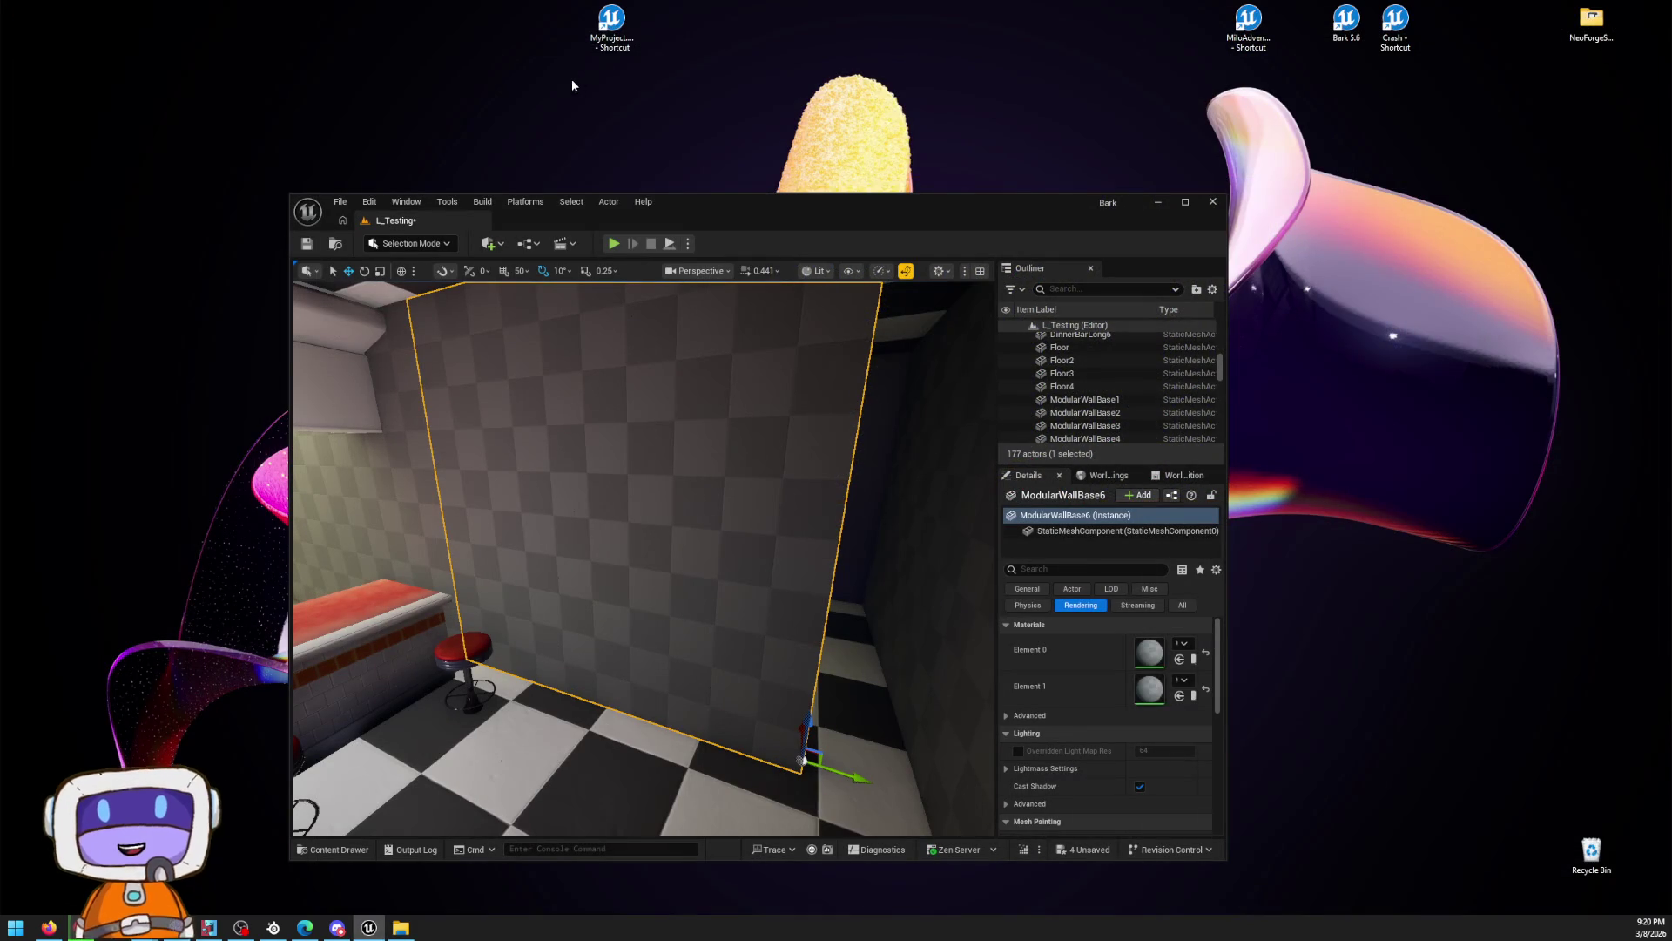
{"action": "left_click", "coordinate": [612, 19]}
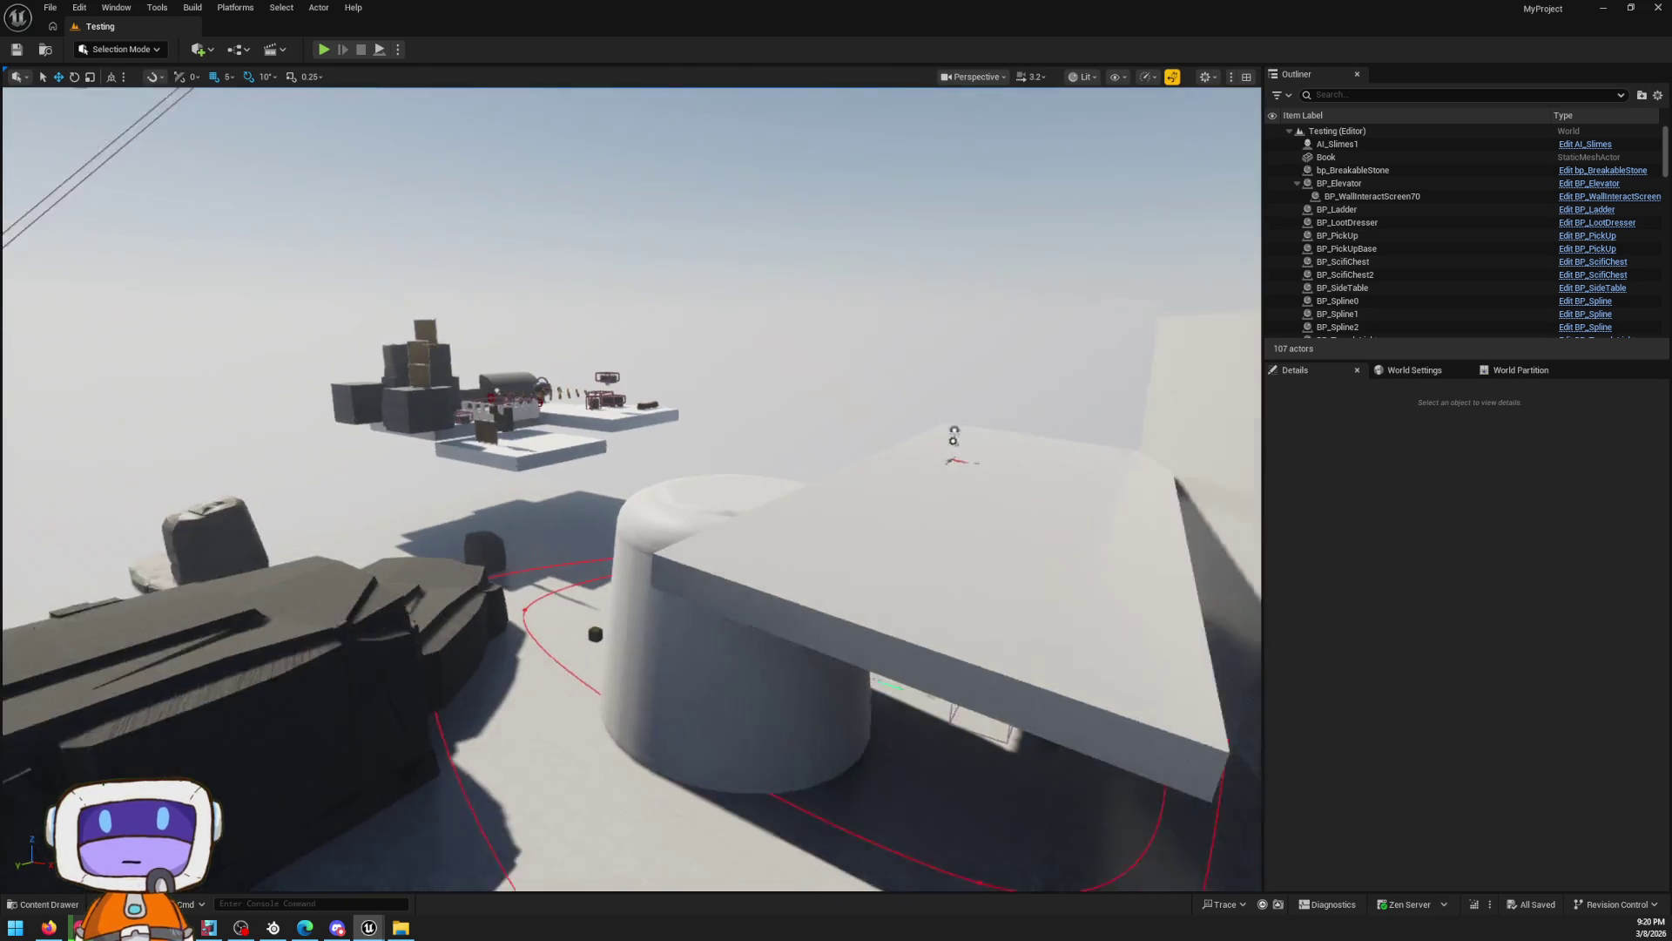
Search the Content Drawer for wall assets across all project Content
{"action": "scroll", "coordinate": [630, 488], "scroll_direction": "down", "scroll_amount": 2}
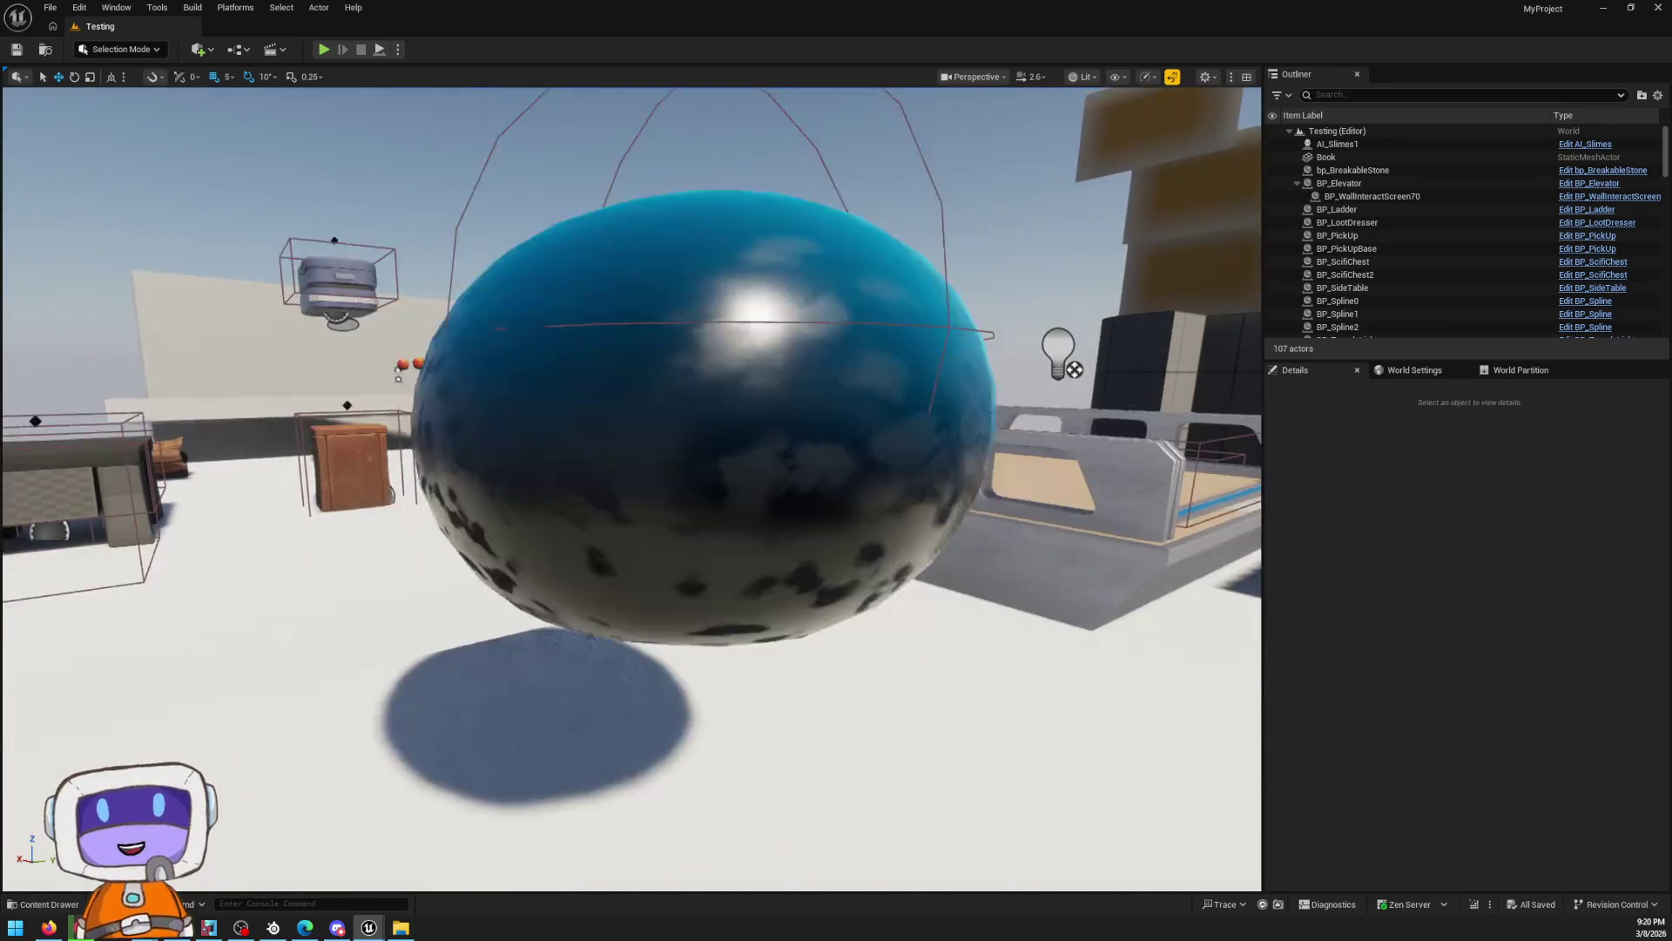
{"action": "key", "text": "ctrl+space"}
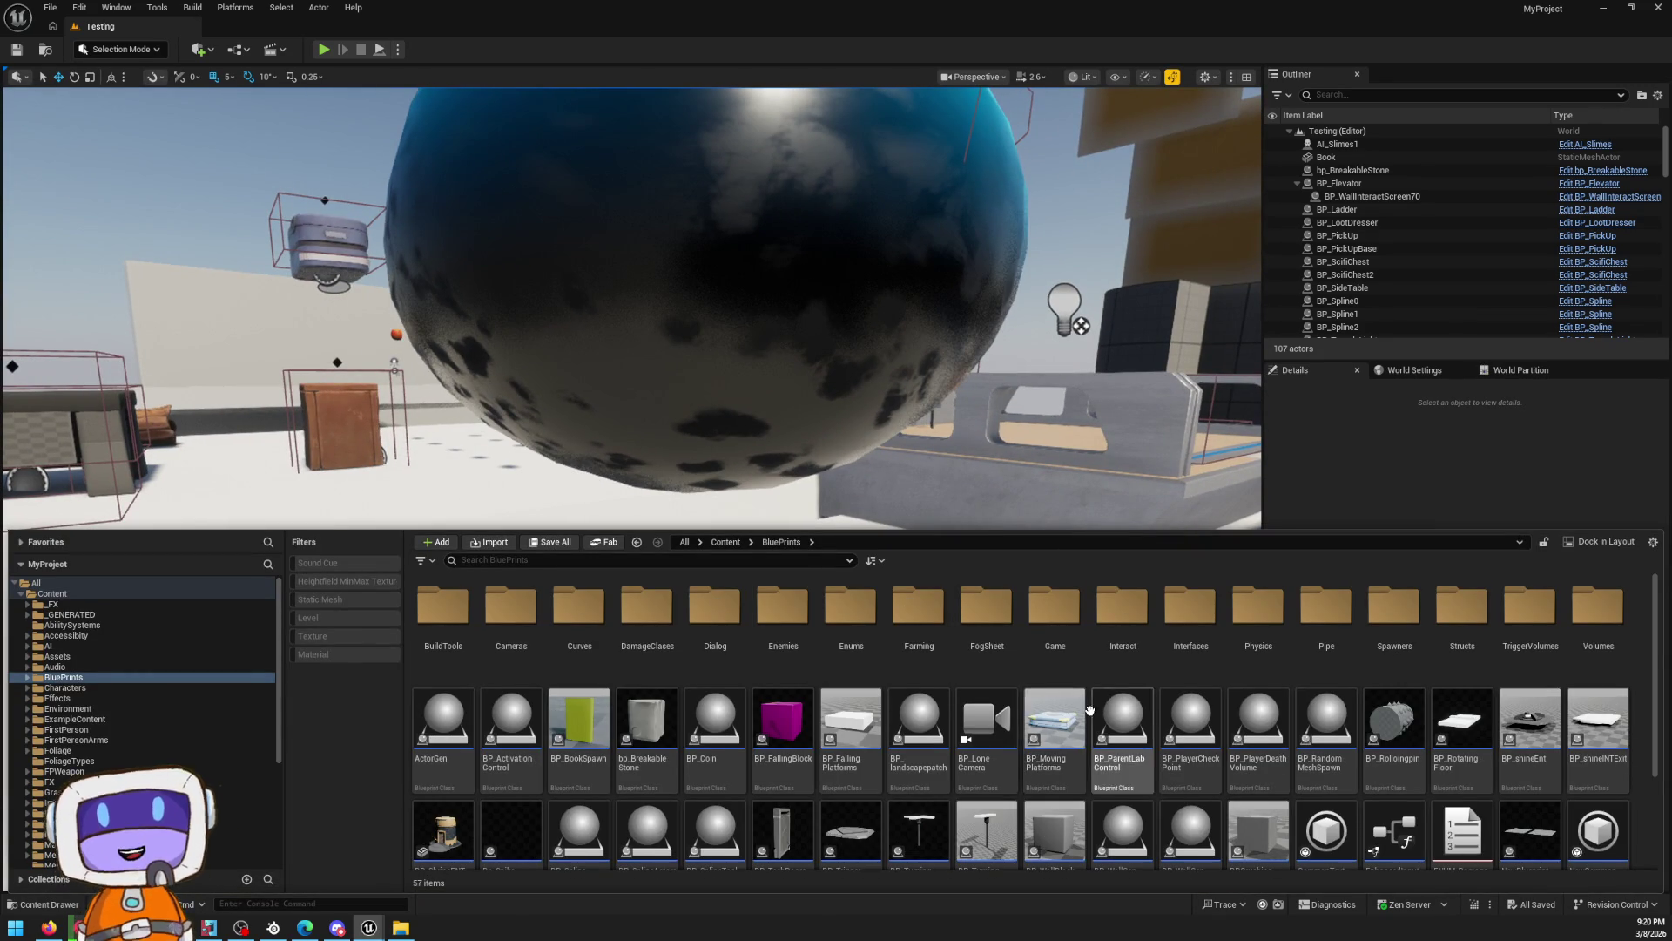
{"action": "scroll", "coordinate": [1036, 609], "scroll_direction": "down", "scroll_amount": 3}
{"action": "scroll", "coordinate": [1037, 601], "scroll_direction": "up", "scroll_amount": 3}
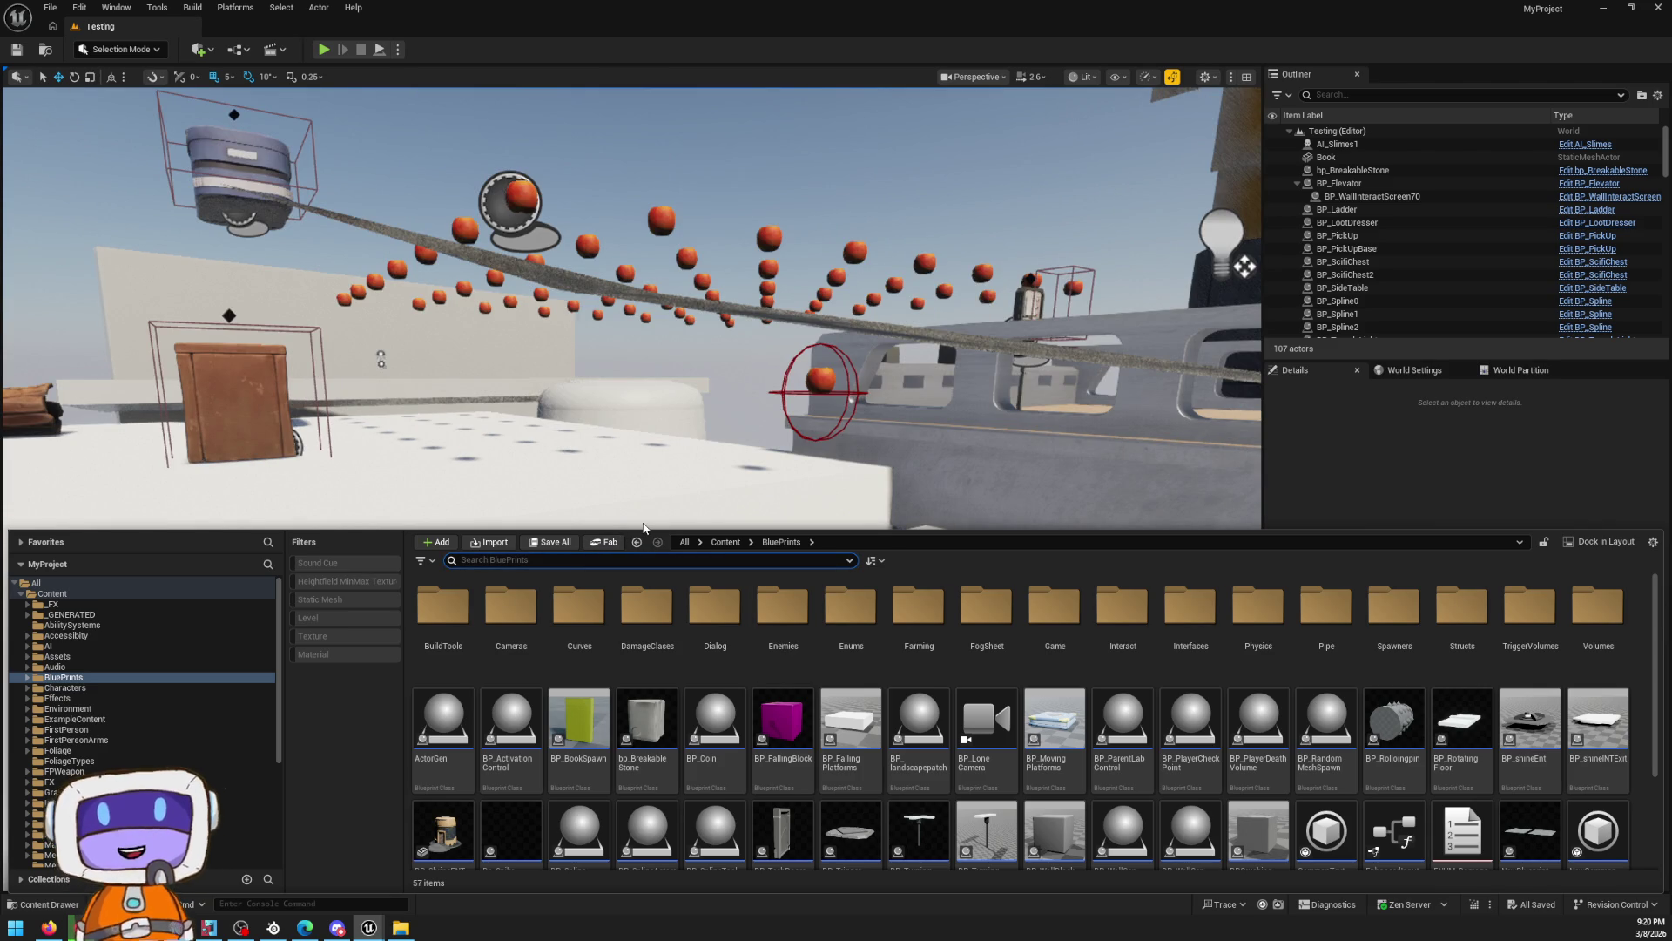
{"action": "type", "text": "wqa"}
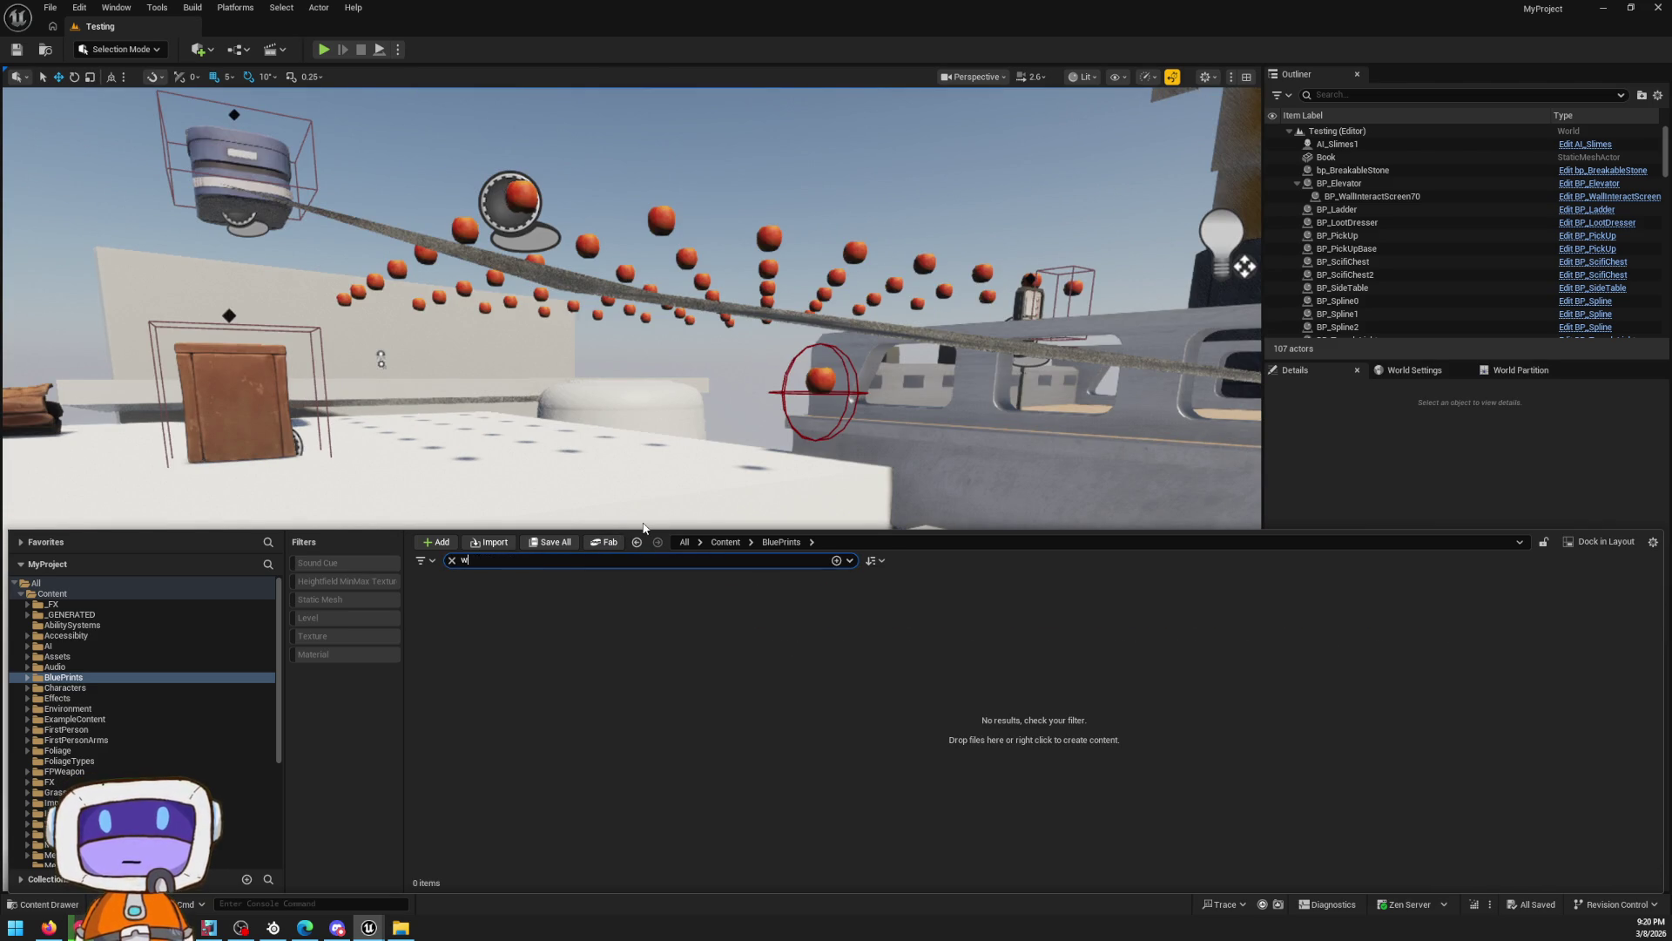
{"action": "left_click", "coordinate": [724, 543]}
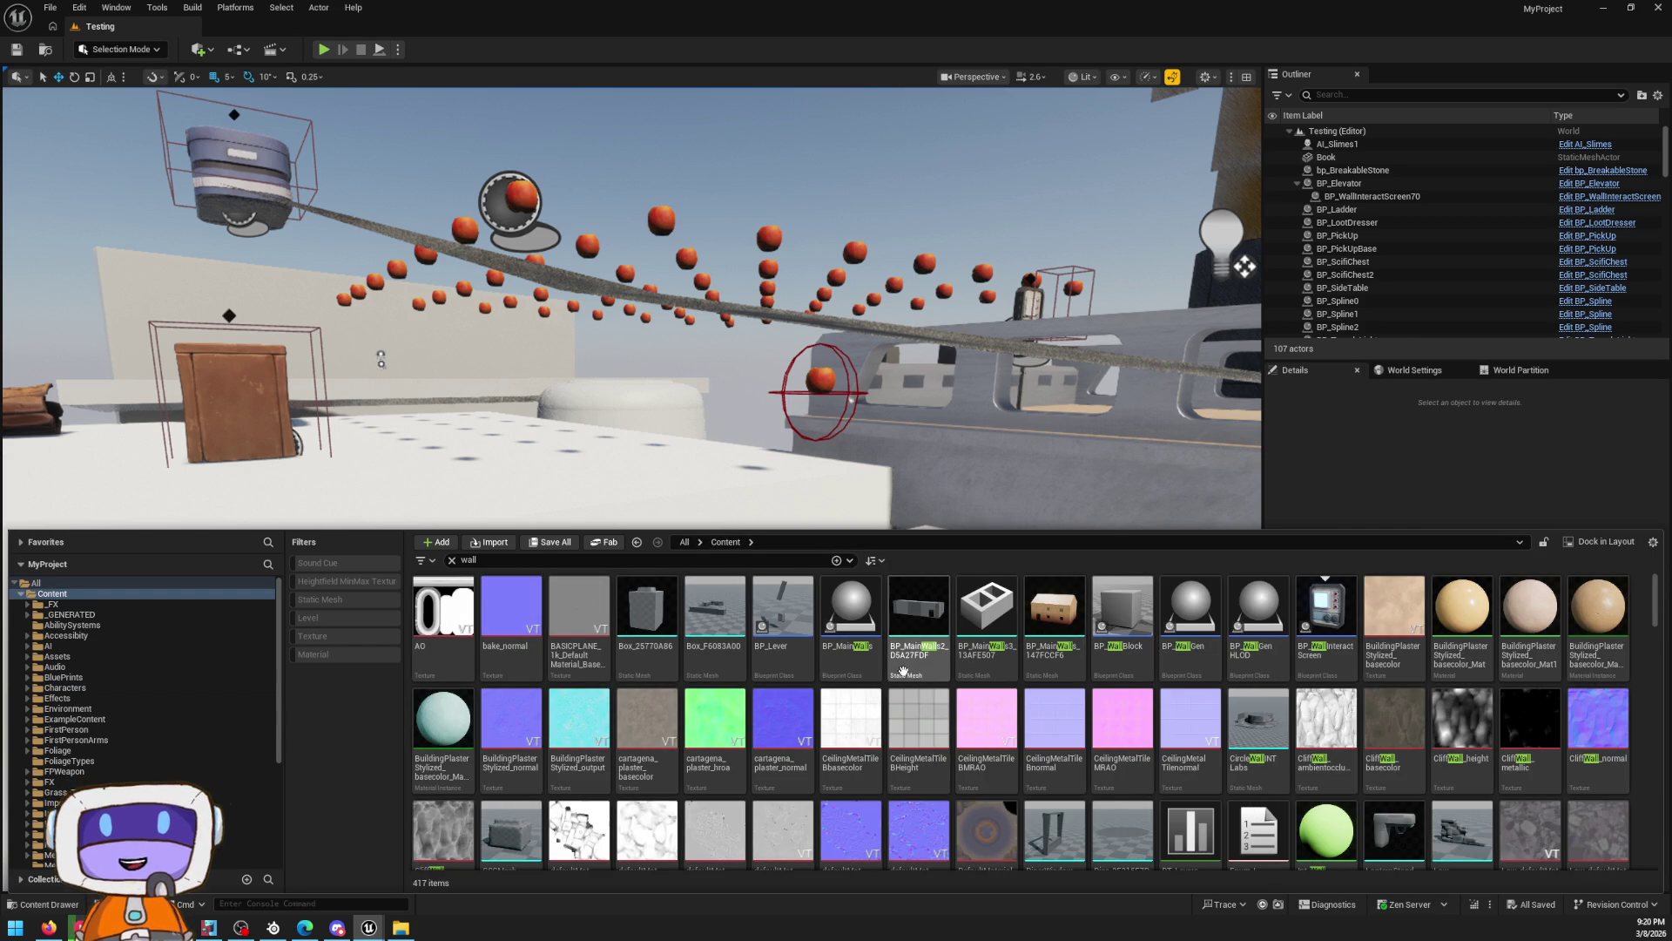
Browse the wall results and open SM_ToolsWall in the mesh editor
{"action": "scroll", "coordinate": [758, 697], "scroll_direction": "down", "scroll_amount": 2}
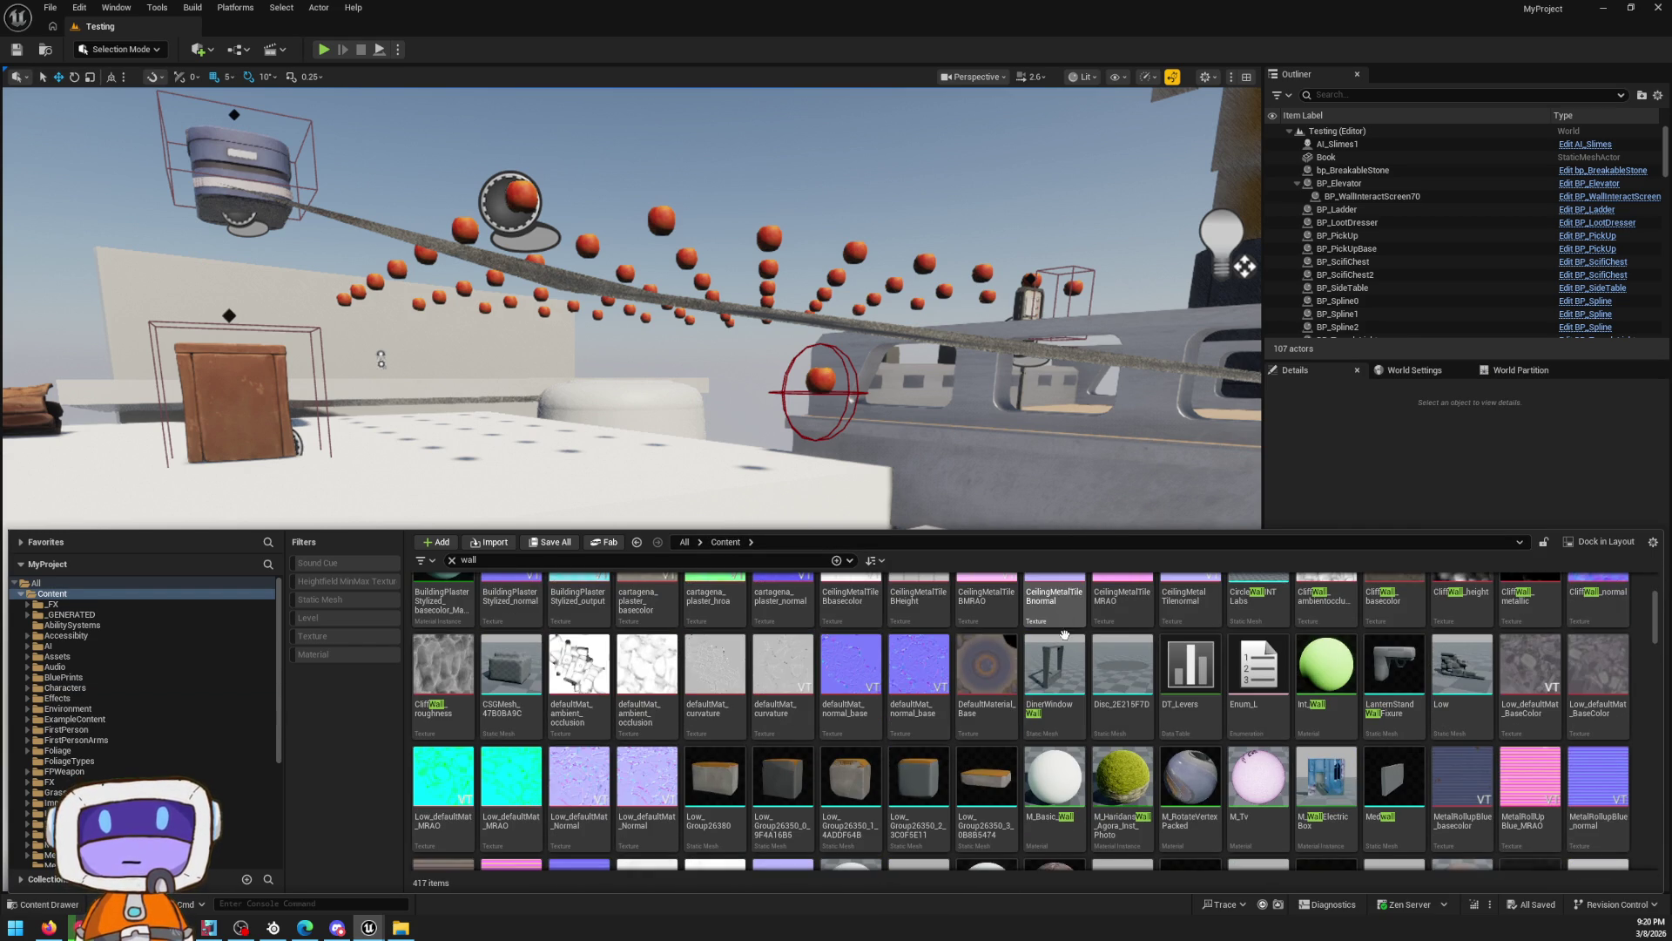
{"action": "scroll", "coordinate": [1332, 688], "scroll_direction": "down", "scroll_amount": 3}
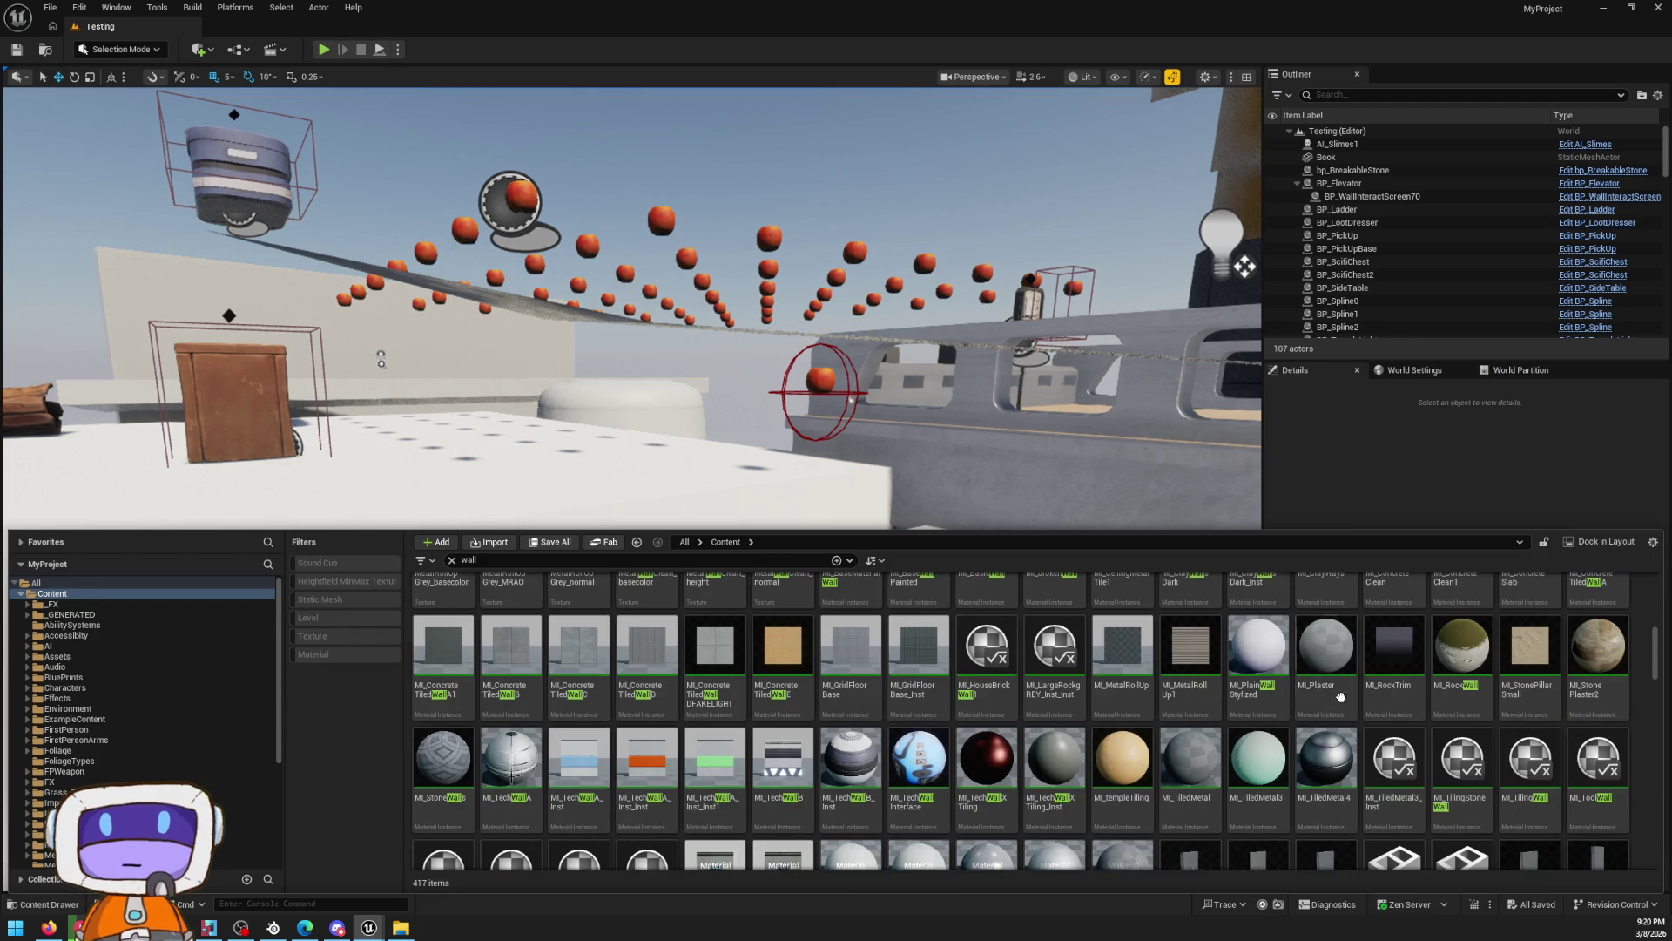
{"action": "scroll", "coordinate": [1315, 679], "scroll_direction": "up", "scroll_amount": 2}
{"action": "scroll", "coordinate": [1306, 675], "scroll_direction": "down", "scroll_amount": 5}
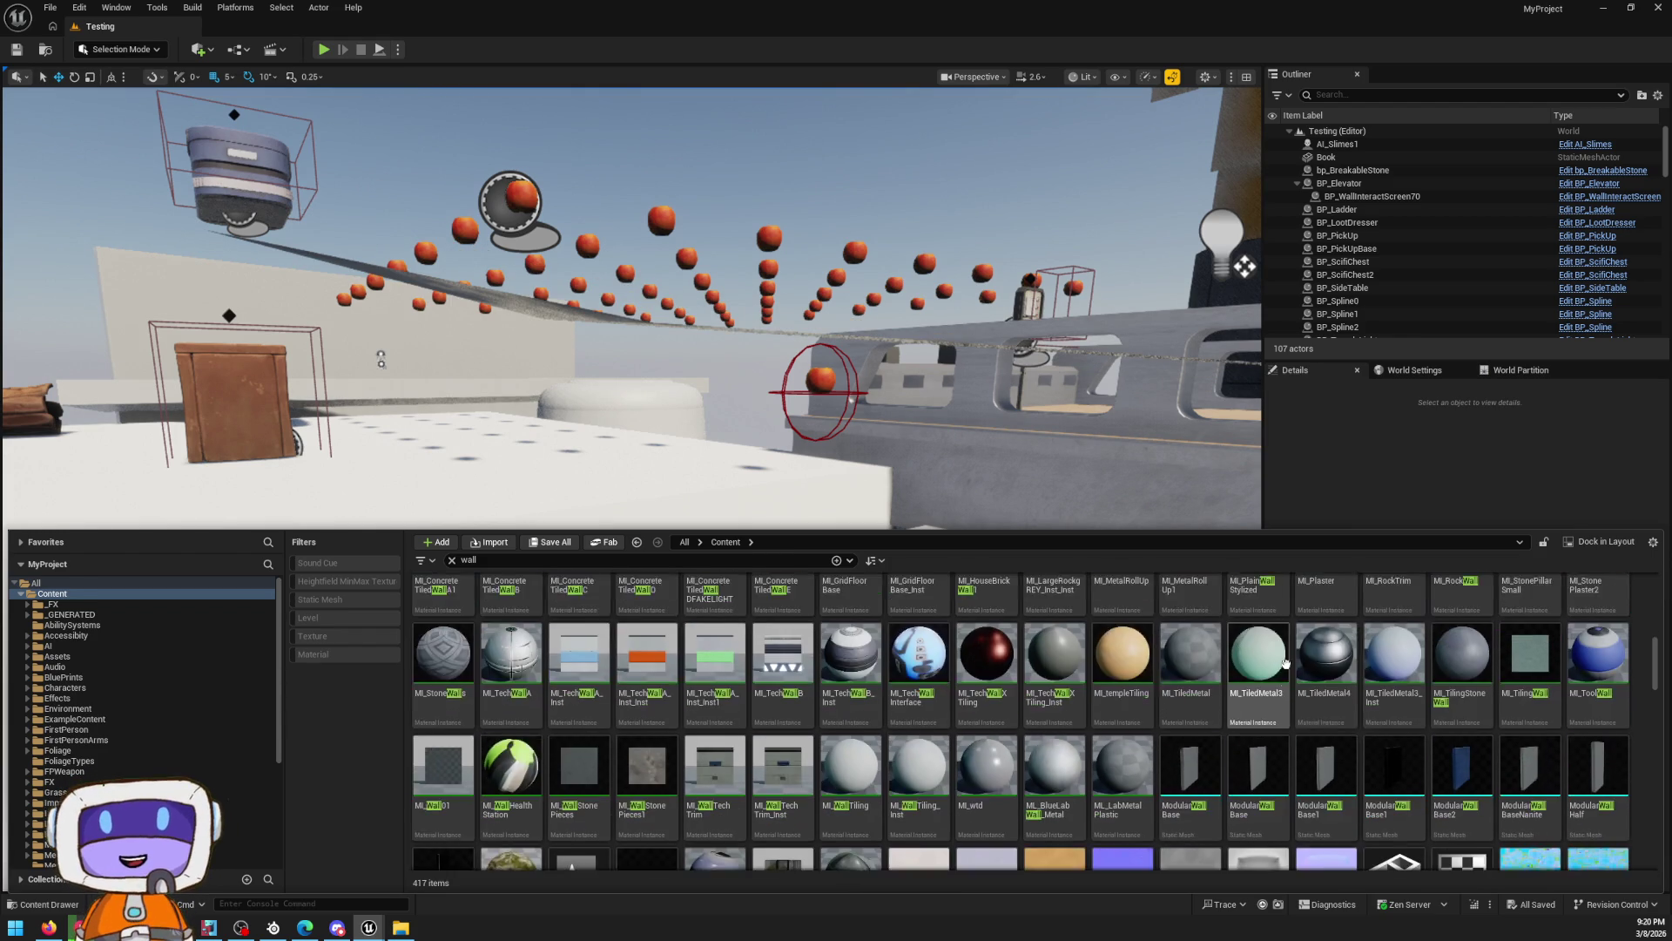
{"action": "scroll", "coordinate": [870, 674], "scroll_direction": "down", "scroll_amount": 6}
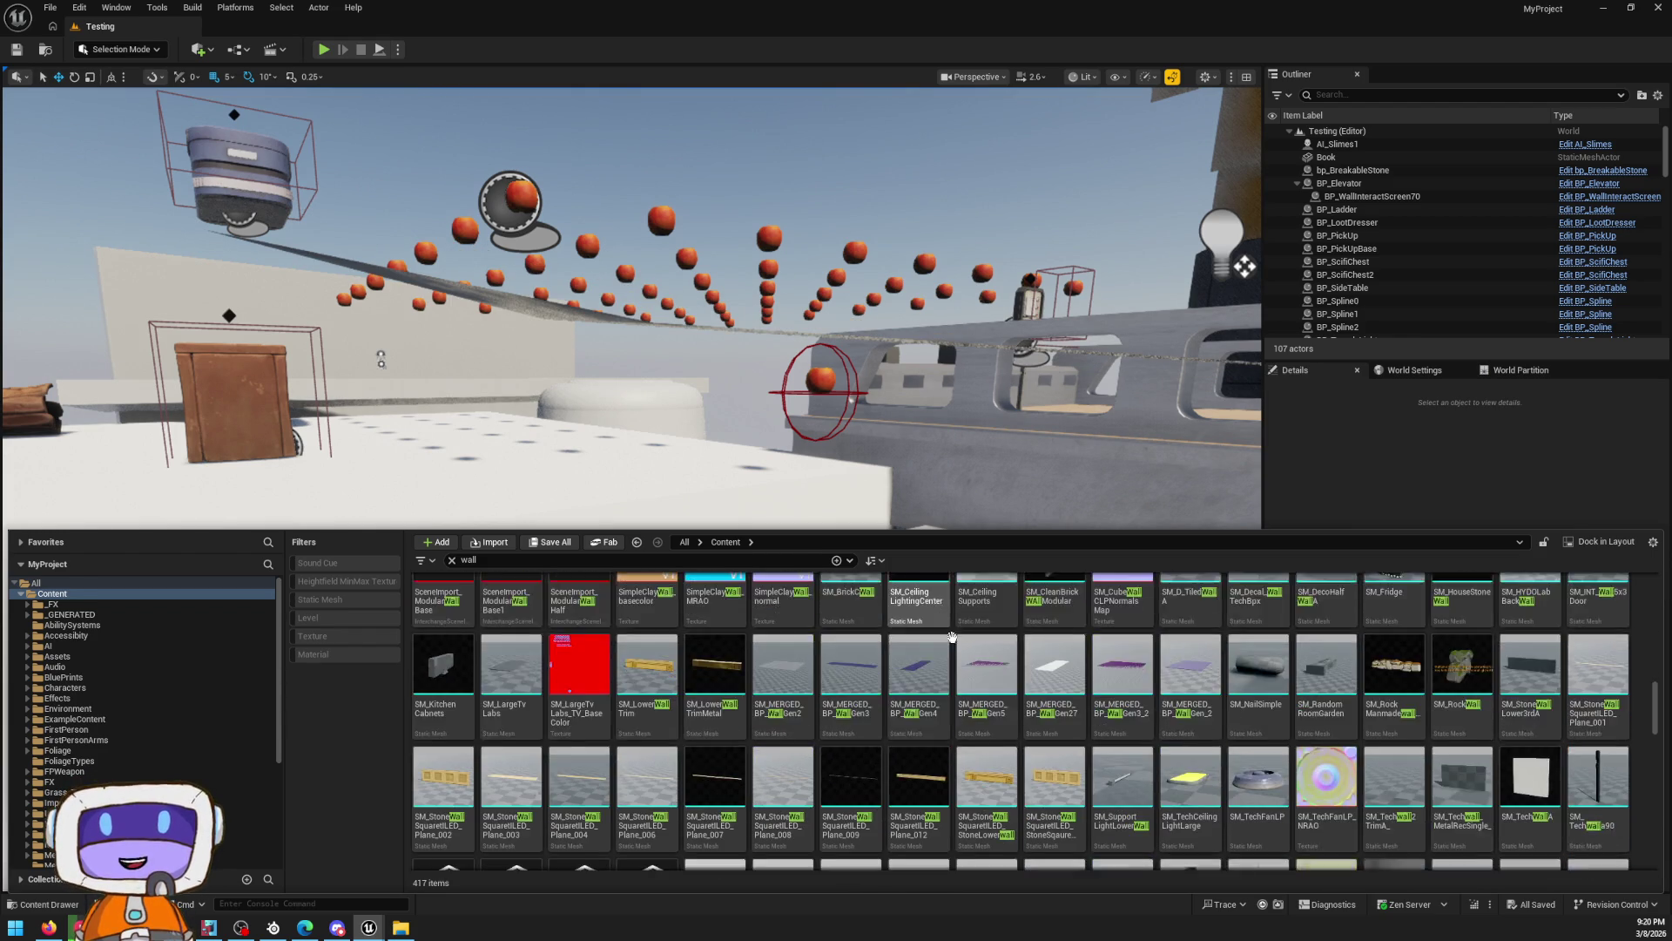
{"action": "scroll", "coordinate": [959, 592], "scroll_direction": "up", "scroll_amount": 2}
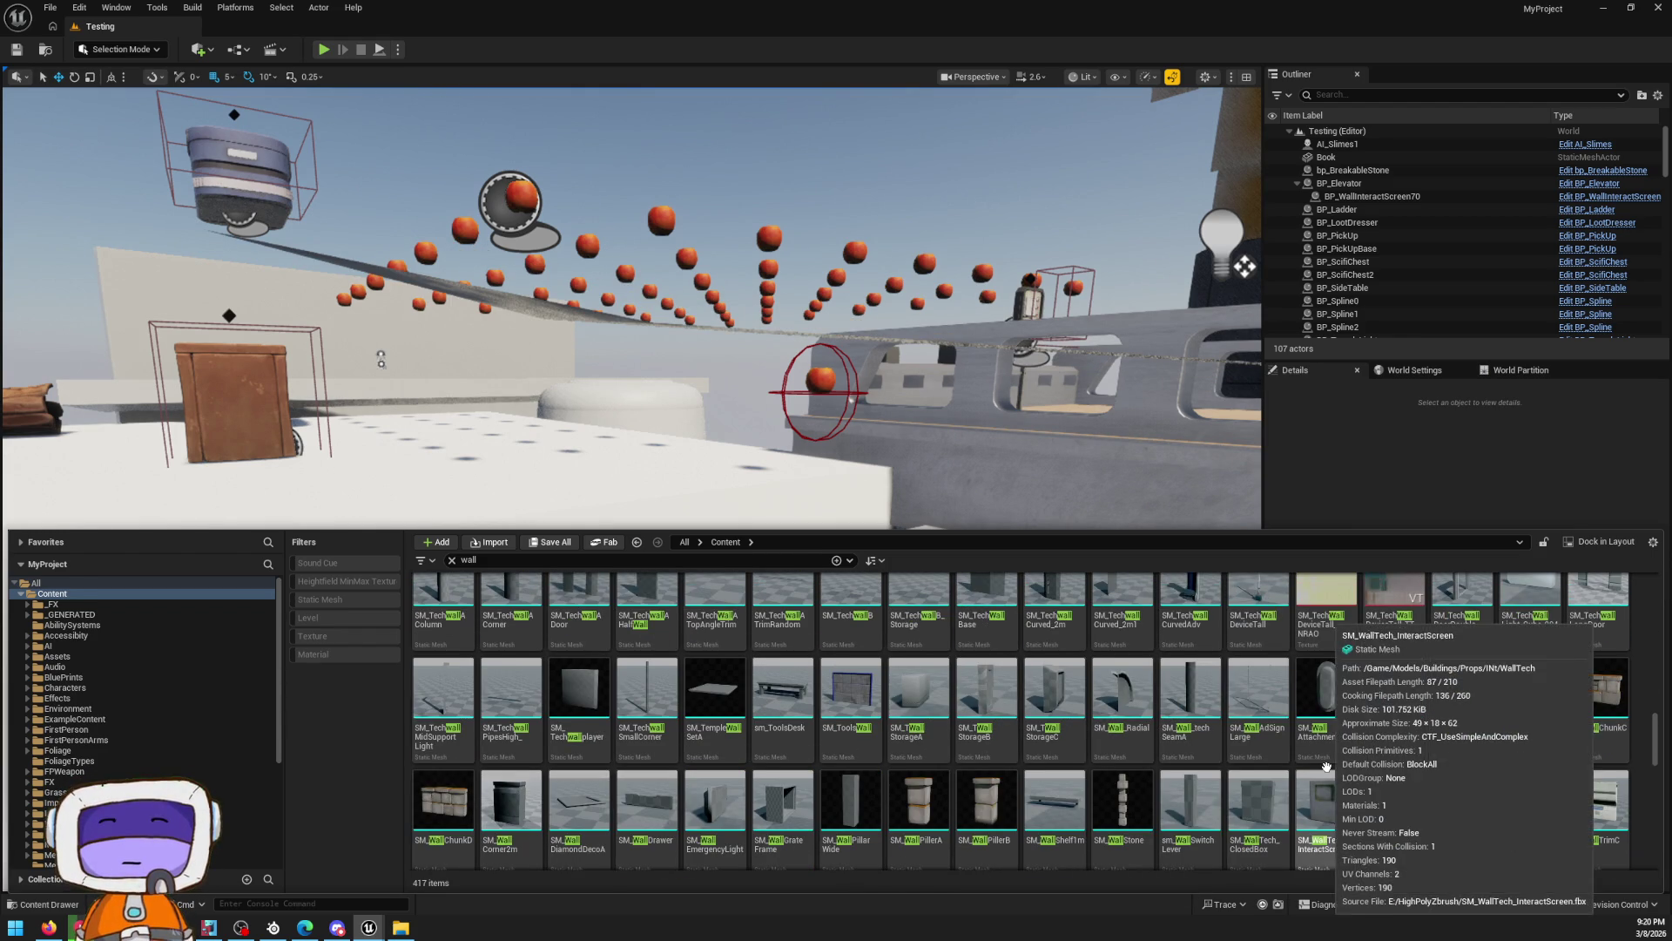
{"action": "double_click", "coordinate": [849, 701]}
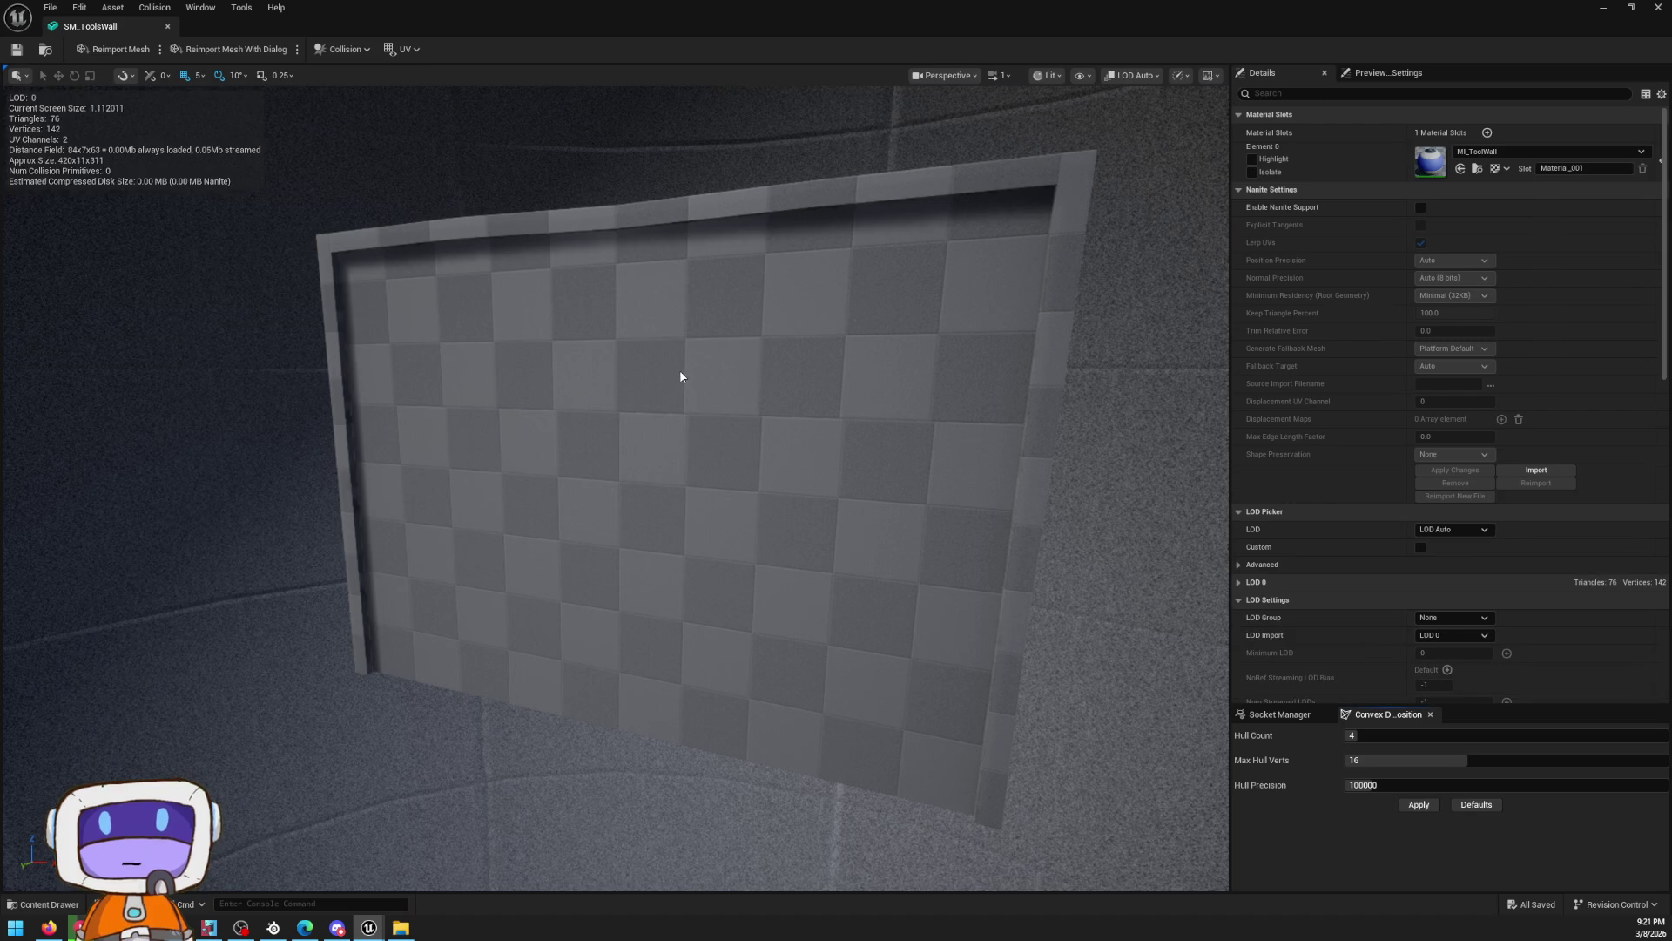
Leave the SM_ToolsWall preview and reveal Wall_1m with Show in Folder View
{"action": "scroll", "coordinate": [679, 370], "scroll_direction": "up", "scroll_amount": 5}
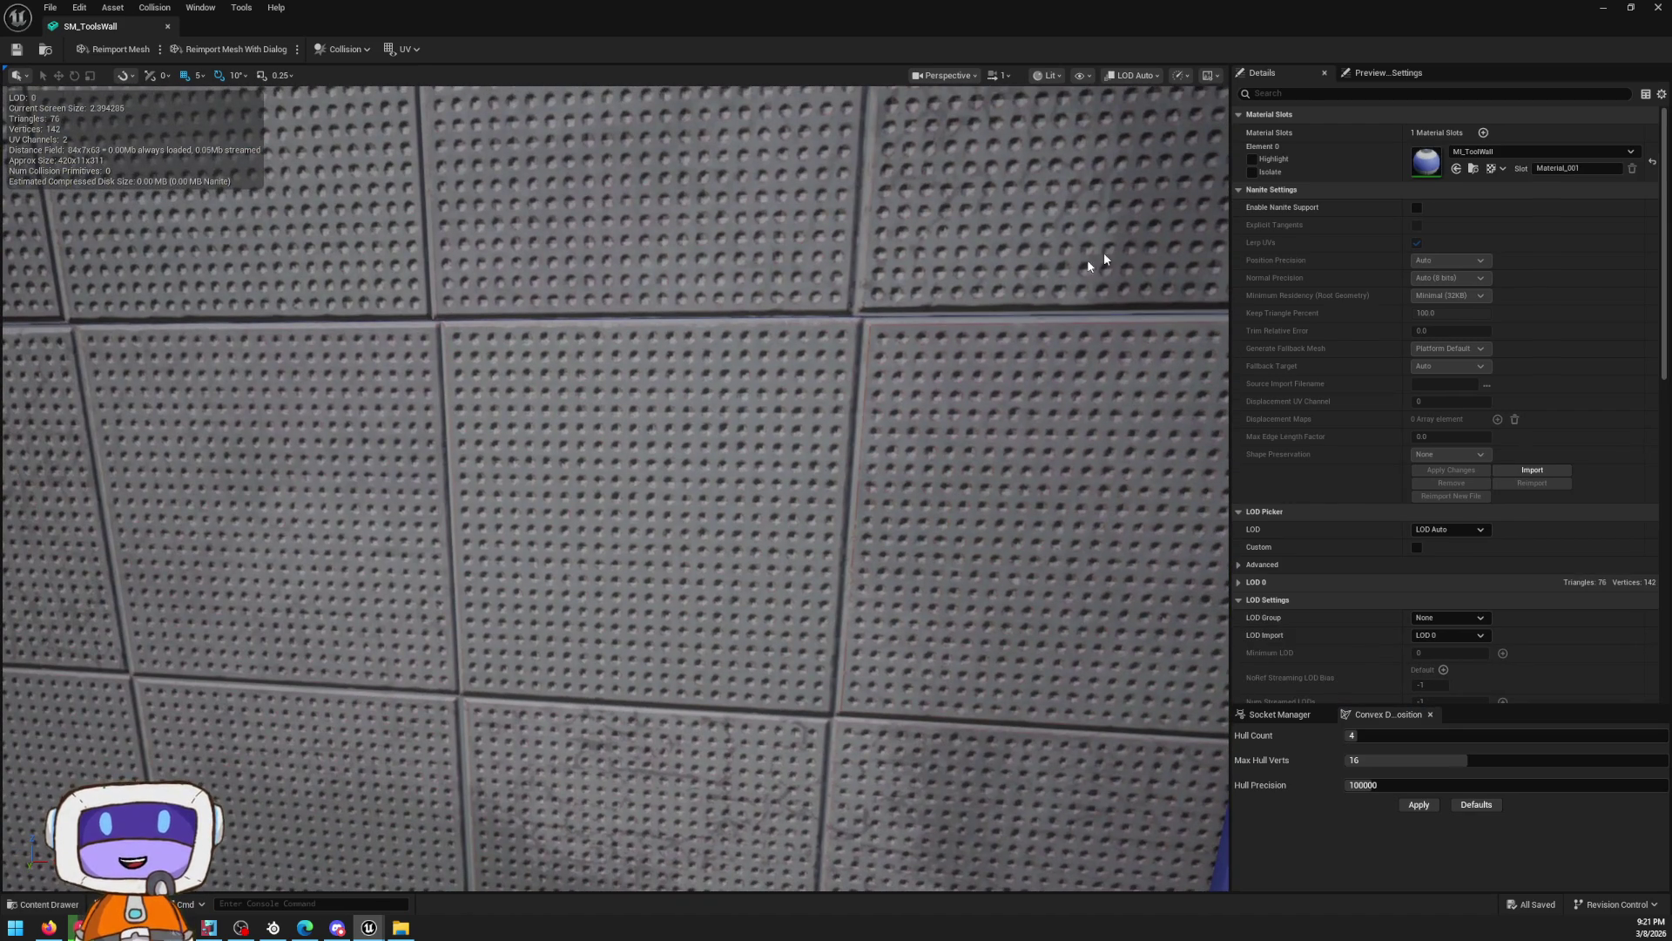
{"action": "key", "text": "alt+Tab"}
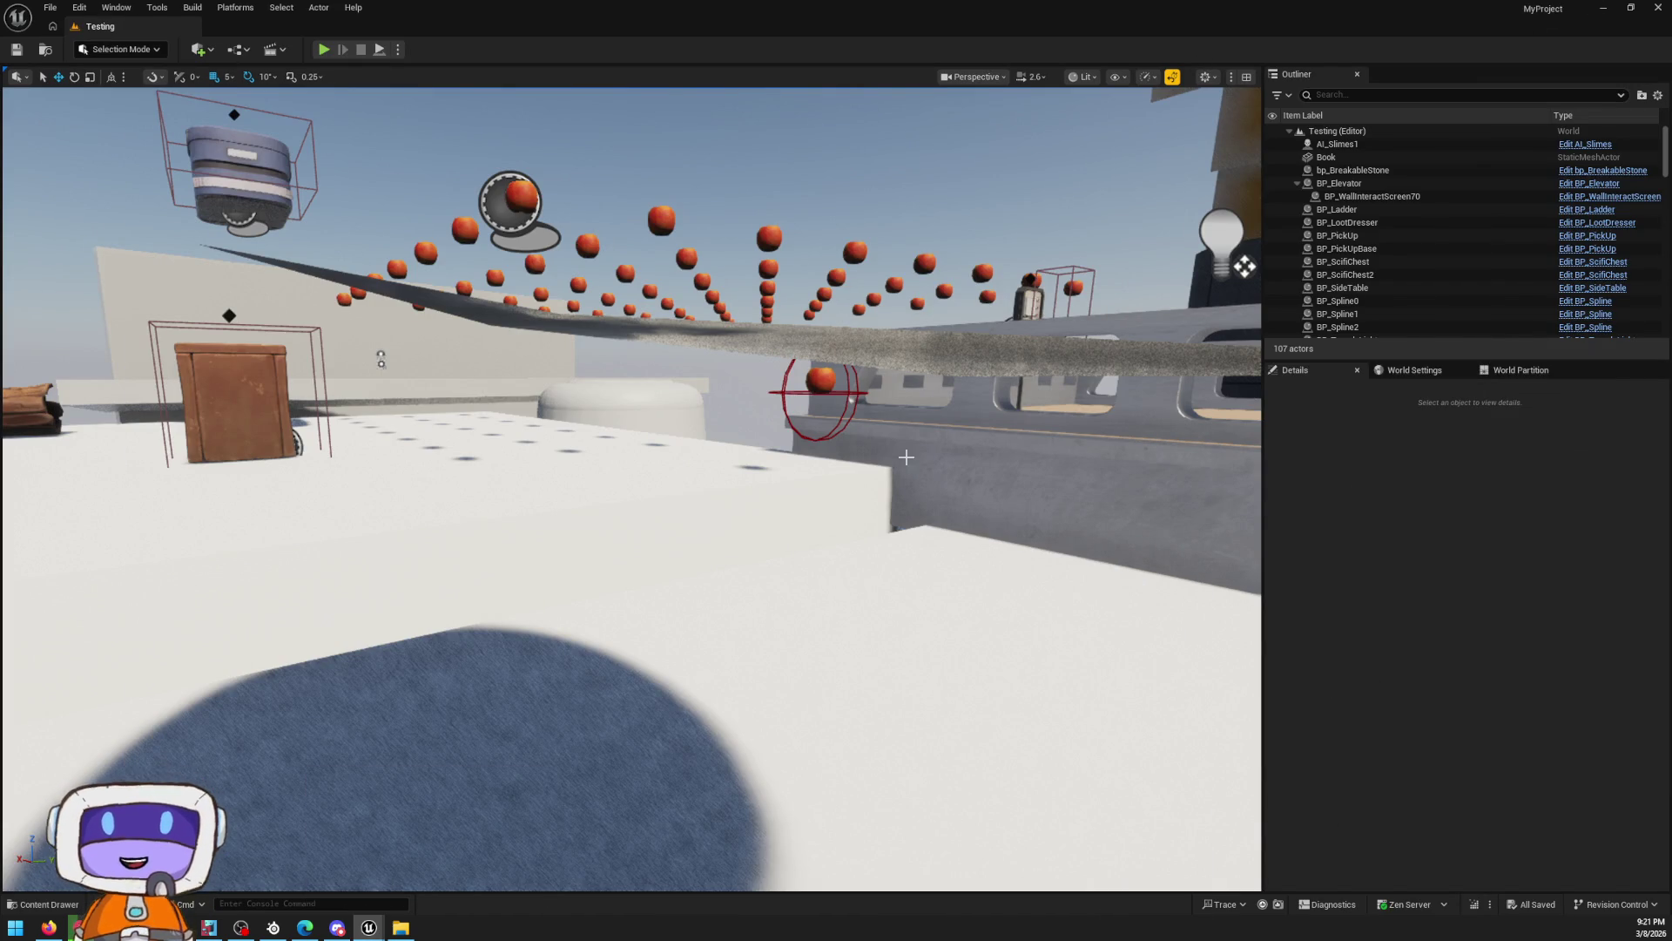
{"action": "key", "text": "ctrl+space"}
{"action": "scroll", "coordinate": [1264, 712], "scroll_direction": "down", "scroll_amount": 2}
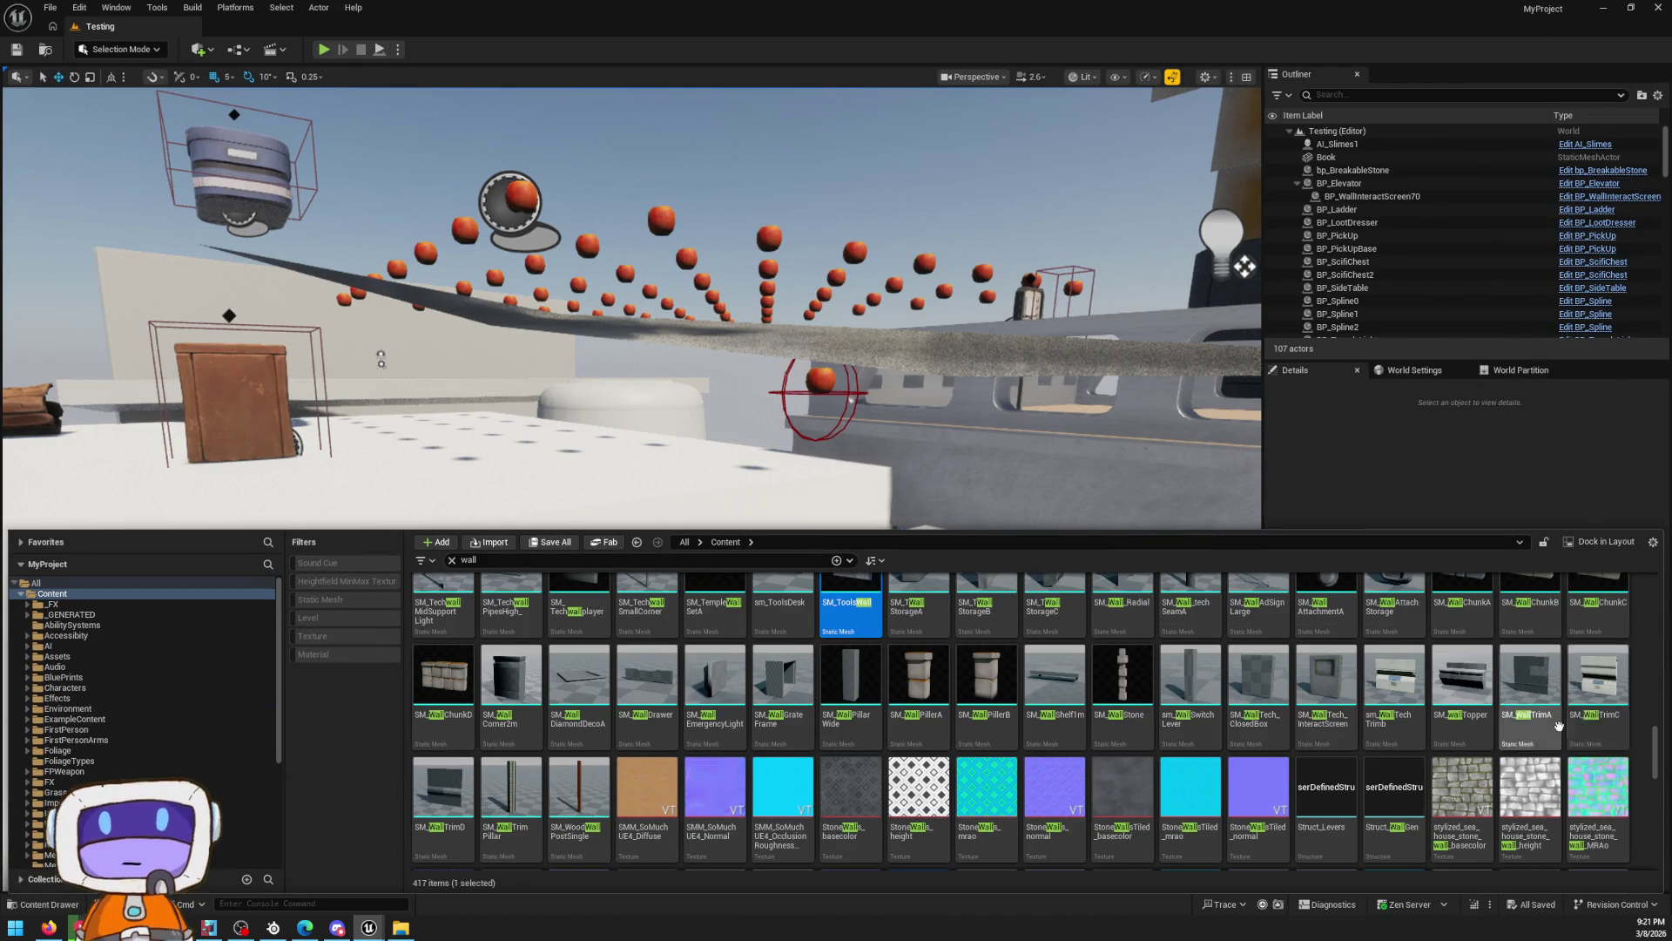
{"action": "scroll", "coordinate": [1101, 653], "scroll_direction": "down", "scroll_amount": 2}
{"action": "scroll", "coordinate": [1101, 654], "scroll_direction": "down", "scroll_amount": 5}
{"action": "scroll", "coordinate": [856, 722], "scroll_direction": "down", "scroll_amount": 5}
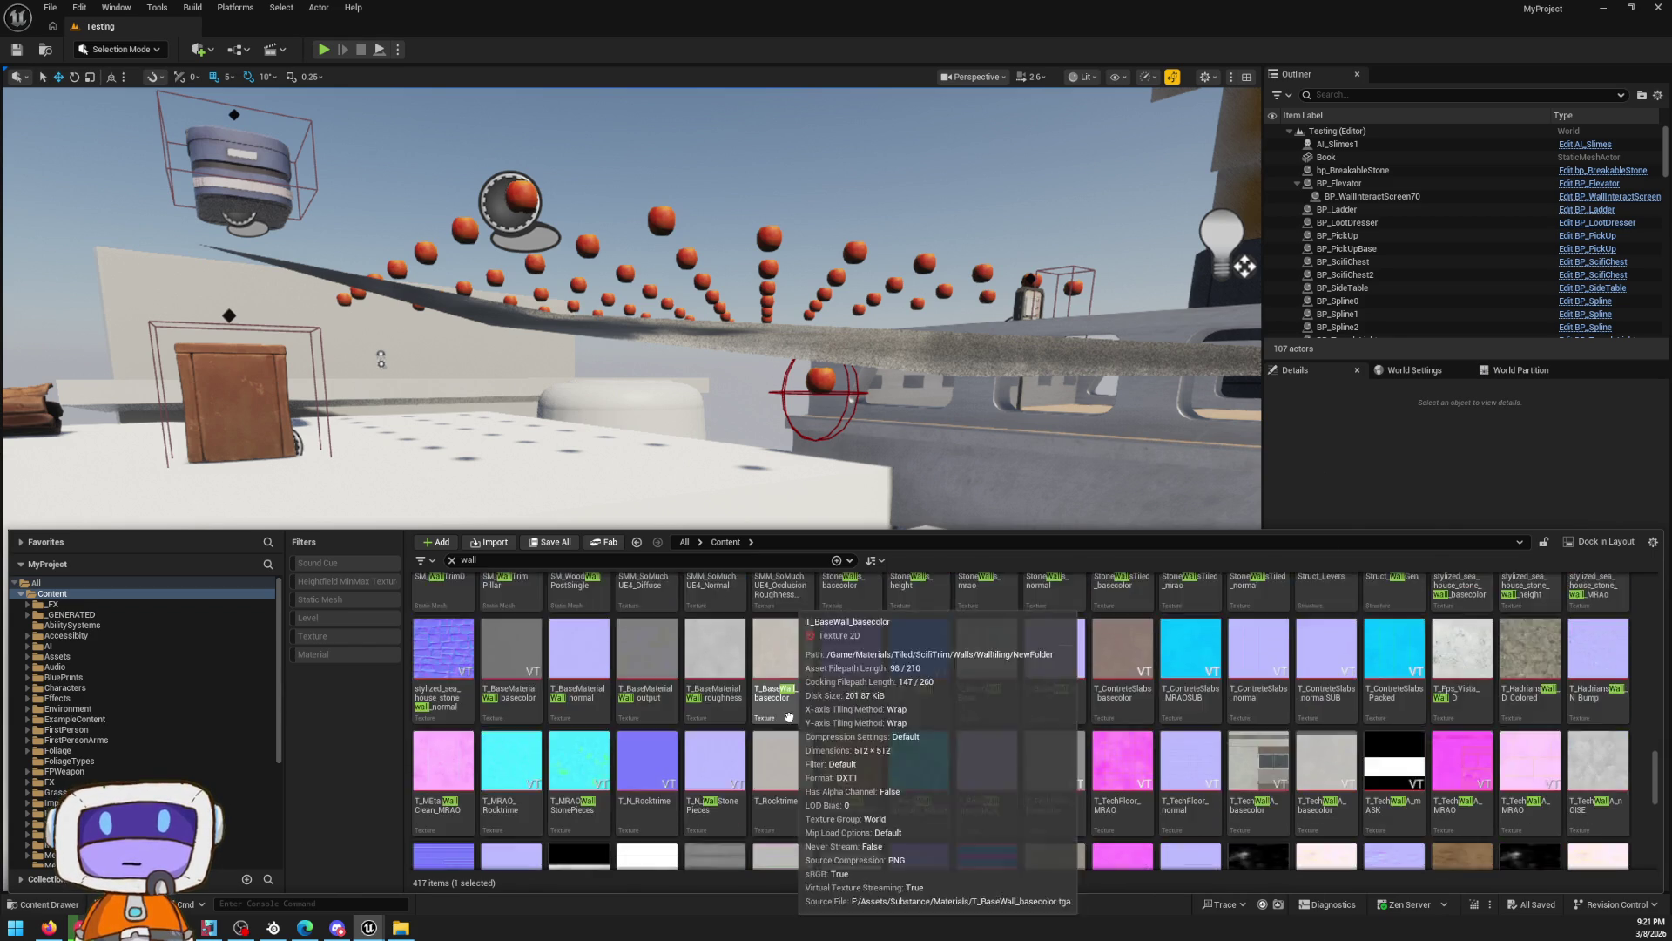
{"action": "scroll", "coordinate": [855, 722], "scroll_direction": "down", "scroll_amount": 5}
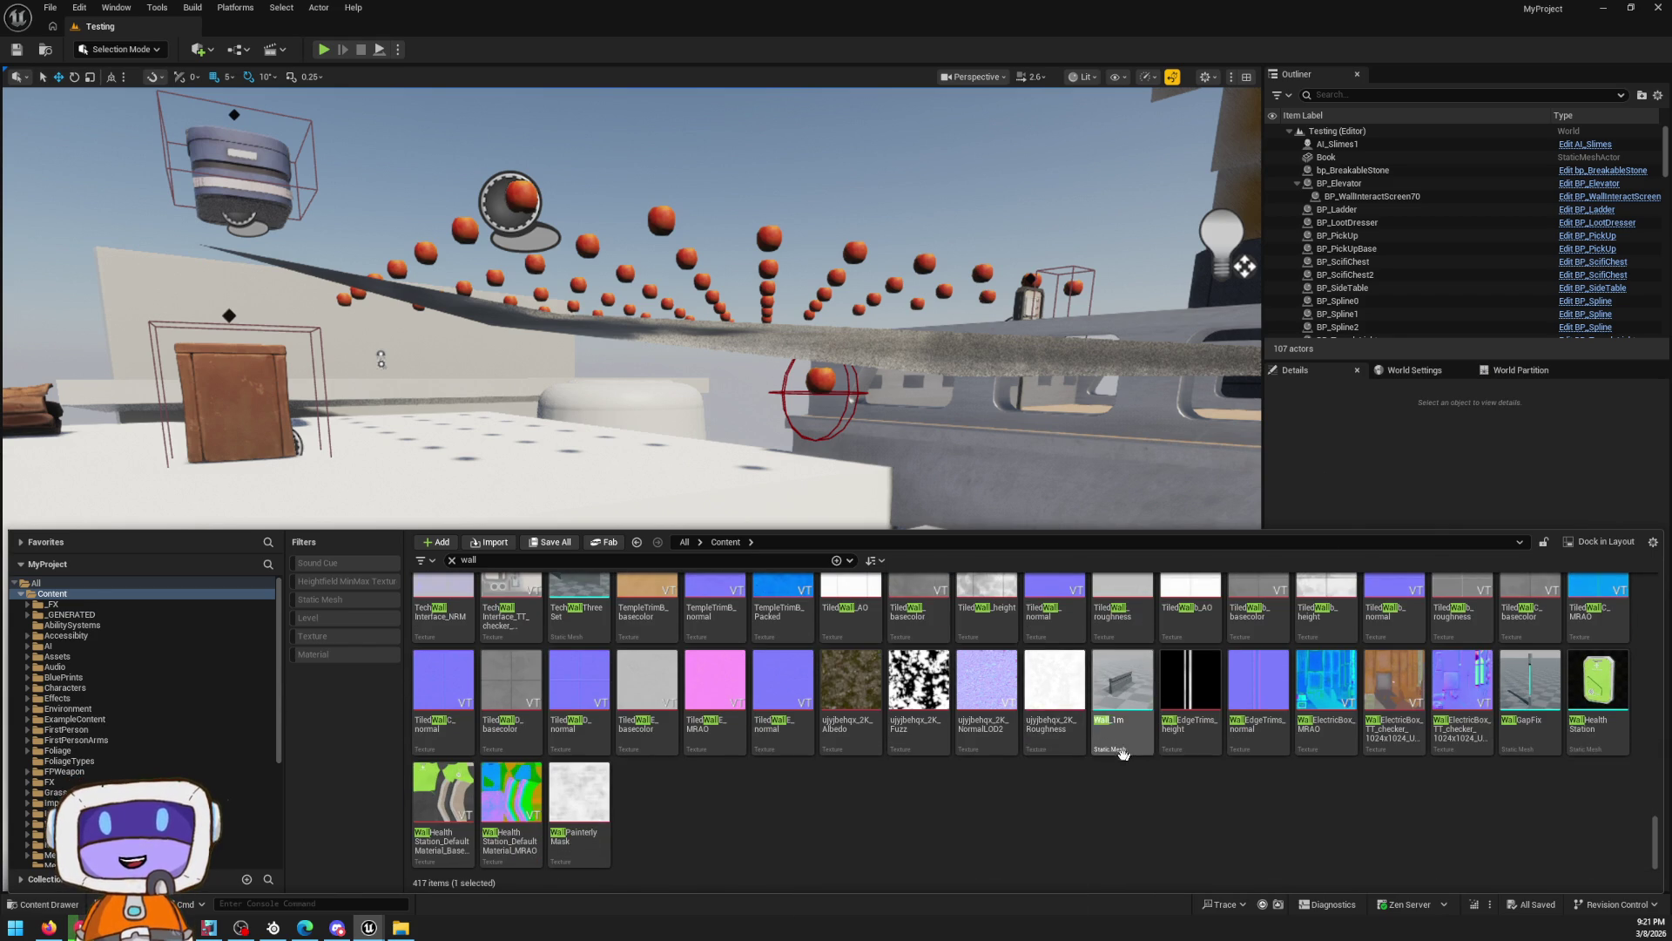
{"action": "right_click", "coordinate": [1120, 695]}
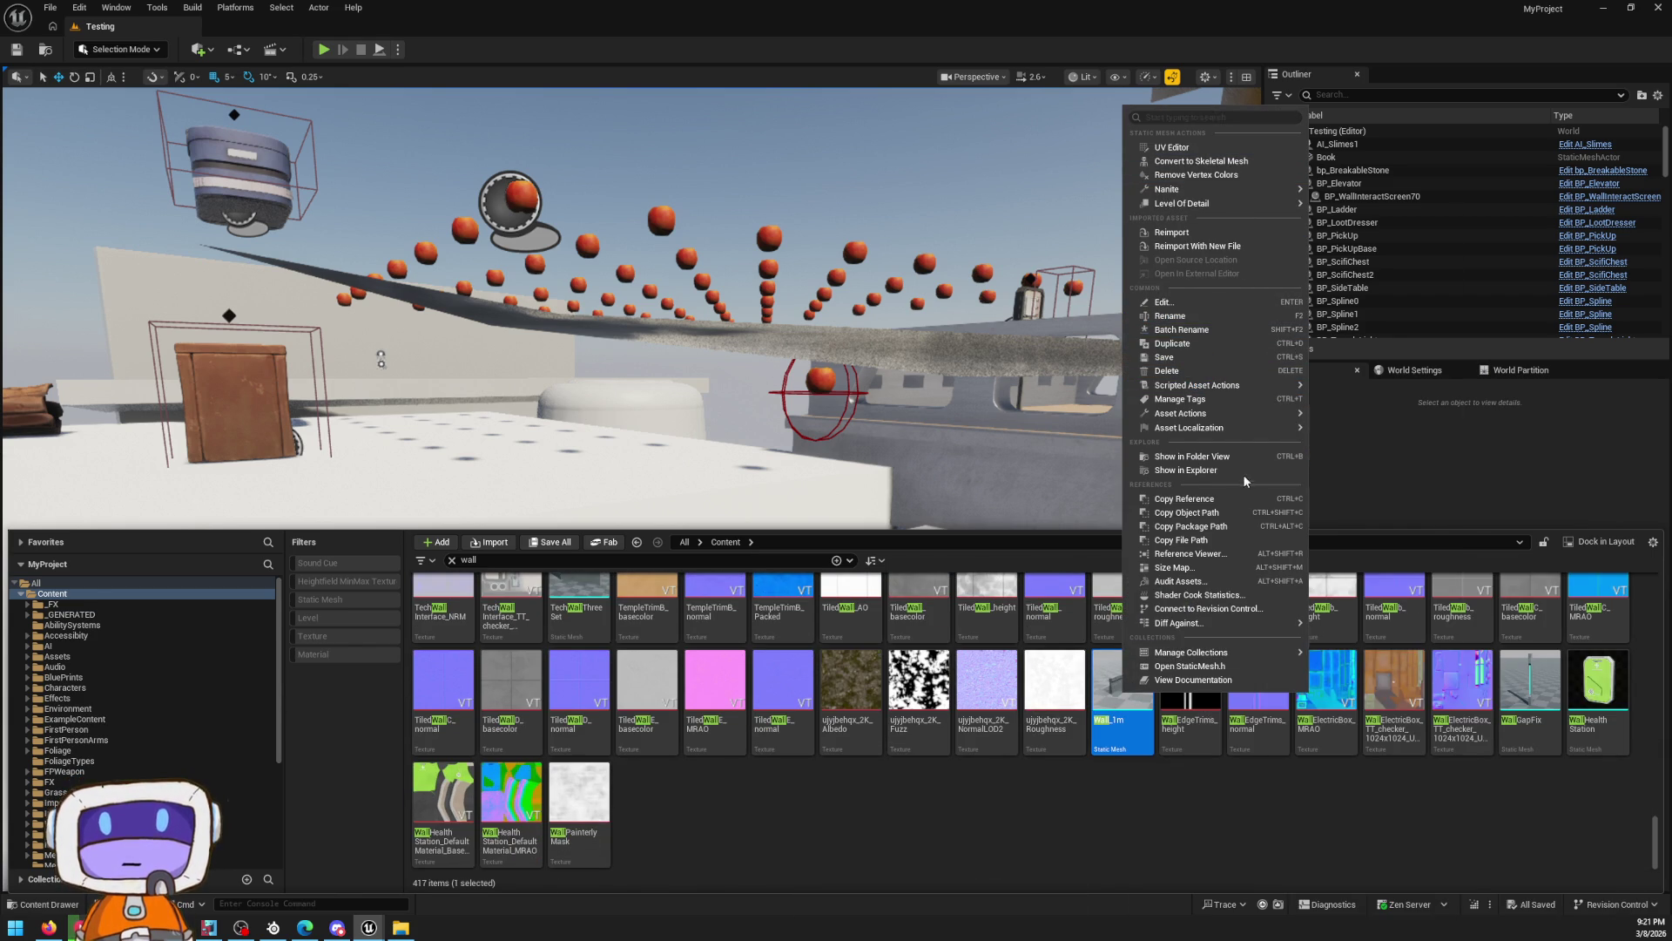
{"action": "left_click", "coordinate": [1219, 456]}
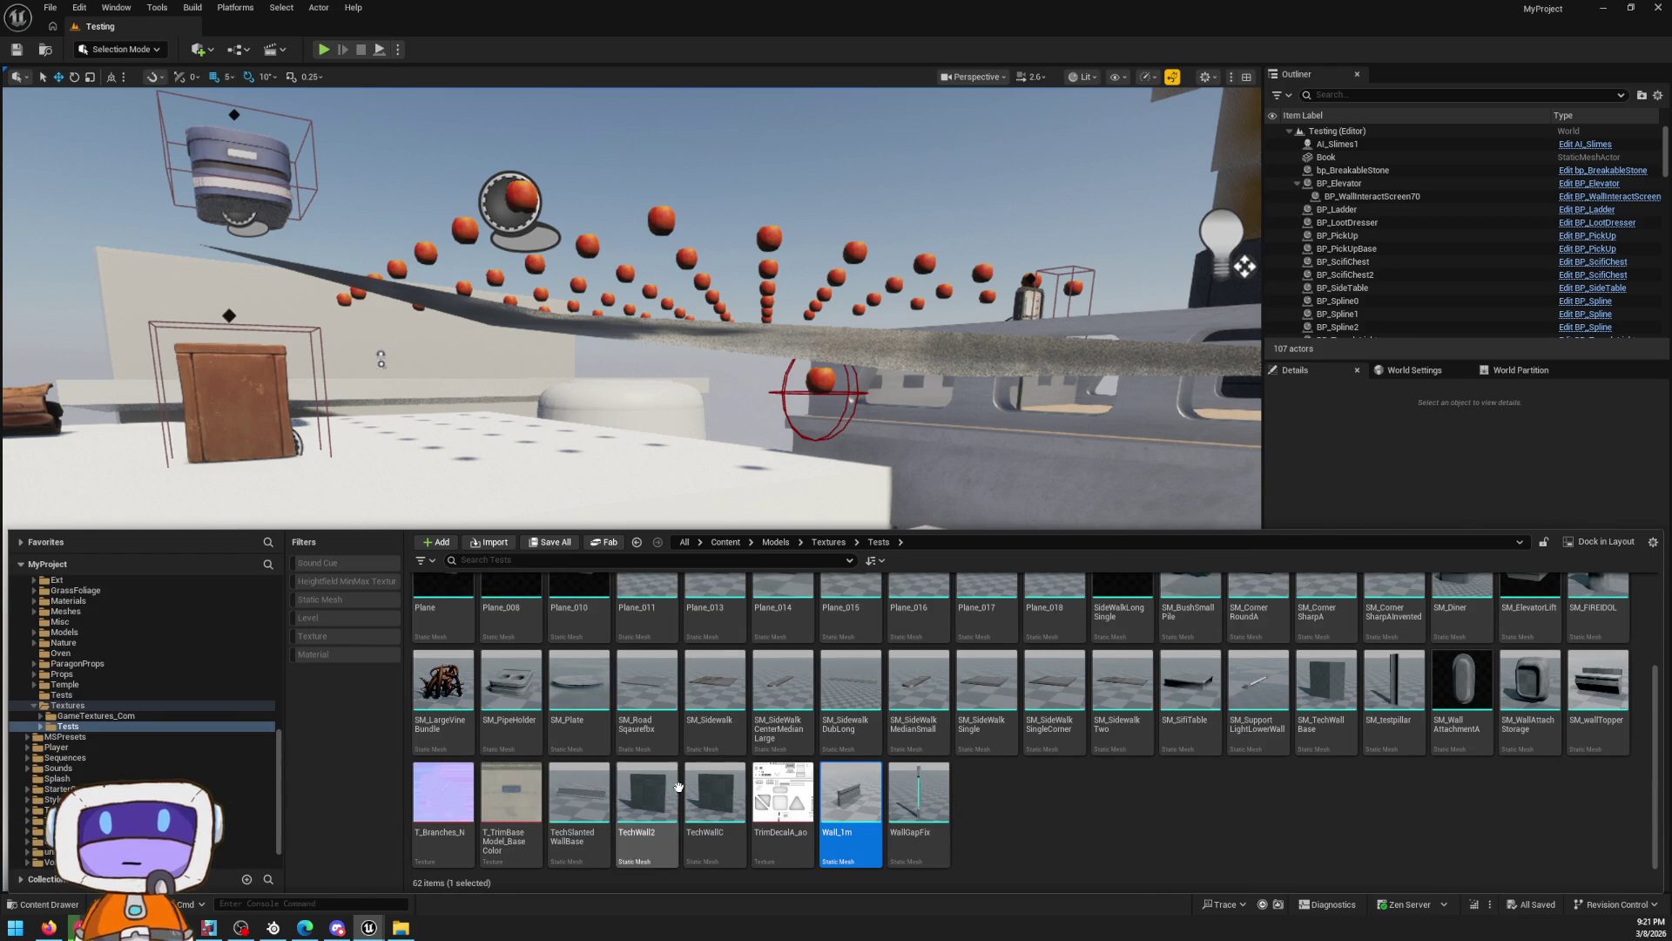
Return to the top-level Content folder and search for '1x'
{"action": "scroll", "coordinate": [679, 786], "scroll_direction": "up", "scroll_amount": 2}
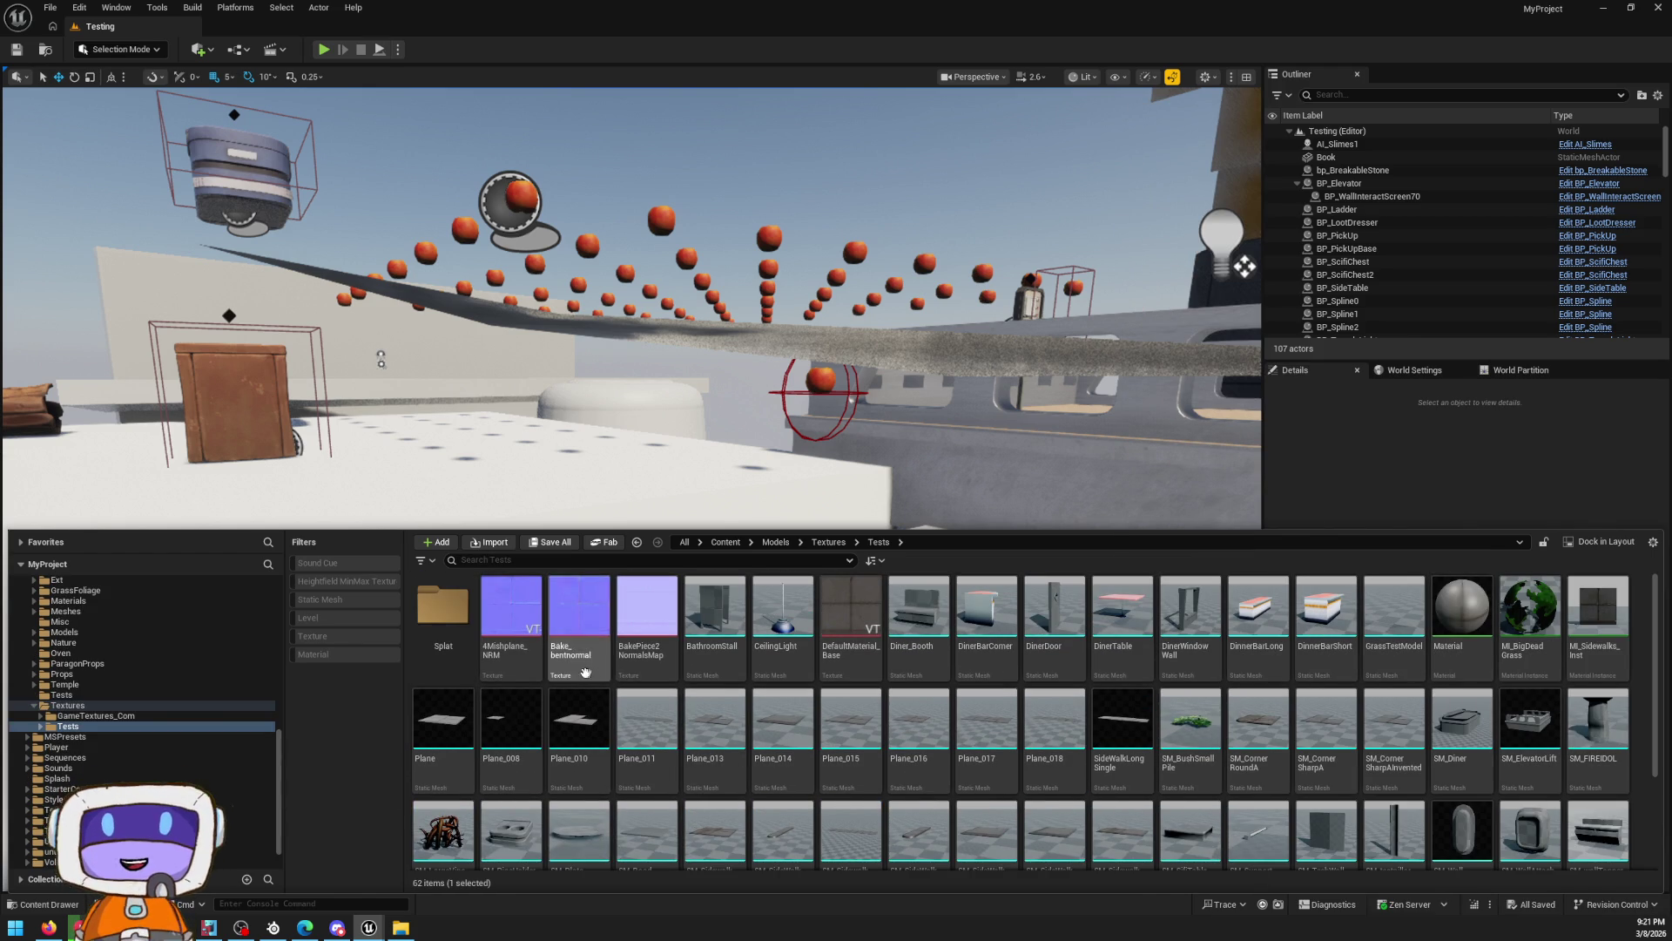
{"action": "scroll", "coordinate": [585, 672], "scroll_direction": "down", "scroll_amount": 3}
{"action": "scroll", "coordinate": [1342, 834], "scroll_direction": "down", "scroll_amount": 1}
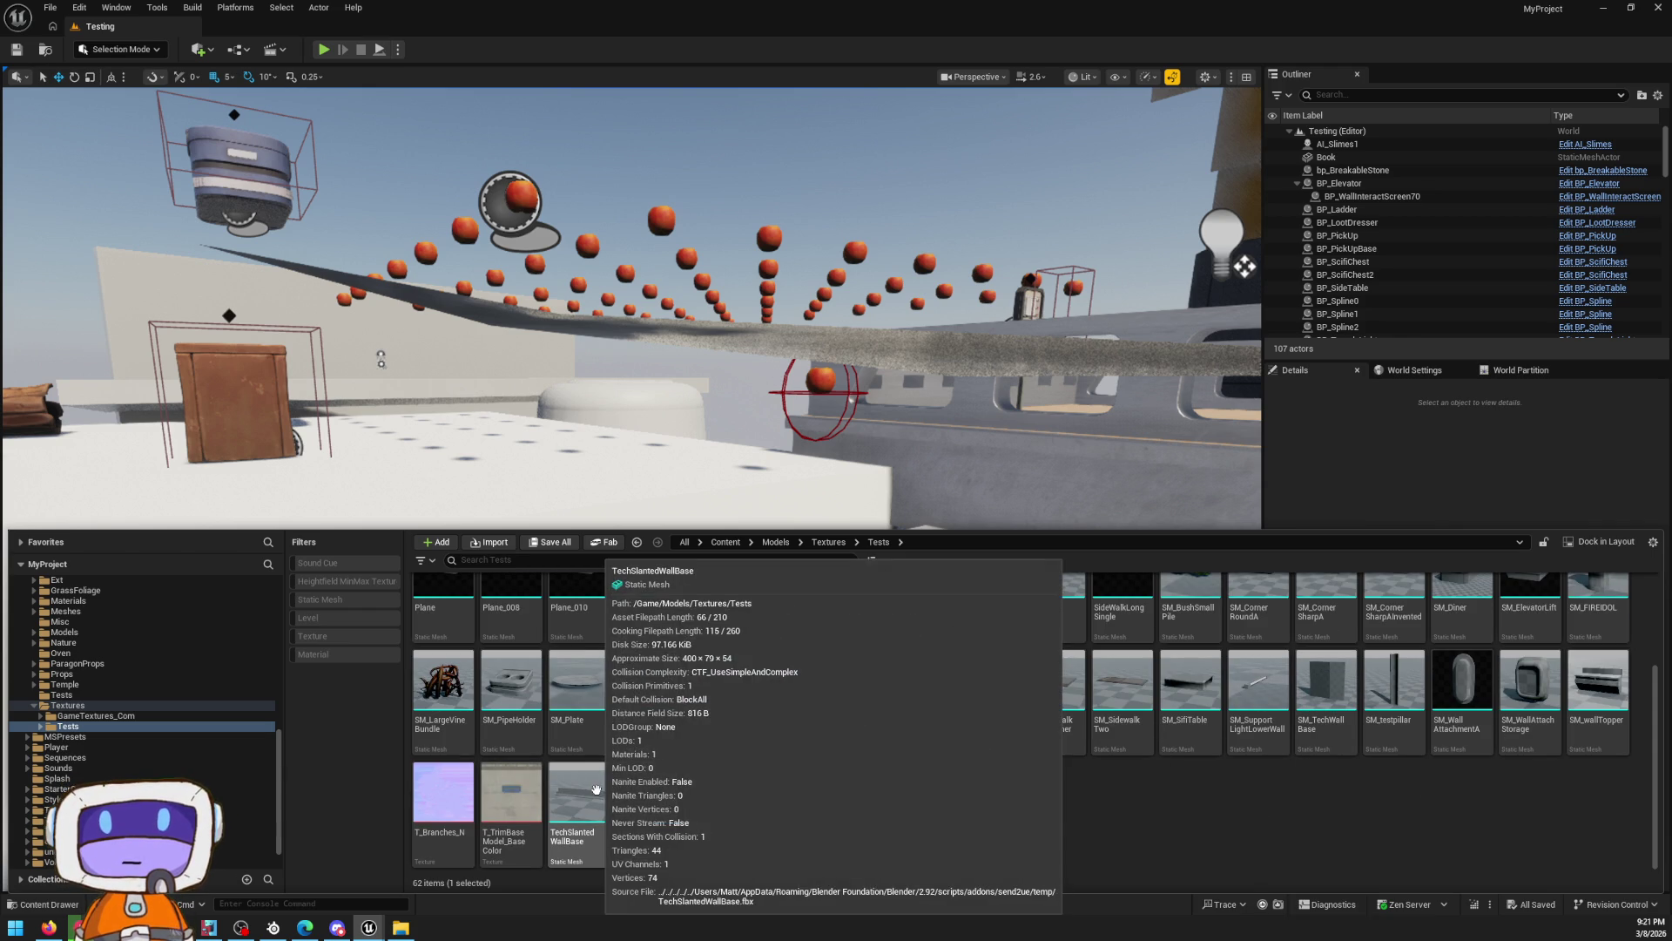
{"action": "scroll", "coordinate": [1064, 731], "scroll_direction": "up", "scroll_amount": 1}
{"action": "scroll", "coordinate": [1357, 778], "scroll_direction": "up", "scroll_amount": 3}
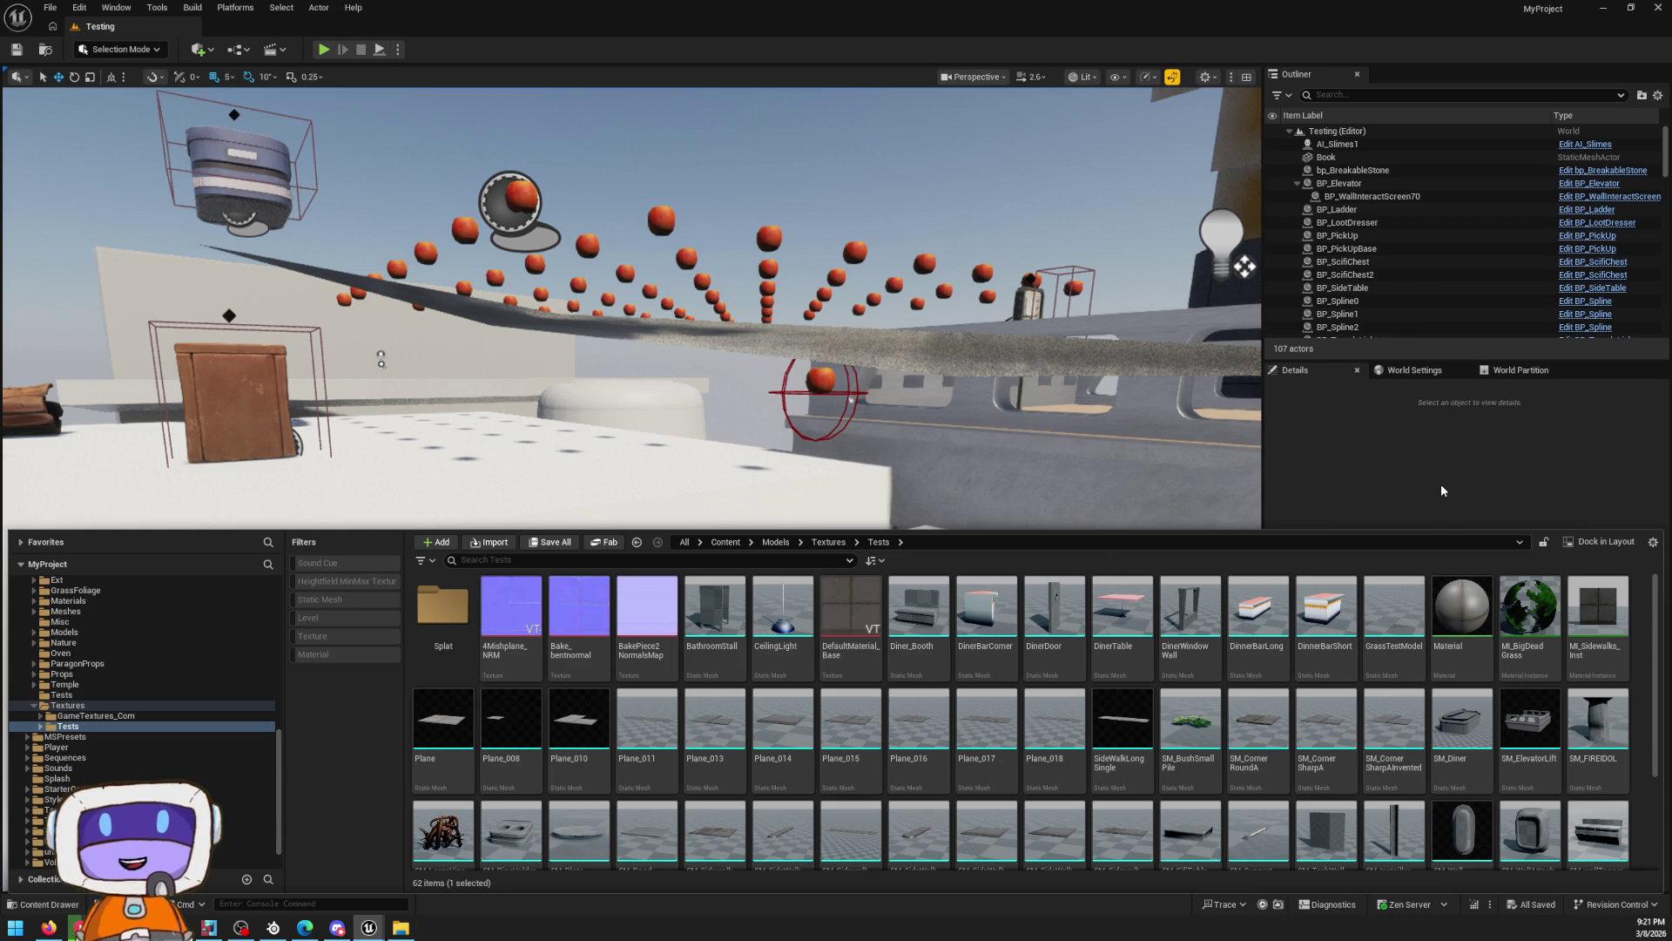
{"action": "key", "text": "alt+Left"}
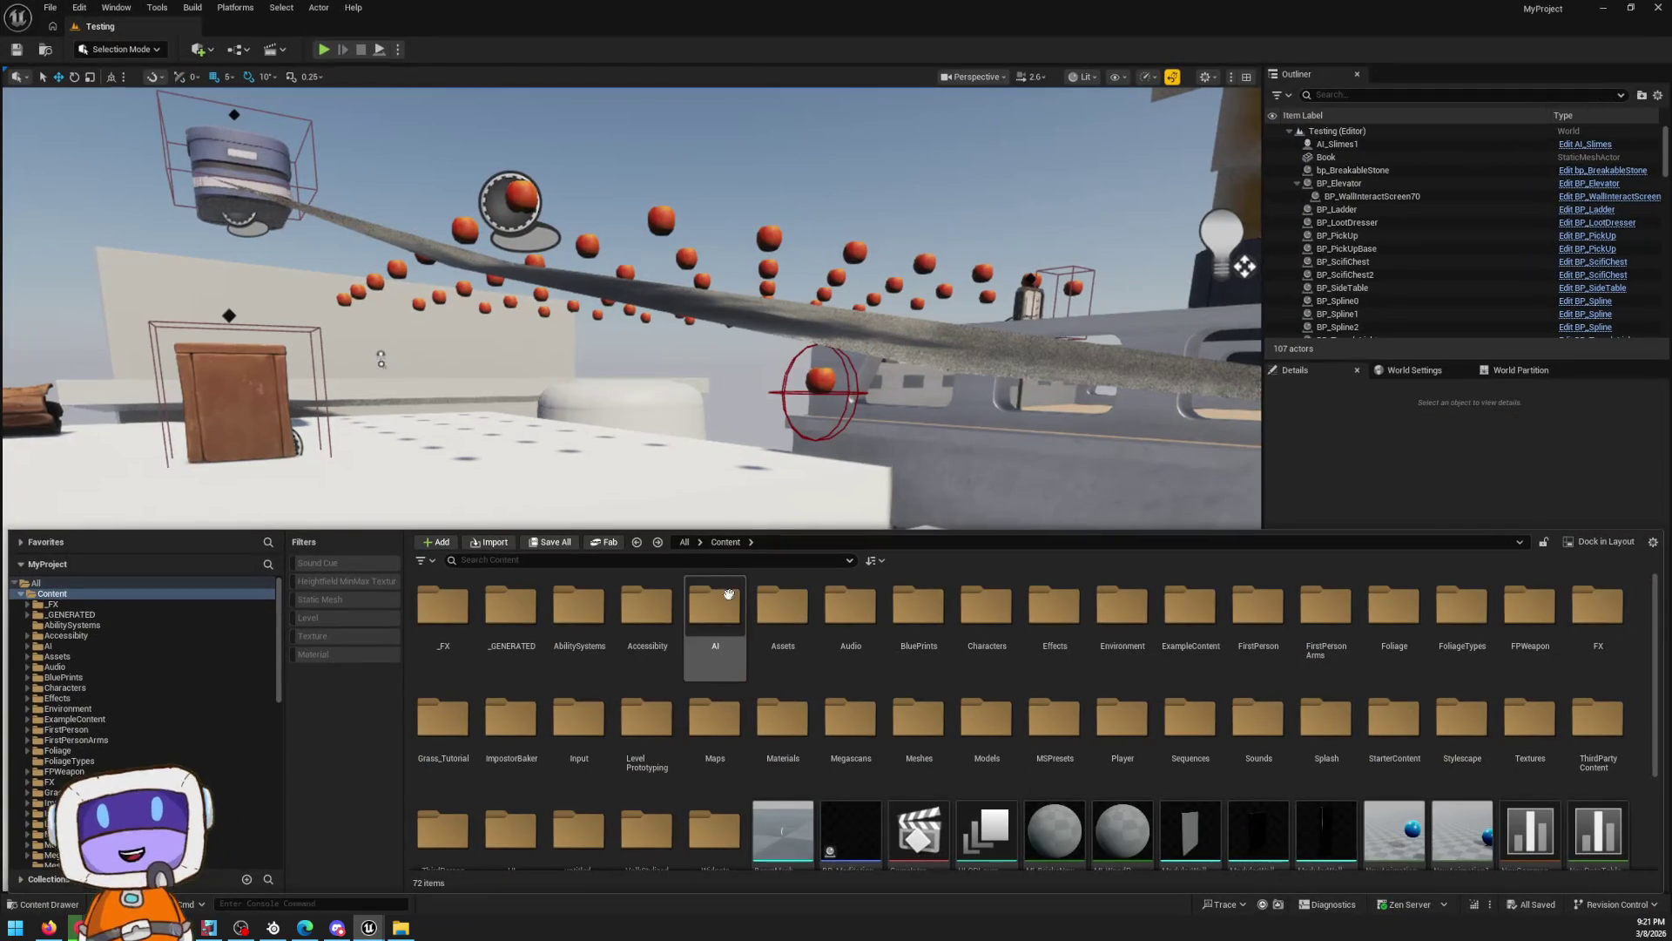
{"action": "type", "text": "1x"}
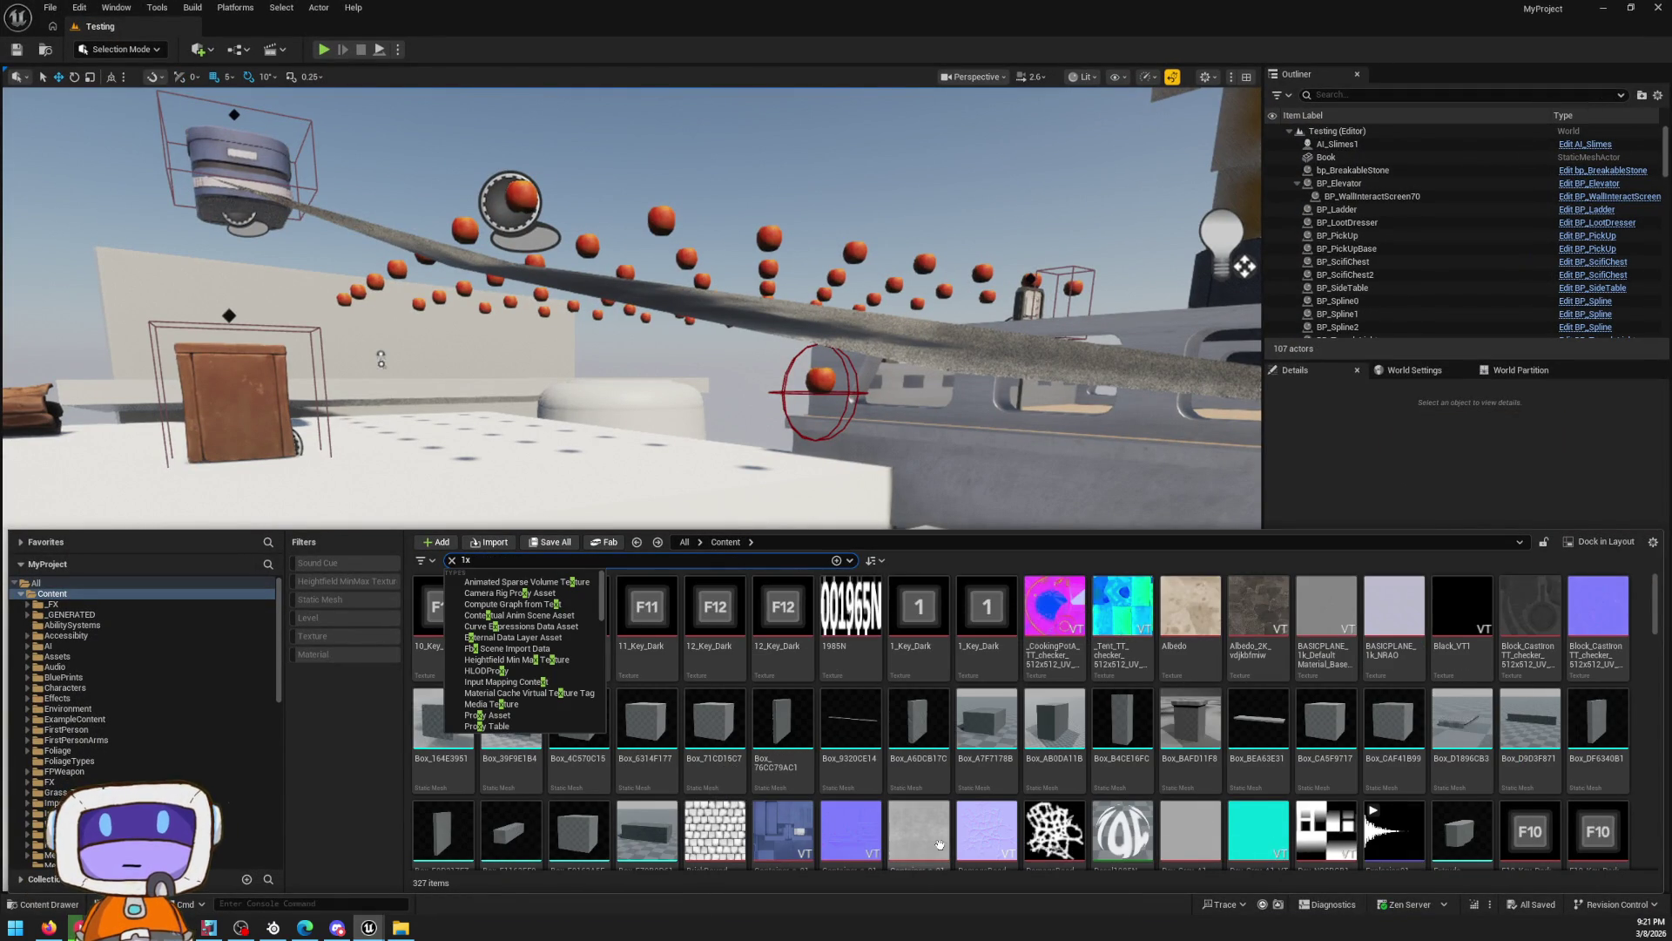
{"action": "scroll", "coordinate": [939, 843], "scroll_direction": "down", "scroll_amount": 1}
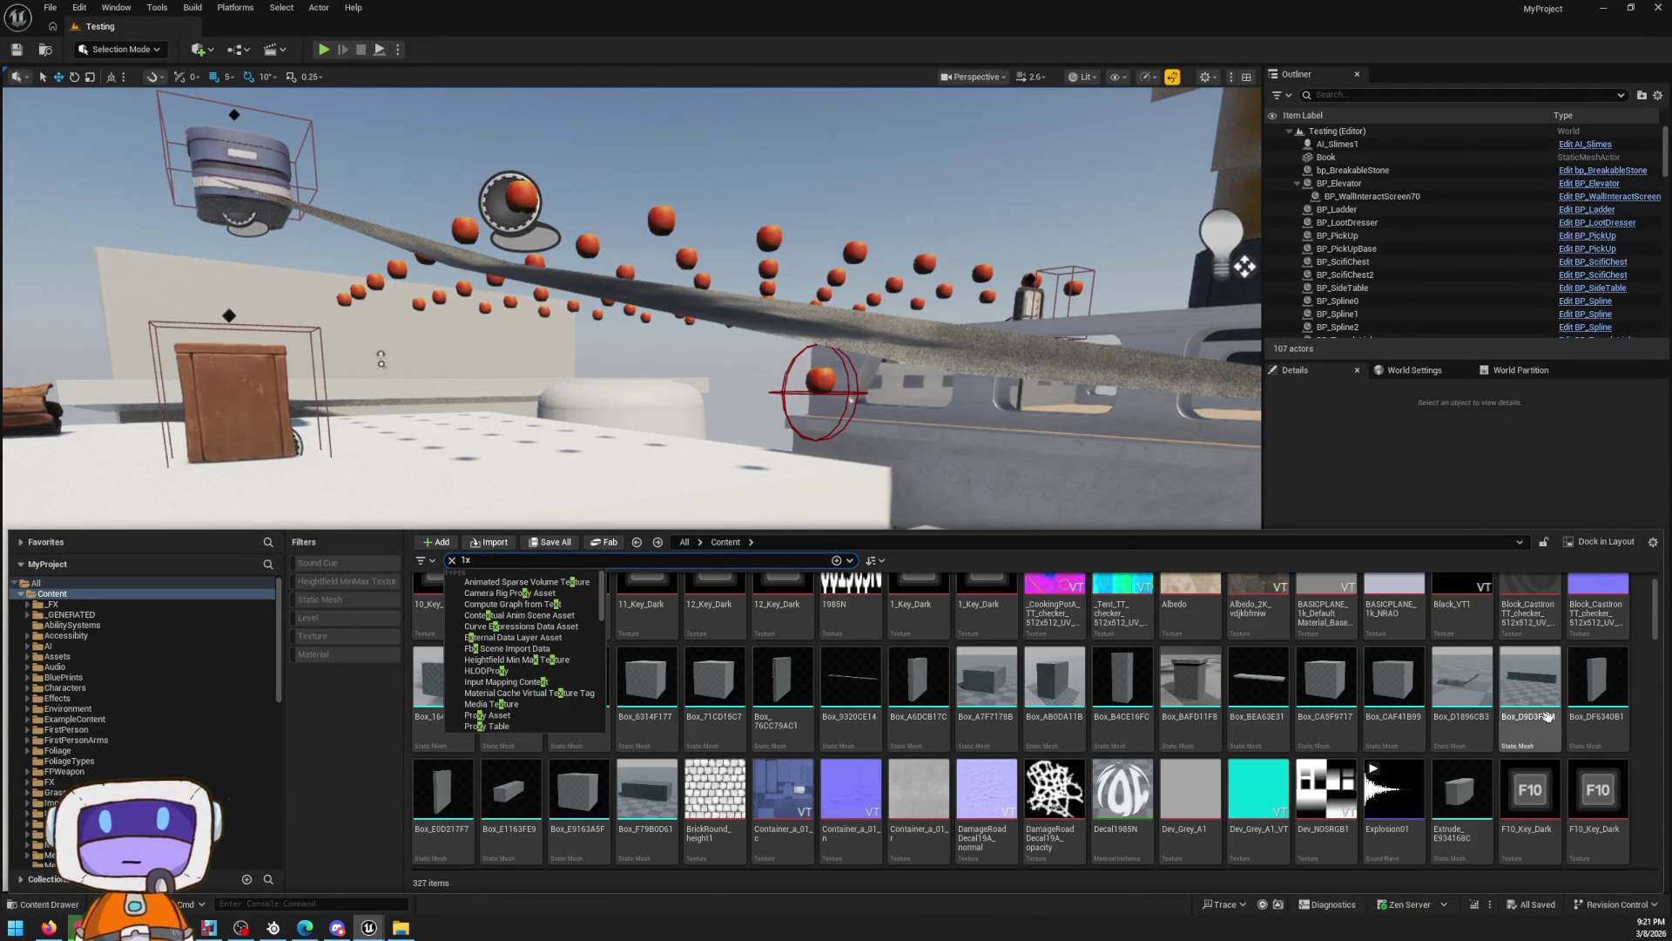
{"action": "scroll", "coordinate": [1480, 731], "scroll_direction": "down", "scroll_amount": 5}
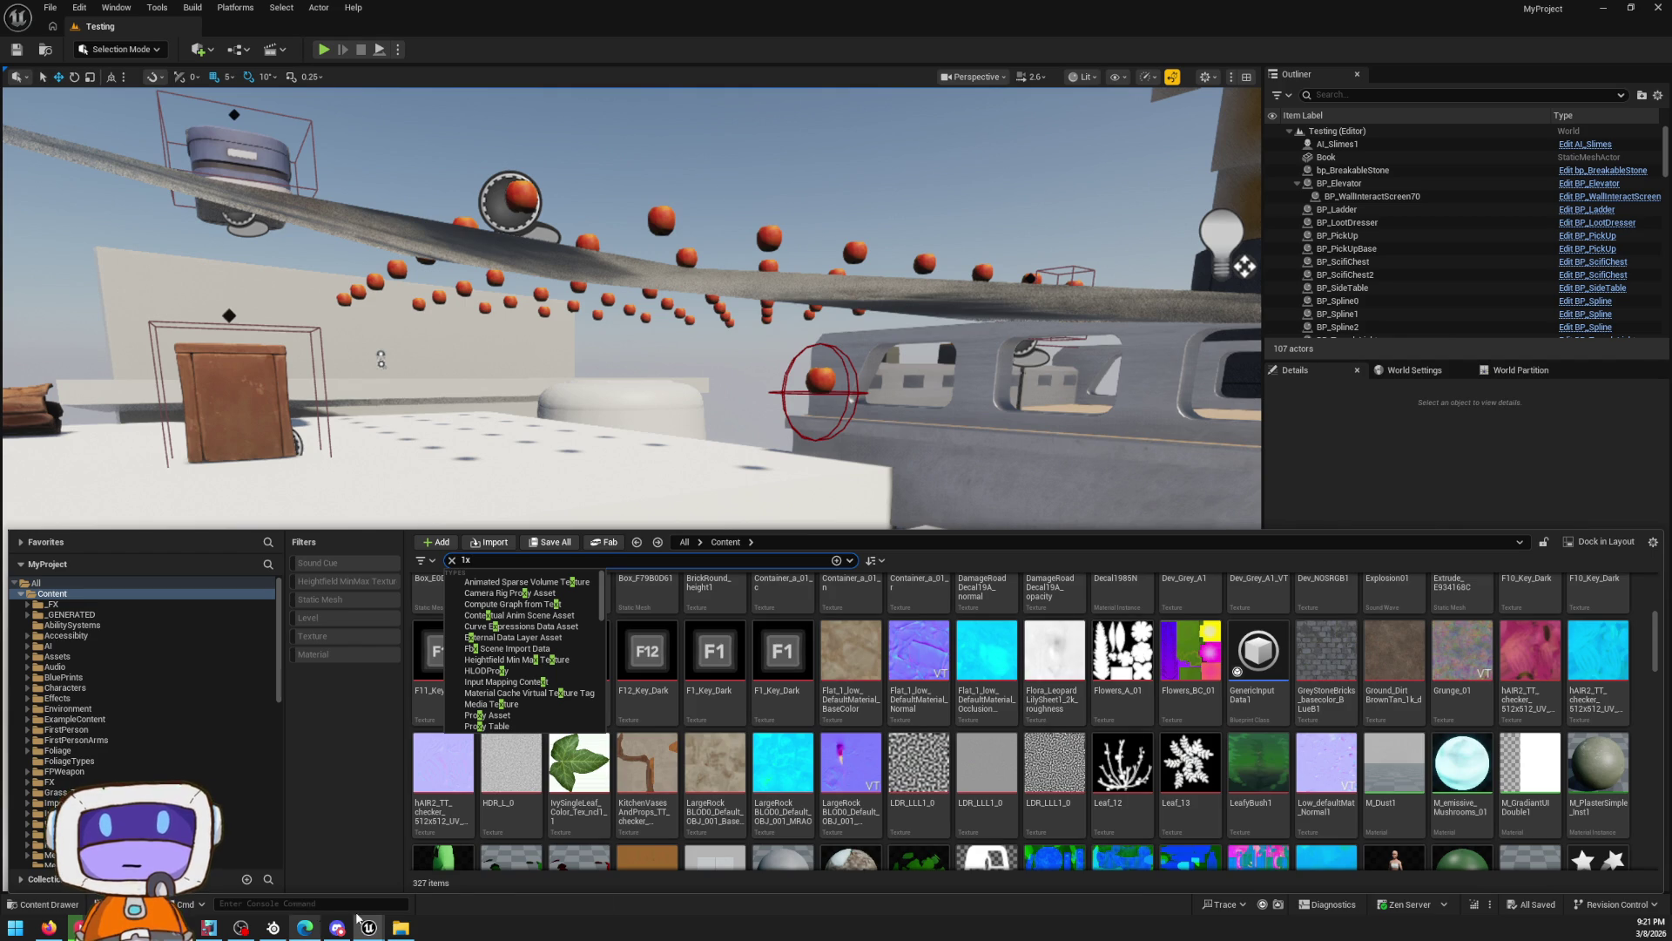
Switch to the Bark project's L_Testing editor and maximize its window
{"action": "mouse_move", "coordinate": [369, 925]}
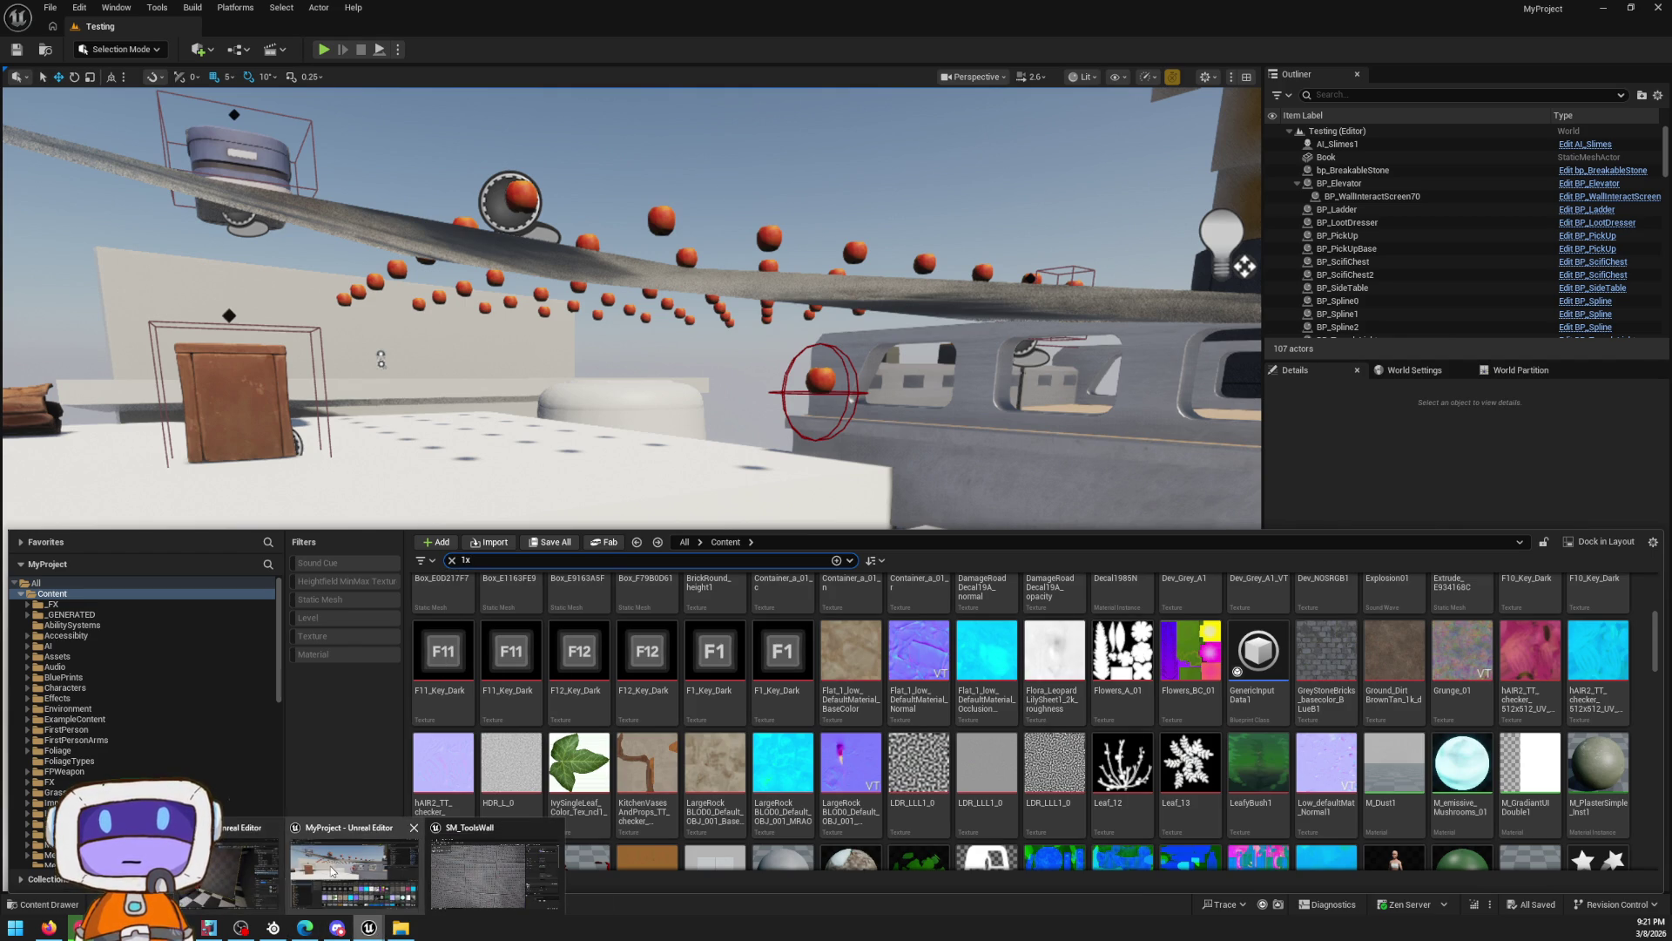
{"action": "left_click", "coordinate": [332, 870]}
{"action": "mouse_move", "coordinate": [864, 204]}
{"action": "left_mouse_down"}
{"action": "mouse_move", "coordinate": [917, 9]}
{"action": "mouse_move", "coordinate": [573, 0]}
{"action": "left_mouse_up"}
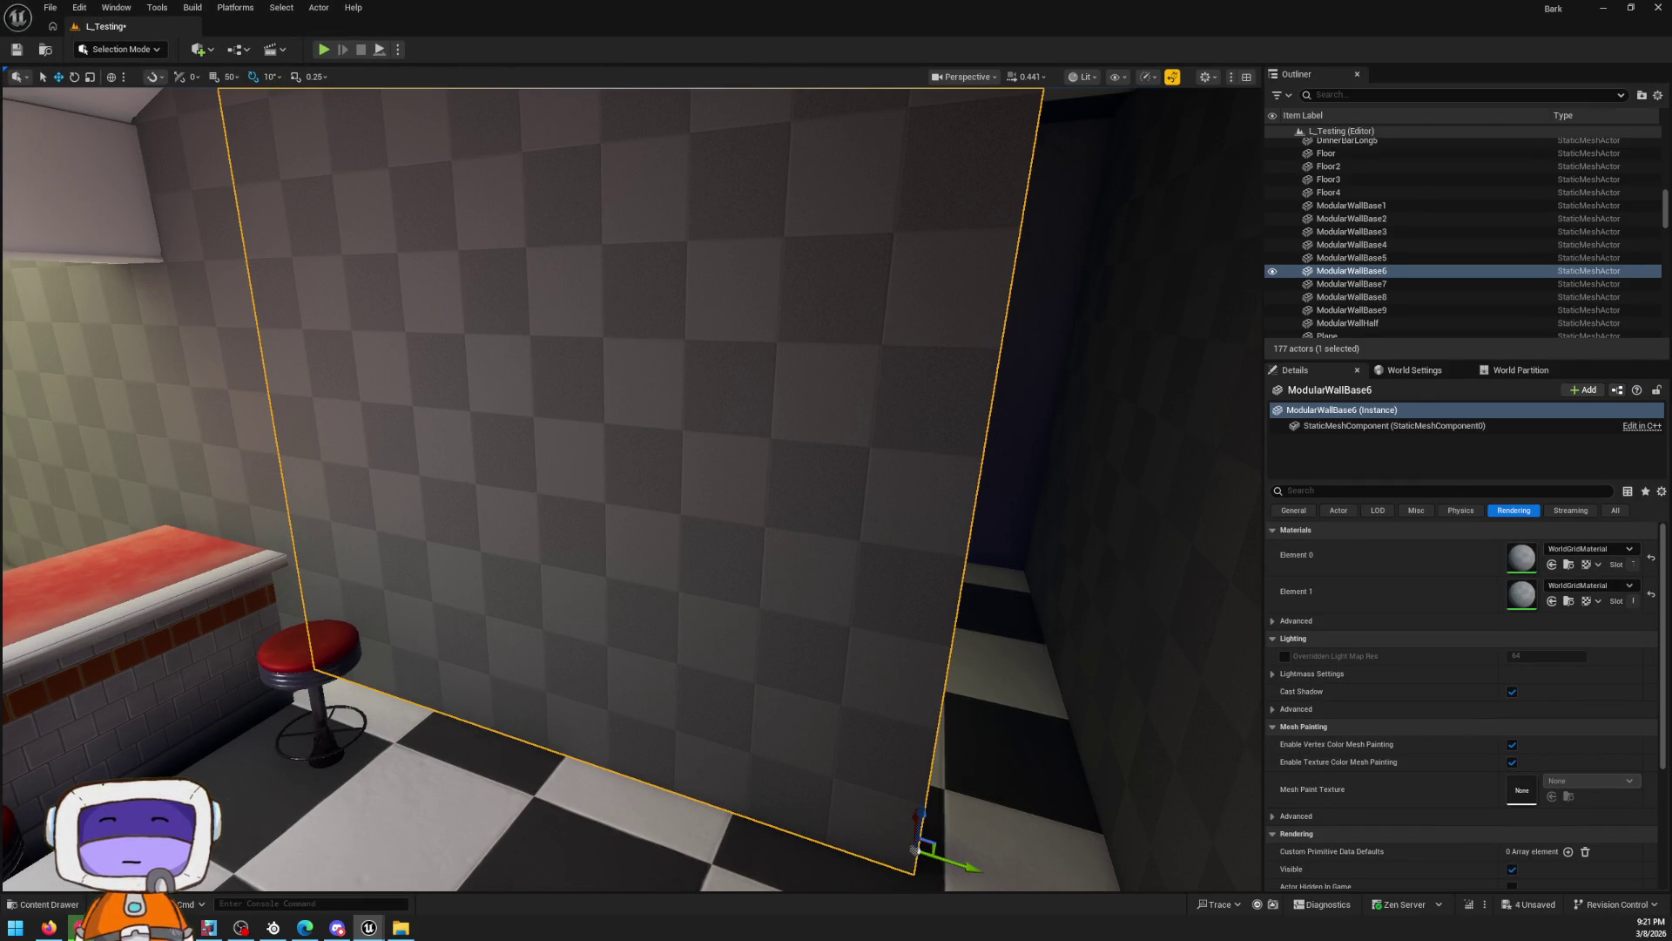
In MyProject, search 'ular' to find the ModularBuildingDoor mesh
{"action": "key", "text": "alt+Tab"}
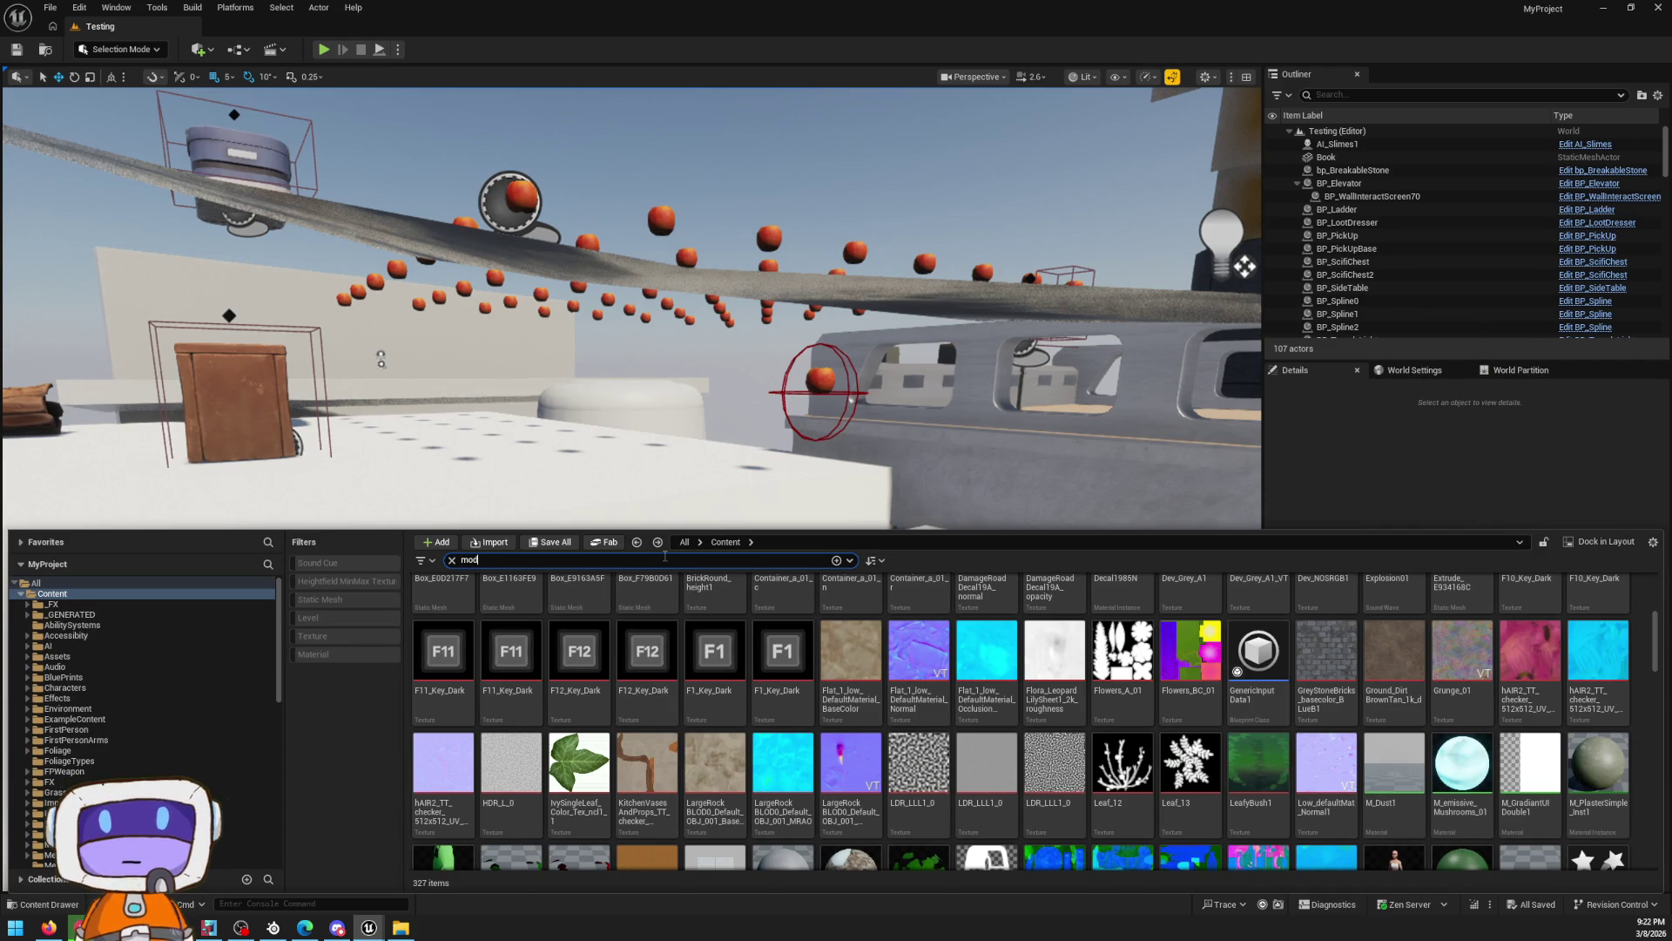
{"action": "type", "text": "ular"}
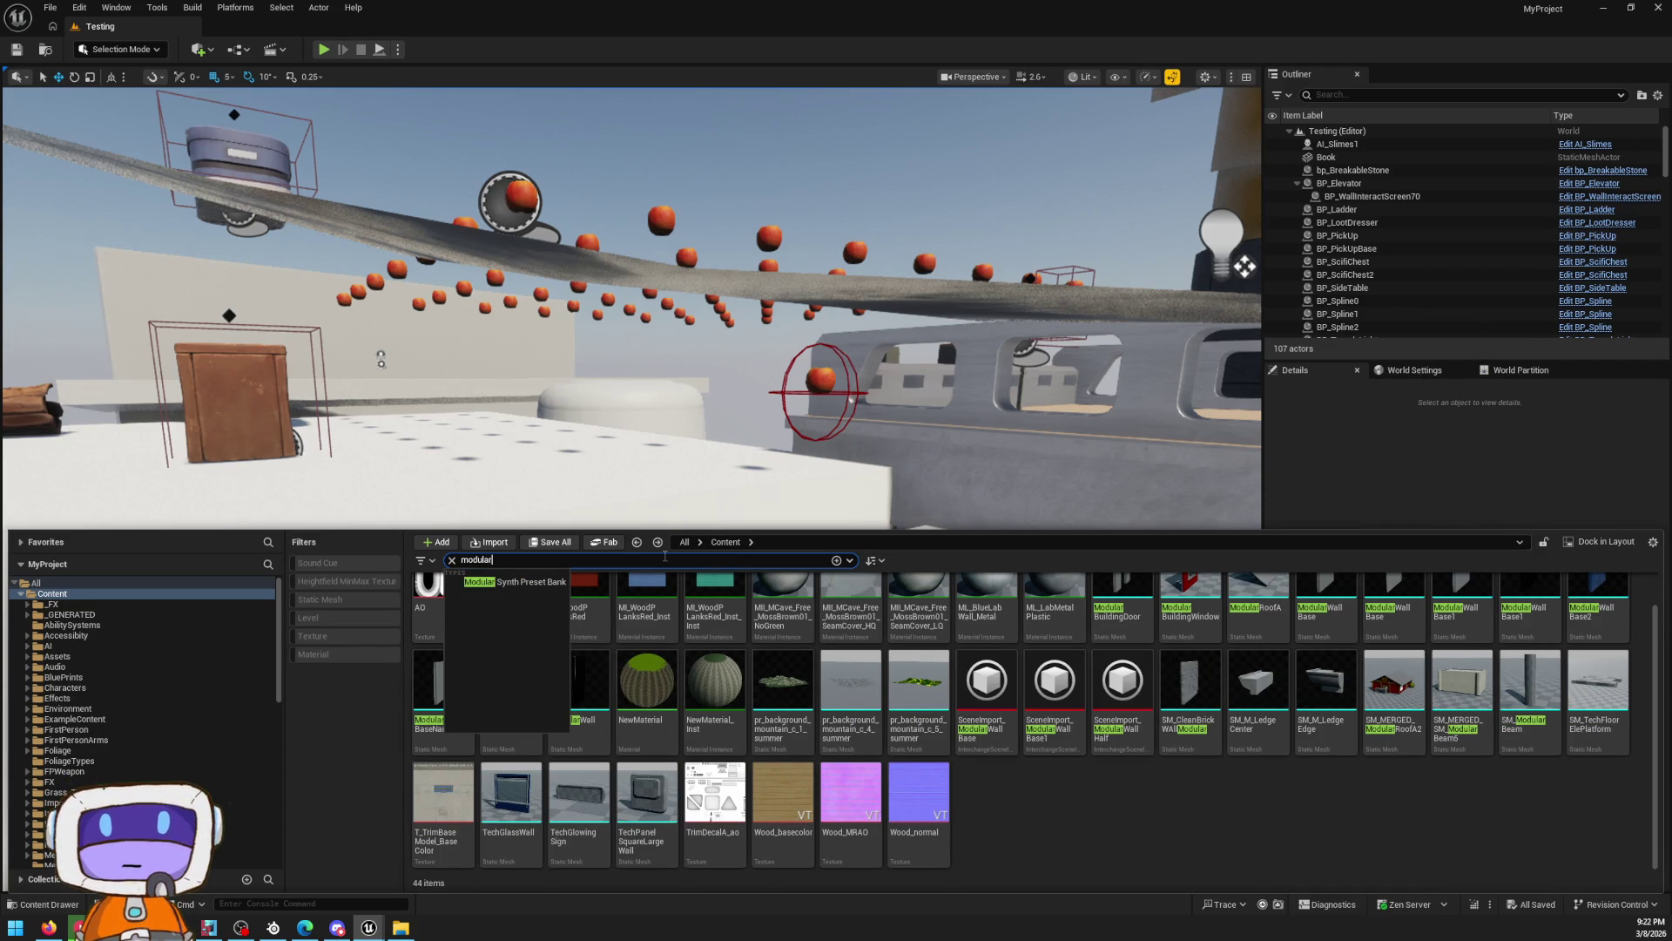
{"action": "scroll", "coordinate": [971, 834], "scroll_direction": "up", "scroll_amount": 1}
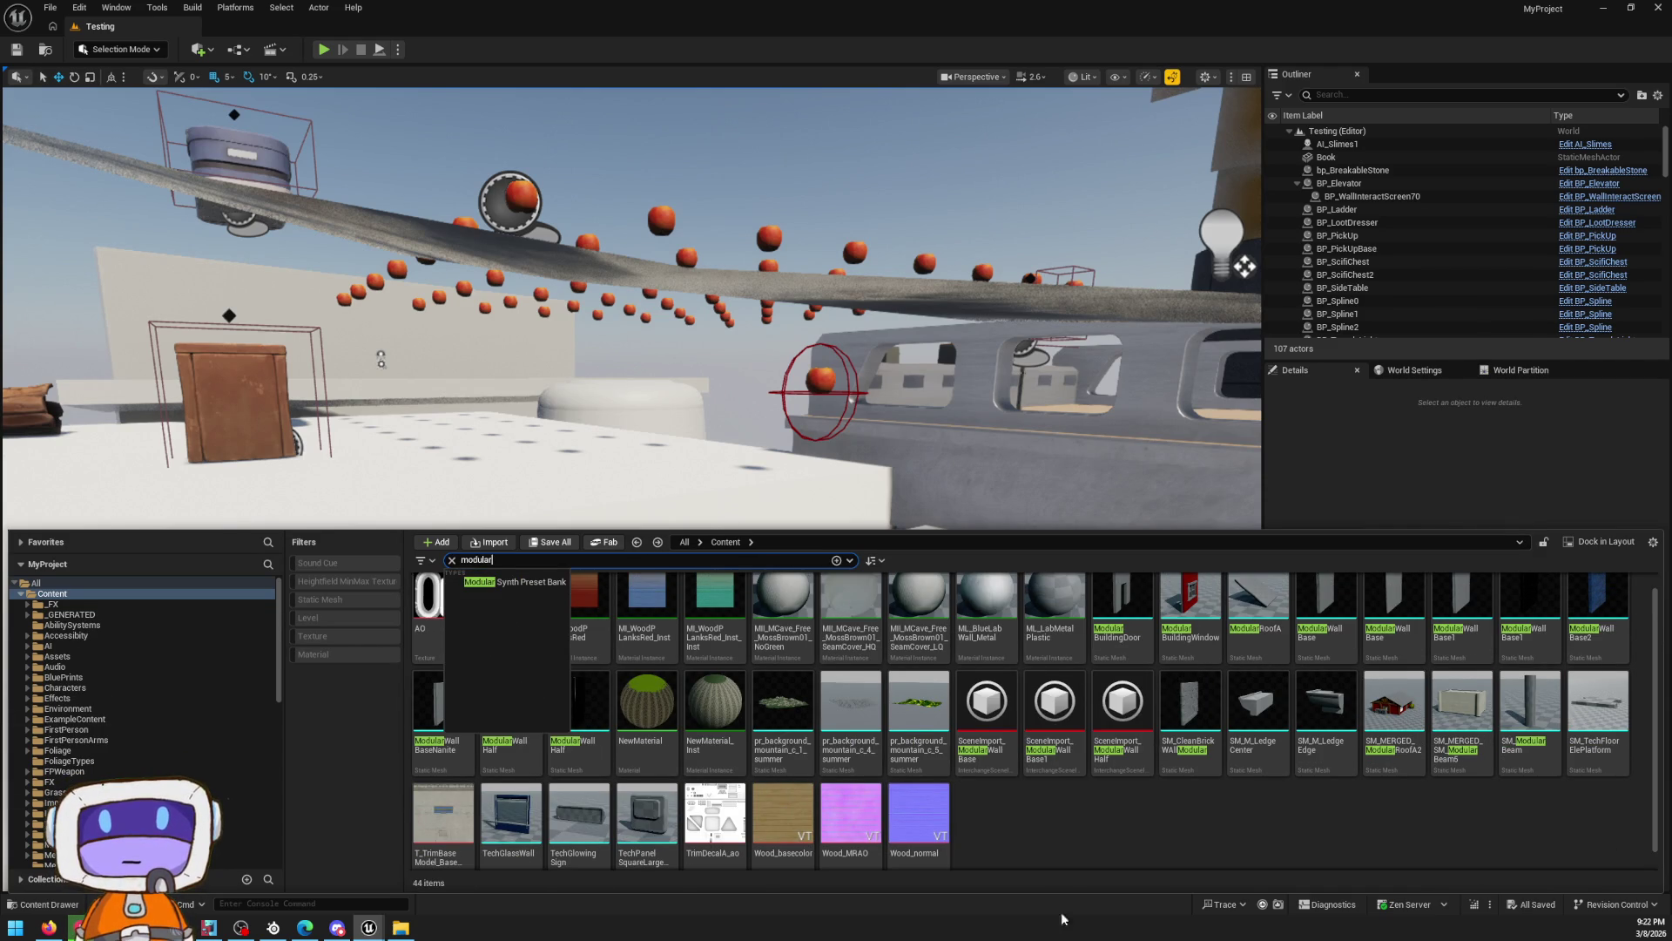
{"action": "left_click", "coordinate": [1084, 857]}
{"action": "scroll", "coordinate": [591, 623], "scroll_direction": "up", "scroll_amount": 1}
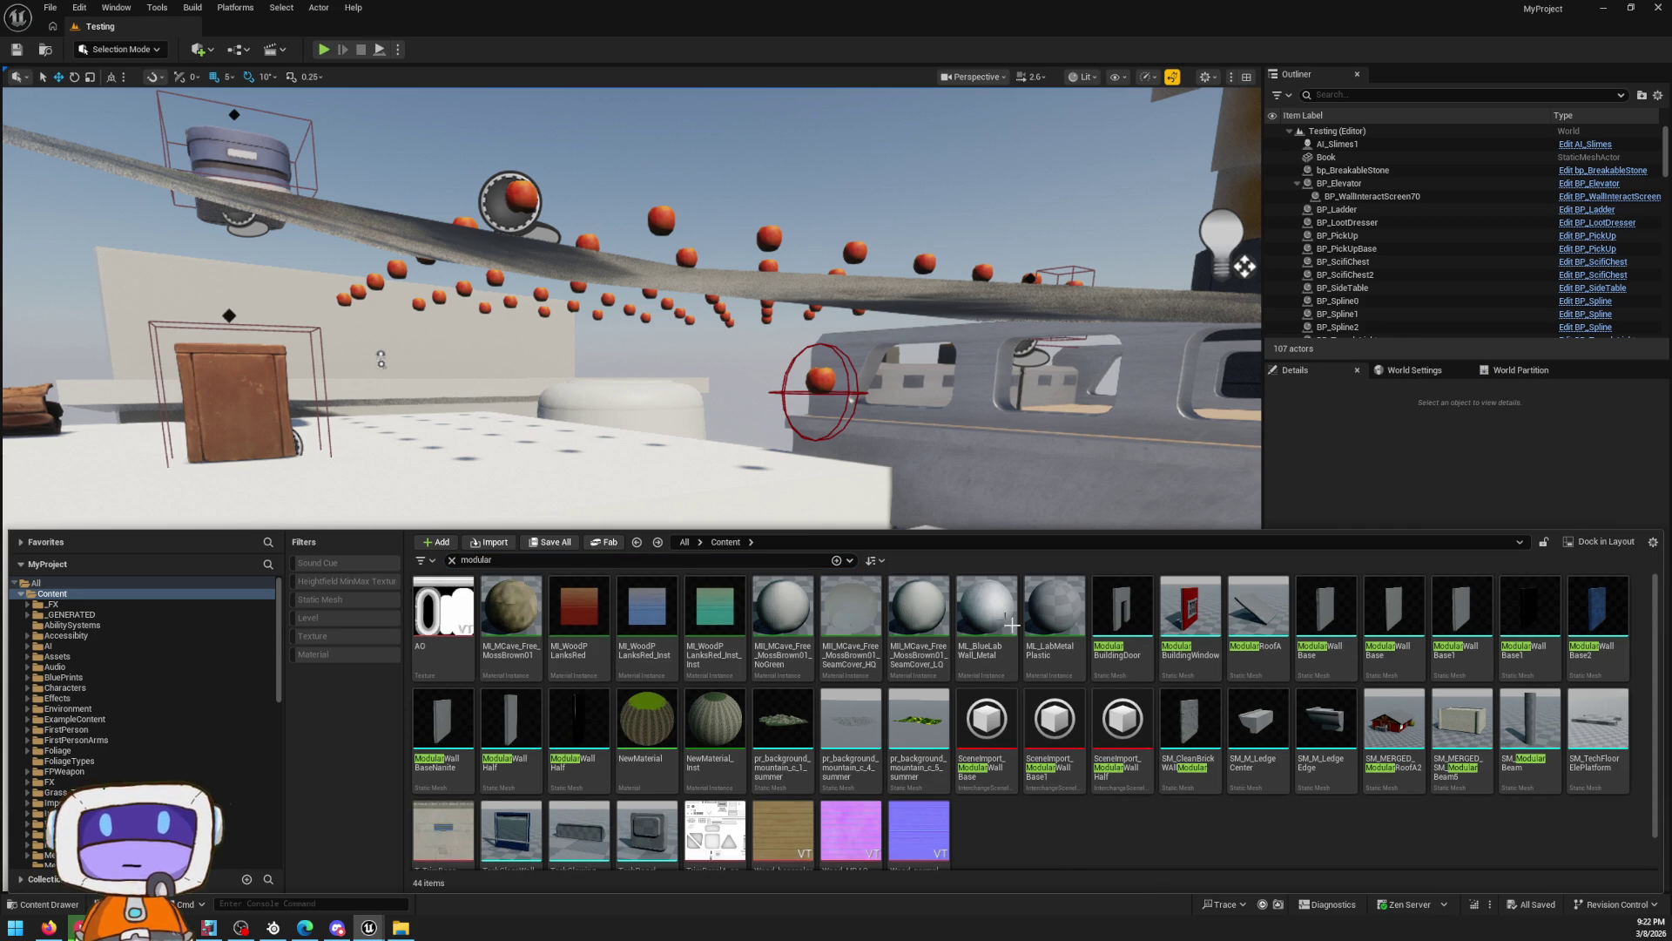
Migrate ModularBuildingDoor to Bark's Content folder, overwriting the existing copy
{"action": "right_click", "coordinate": [1112, 609]}
{"action": "mouse_move", "coordinate": [1220, 558]}
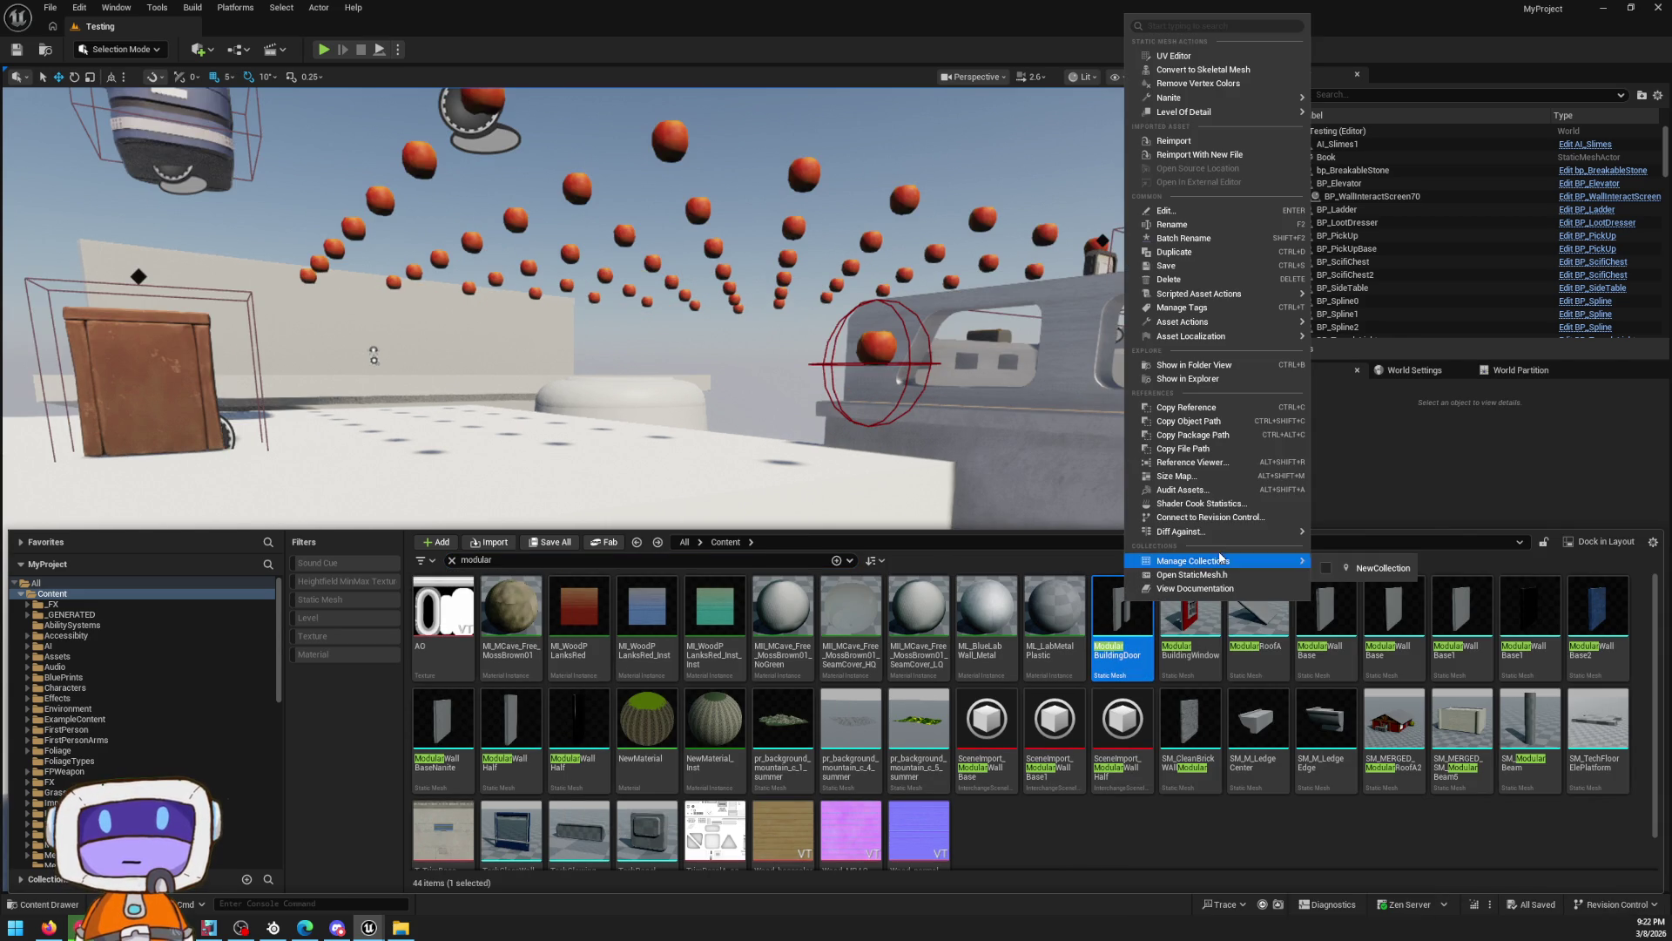
{"action": "mouse_move", "coordinate": [1295, 329]}
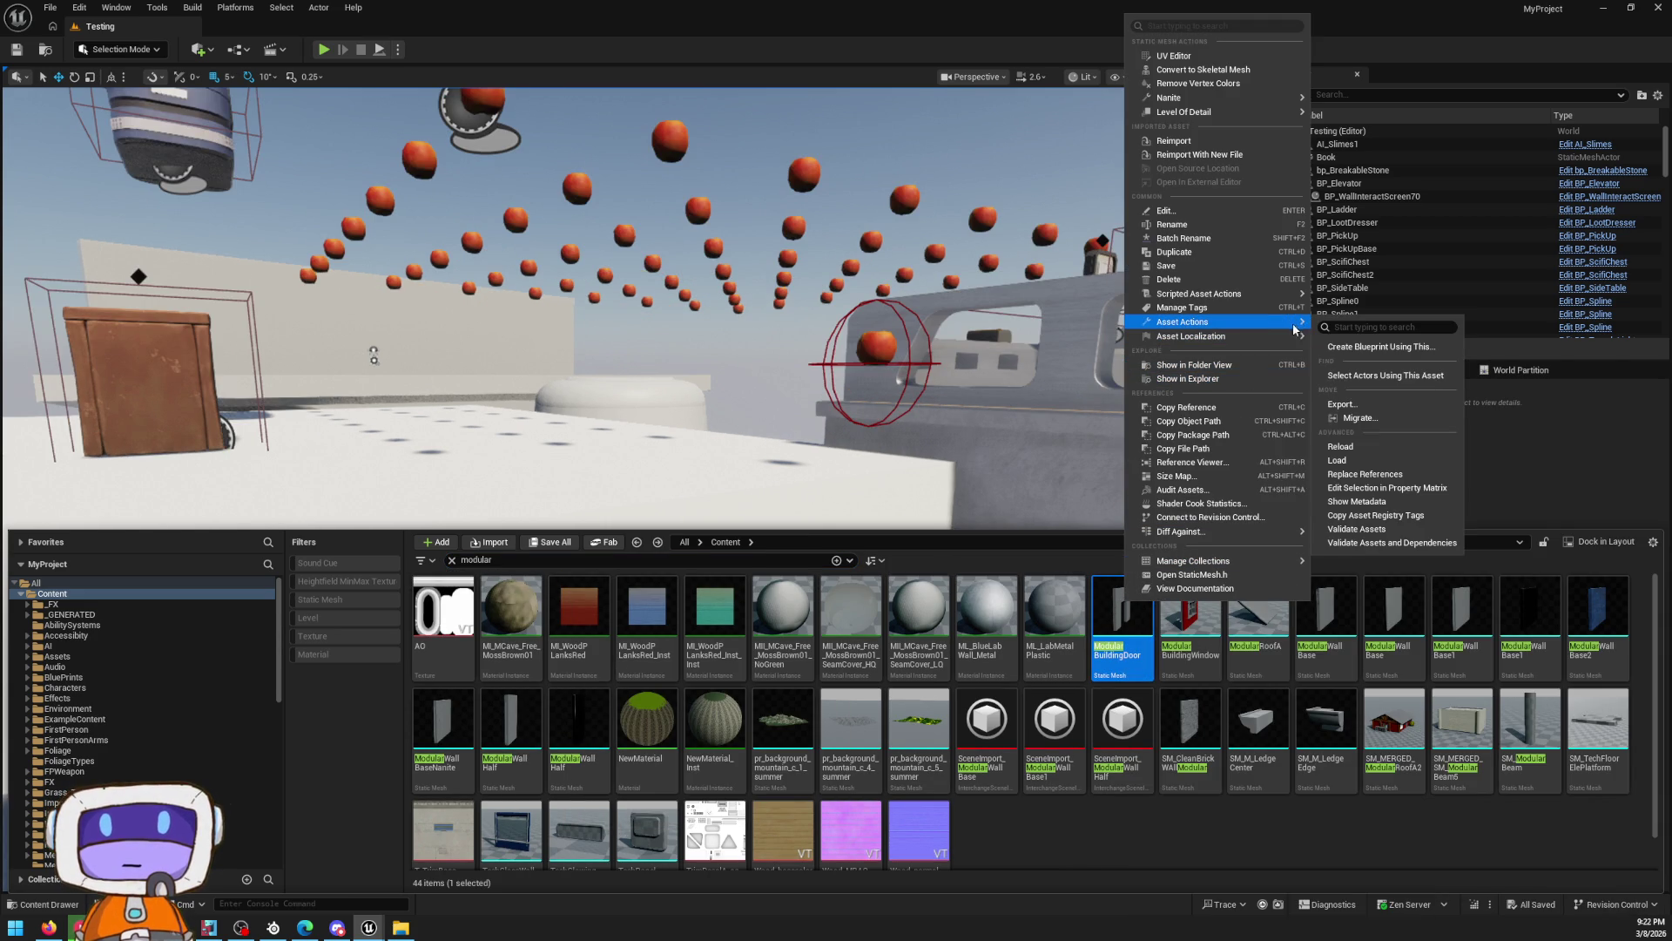
{"action": "left_click", "coordinate": [1368, 420]}
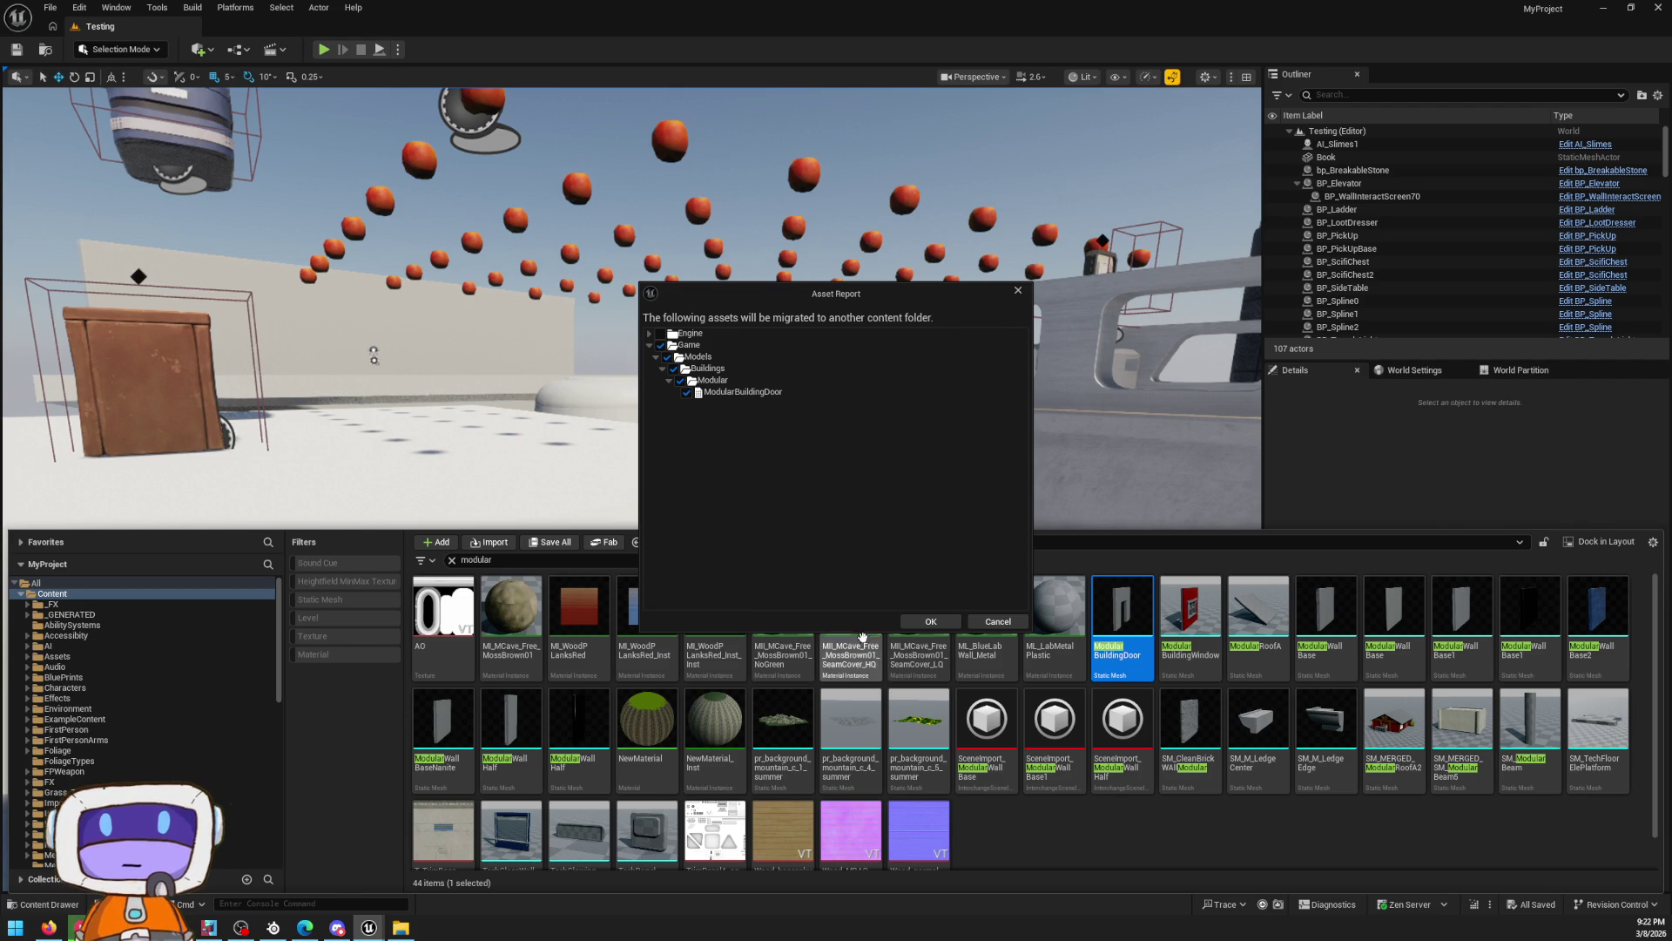
{"action": "left_click", "coordinate": [921, 622]}
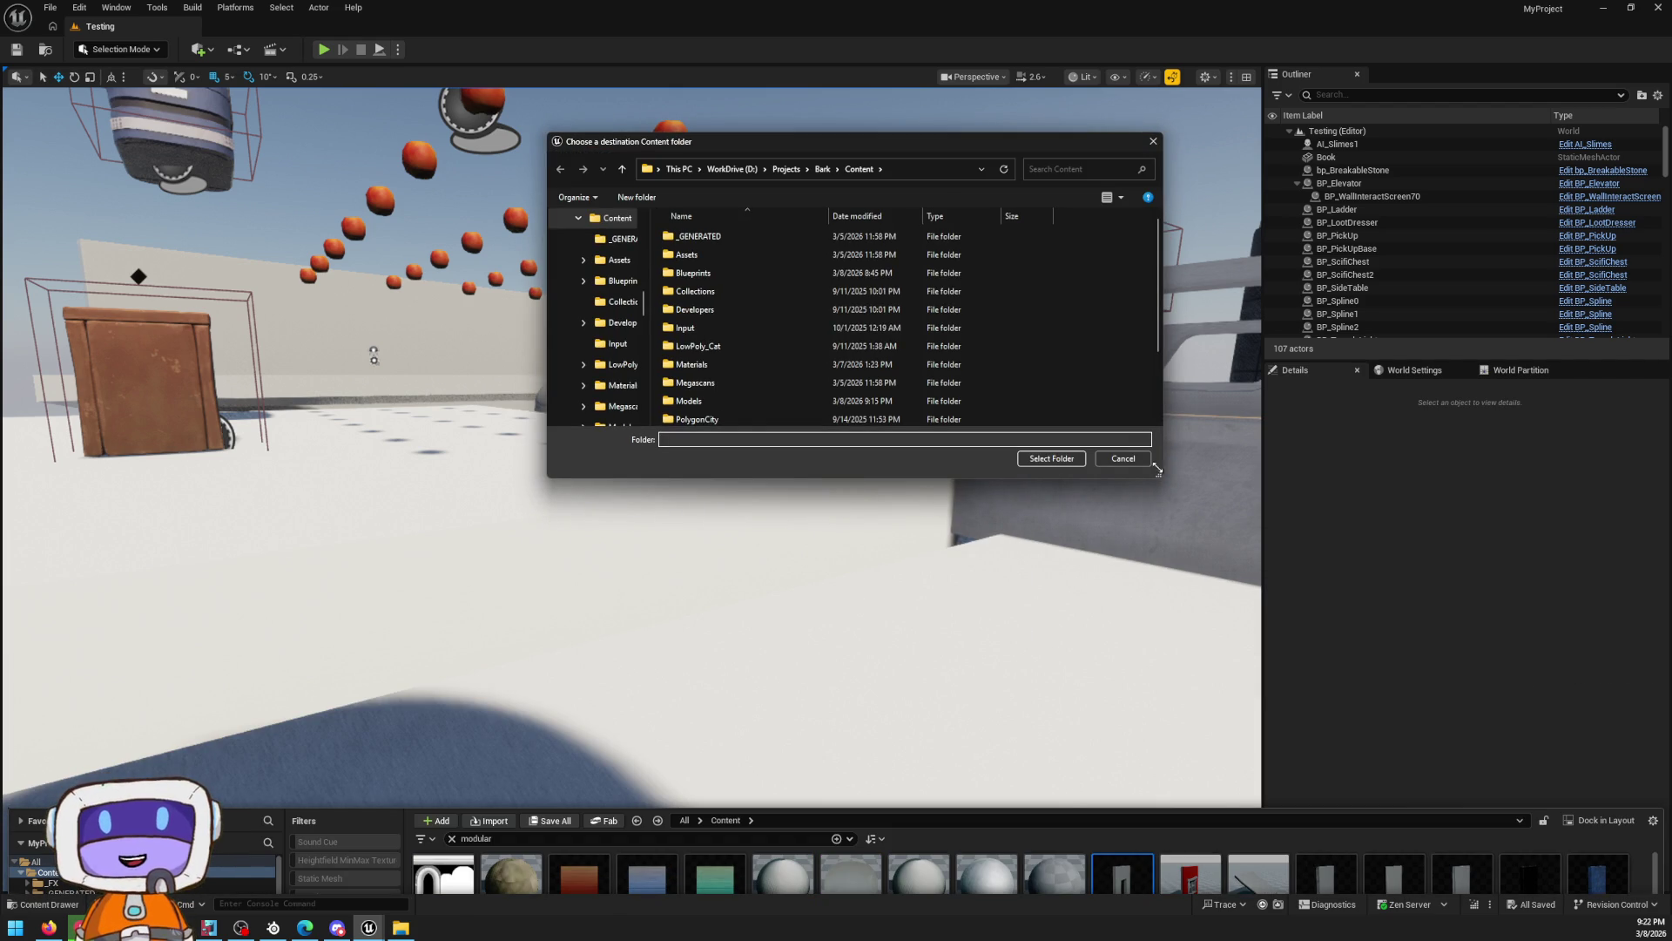
{"action": "left_click", "coordinate": [1051, 459]}
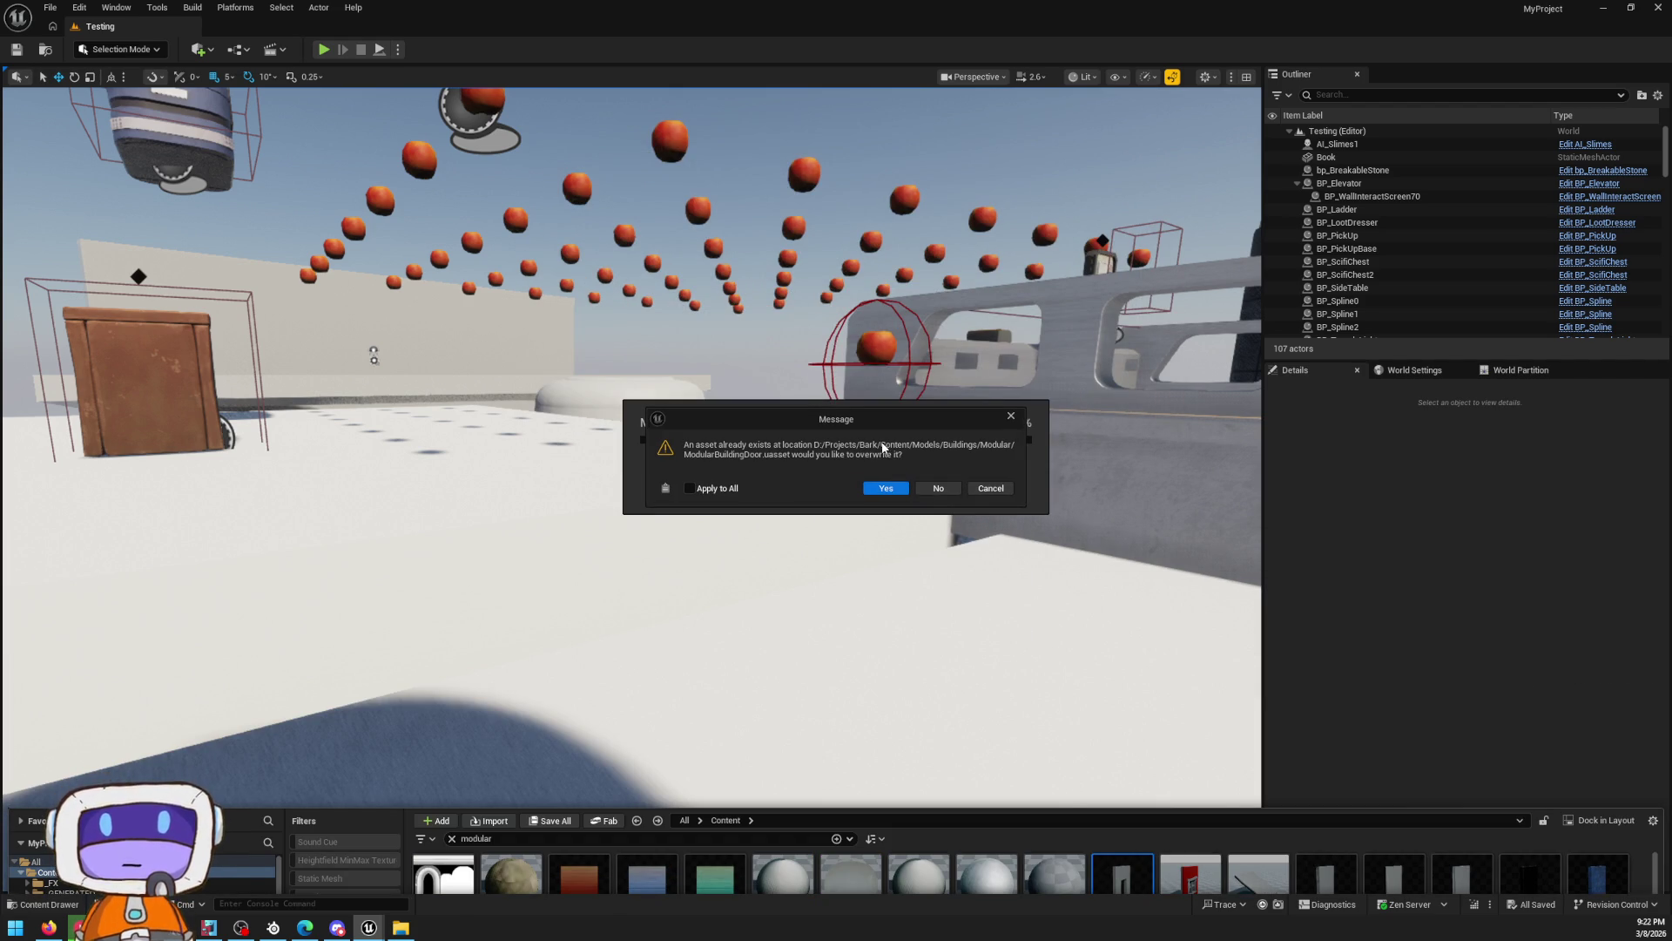
{"action": "left_click", "coordinate": [888, 489]}
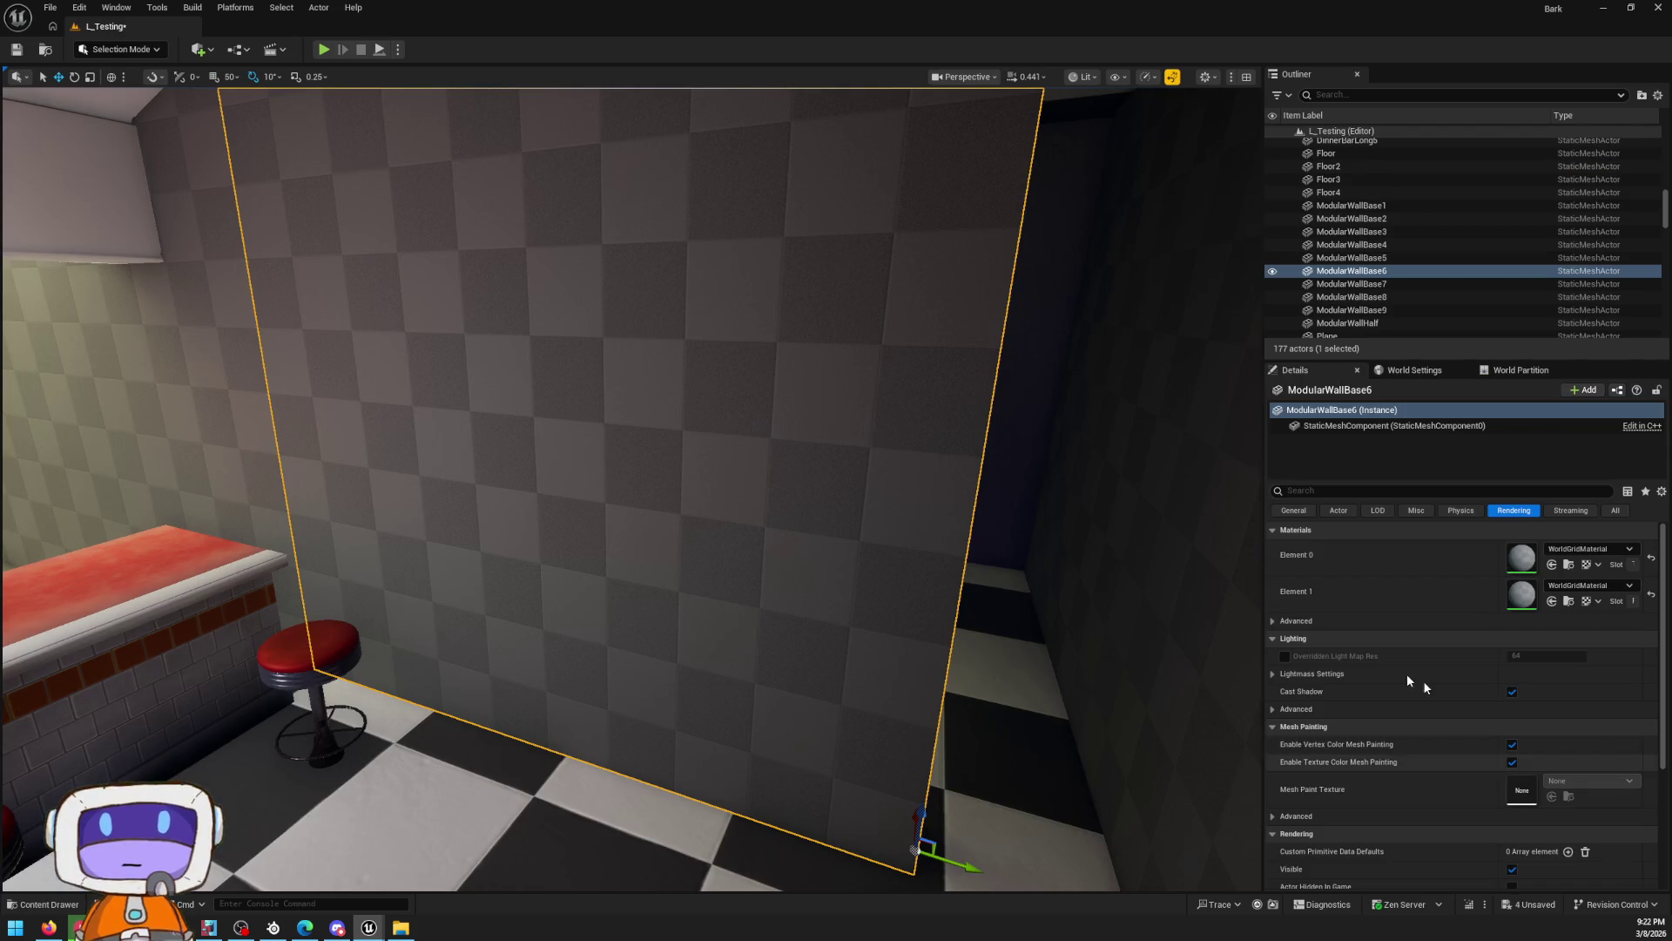
Set ModularWallBase6's Static Mesh to ModularBuildingDoor from the Modular folder
{"action": "key", "text": "ctrl+space"}
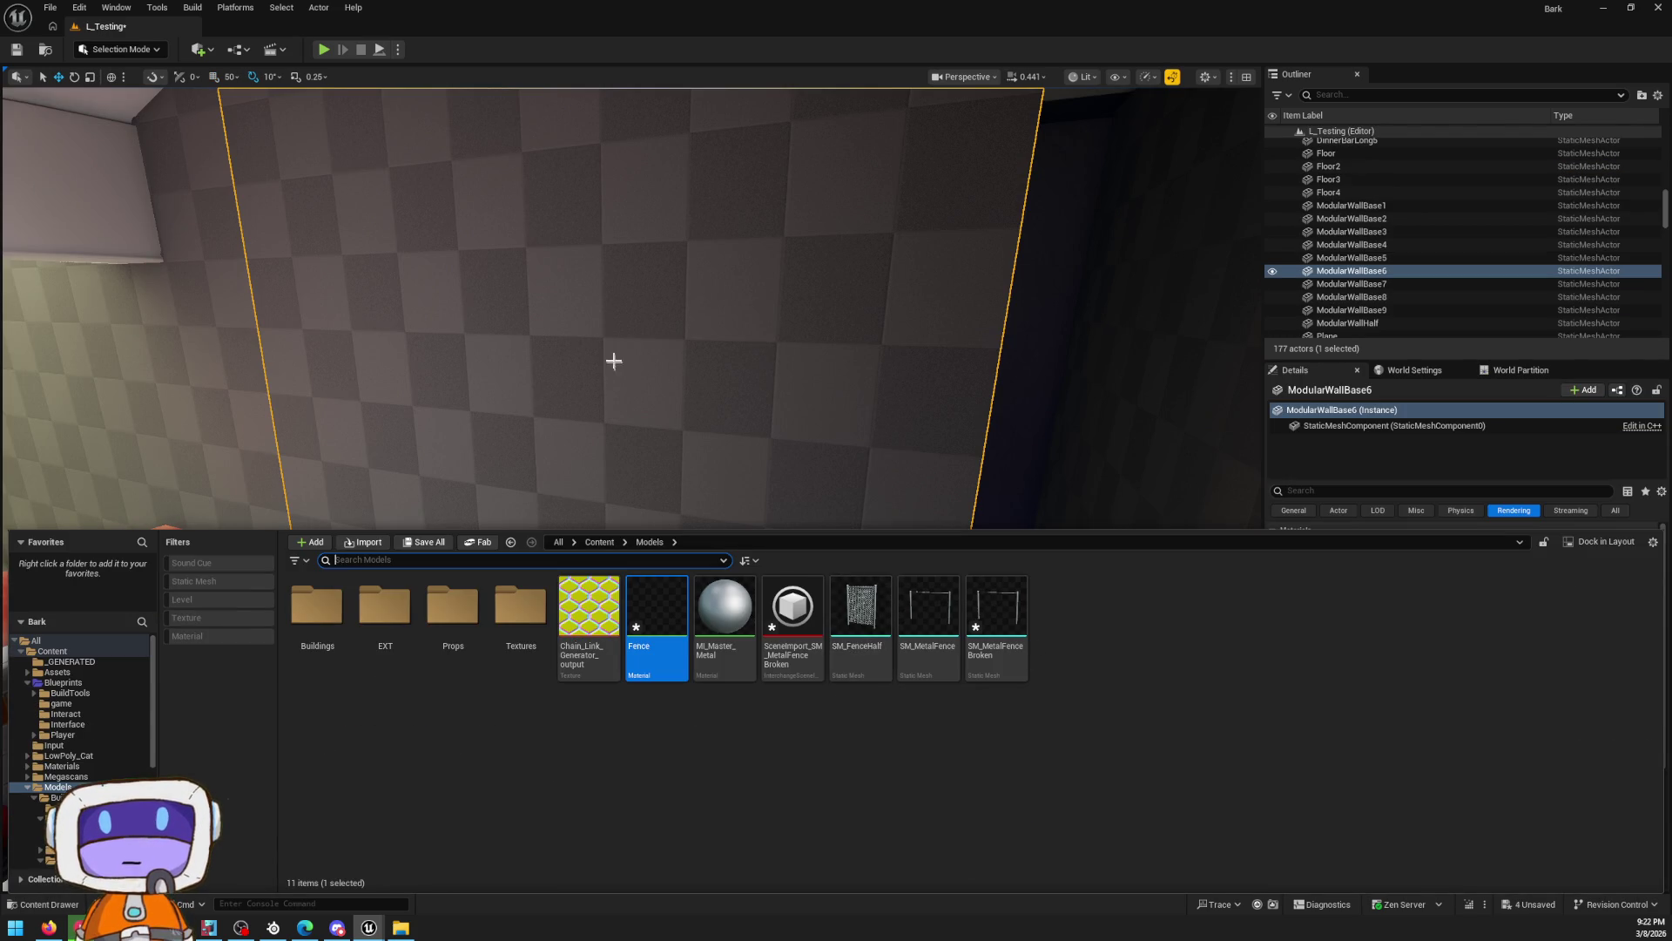
{"action": "right_click", "coordinate": [659, 312]}
{"action": "left_click", "coordinate": [697, 348]}
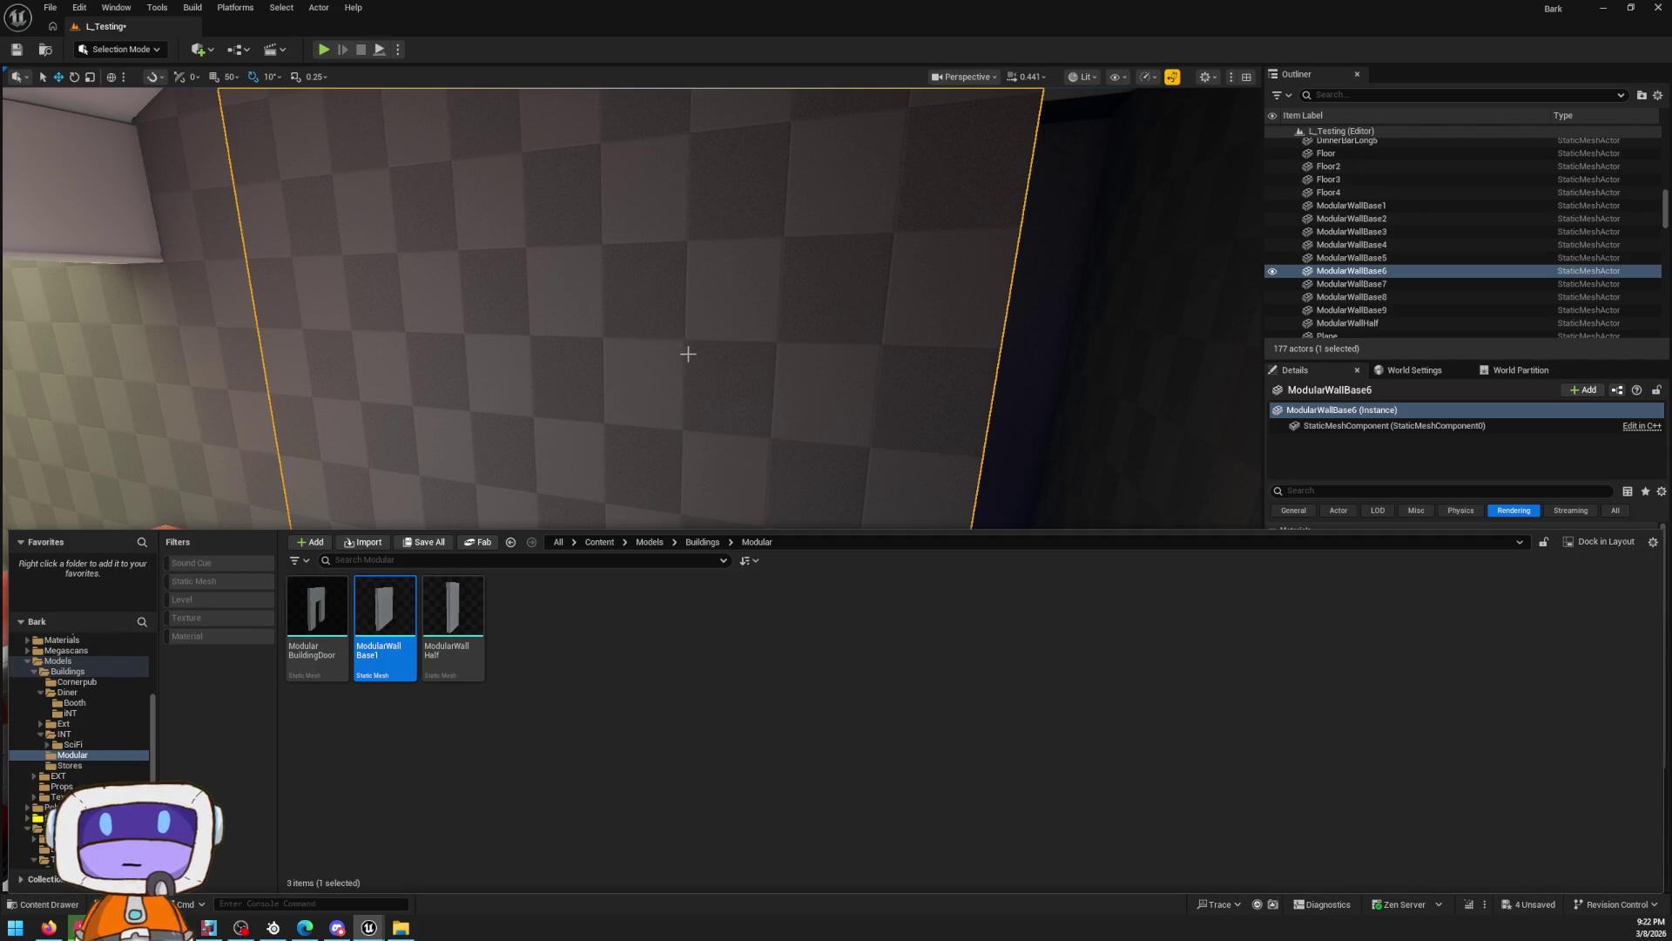
{"action": "mouse_move", "coordinate": [688, 354]}
{"action": "left_mouse_down"}
{"action": "mouse_move", "coordinate": [654, 354]}
{"action": "mouse_move", "coordinate": [610, 436]}
{"action": "left_mouse_up"}
{"action": "key", "text": "ctrl+space"}
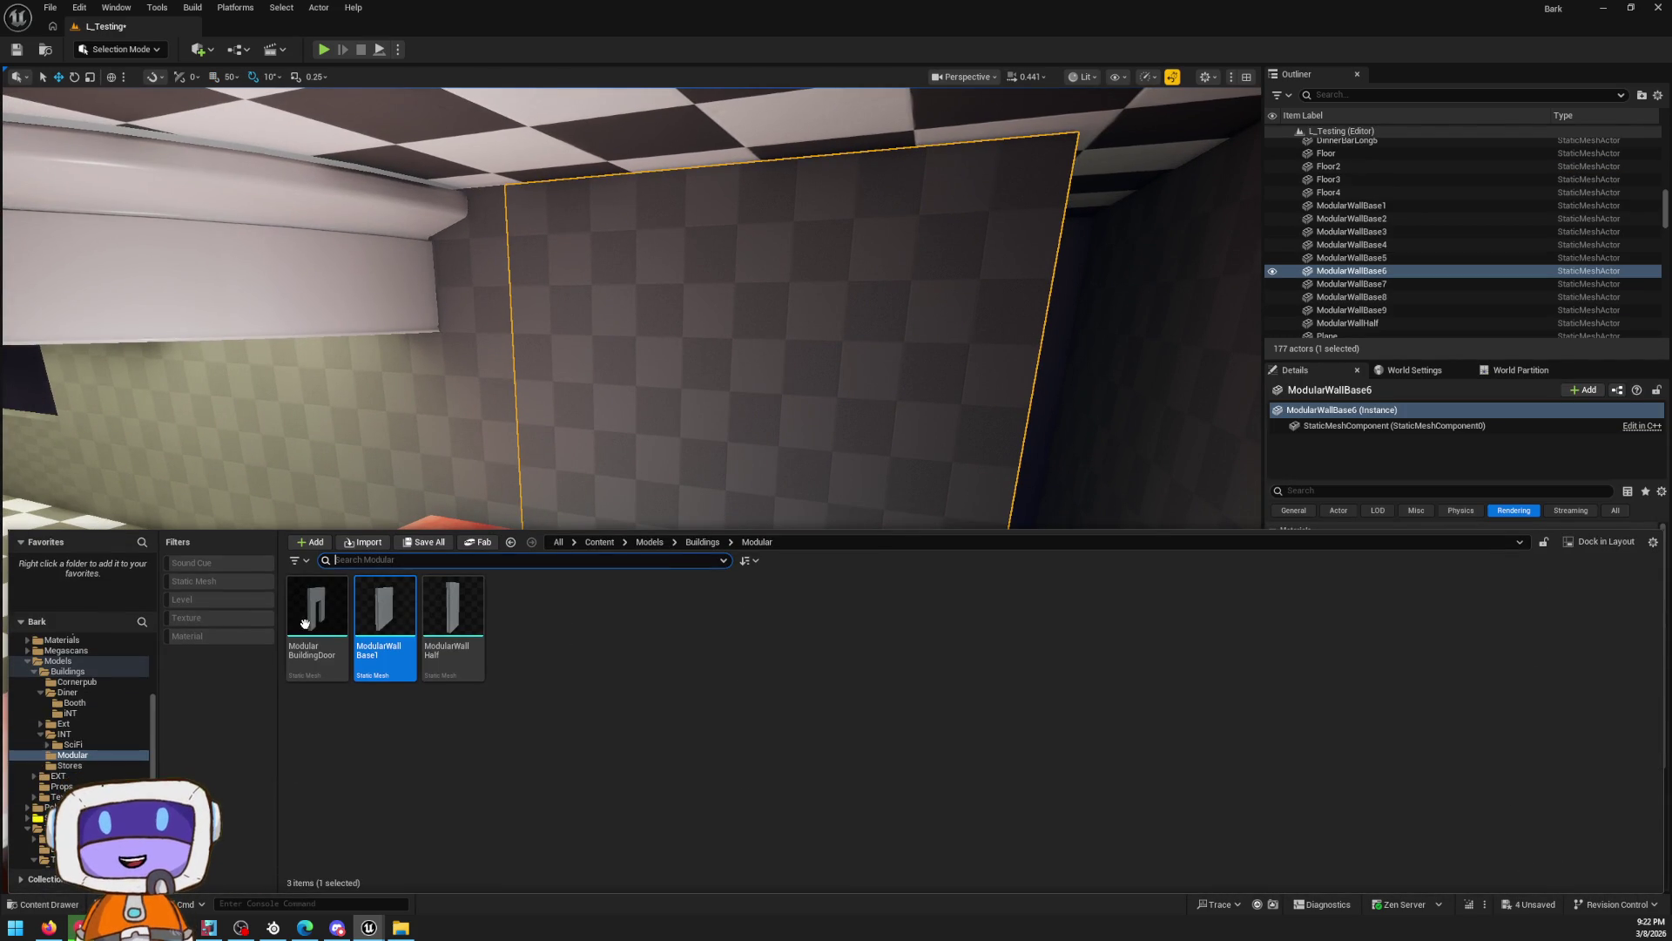
{"action": "left_click", "coordinate": [301, 599]}
{"action": "left_click_drag", "start_coordinate": [731, 383], "coordinate": [731, 487]}
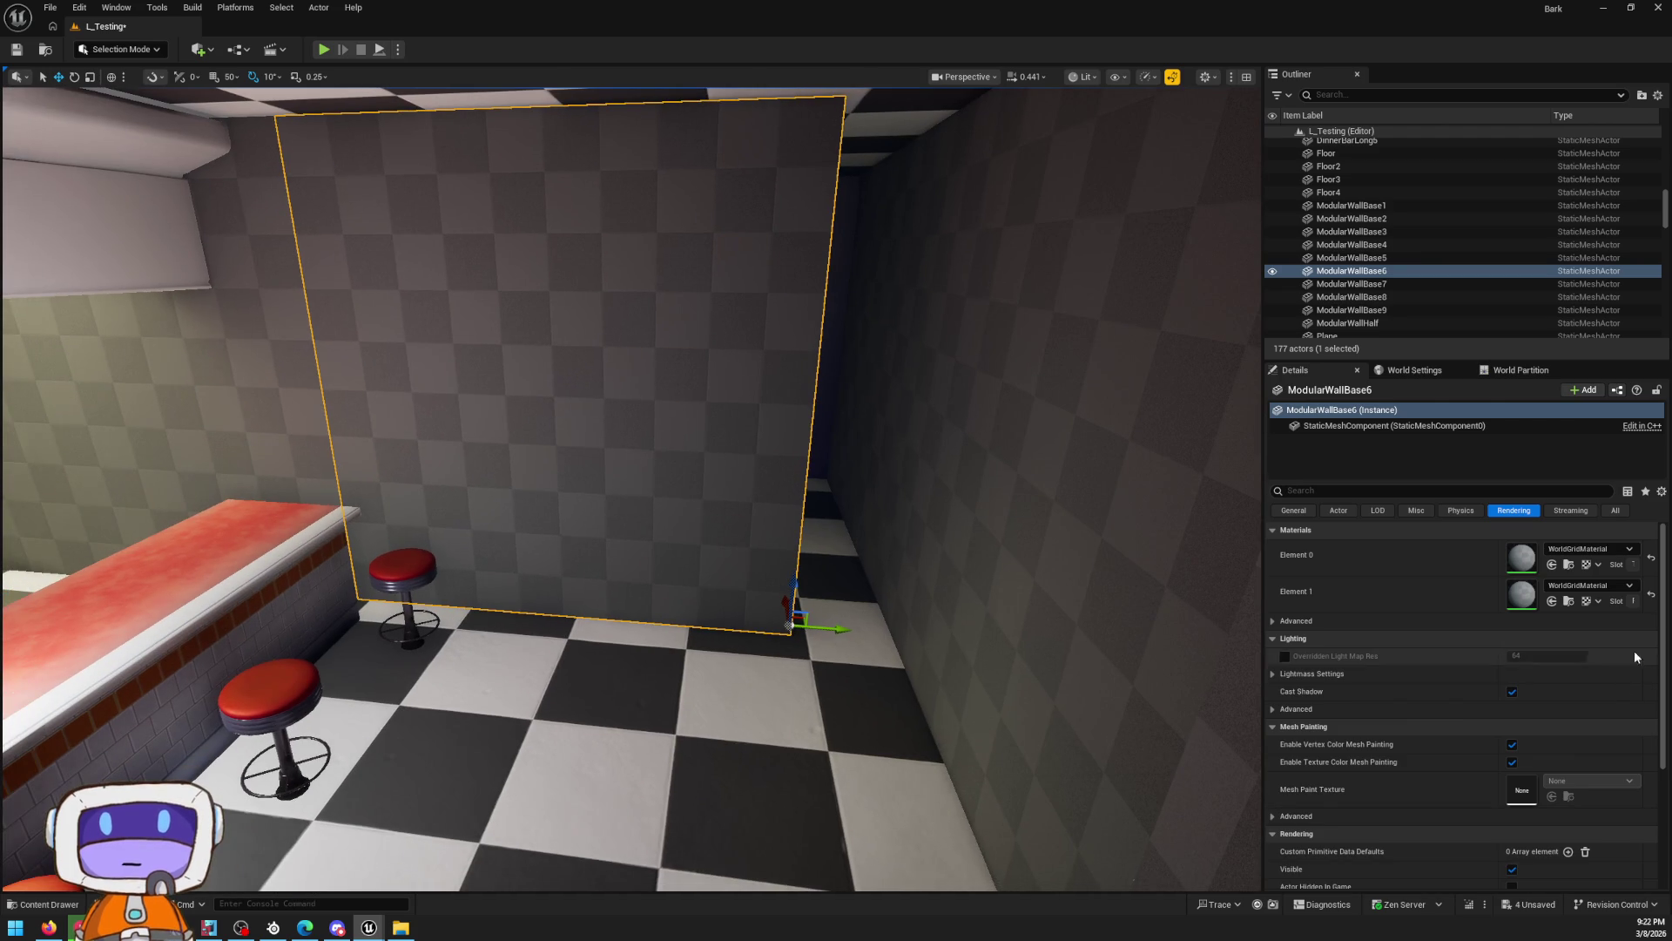
{"action": "left_click", "coordinate": [1615, 511]}
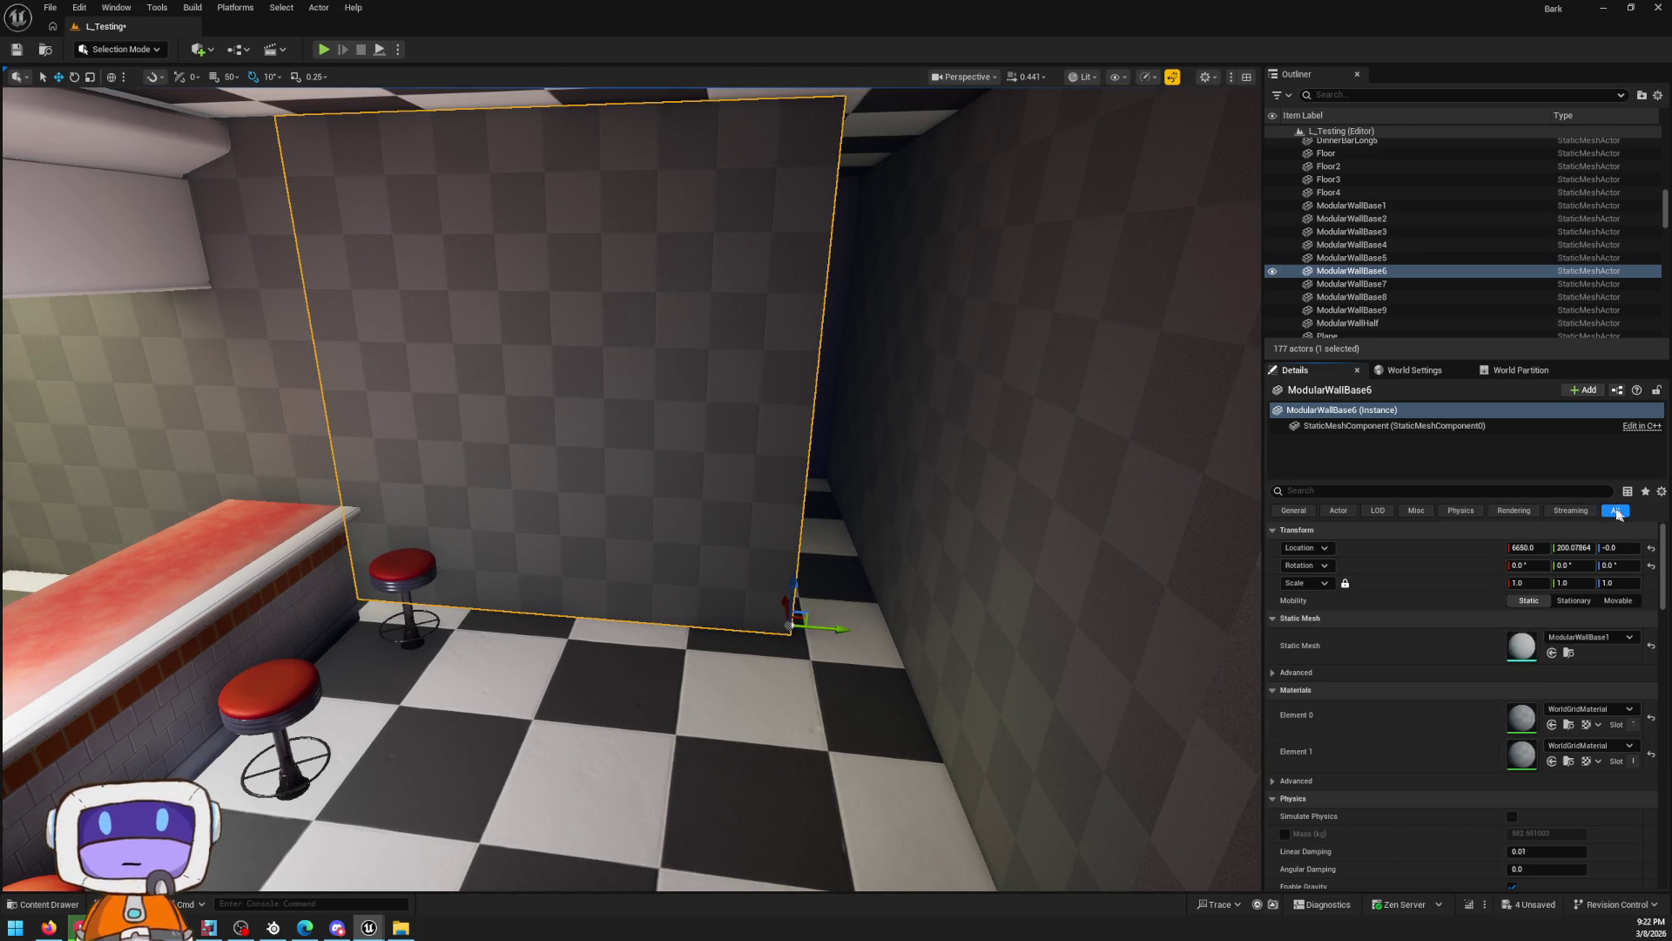
{"action": "left_click", "coordinate": [1552, 653]}
{"action": "left_click", "coordinate": [1568, 652]}
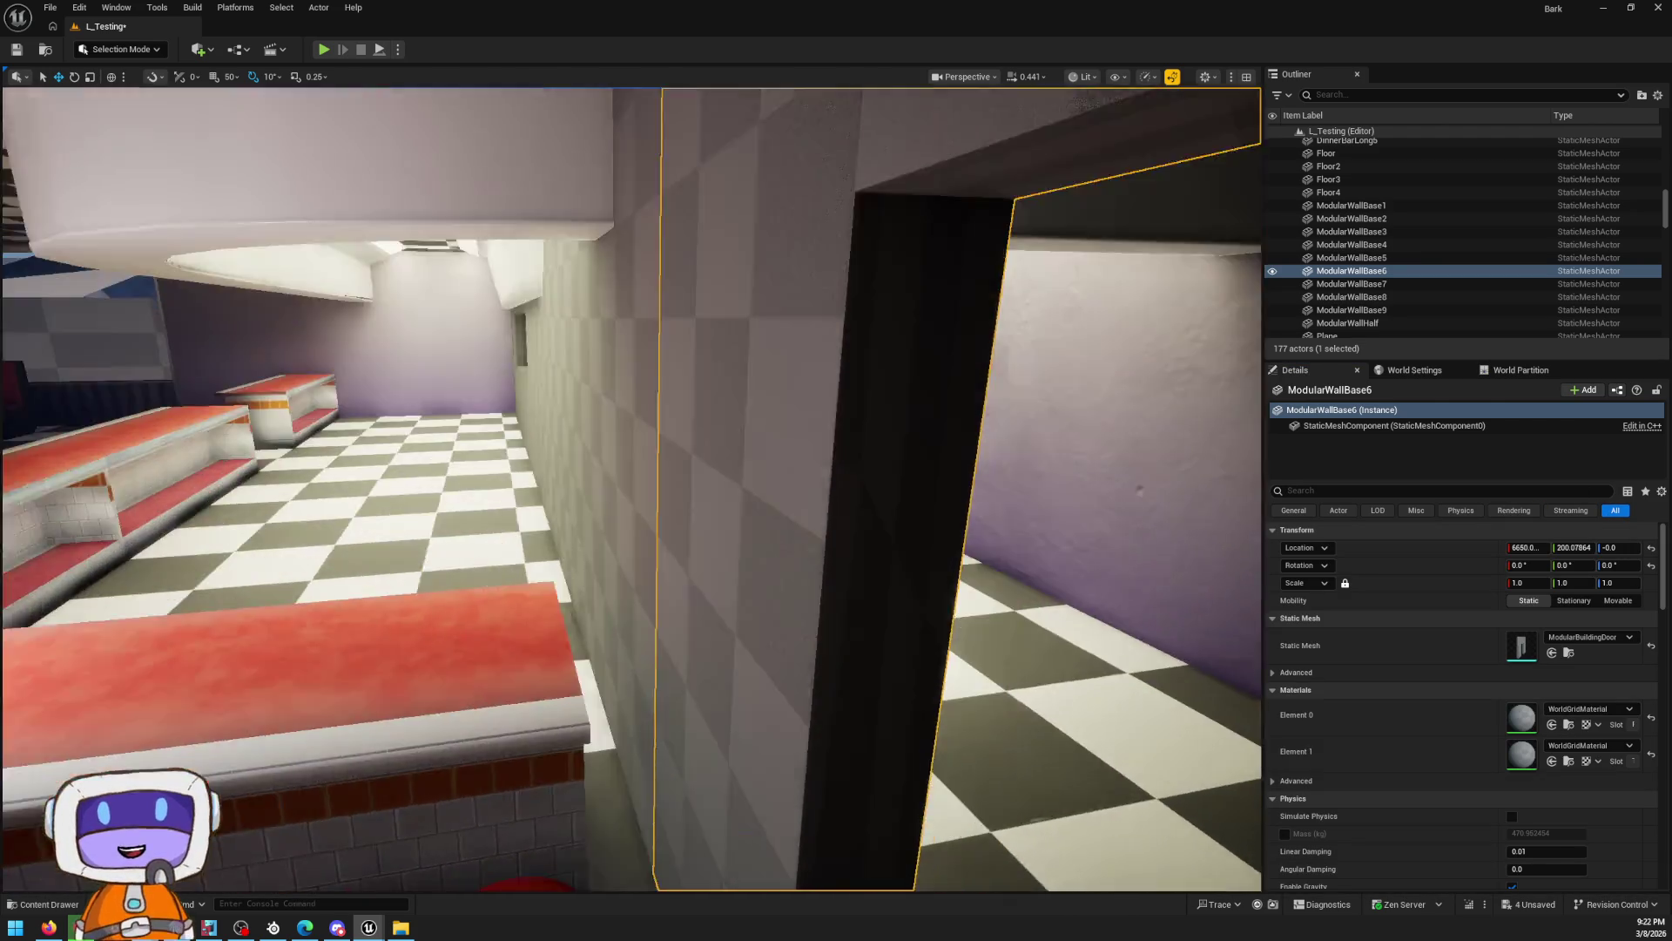
Select the neighbouring wall ModularWallBase3 and frame it in view
{"action": "scroll", "coordinate": [631, 488], "scroll_direction": "down", "scroll_amount": 10}
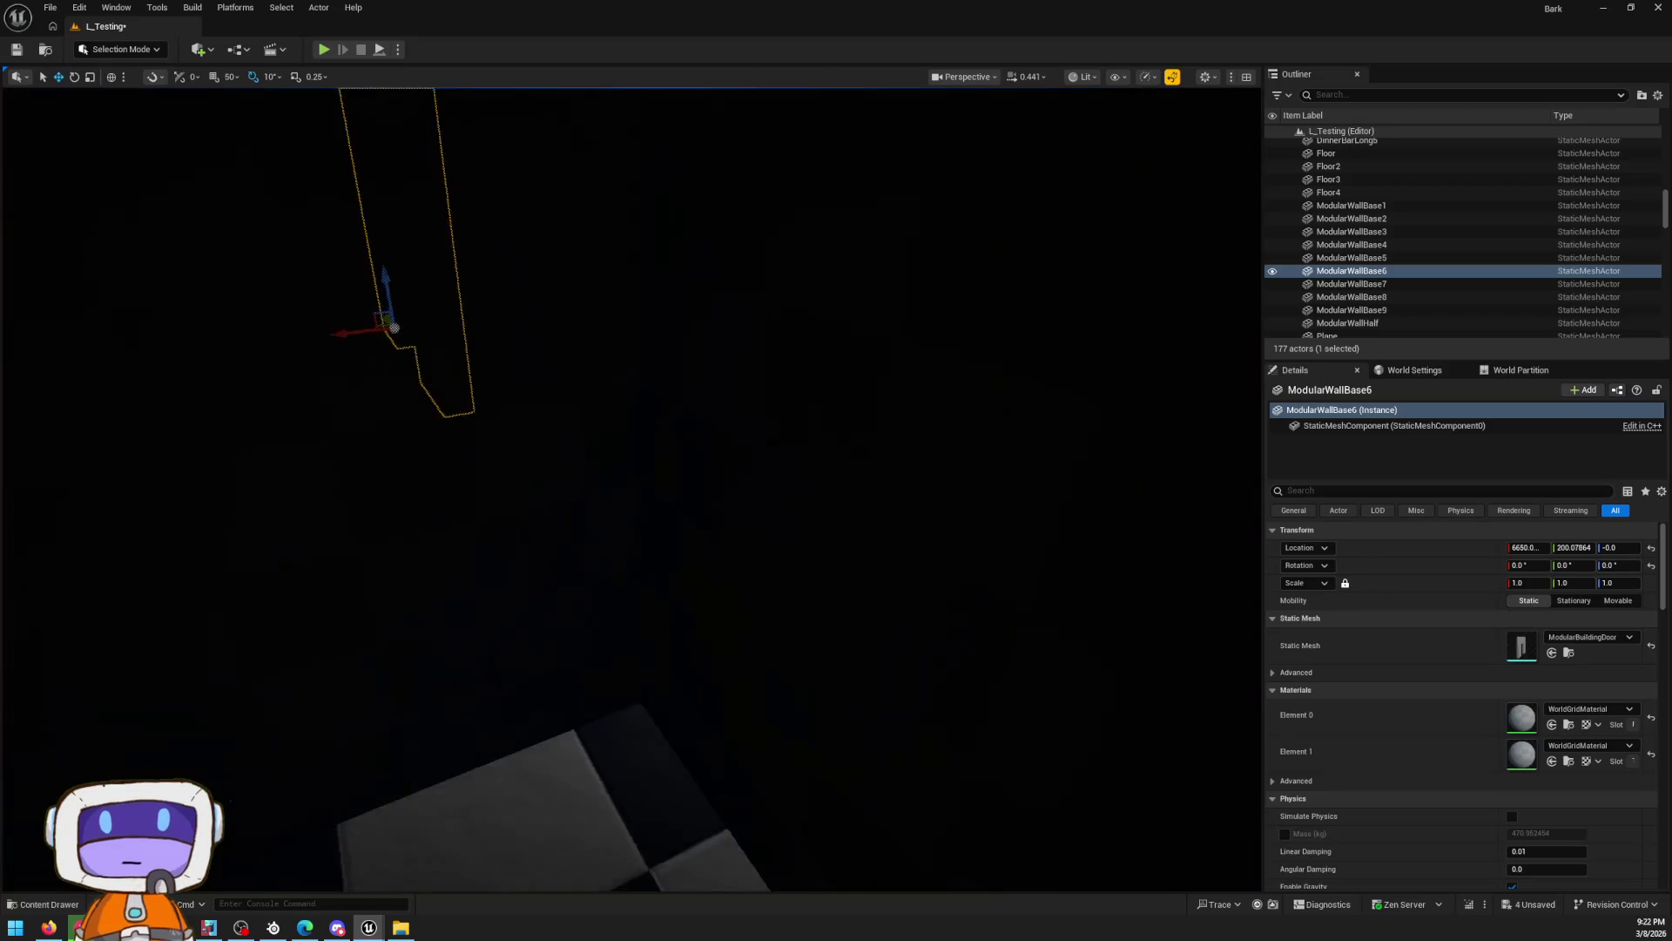
{"action": "scroll", "coordinate": [632, 488], "scroll_direction": "up", "scroll_amount": 10}
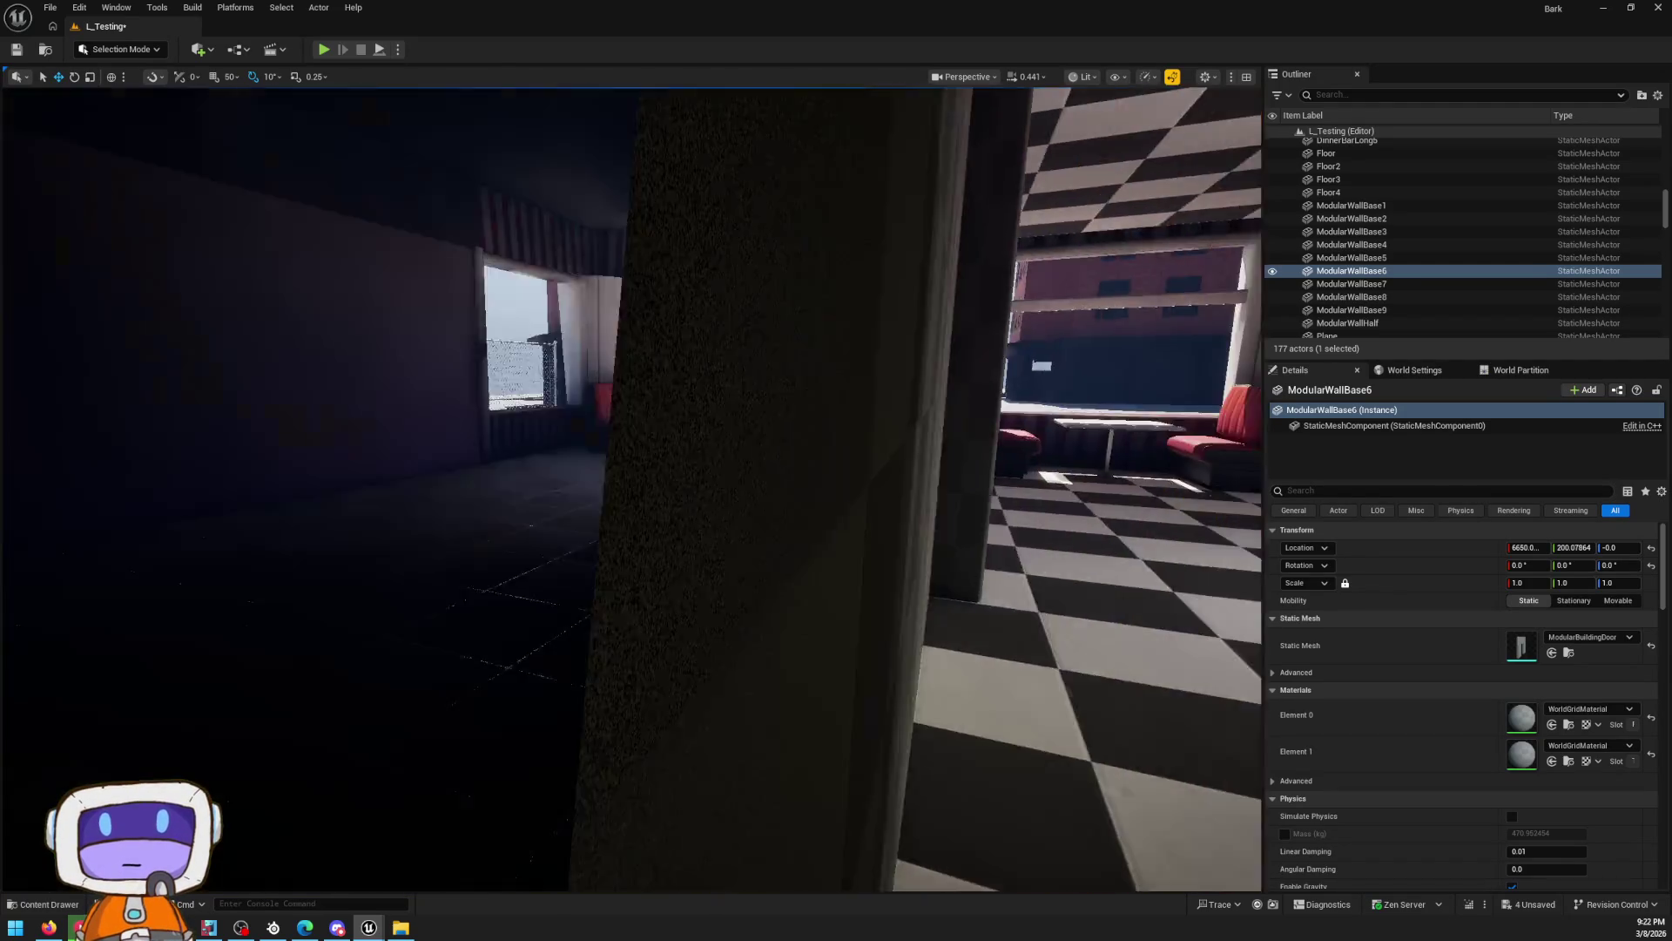
{"action": "scroll", "coordinate": [631, 488], "scroll_direction": "down", "scroll_amount": 5}
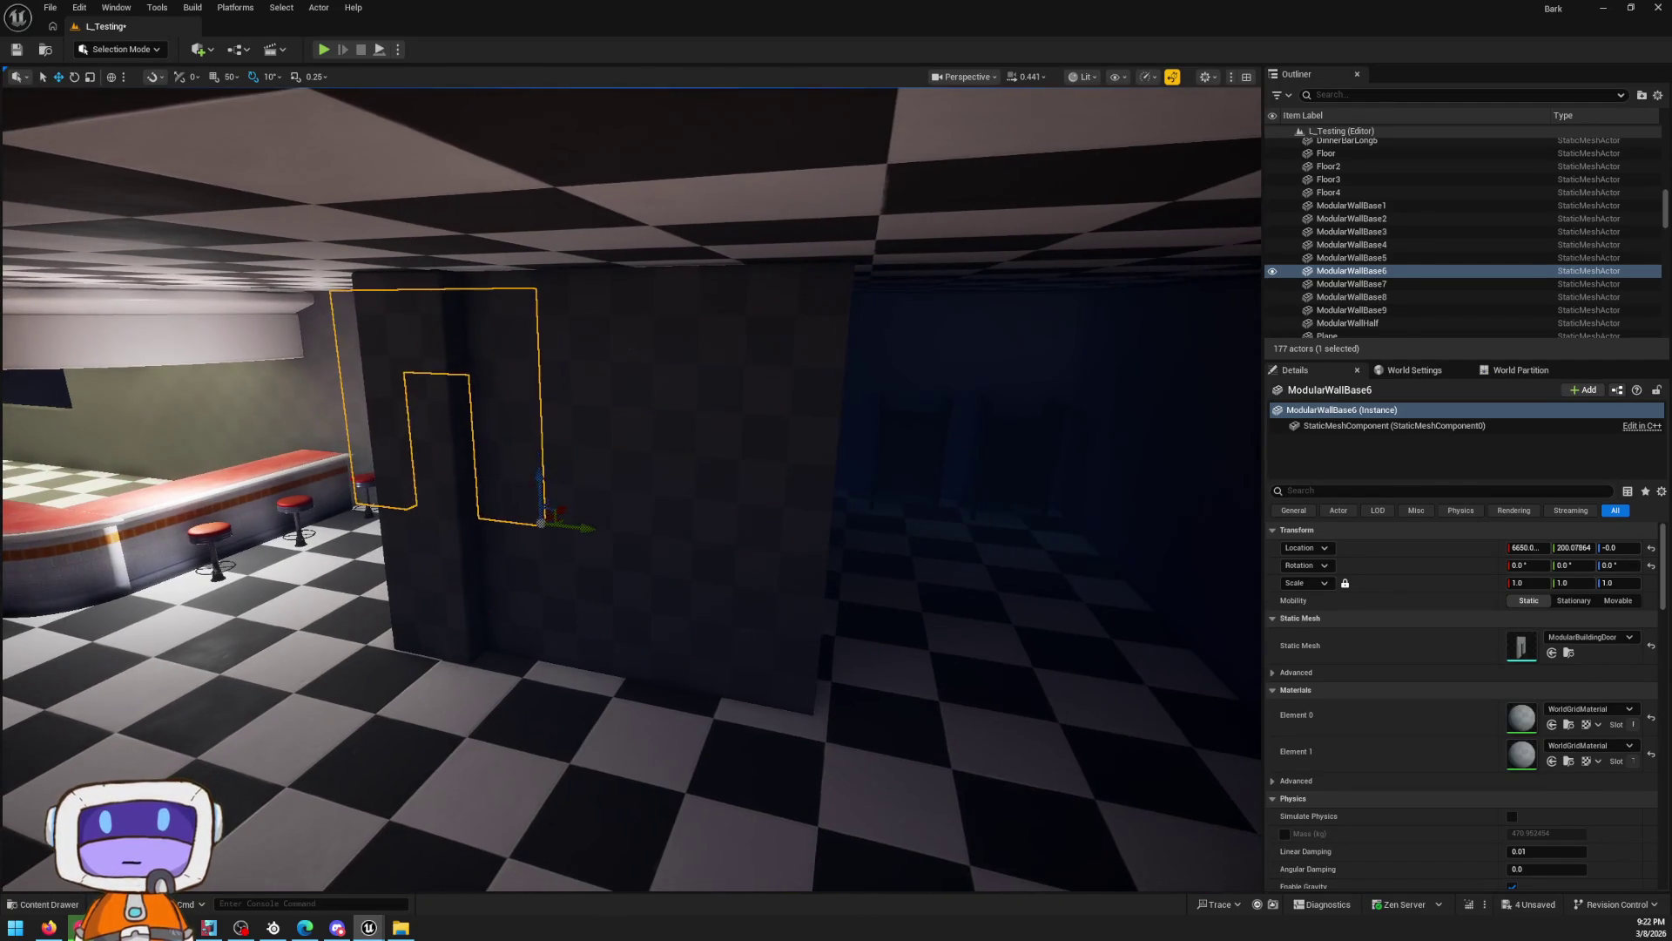
{"action": "left_click", "coordinate": [631, 487]}
{"action": "key", "text": "f"}
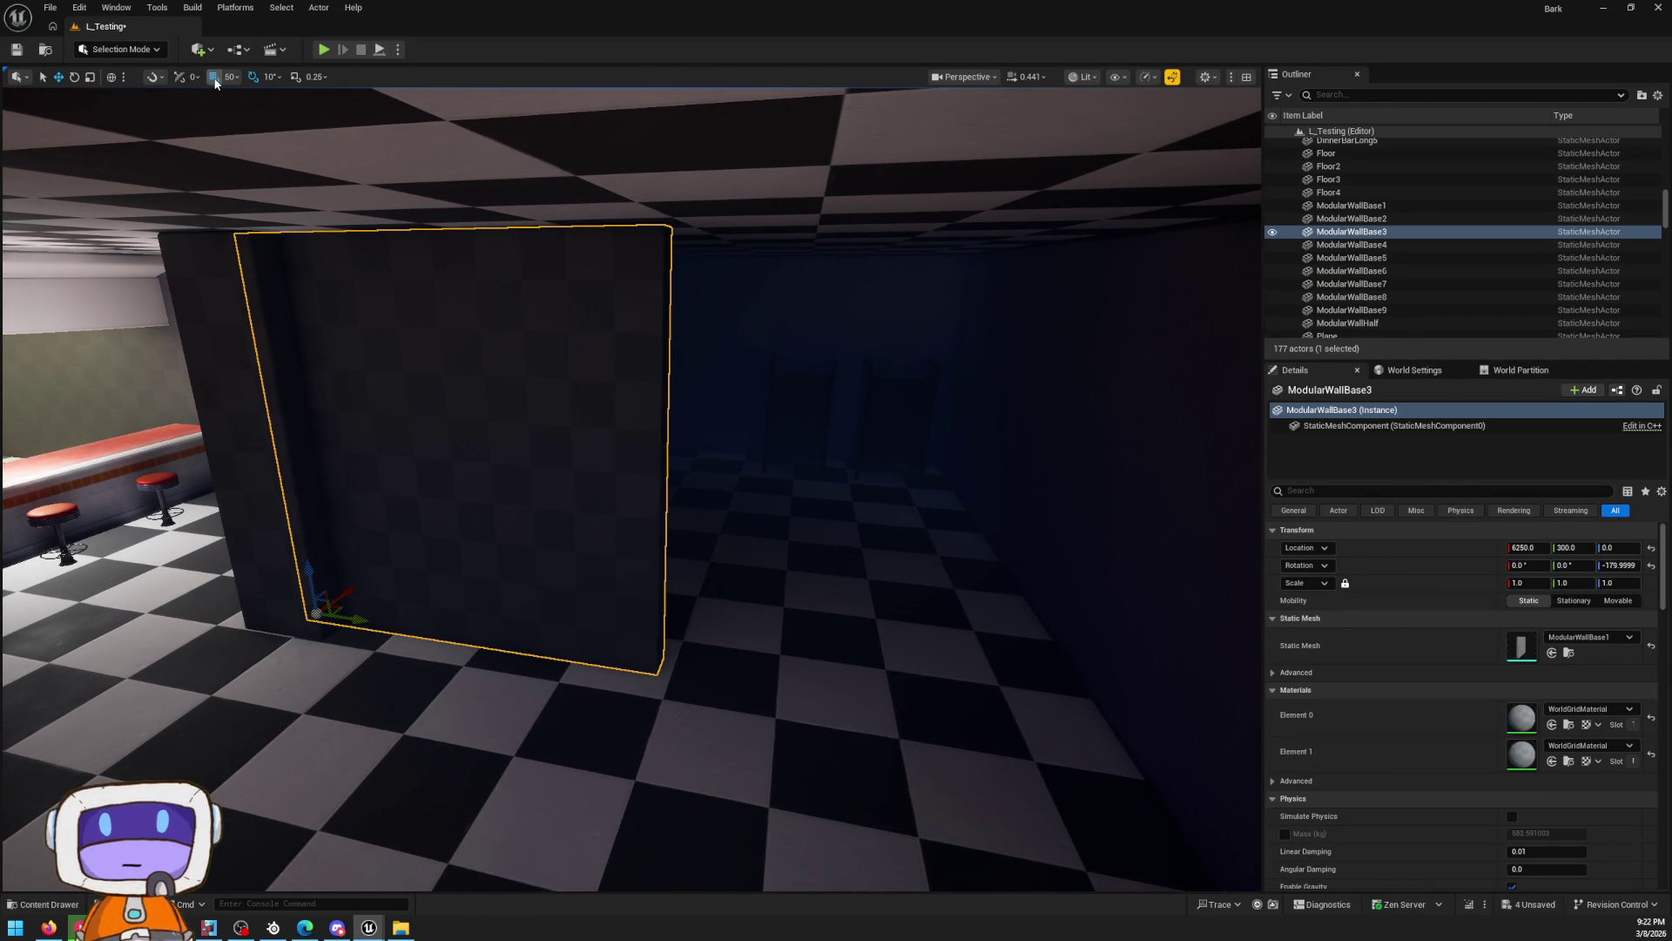
Alt-drag a copy of ModularWallBase3 sideways and give ModularWallBase3 the ModularBuildingDoor mesh
{"action": "left_click_drag", "start_coordinate": [360, 621], "coordinate": [782, 677]}
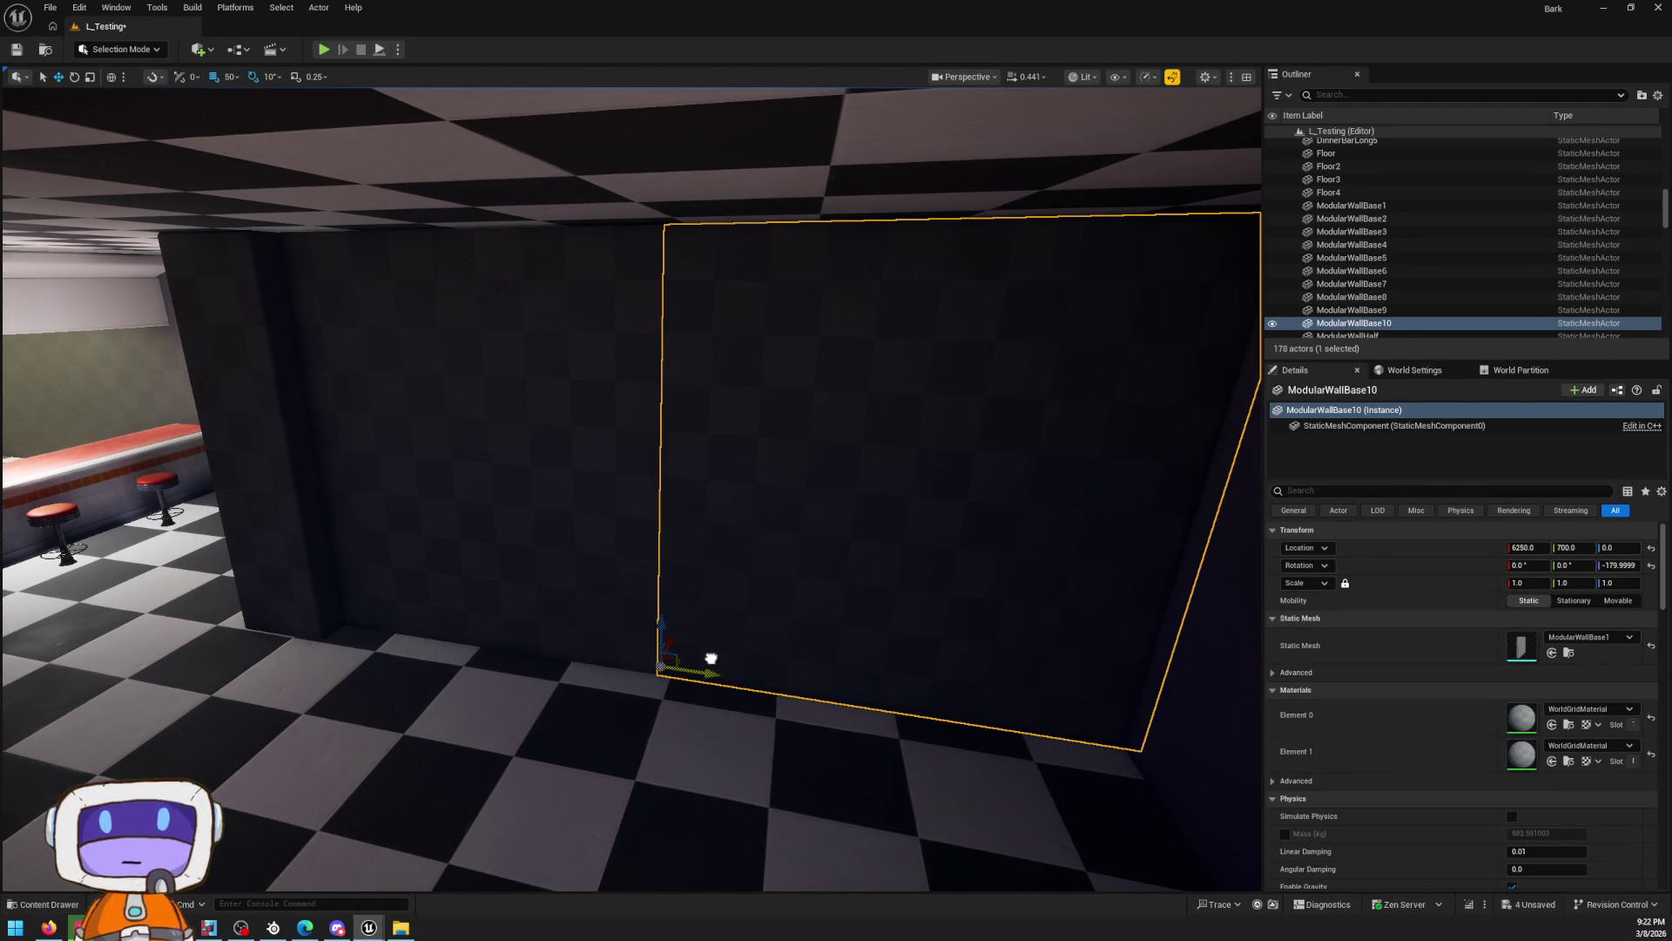
{"action": "left_click", "coordinate": [396, 546]}
{"action": "left_click", "coordinate": [1552, 653]}
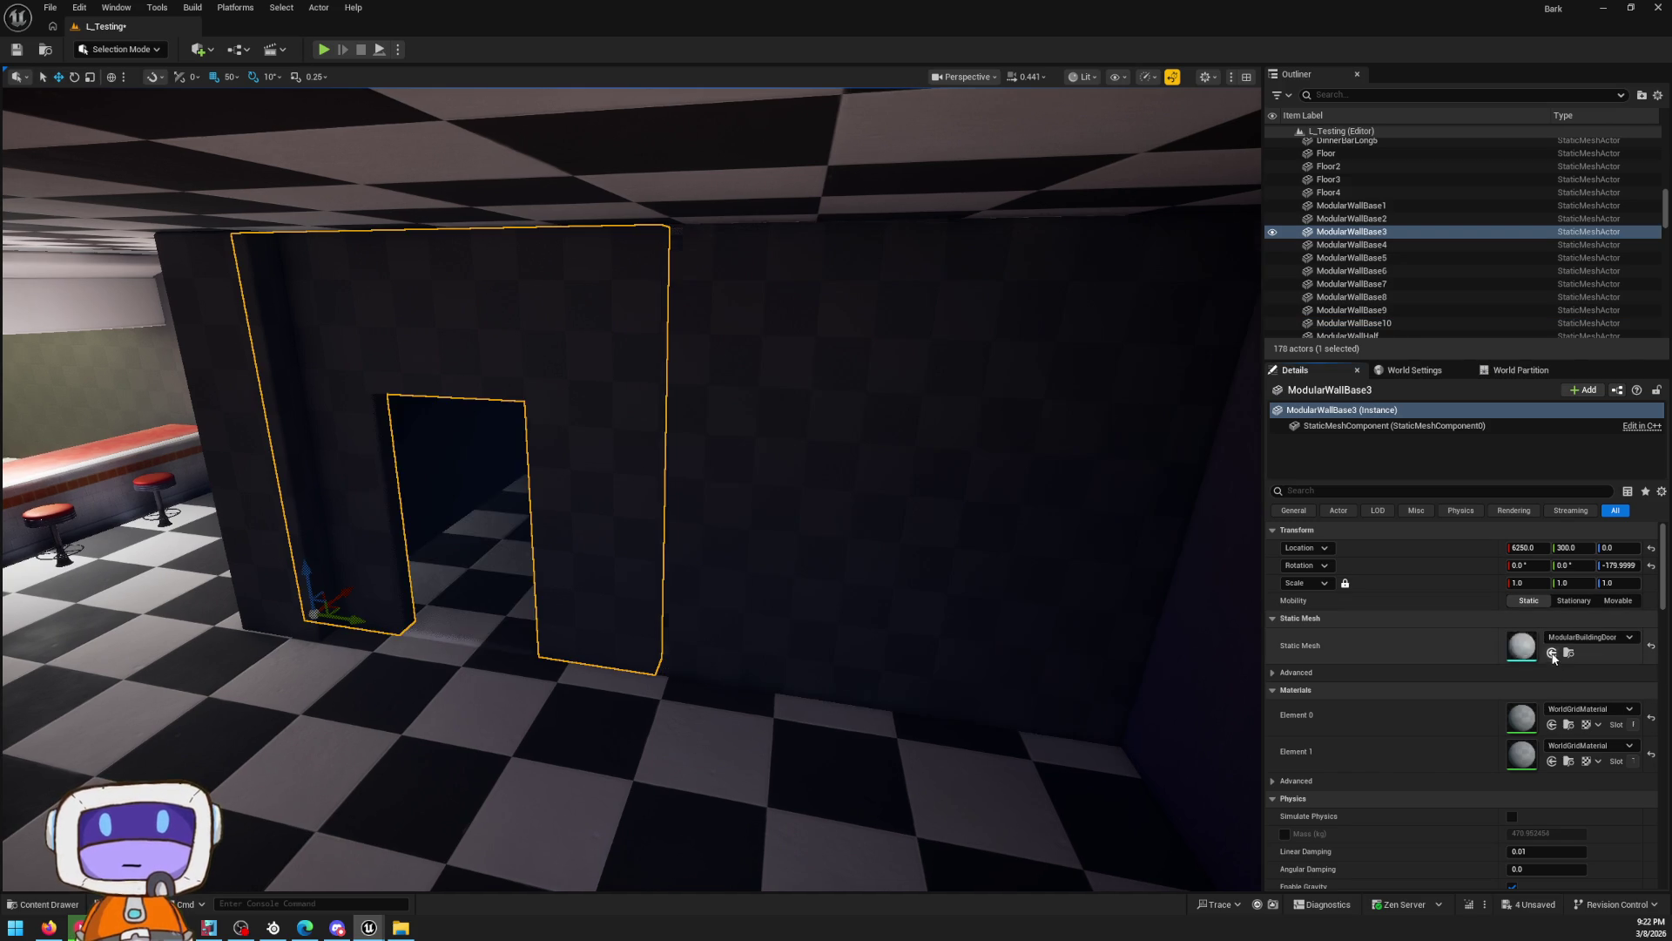
{"action": "scroll", "coordinate": [631, 488], "scroll_direction": "up", "scroll_amount": 1}
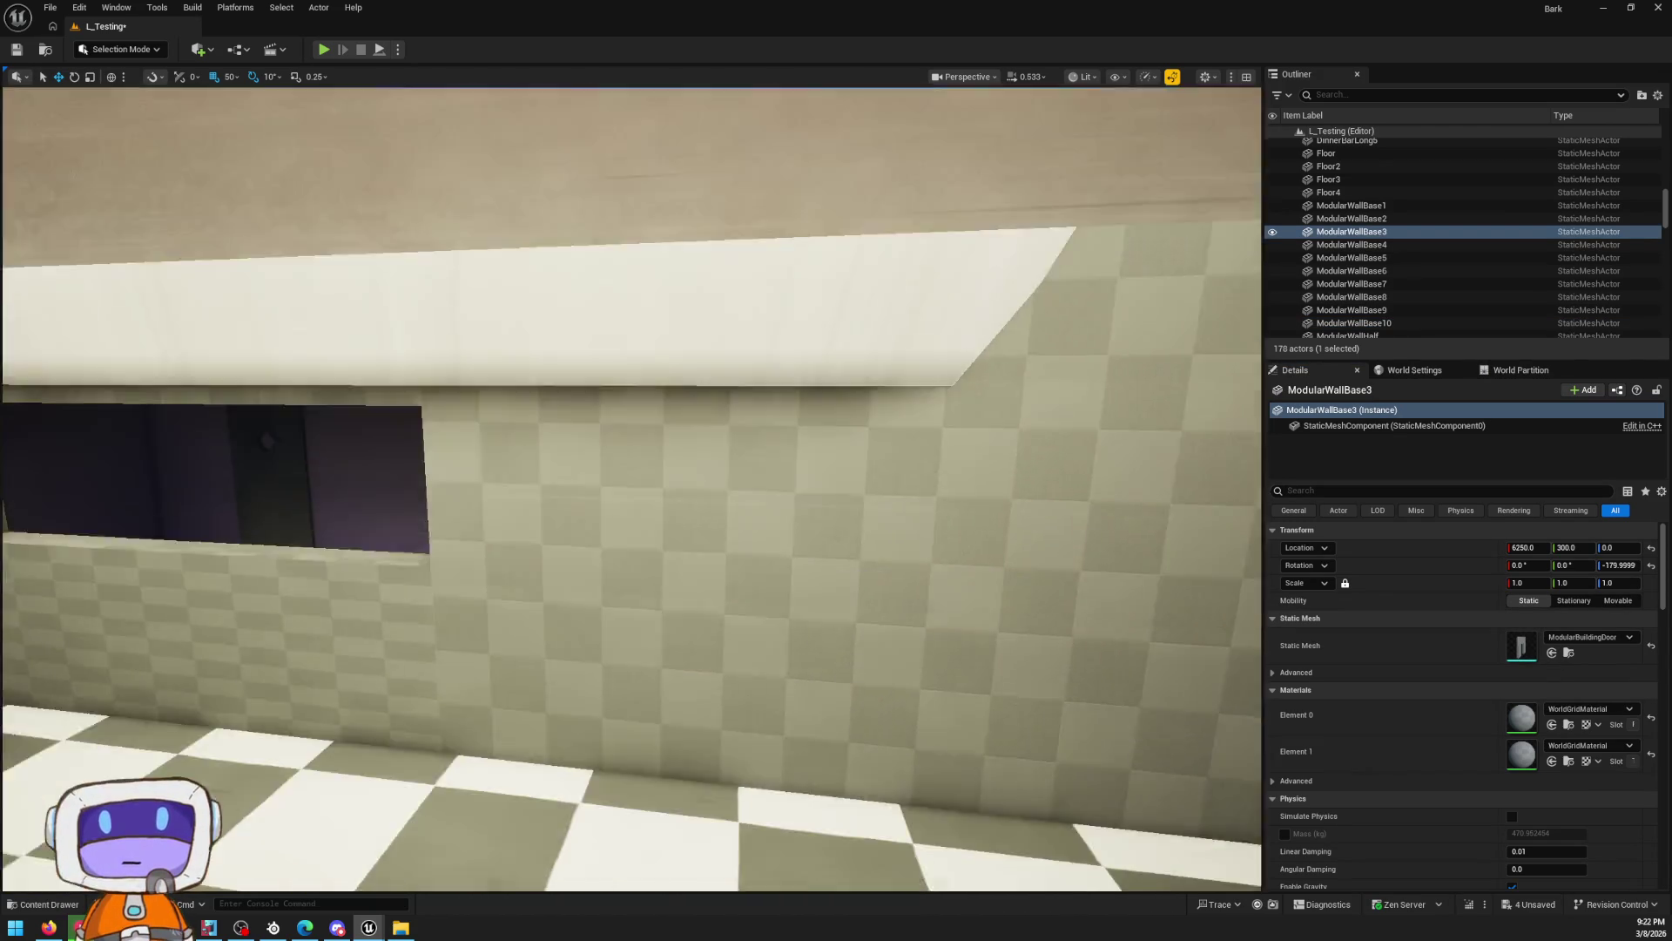
{"action": "mouse_move", "coordinate": [631, 488]}
{"action": "left_mouse_down"}
{"action": "mouse_move", "coordinate": [575, 462]}
{"action": "mouse_move", "coordinate": [795, 496]}
{"action": "left_mouse_up"}
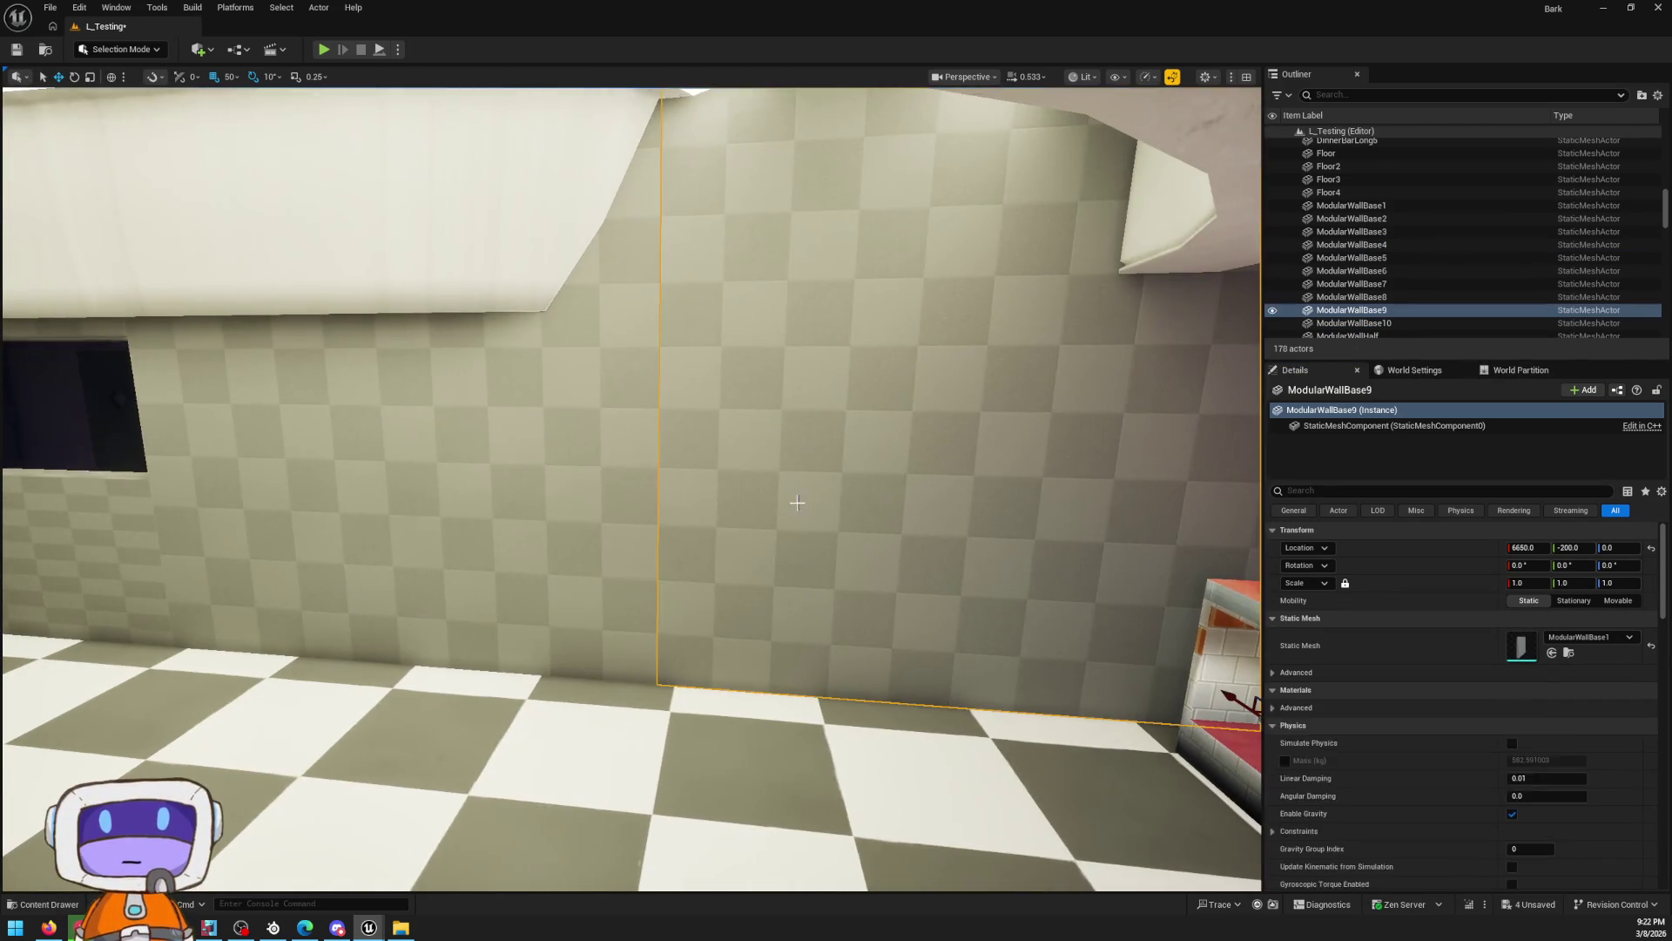
Swap ModularWallBase4's Static Mesh for ModularBuildingDoor
{"action": "left_click", "coordinate": [795, 497]}
{"action": "key", "text": "f"}
{"action": "left_click", "coordinate": [299, 529]}
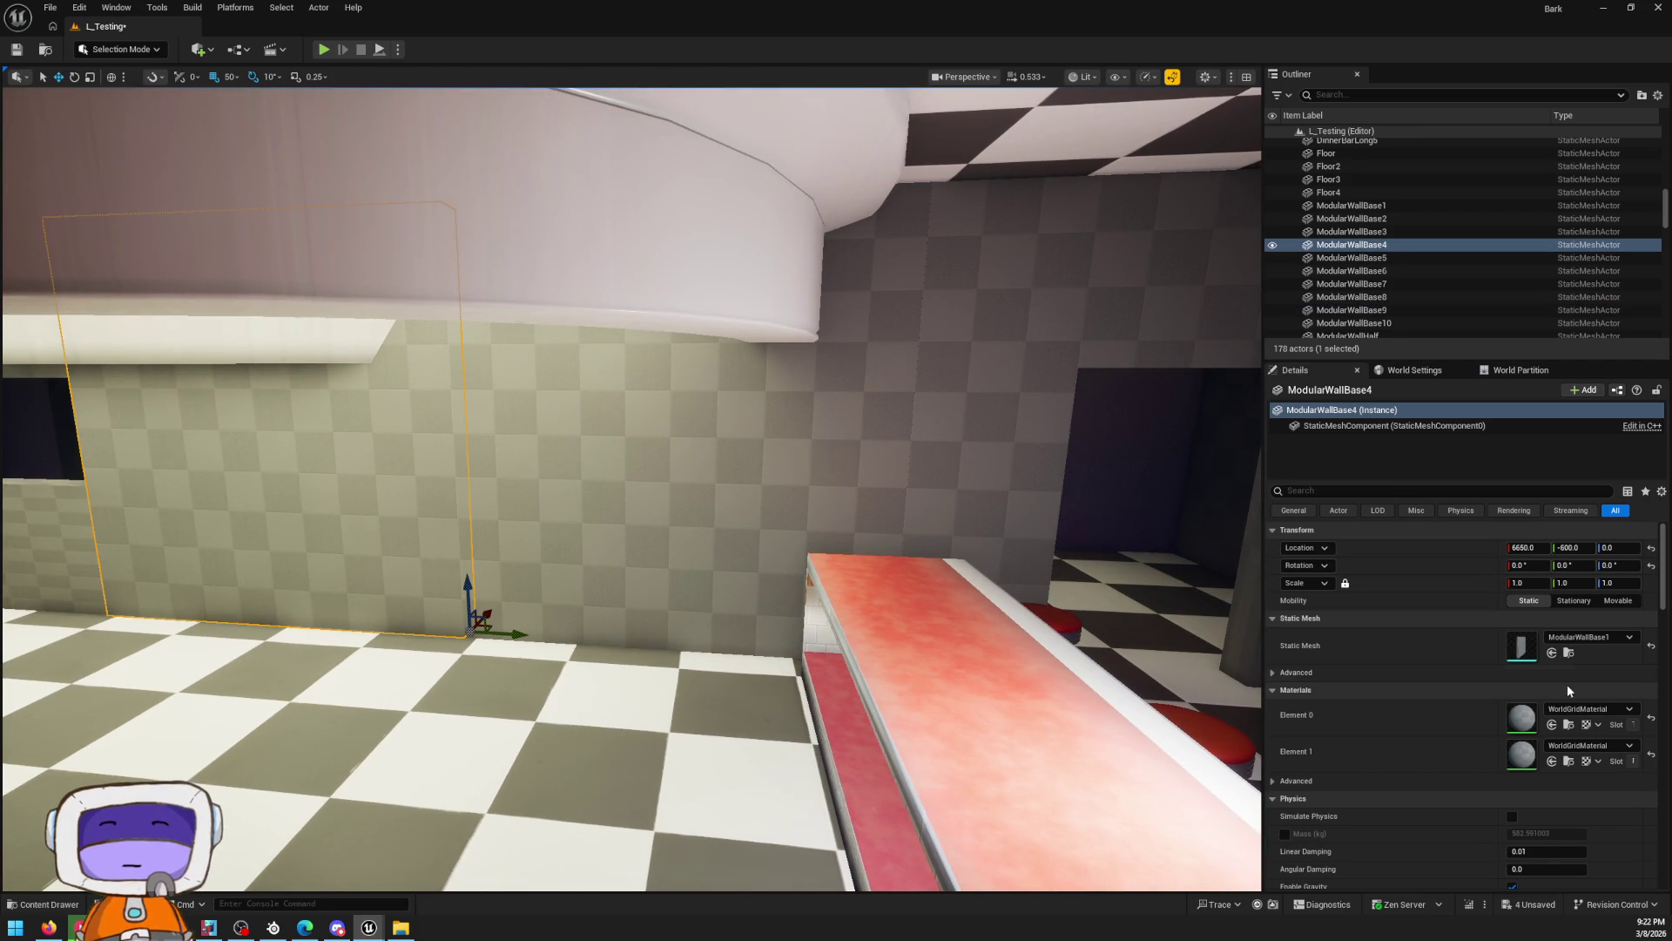
{"action": "left_click", "coordinate": [1552, 653]}
{"action": "left_click_drag", "start_coordinate": [610, 479], "coordinate": [187, 463]}
Fly through the rooms to the purple rear building wall
{"action": "left_click", "coordinate": [187, 463]}
{"action": "mouse_move", "coordinate": [631, 488]}
{"action": "left_mouse_down"}
{"action": "mouse_move", "coordinate": [587, 488]}
{"action": "mouse_move", "coordinate": [1158, 505]}
{"action": "left_mouse_up"}
{"action": "left_click", "coordinate": [981, 577]}
{"action": "left_click_drag", "start_coordinate": [981, 578], "coordinate": [825, 590]}
{"action": "key", "text": "ctrl+space"}
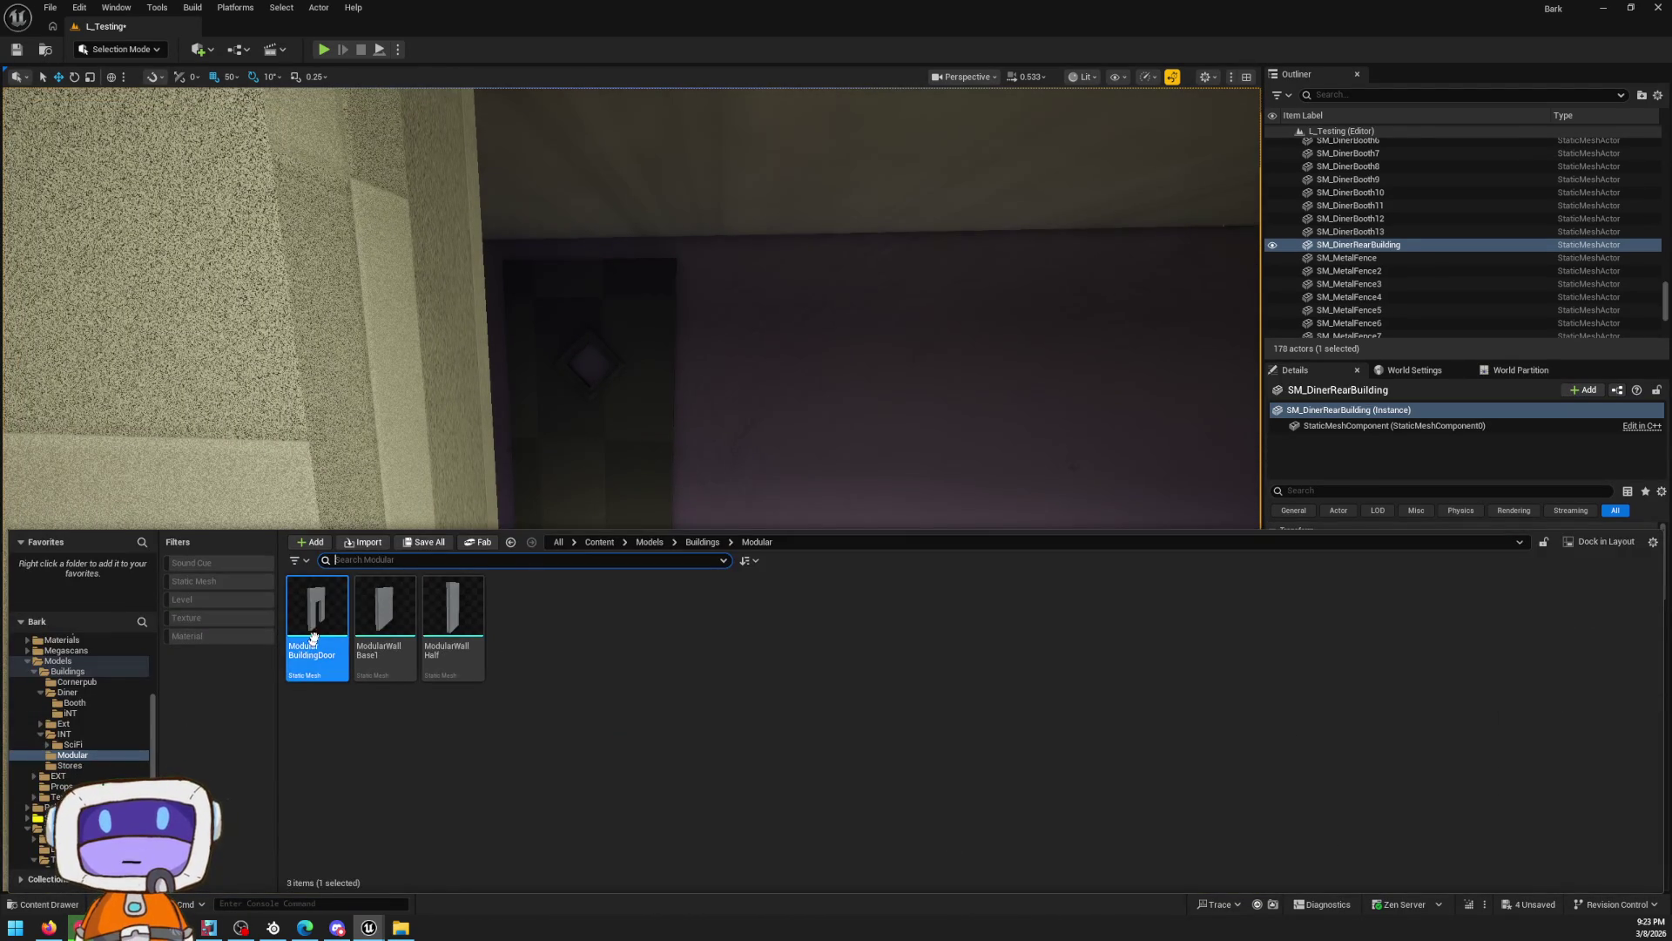
Drop a ModularBuildingDoor at the purple rear wall and shift it 50 units along Y to -1250
{"action": "left_click_drag", "start_coordinate": [314, 637], "coordinate": [637, 481]}
{"action": "left_click", "coordinate": [843, 577]}
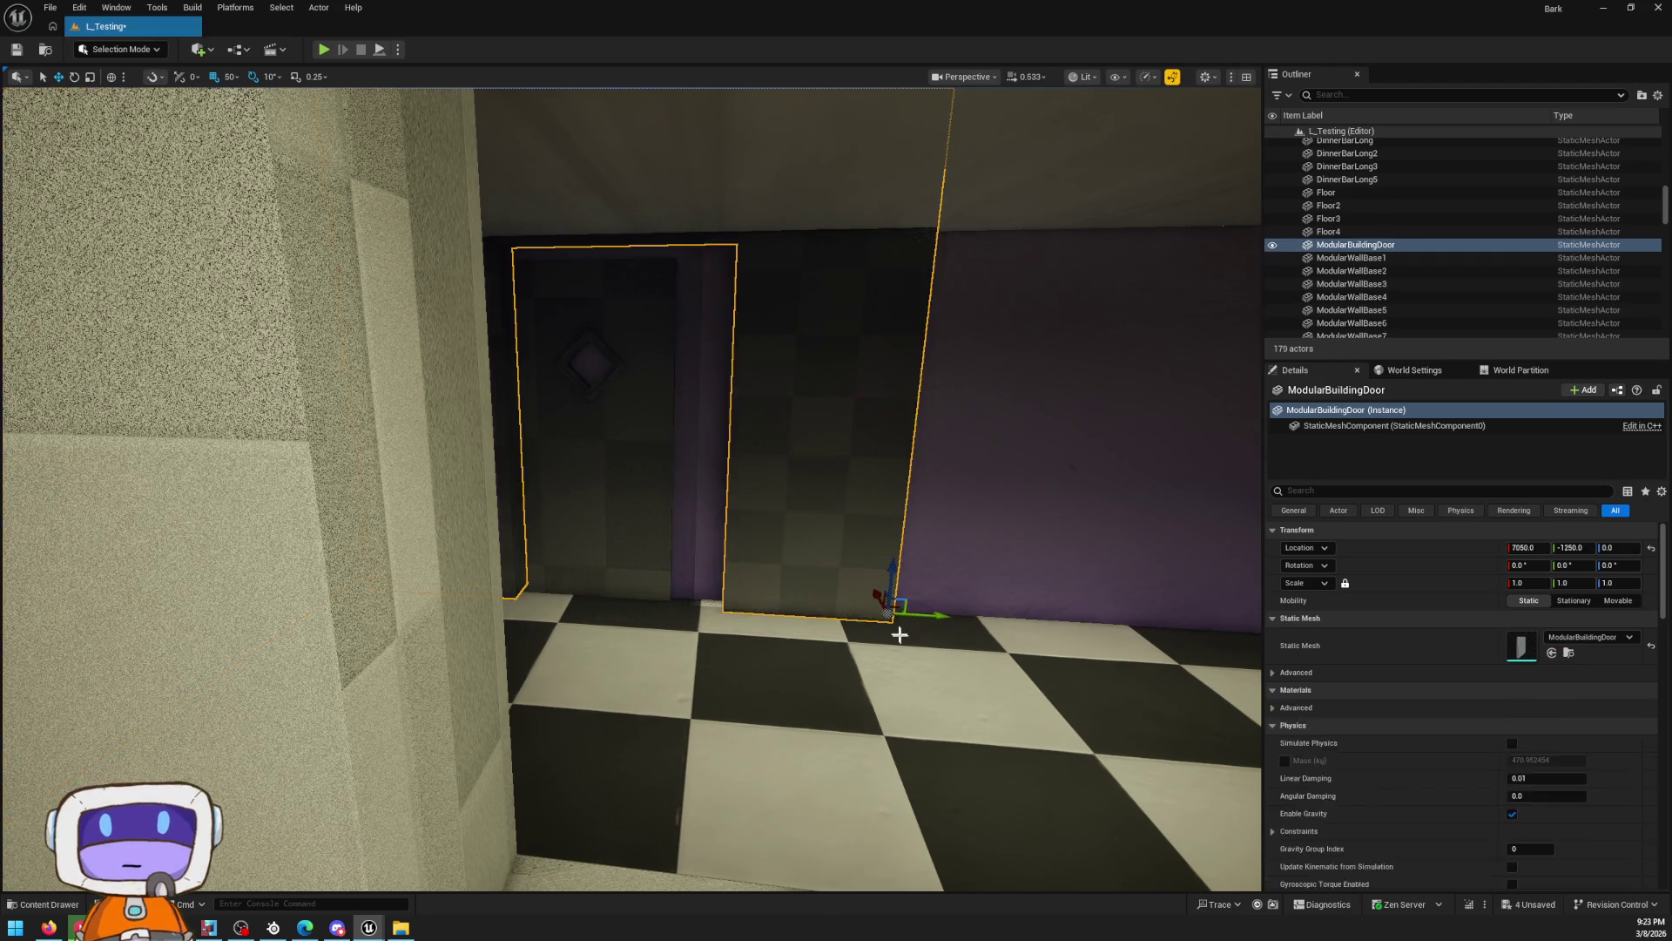
{"action": "mouse_move", "coordinate": [843, 577]}
{"action": "left_mouse_down"}
{"action": "mouse_move", "coordinate": [773, 555]}
{"action": "mouse_move", "coordinate": [786, 560]}
{"action": "left_mouse_up"}
{"action": "left_click_drag", "start_coordinate": [913, 630], "coordinate": [944, 635]}
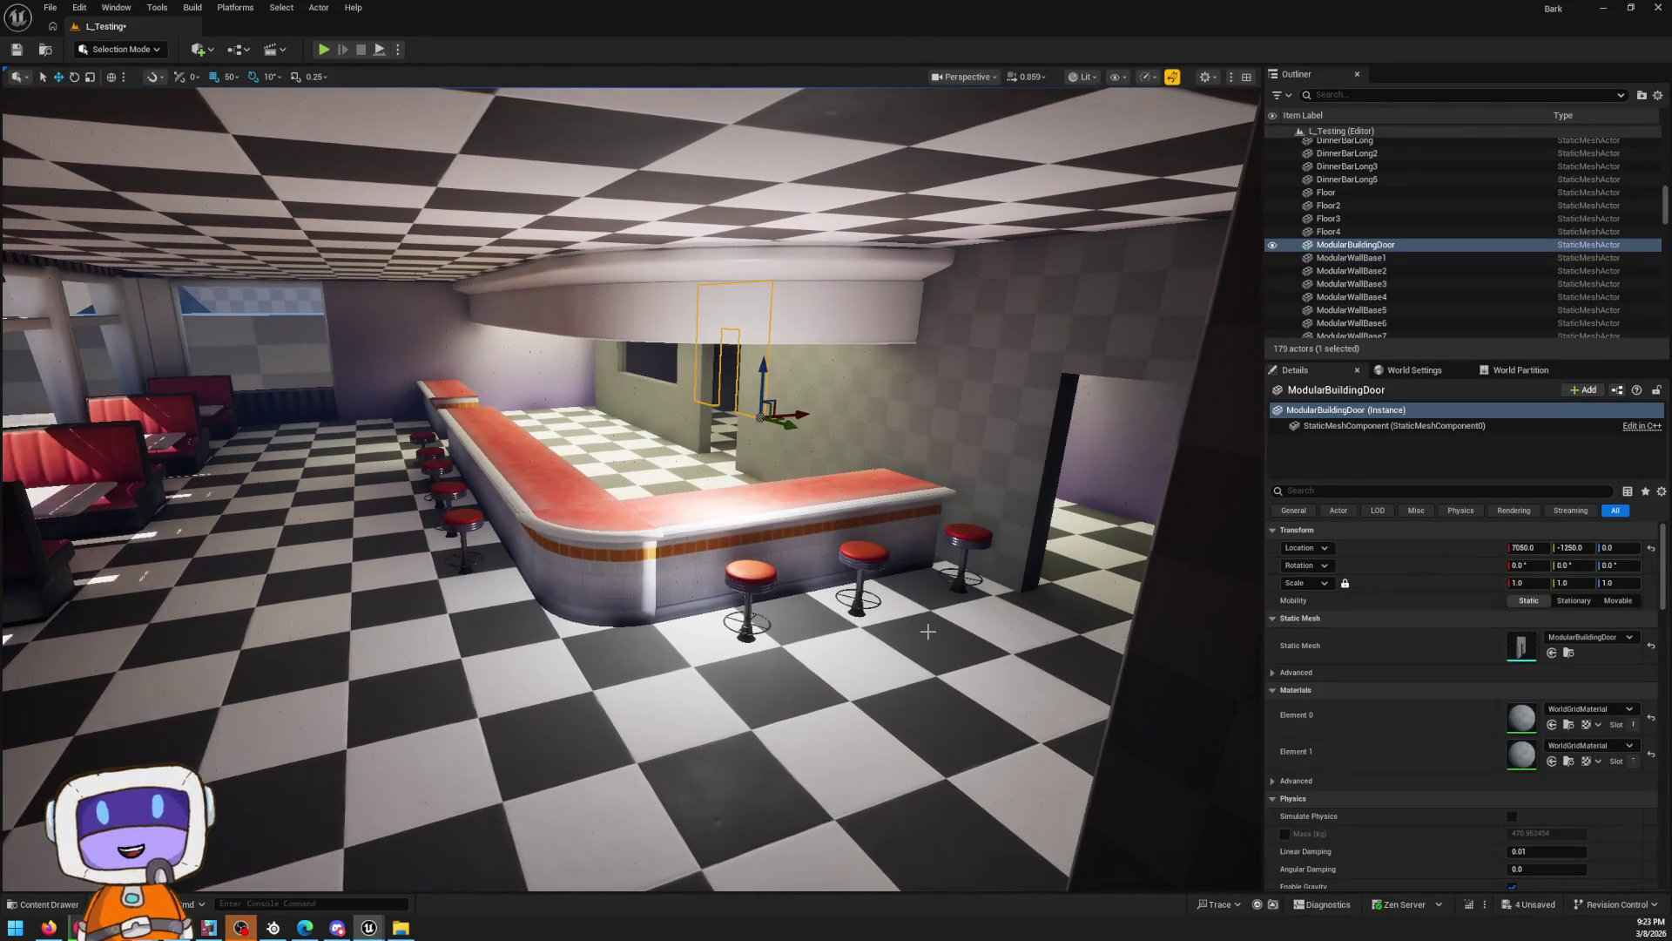
Save the 4 unsaved changes using Save Selected in the Save Content dialog
{"action": "key", "text": "ctrl+space"}
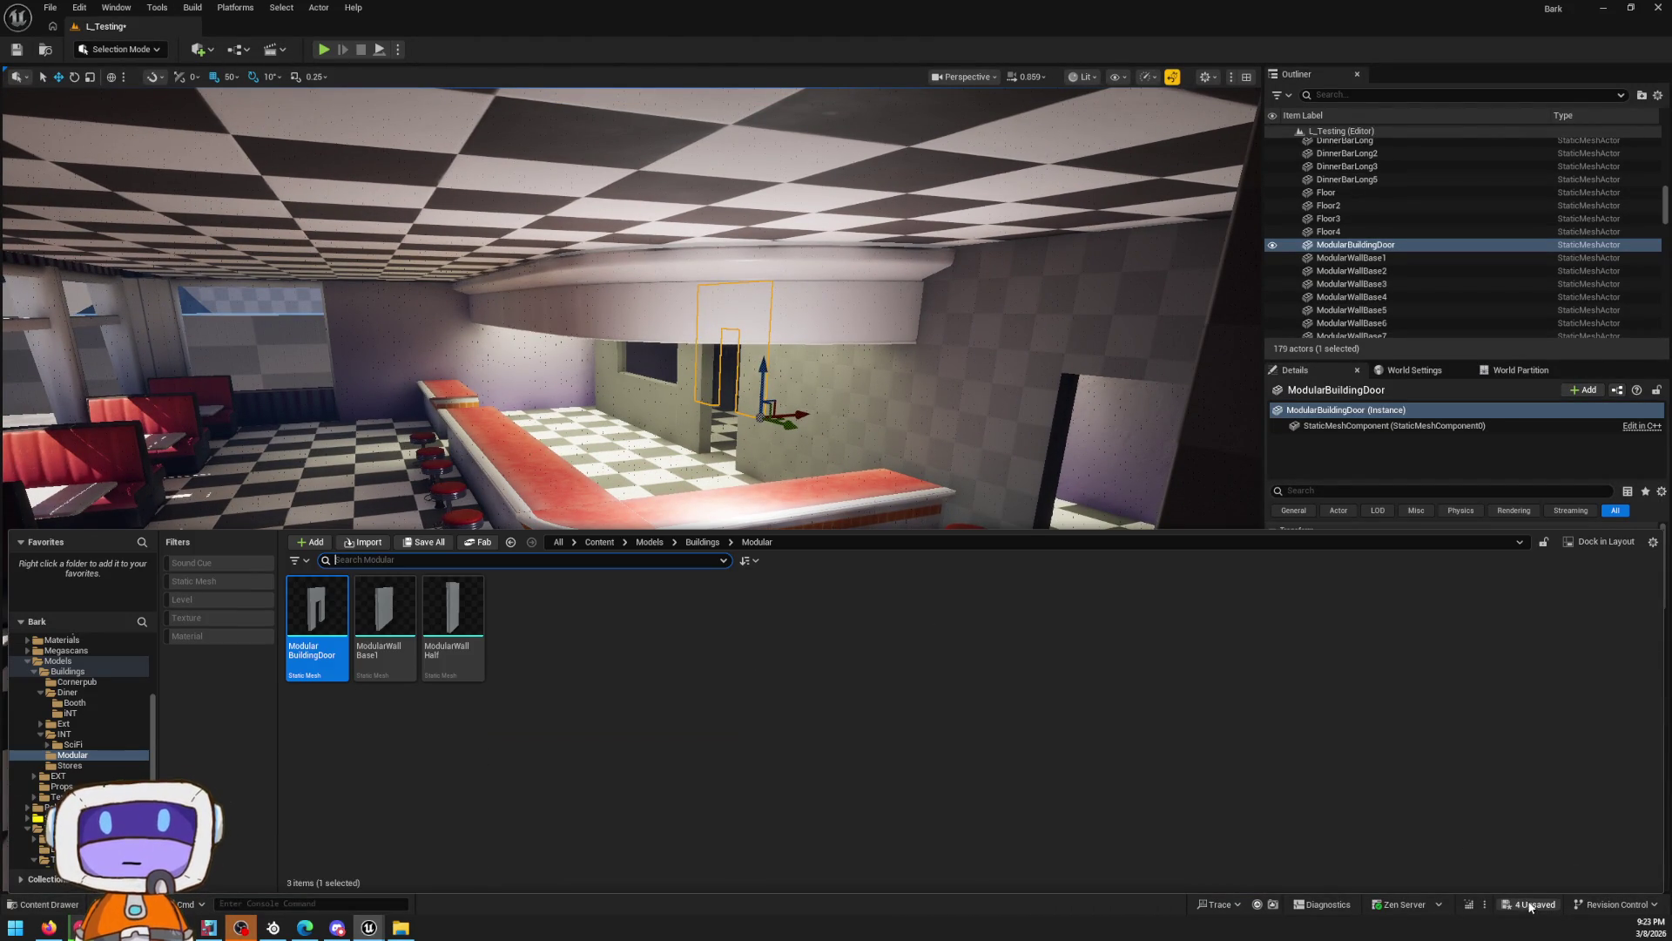
{"action": "left_click", "coordinate": [1528, 904]}
{"action": "left_click", "coordinate": [937, 611]}
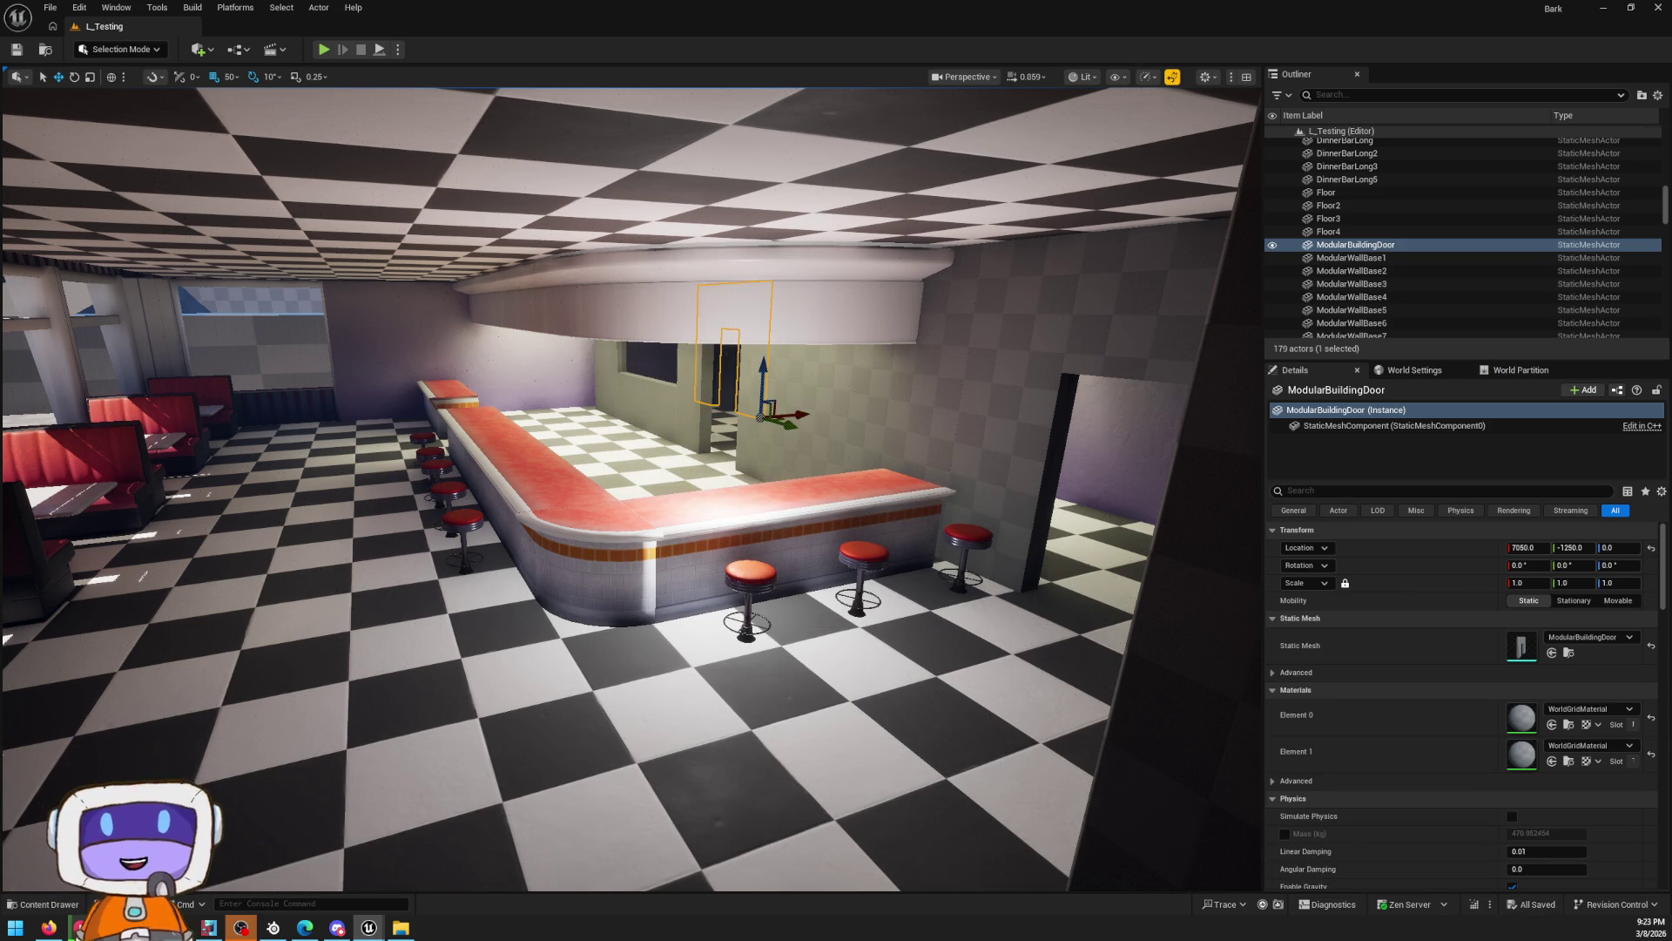
{"action": "key", "text": "alt+Tab"}
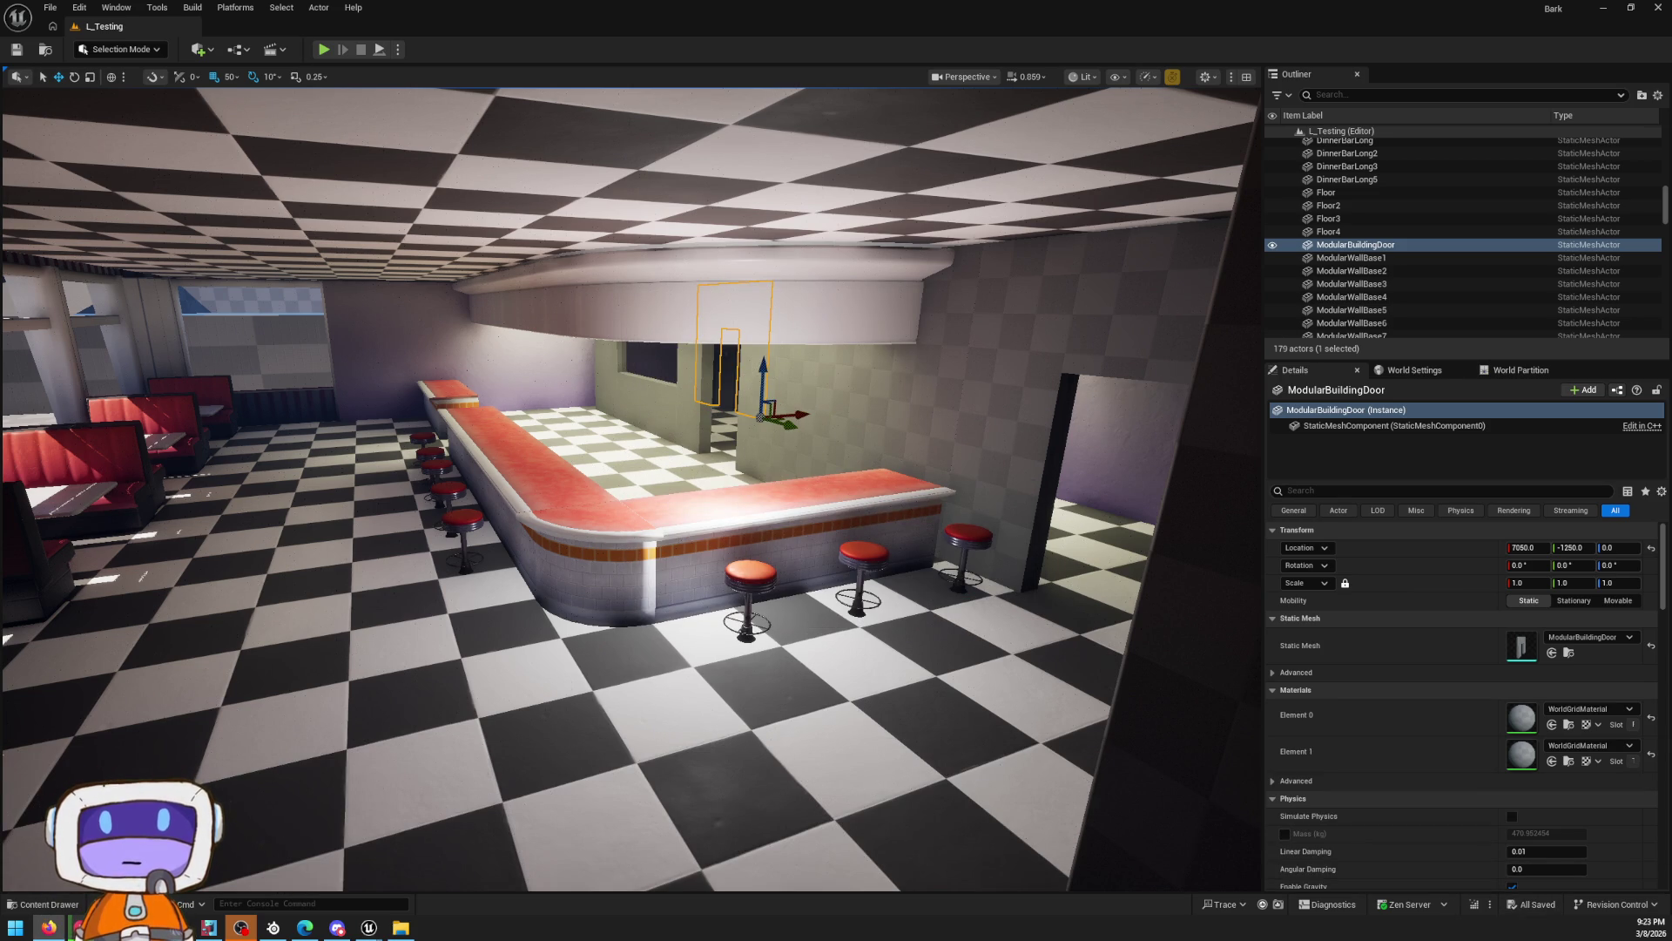